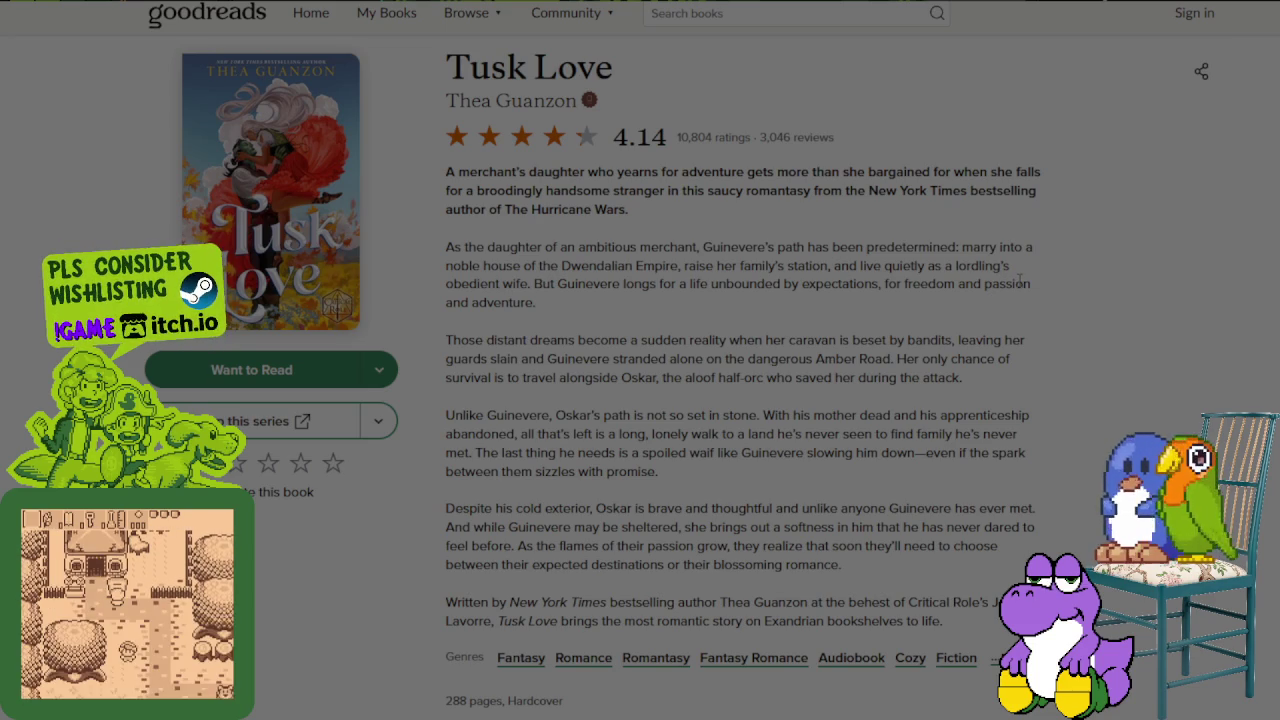
- Scroll up and down through the Tusk Love description on Goodreads
scroll(1018, 280, "down", 3)
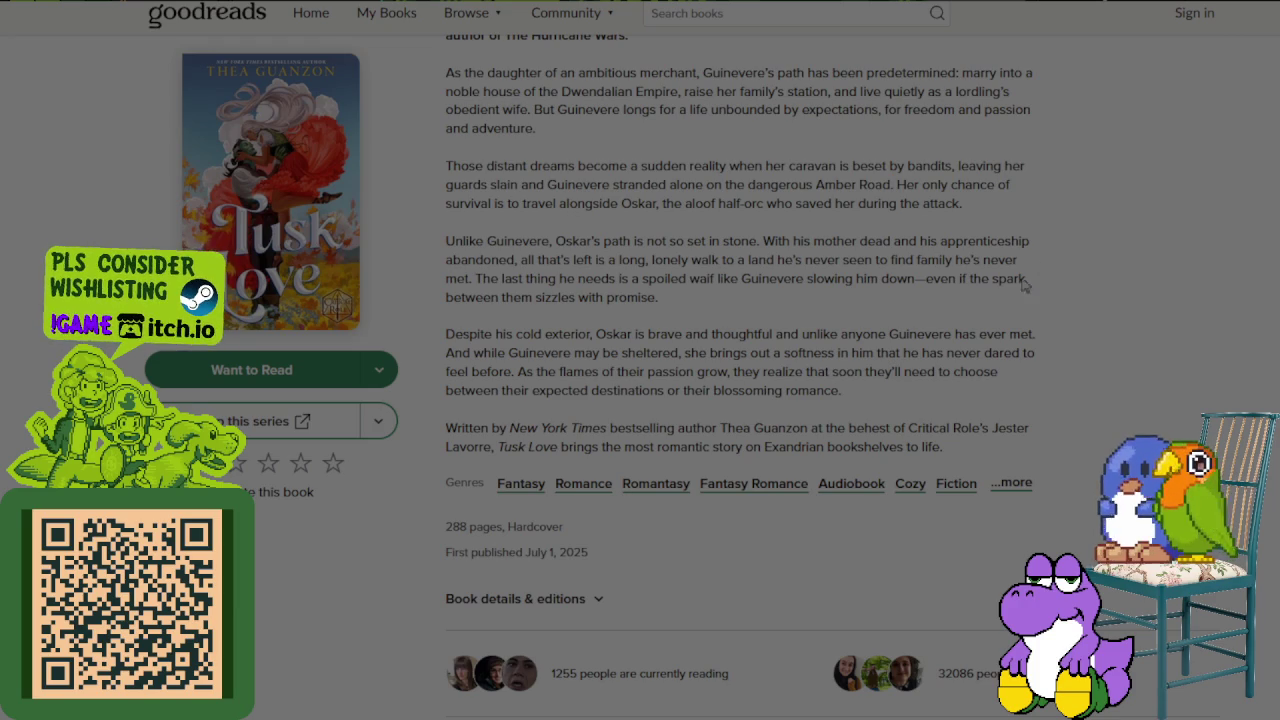
scroll(1043, 270, "down", 4)
scroll(893, 376, "down", 1)
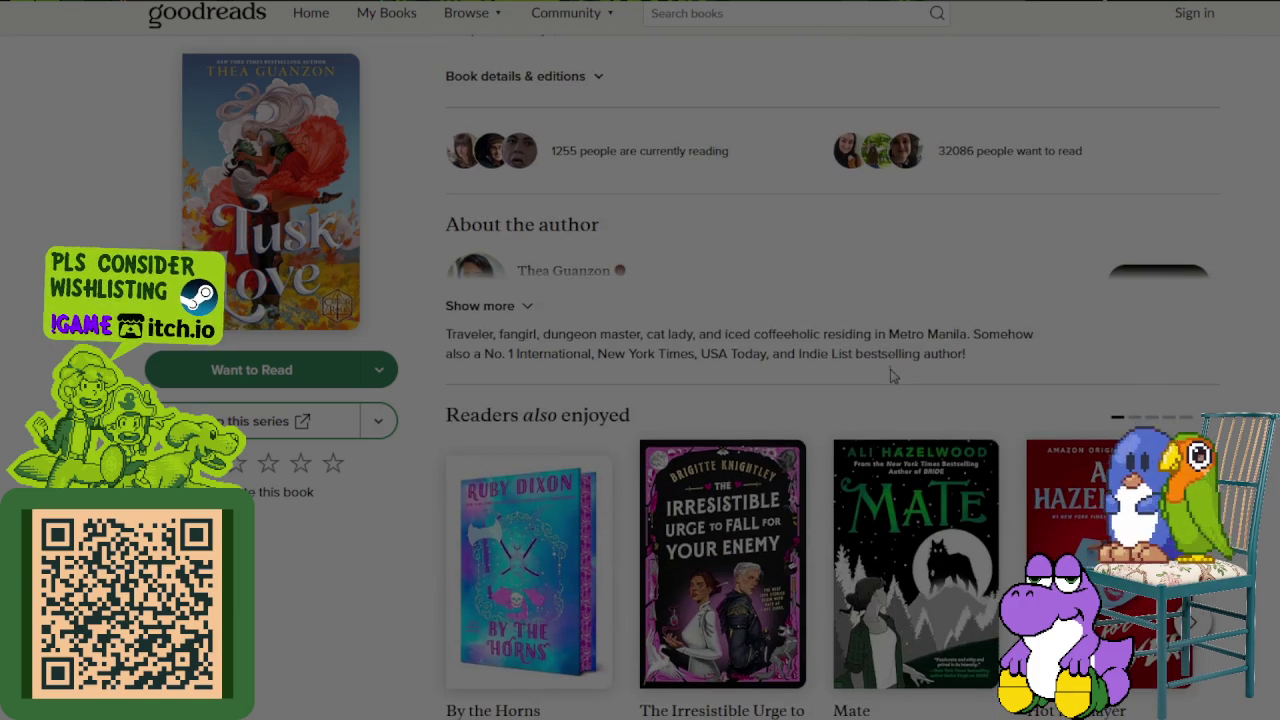
scroll(886, 350, "down", 1)
scroll(882, 350, "up", 4)
scroll(878, 350, "up", 2)
scroll(878, 350, "up", 1)
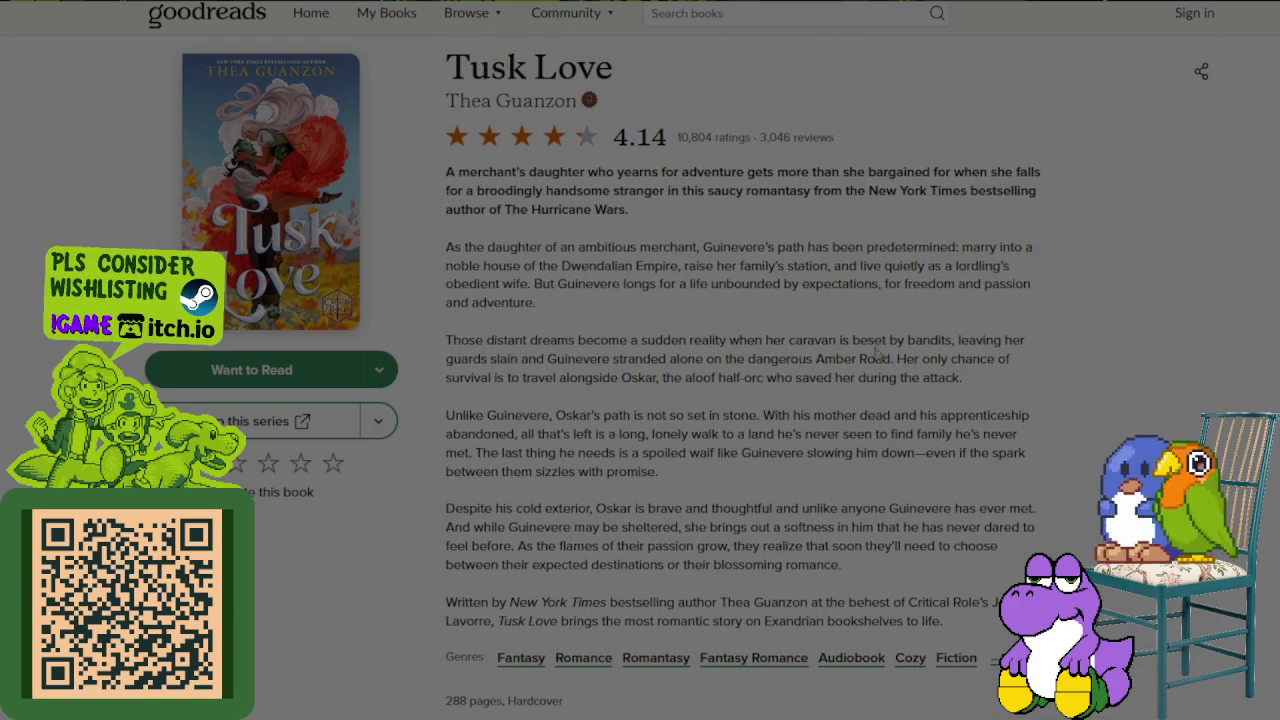
scroll(855, 333, "down", 1)
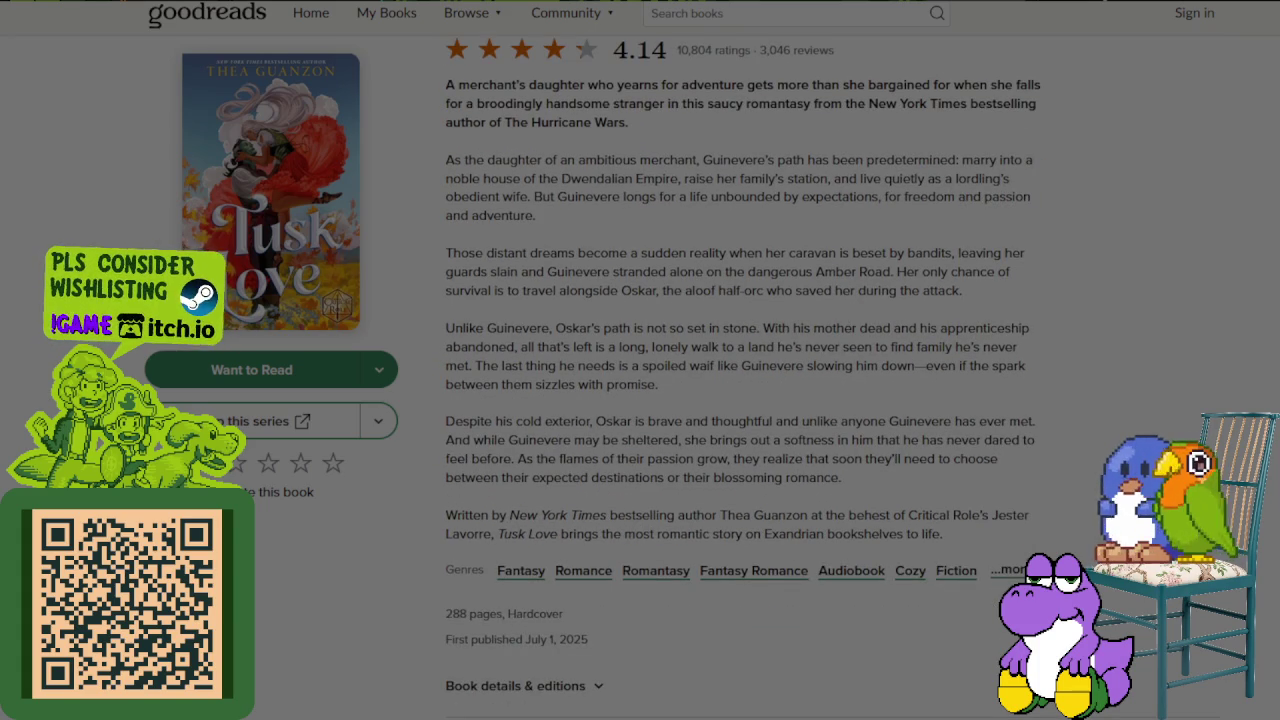
- Select part of the description's second paragraph, then scroll down to Community Reviews
left_click_drag(526, 160, 943, 163)
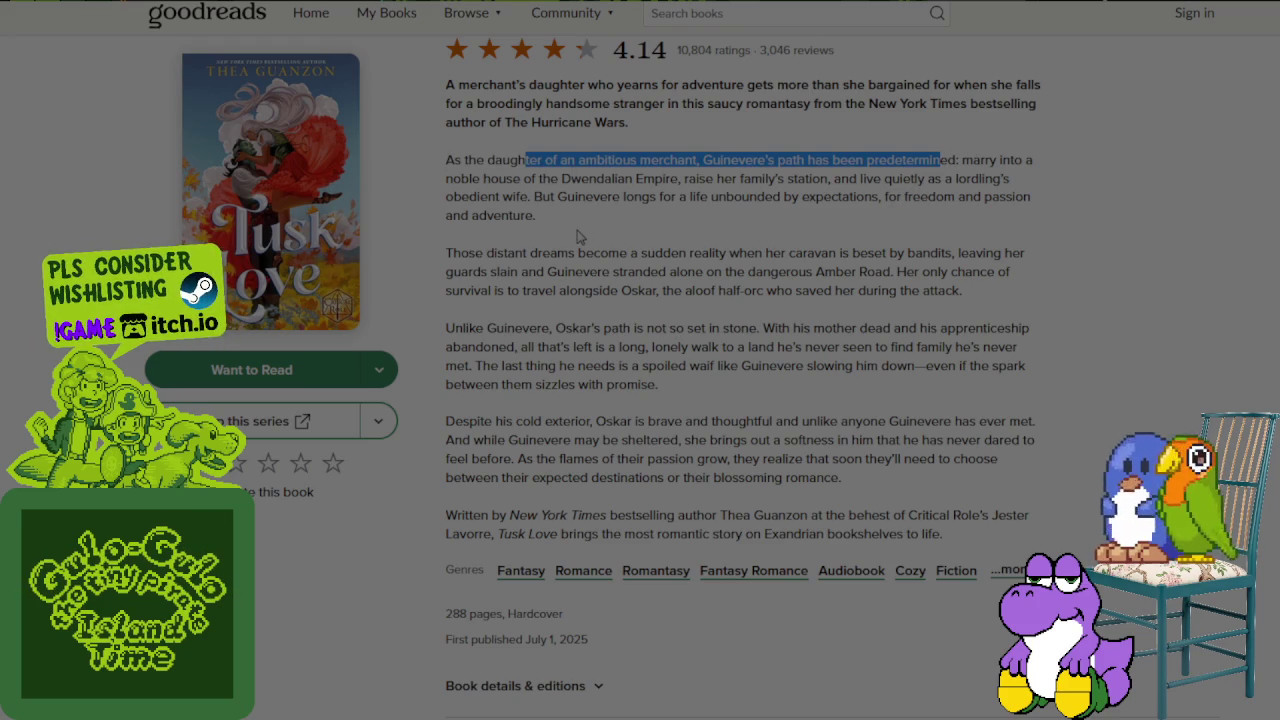
scroll(588, 236, "down", 2)
scroll(652, 237, "down", 3)
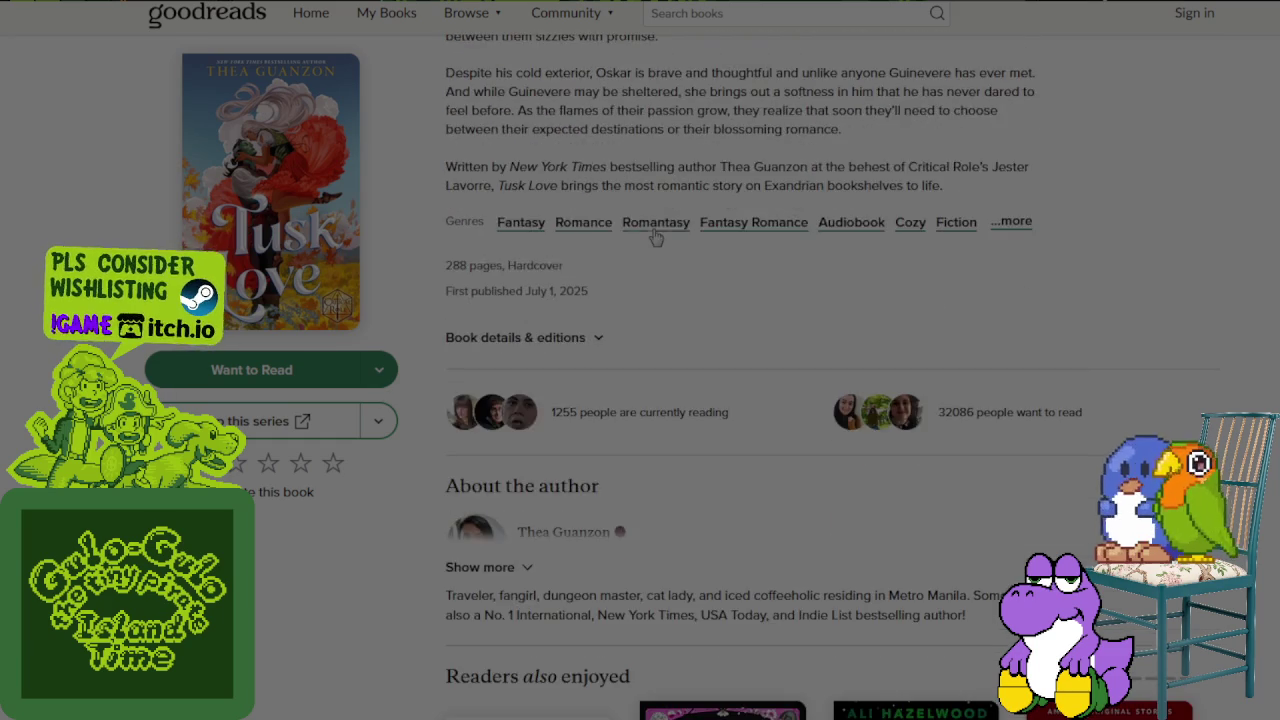
scroll(652, 237, "down", 2)
scroll(652, 237, "down", 3)
scroll(652, 237, "down", 2)
scroll(652, 237, "down", 2)
scroll(654, 235, "down", 2)
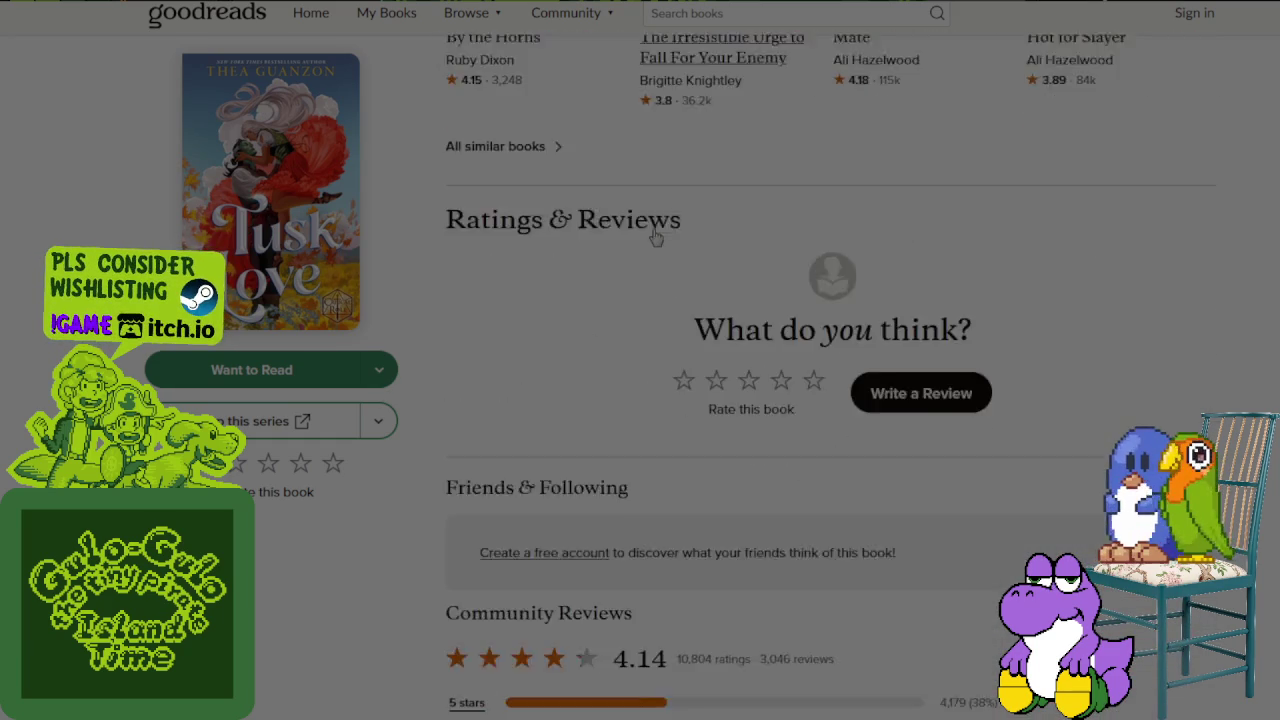
scroll(655, 234, "down", 3)
scroll(655, 230, "down", 3)
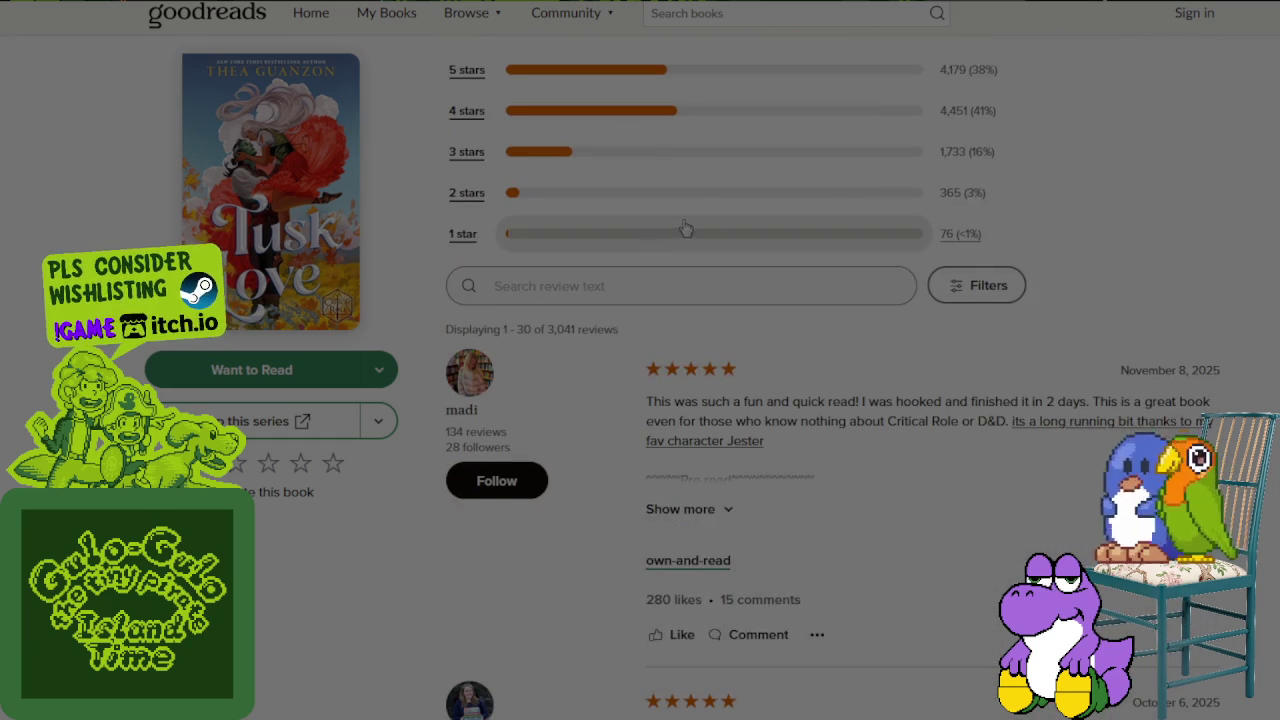
scroll(677, 223, "down", 1)
scroll(866, 260, "down", 2)
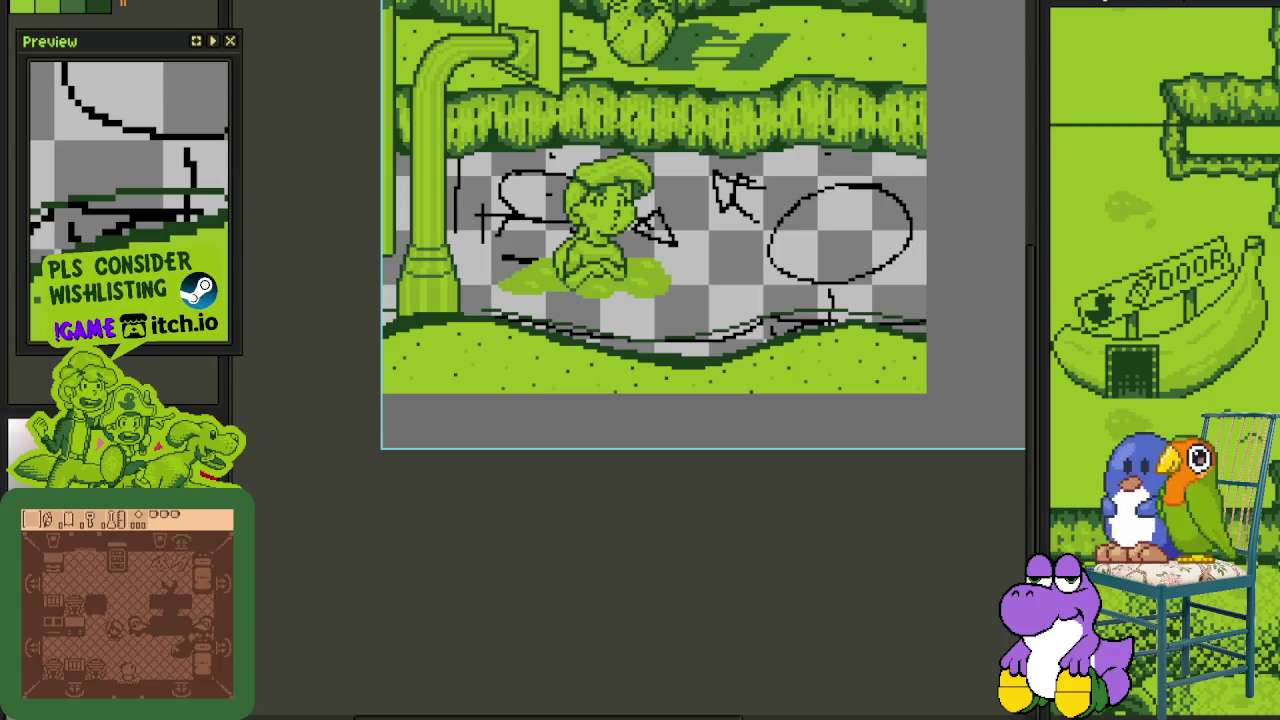
- Save the scene with Ctrl+S and zoom in on the pillar base
scroll(409, 358, "up", 4)
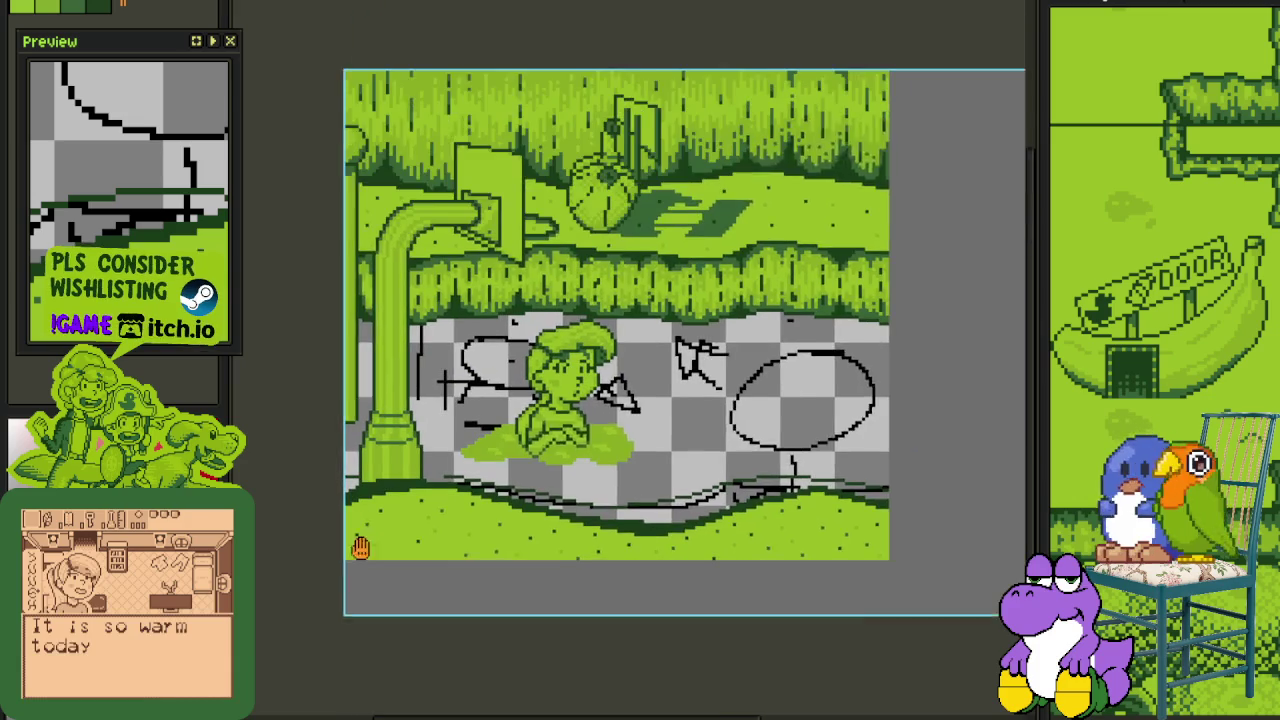
key("ctrl+s")
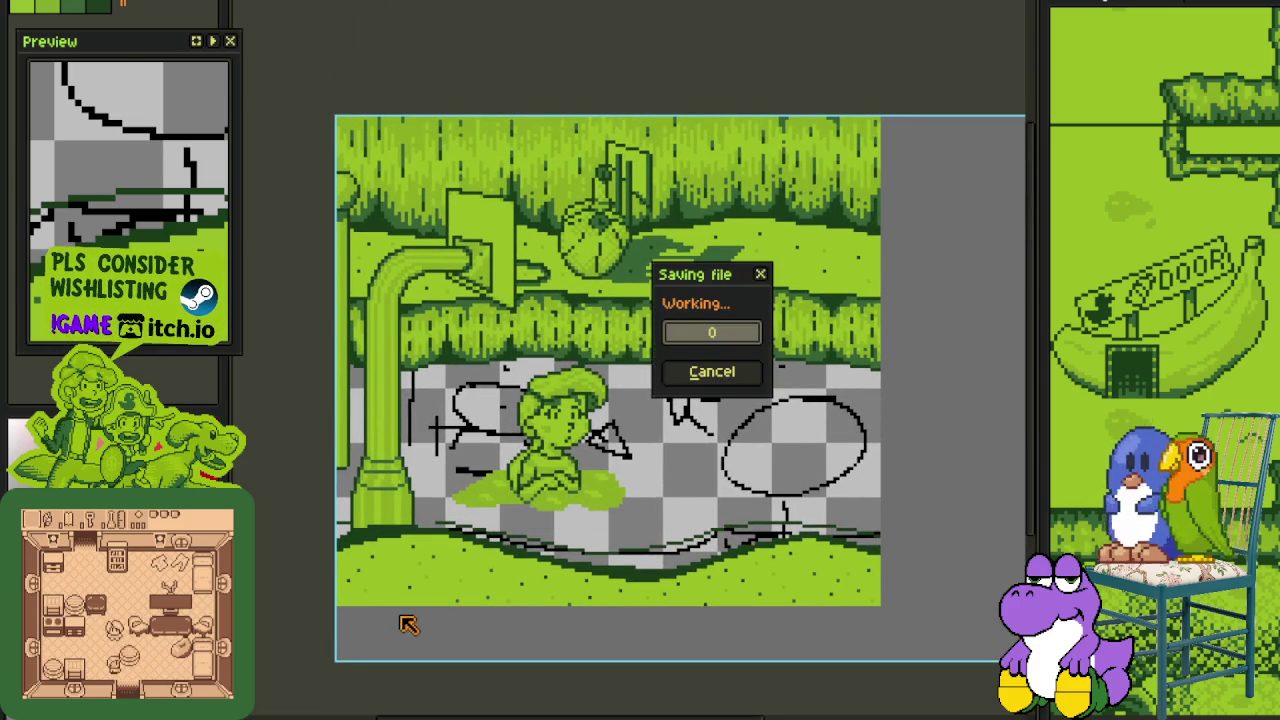
scroll(510, 537, "up", 1)
scroll(468, 495, "down", 2)
scroll(466, 496, "down", 1)
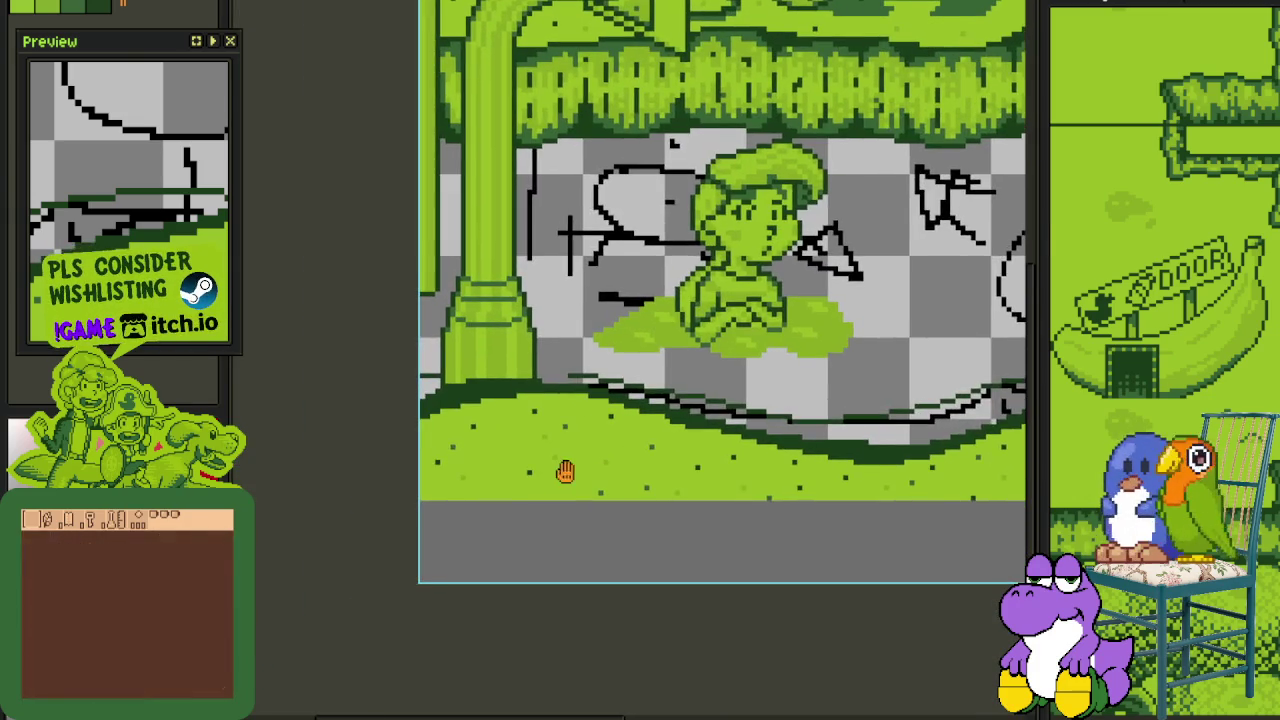
scroll(280, 266, "up", 1)
scroll(430, 460, "up", 1)
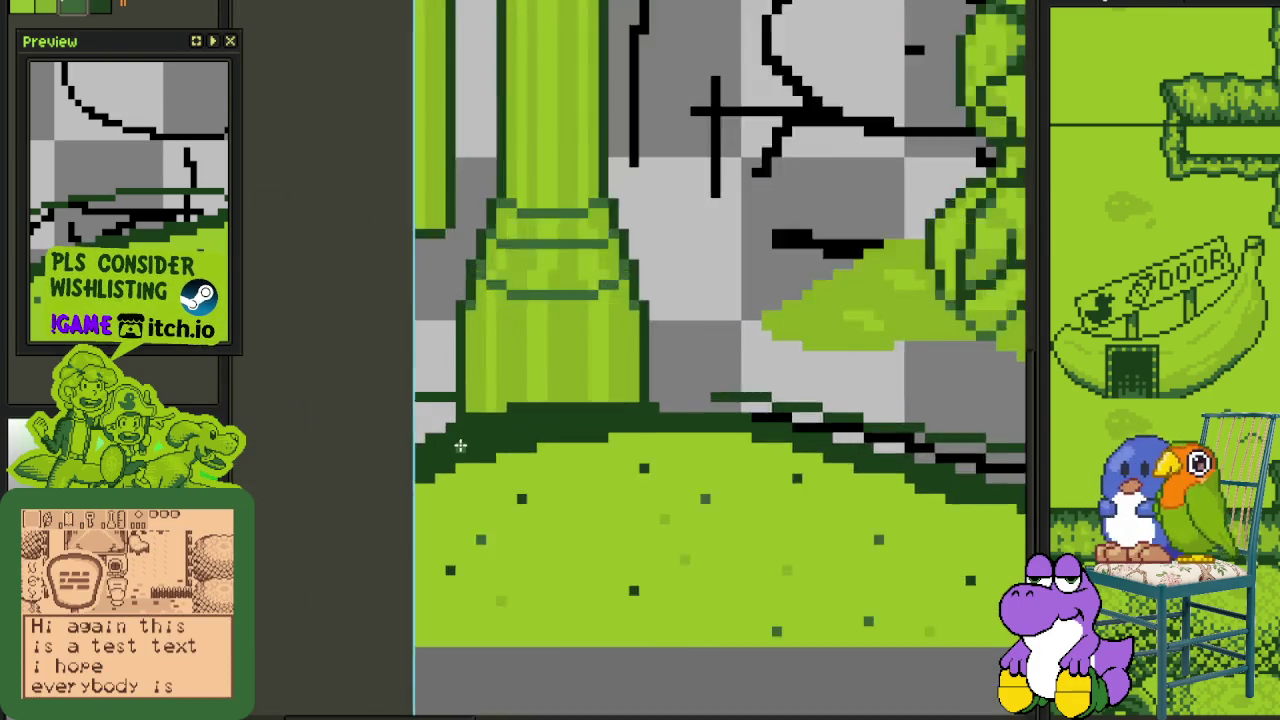
scroll(420, 460, "up", 2)
scroll(405, 455, "up", 1)
- Paint a dark-green row along the grass edge and extend it to the right
mouse_move(358, 486)
left_mouse_down()
mouse_move(523, 484)
mouse_move(478, 429)
mouse_move(769, 423)
mouse_move(428, 400)
mouse_move(634, 380)
left_mouse_up()
left_click(390, 389)
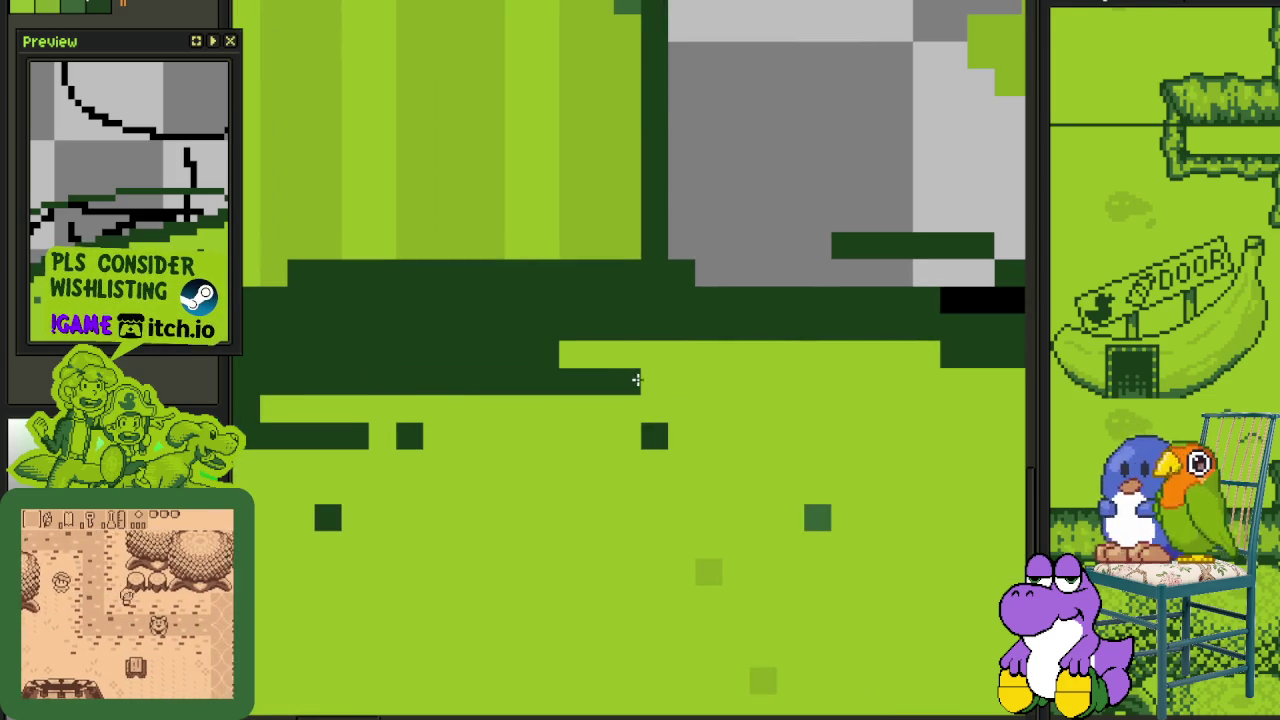
scroll(709, 377, "down", 2)
scroll(423, 377, "up", 1)
scroll(456, 427, "up", 1)
scroll(456, 427, "up", 2)
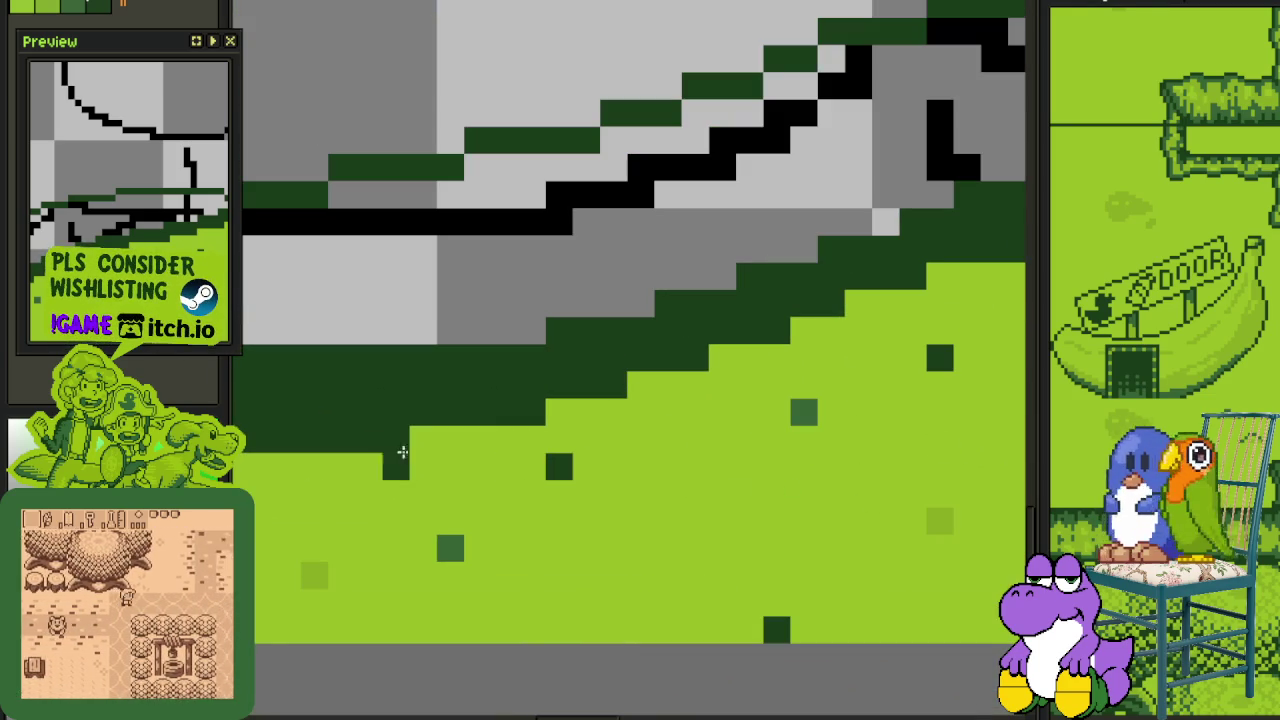
- Add more dark-green rows and pixel tufts along the grass border
mouse_move(414, 437)
left_mouse_down()
mouse_move(614, 431)
mouse_move(803, 391)
left_mouse_up()
left_click(857, 385)
mouse_move(818, 337)
left_mouse_down()
mouse_move(448, 367)
mouse_move(625, 359)
left_mouse_up()
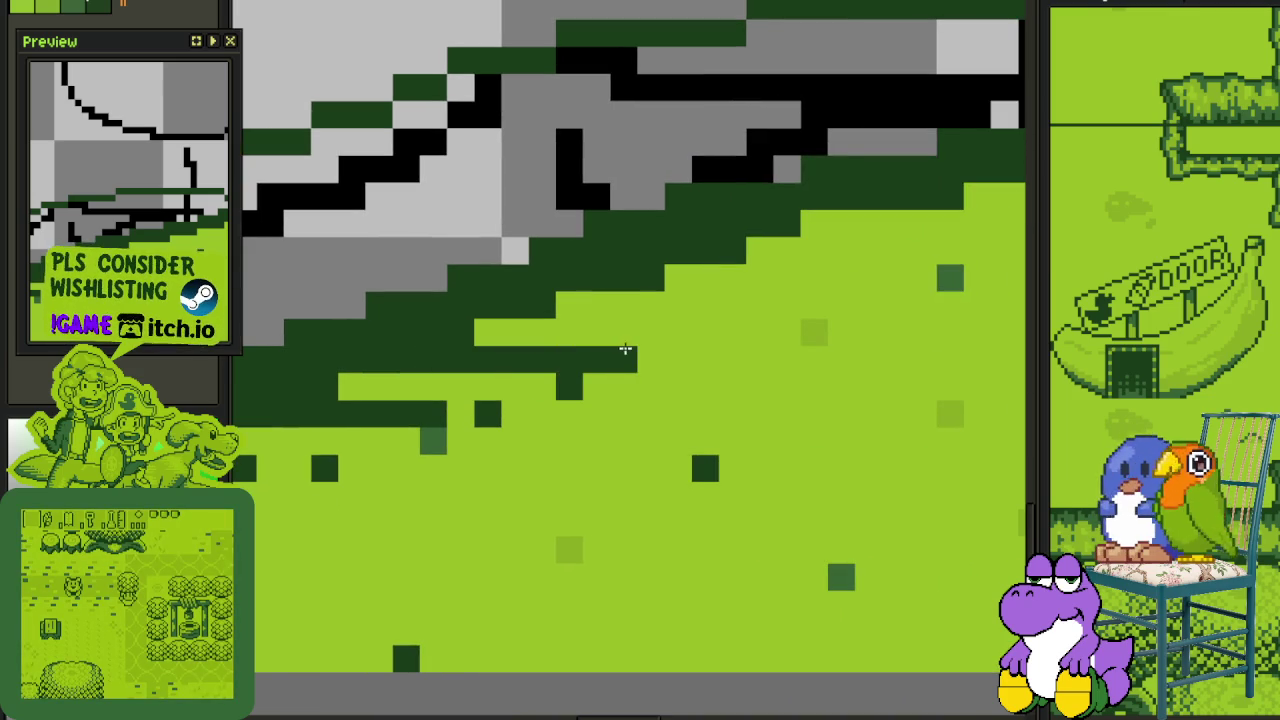
left_click_drag(540, 307, 740, 300)
mouse_move(770, 249)
left_mouse_down()
mouse_move(513, 386)
mouse_move(585, 386)
left_mouse_up()
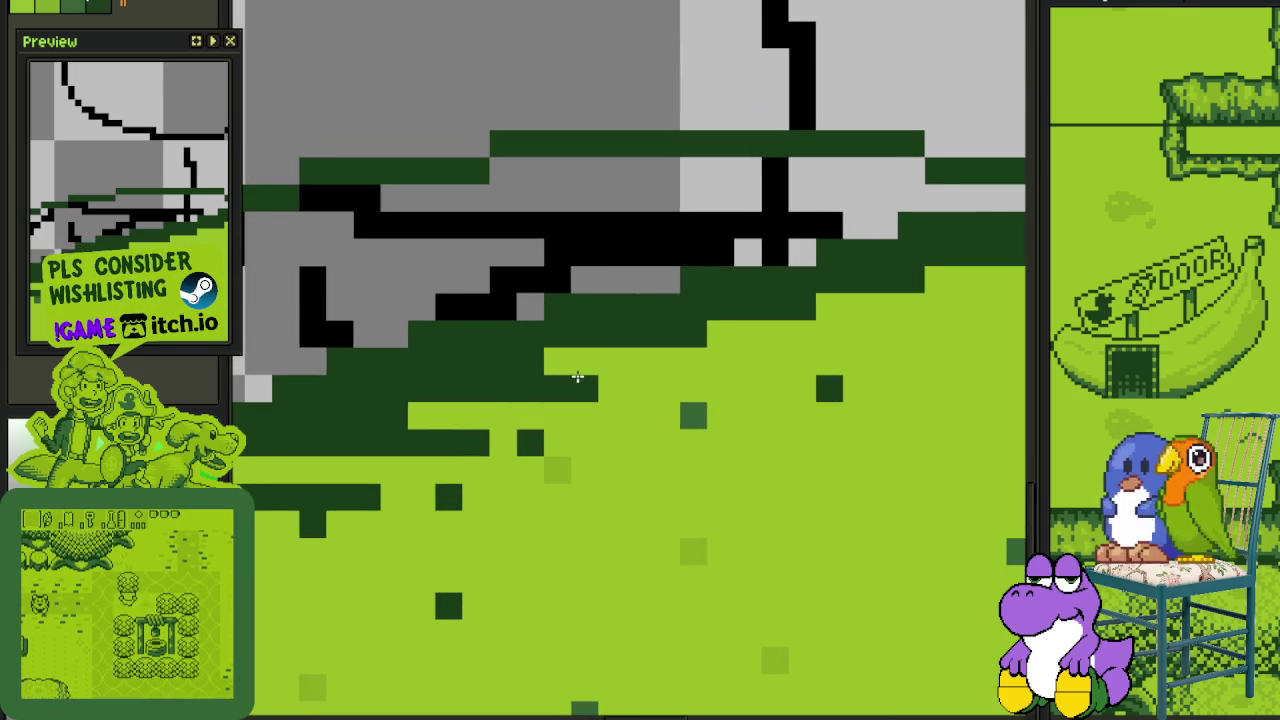
mouse_move(709, 337)
left_mouse_down()
mouse_move(437, 380)
mouse_move(584, 377)
left_mouse_up()
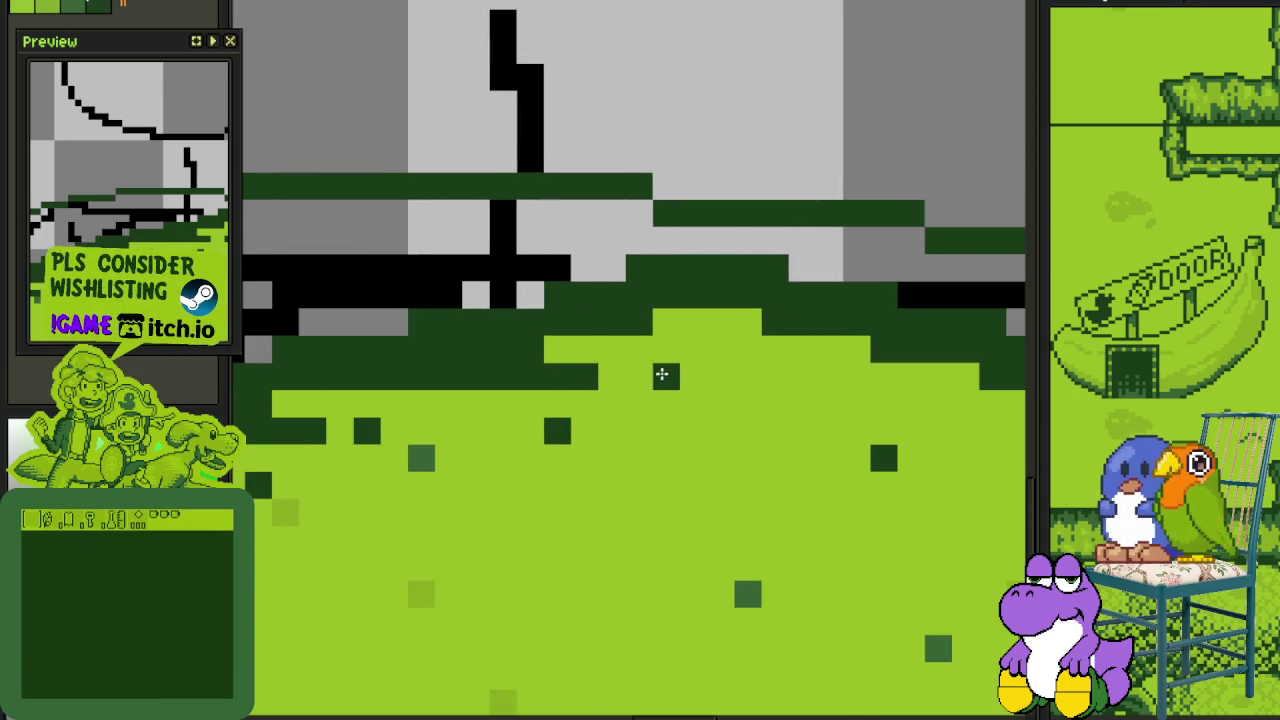
scroll(663, 343, "down", 1)
scroll(680, 397, "down", 2)
scroll(680, 397, "down", 2)
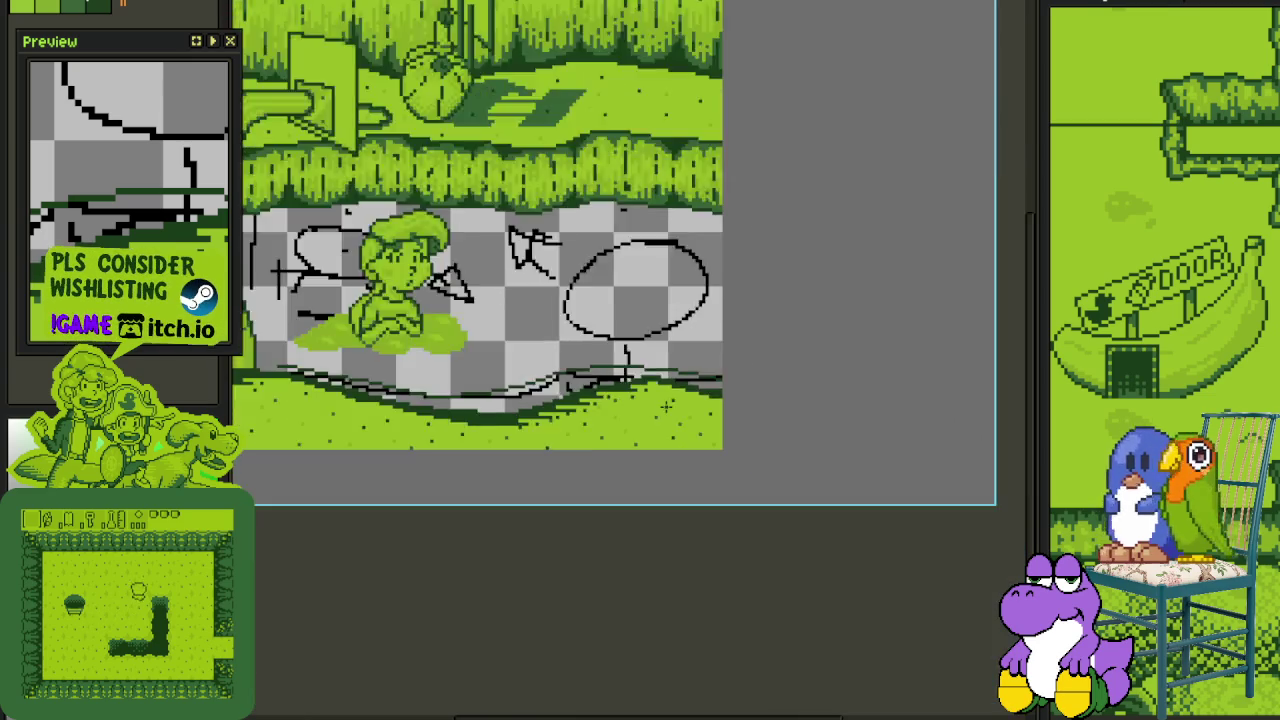
- Zoom in and shade the dark-green grass edge with mid-green pixels
scroll(670, 403, "down", 1)
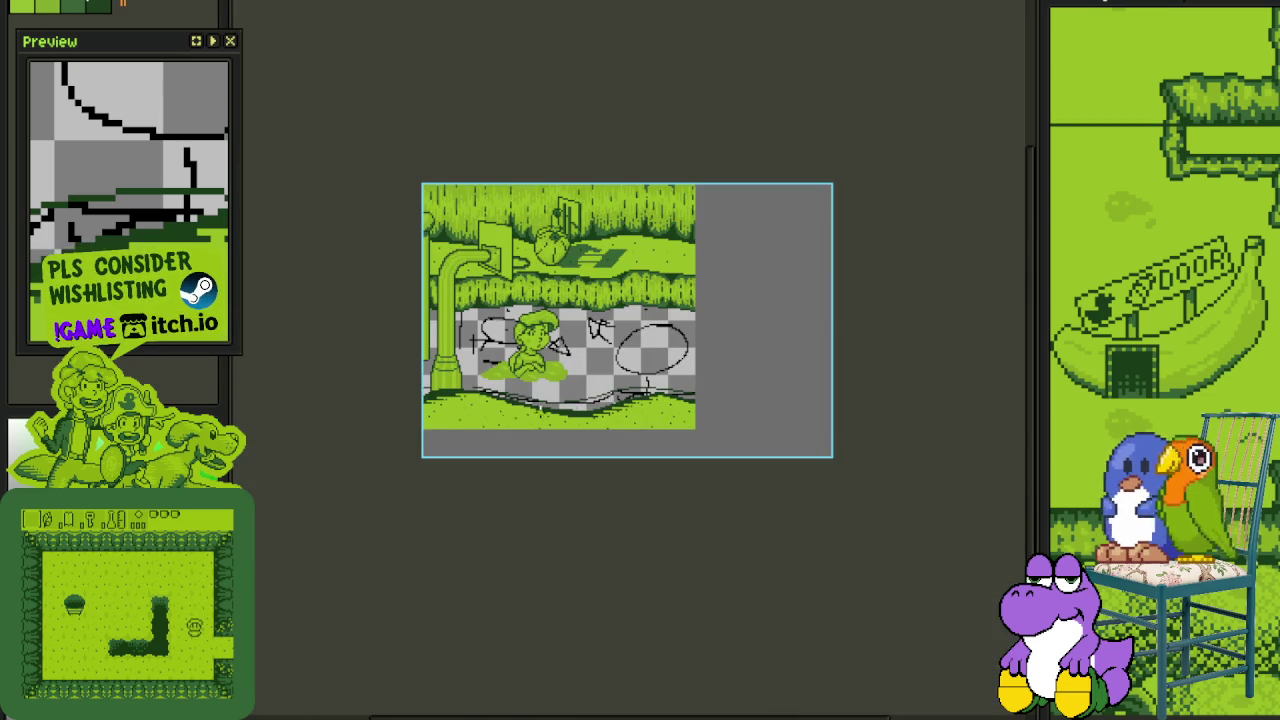
key("ctrl")
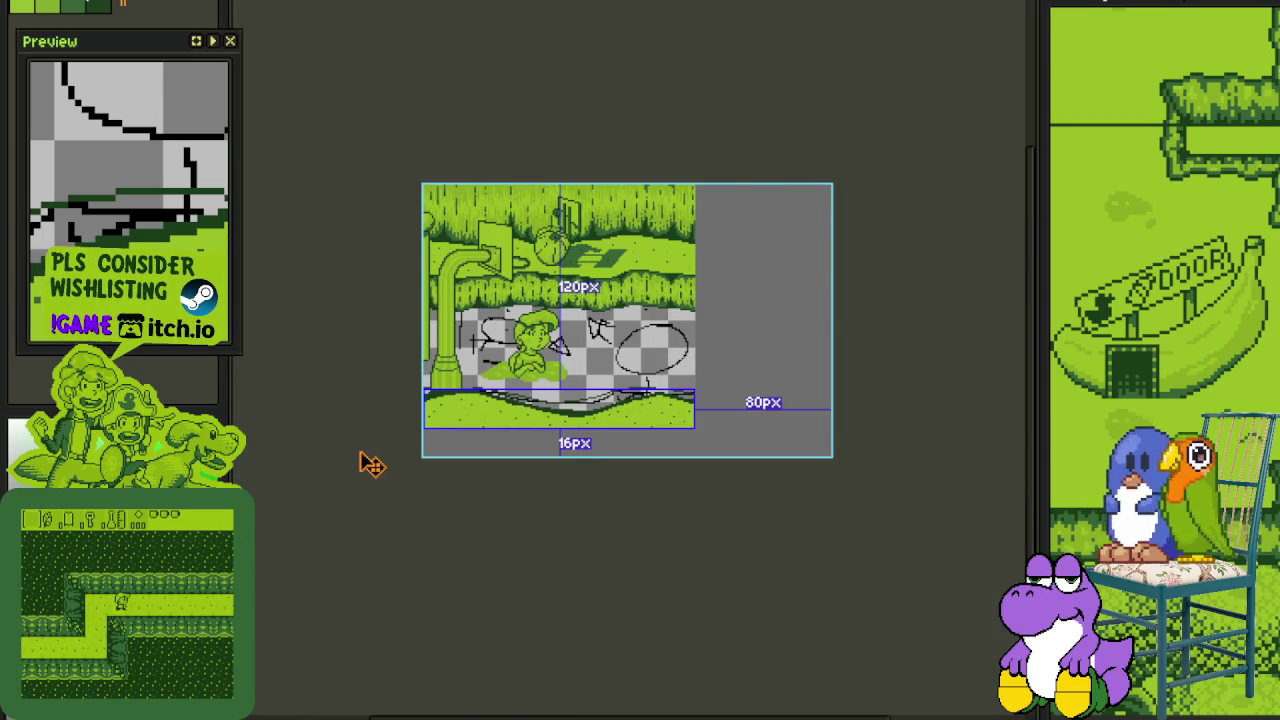
scroll(380, 430, "up", 2)
scroll(443, 350, "up", 2)
scroll(443, 350, "up", 2)
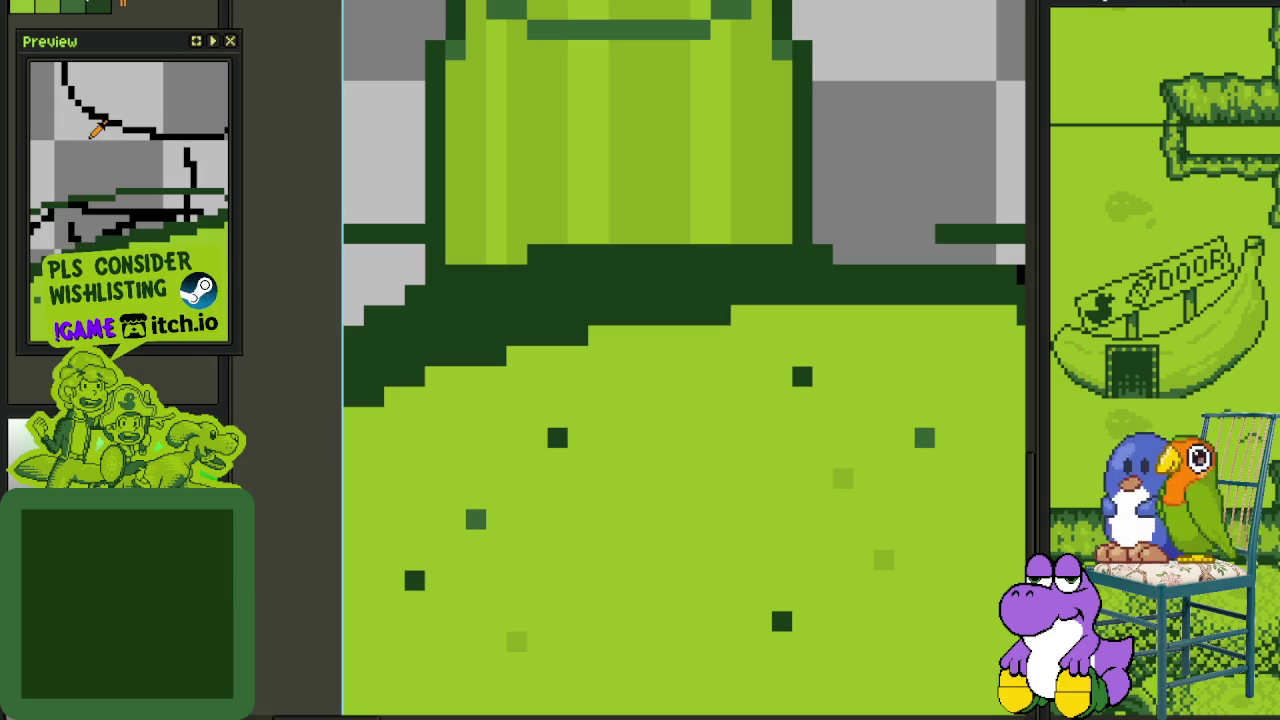
scroll(409, 451, "up", 1)
scroll(481, 488, "up", 1)
mouse_move(481, 488)
left_mouse_down()
mouse_move(503, 457)
mouse_move(597, 411)
mouse_move(592, 428)
mouse_move(760, 377)
mouse_move(640, 423)
mouse_move(757, 393)
left_mouse_up()
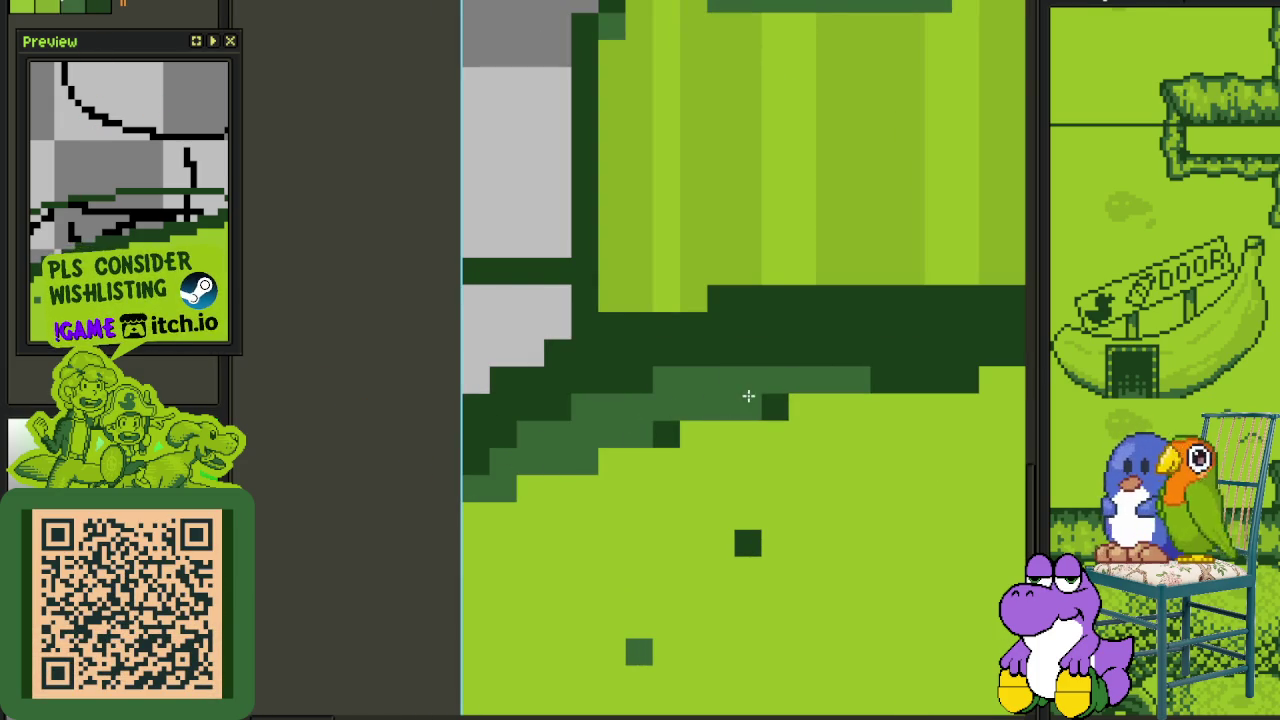
- Cover more of the dark-green band with mid-green
scroll(660, 429, "up", 2)
scroll(663, 414, "right", 5)
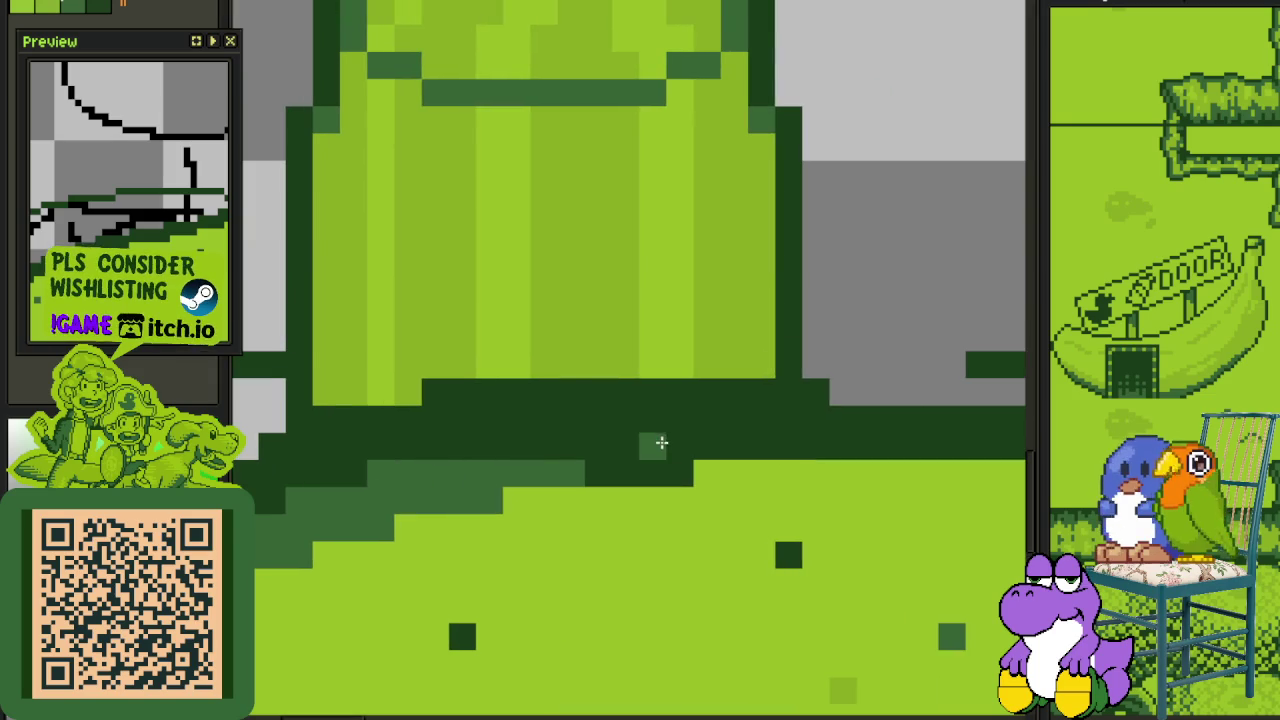
scroll(651, 460, "right", 1)
scroll(651, 460, "up", 1)
mouse_move(632, 491)
left_mouse_down()
mouse_move(466, 494)
mouse_move(423, 463)
mouse_move(495, 457)
left_mouse_up()
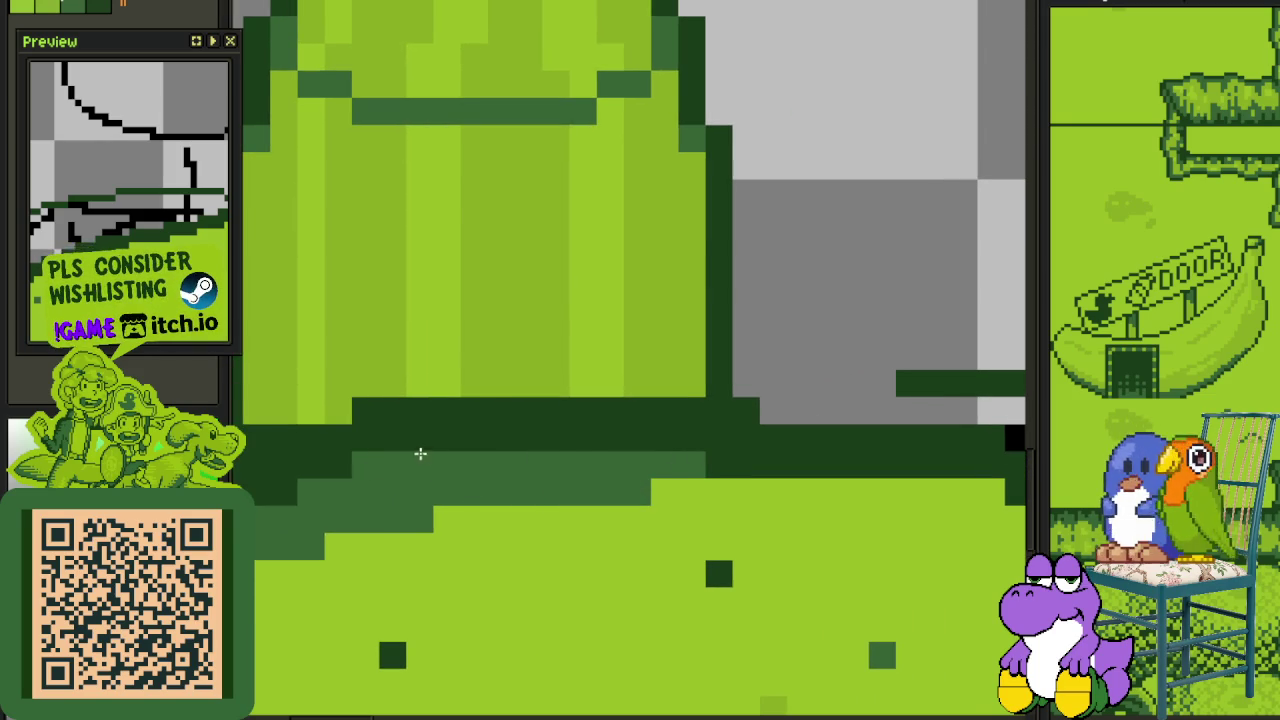
scroll(429, 455, "down", 1)
scroll(300, 486, "down", 1)
- Extend the mid-green shading along the diagonal grass edge
mouse_move(841, 467)
left_mouse_down()
mouse_move(431, 450)
mouse_move(604, 440)
mouse_move(696, 456)
mouse_move(774, 485)
mouse_move(565, 457)
mouse_move(646, 466)
mouse_move(664, 487)
mouse_move(751, 497)
mouse_move(880, 550)
left_mouse_up()
scroll(565, 457, "up", 1)
left_click_drag(844, 553, 806, 553)
scroll(409, 457, "down", 1)
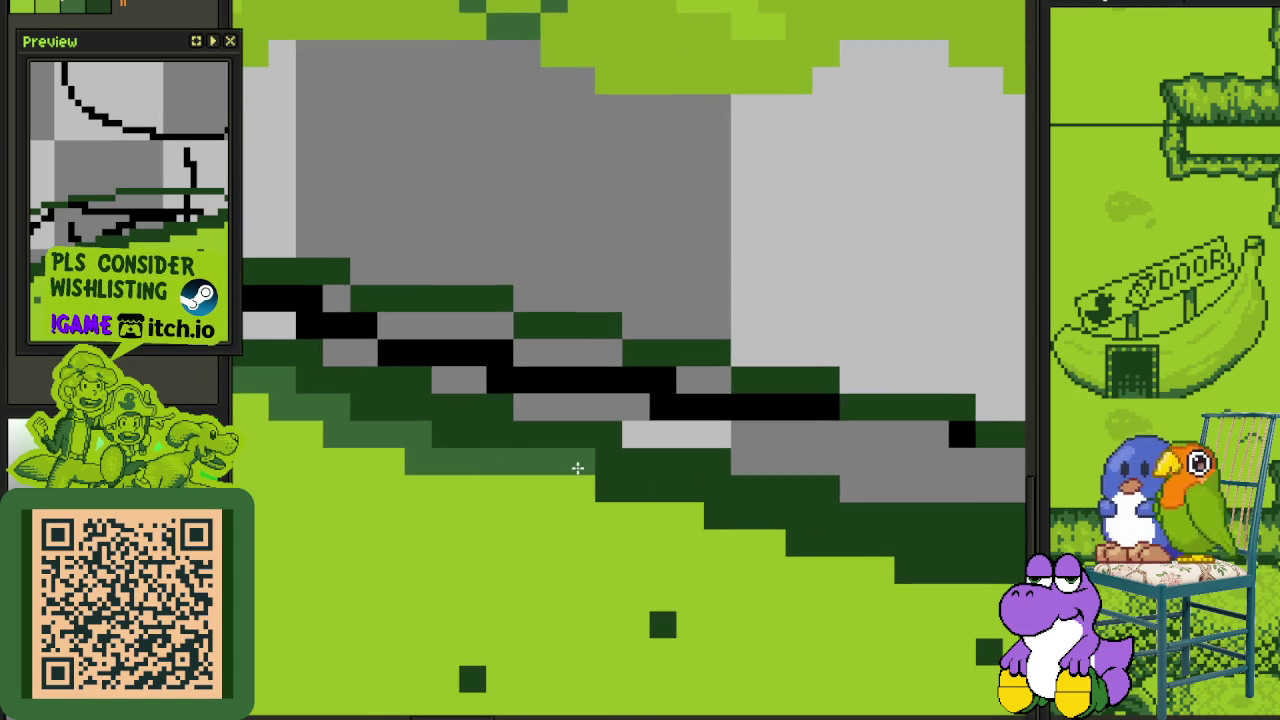
scroll(580, 466, "down", 2)
scroll(618, 501, "down", 2)
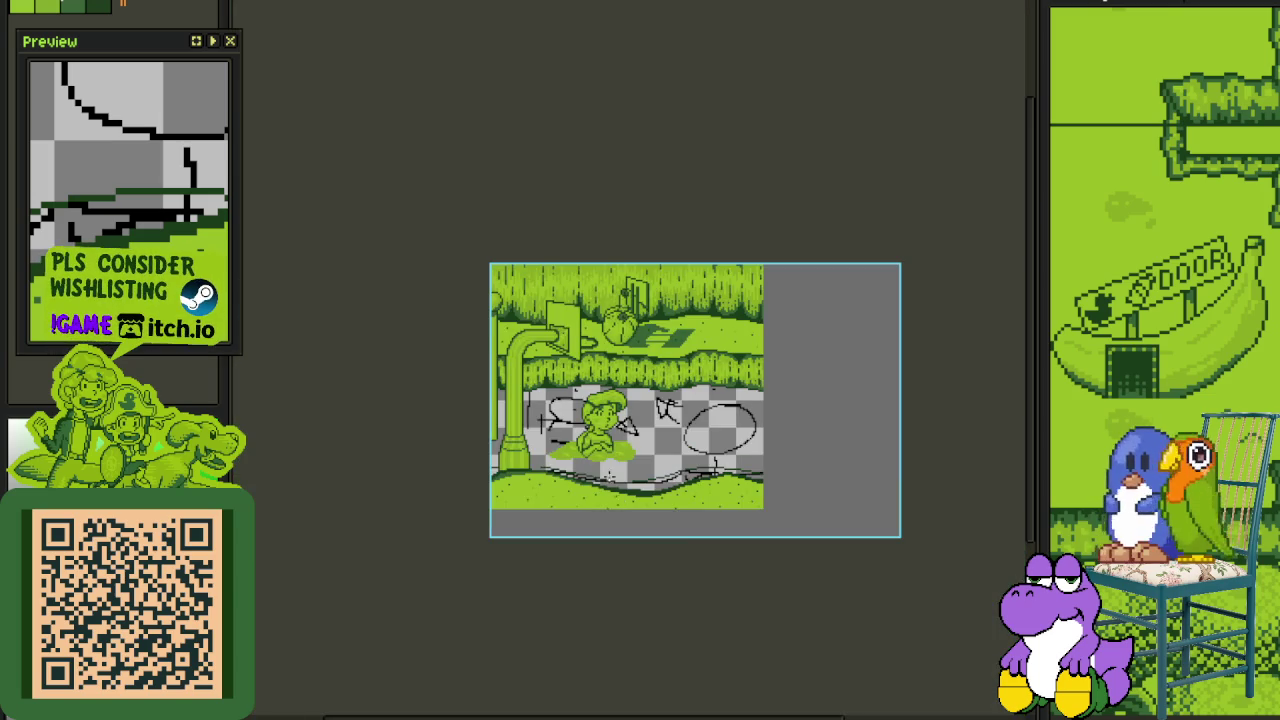
- Paint a mid-green block and mid-green shading over the dark-green grass rows
scroll(618, 501, "up", 3)
scroll(605, 510, "up", 2)
mouse_move(600, 516)
left_mouse_down()
mouse_move(643, 511)
mouse_move(800, 563)
mouse_move(292, 426)
mouse_move(677, 514)
mouse_move(664, 521)
left_mouse_up()
scroll(664, 521, "down", 1)
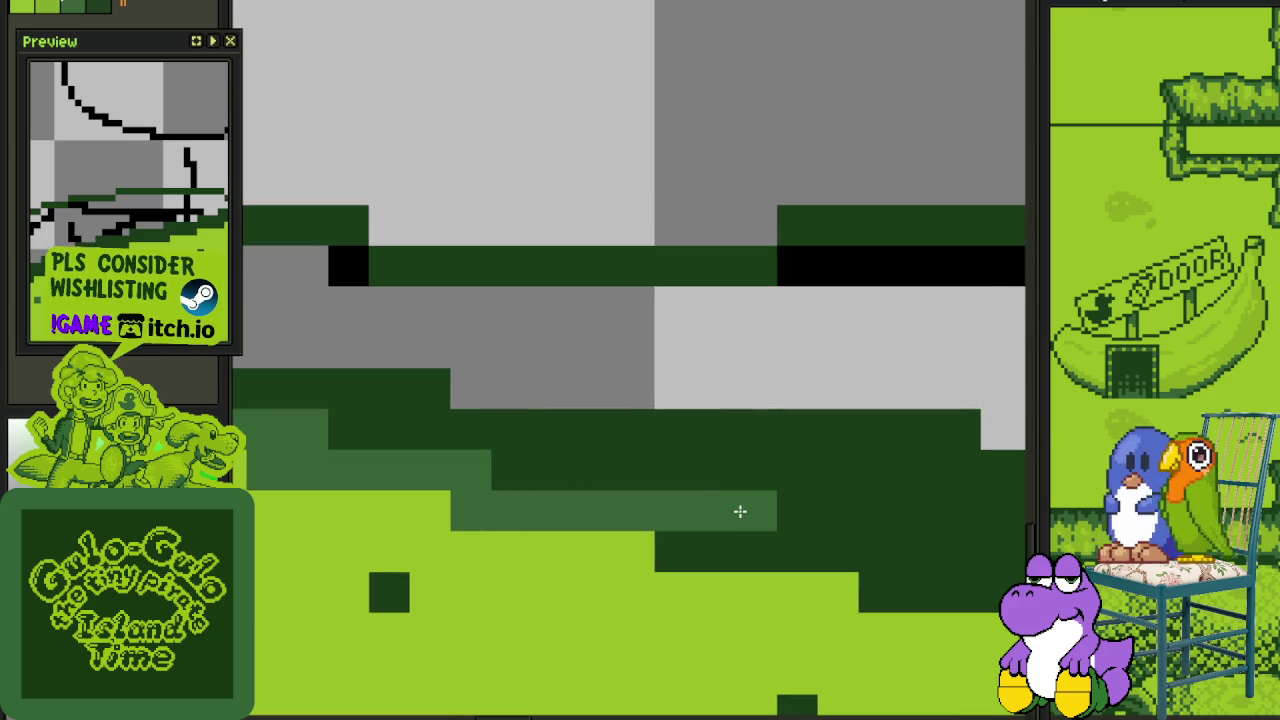
scroll(720, 508, "down", 1)
scroll(408, 423, "up", 1)
mouse_move(582, 461)
left_mouse_down()
mouse_move(660, 457)
mouse_move(471, 480)
mouse_move(691, 508)
mouse_move(759, 503)
mouse_move(323, 463)
mouse_move(646, 463)
mouse_move(357, 486)
mouse_move(466, 511)
mouse_move(609, 480)
mouse_move(694, 443)
mouse_move(459, 477)
left_mouse_up()
mouse_move(459, 477)
left_mouse_down()
mouse_move(586, 449)
mouse_move(694, 446)
mouse_move(723, 417)
left_mouse_up()
- Continue the mid-green shading across the remaining dark band of the floor-grass border
mouse_move(632, 422)
left_mouse_down()
mouse_move(557, 455)
mouse_move(396, 485)
left_mouse_up()
left_click(484, 463)
mouse_move(486, 464)
left_mouse_down()
mouse_move(648, 423)
mouse_move(647, 460)
mouse_move(634, 406)
mouse_move(763, 400)
mouse_move(808, 366)
mouse_move(496, 468)
mouse_move(560, 434)
mouse_move(608, 440)
mouse_move(528, 397)
mouse_move(609, 429)
left_mouse_up()
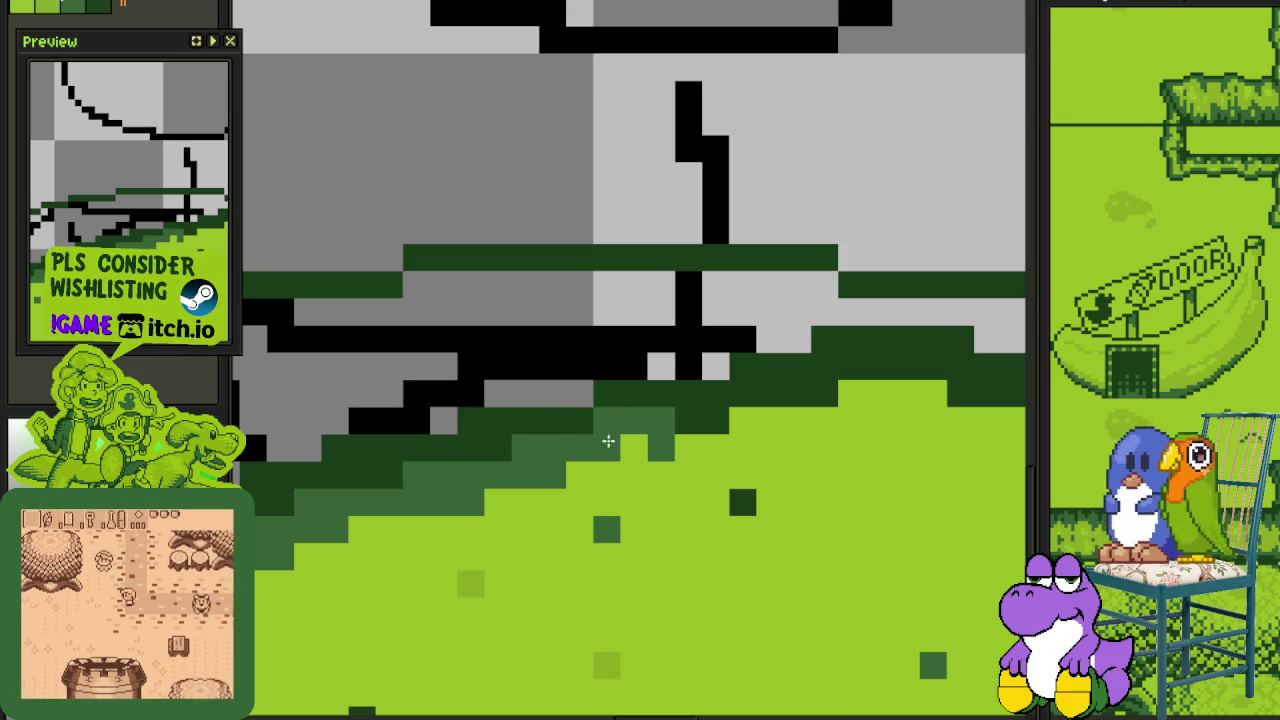
mouse_move(743, 424)
left_mouse_down()
mouse_move(771, 403)
mouse_move(834, 400)
mouse_move(580, 423)
mouse_move(658, 402)
mouse_move(566, 403)
left_mouse_up()
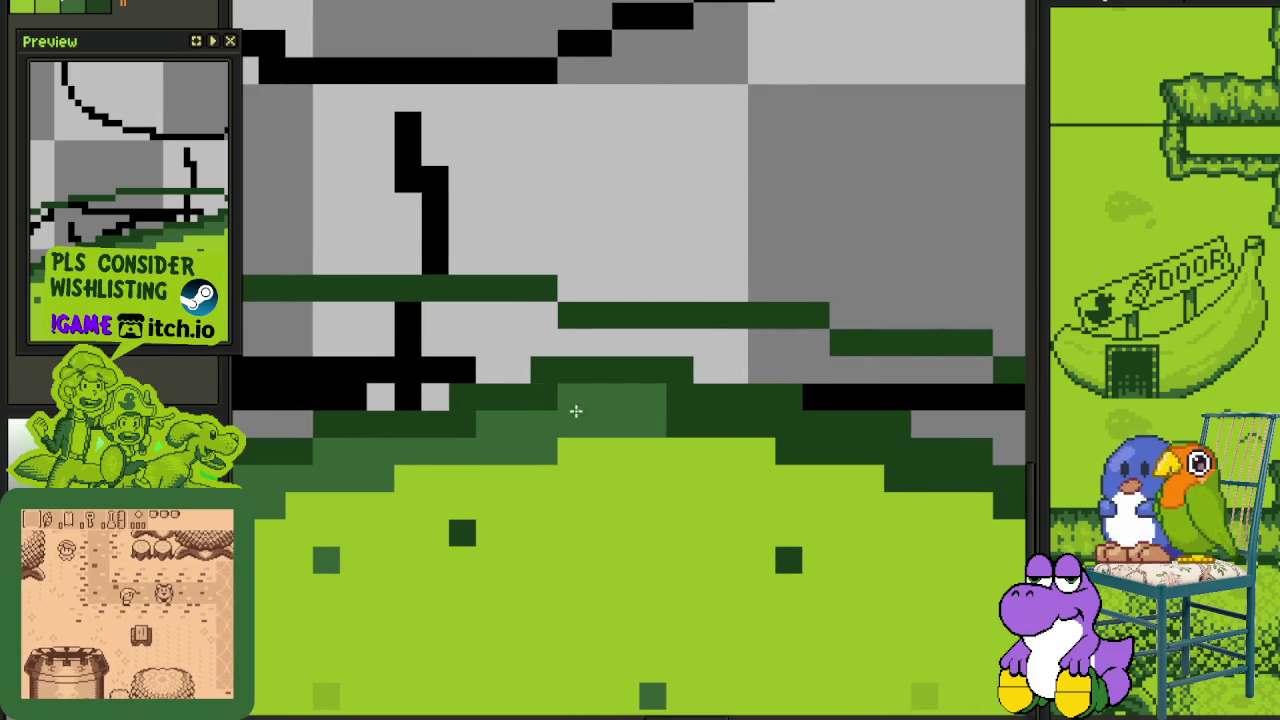
left_click_drag(674, 434, 717, 457)
mouse_move(690, 485)
left_mouse_down()
mouse_move(711, 480)
mouse_move(536, 458)
mouse_move(380, 410)
mouse_move(407, 405)
mouse_move(318, 402)
mouse_move(337, 374)
left_mouse_up()
scroll(337, 374, "down", 3)
scroll(370, 311, "down", 2)
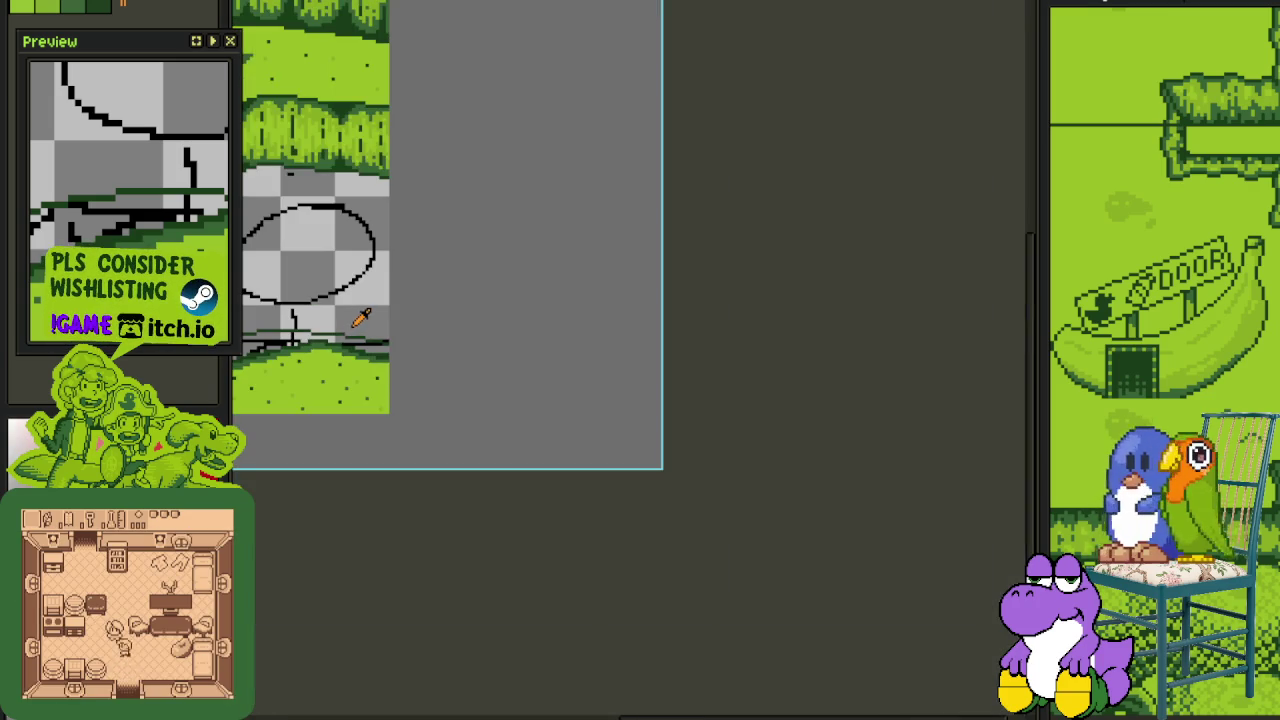
- Bring the character art into view and save the scene
left_click_drag(343, 328, 548, 356)
scroll(470, 368, "up", 1)
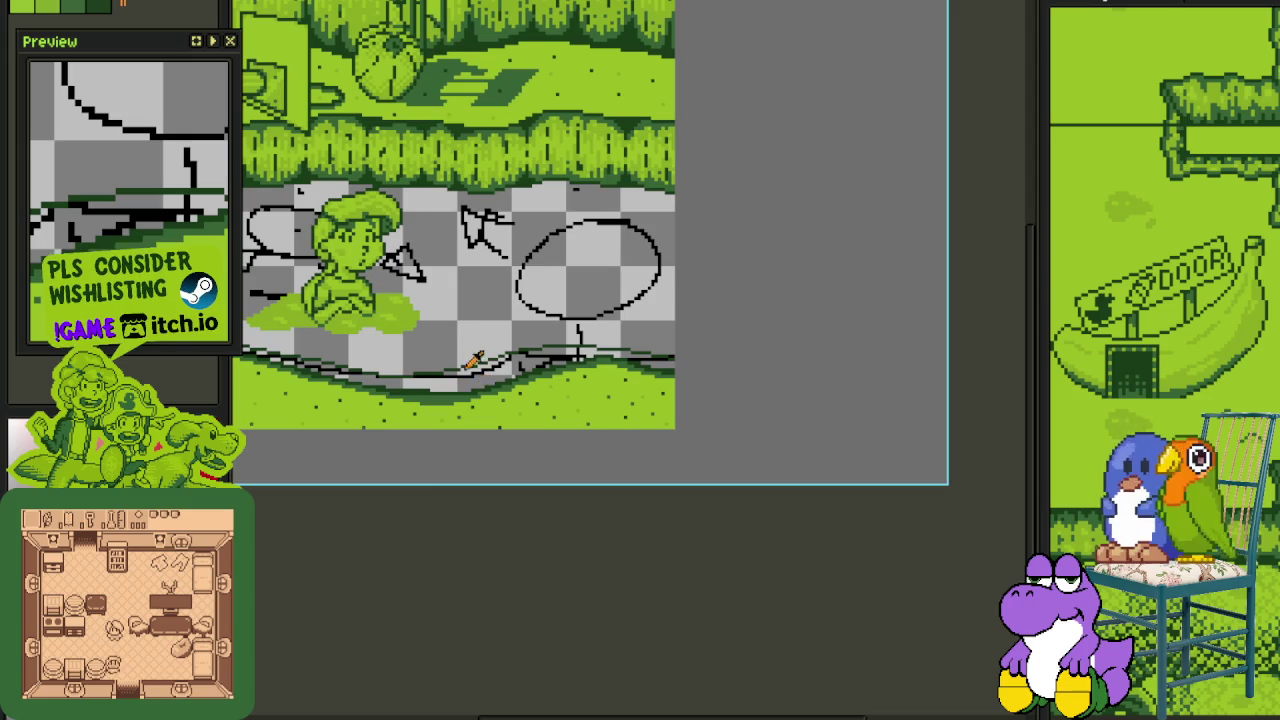
key("ctrl+s")
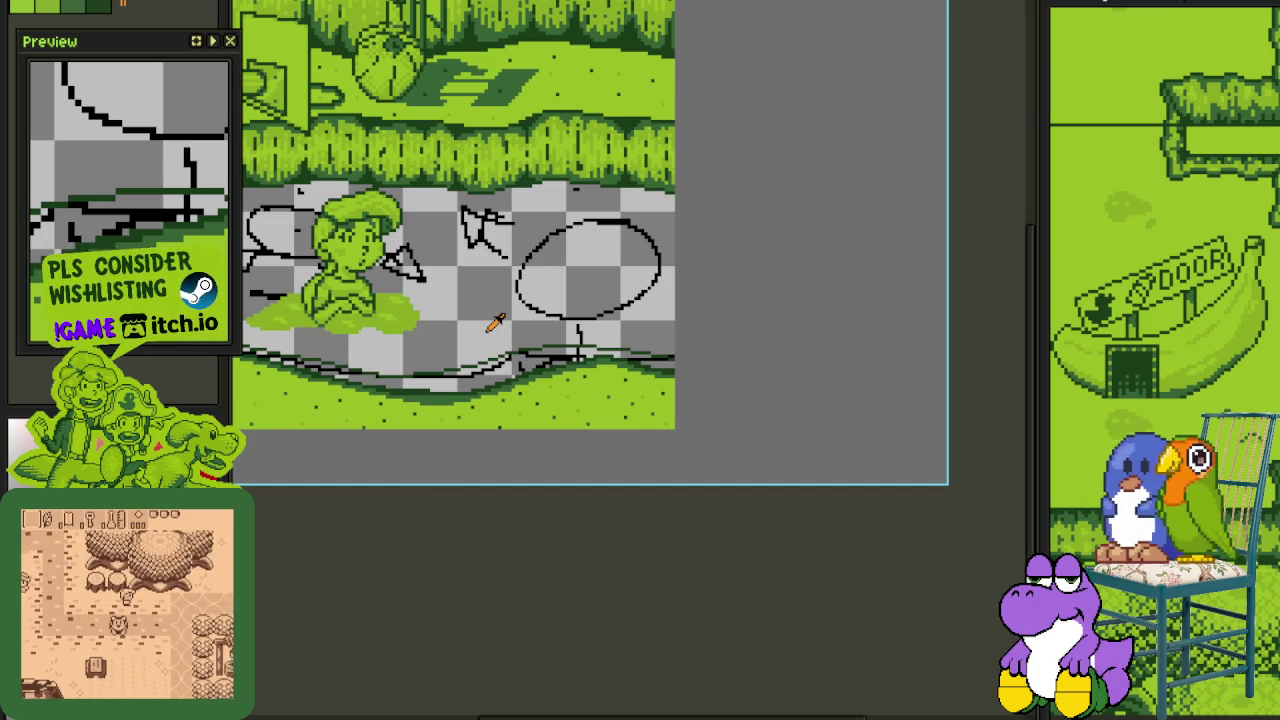
key("ctrl+s")
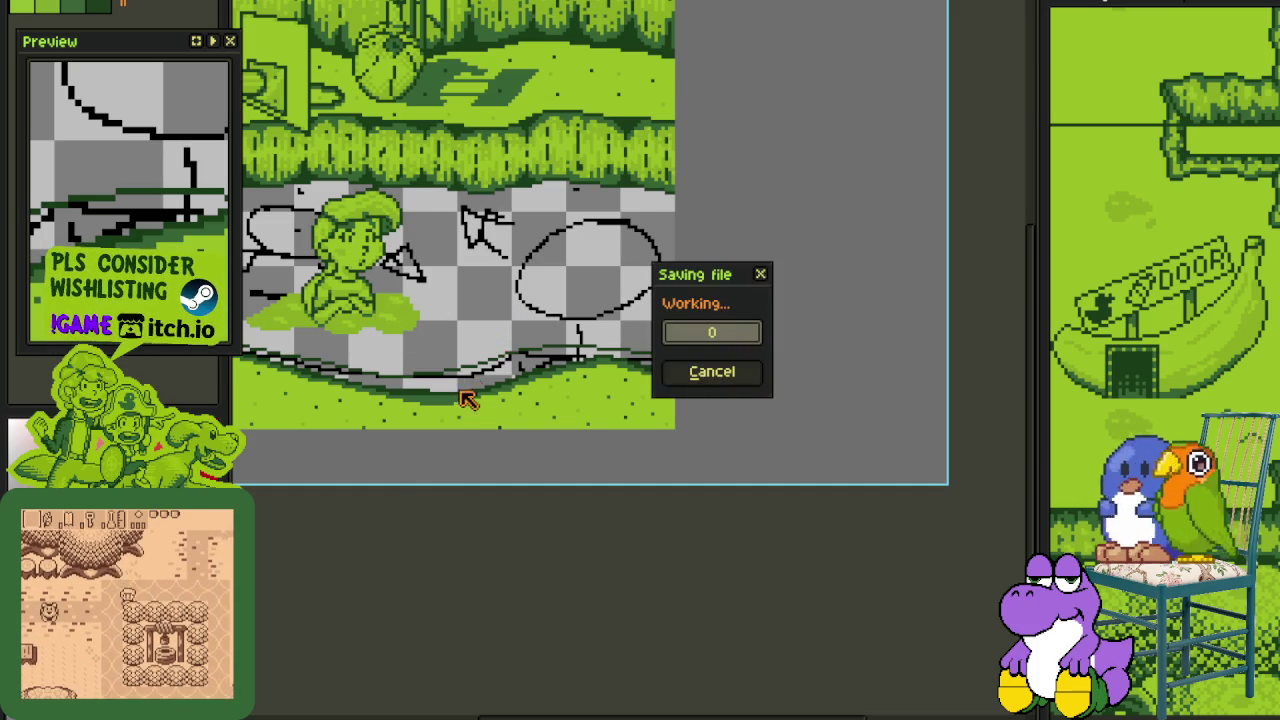
scroll(440, 395, "up", 3)
scroll(374, 366, "up", 2)
- Add a dark-green row and speck on the grass edge, undo a stray patch, and save
left_click_drag(337, 397, 740, 395)
left_click_drag(472, 445, 593, 427)
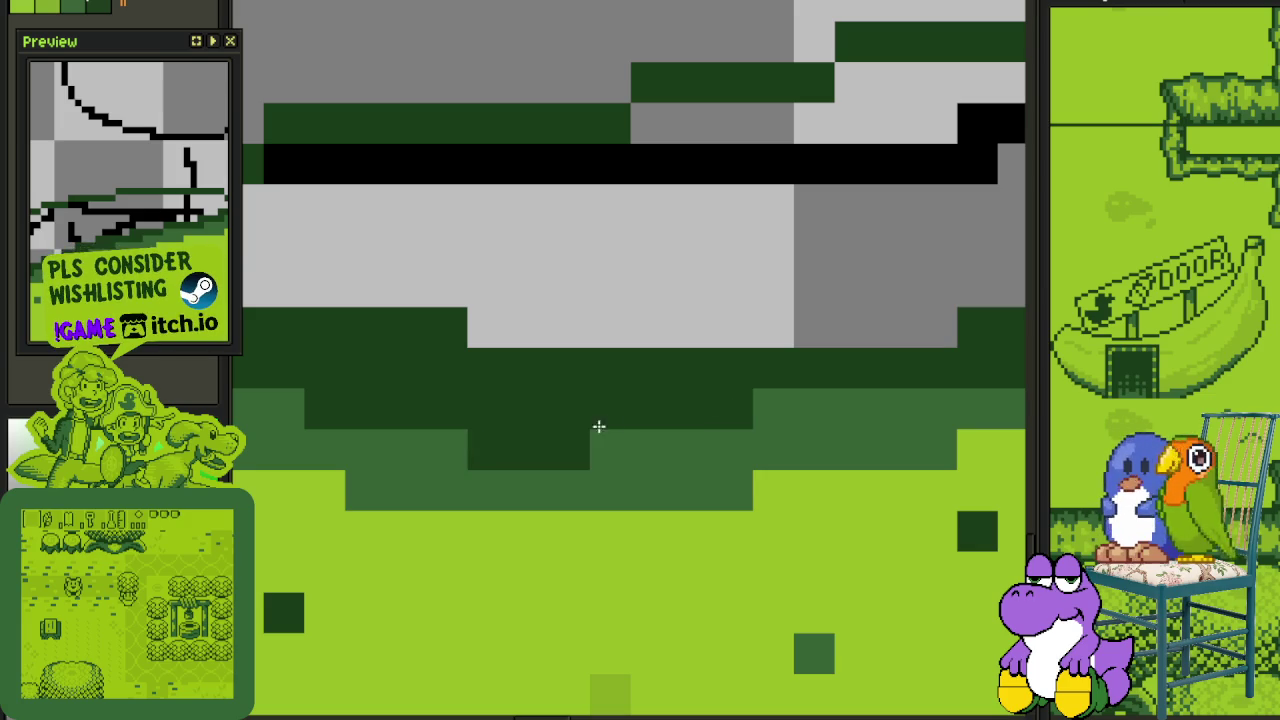
key("ctrl+z")
left_click(771, 405)
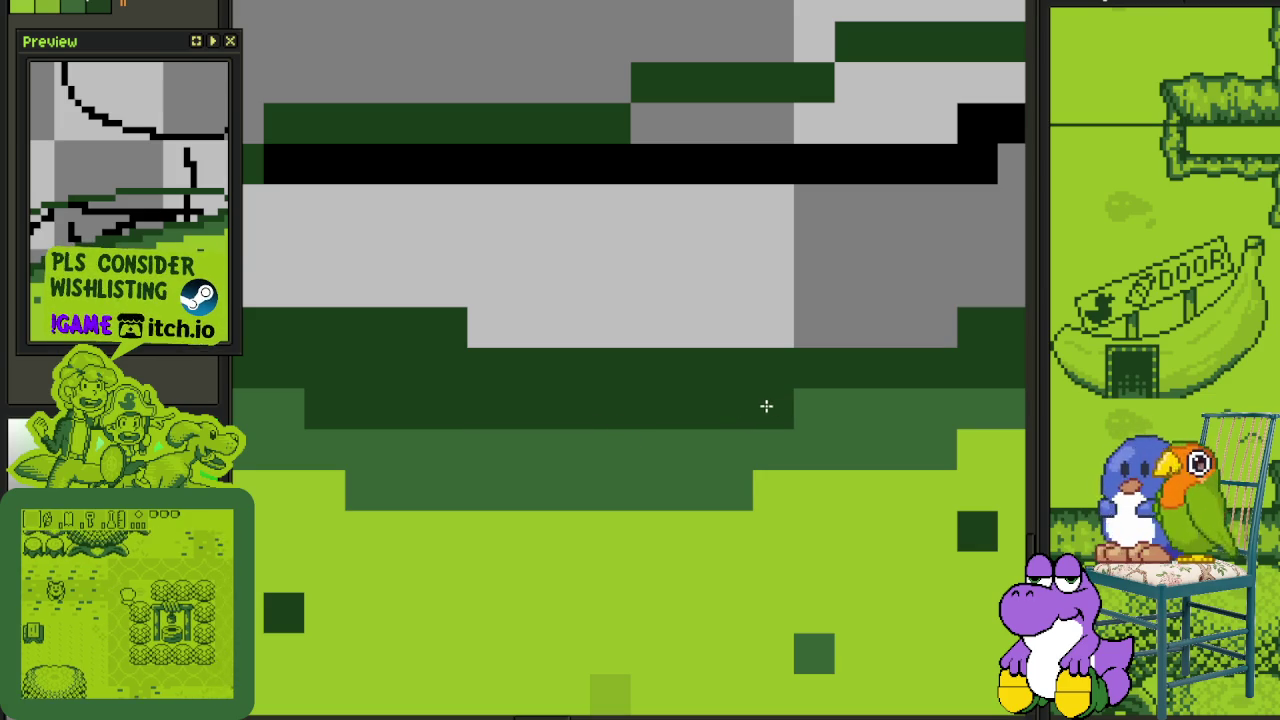
scroll(640, 280, "down", 5)
key("ctrl+s")
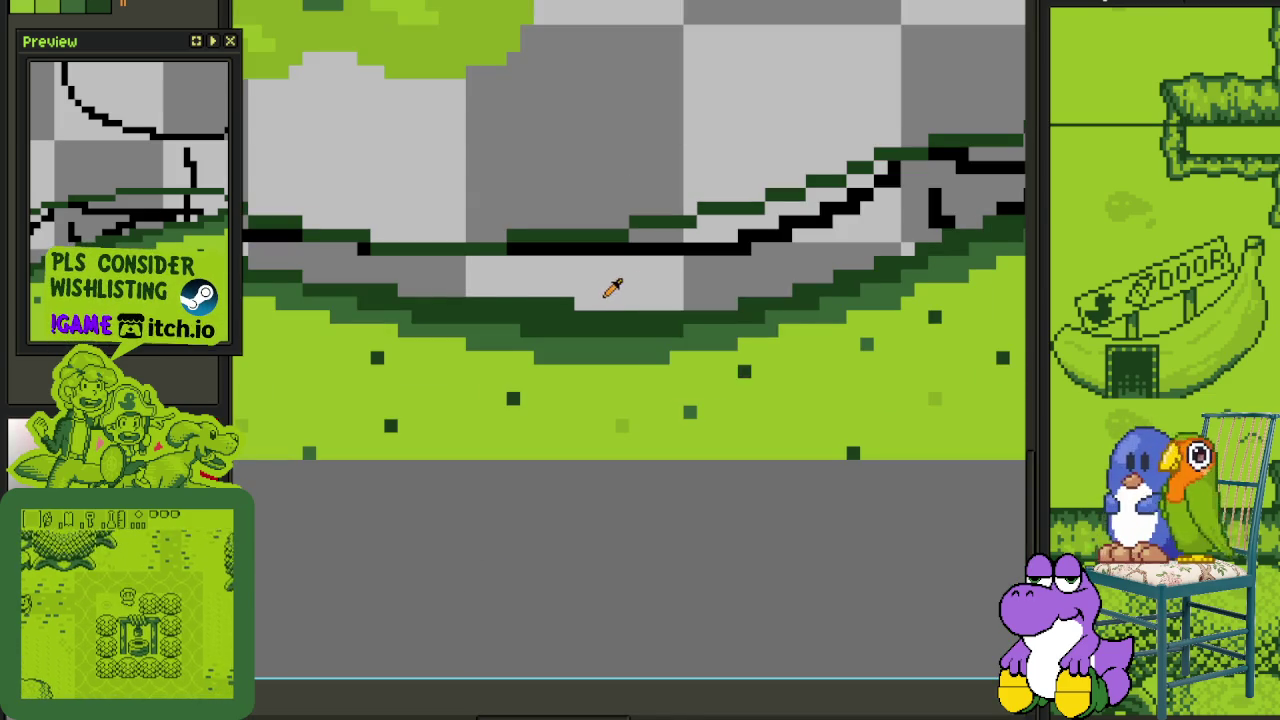
key("Tab")
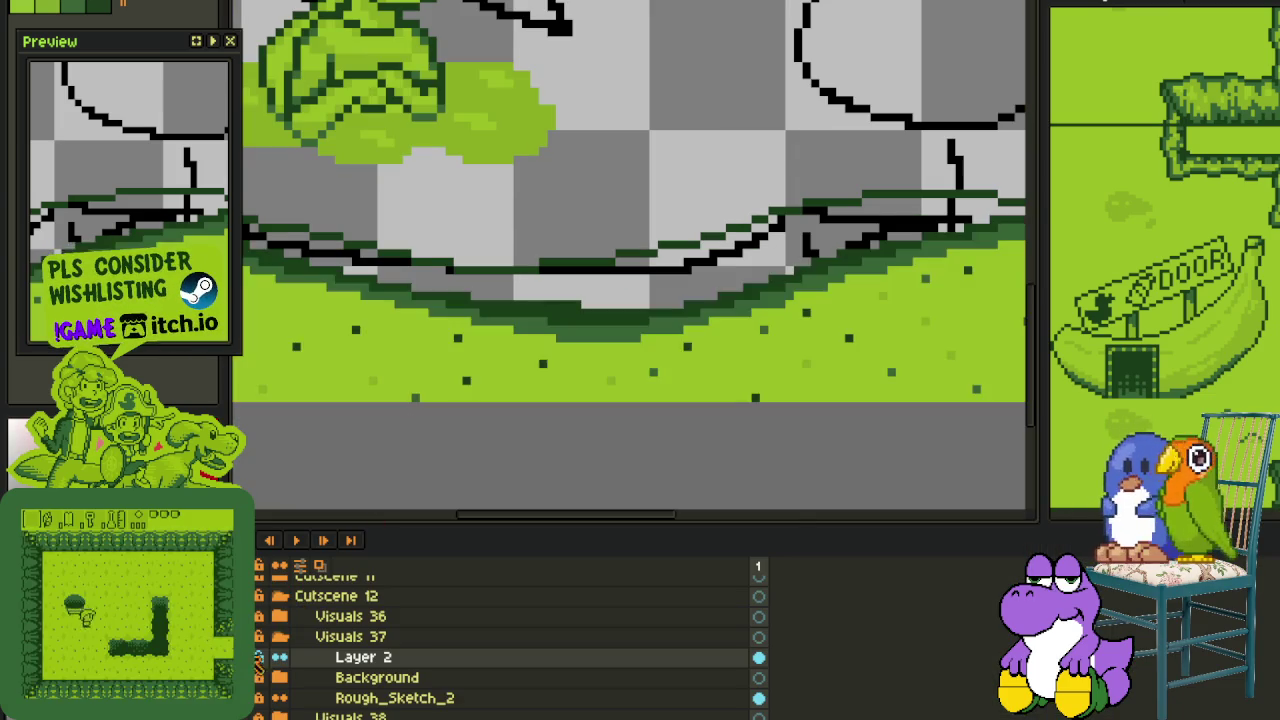
- Rename Layer 2 to 'Foreground floor' and save
scroll(561, 205, "down", 3)
scroll(561, 205, "up", 2)
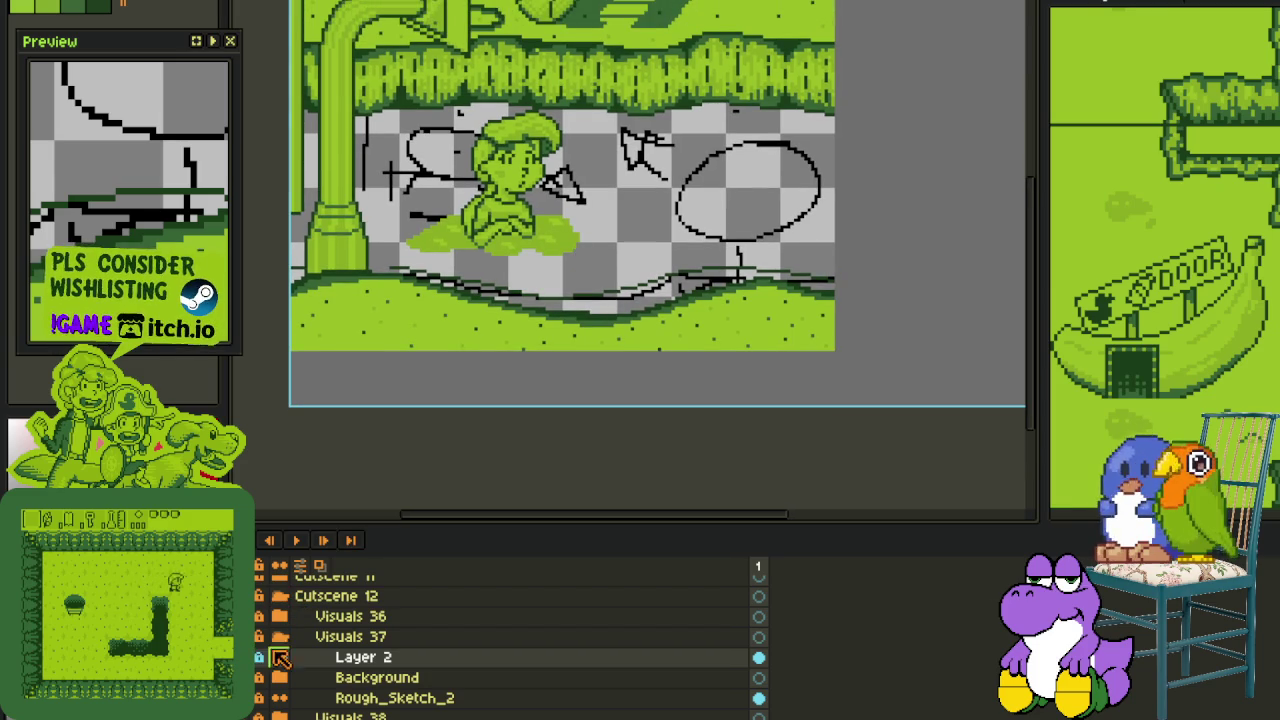
double_click(360, 659)
type("Fr")
key("BackSpace")
type("oreground floor")
key("Return")
key("ctrl+s")
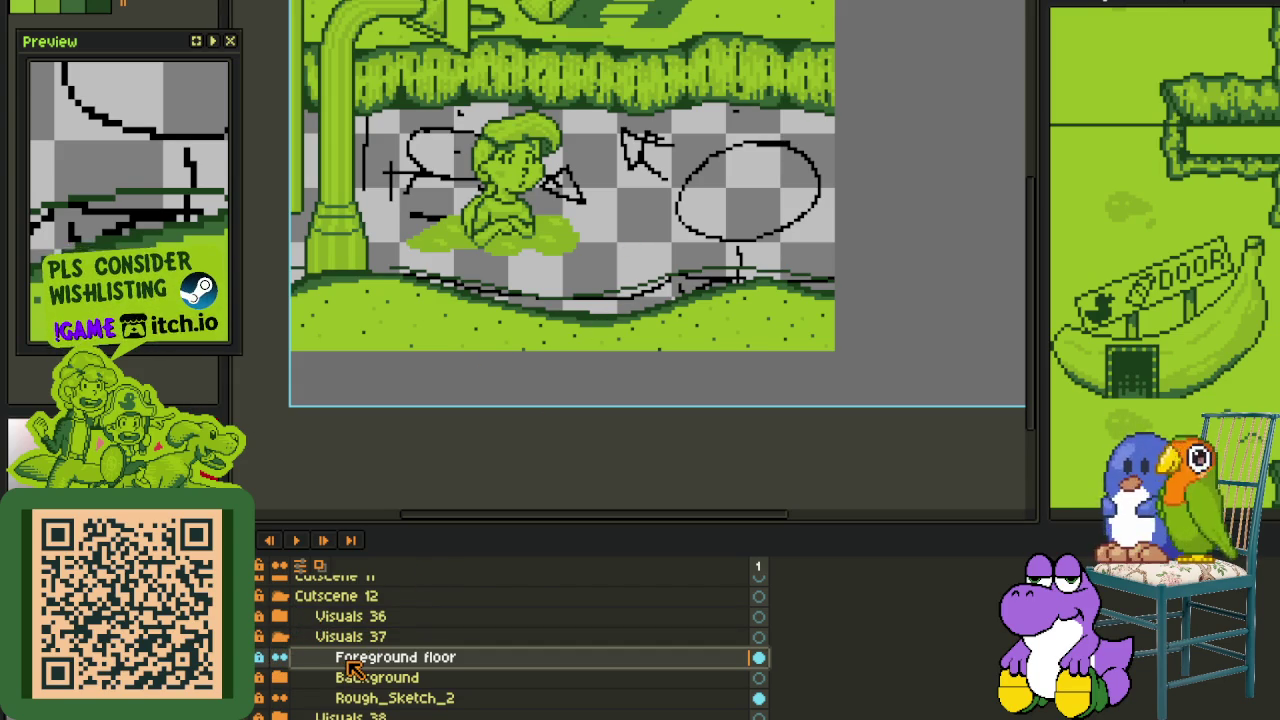
- Add a new empty layer above Foreground floor and save
right_click(380, 680)
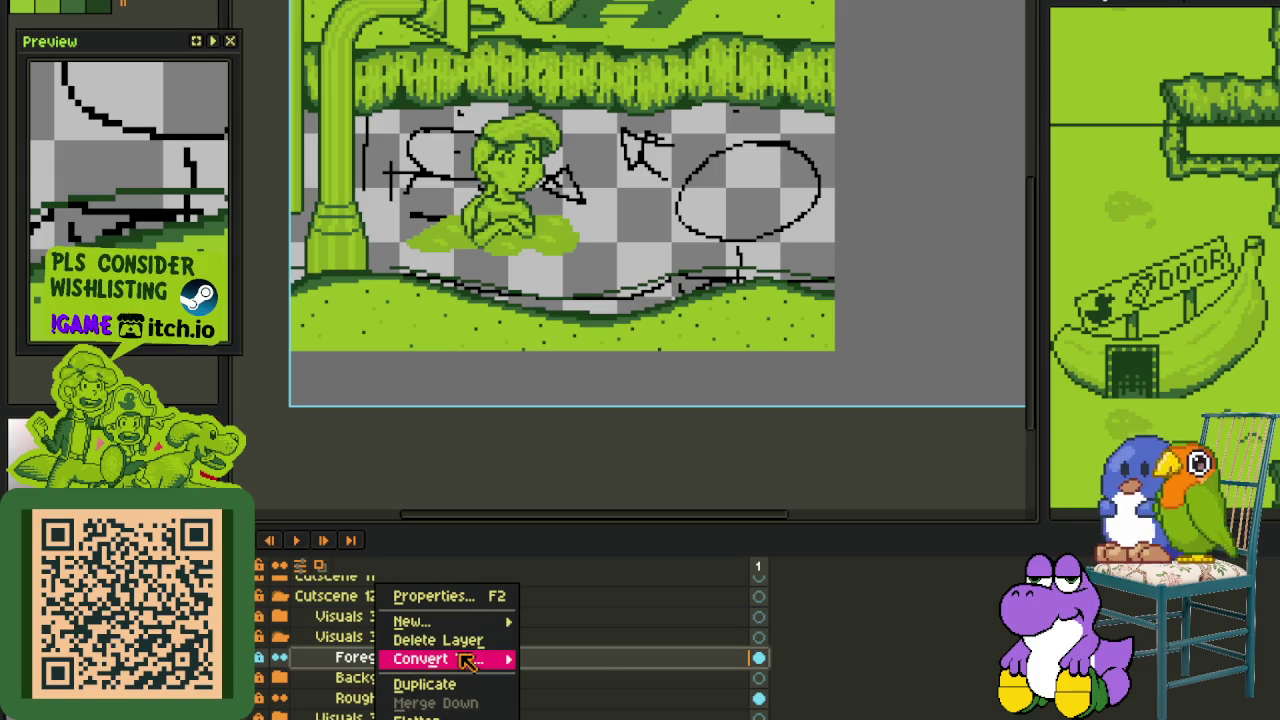
left_click(540, 620)
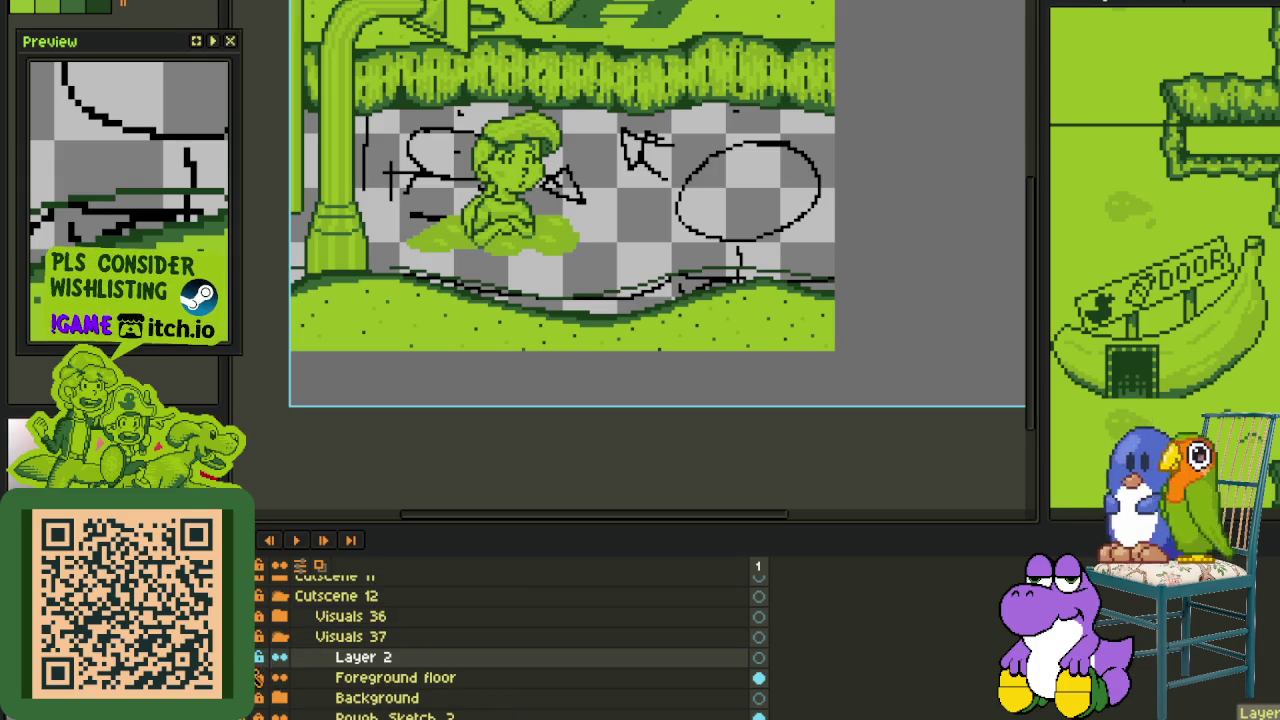
key("ctrl+s")
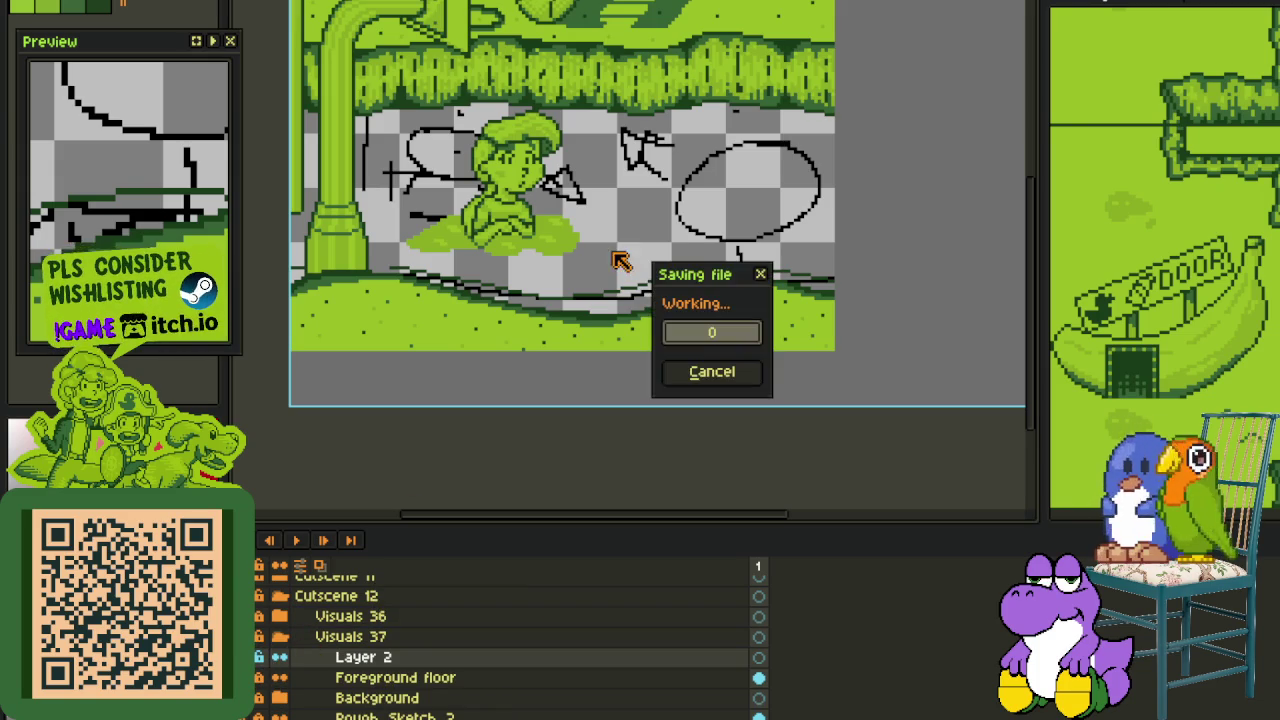
left_click_drag(621, 244, 585, 371)
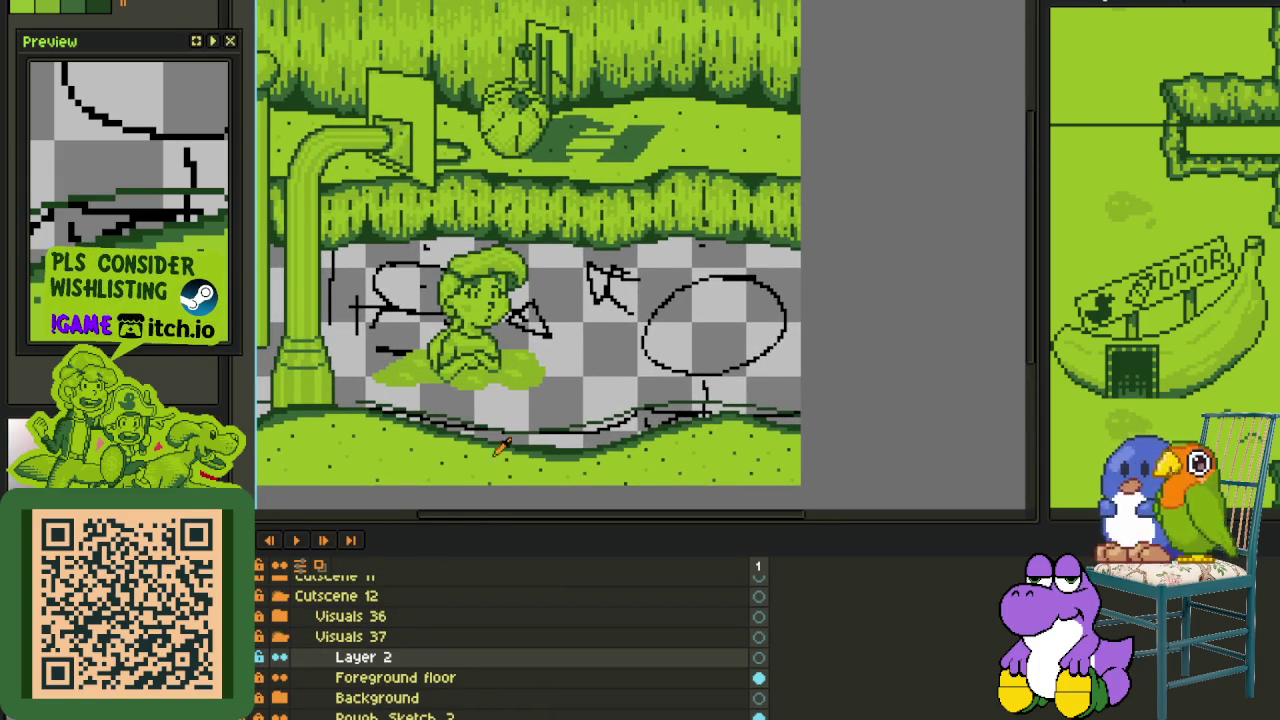
- Center the black ellipse sketch on the right of the floor and draw a red circle over it
left_click_drag(505, 398, 578, 388)
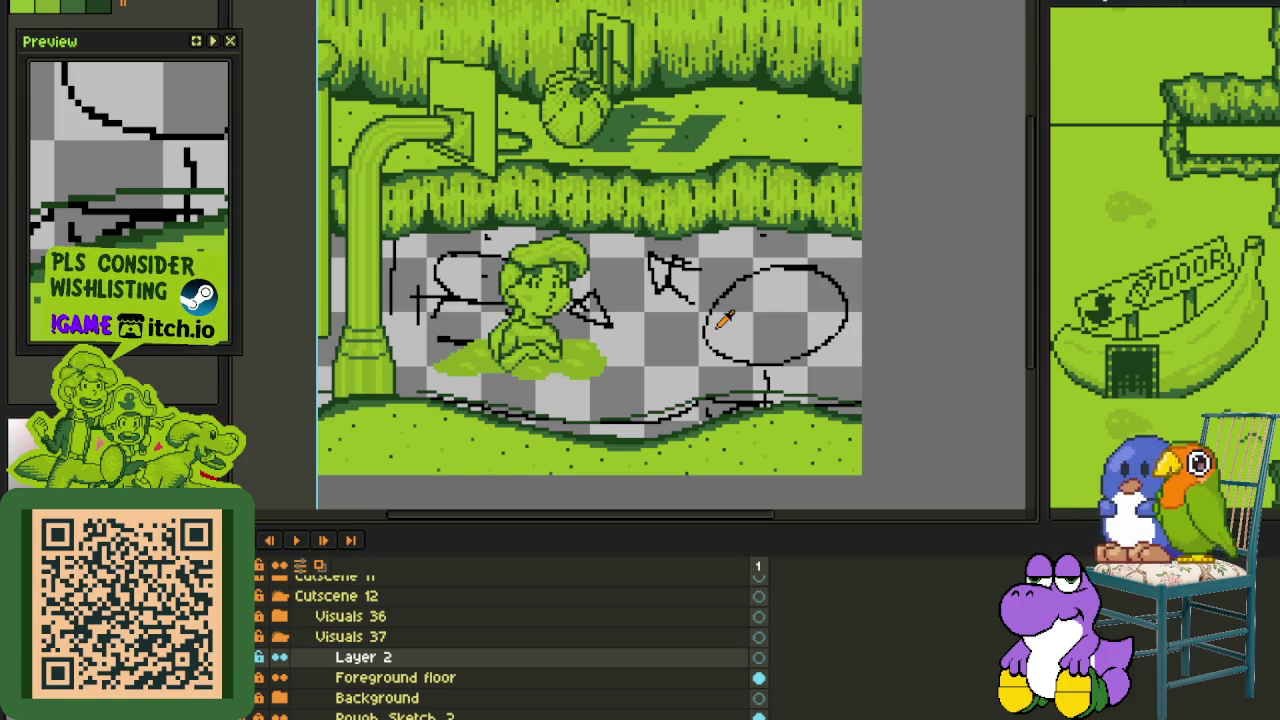
left_click_drag(724, 318, 687, 193)
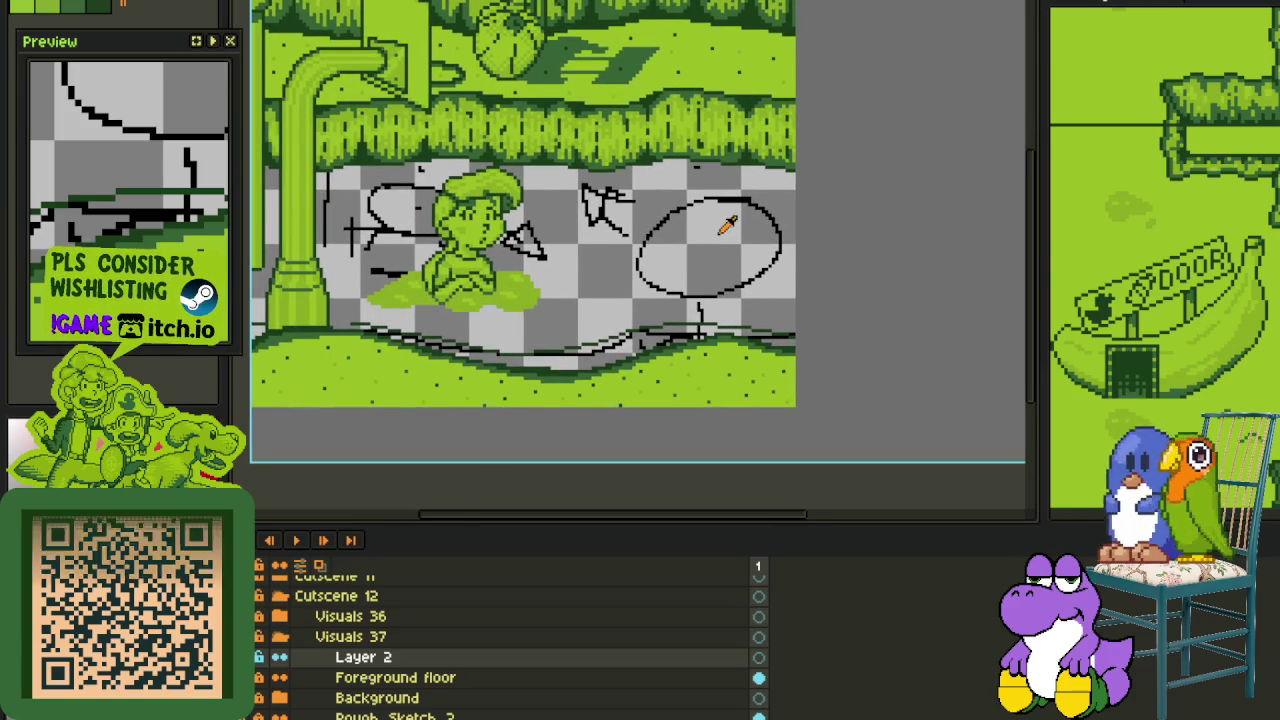
left_click_drag(725, 220, 632, 290)
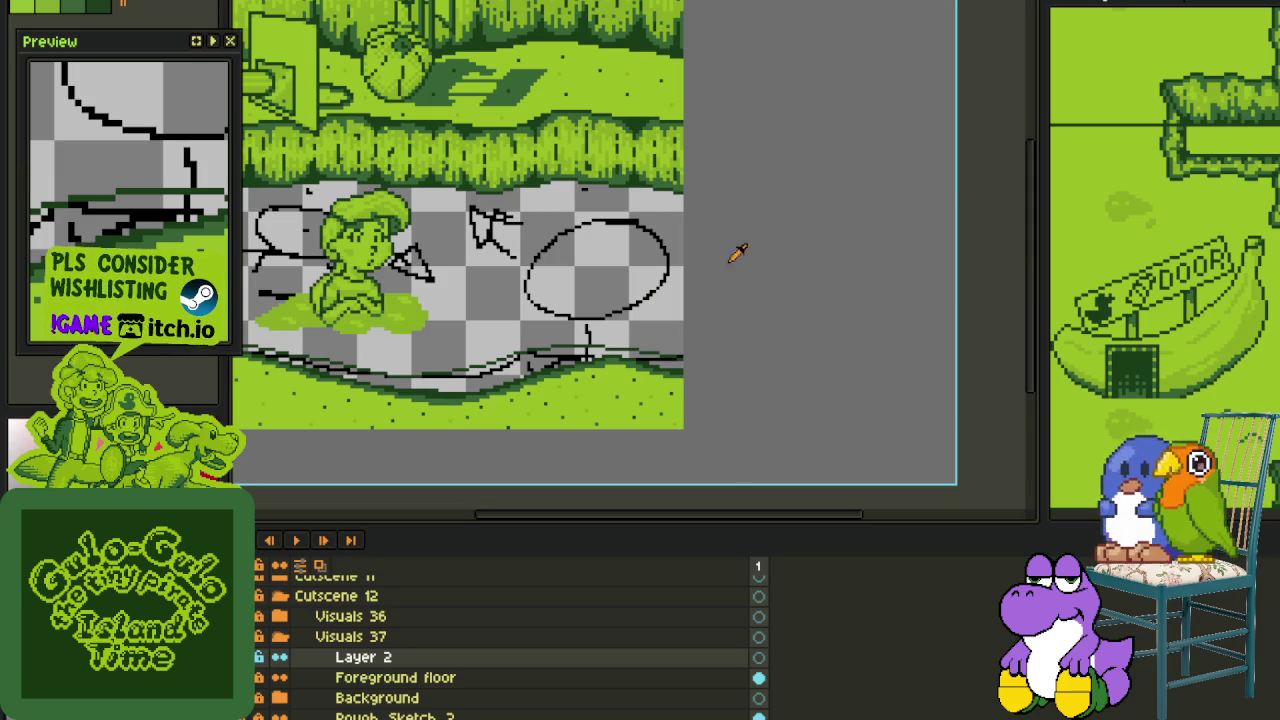
scroll(748, 260, "up", 1)
scroll(560, 248, "up", 2)
mouse_move(365, 160)
left_mouse_down()
mouse_move(625, 410)
mouse_move(365, 162)
left_mouse_up()
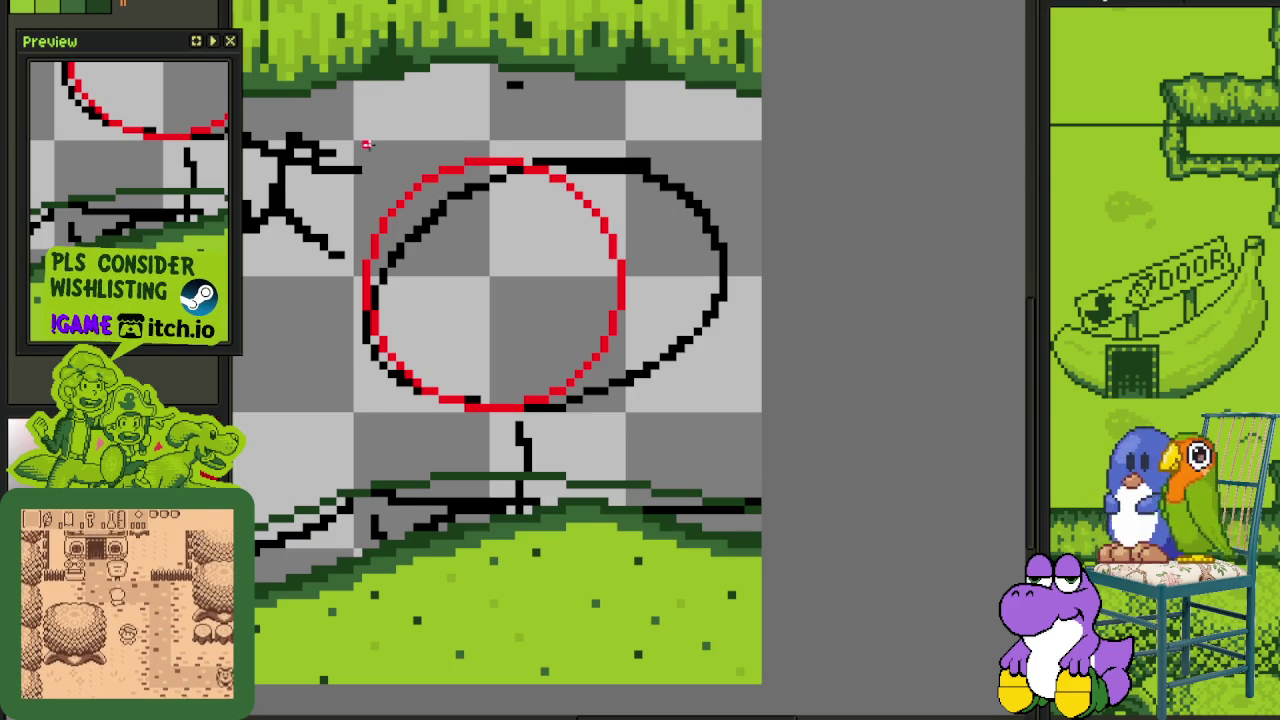
scroll(424, 161, "down", 3)
- Frame the red circle, enlarge the brush, and save
scroll(543, 237, "up", 3)
mouse_move(510, 250)
left_mouse_down()
mouse_move(620, 314)
mouse_move(543, 386)
mouse_move(509, 371)
left_mouse_up()
scroll(516, 212, "down", 1)
scroll(549, 289, "down", 1)
scroll(473, 387, "up", 1)
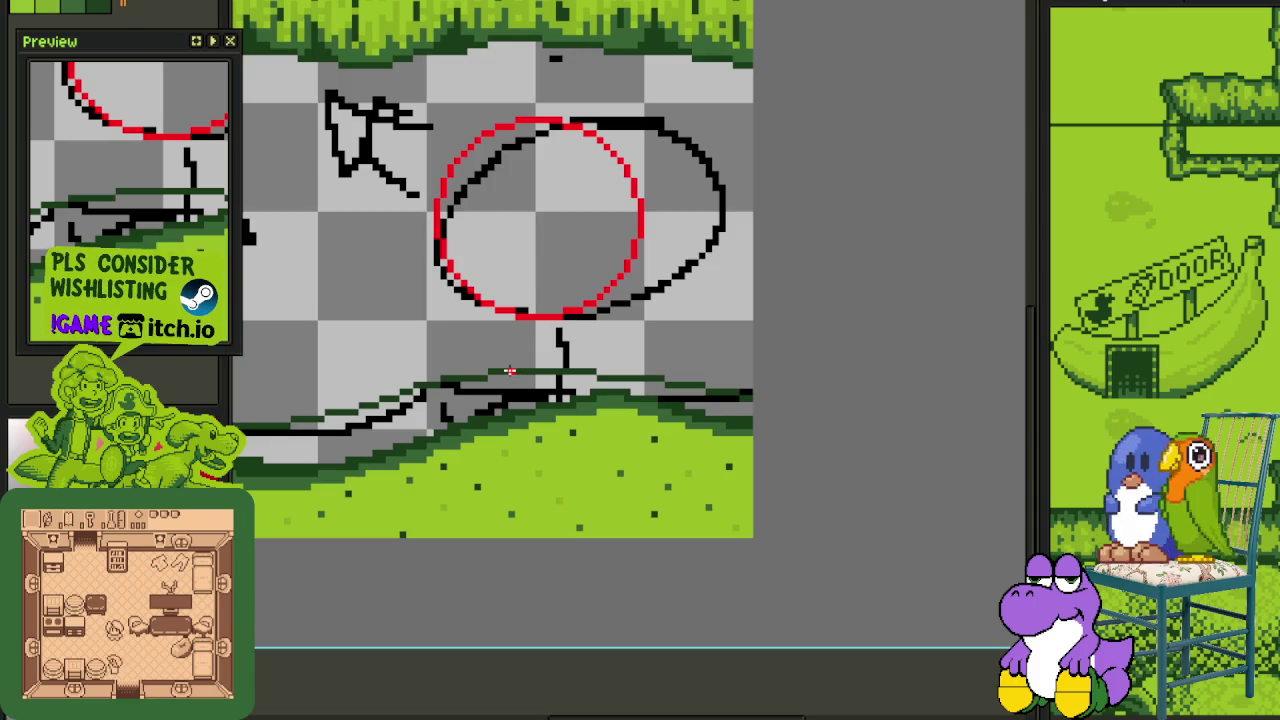
scroll(484, 365, "up", 1)
key("plus")
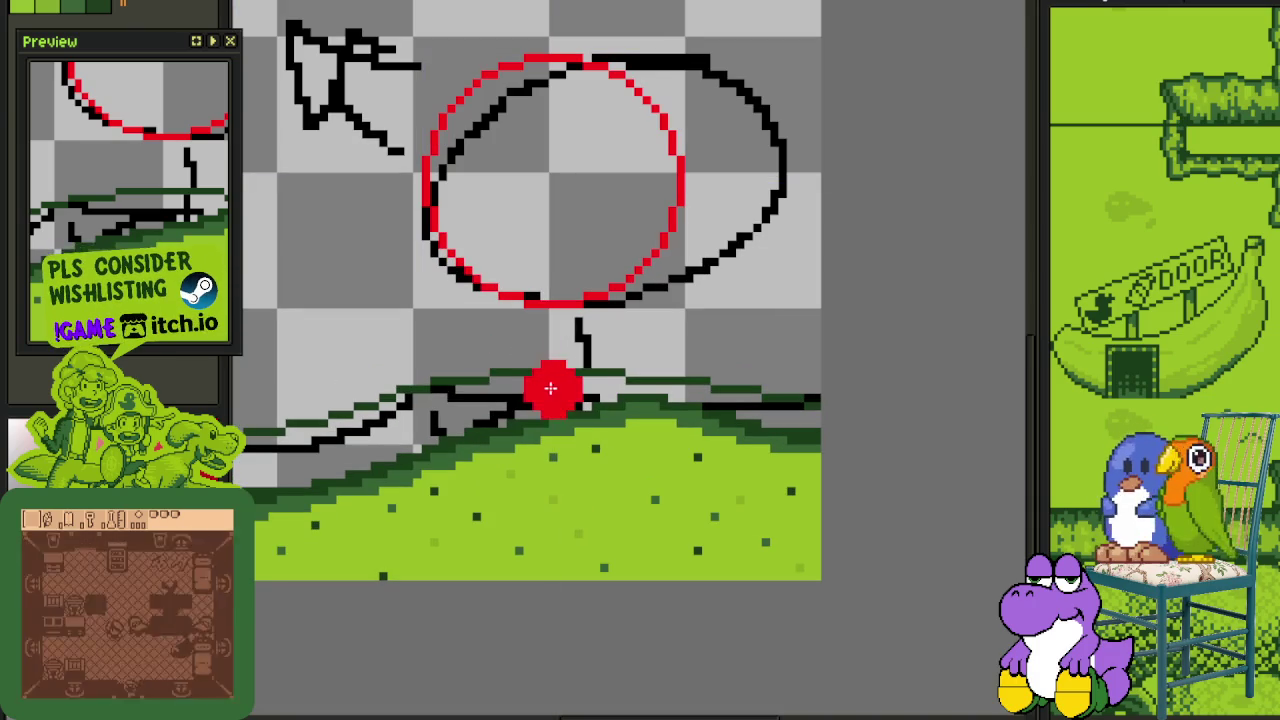
key("x")
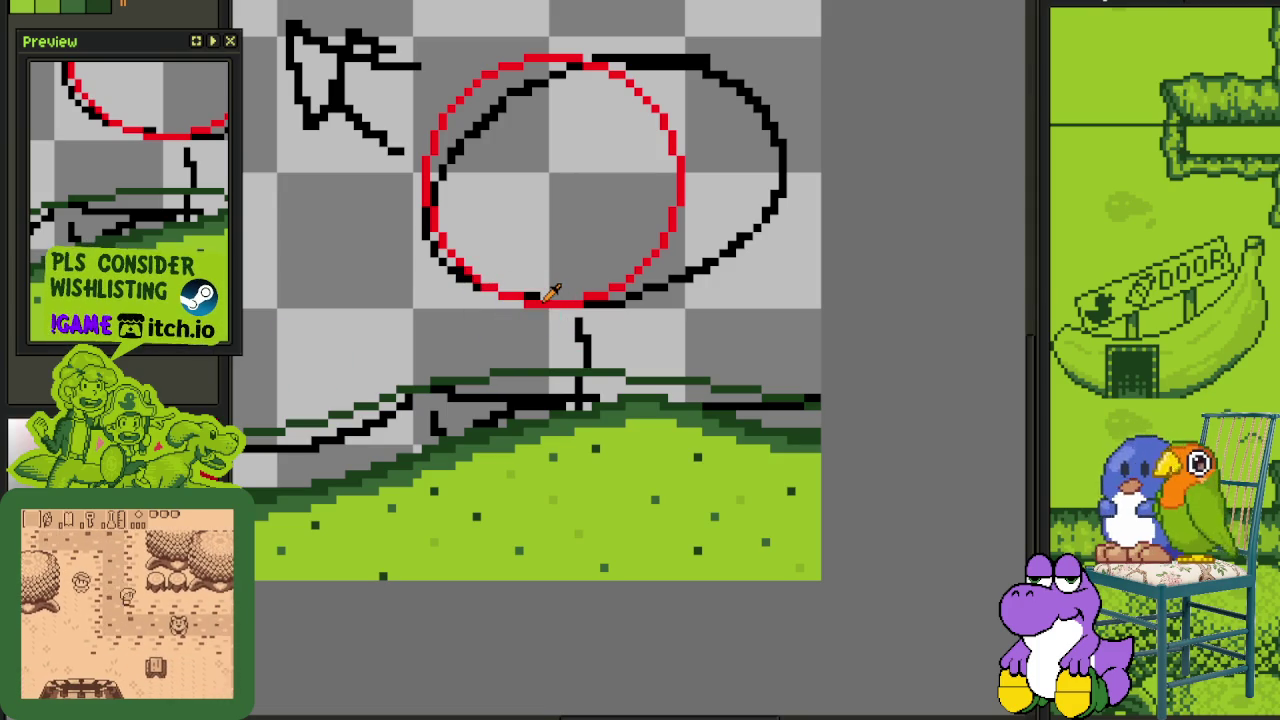
key("ctrl+s")
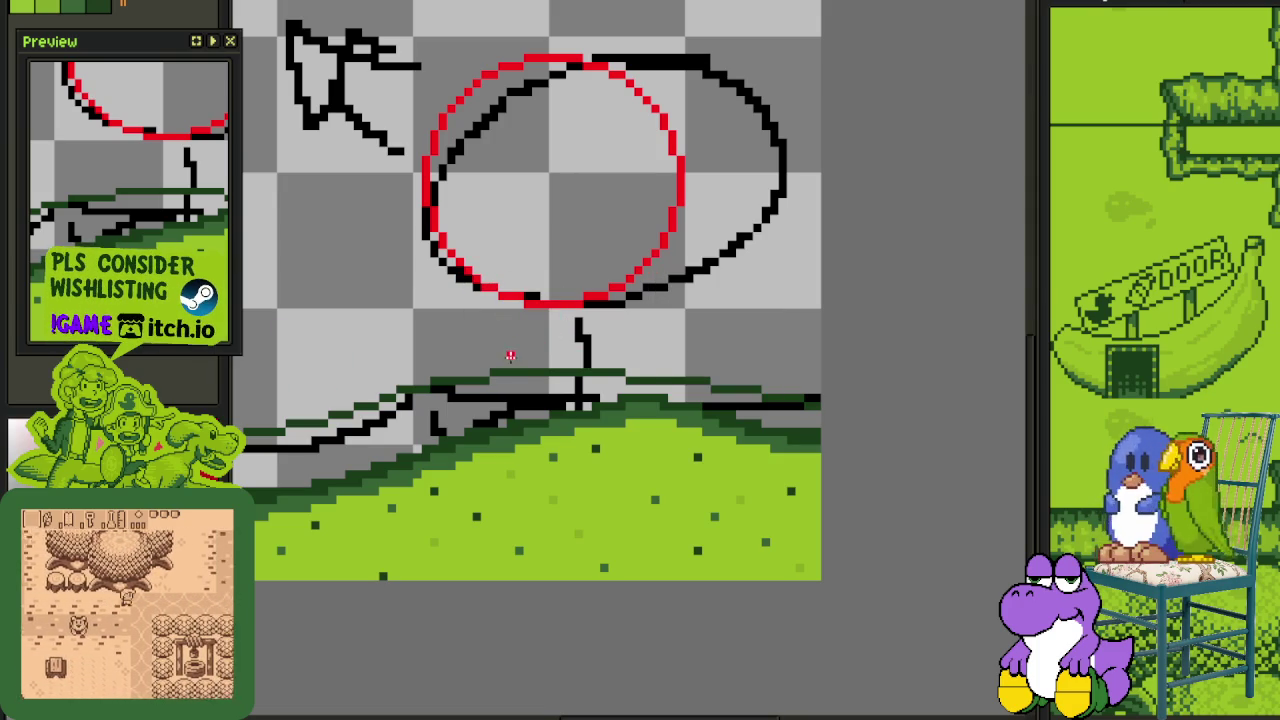
- Sketch a red left leg below the circle, erasing and redrawing it down into the grass
left_click_drag(465, 330, 520, 455)
key("ctrl+s")
left_click_drag(508, 380, 546, 415)
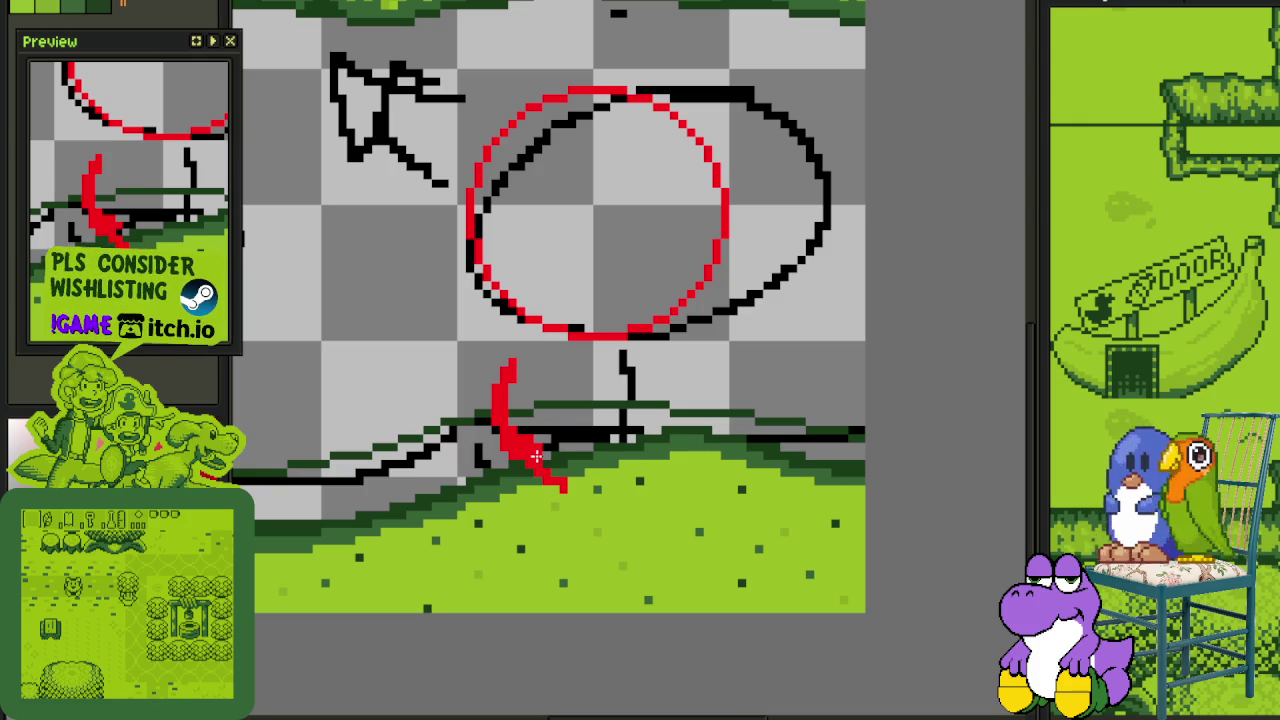
mouse_move(502, 415)
left_mouse_down()
mouse_move(510, 368)
mouse_move(551, 480)
left_mouse_up()
mouse_move(562, 355)
left_mouse_down()
mouse_move(505, 405)
mouse_move(500, 528)
left_mouse_up()
left_click_drag(480, 420, 482, 470)
mouse_move(492, 400)
left_mouse_down()
mouse_move(505, 535)
mouse_move(494, 517)
left_mouse_up()
mouse_move(492, 418)
left_mouse_down()
mouse_move(565, 515)
mouse_move(547, 547)
mouse_move(469, 562)
mouse_move(500, 566)
mouse_move(436, 538)
mouse_move(488, 598)
mouse_move(428, 546)
mouse_move(520, 605)
mouse_move(523, 570)
left_mouse_up()
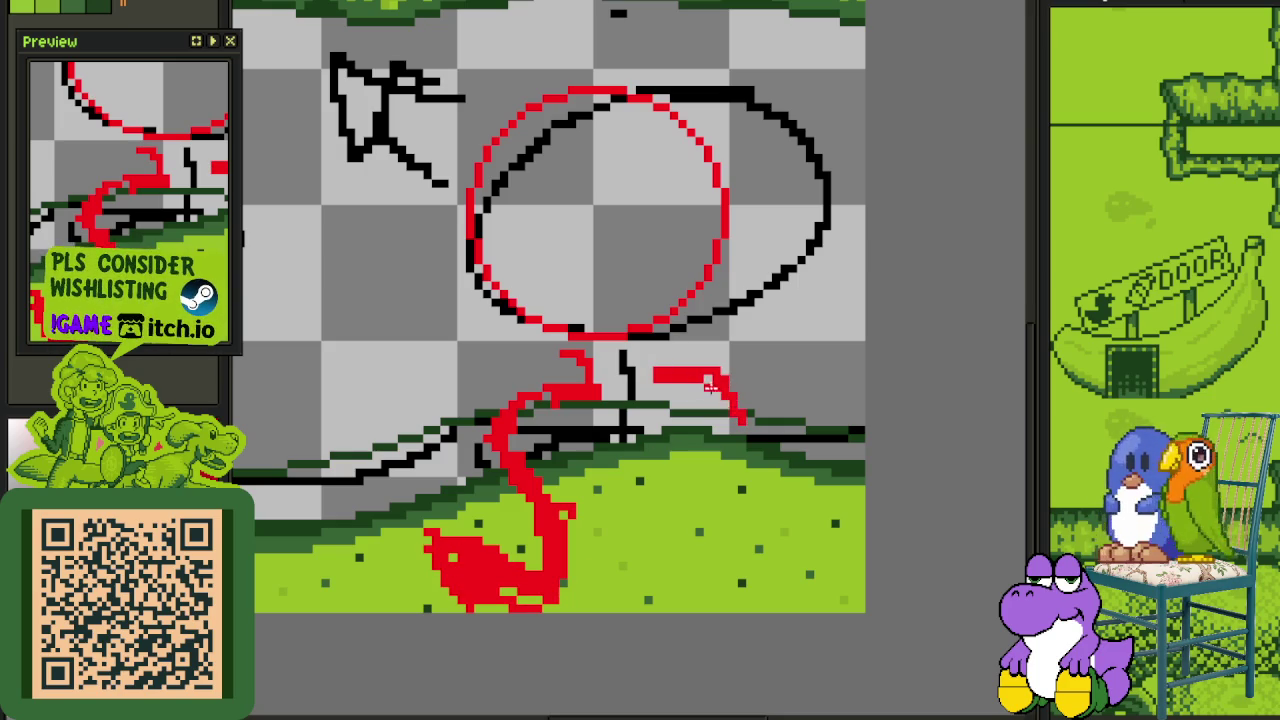
- Sketch and fill in a thick red right leg reaching down into the grass
left_click_drag(733, 449, 750, 500)
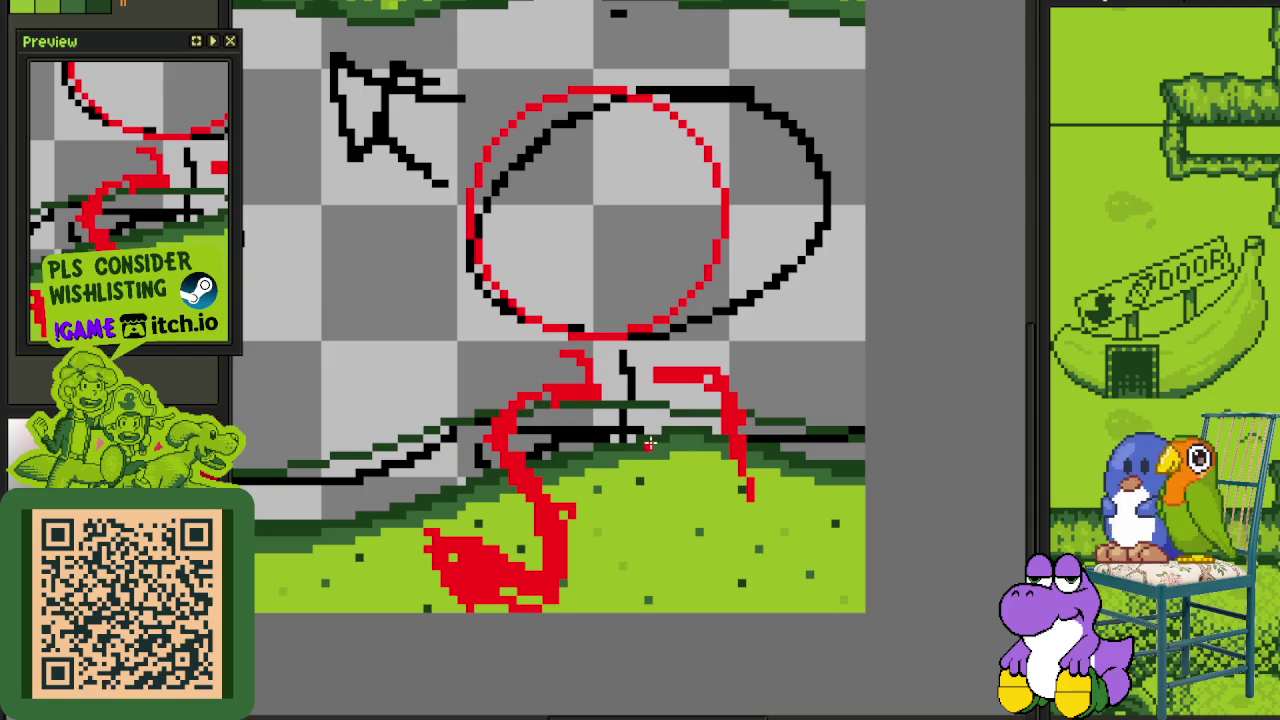
left_click_drag(674, 430, 710, 552)
left_click_drag(696, 452, 744, 586)
left_click_drag(704, 428, 742, 520)
left_click_drag(702, 427, 727, 482)
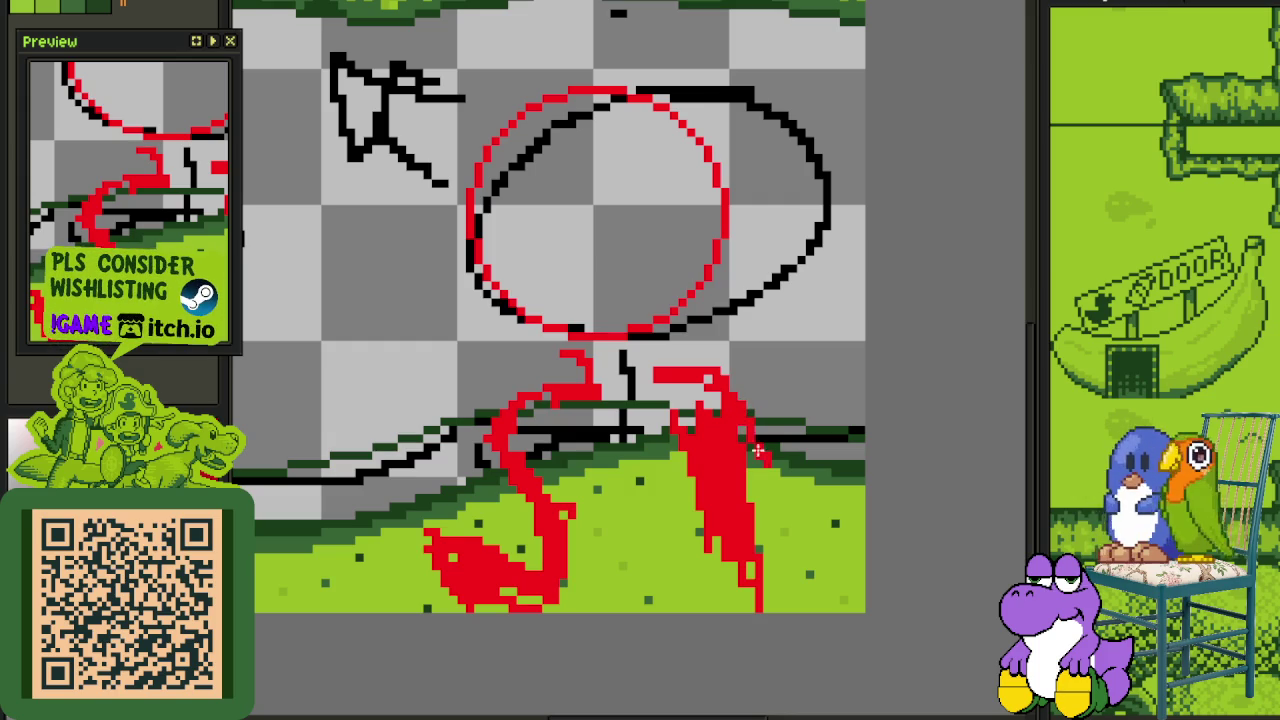
left_click_drag(776, 482, 795, 530)
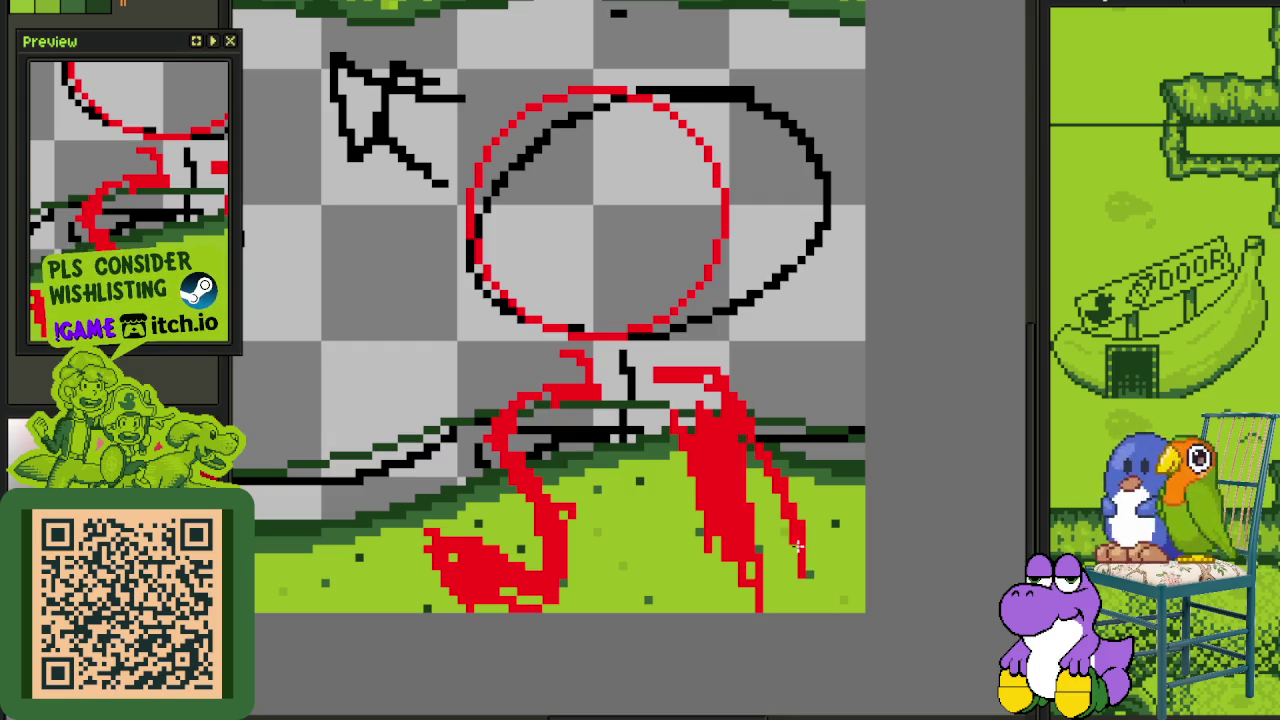
scroll(762, 601, "down", 2)
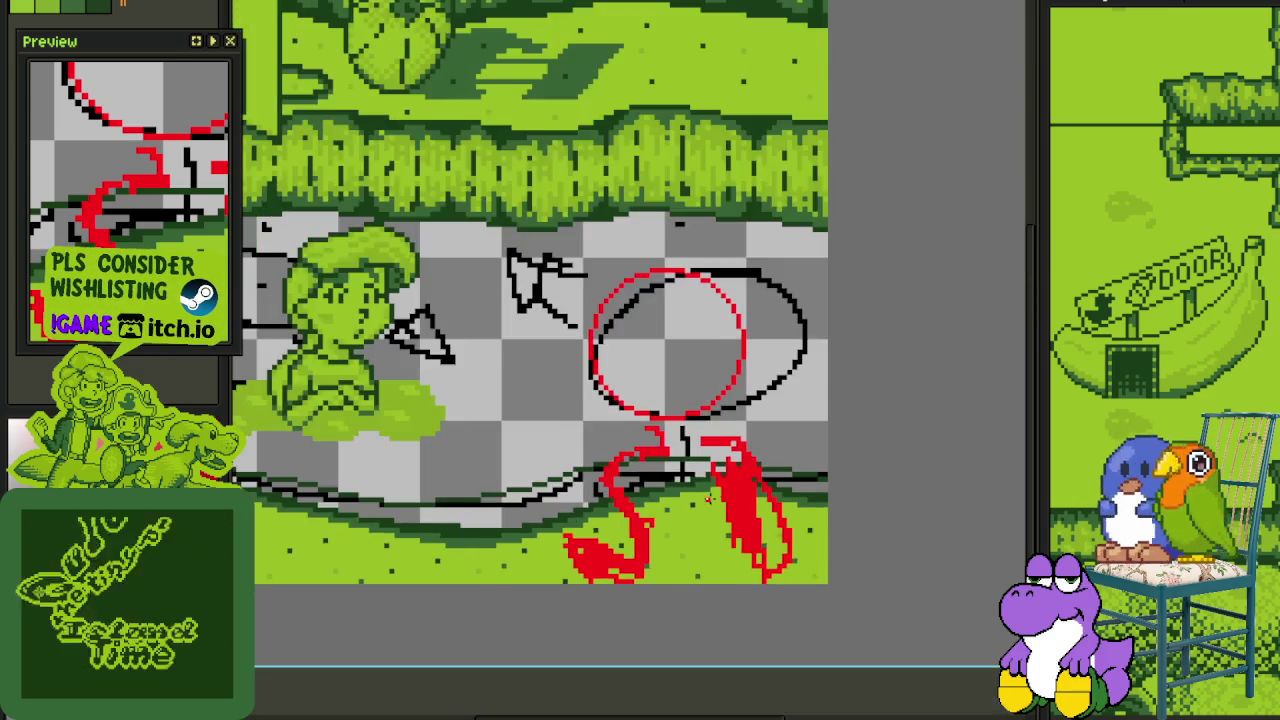
- Erase part of the right-hand red strokes of the sketch
scroll(755, 608, "up", 3)
mouse_move(755, 608)
left_mouse_down()
mouse_move(780, 545)
mouse_move(720, 562)
mouse_move(742, 586)
left_mouse_up()
scroll(715, 570, "down", 3)
scroll(705, 567, "down", 1)
scroll(705, 567, "up", 1)
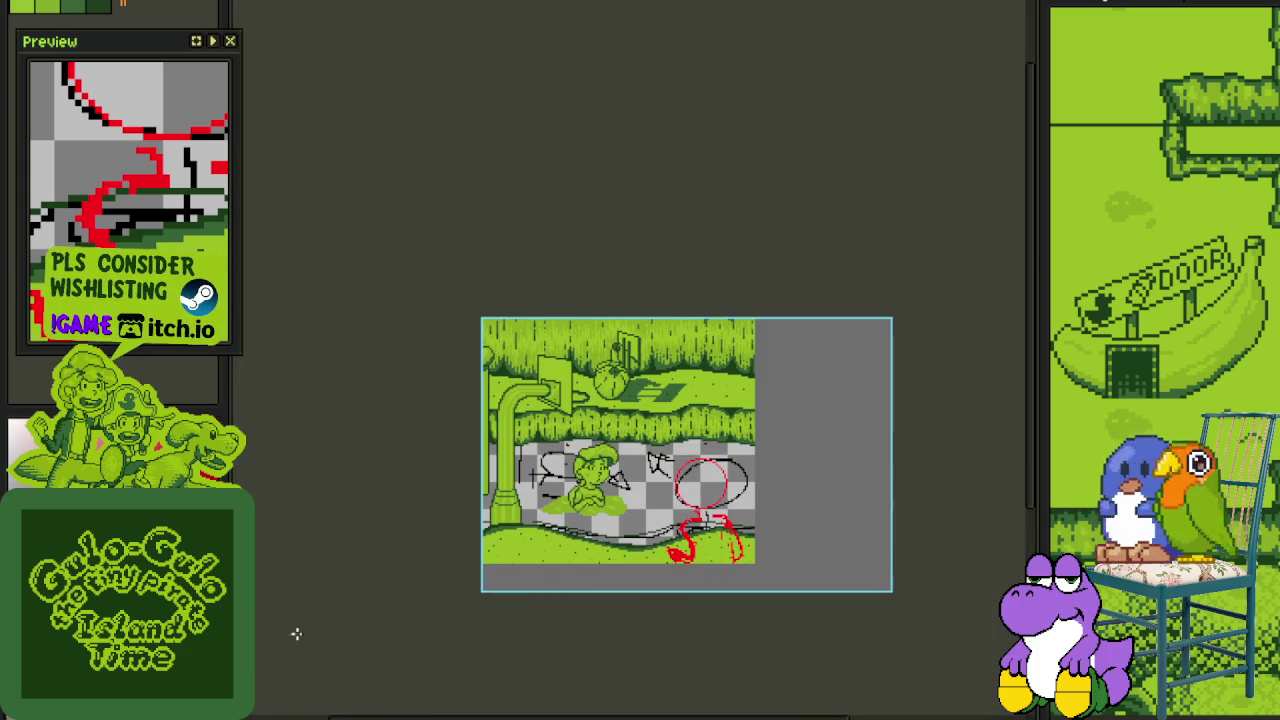
- Hide the black sketch lines on Layer 2
key("Tab")
key("Delete")
key("Tab")
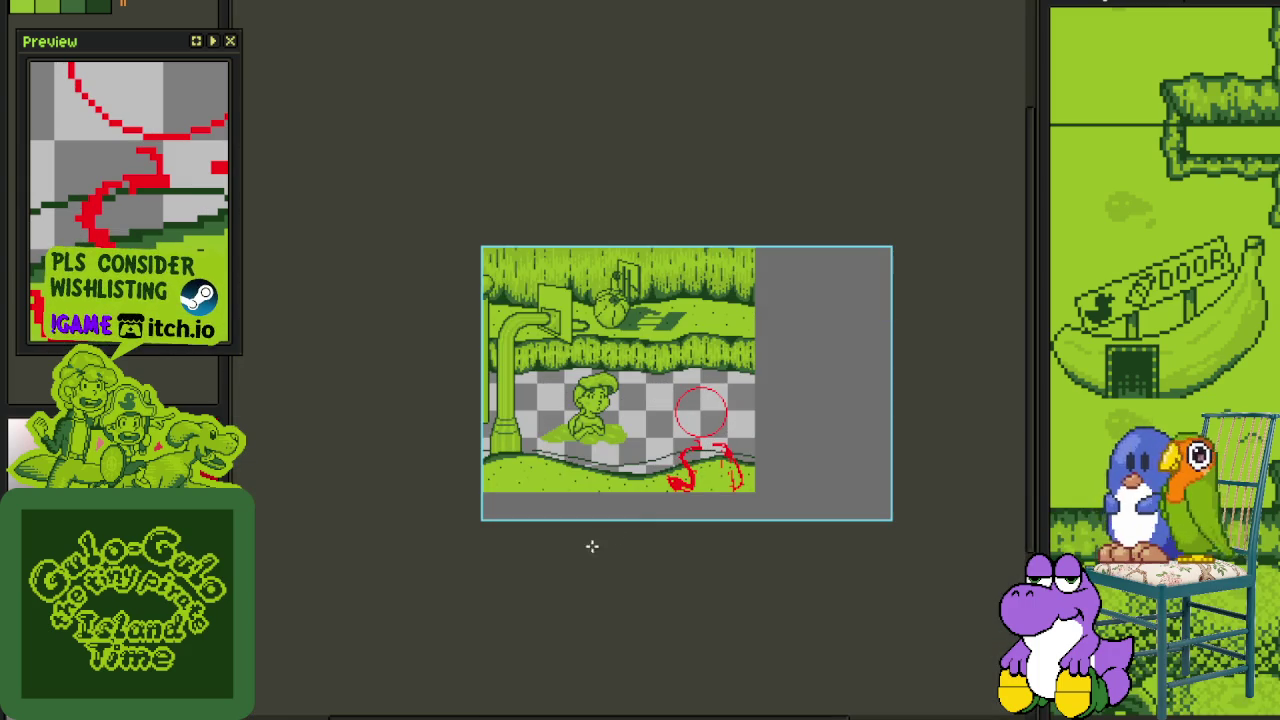
- Select the red flamingo sketch and squash it slightly shorter vertically
scroll(717, 480, "up", 1)
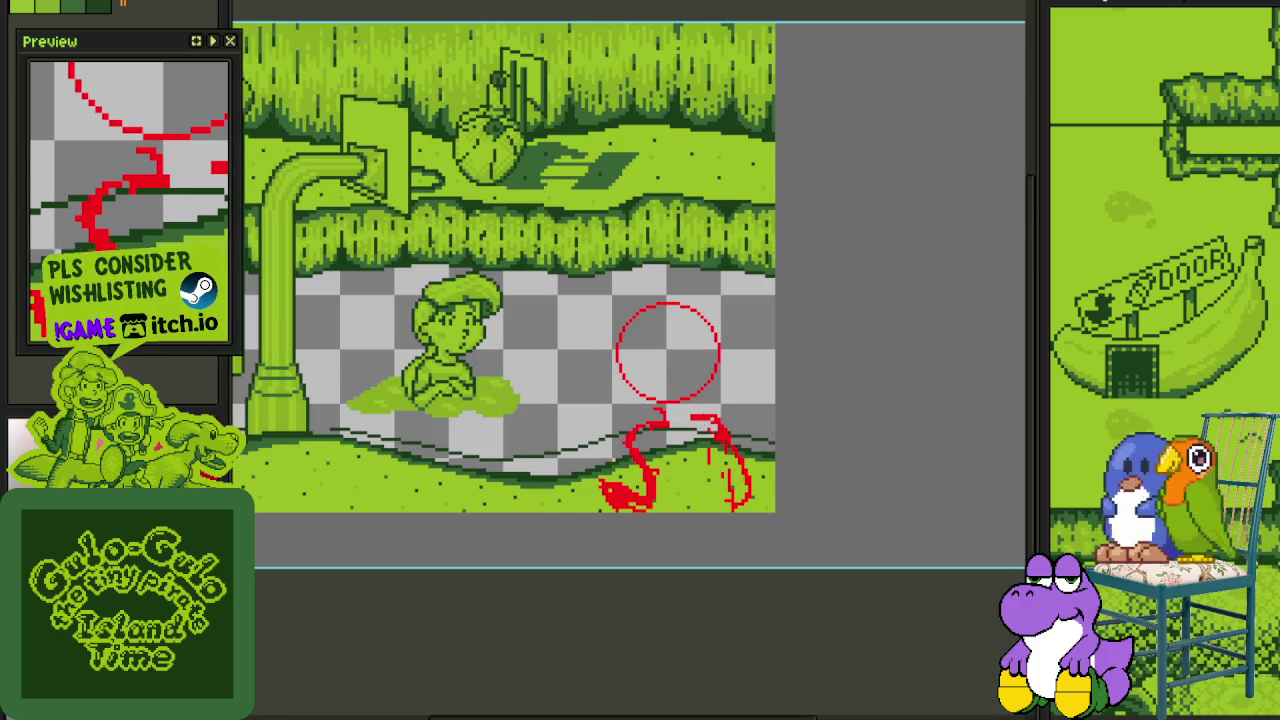
scroll(690, 422, "up", 1)
left_click_drag(540, 402, 845, 610)
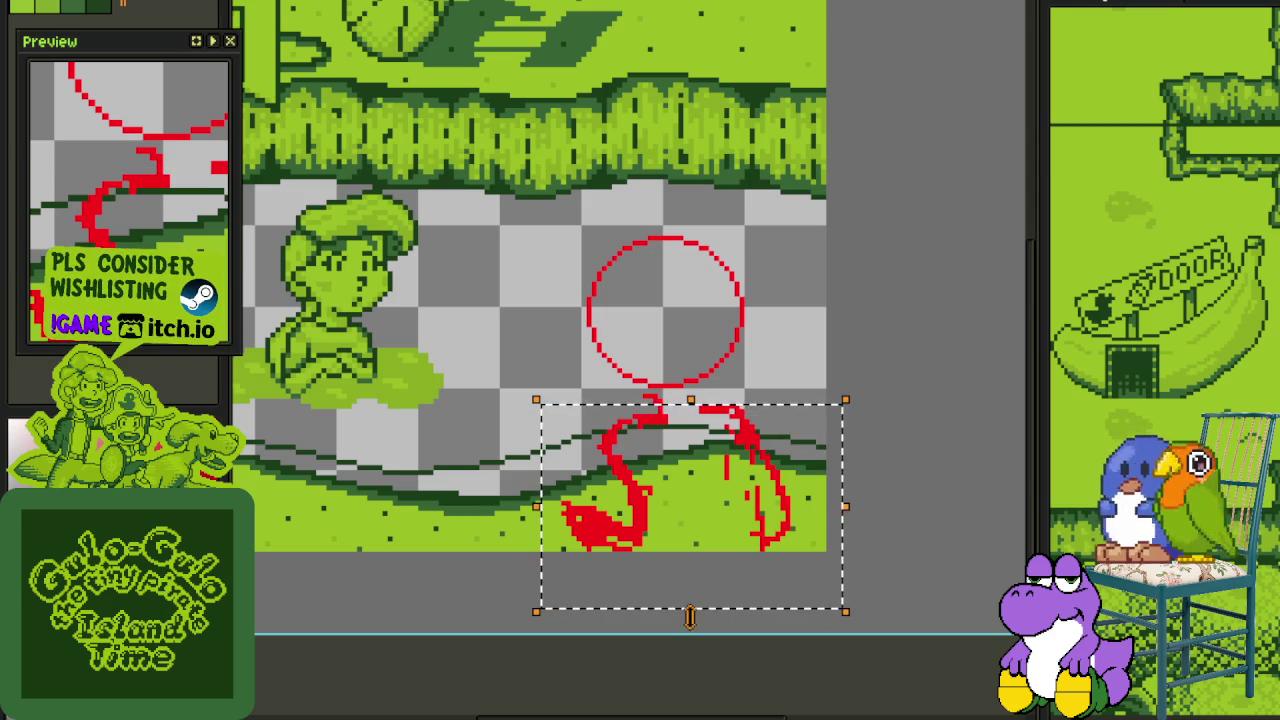
left_click_drag(690, 617, 697, 600)
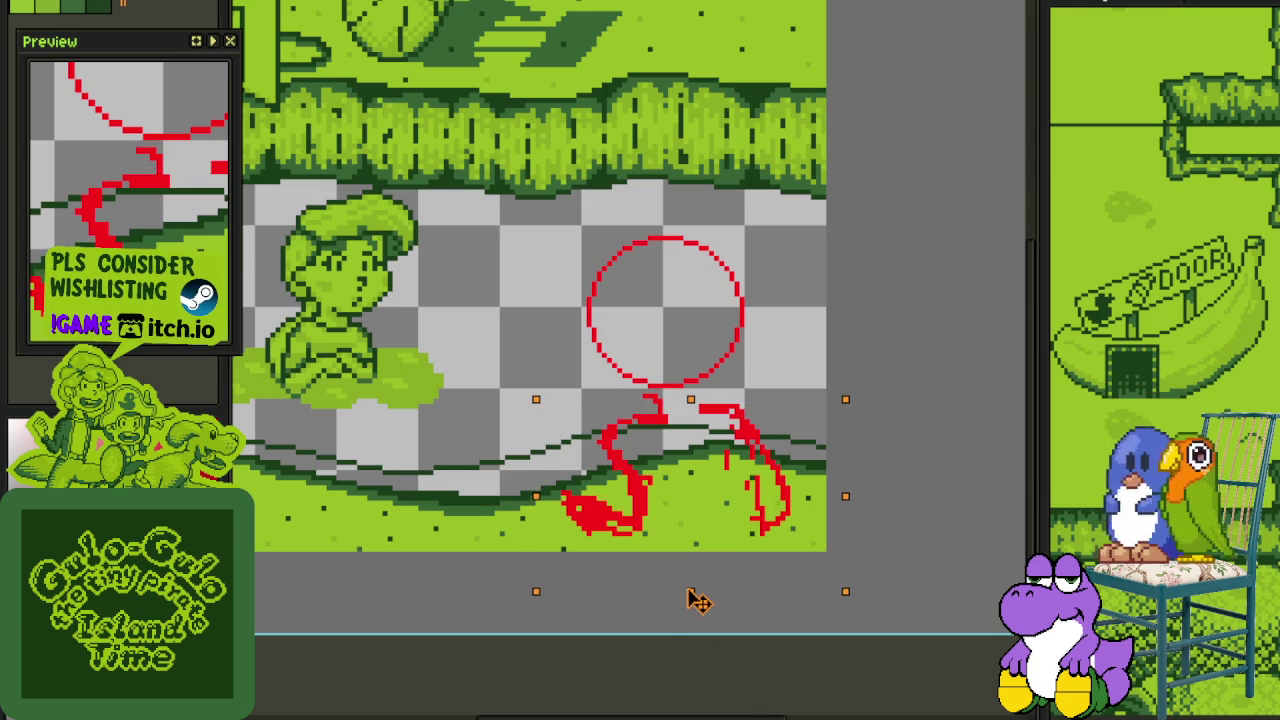
key("ctrl+d")
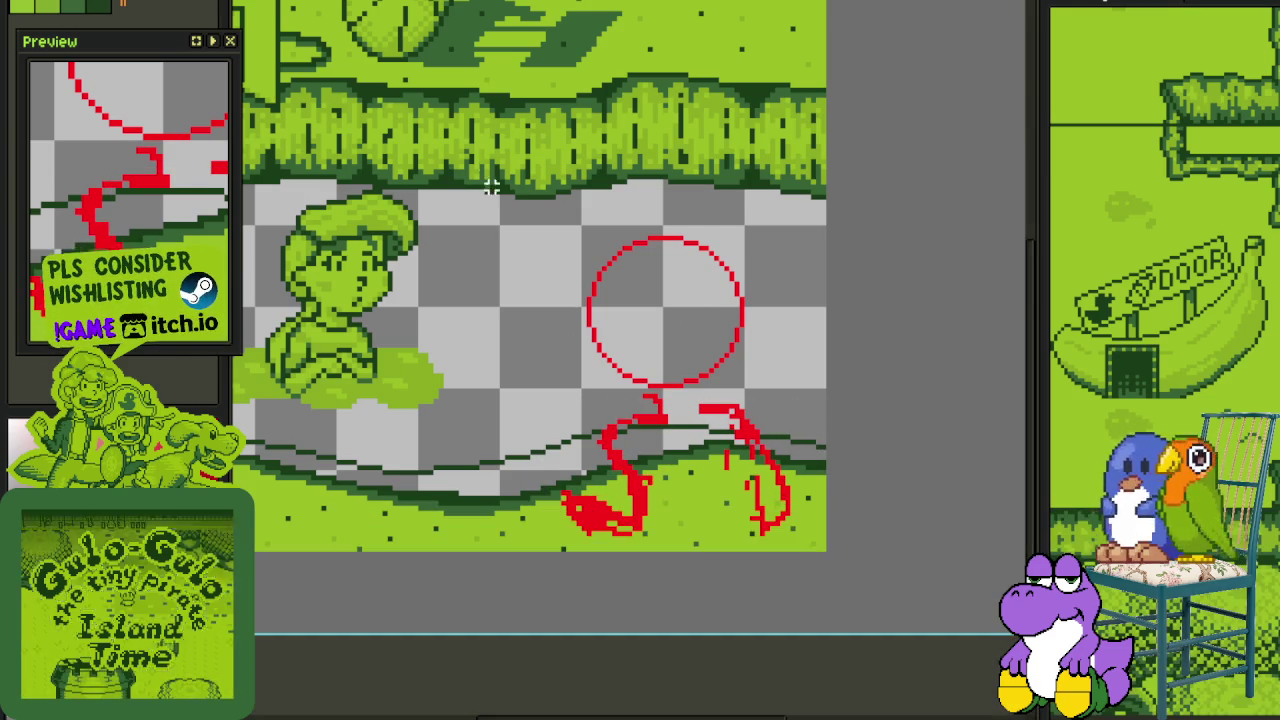
- Reselect the red sketch, nudge it slightly down, and drop the selection
left_click_drag(490, 185, 968, 617)
left_click_drag(700, 409, 705, 422)
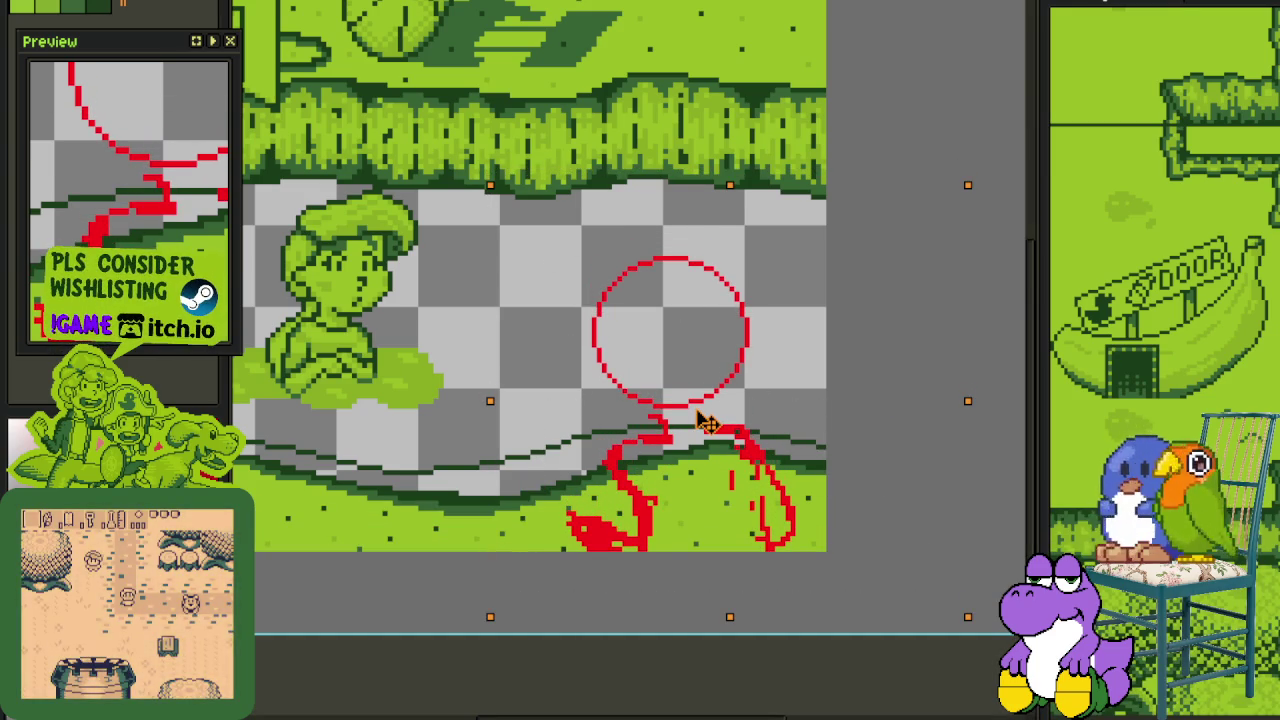
key("Return")
key("ctrl+d")
- Save the cutscene file and pan over the seated figure
scroll(520, 305, "down", 1)
key("ctrl+s")
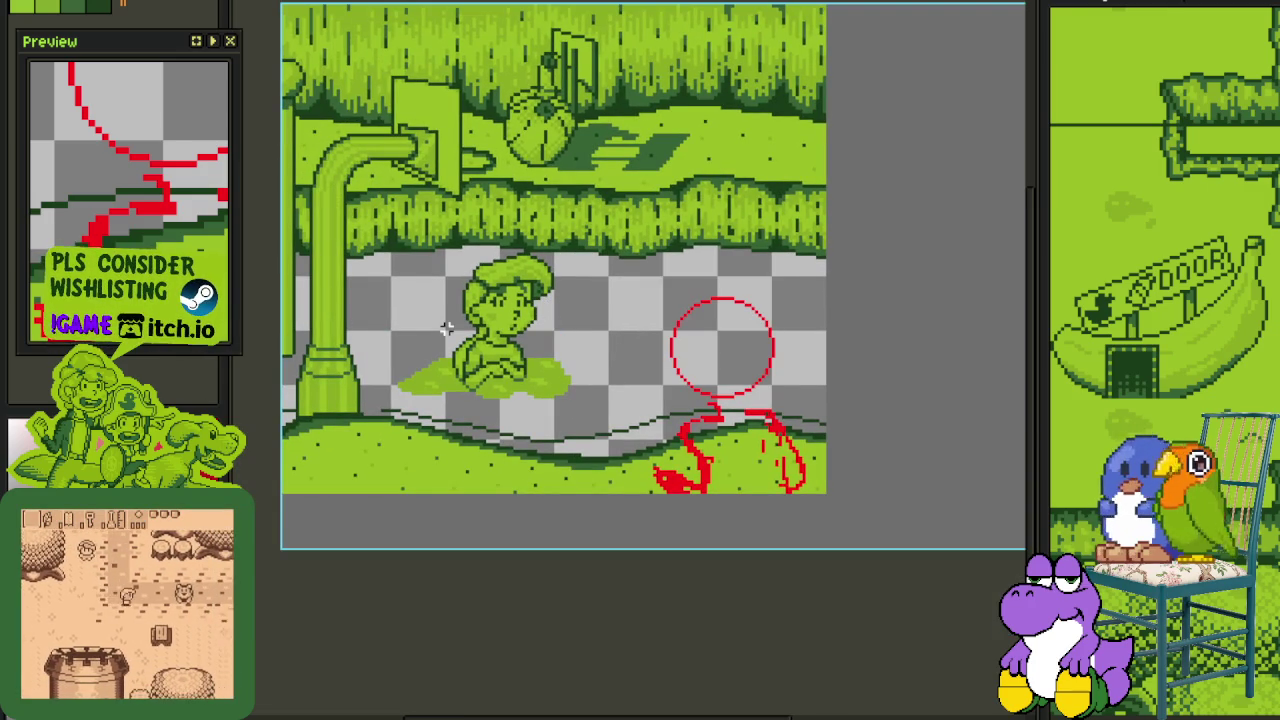
scroll(447, 402, "up", 2)
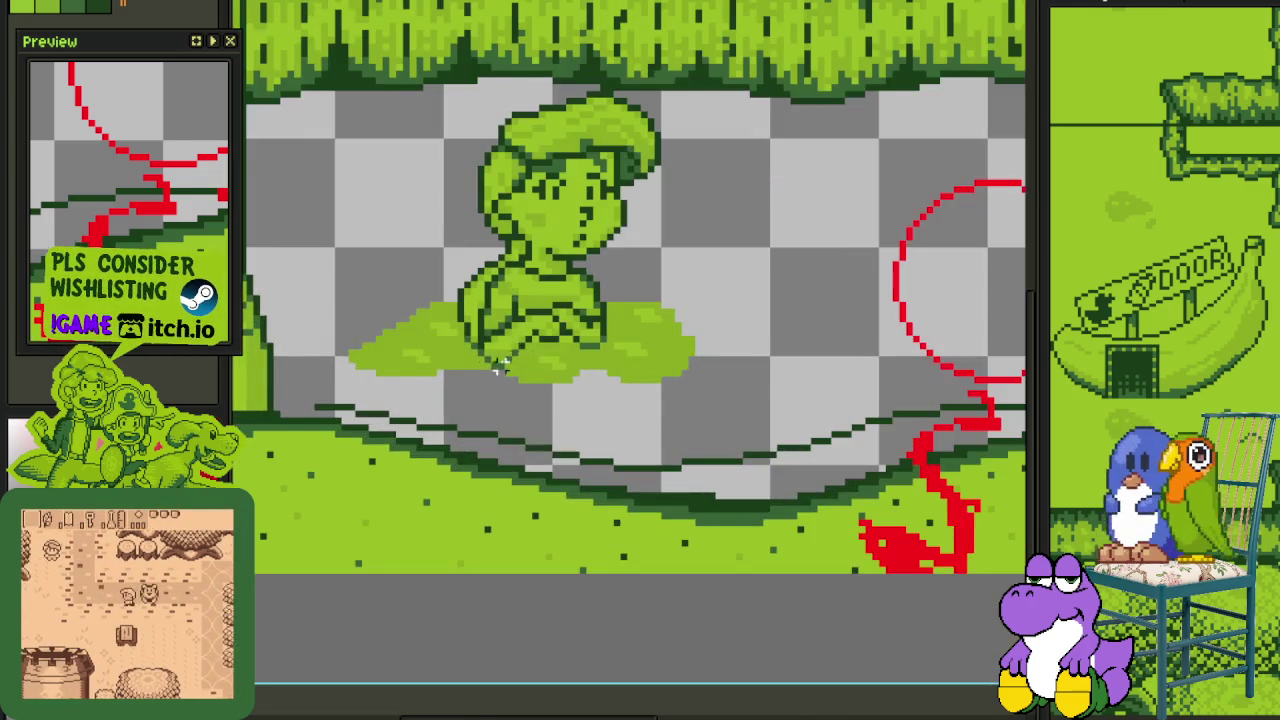
left_click_drag(531, 371, 522, 401)
scroll(519, 402, "down", 1)
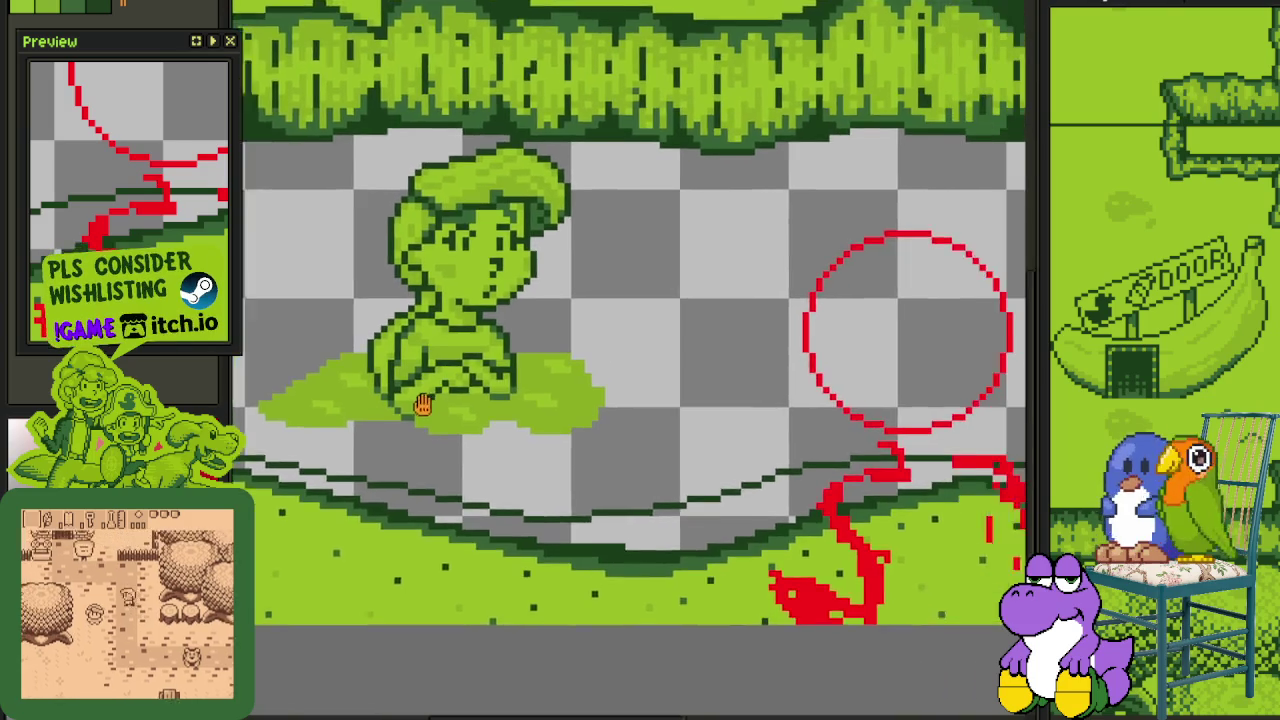
- Save the cutscene again and switch to the cliffside path sprite
scroll(460, 405, "down", 1)
scroll(503, 400, "down", 2)
scroll(712, 418, "up", 1)
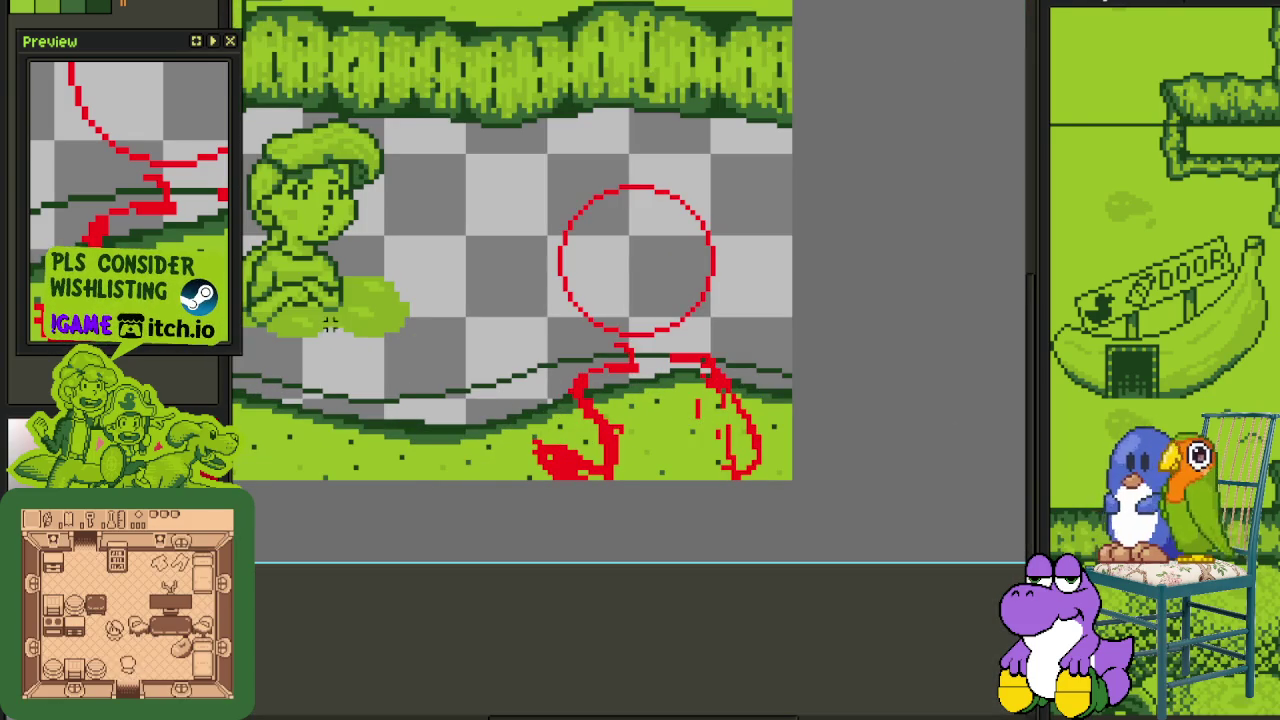
scroll(585, 262, "up", 1)
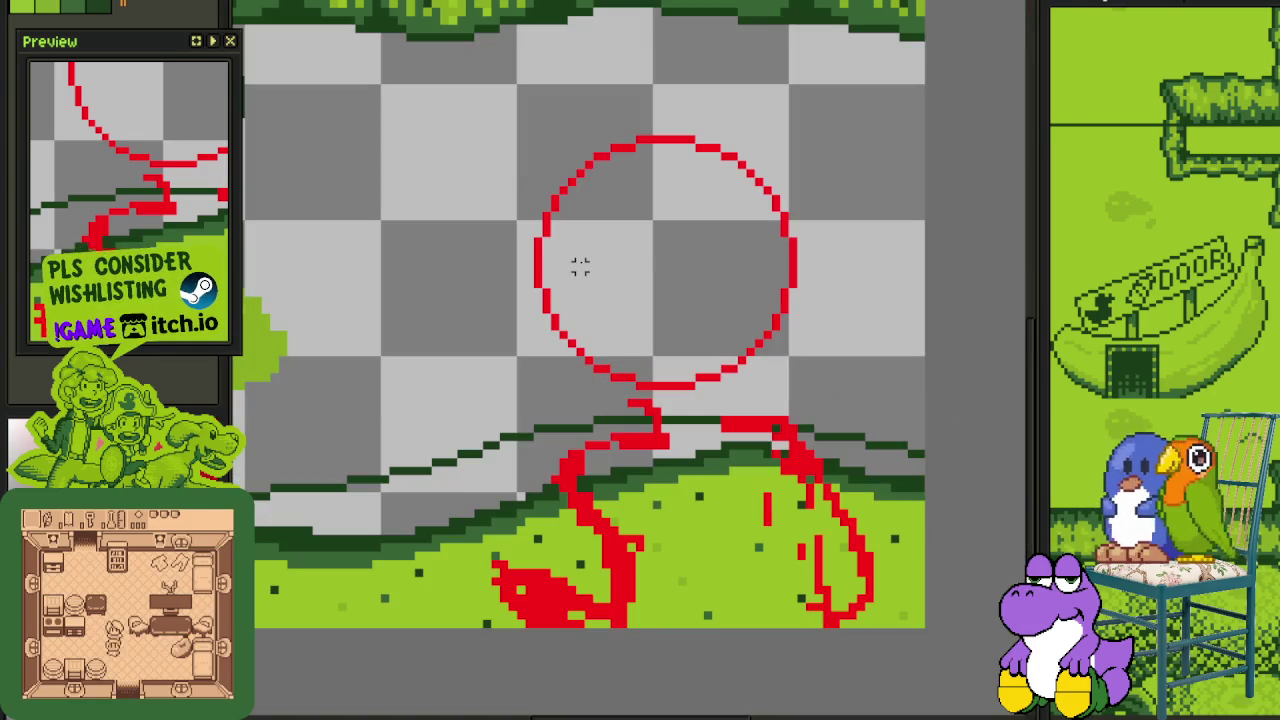
scroll(631, 248, "down", 1)
key("ctrl+s")
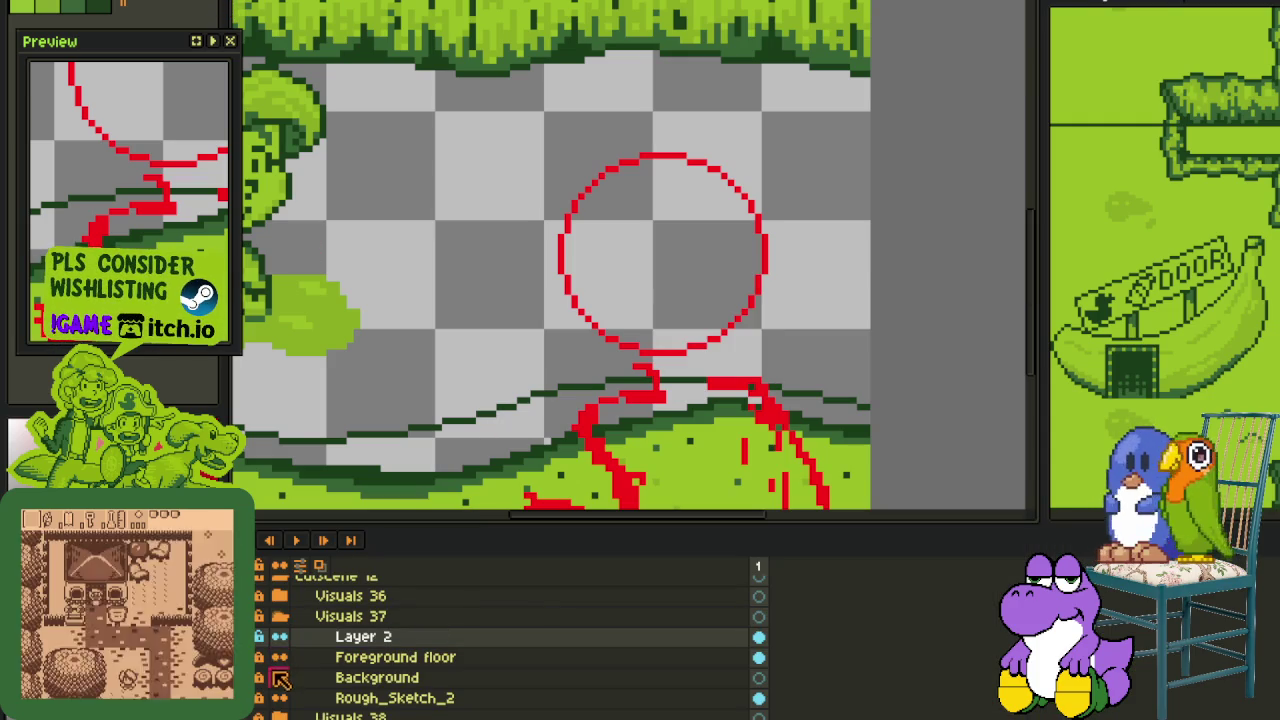
scroll(262, 645, "up", 1)
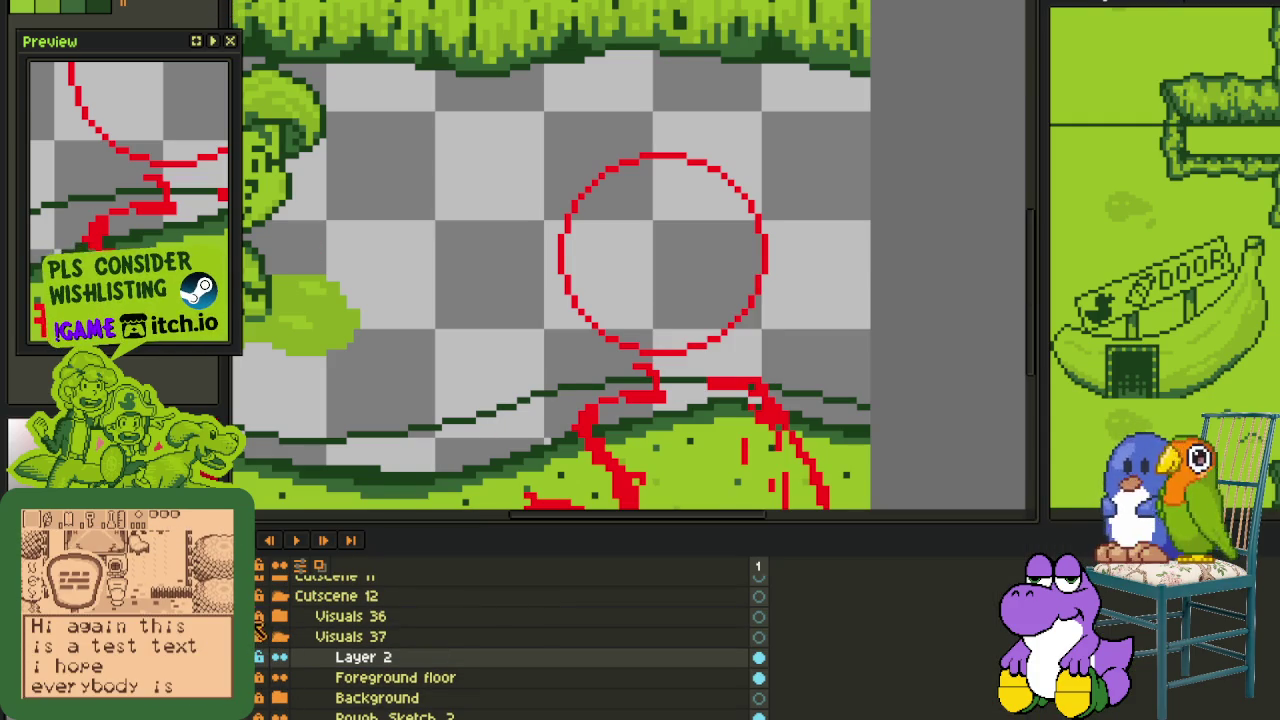
key("minus")
key("minus")
key("minus")
key("minus")
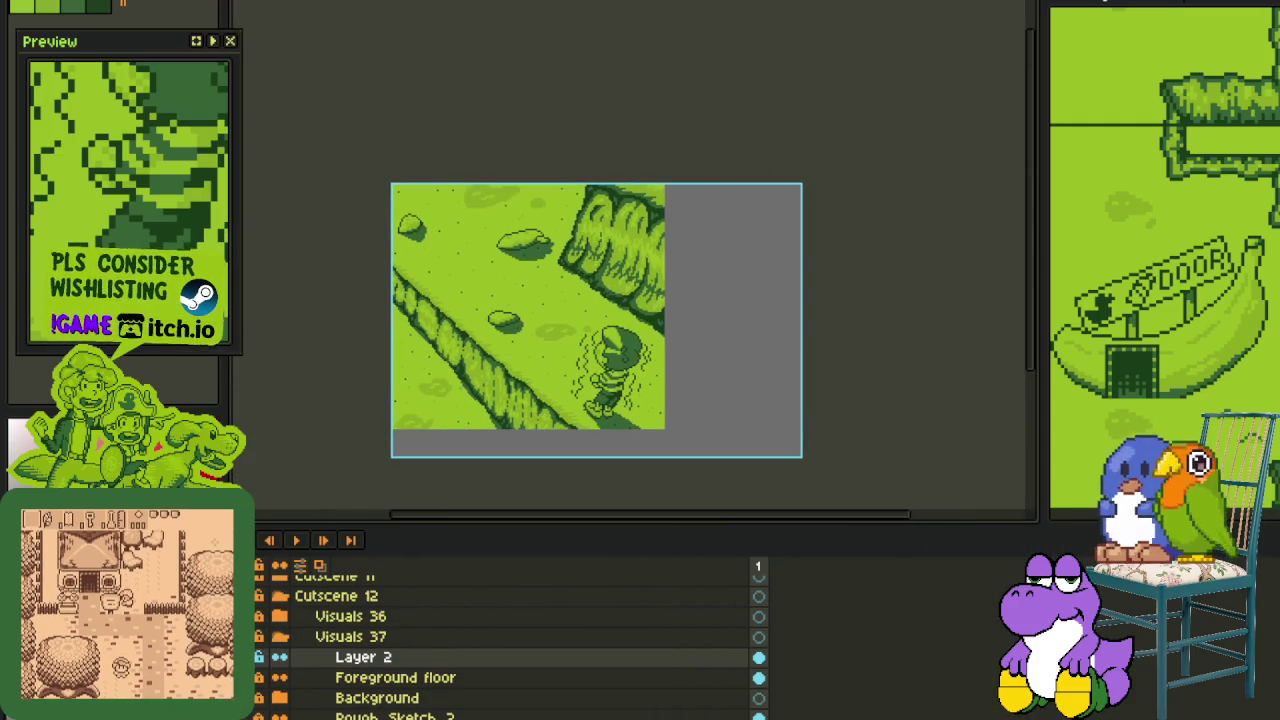
- Open the Export Sprite Sheet settings and close them without exporting
key("alt+f")
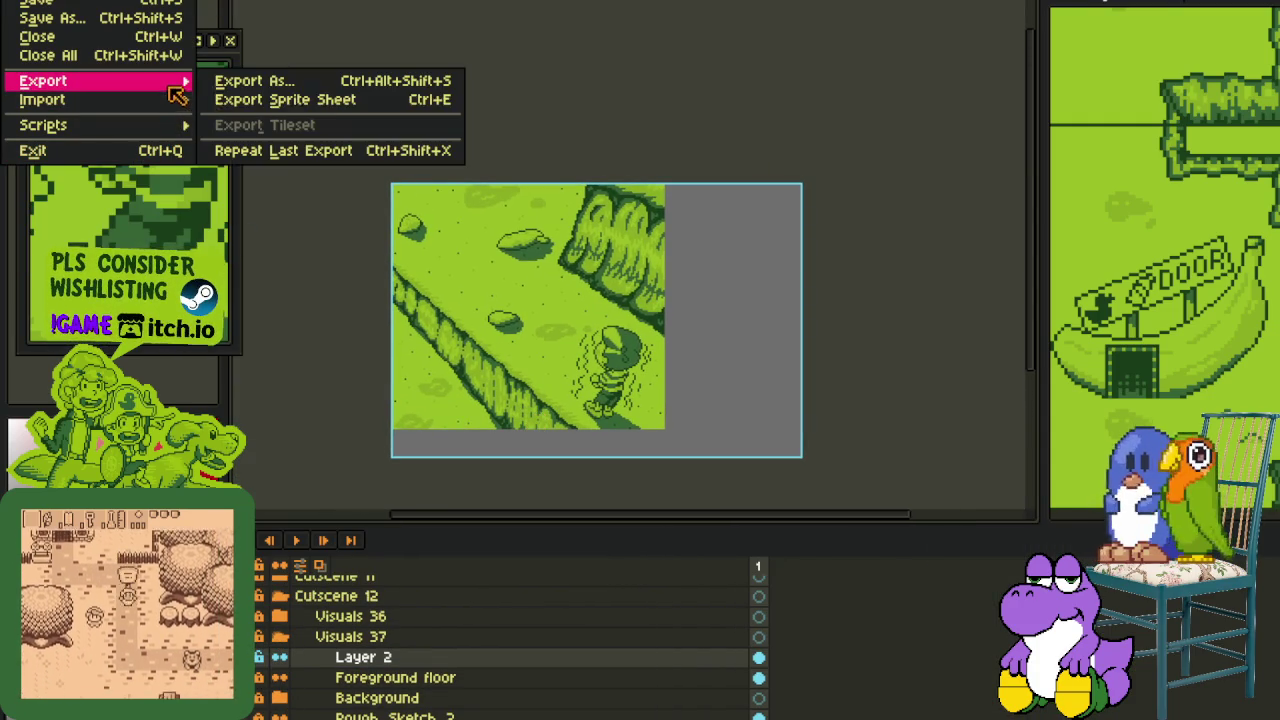
left_click(371, 98)
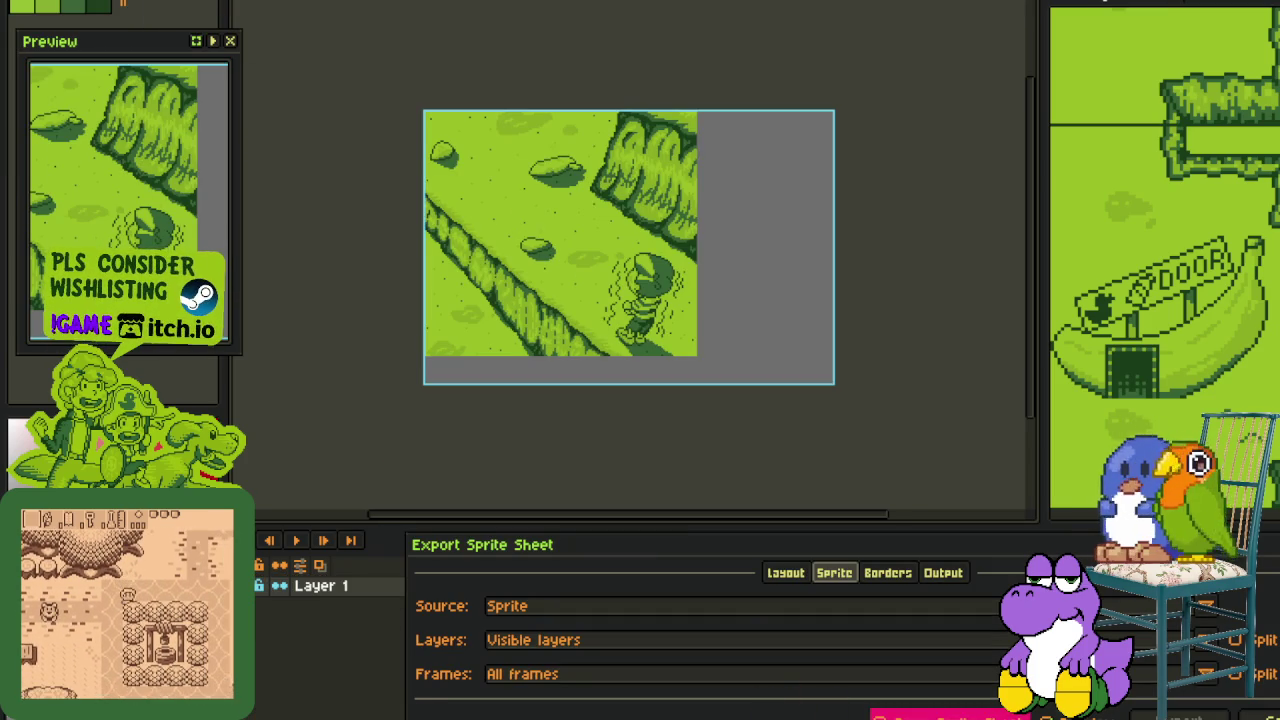
key("Escape")
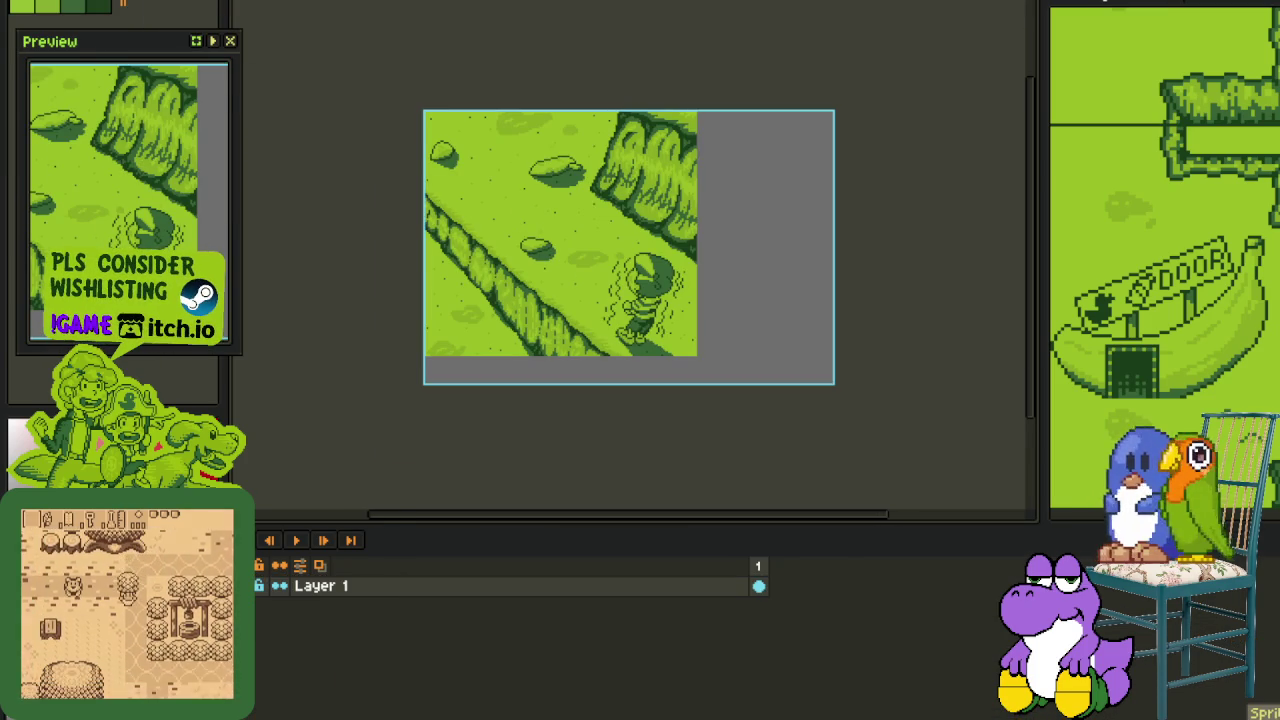
- Trim the cliffside sprite to its artwork and dock it in a side-by-side view
key("alt+s")
left_click(113, 87)
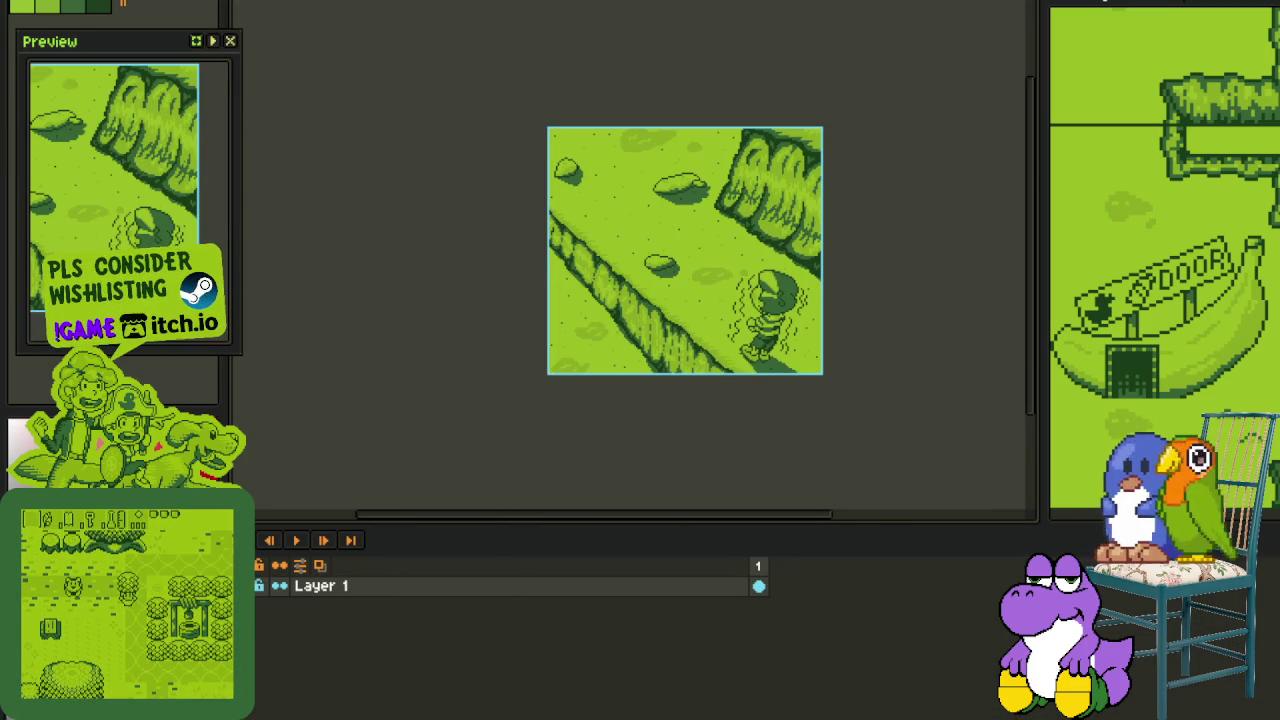
left_click_drag(1040, 177, 1175, 49)
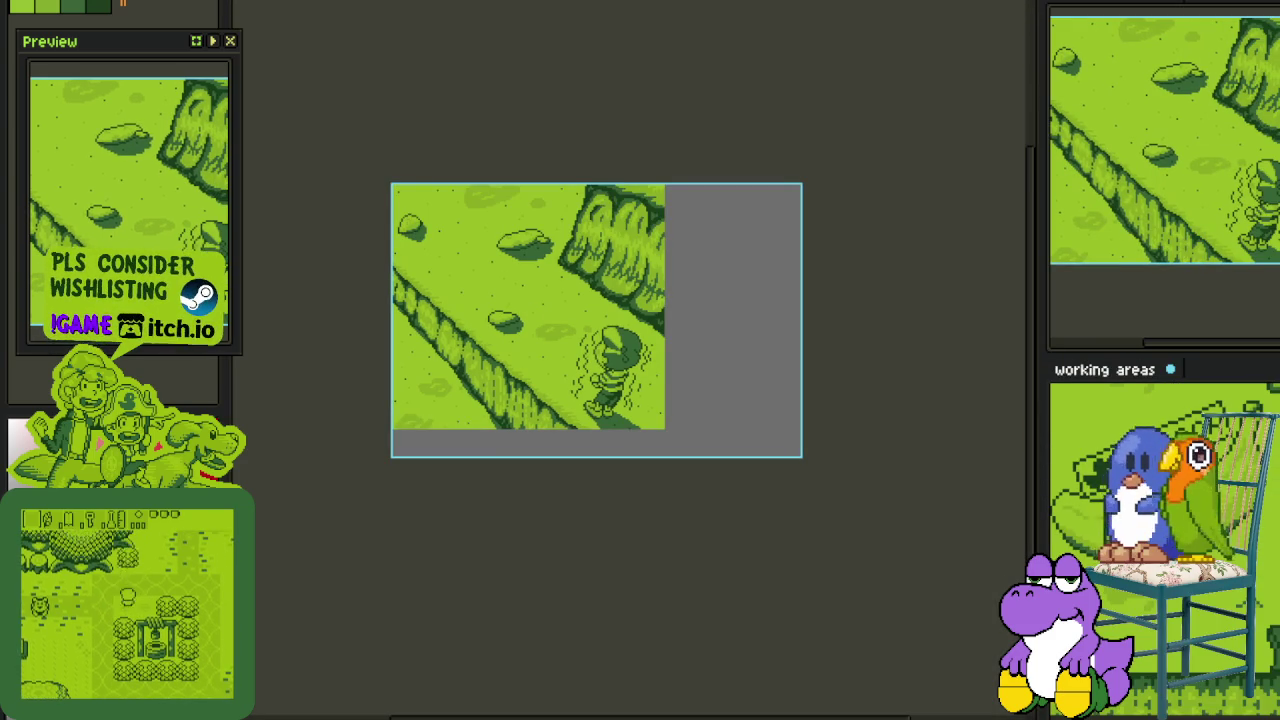
- Return to the cutscene on an enlarged canvas and save it
key("Tab")
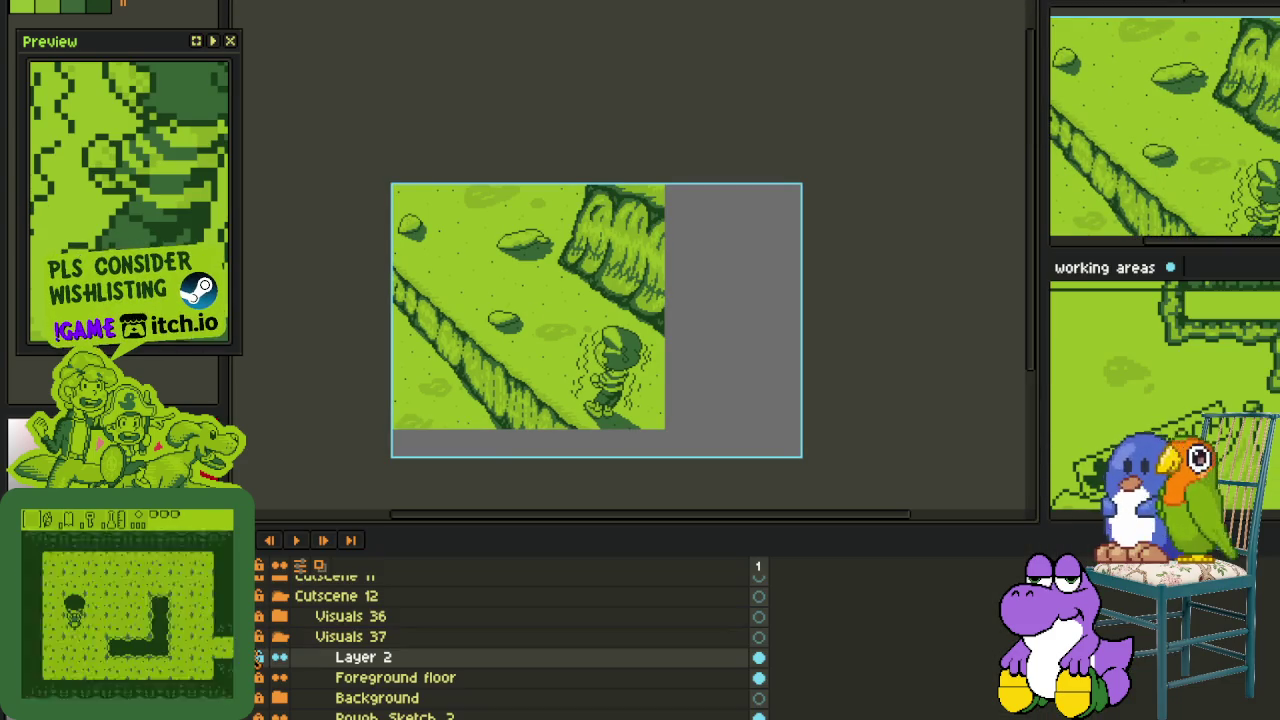
key("ctrl+Tab")
key("Tab")
key("ctrl+s")
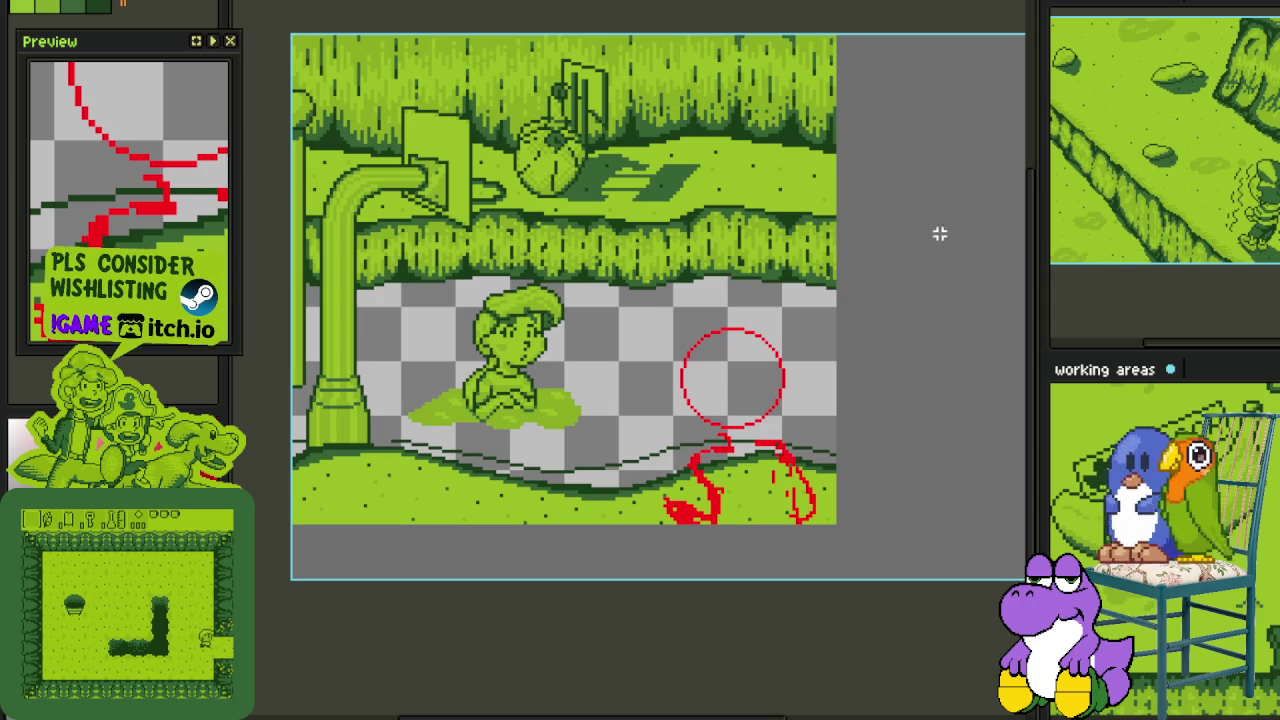
- Pan to the red circle sketch and save the cutscene
mouse_move(777, 345)
left_mouse_down()
mouse_move(763, 291)
mouse_move(712, 285)
left_mouse_up()
scroll(662, 340, "up", 1)
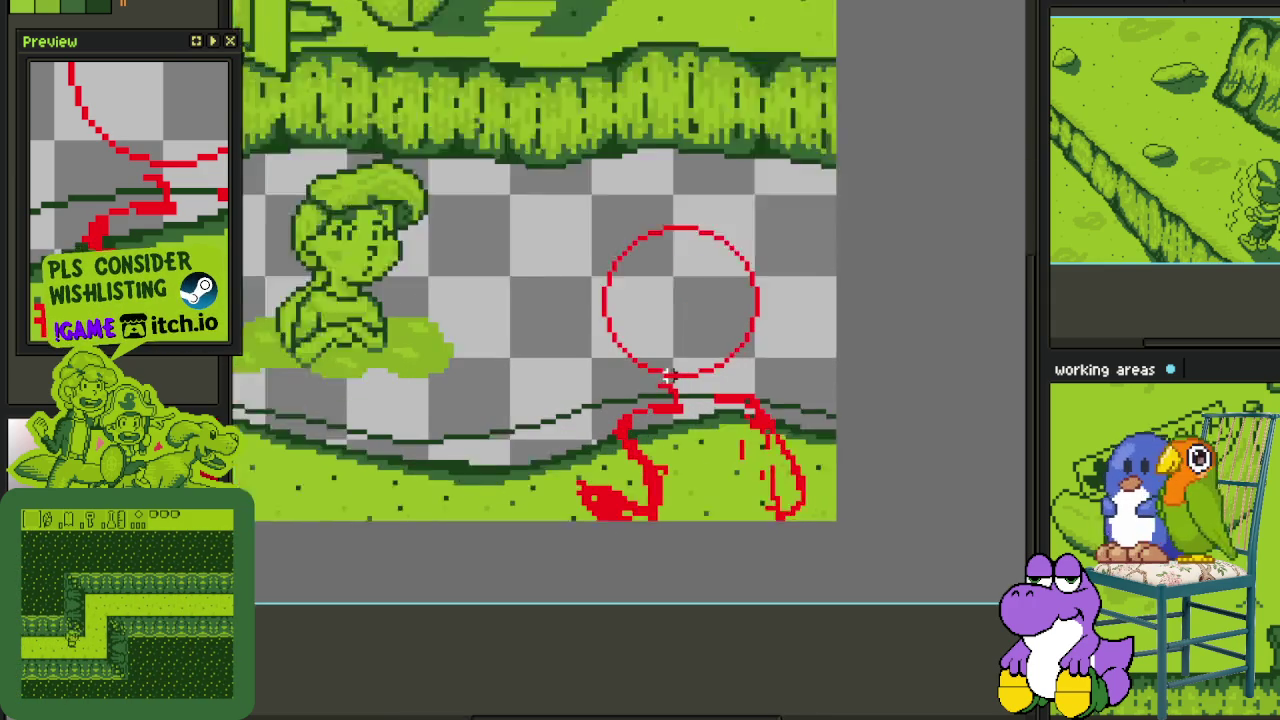
scroll(662, 340, "up", 1)
scroll(580, 292, "up", 1)
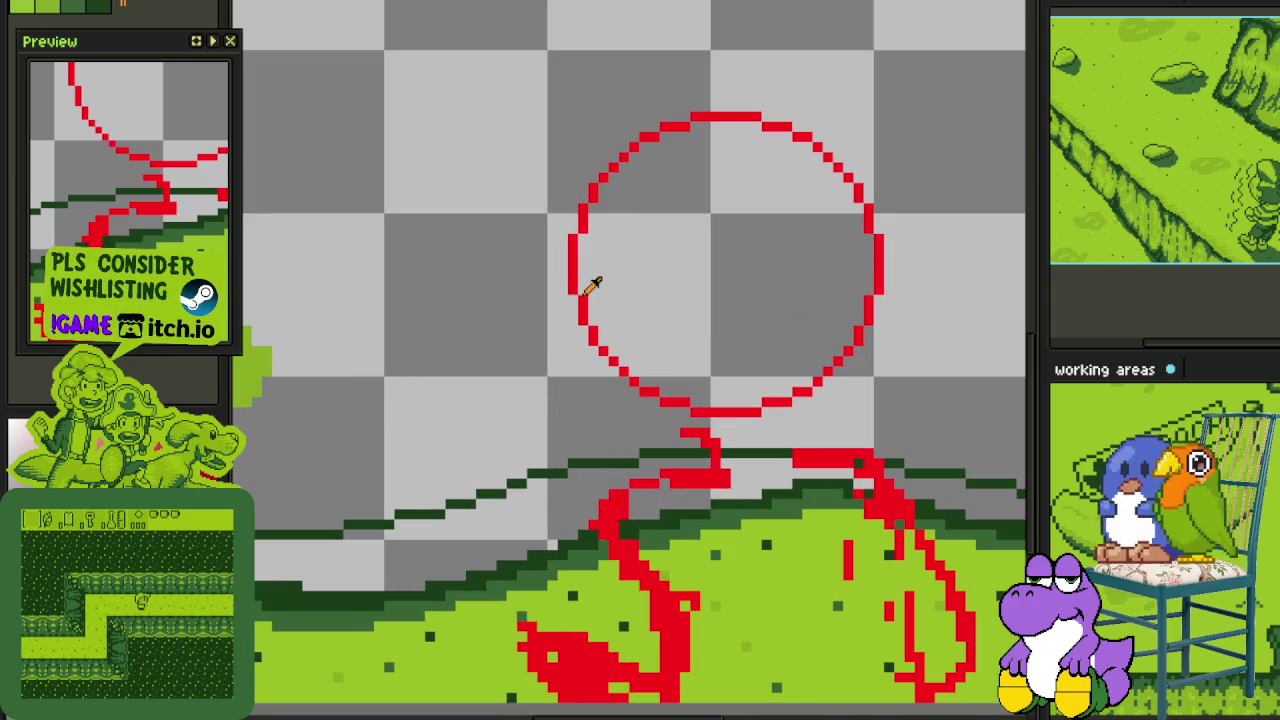
key("ctrl+s")
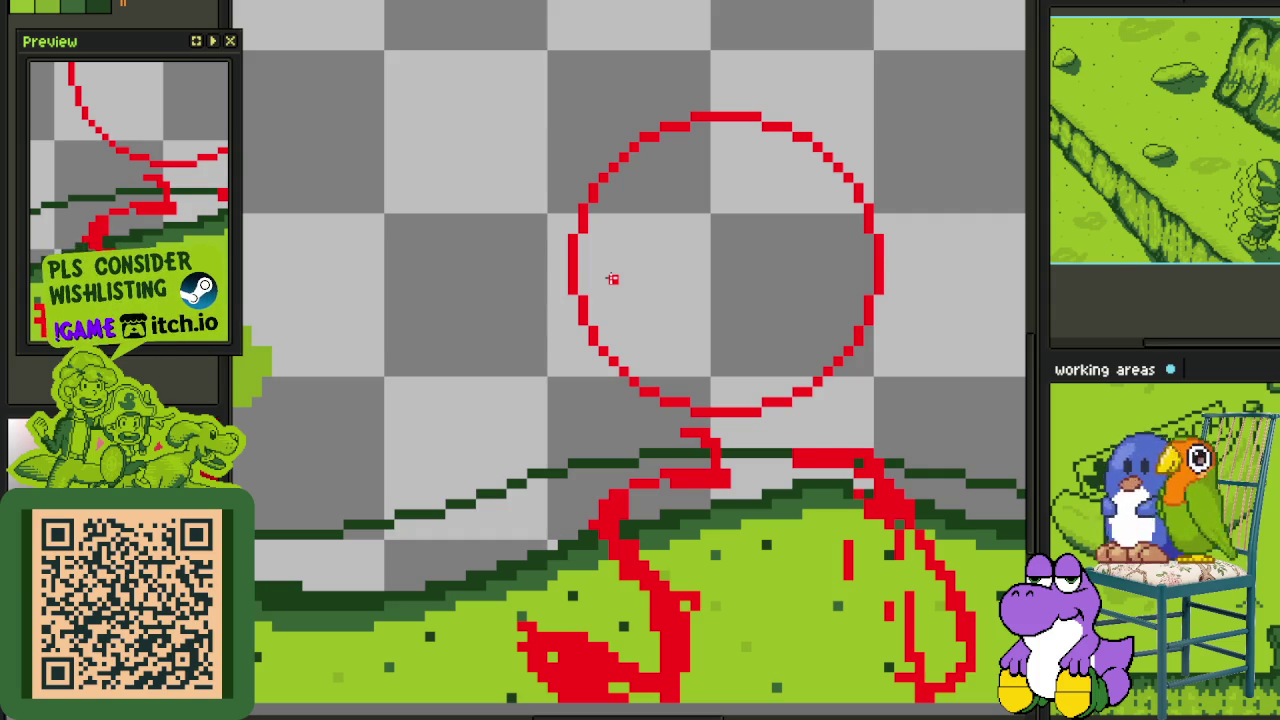
- Draw a red curve across the circle's lower part, undoing an attempted reshape
scroll(612, 279, "down", 3)
scroll(763, 386, "up", 1)
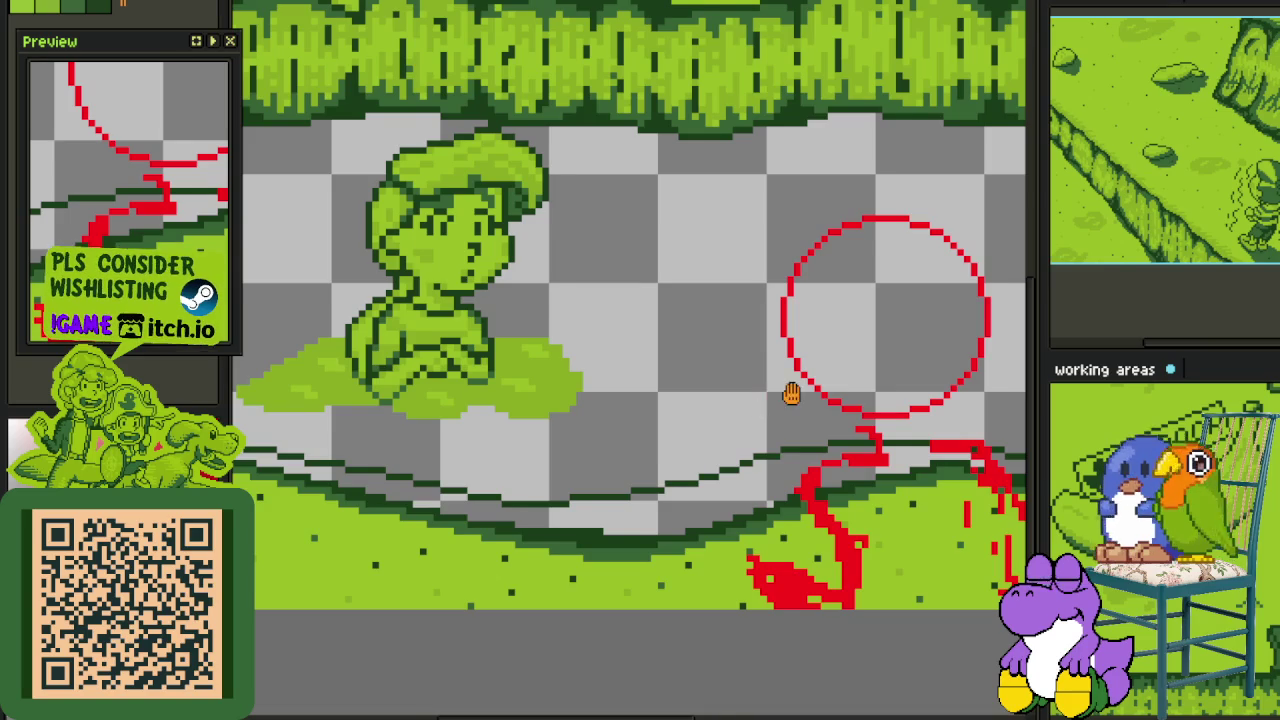
scroll(789, 391, "up", 1)
scroll(726, 393, "up", 1)
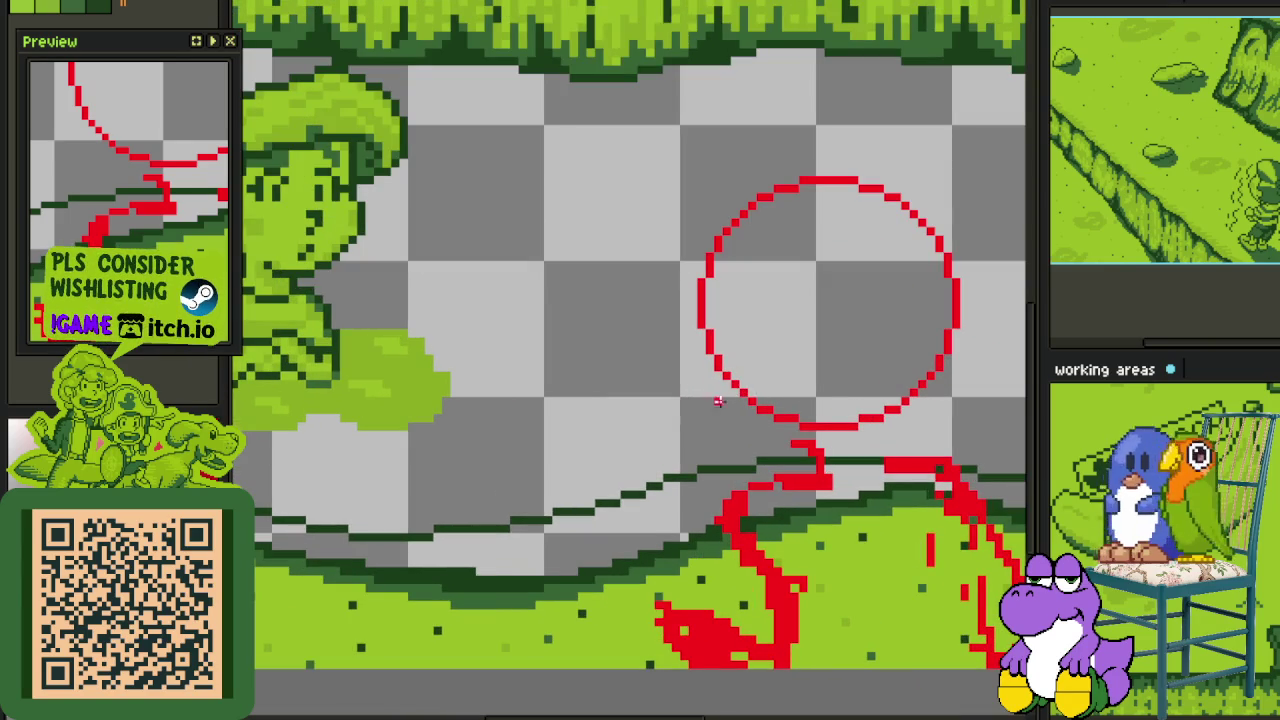
left_click_drag(930, 370, 700, 305)
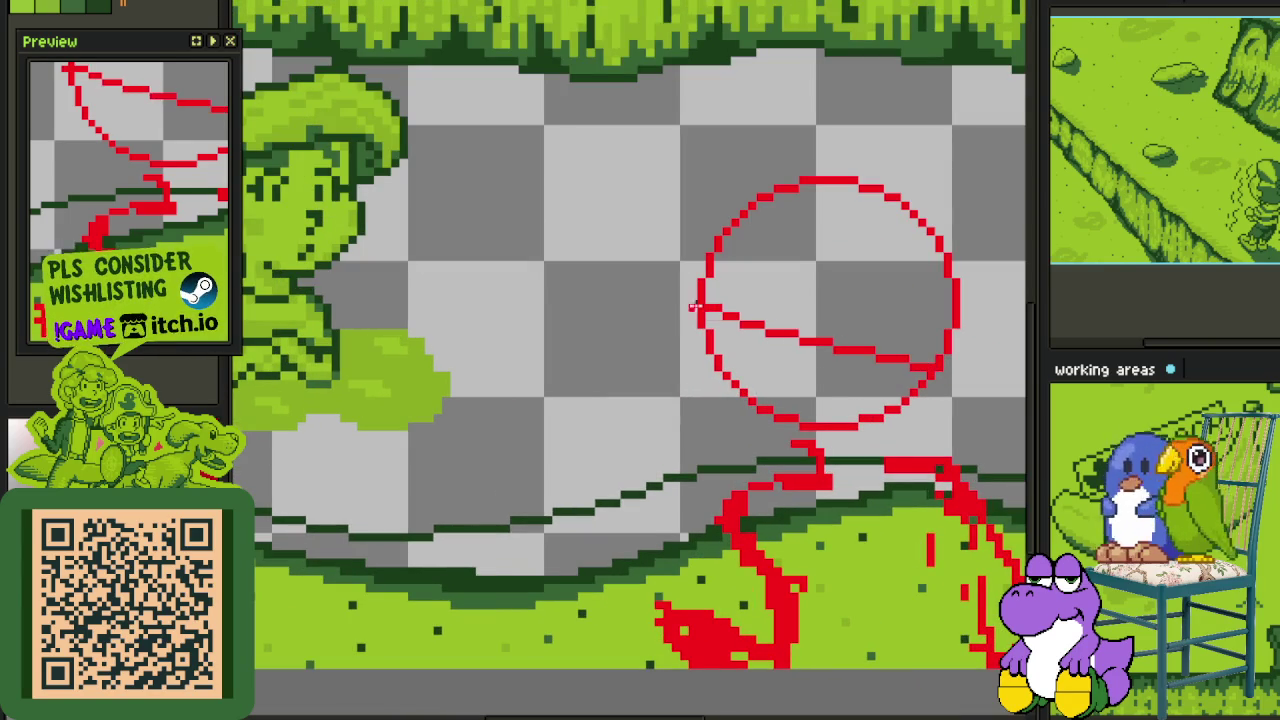
left_click_drag(768, 370, 803, 382)
key("ctrl+z")
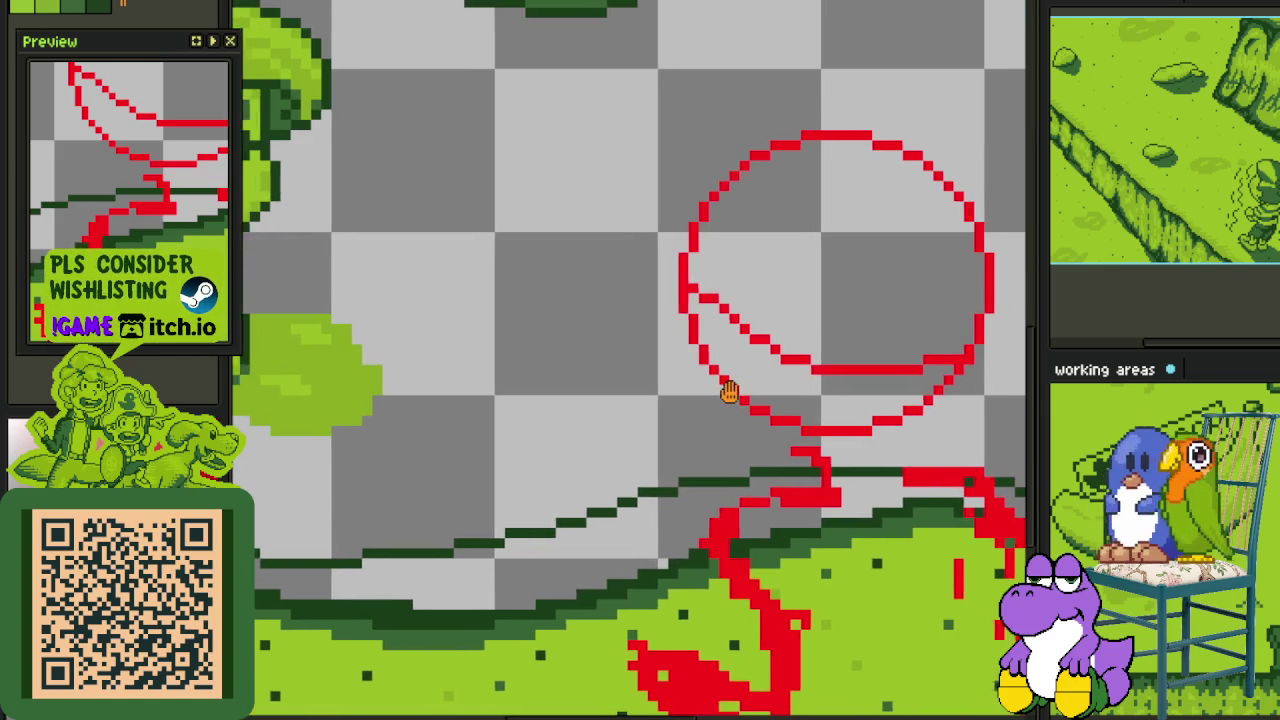
- Draw a red stroke down from the circle's left edge and one continuous line joining the shape below
scroll(667, 322, "up", 1)
left_click_drag(666, 311, 660, 409)
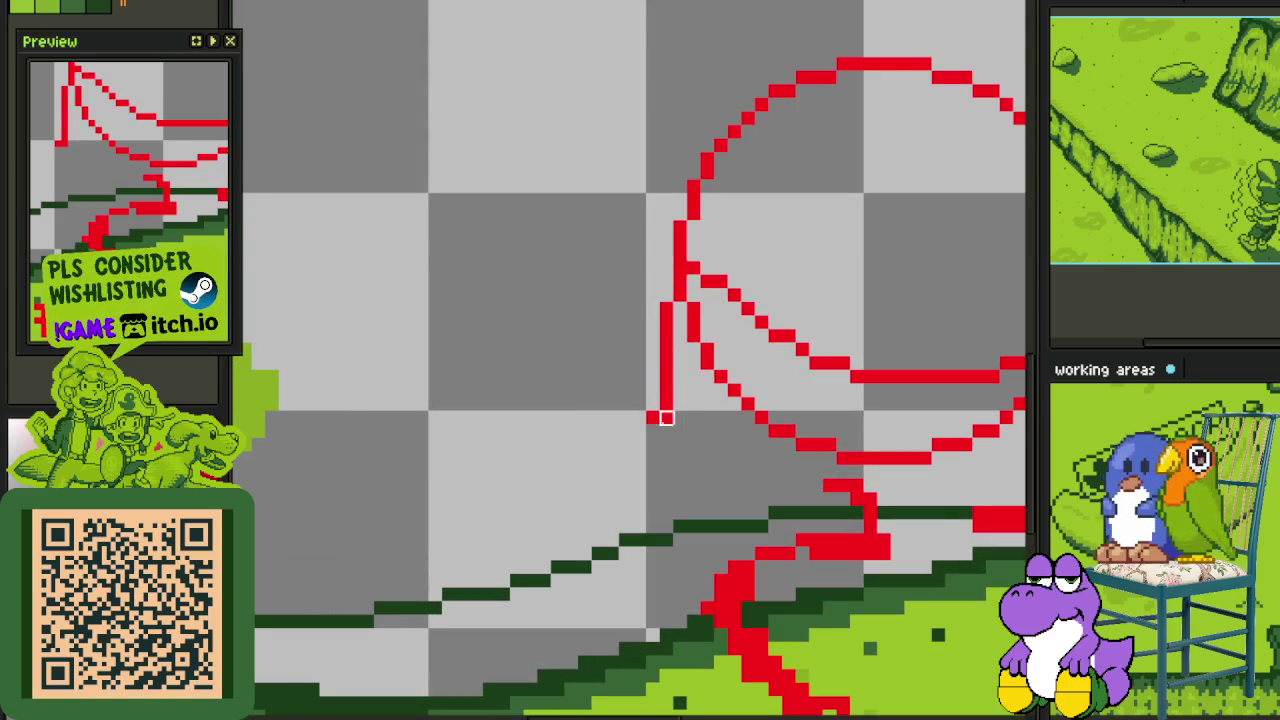
scroll(667, 432, "down", 2)
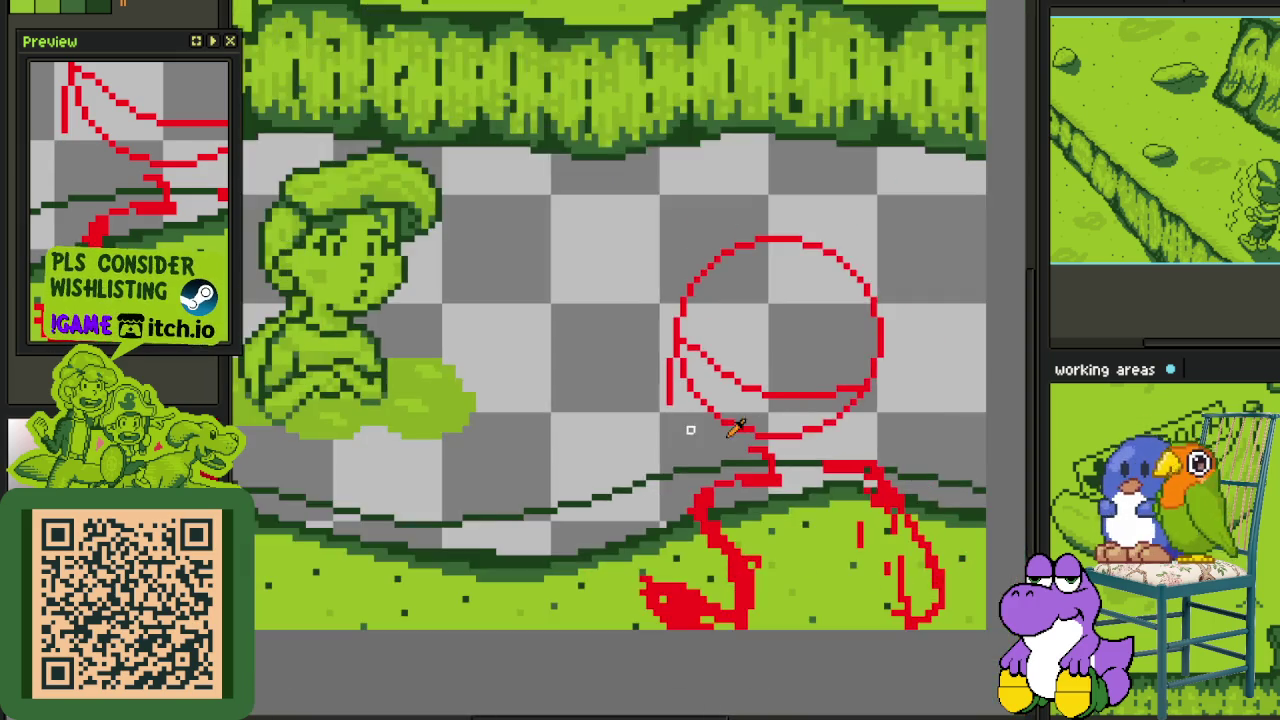
scroll(689, 429, "up", 2)
scroll(740, 505, "up", 1)
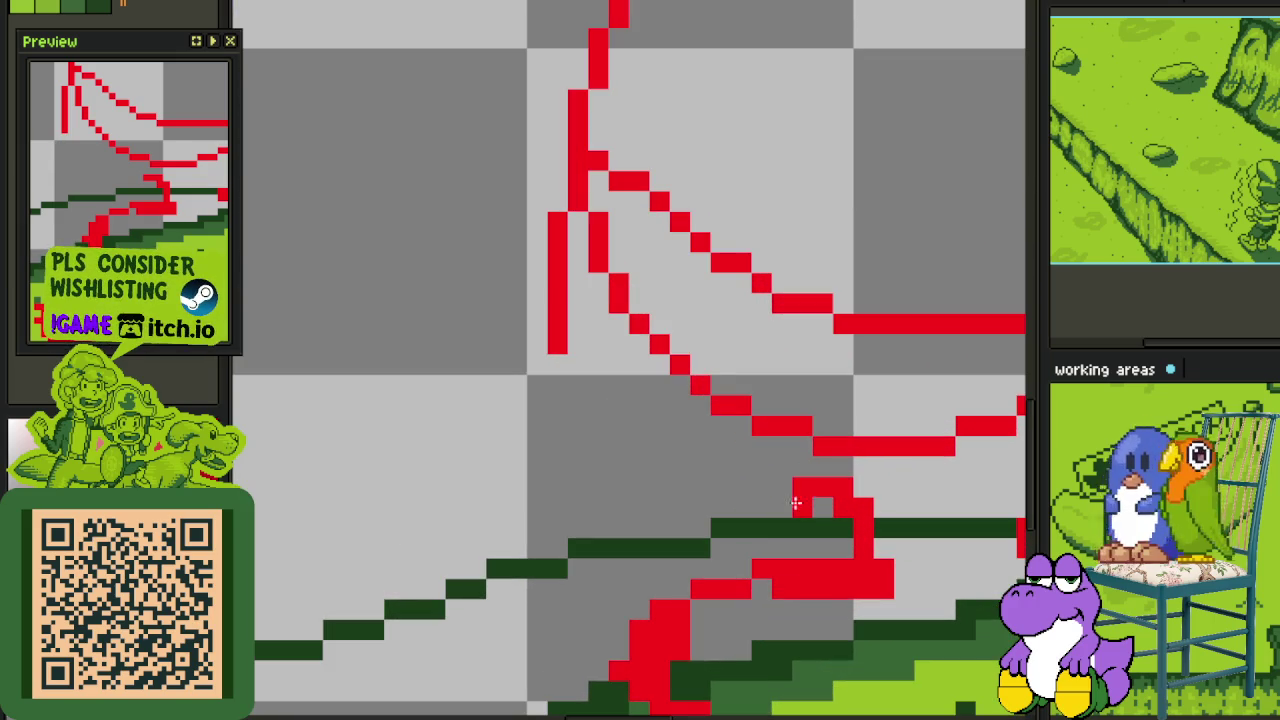
mouse_move(864, 458)
left_mouse_down()
mouse_move(864, 505)
mouse_move(683, 484)
left_mouse_up()
key("ctrl+z")
mouse_move(850, 487)
left_mouse_down()
mouse_move(739, 484)
mouse_move(615, 438)
left_mouse_up()
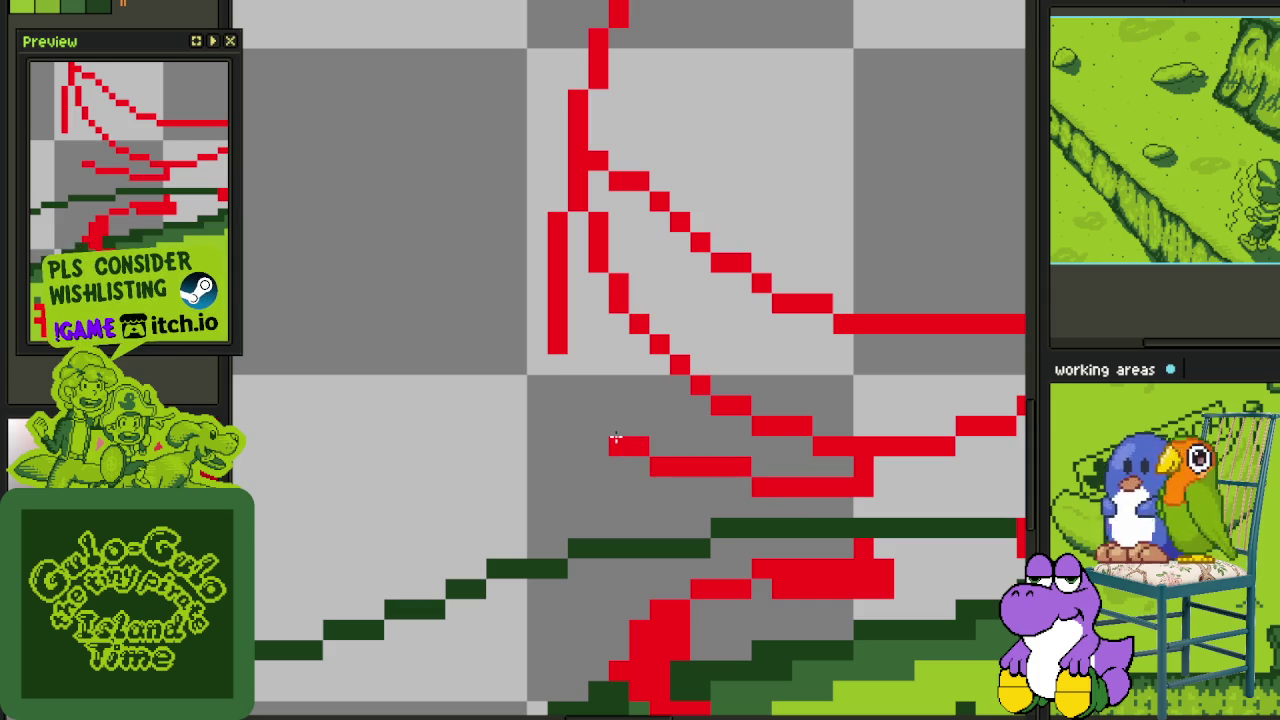
- Draw a vertical red neck line from the circle down to the ground
scroll(578, 380, "down", 3)
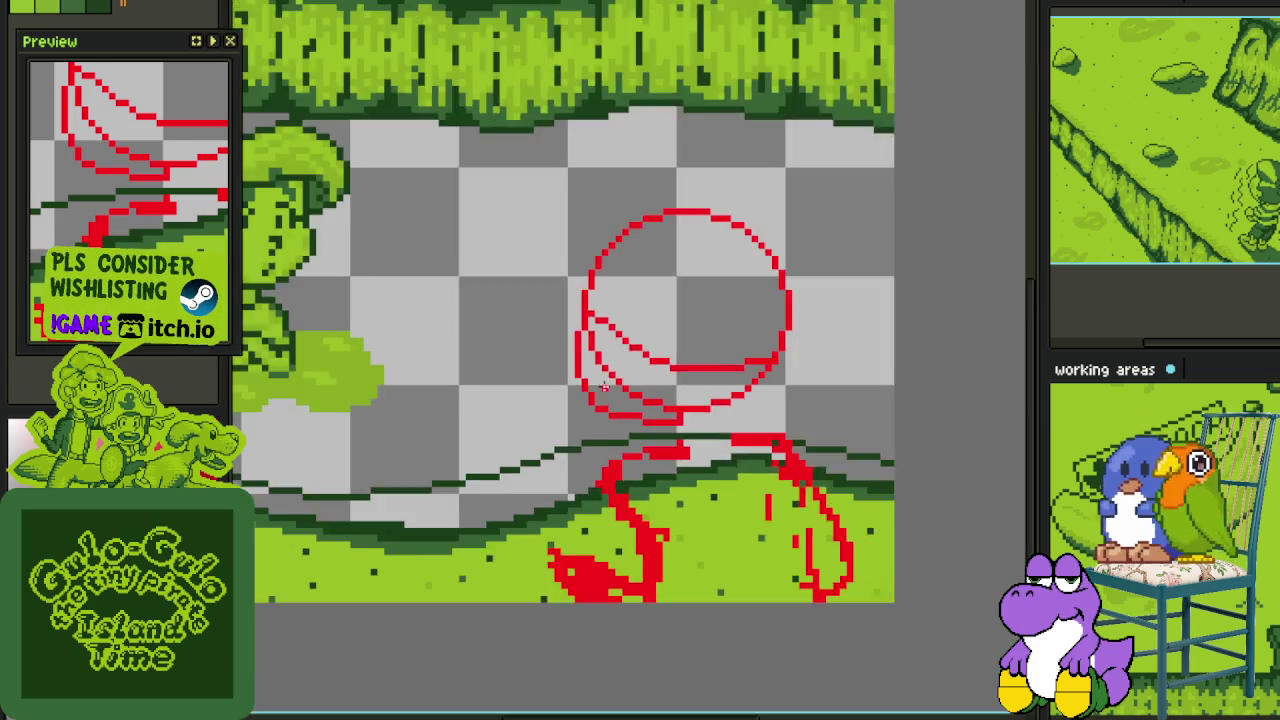
scroll(578, 380, "down", 1)
scroll(693, 437, "up", 2)
scroll(693, 437, "up", 1)
scroll(693, 437, "up", 1)
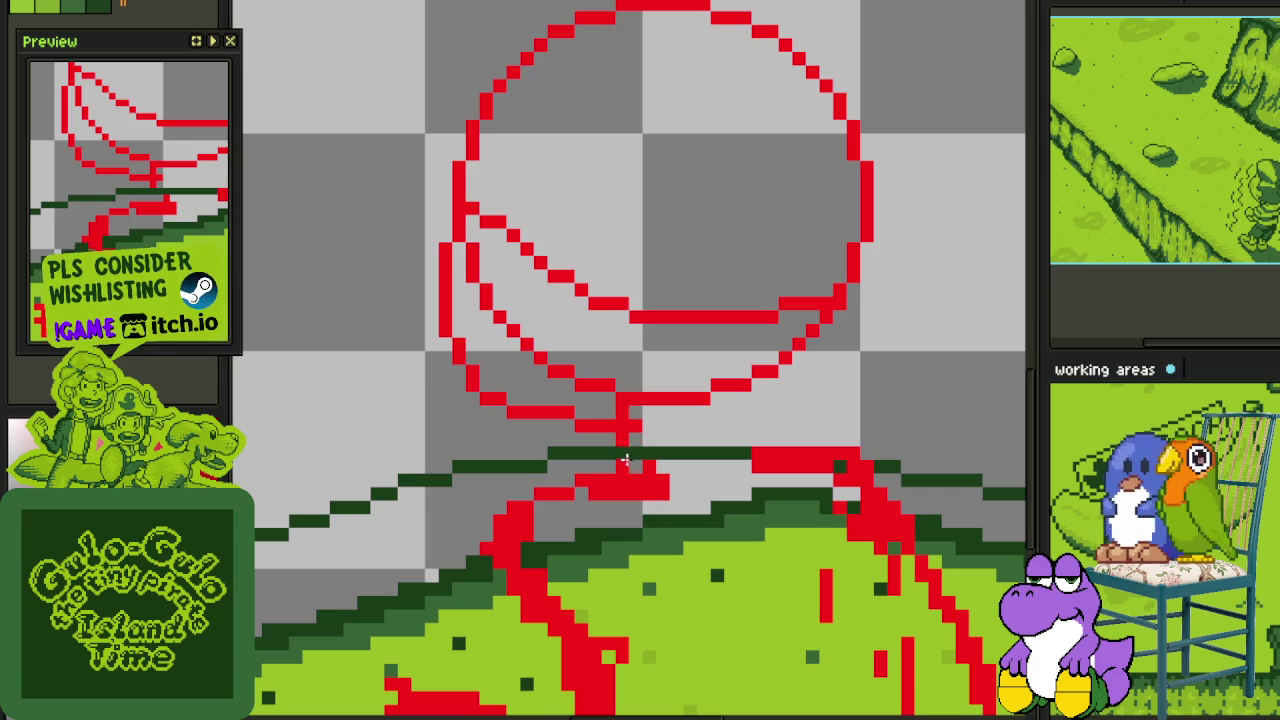
scroll(785, 426, "up", 1)
left_click_drag(749, 350, 752, 455)
- Shift the sketch left in view, then try a small black mark inside the head and undo it
scroll(760, 440, "down", 3)
scroll(786, 414, "up", 1)
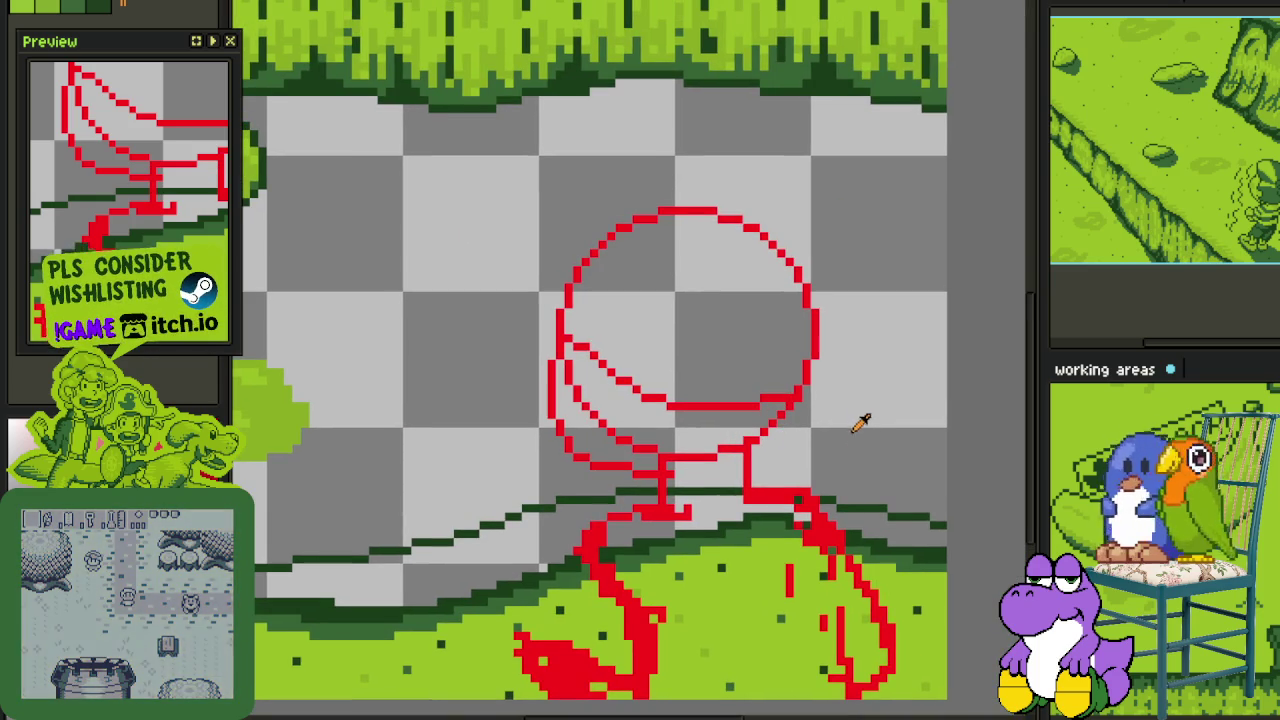
left_click_drag(857, 391, 762, 395)
scroll(723, 323, "up", 1)
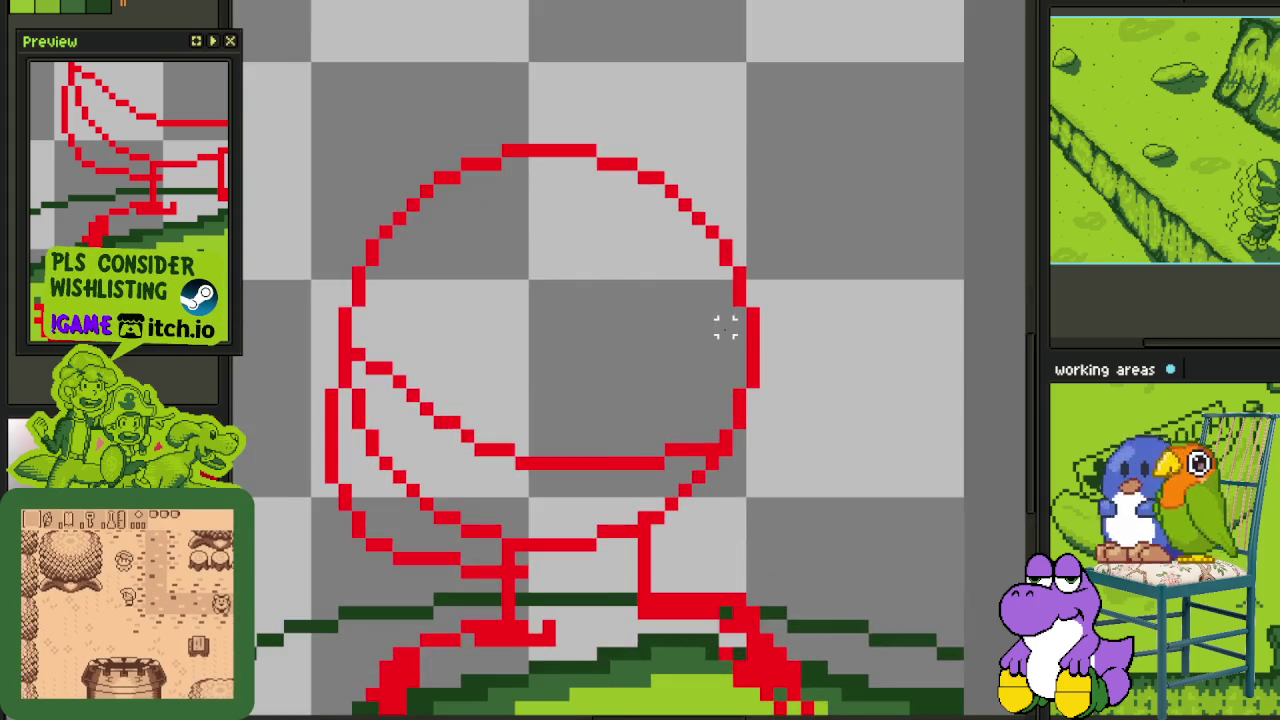
scroll(723, 277, "up", 1)
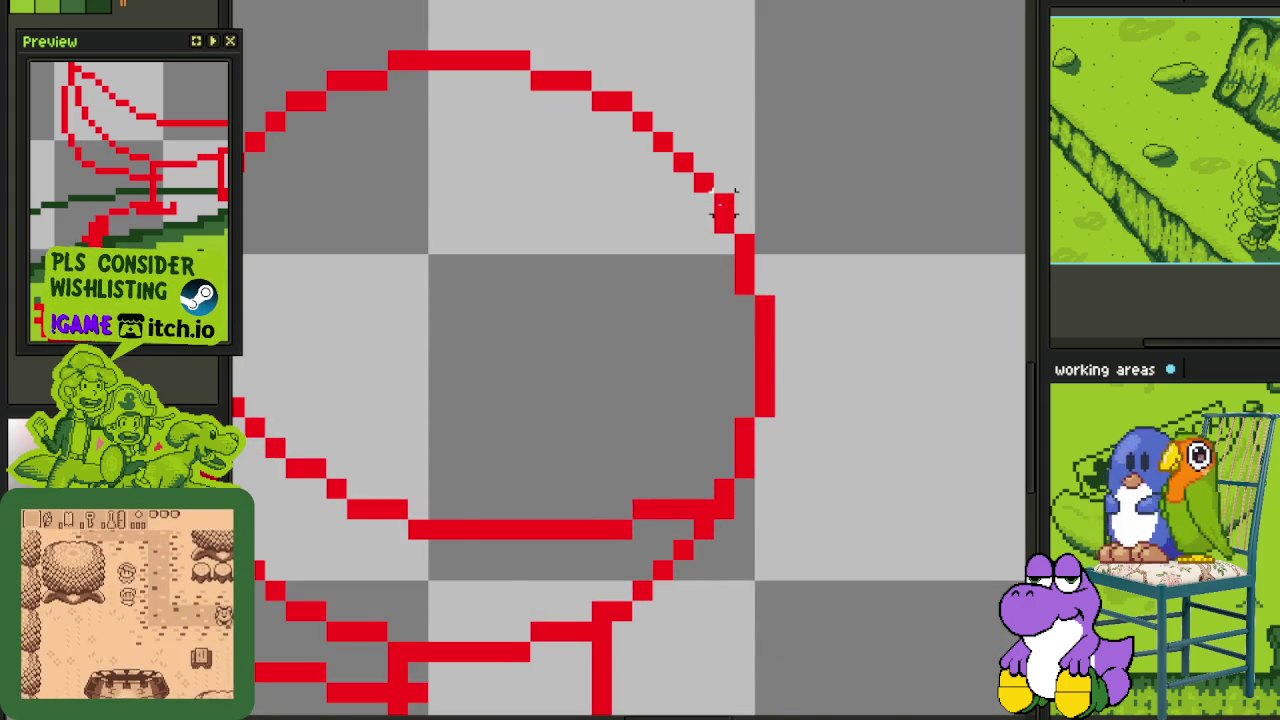
scroll(720, 215, "down", 2)
scroll(617, 321, "up", 2)
scroll(550, 362, "up", 1)
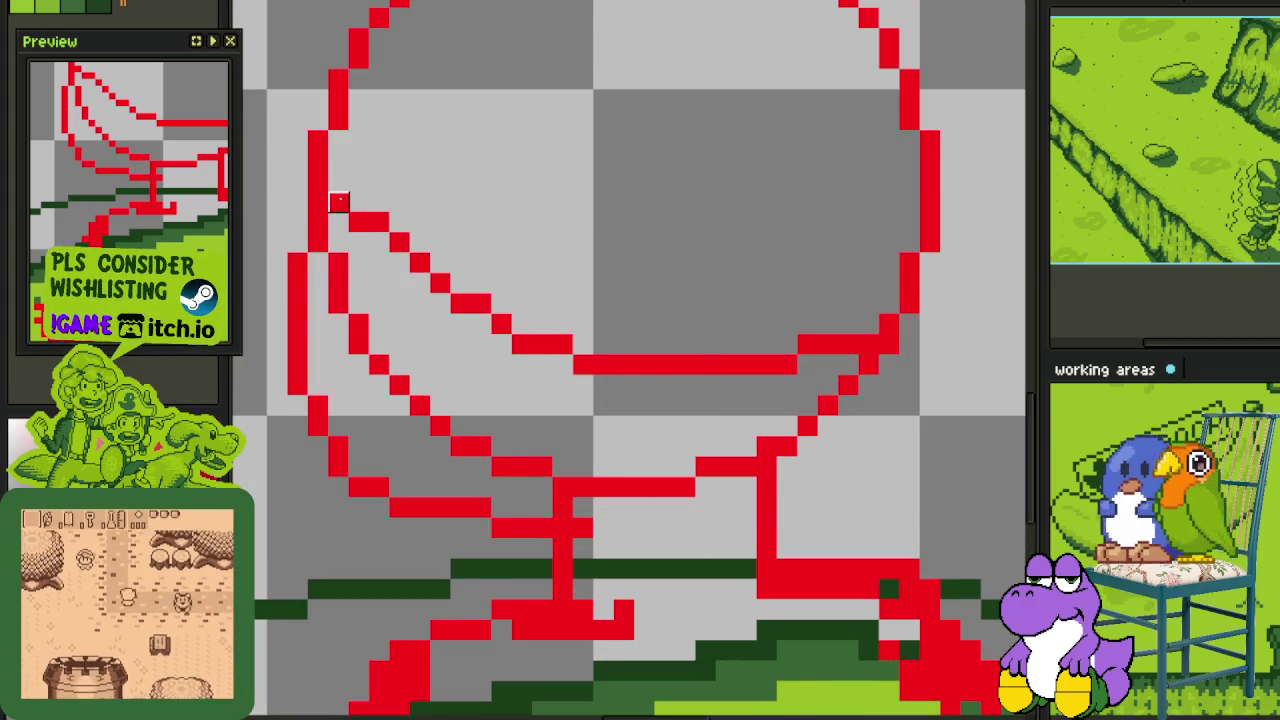
scroll(391, 280, "down", 1)
scroll(531, 346, "down", 1)
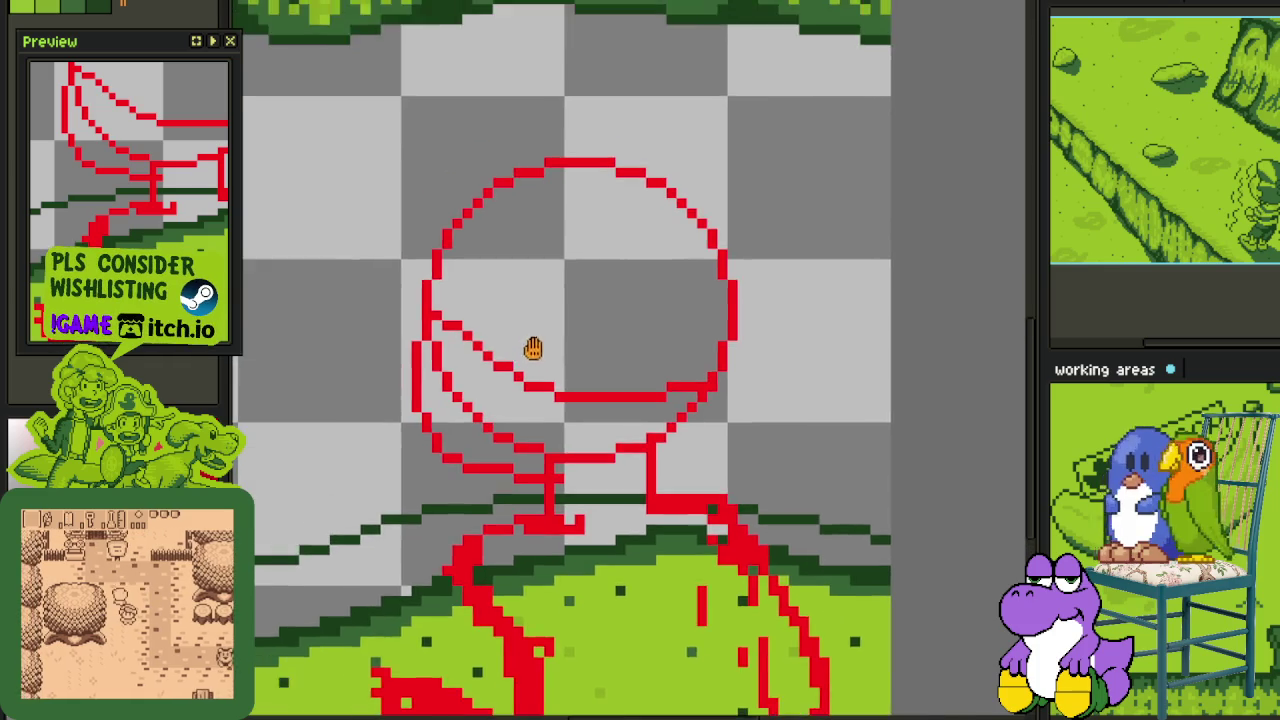
scroll(525, 352, "up", 2)
mouse_move(527, 330)
left_mouse_down()
mouse_move(545, 301)
mouse_move(586, 329)
mouse_move(606, 400)
mouse_move(586, 457)
mouse_move(600, 446)
mouse_move(577, 463)
mouse_move(526, 466)
mouse_move(496, 441)
left_mouse_up()
key("ctrl+z")
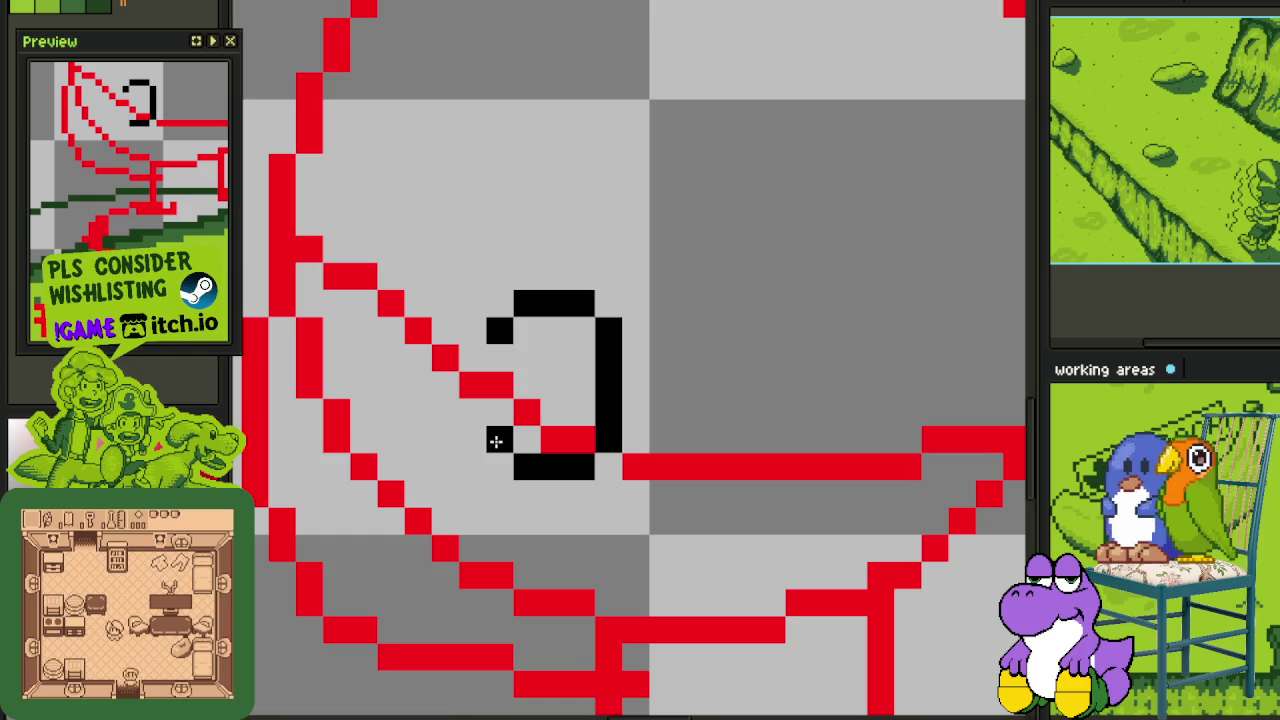
- Reshape the black eye inside the head into a small closed oval
scroll(504, 433, "down", 3)
scroll(560, 410, "down", 1)
scroll(570, 400, "down", 1)
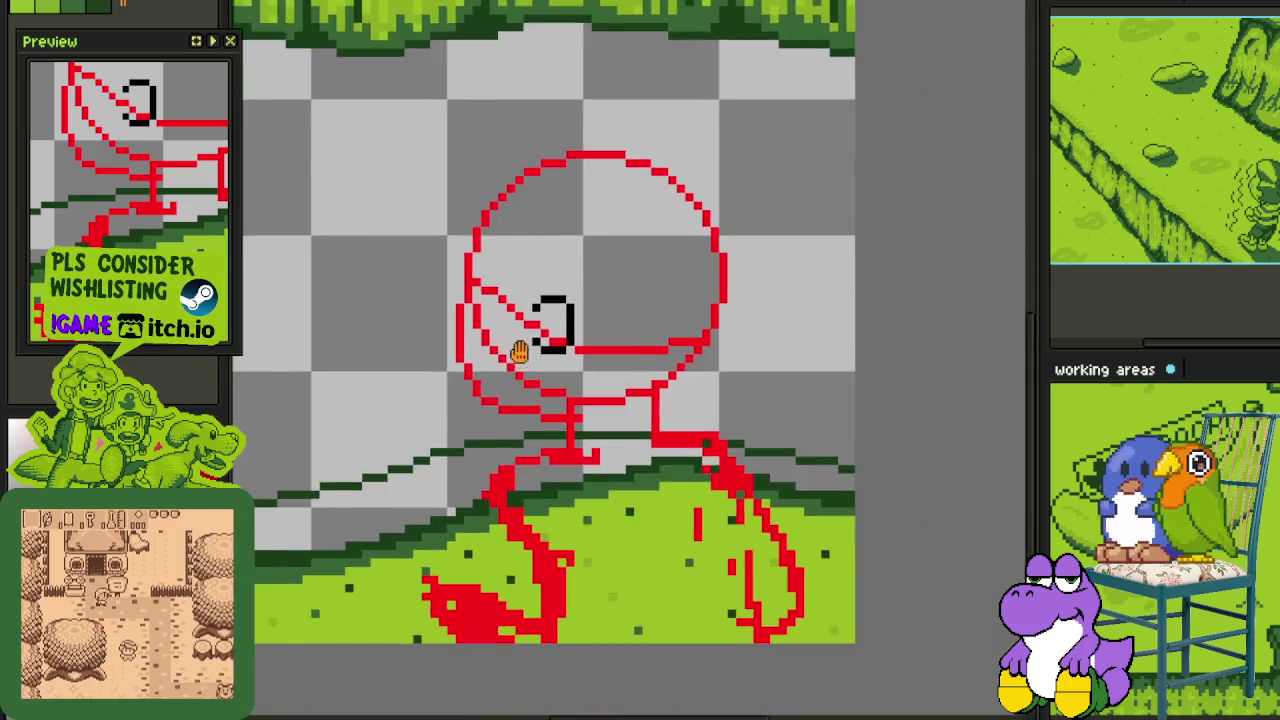
scroll(587, 395, "down", 1)
scroll(539, 300, "up", 2)
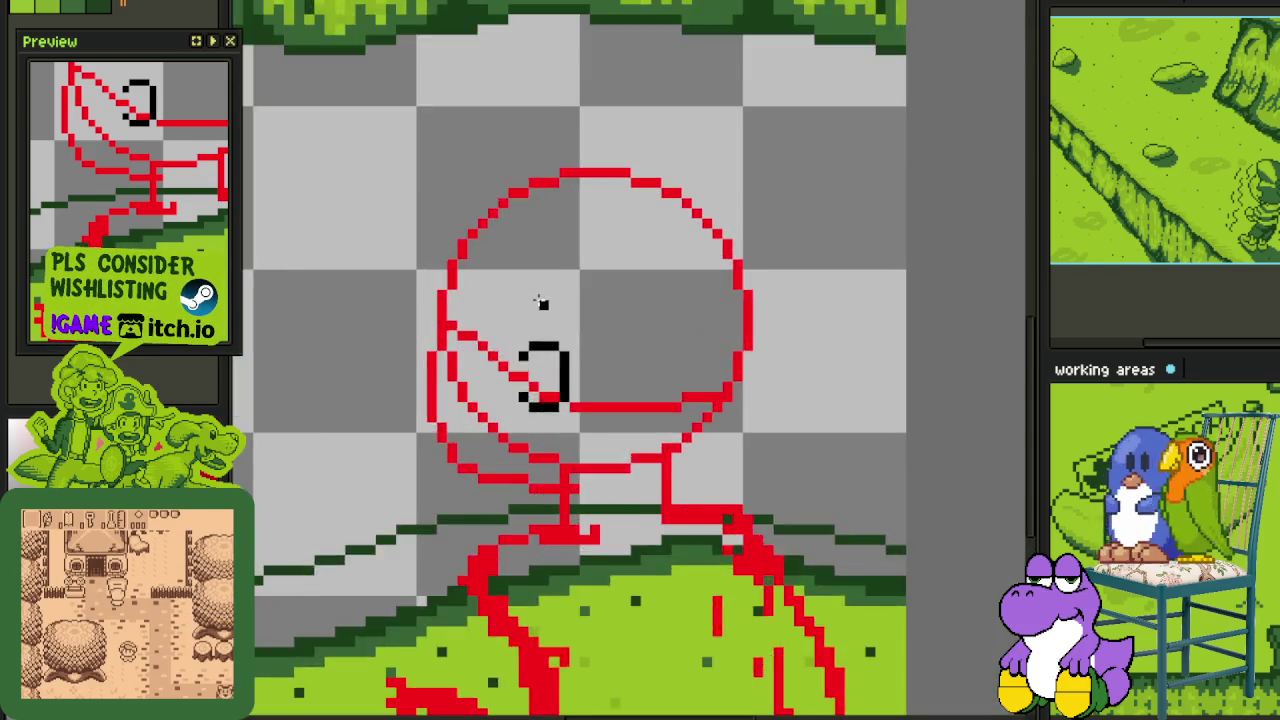
scroll(539, 300, "up", 1)
scroll(655, 272, "down", 2)
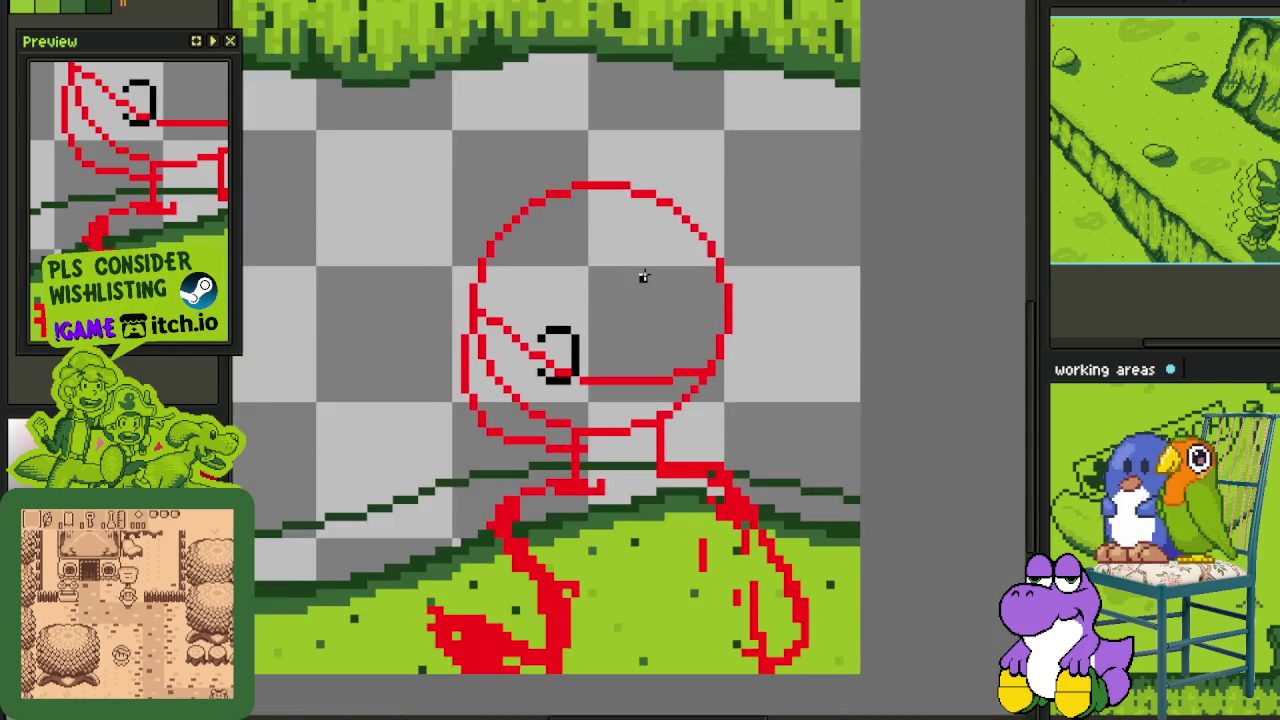
scroll(615, 285, "down", 1)
scroll(580, 310, "up", 1)
scroll(565, 320, "up", 1)
left_click_drag(560, 318, 575, 332)
- Erase the red diagonal line leading to the eye
scroll(625, 345, "down", 1)
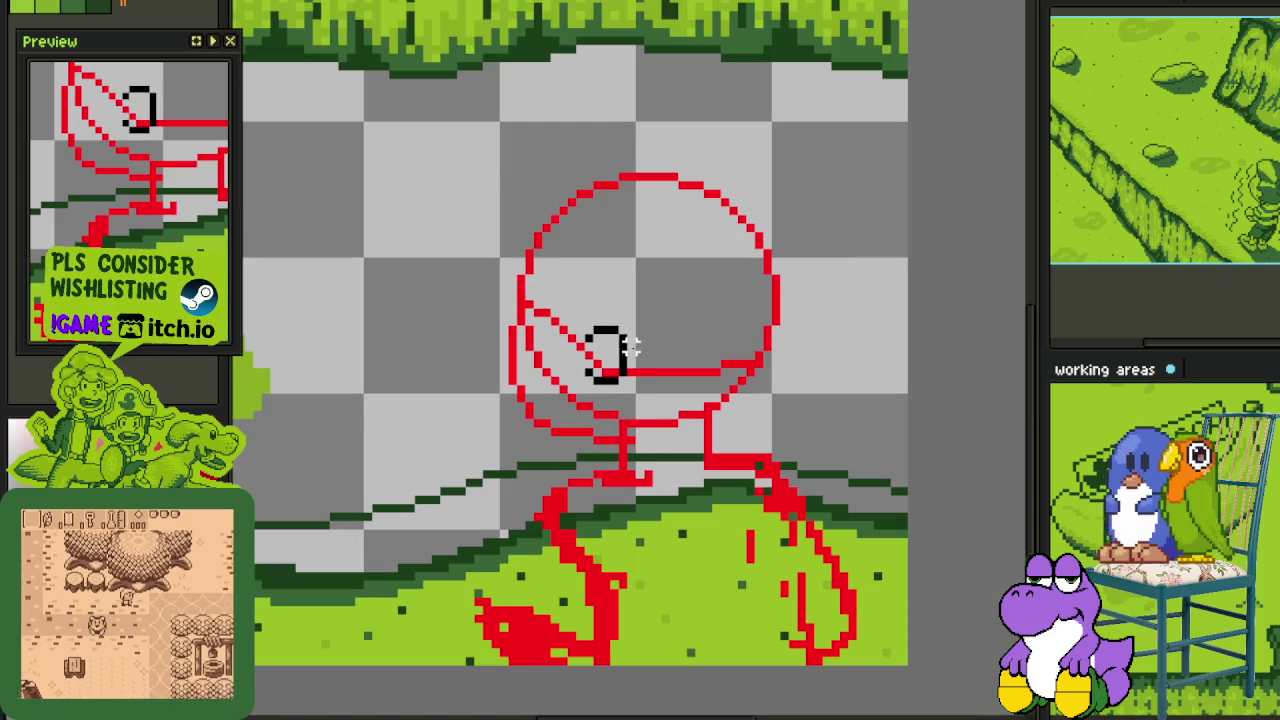
scroll(549, 336, "up", 1)
scroll(538, 297, "up", 1)
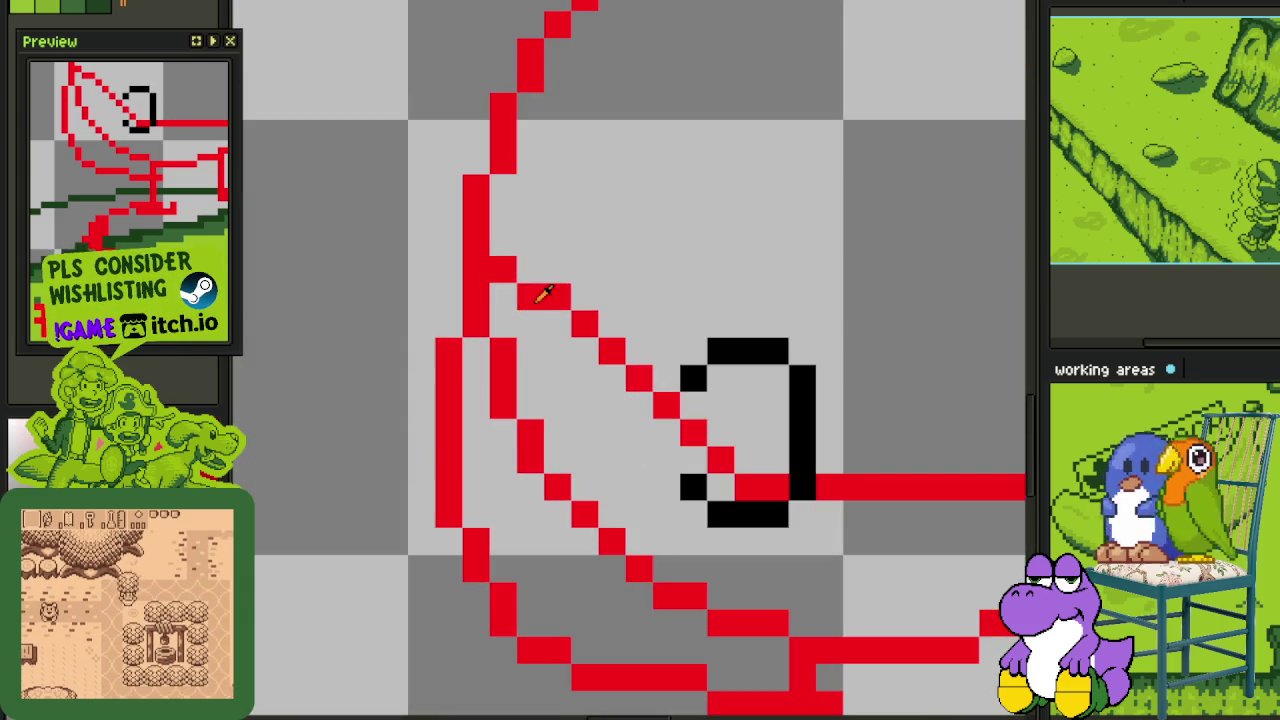
mouse_move(531, 270)
left_mouse_down()
mouse_move(748, 487)
mouse_move(771, 486)
mouse_move(803, 651)
mouse_move(774, 620)
mouse_move(612, 541)
left_mouse_up()
- Erase the remaining red diagonal and the red horizontal line right of the eye
mouse_move(528, 406)
left_mouse_down()
mouse_move(503, 377)
mouse_move(557, 434)
mouse_move(503, 406)
left_mouse_up()
scroll(503, 406, "down", 3)
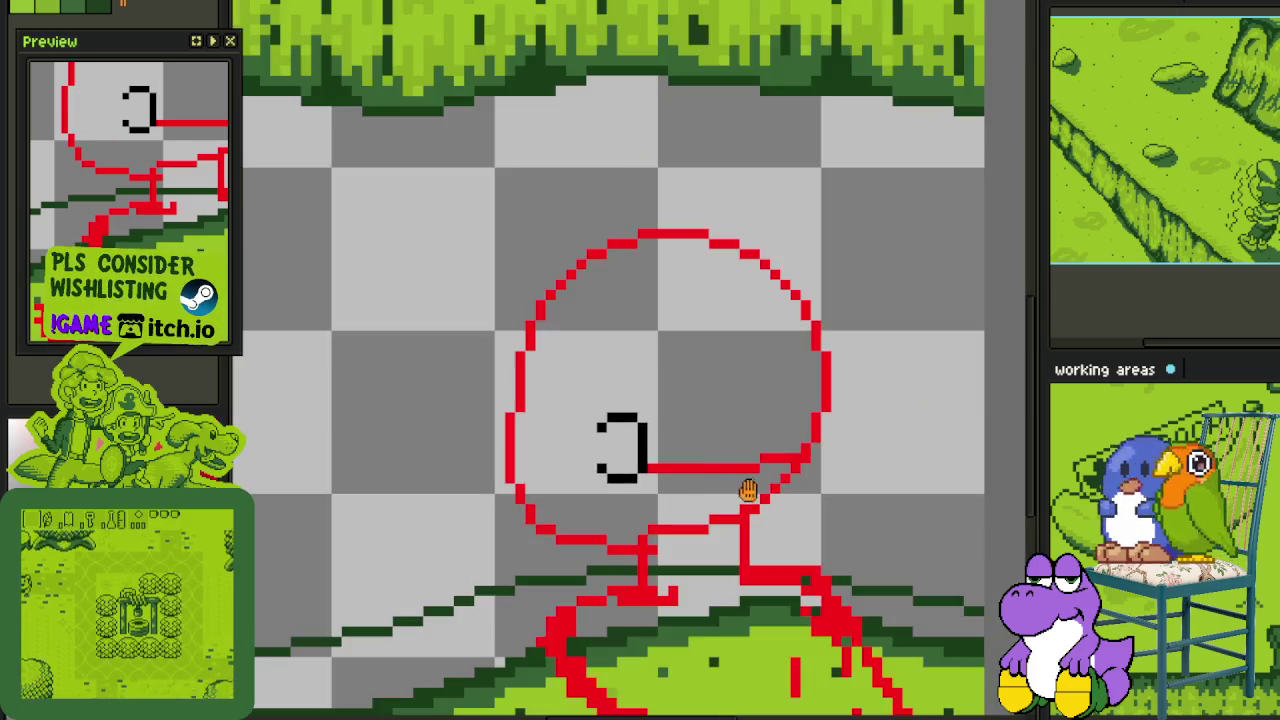
scroll(743, 491, "up", 2)
mouse_move(831, 441)
left_mouse_down()
mouse_move(543, 457)
mouse_move(749, 460)
mouse_move(688, 565)
mouse_move(543, 598)
mouse_move(528, 594)
mouse_move(500, 377)
mouse_move(578, 433)
left_mouse_up()
- Recentre the view on the head, save the file, and pan slightly right around the eye
scroll(535, 410, "down", 2)
scroll(525, 405, "down", 2)
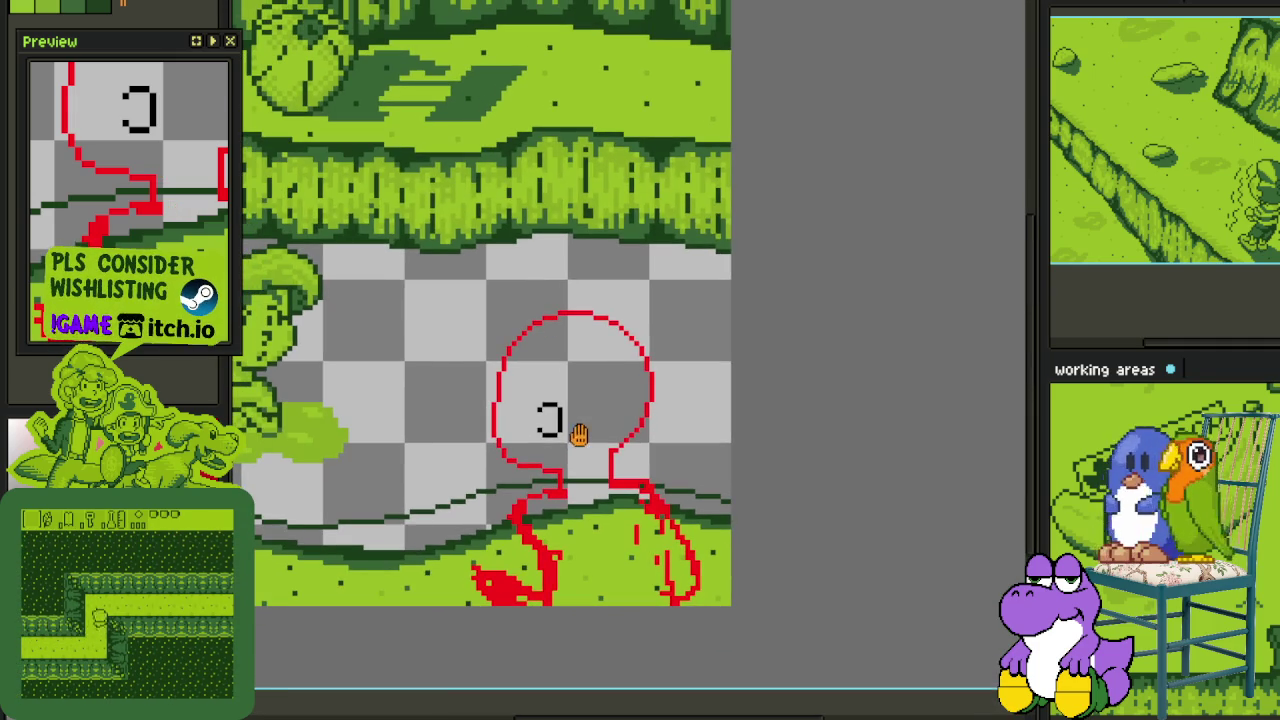
scroll(498, 498, "up", 1)
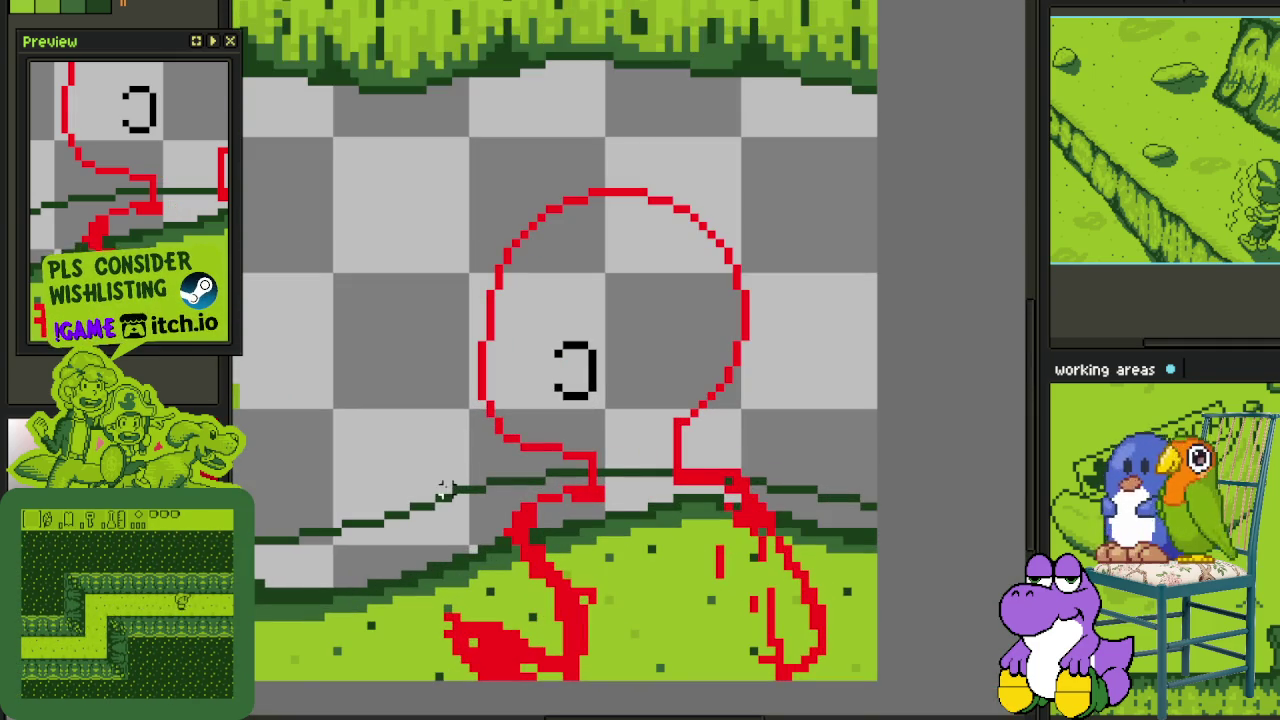
left_click_drag(445, 488, 432, 578)
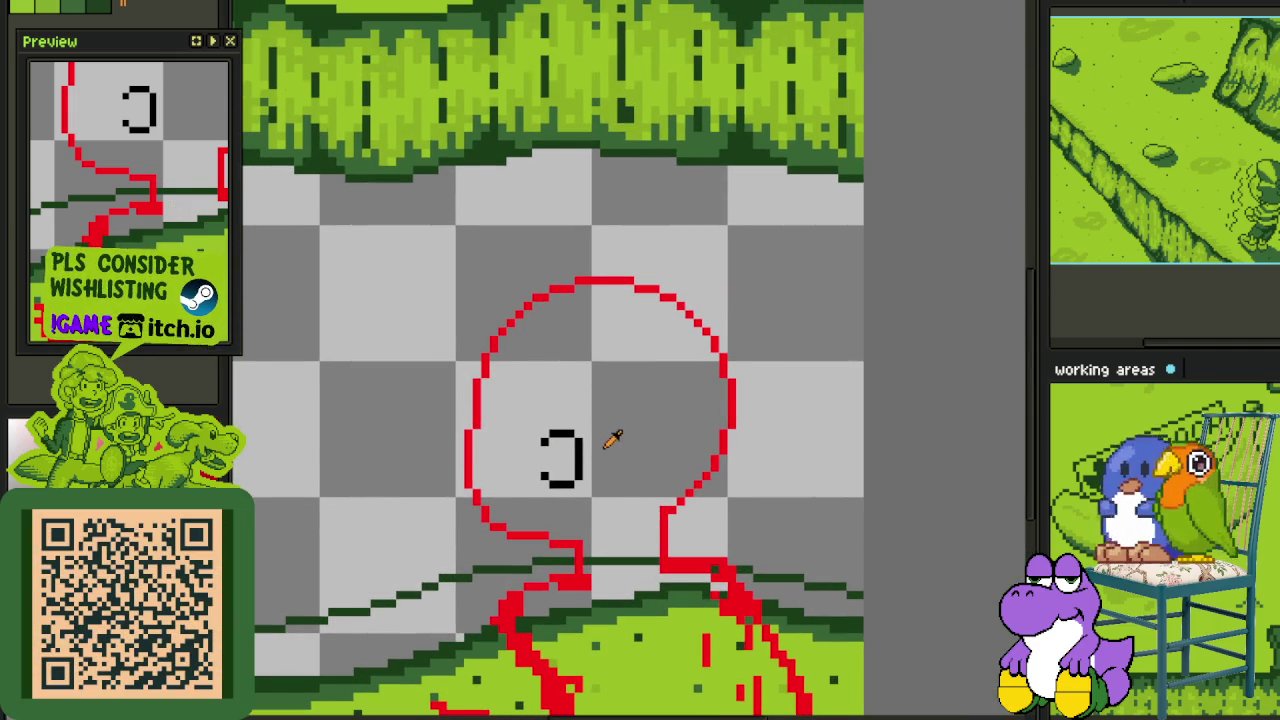
scroll(611, 440, "up", 1)
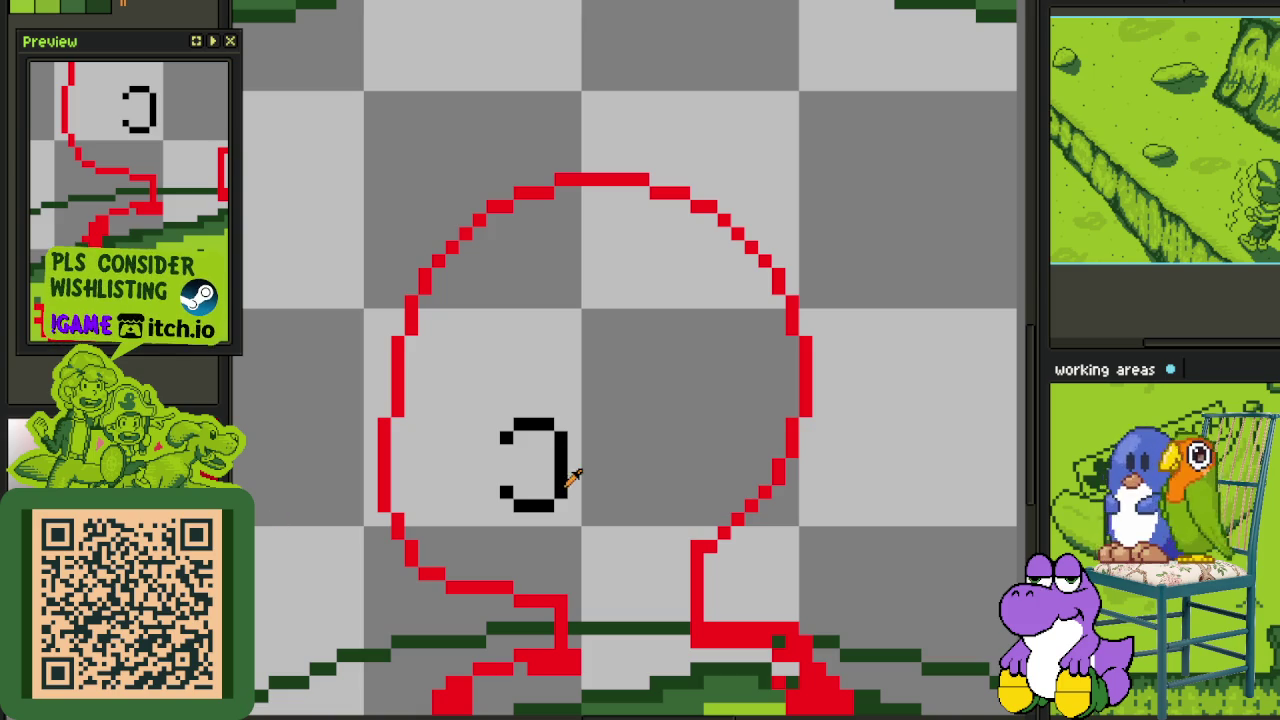
key("ctrl+s")
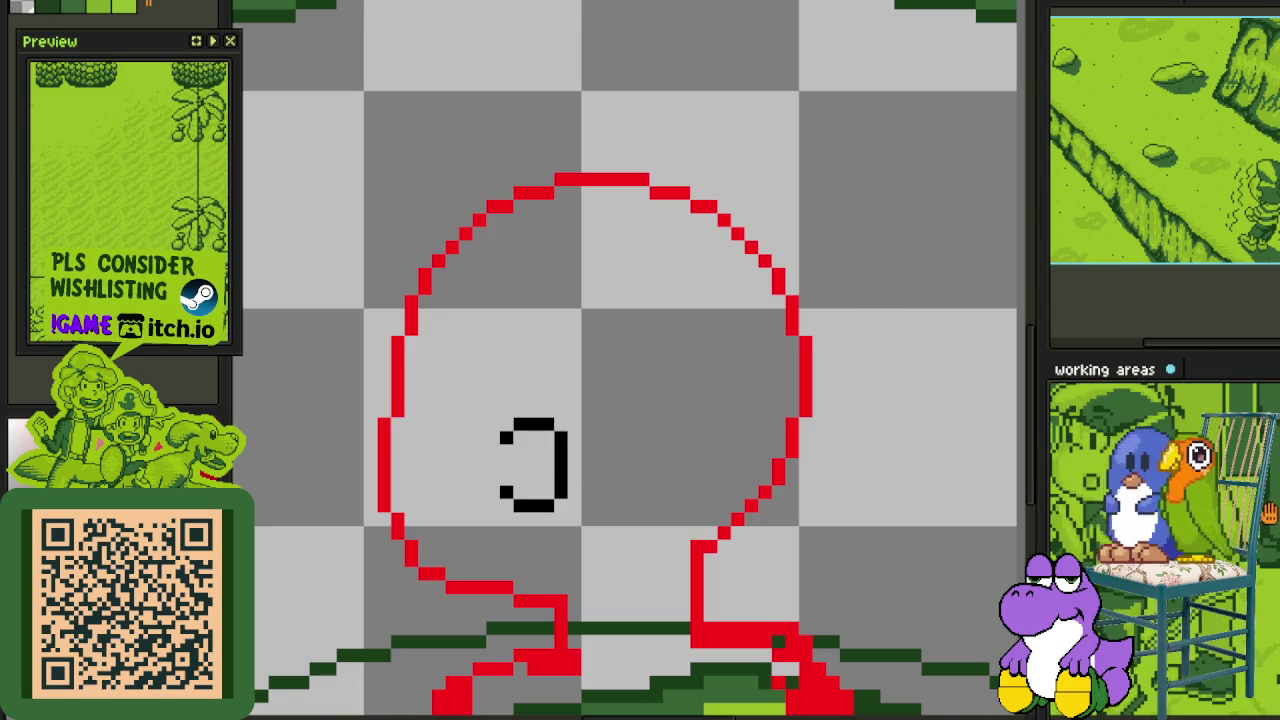
scroll(634, 380, "down", 1)
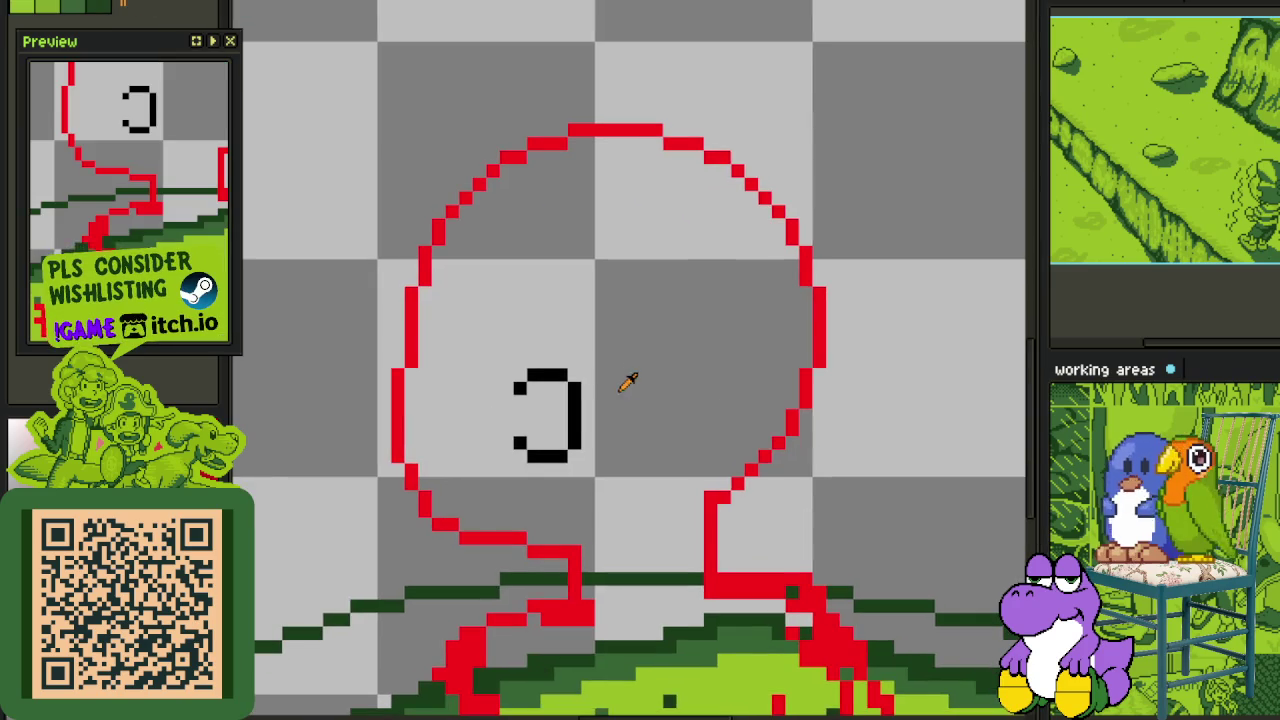
scroll(525, 420, "up", 3)
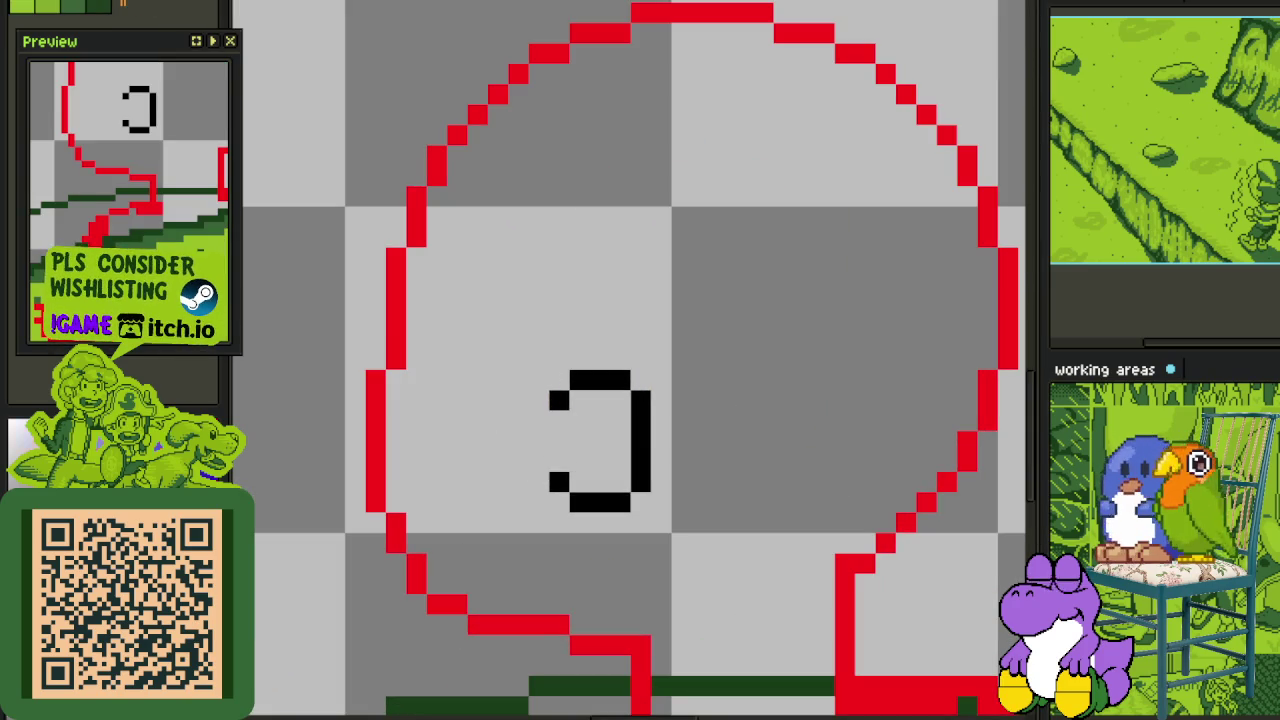
left_click_drag(489, 479, 549, 487)
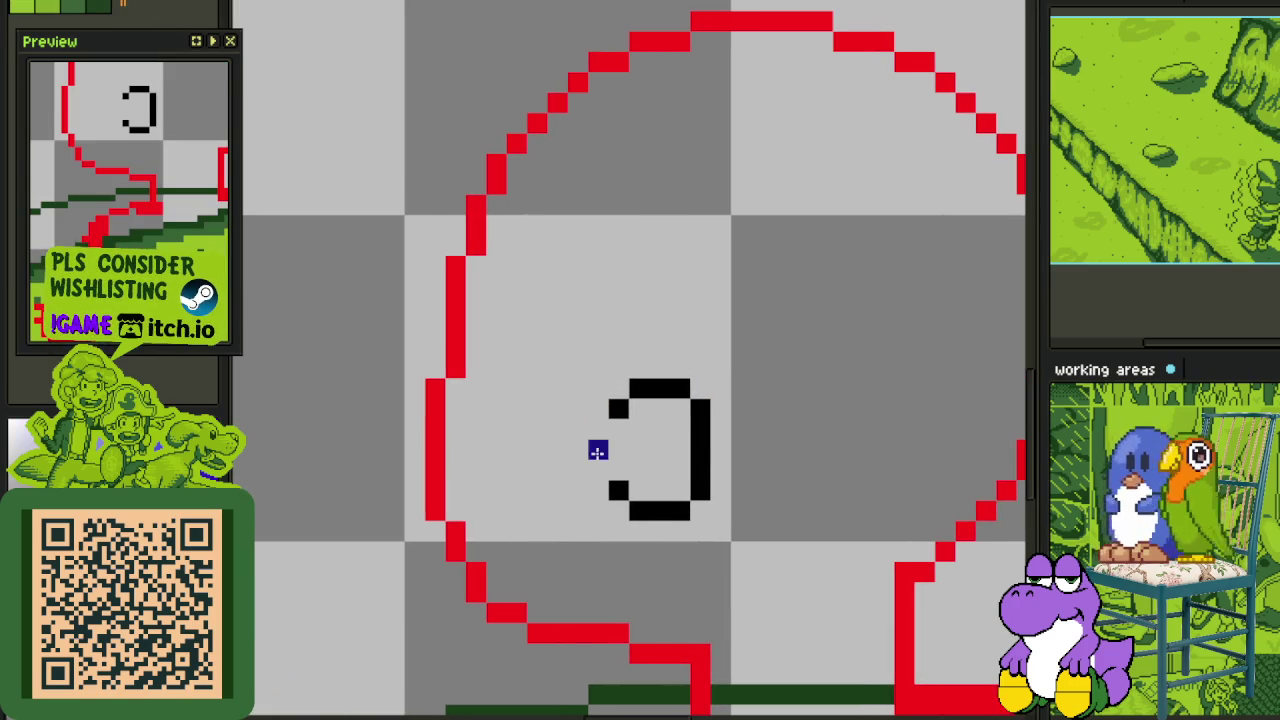
- Draw dark-blue zigzag strokes beside and above the black eye, erasing the top stray pixel
mouse_move(598, 449)
left_mouse_down()
mouse_move(598, 437)
mouse_move(551, 449)
mouse_move(569, 490)
left_mouse_up()
mouse_move(511, 283)
left_mouse_down()
mouse_move(547, 386)
mouse_move(553, 455)
left_mouse_up()
scroll(560, 370, "down", 3)
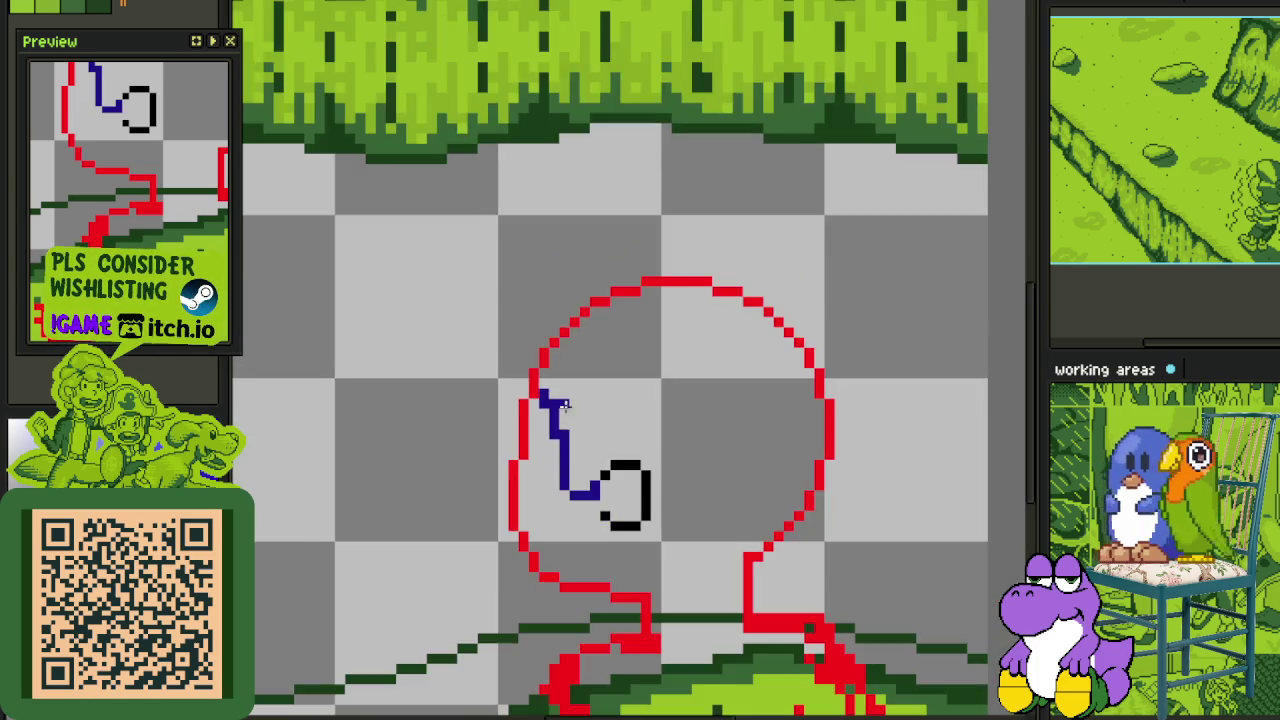
scroll(553, 393, "up", 2)
scroll(562, 404, "up", 3)
left_click(624, 441)
left_click_drag(648, 548, 603, 503)
right_click(560, 350)
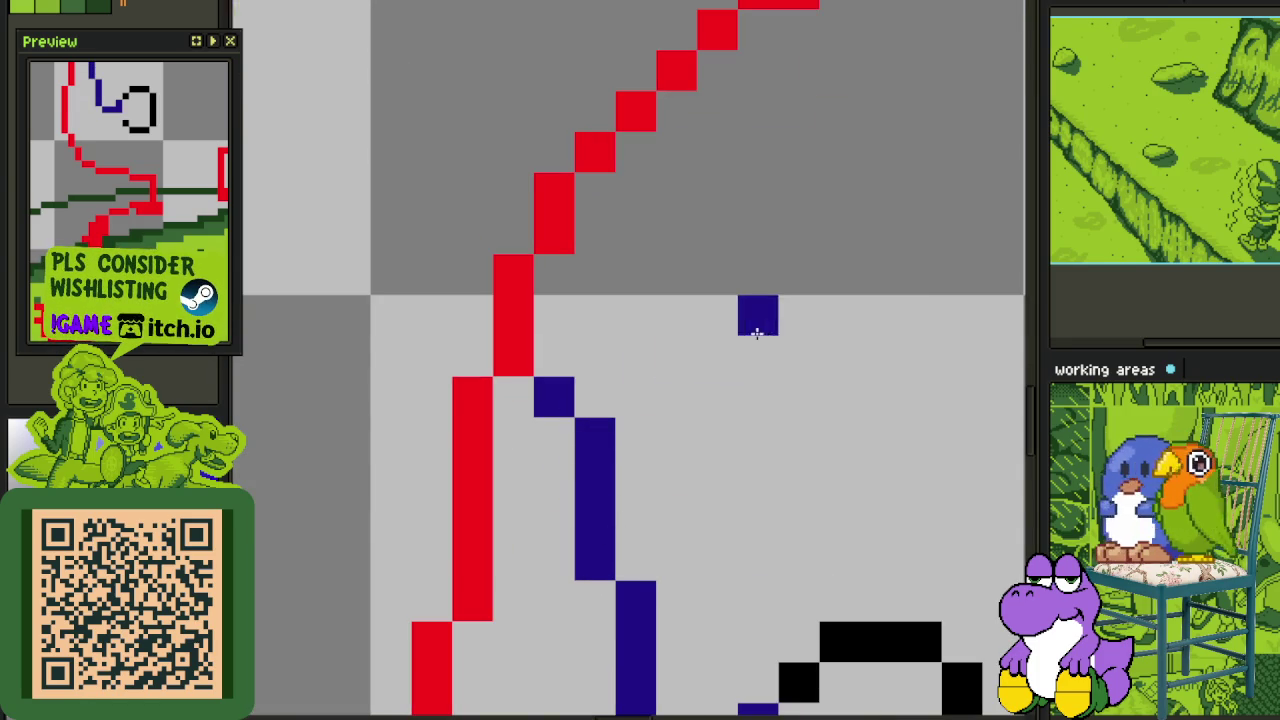
- Extend the blue strokes with a column and a short downward stroke, undoing misplaced pixels
scroll(752, 356, "down", 3)
scroll(781, 316, "up", 1)
mouse_move(894, 317)
left_mouse_down()
mouse_move(781, 316)
mouse_move(740, 271)
left_mouse_up()
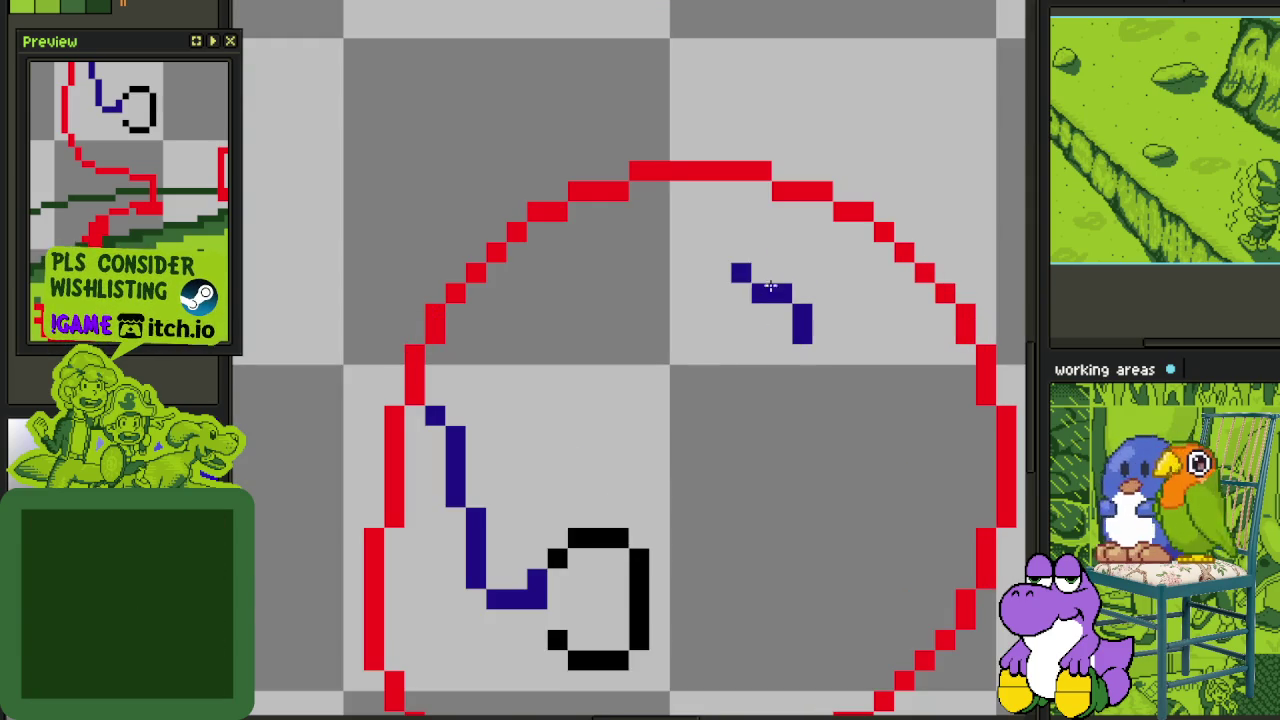
left_click_drag(788, 232, 828, 256)
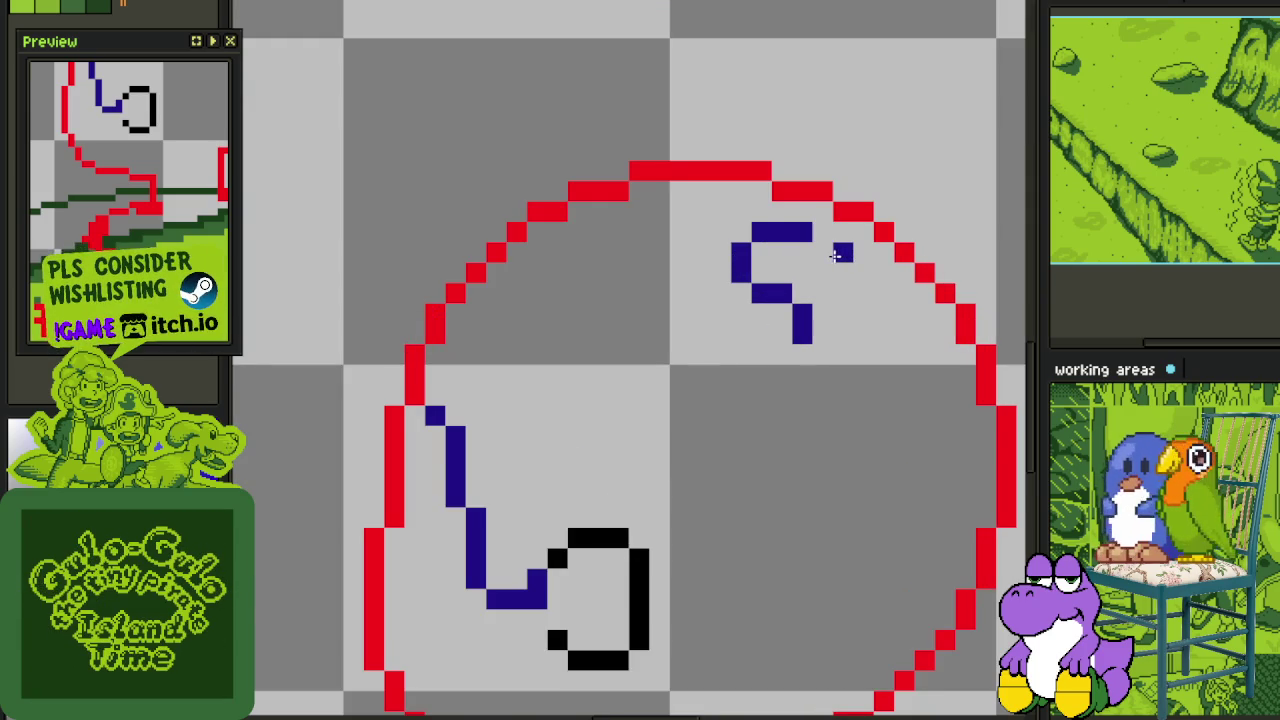
key("ctrl+z")
left_click_drag(845, 265, 845, 297)
mouse_move(903, 352)
left_mouse_down()
mouse_move(711, 326)
mouse_move(726, 303)
left_mouse_up()
left_click(686, 300)
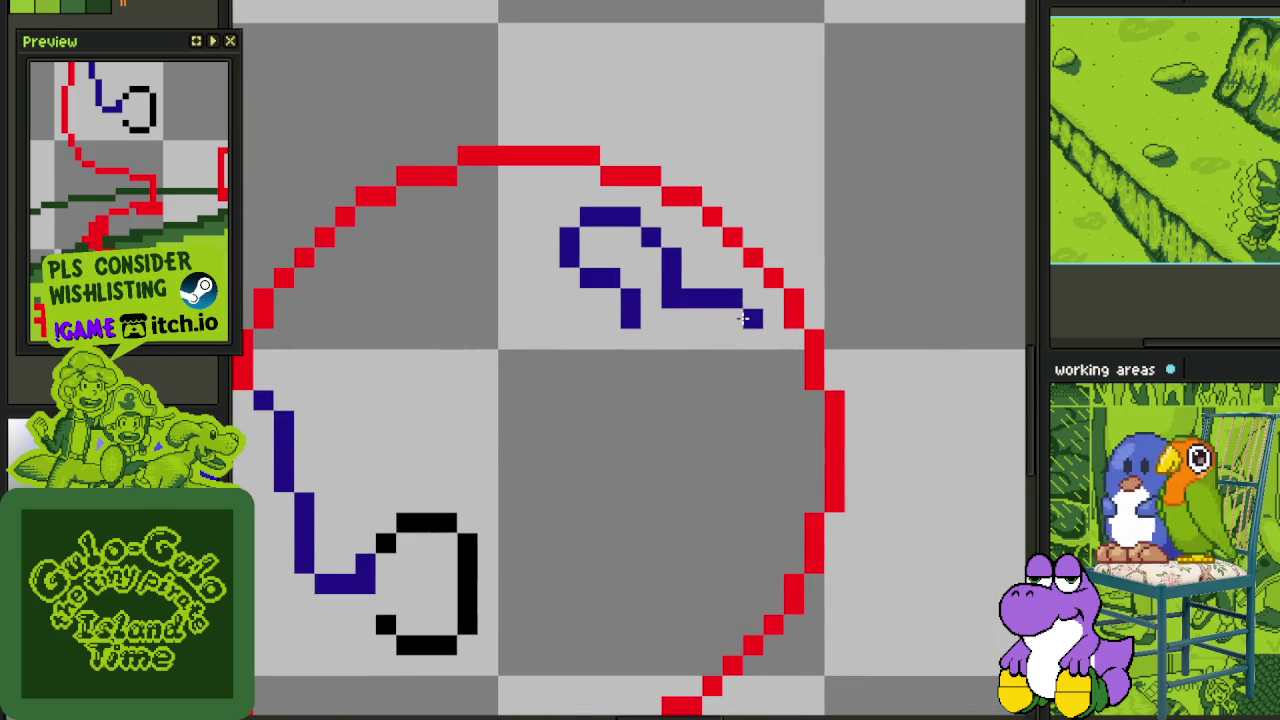
key("ctrl+z")
key("ctrl+z")
left_click(712, 318)
left_click_drag(746, 343, 749, 385)
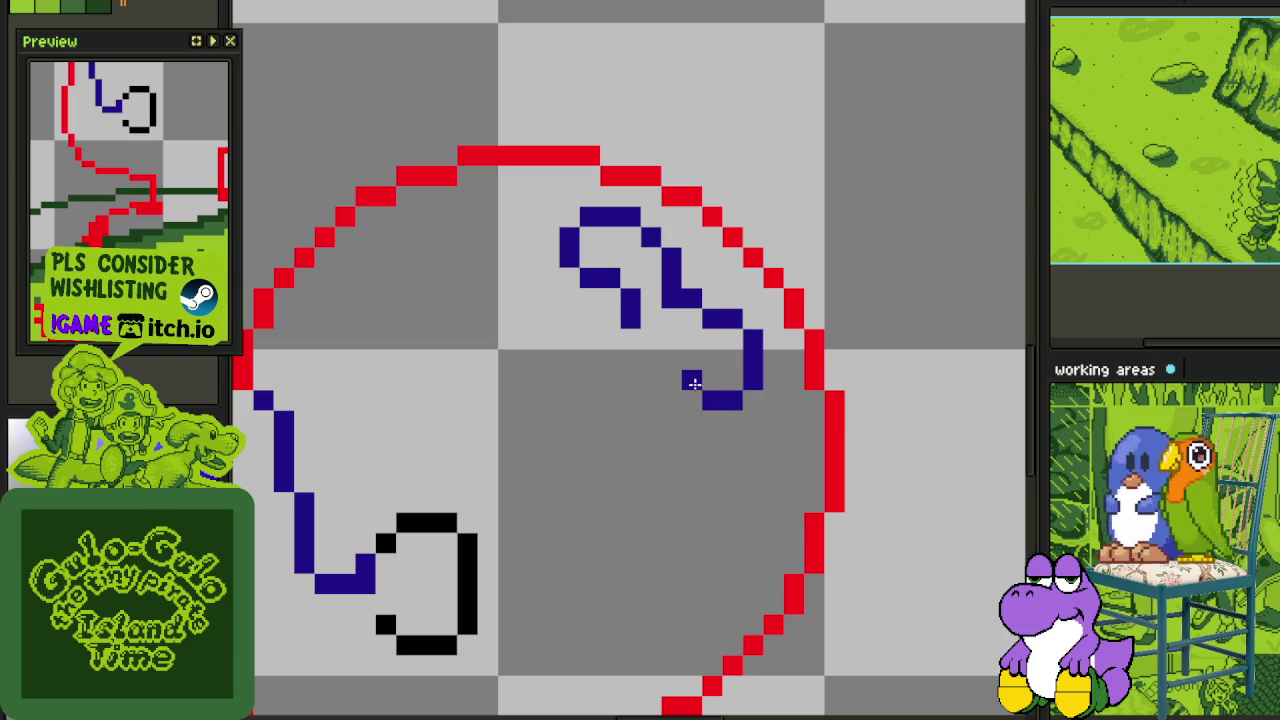
- Draw the horizontal blue brim line across the red head and clean up its stray pixels
scroll(674, 344, "down", 2)
scroll(650, 360, "down", 1)
scroll(646, 371, "up", 1)
scroll(663, 323, "up", 2)
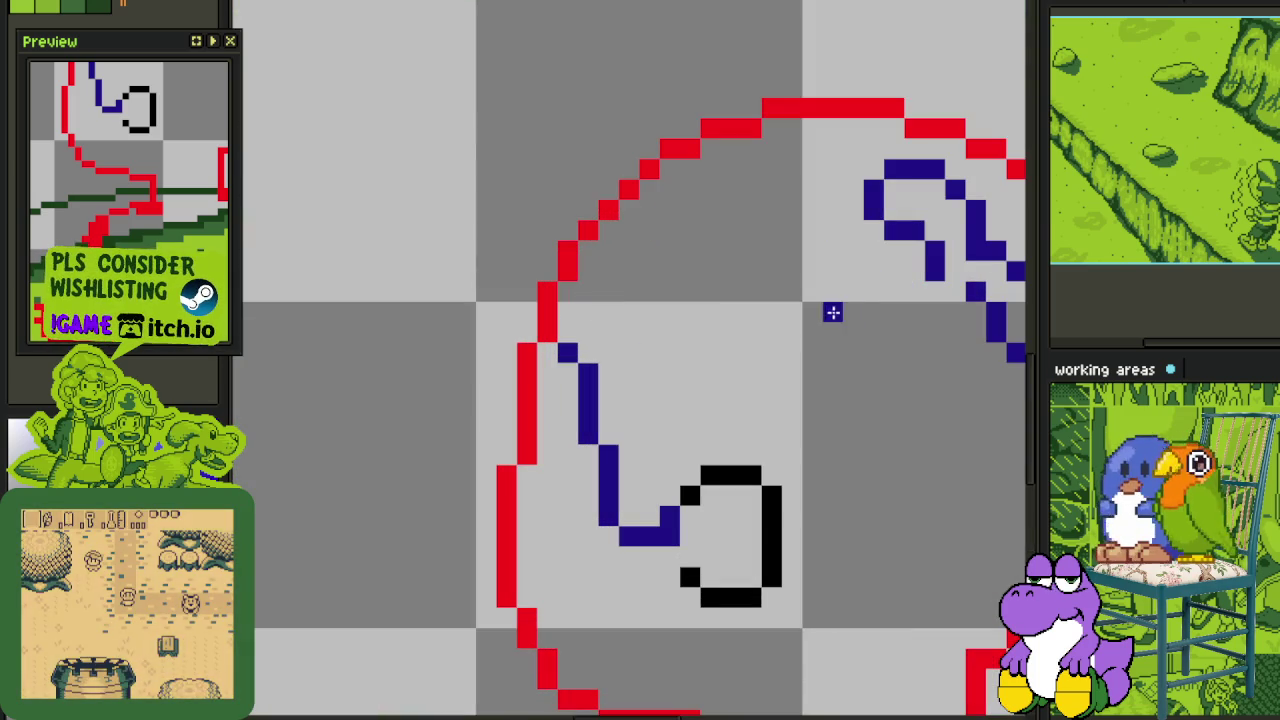
mouse_move(893, 292)
left_mouse_down()
mouse_move(643, 310)
mouse_move(566, 336)
left_mouse_up()
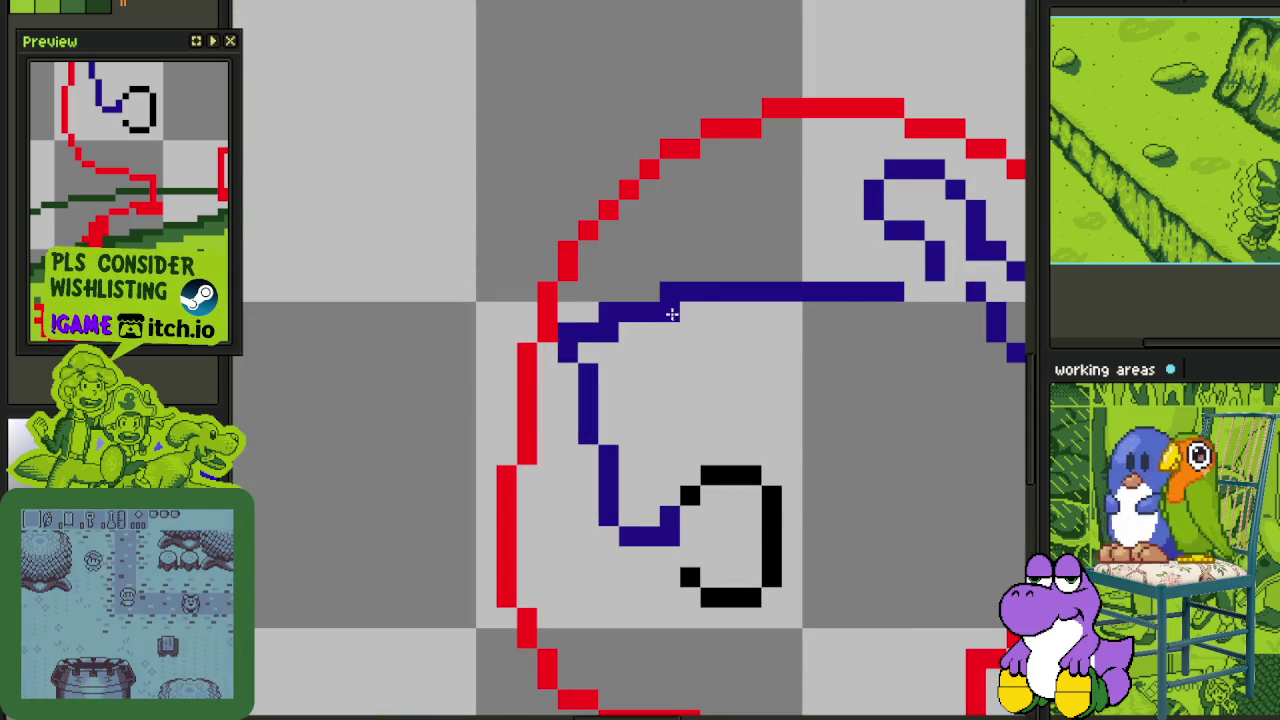
left_click(659, 311)
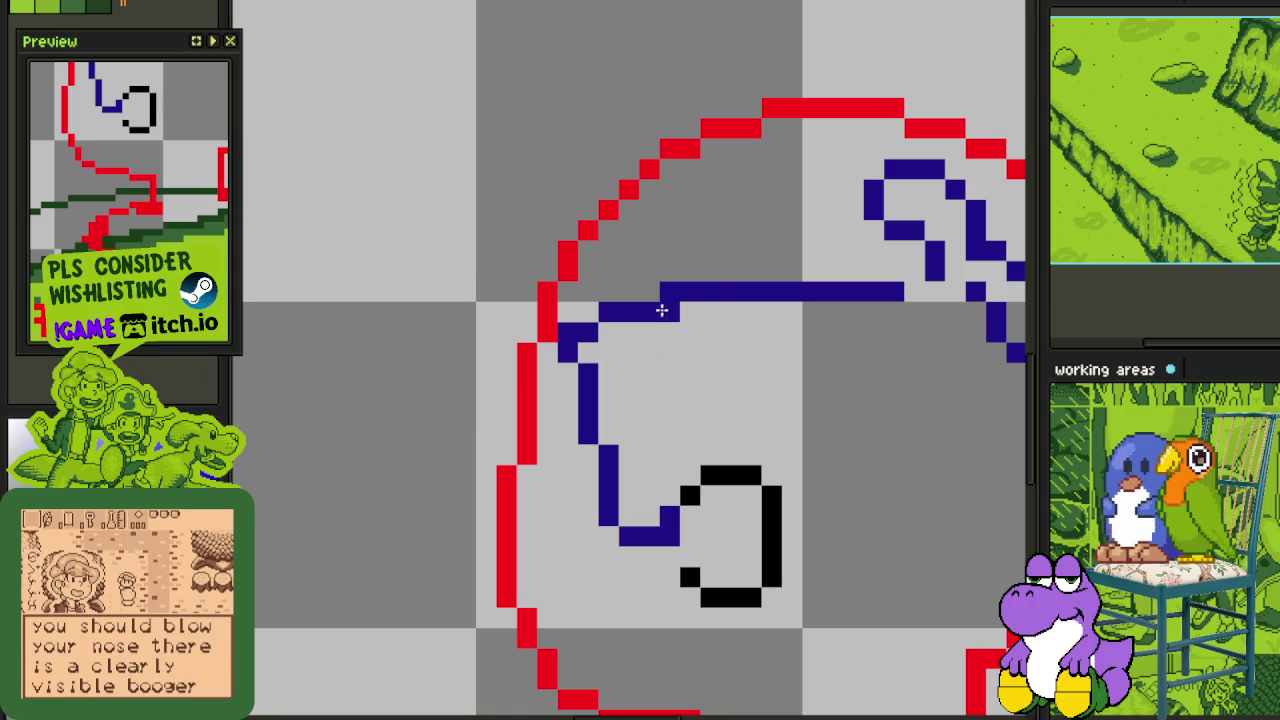
right_click(663, 295)
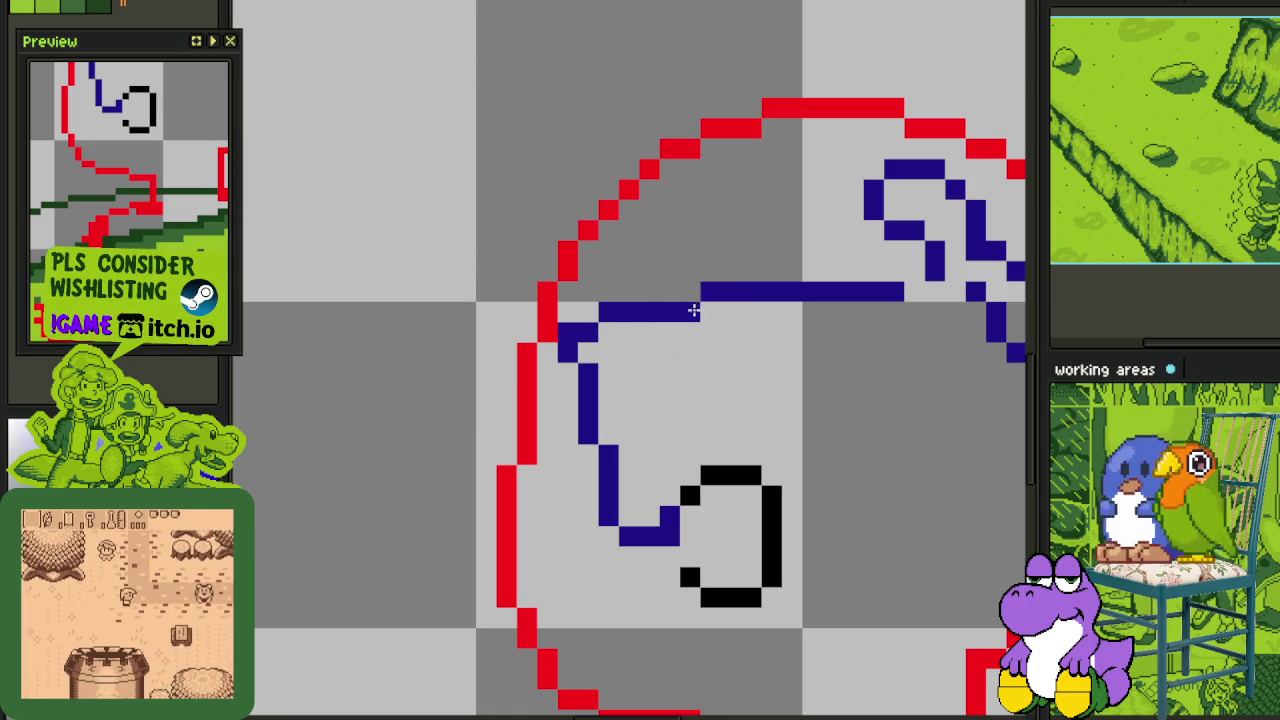
right_click(590, 331)
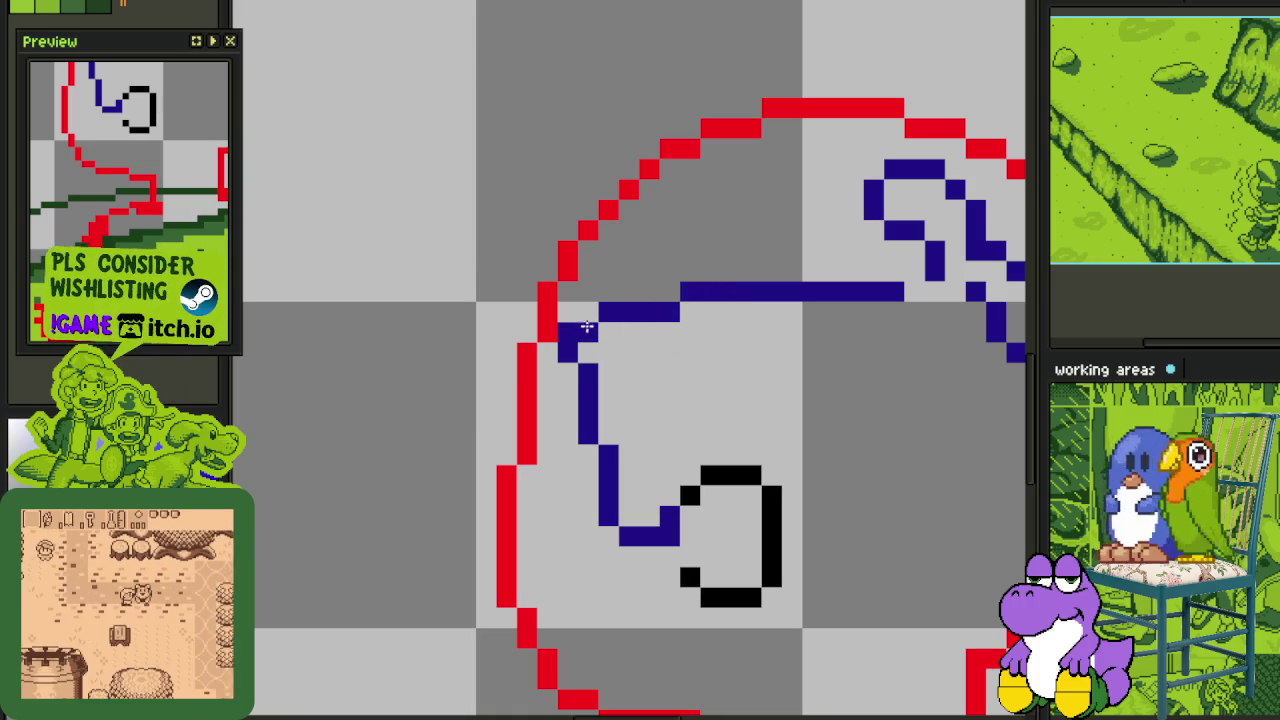
right_click(588, 368)
left_click(570, 372)
- Add a small blue upturn at the brim's left end
scroll(570, 330, "down", 3)
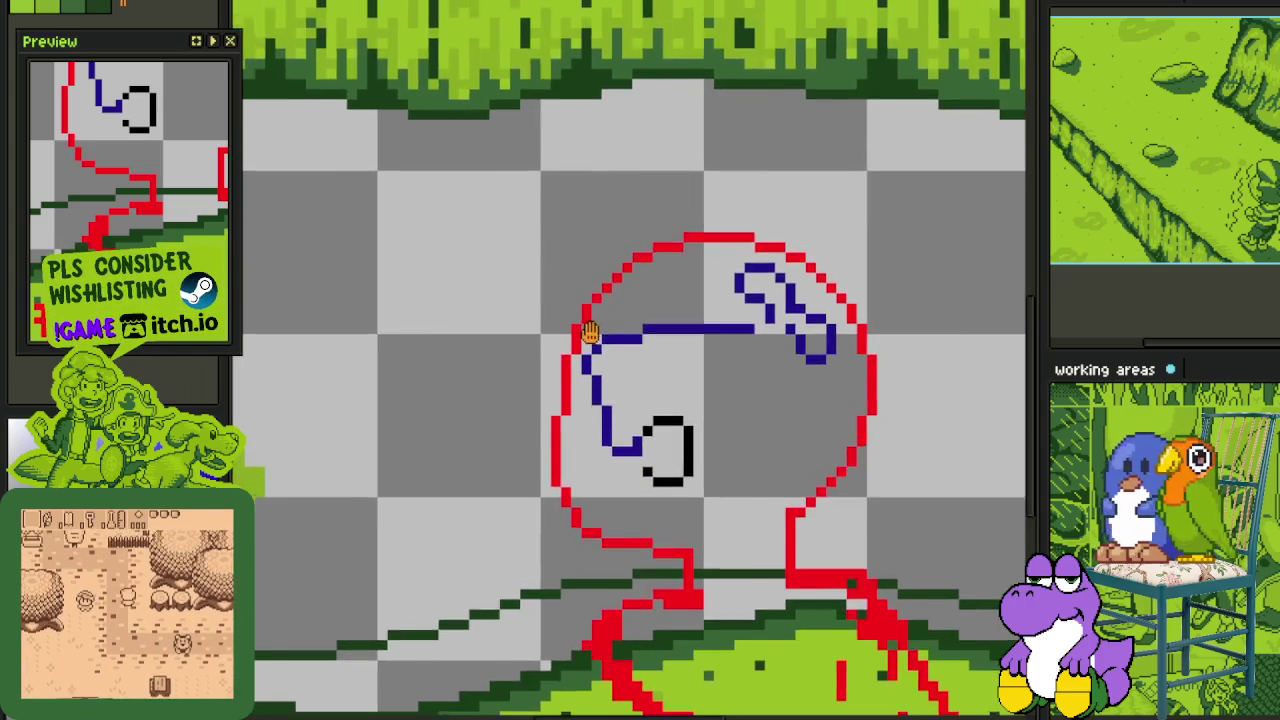
scroll(590, 338, "up", 2)
left_click(584, 354)
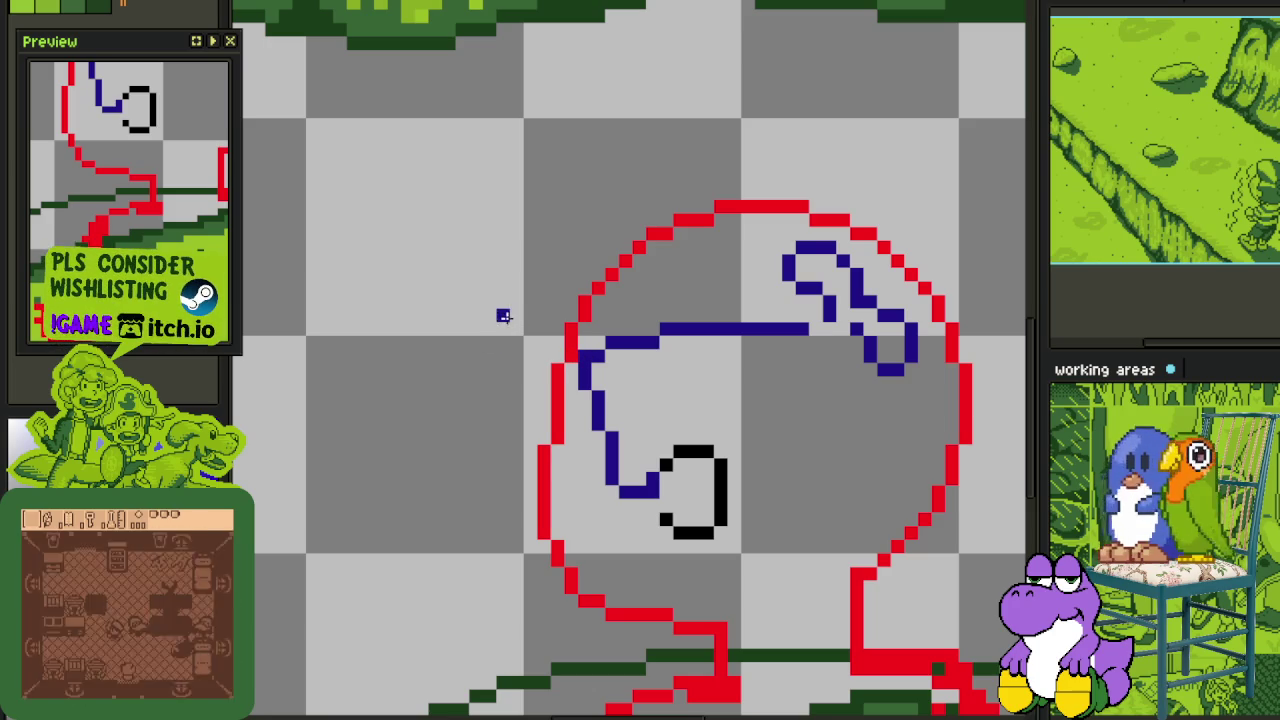
mouse_move(502, 312)
left_mouse_down()
mouse_move(572, 358)
mouse_move(530, 336)
left_mouse_up()
- Save the drawing with Ctrl+S
scroll(572, 358, "up", 2)
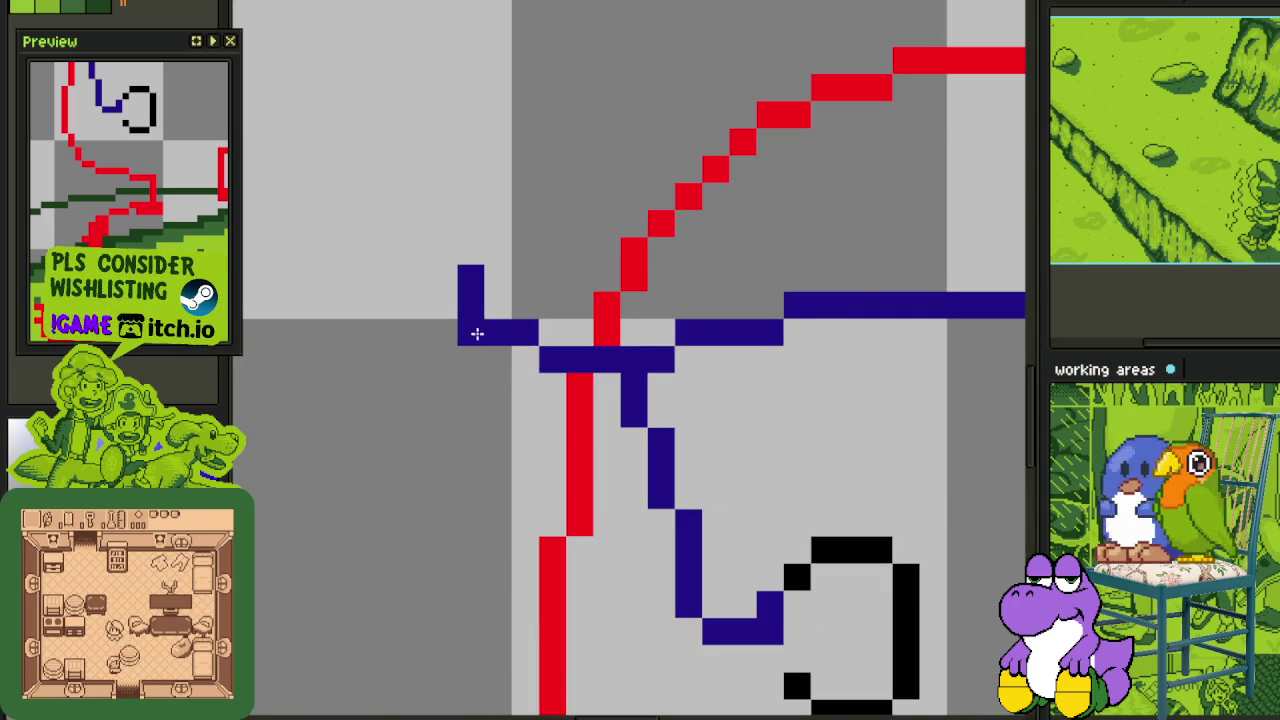
scroll(483, 336, "down", 2)
scroll(485, 340, "down", 1)
scroll(486, 343, "down", 1)
key("ctrl+s")
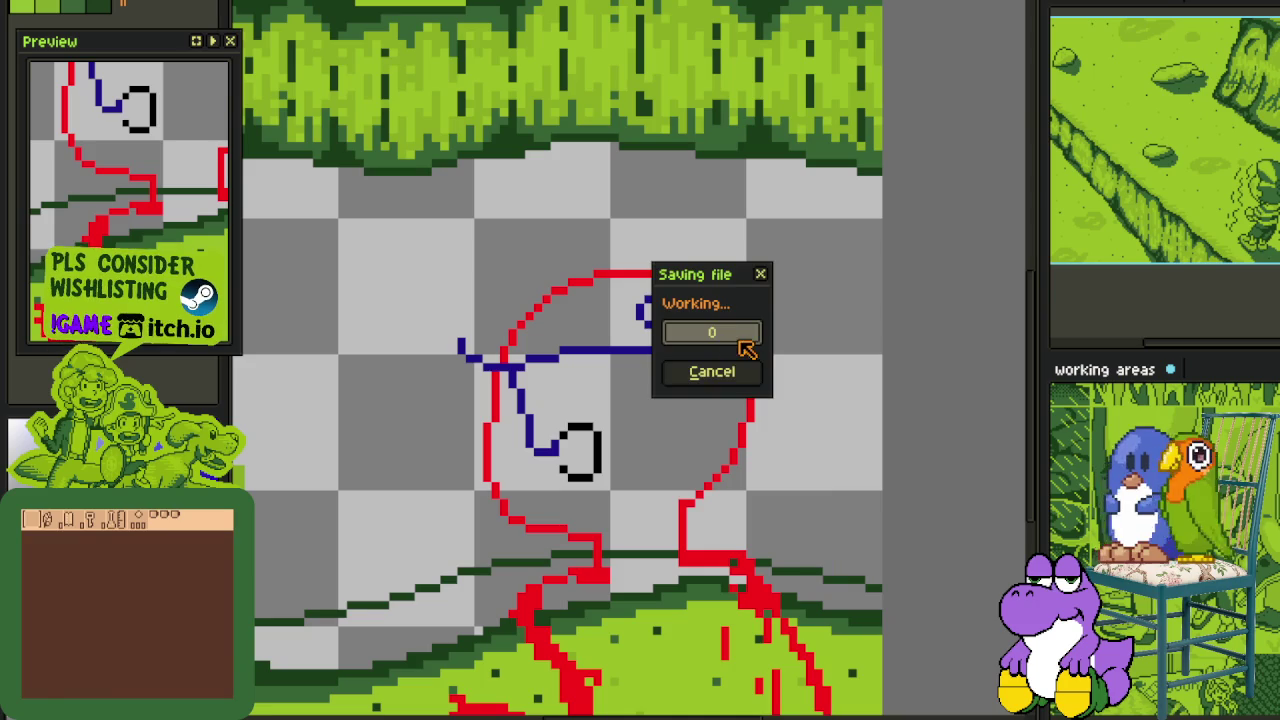
- Paint a blue stroke beside the red head outline, trimming its top with undo
scroll(780, 375, "up", 2)
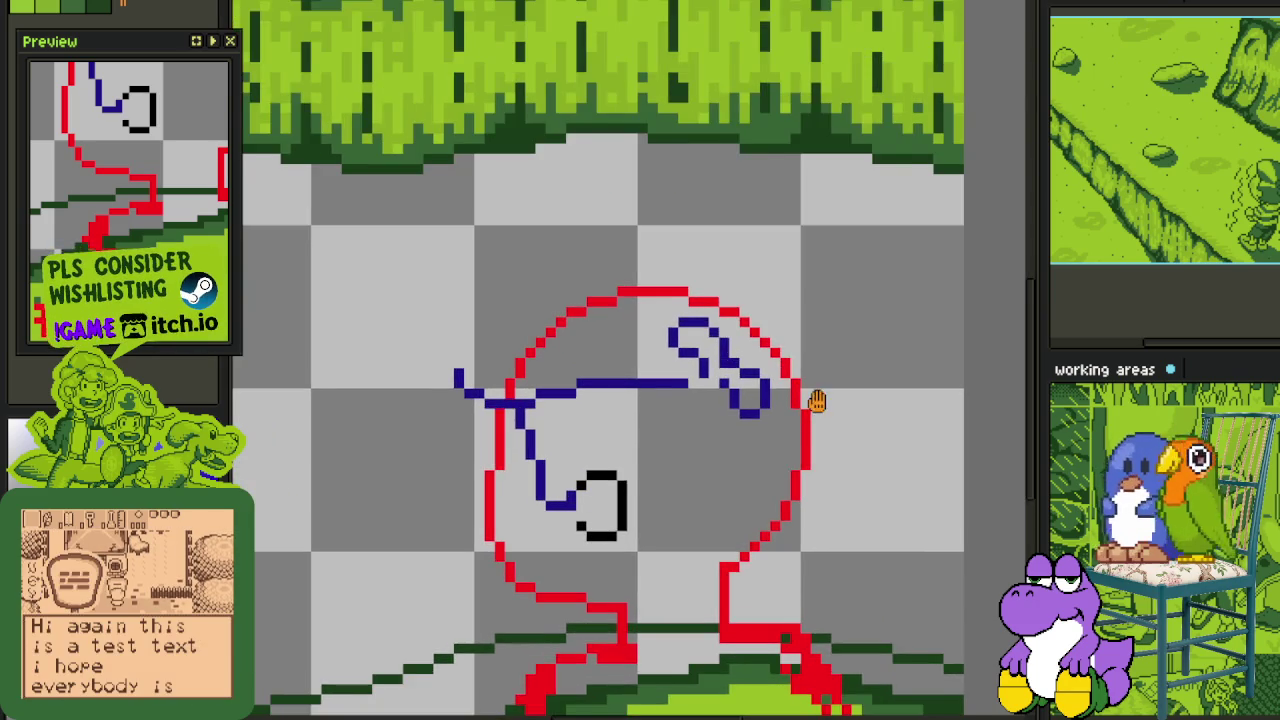
scroll(817, 400, "up", 1)
scroll(829, 394, "up", 1)
scroll(829, 391, "up", 2)
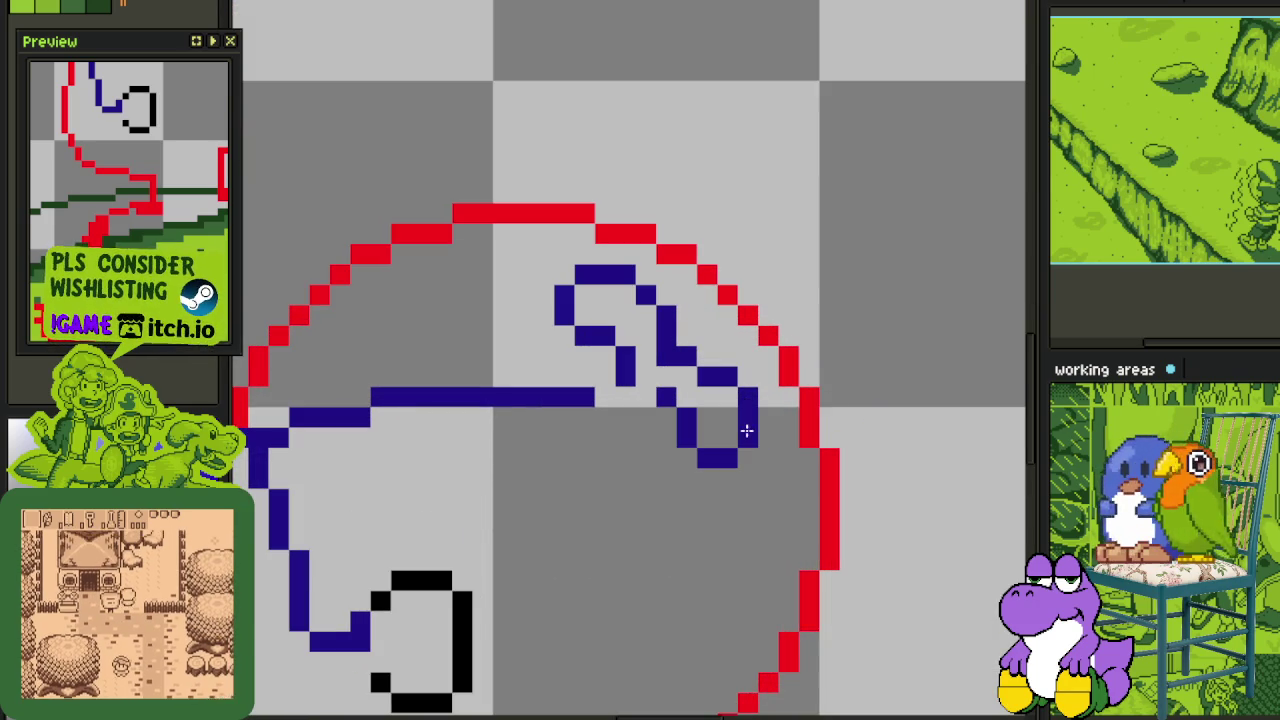
mouse_move(826, 372)
left_mouse_down()
mouse_move(830, 398)
mouse_move(868, 336)
left_mouse_up()
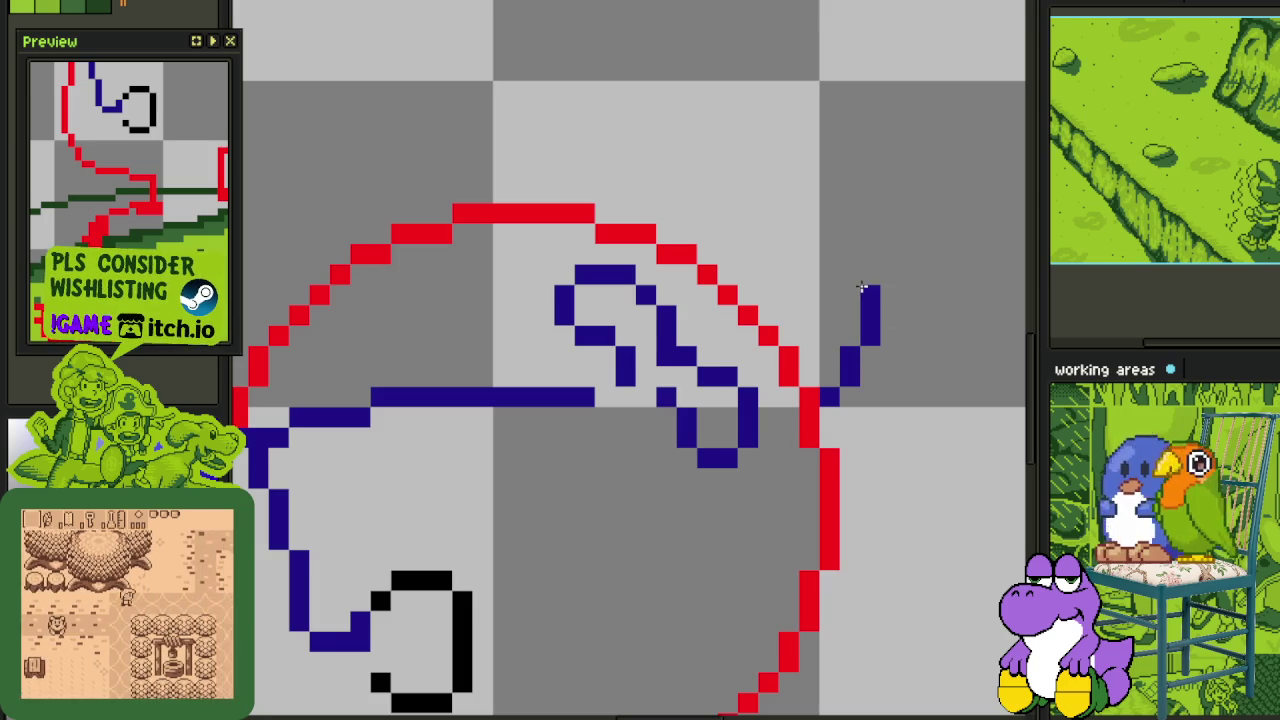
scroll(787, 249, "down", 3)
scroll(787, 249, "up", 2)
scroll(803, 206, "up", 2)
key("ctrl+z")
- Draw the blue back line up behind the head from the brim's right end and tidy its staircase
left_click(816, 350)
mouse_move(818, 343)
left_mouse_down()
mouse_move(817, 306)
mouse_move(711, 229)
left_mouse_up()
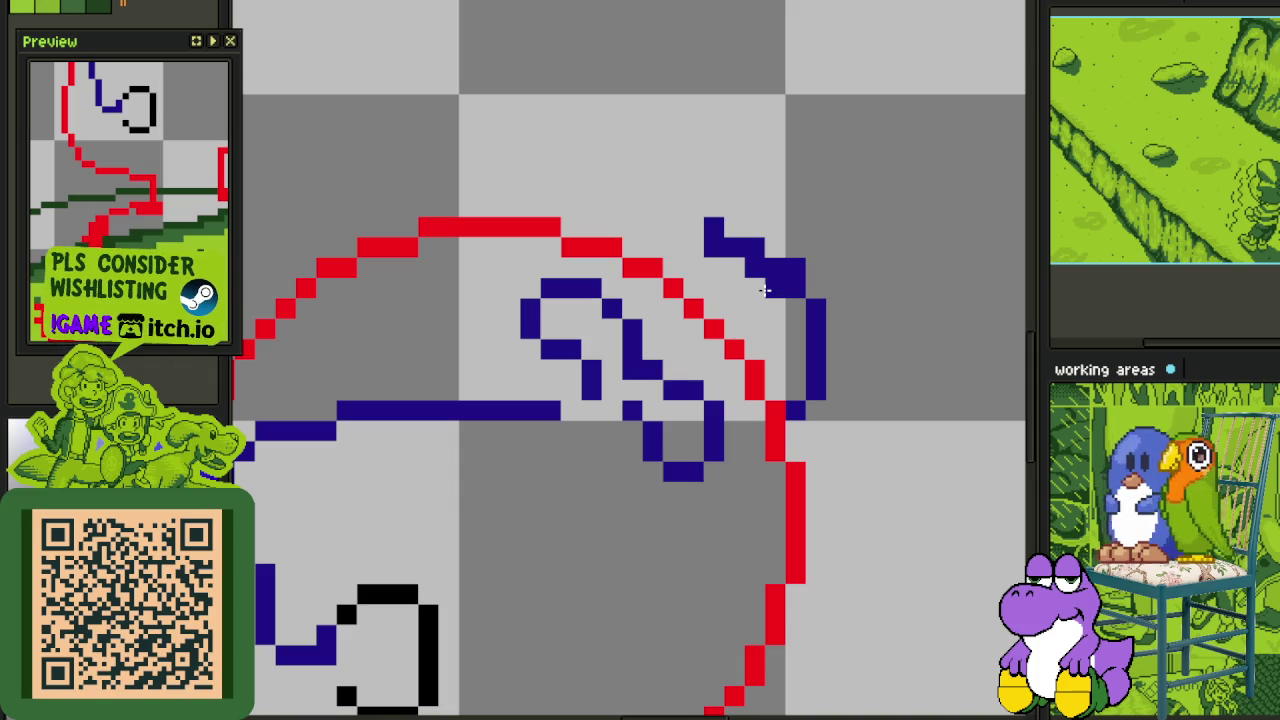
left_click(775, 288)
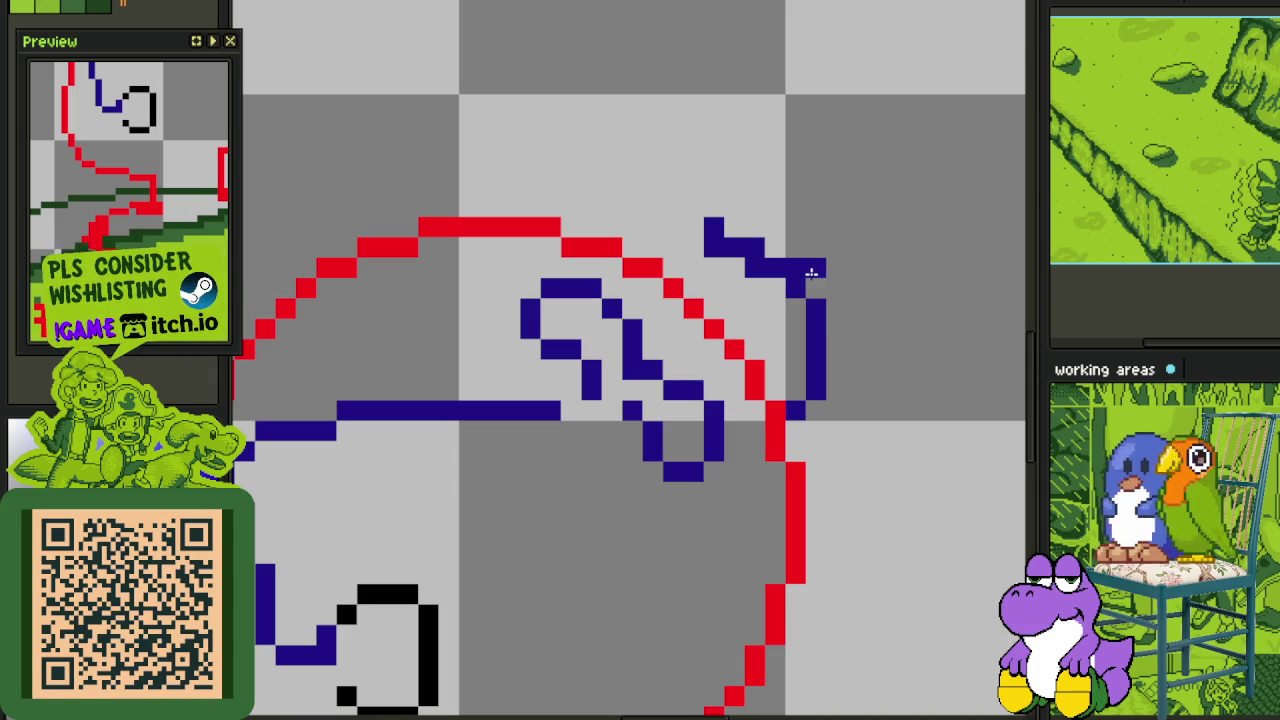
left_click(795, 268)
left_click(758, 281)
right_click(758, 281)
right_click(754, 248)
left_click(754, 268)
right_click(714, 228)
left_click(693, 226)
- Lengthen the brim's left upturn higher, fixing its corner pixel
scroll(657, 223, "down", 1)
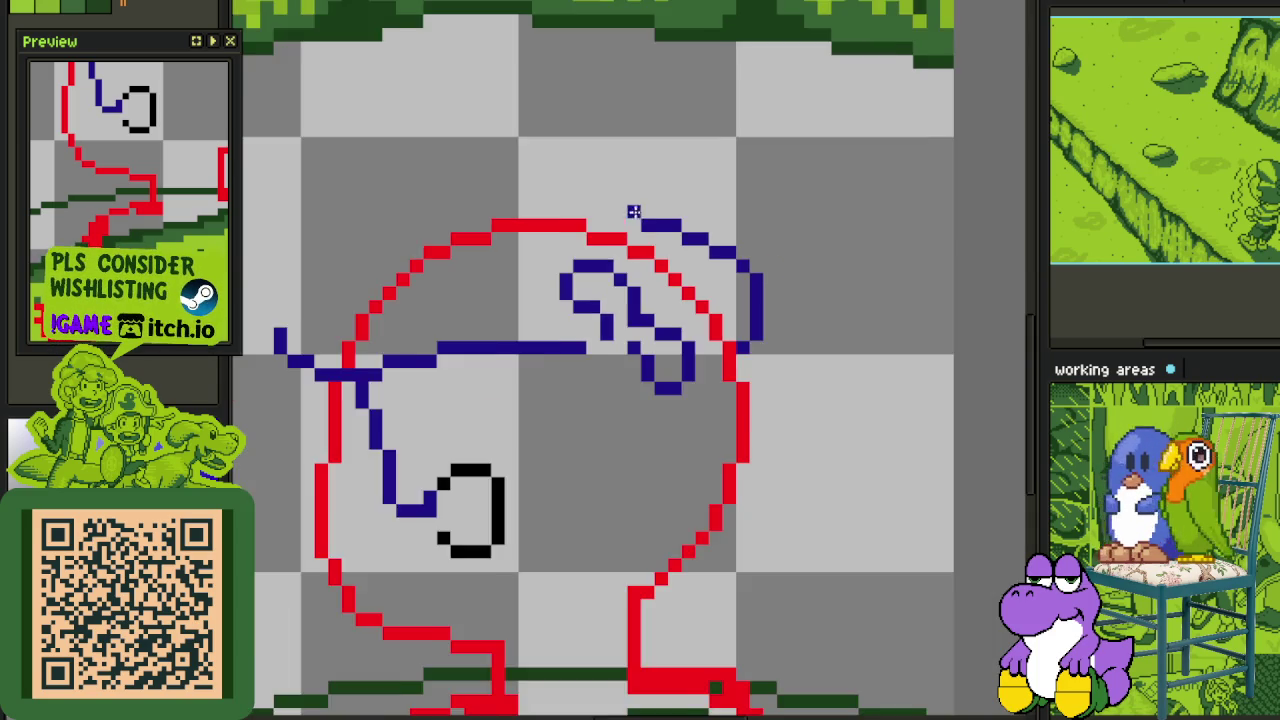
left_click_drag(634, 220, 838, 228)
scroll(508, 315, "up", 1)
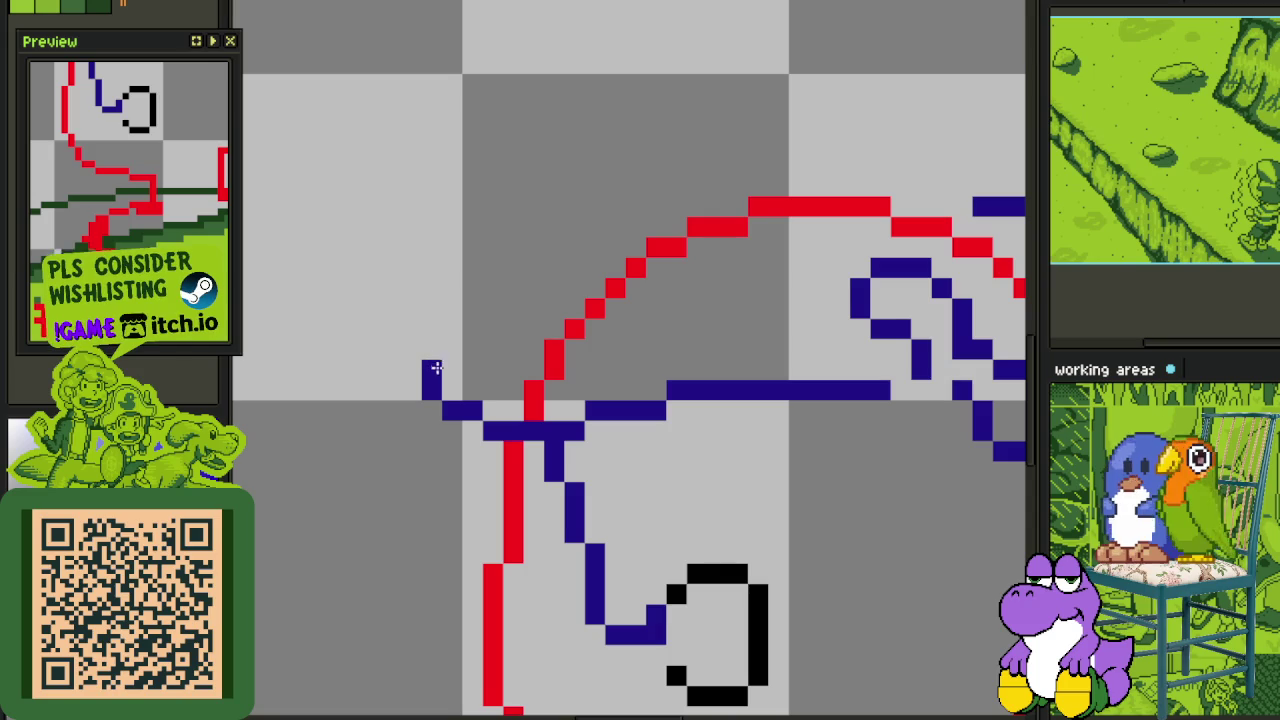
right_click(428, 366)
left_click(429, 405)
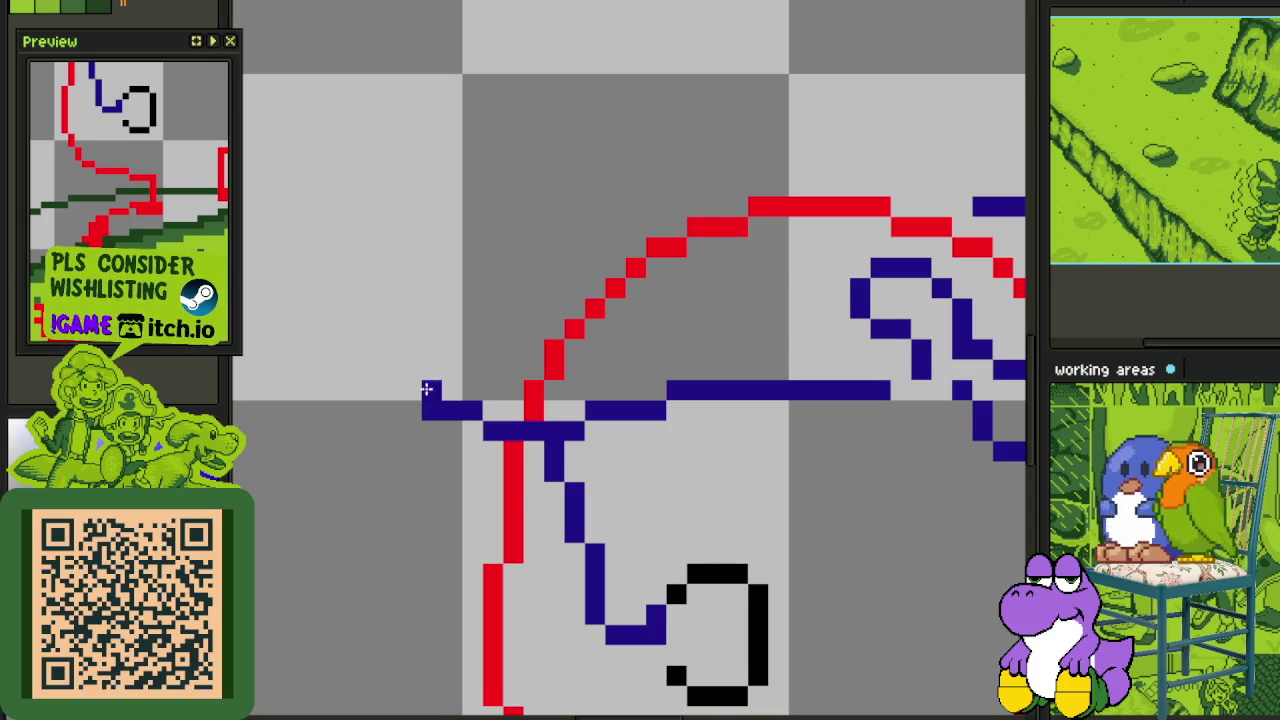
left_click_drag(411, 388, 433, 322)
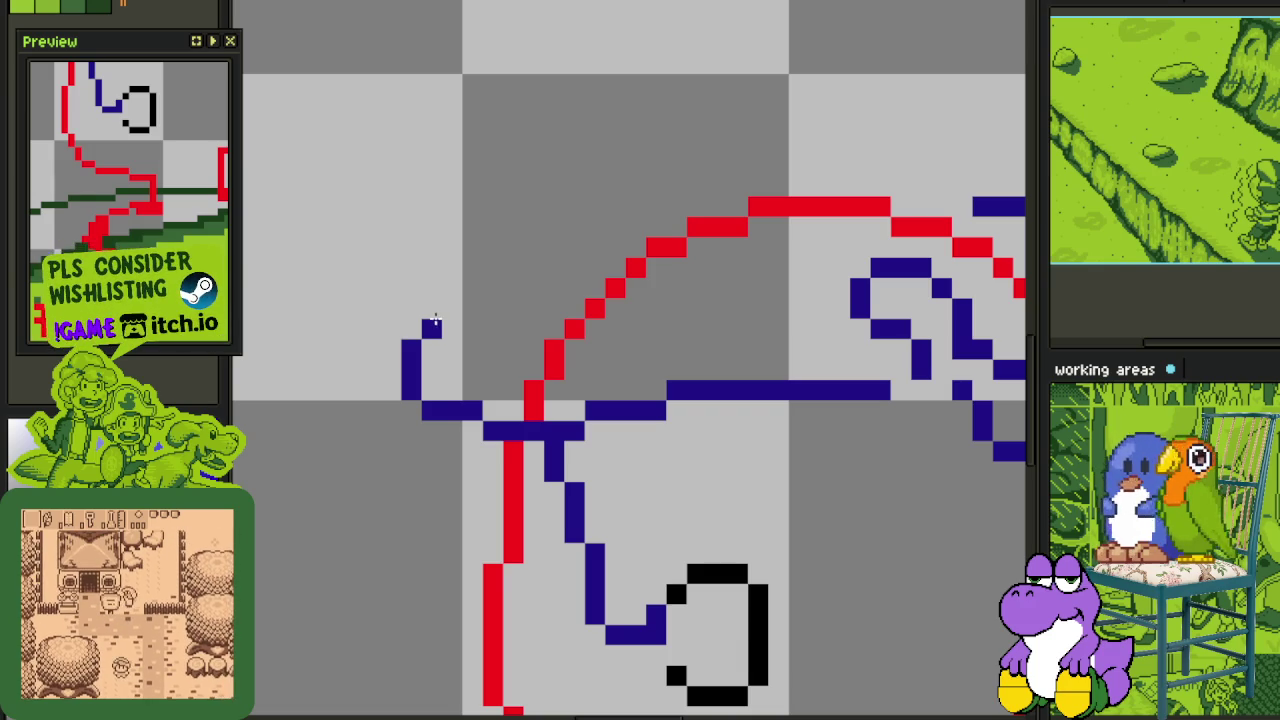
scroll(457, 334, "down", 2)
- Draw a blue stroke rising from the brim's left end and remove a stray pixel
scroll(608, 337, "up", 1)
scroll(709, 327, "up", 1)
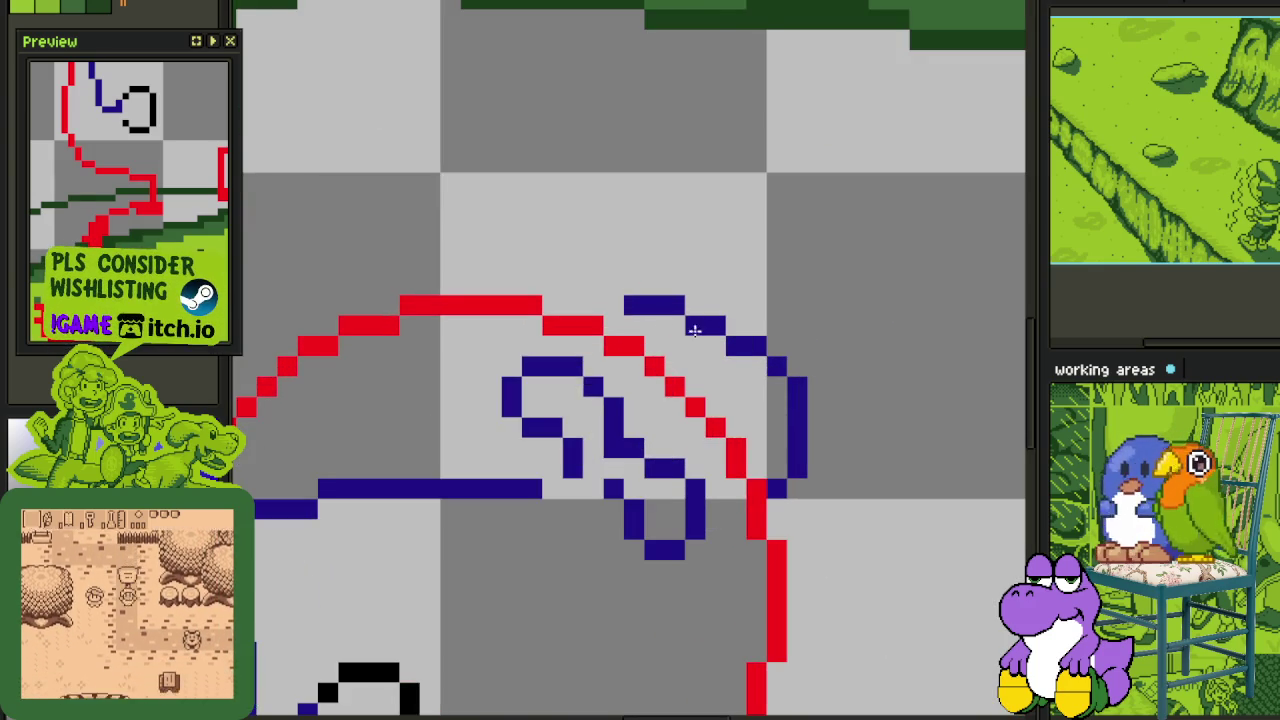
scroll(709, 327, "left", 3)
left_click_drag(293, 462, 373, 405)
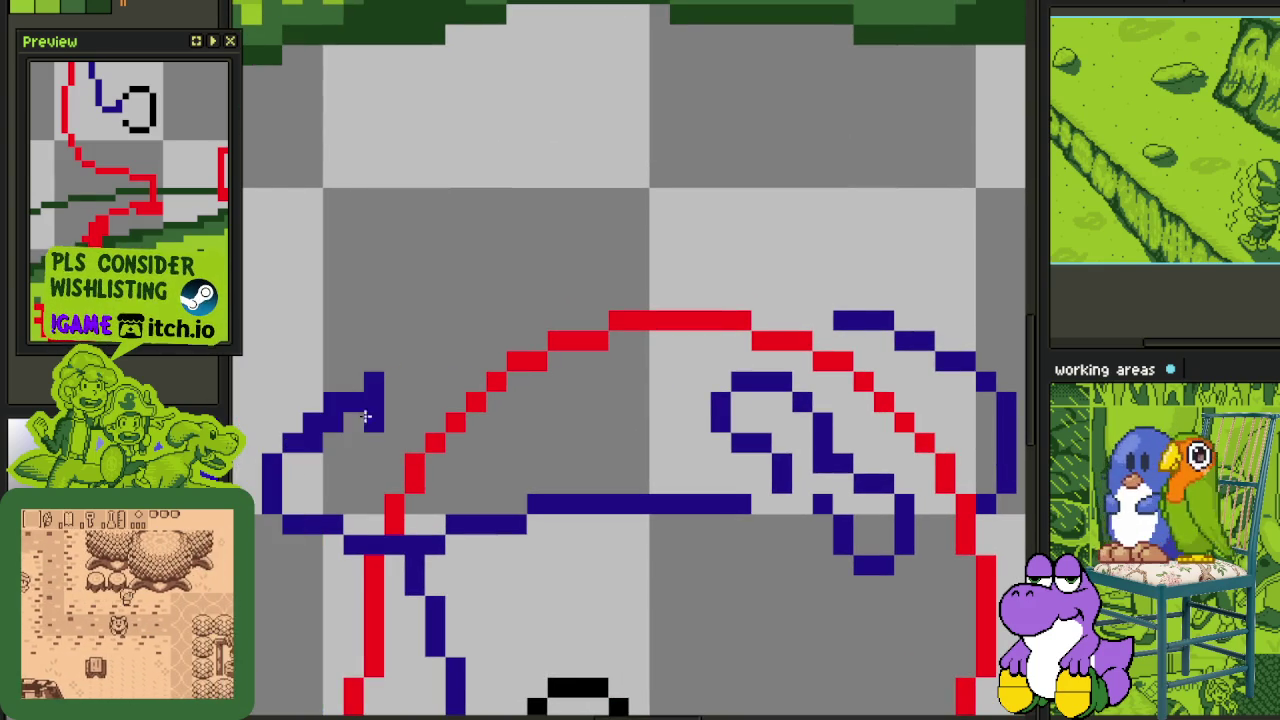
left_click_drag(353, 385, 358, 405)
right_click(355, 404)
left_click(958, 345)
- Draw the blue dome arc over the head, joining both brim ends, and smooth its edge
mouse_move(938, 340)
left_mouse_down()
mouse_move(634, 277)
mouse_move(395, 345)
mouse_move(371, 391)
mouse_move(355, 368)
left_mouse_up()
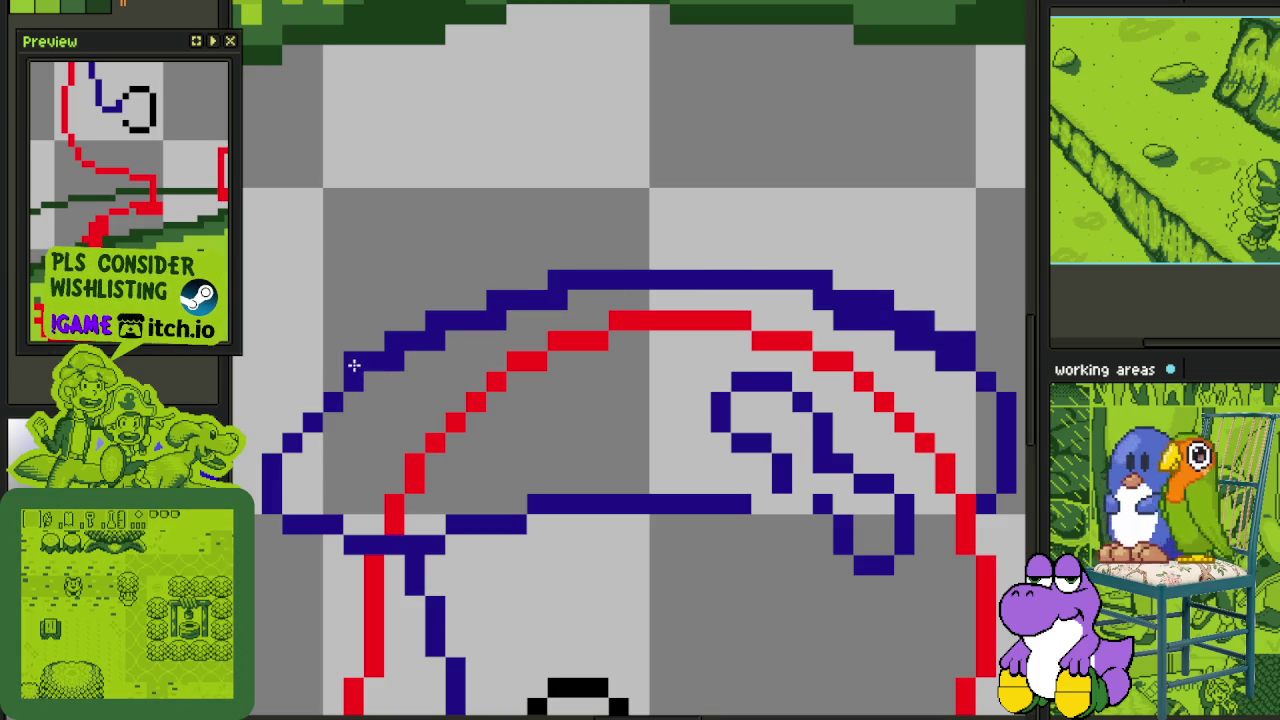
scroll(414, 343, "up", 3)
left_click_drag(474, 334, 738, 270)
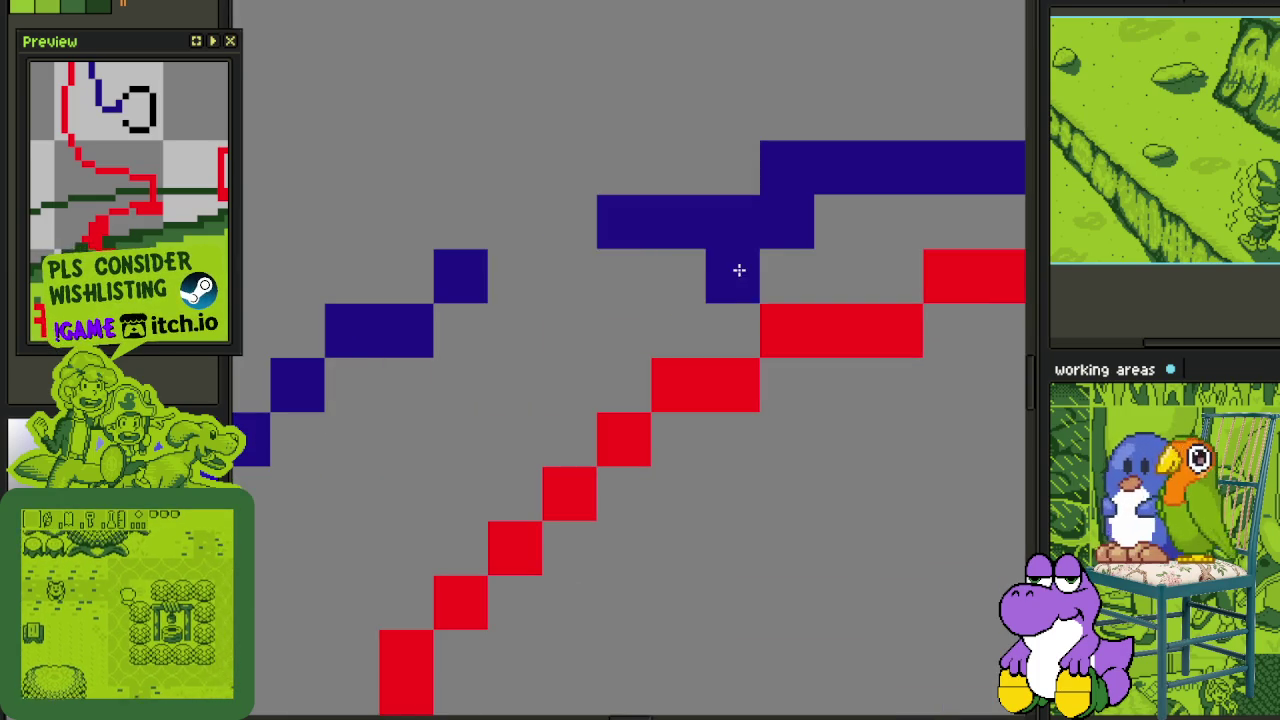
left_click_drag(625, 275, 563, 277)
left_click(515, 275)
right_click(787, 222)
left_click(837, 238)
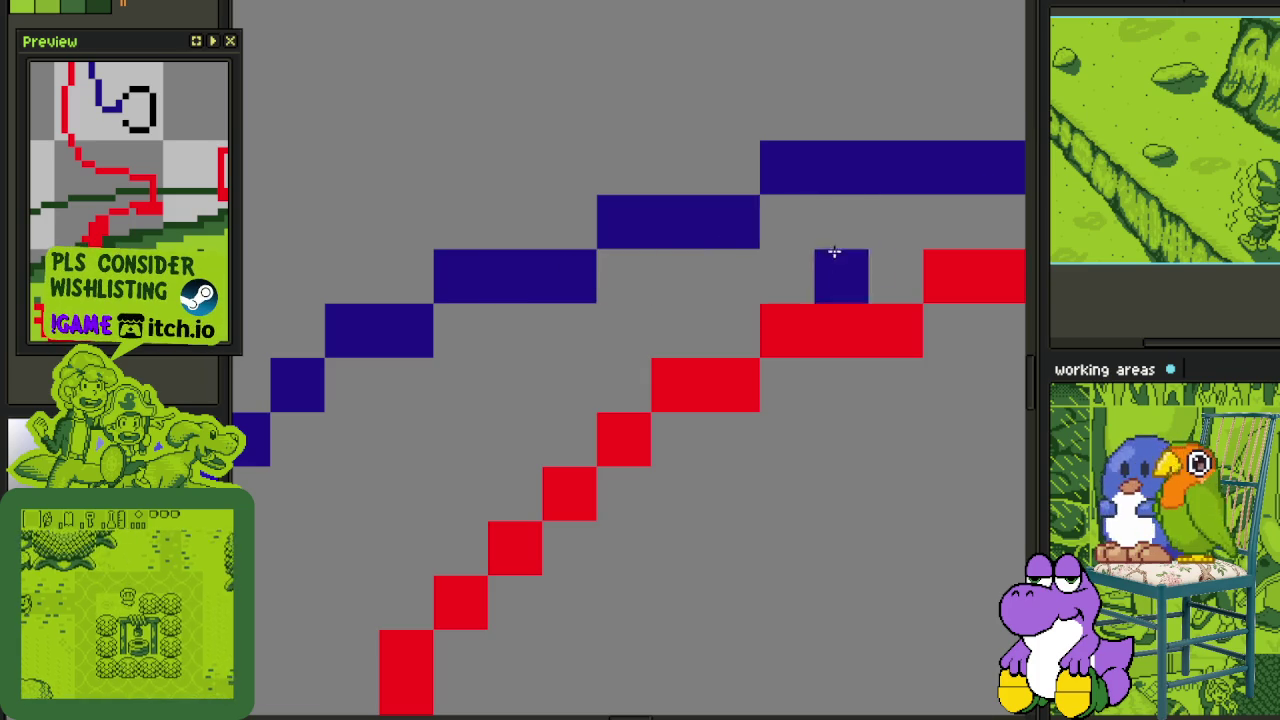
- Thin the dome's thick corner blocks and erase stray pixels along its diagonal
scroll(833, 247, "down", 3)
scroll(514, 220, "up", 2)
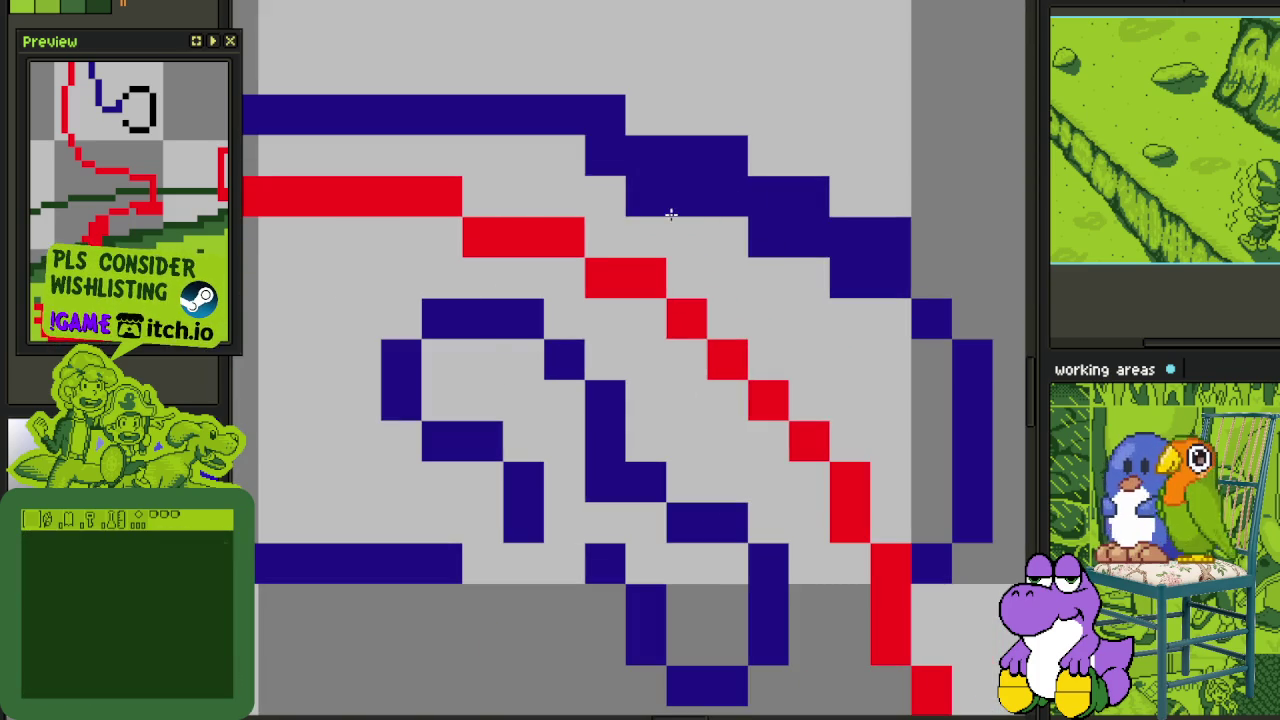
right_click(850, 277)
right_click(889, 237)
right_click(727, 198)
left_click(603, 192)
right_click(603, 190)
right_click(603, 120)
- Try a blue stroke near the neck, then undo it as too long
scroll(822, 320, "down", 3)
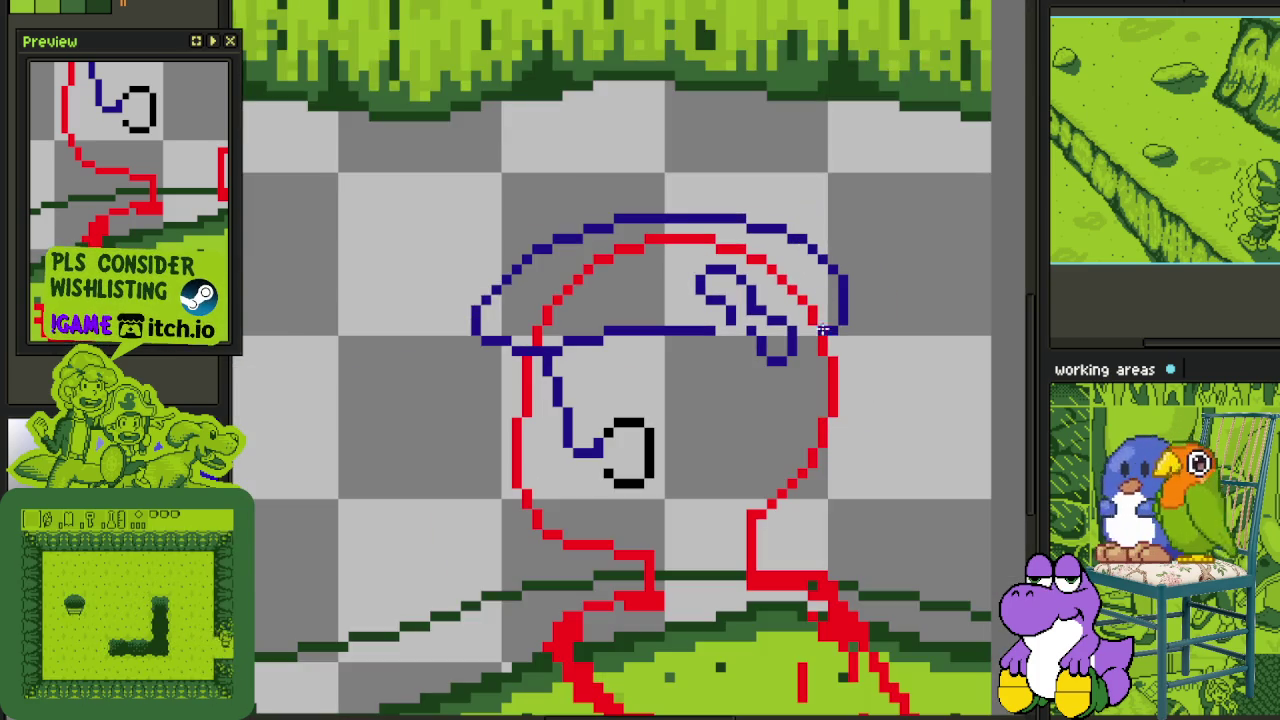
scroll(826, 305, "up", 1)
scroll(830, 290, "down", 2)
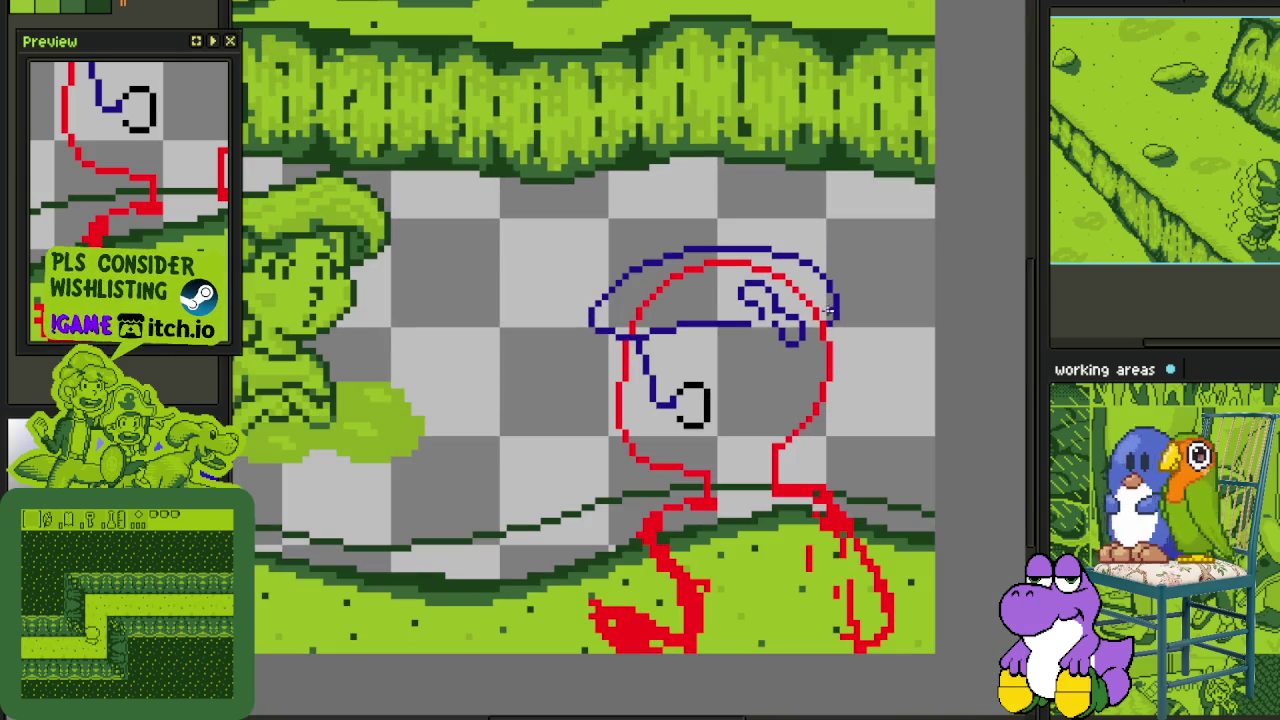
scroll(830, 315, "up", 1)
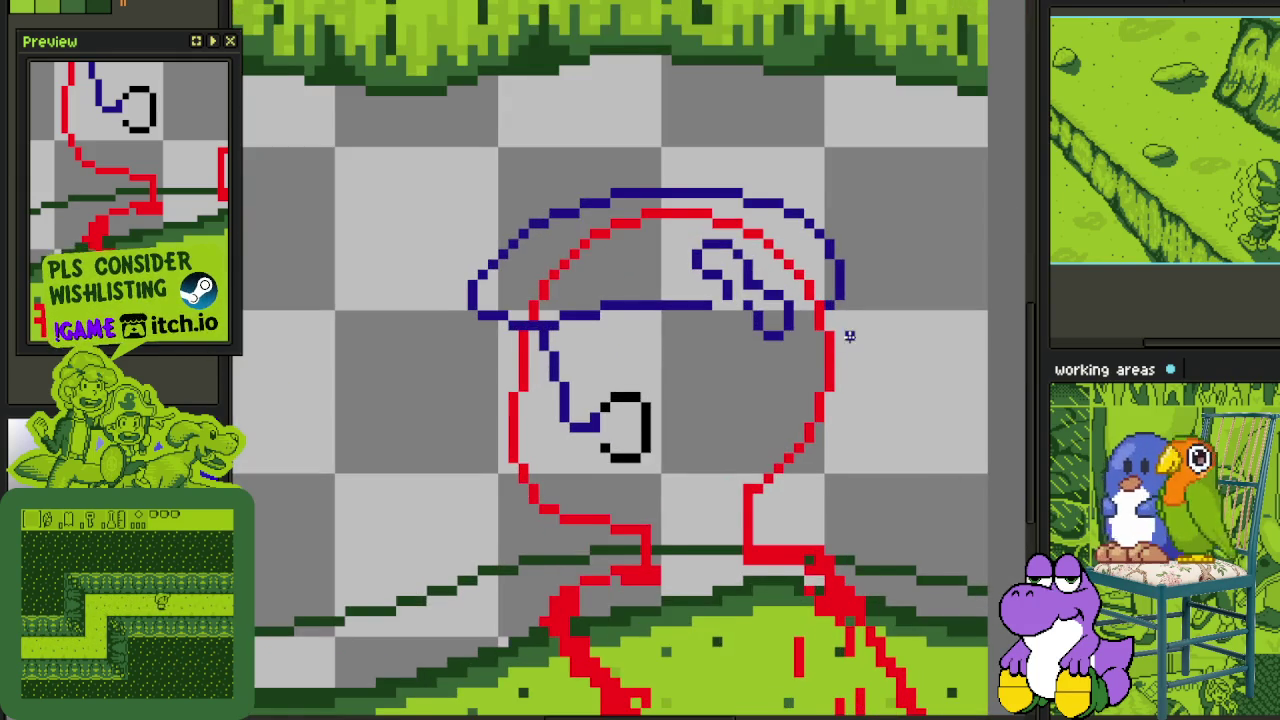
scroll(780, 480, "up", 1)
mouse_move(608, 532)
left_mouse_down()
mouse_move(606, 547)
mouse_move(548, 547)
left_mouse_up()
key("ctrl+z")
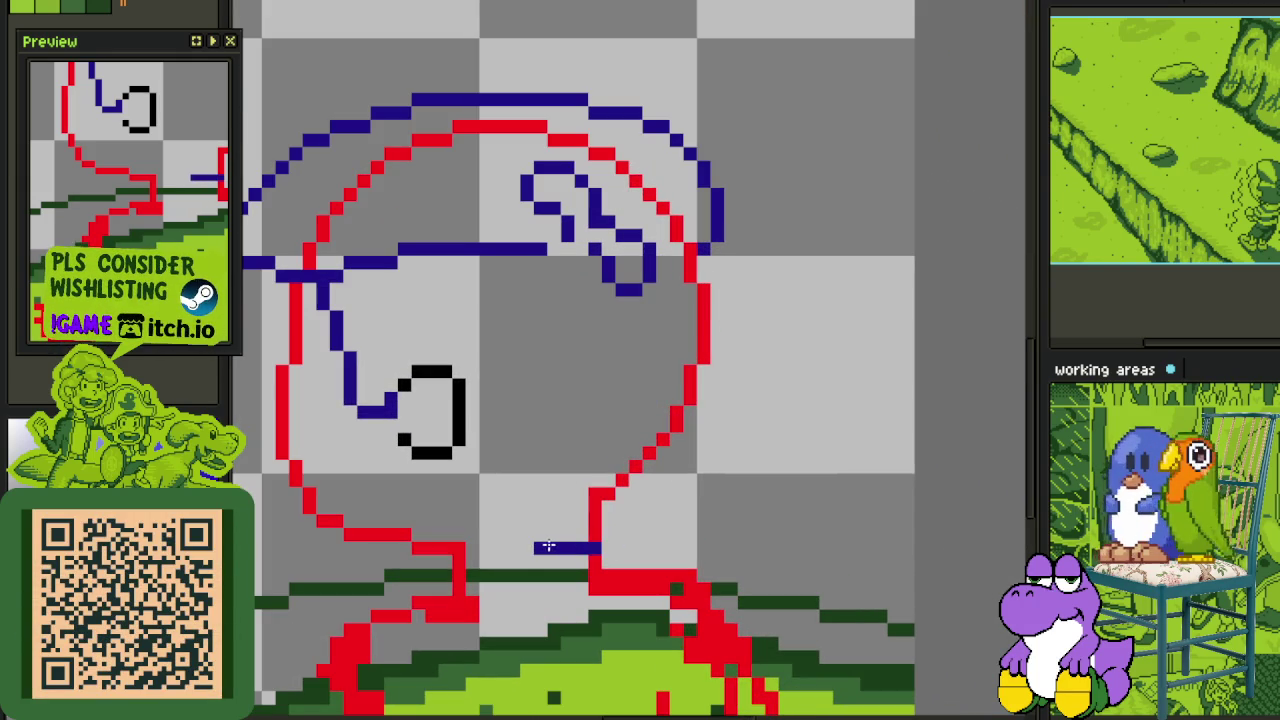
- Draw the blue jaw line below the O and trim pixels from its bottom
scroll(465, 472, "up", 1)
mouse_move(425, 460)
left_mouse_down()
mouse_move(426, 509)
mouse_move(512, 614)
mouse_move(604, 631)
mouse_move(577, 626)
left_mouse_up()
left_click(480, 569)
key("ctrl+z")
key("ctrl+z")
left_click(562, 626)
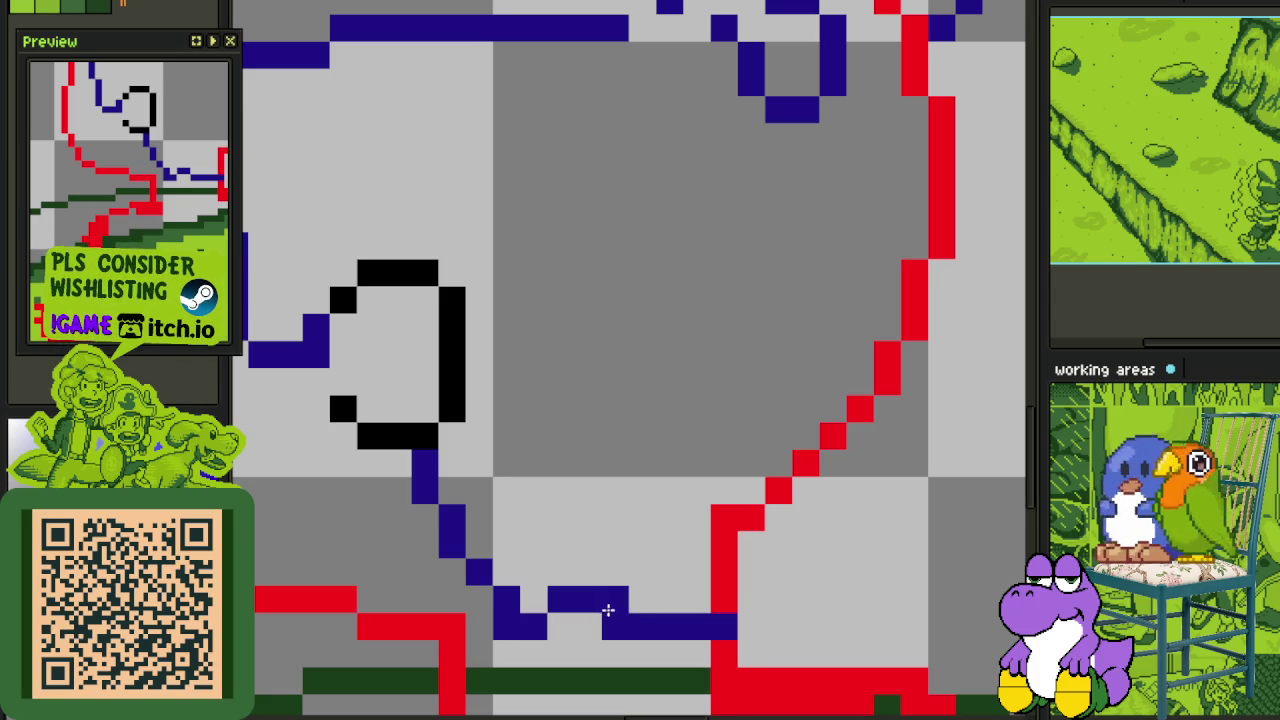
left_click(585, 602)
- Adjust the jaw pixels and add blue outline pixels joining the chin line
left_click_drag(610, 624, 654, 576)
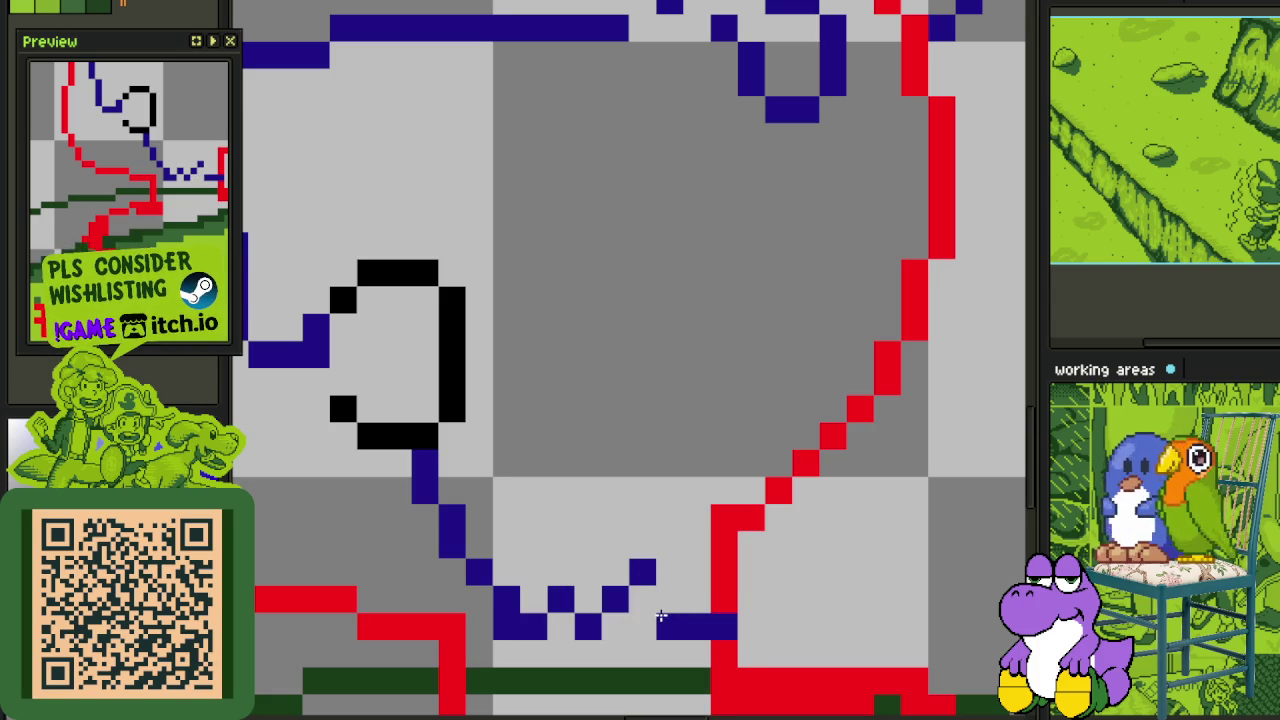
left_click(668, 600)
left_click(724, 626)
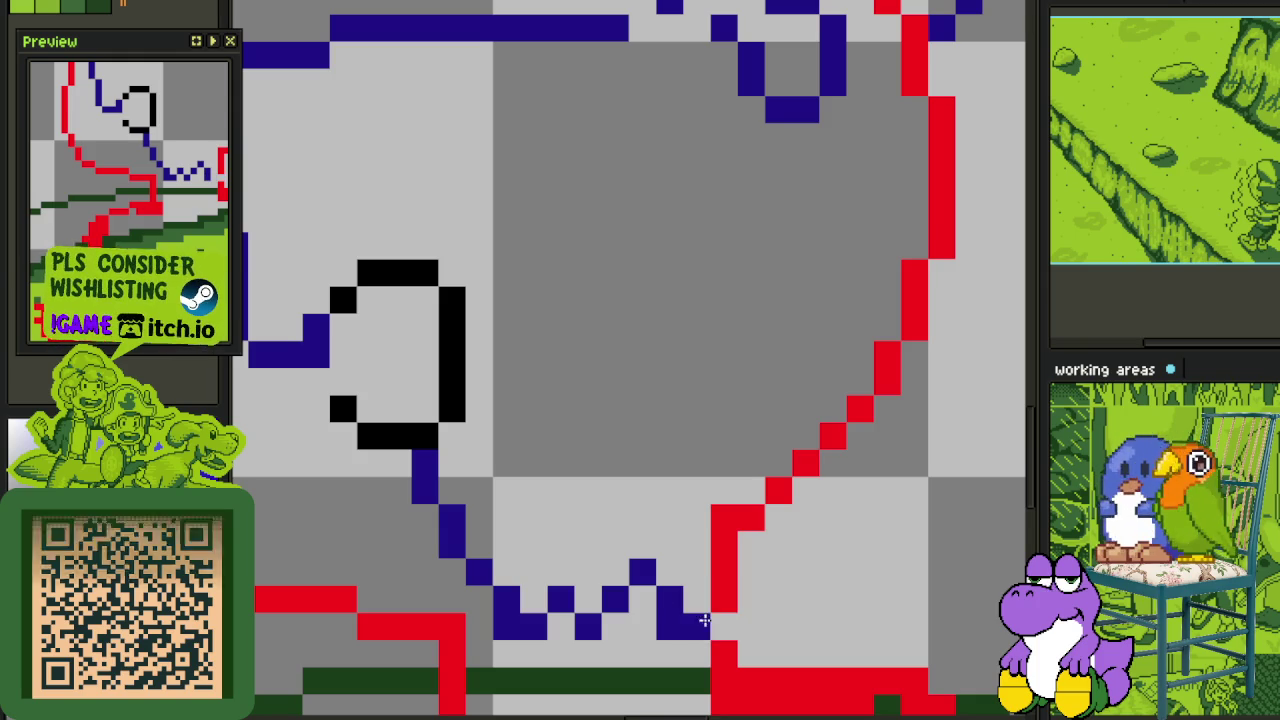
left_click(724, 600)
left_click(745, 627)
left_click(733, 628)
left_click(724, 624)
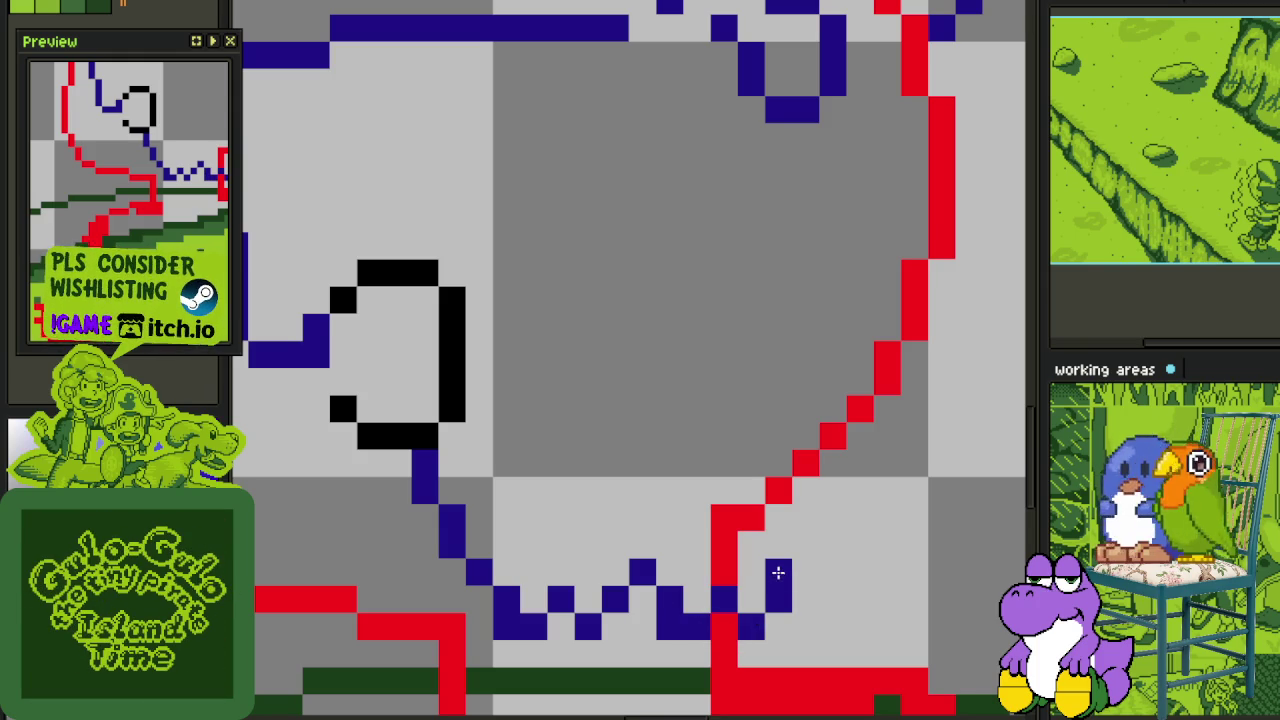
- Trace the blue outline down the head's right edge beside the red sketch to the chin
scroll(800, 550, "down", 3)
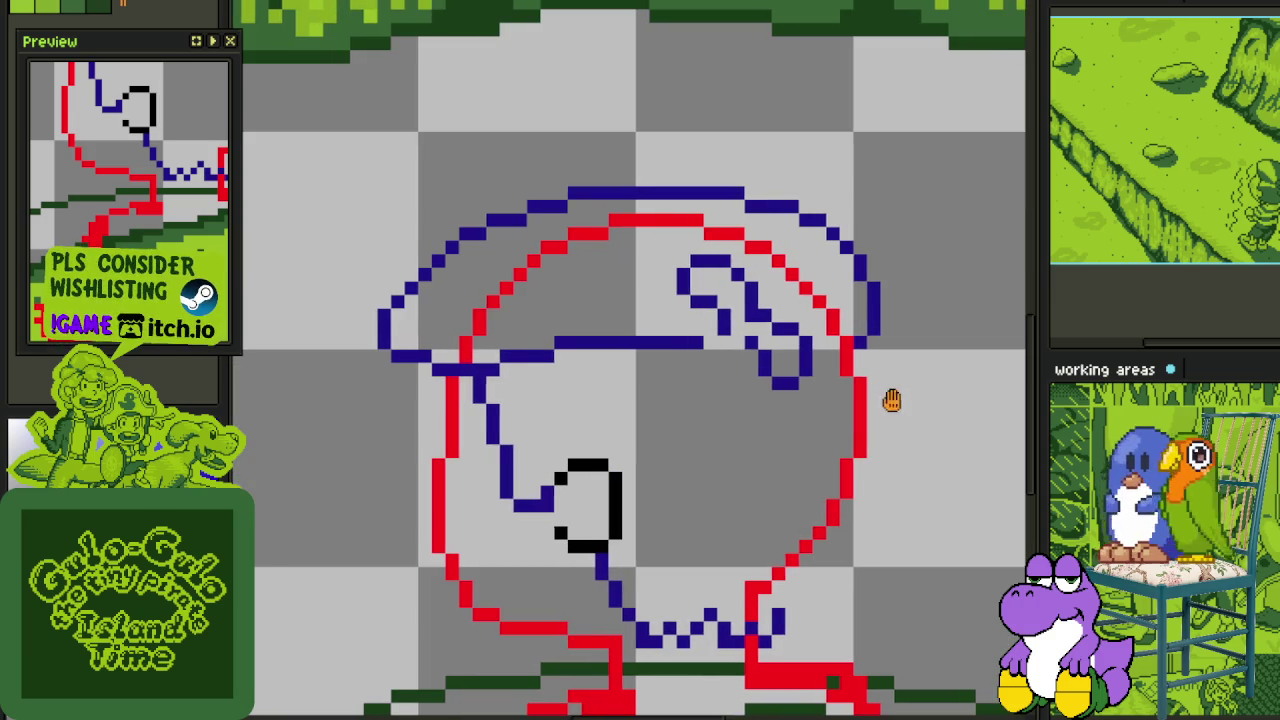
scroll(888, 400, "up", 2)
scroll(768, 330, "up", 1)
scroll(774, 309, "down", 1)
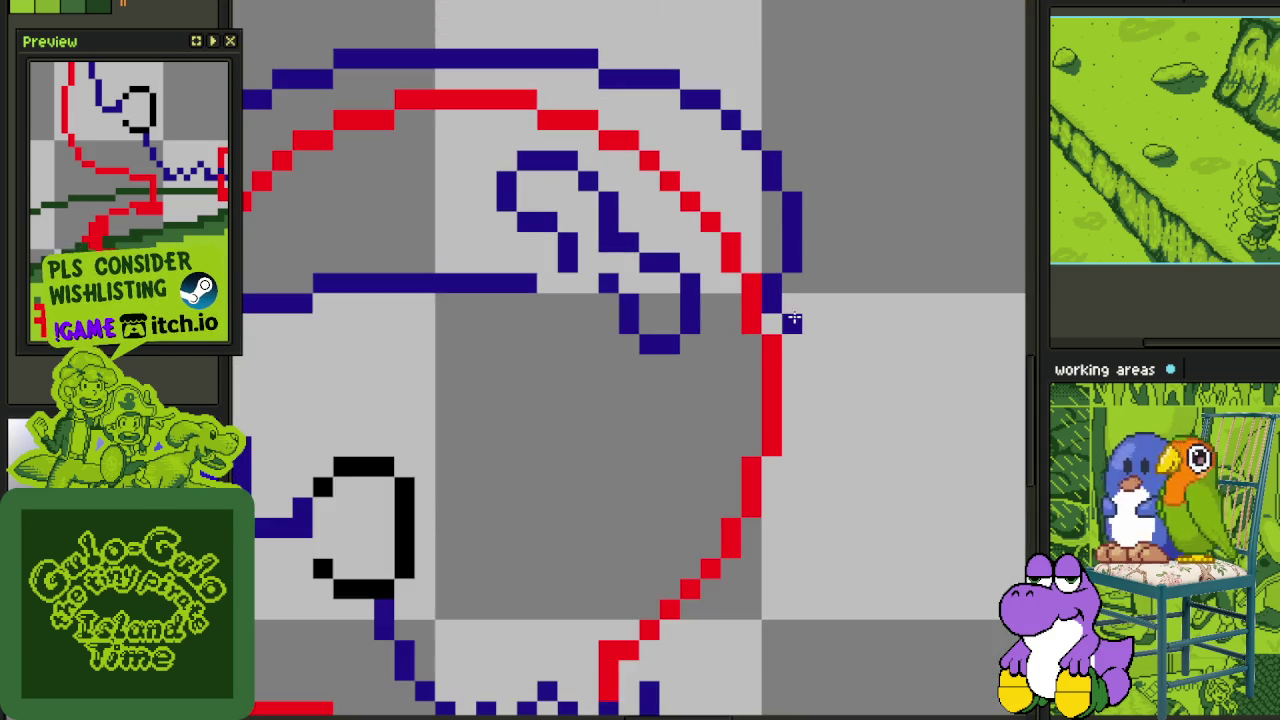
left_click_drag(790, 325, 812, 450)
left_click(792, 385)
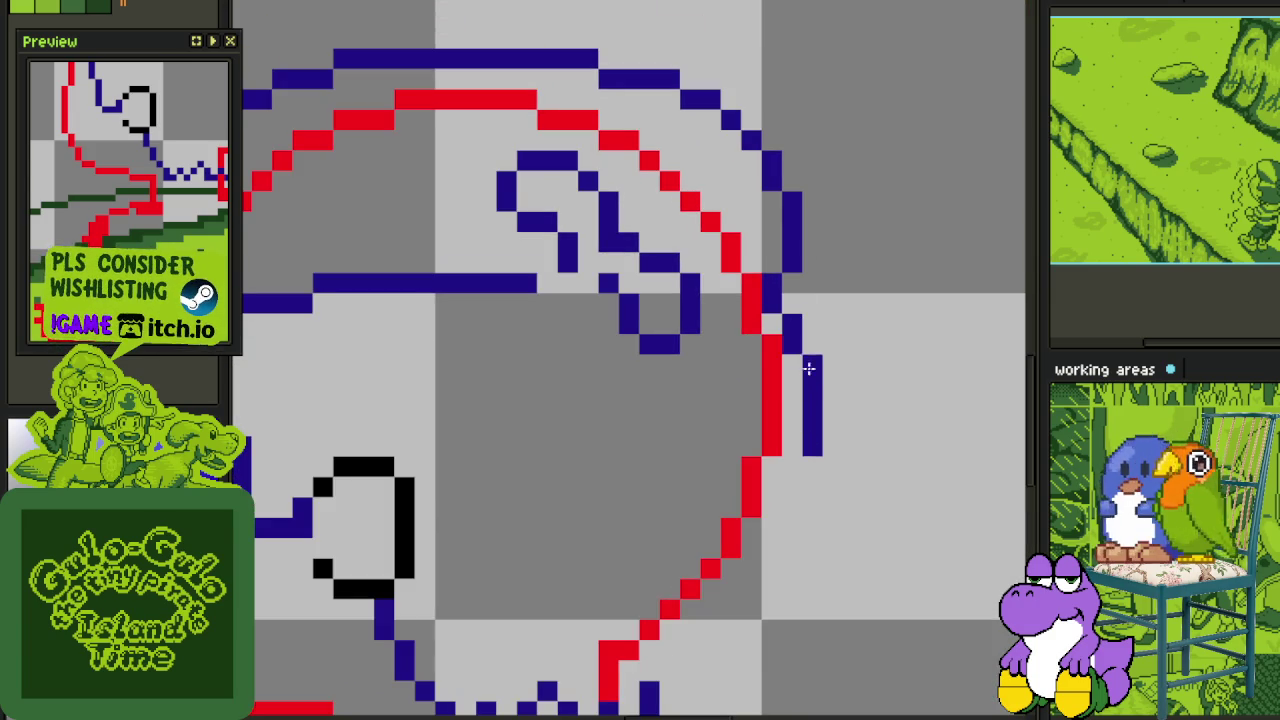
mouse_move(806, 391)
left_mouse_down()
mouse_move(806, 465)
mouse_move(735, 630)
left_mouse_up()
mouse_move(670, 667)
left_mouse_down()
mouse_move(704, 552)
mouse_move(781, 458)
left_mouse_up()
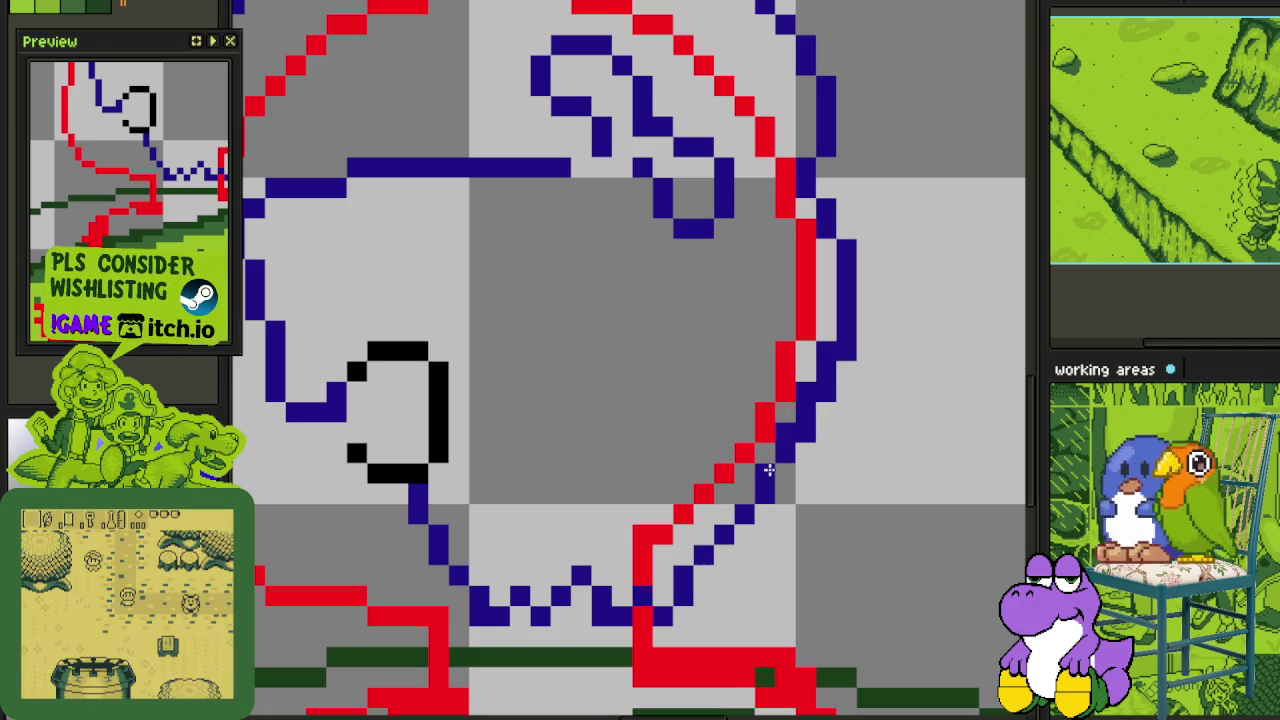
left_click_drag(781, 458, 815, 352)
- Fill the inside of the helmet outline with solid red, leaving the eye uncovered
scroll(815, 352, "down", 1)
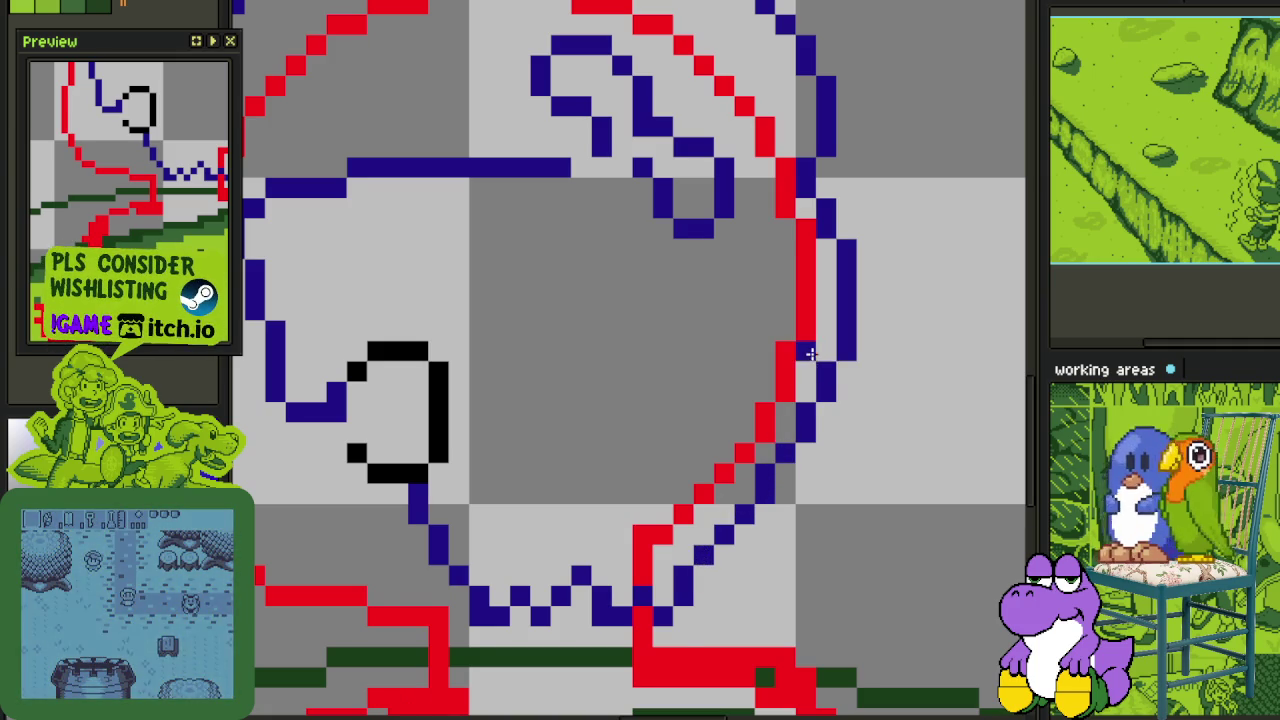
scroll(815, 352, "down", 1)
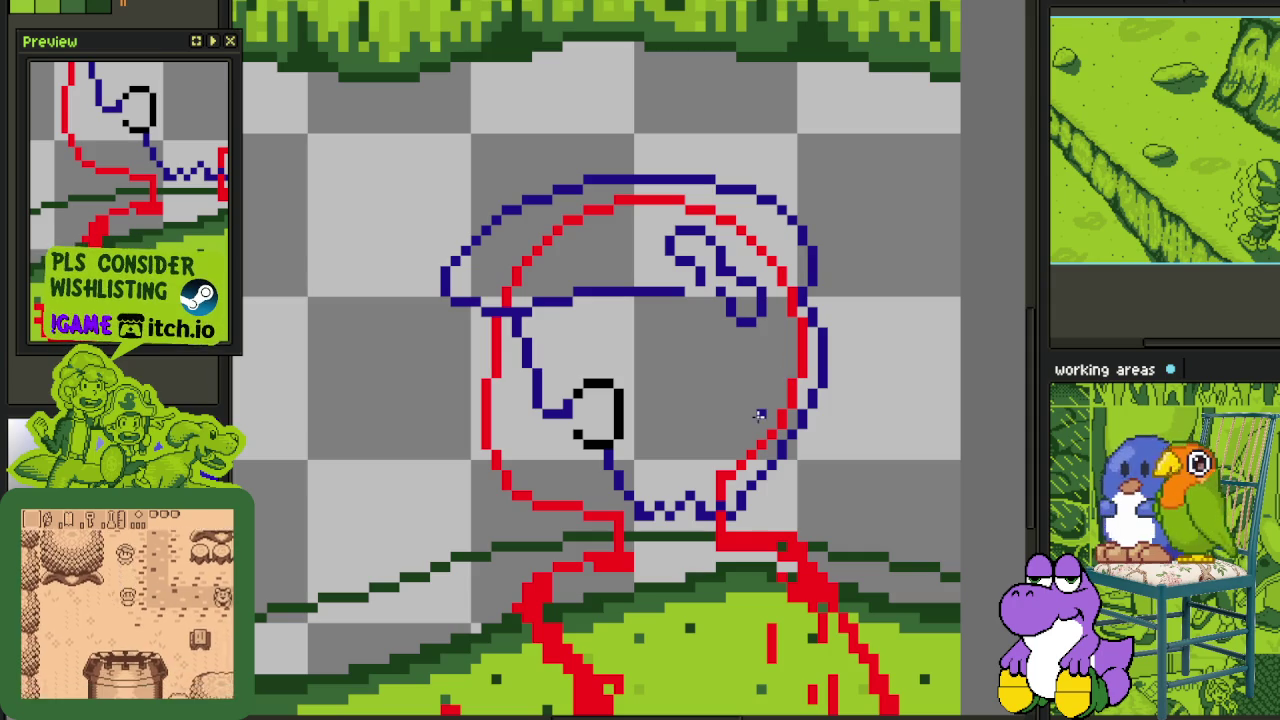
scroll(686, 463, "up", 1)
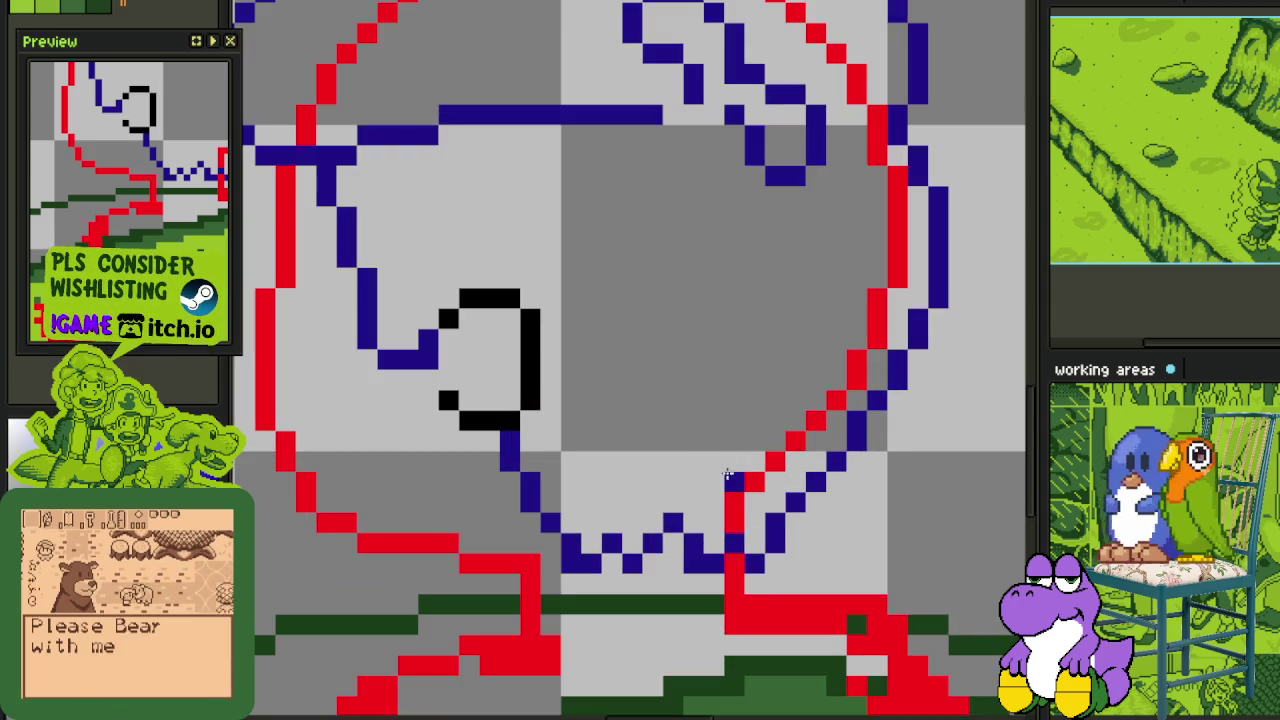
left_click(720, 474)
- Fill remaining gaps, recolour the head fill dark green, and save the file
scroll(720, 474, "down", 2)
scroll(748, 468, "up", 1)
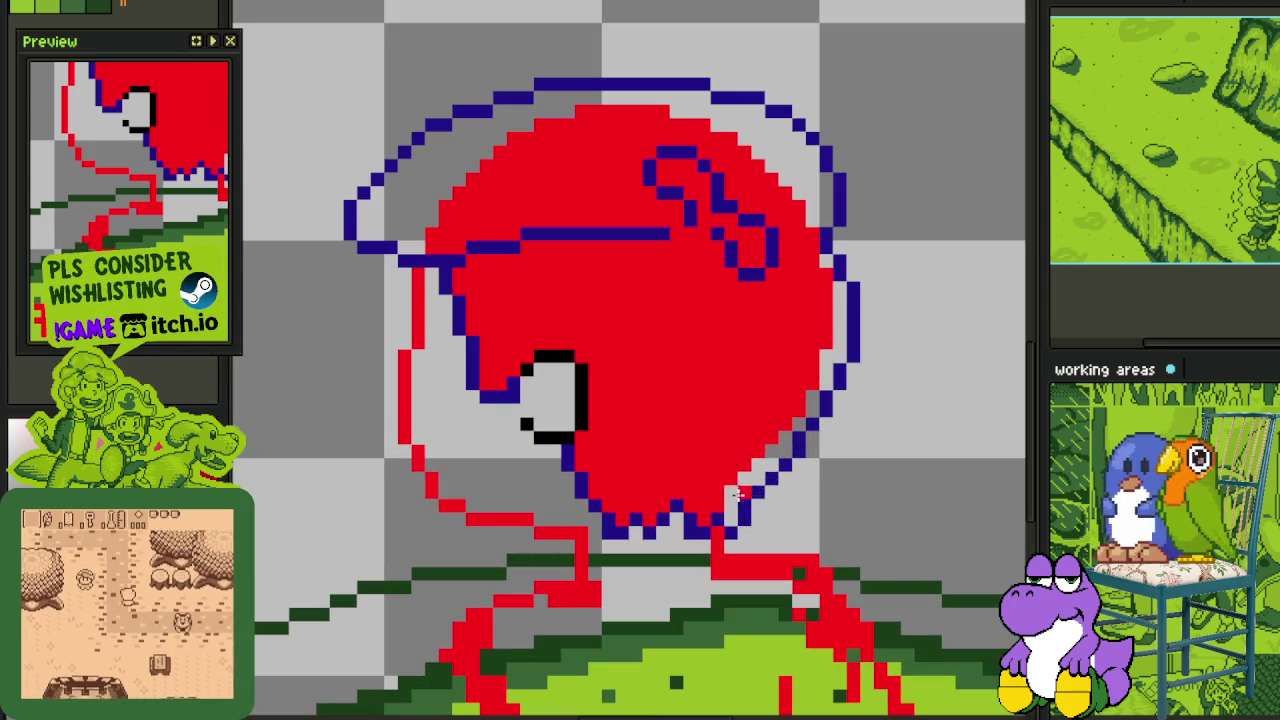
left_click_drag(813, 382, 813, 390)
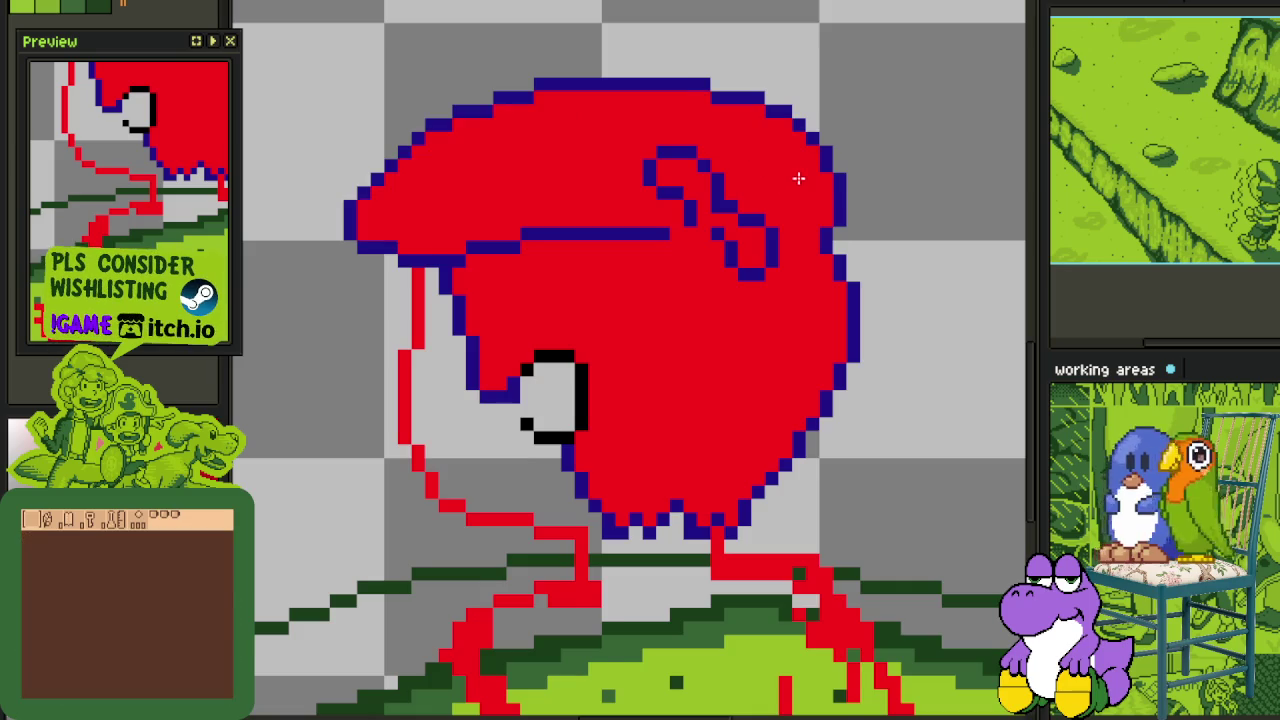
scroll(794, 171, "down", 2)
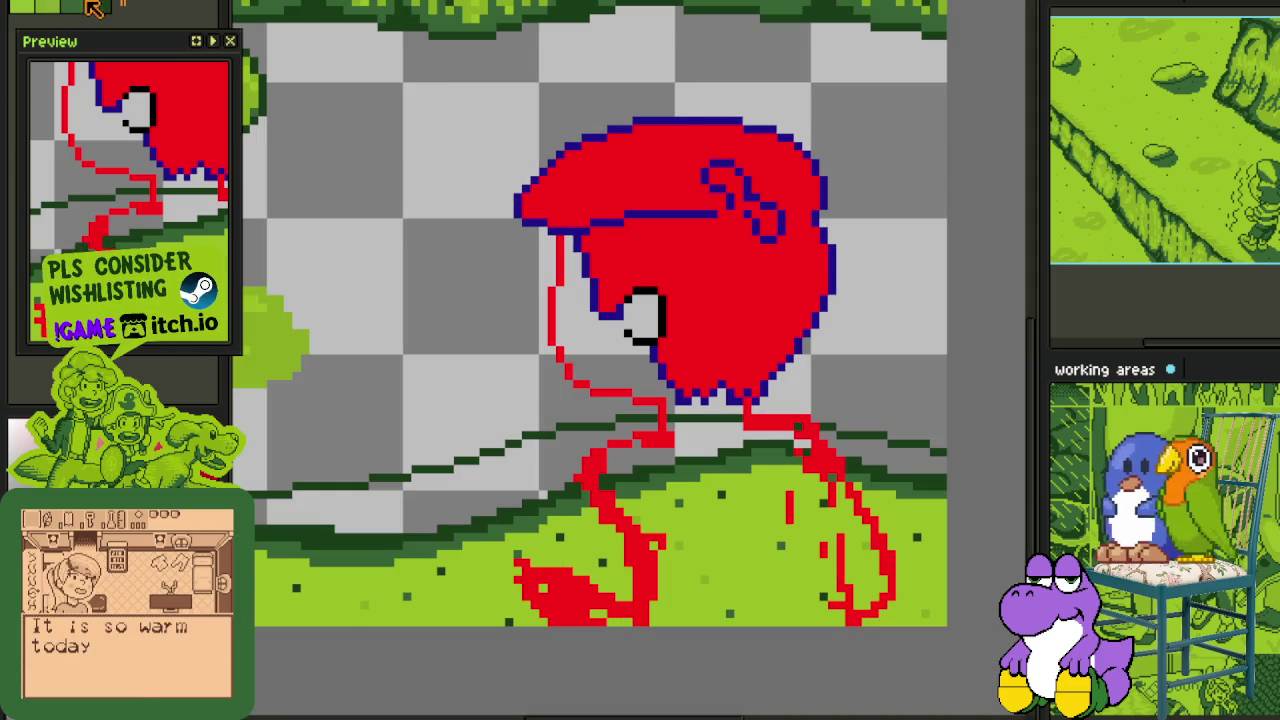
left_click(748, 288)
scroll(790, 260, "down", 1)
key("ctrl+s")
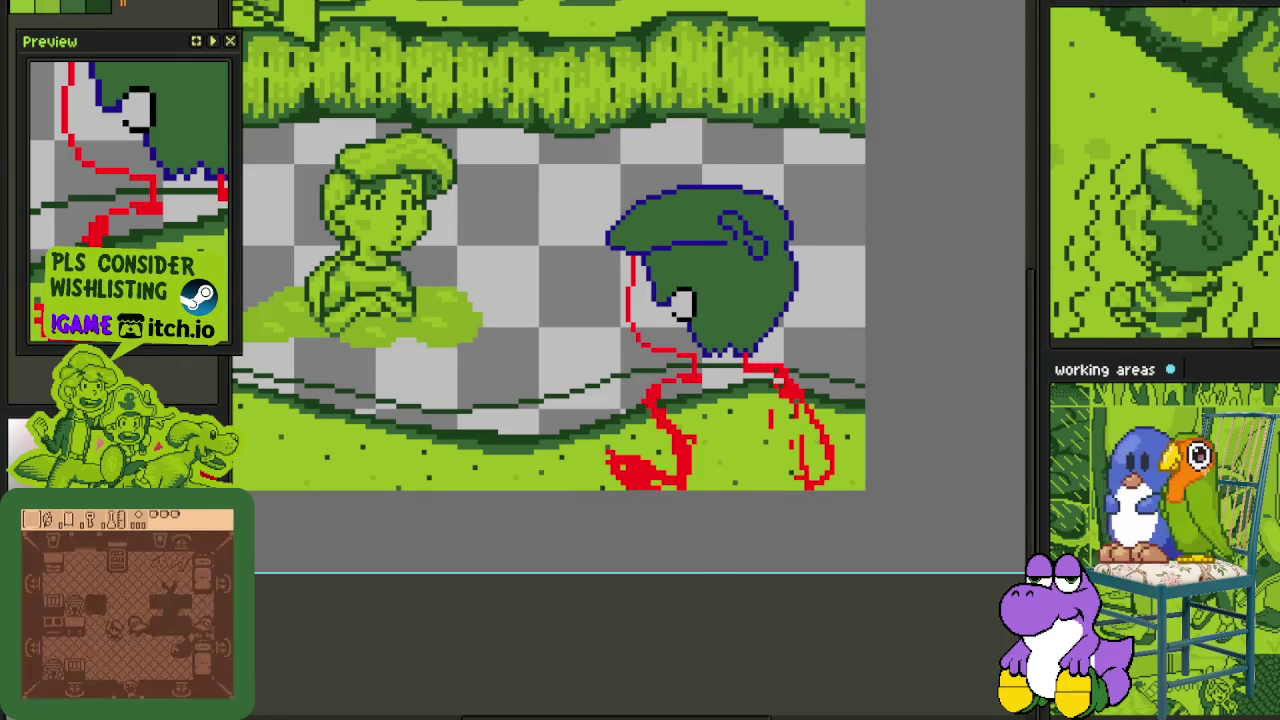
- Move and zoom the view over to the leaf character
scroll(907, 233, "down", 1)
scroll(907, 233, "down", 1)
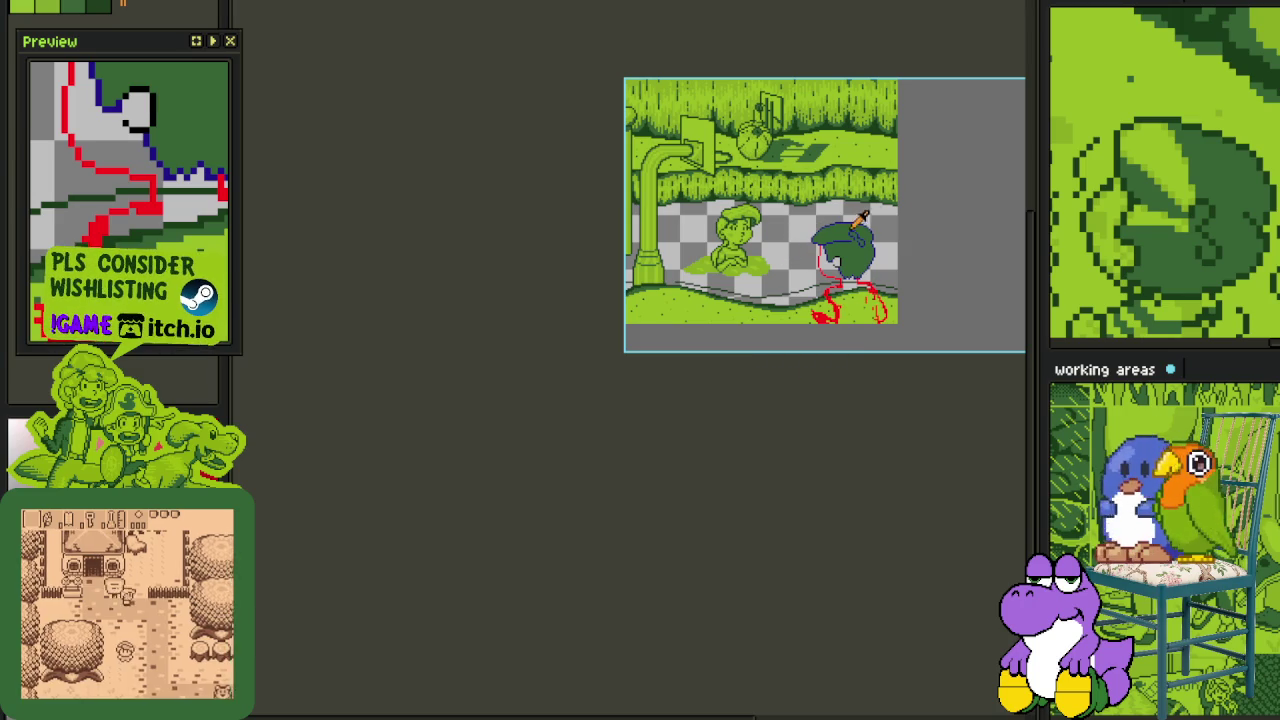
left_click_drag(800, 222, 796, 268)
scroll(796, 268, "up", 2)
scroll(796, 268, "up", 2)
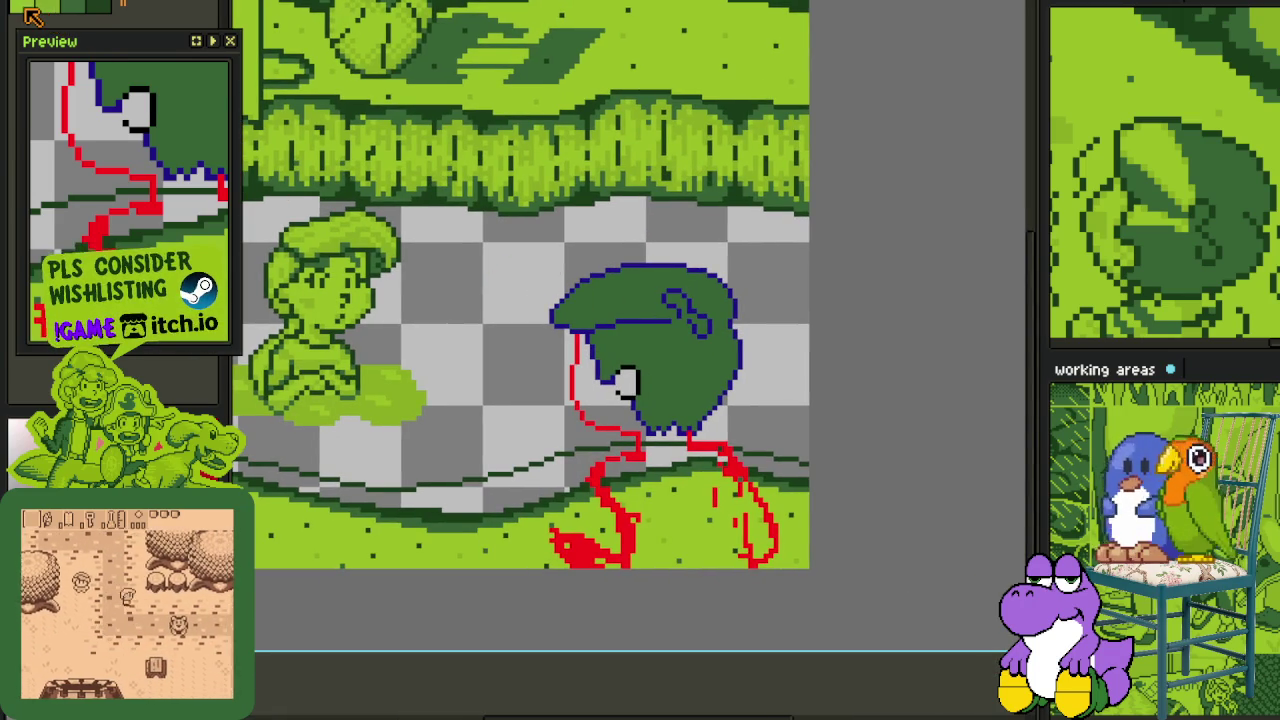
scroll(459, 336, "up", 1)
scroll(634, 366, "up", 1)
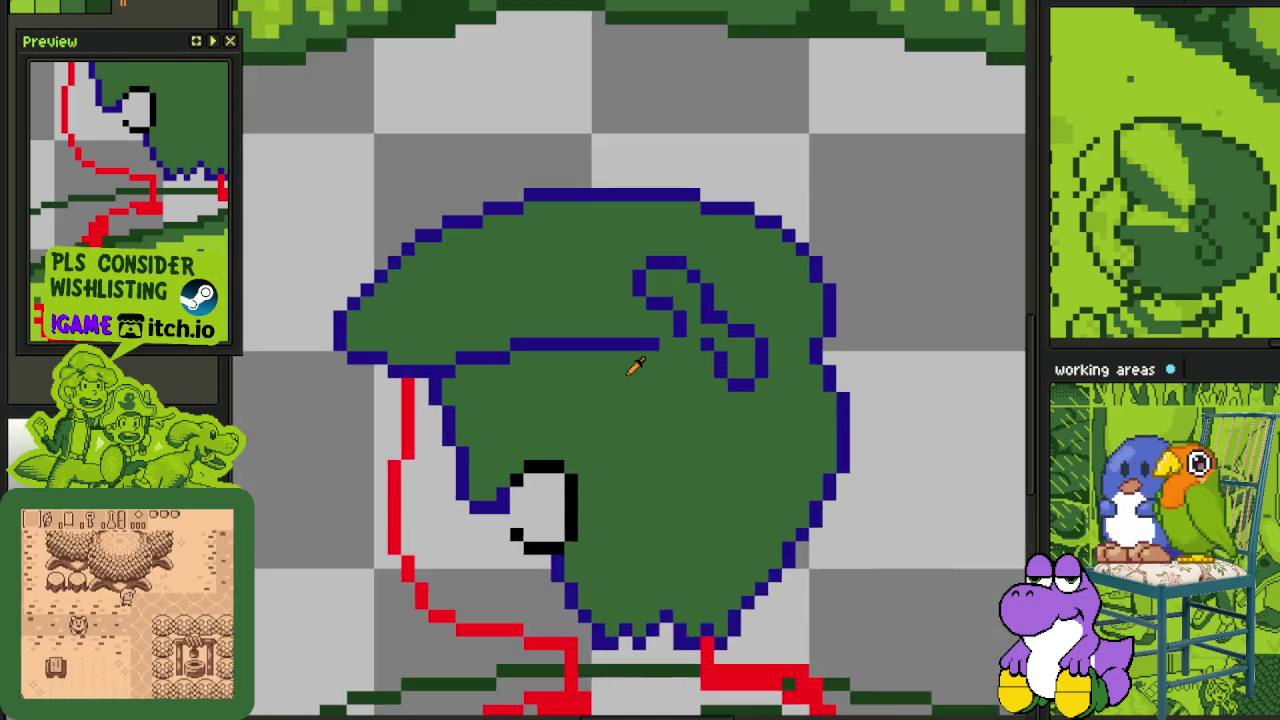
scroll(606, 363, "up", 1)
- Paint a light-green highlight line, fill the wedge below the fold light green, and paint over the blue fold line in dark green
mouse_move(397, 491)
left_mouse_down()
mouse_move(550, 402)
mouse_move(706, 347)
mouse_move(545, 415)
left_mouse_up()
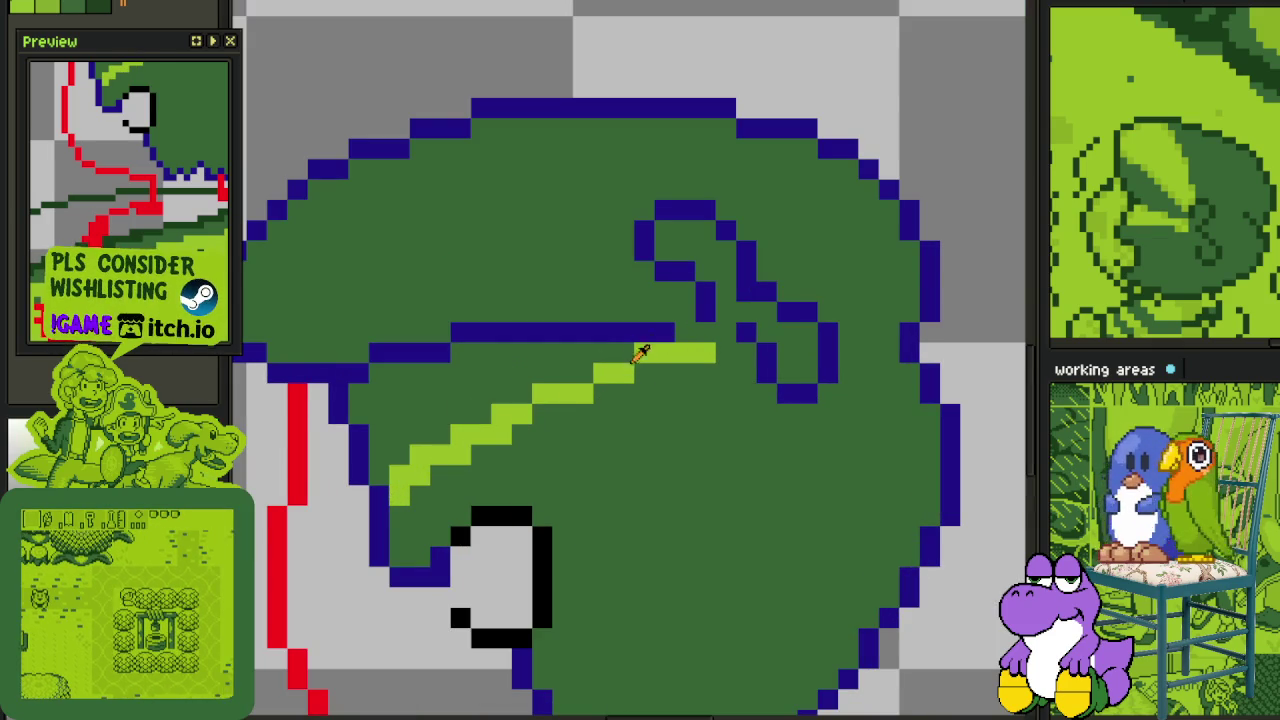
left_click(540, 375)
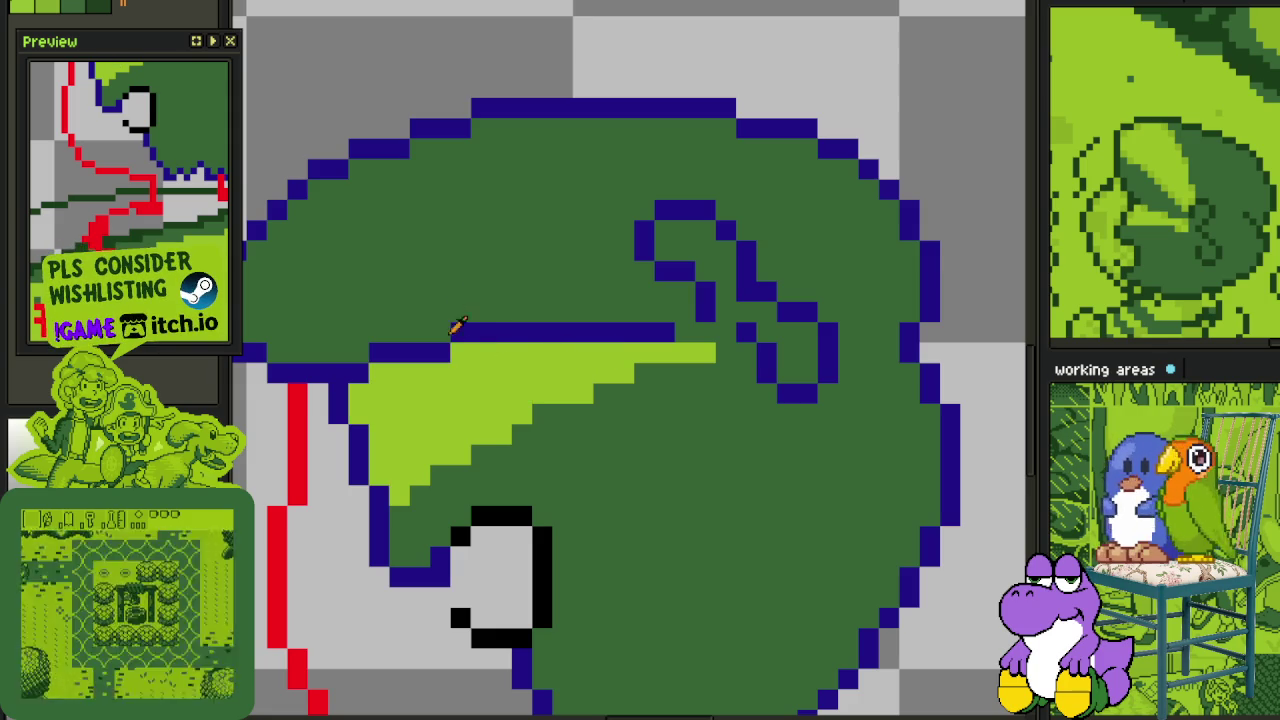
mouse_move(676, 332)
left_mouse_down()
mouse_move(403, 348)
mouse_move(406, 374)
mouse_move(530, 352)
left_mouse_up()
left_click(371, 343)
- Draw a light-green stepped highlight along the leaf
scroll(537, 349, "down", 1)
scroll(560, 340, "down", 1)
scroll(630, 325, "down", 1)
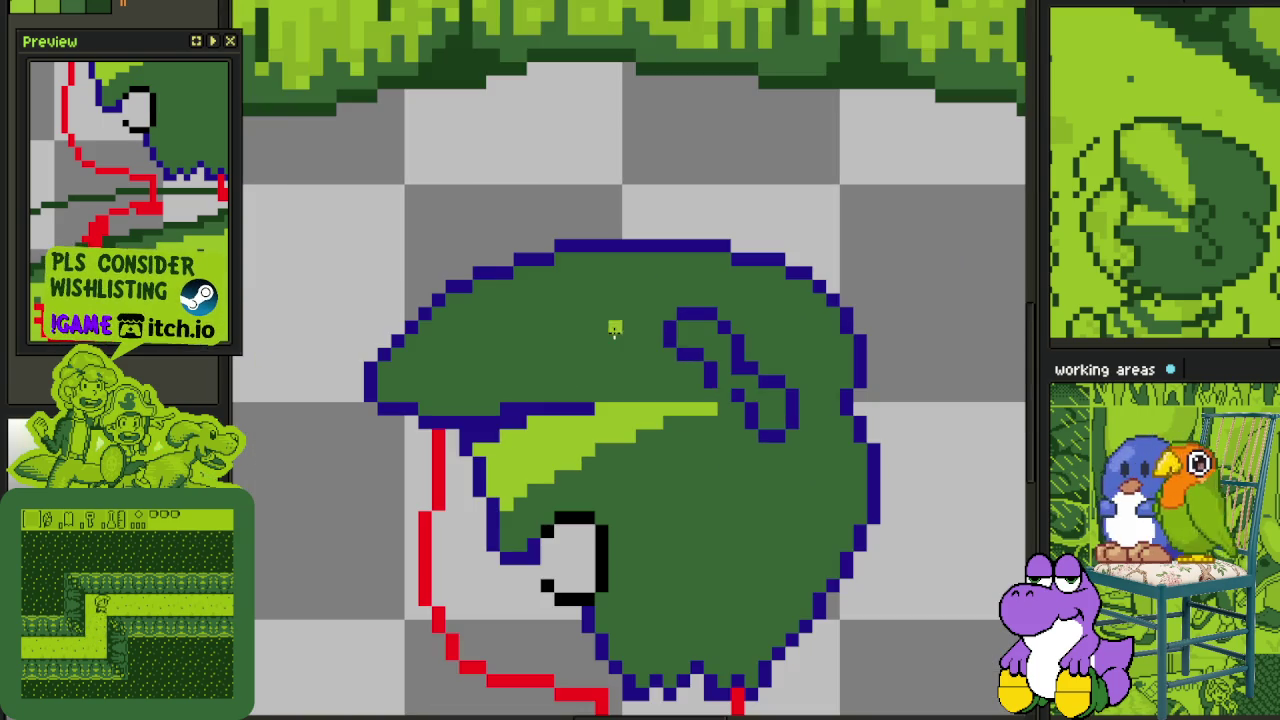
scroll(474, 317, "up", 1)
scroll(306, 391, "up", 1)
mouse_move(264, 448)
left_mouse_down()
mouse_move(443, 352)
mouse_move(640, 349)
left_mouse_up()
scroll(640, 349, "up", 1)
scroll(334, 378, "down", 1)
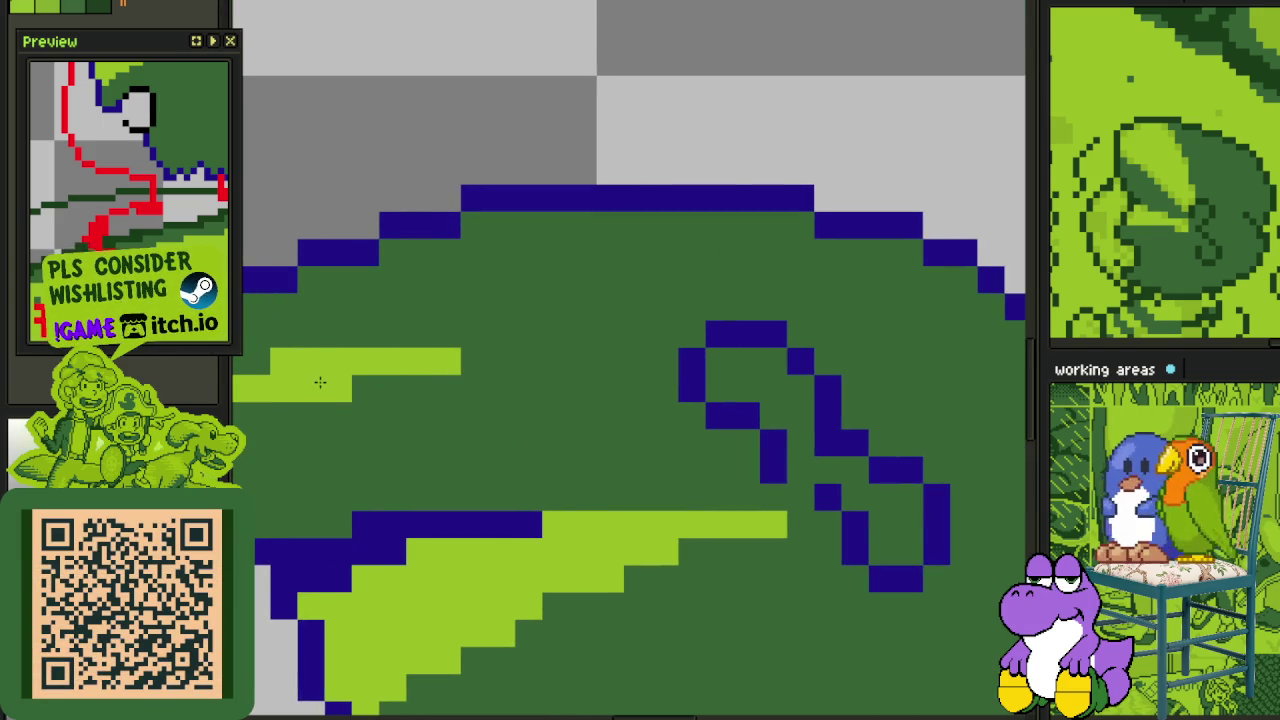
scroll(320, 382, "down", 1)
scroll(435, 375, "up", 1)
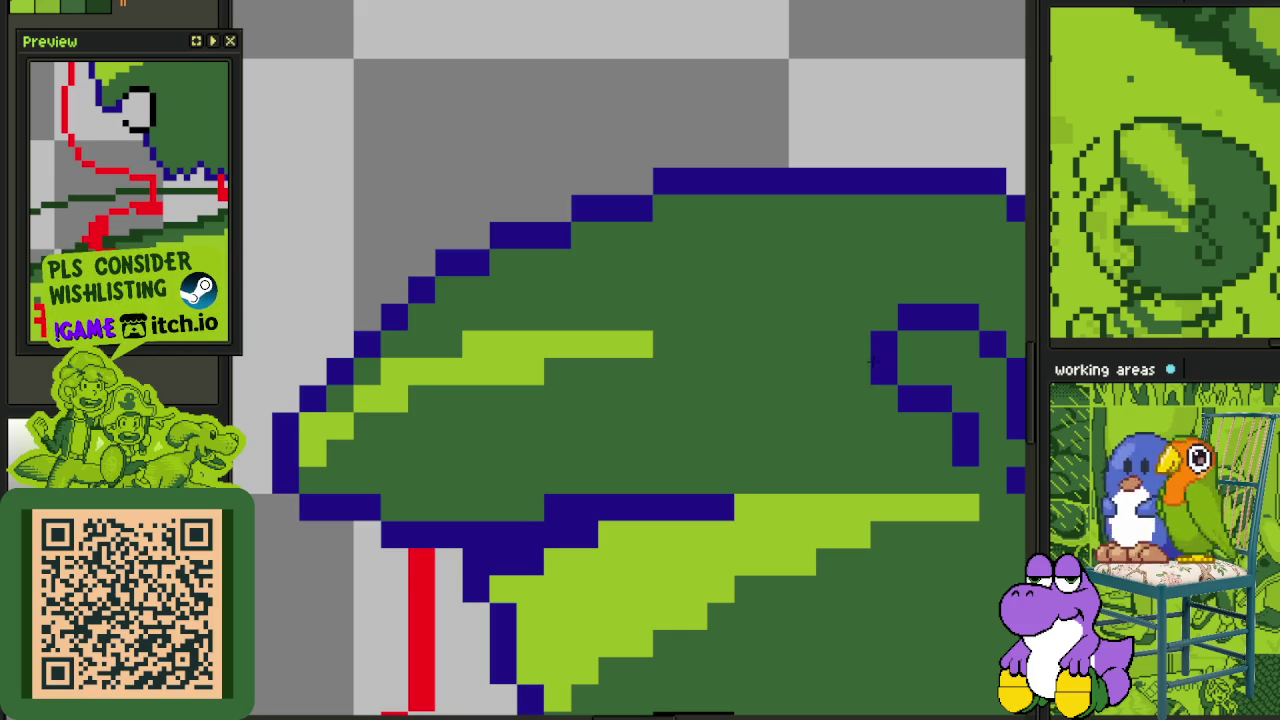
- Add more light-green highlight strokes extending left across the leaf top
left_click_drag(852, 343, 623, 311)
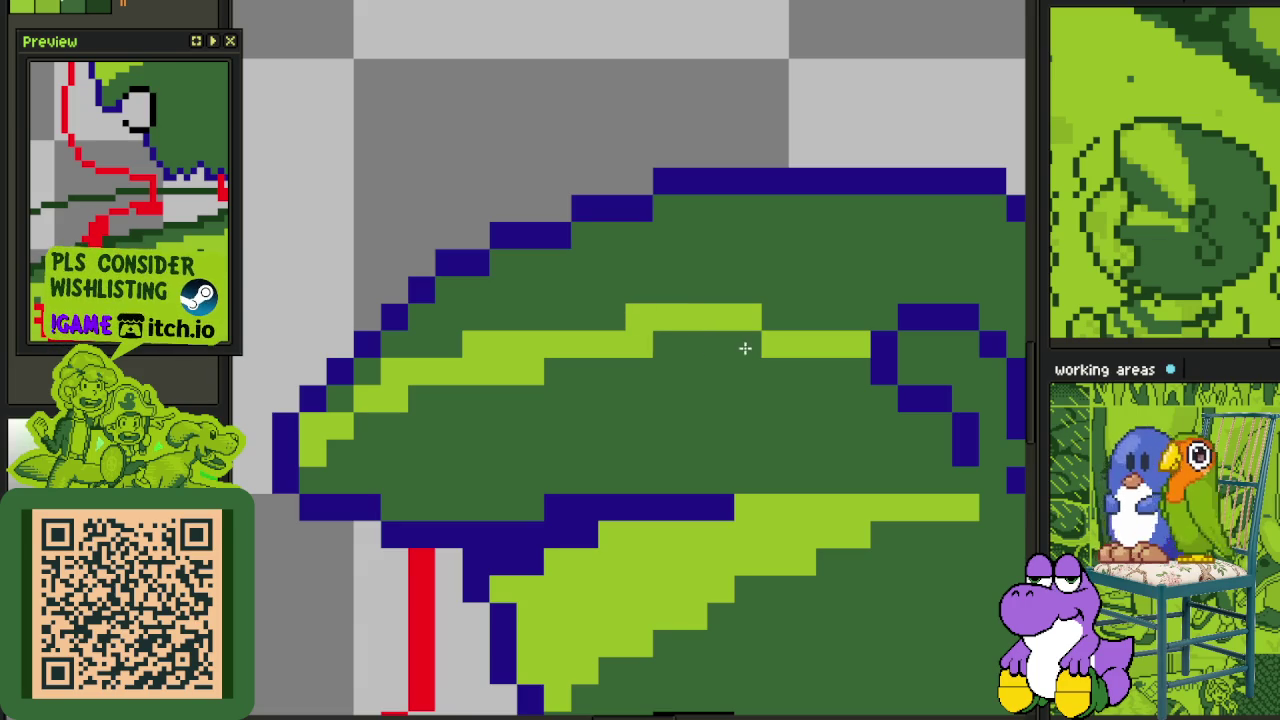
left_click(510, 371)
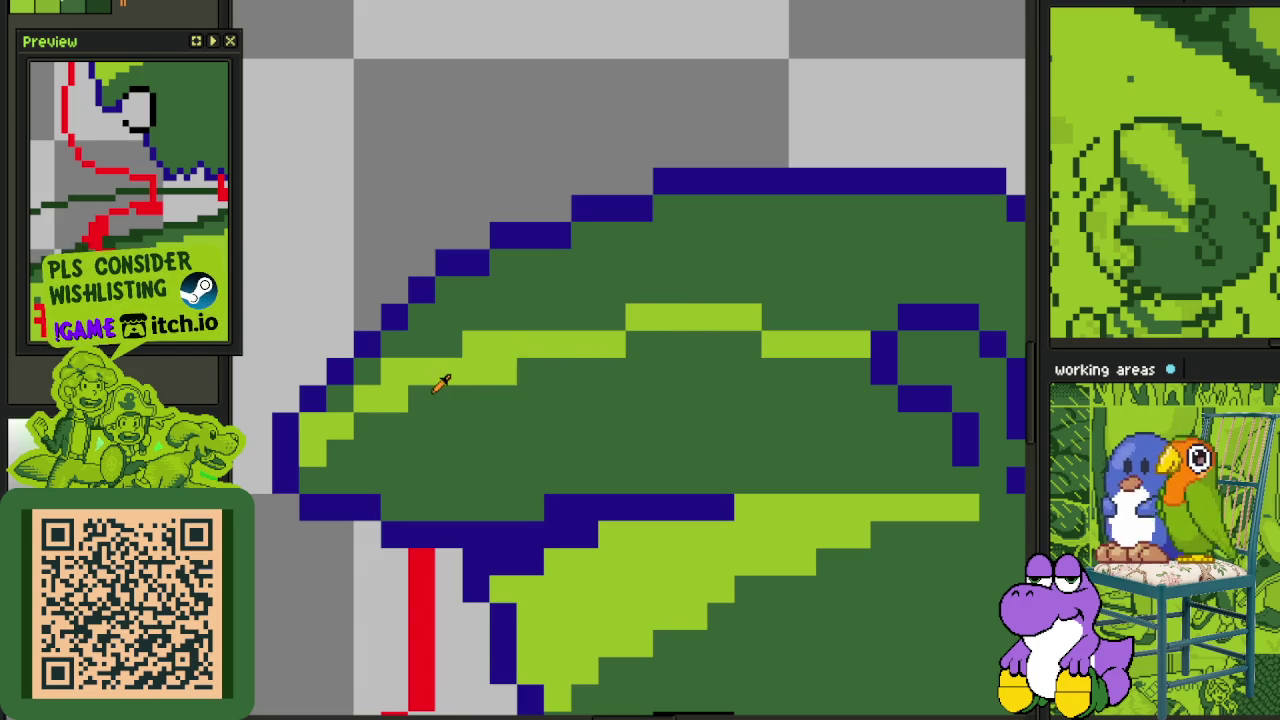
left_click_drag(677, 348, 612, 400)
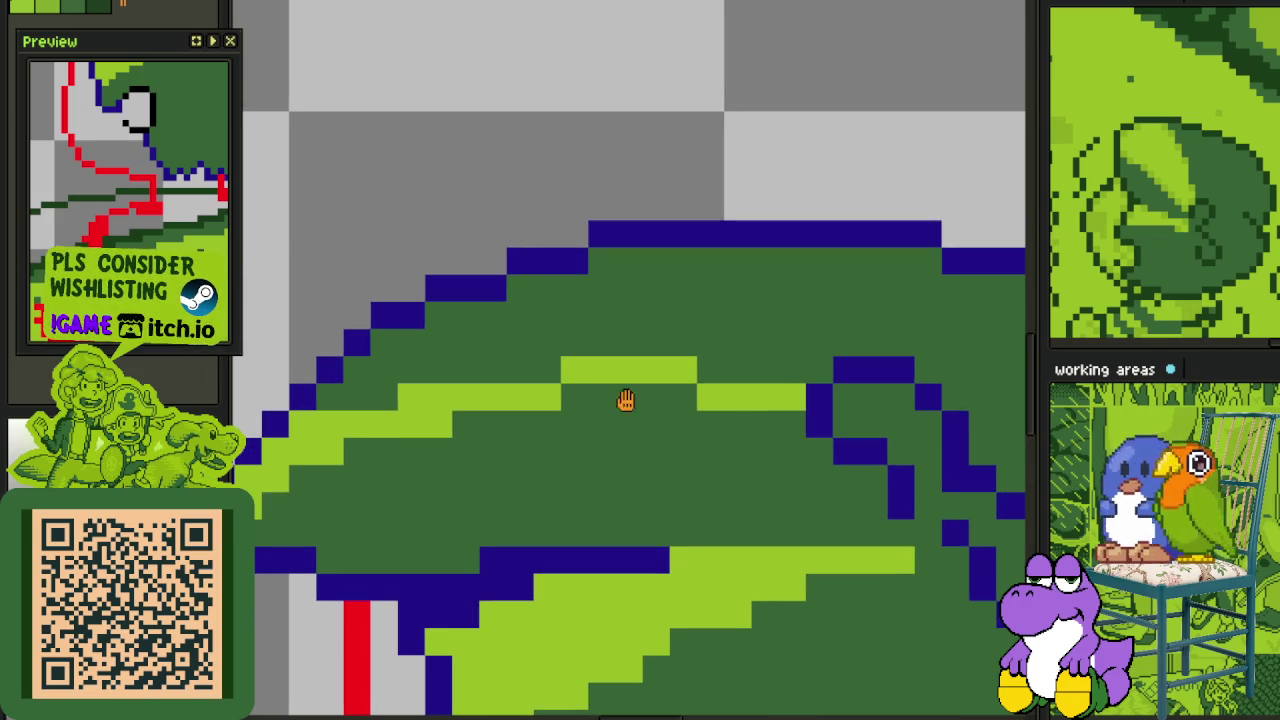
left_click_drag(780, 371, 601, 327)
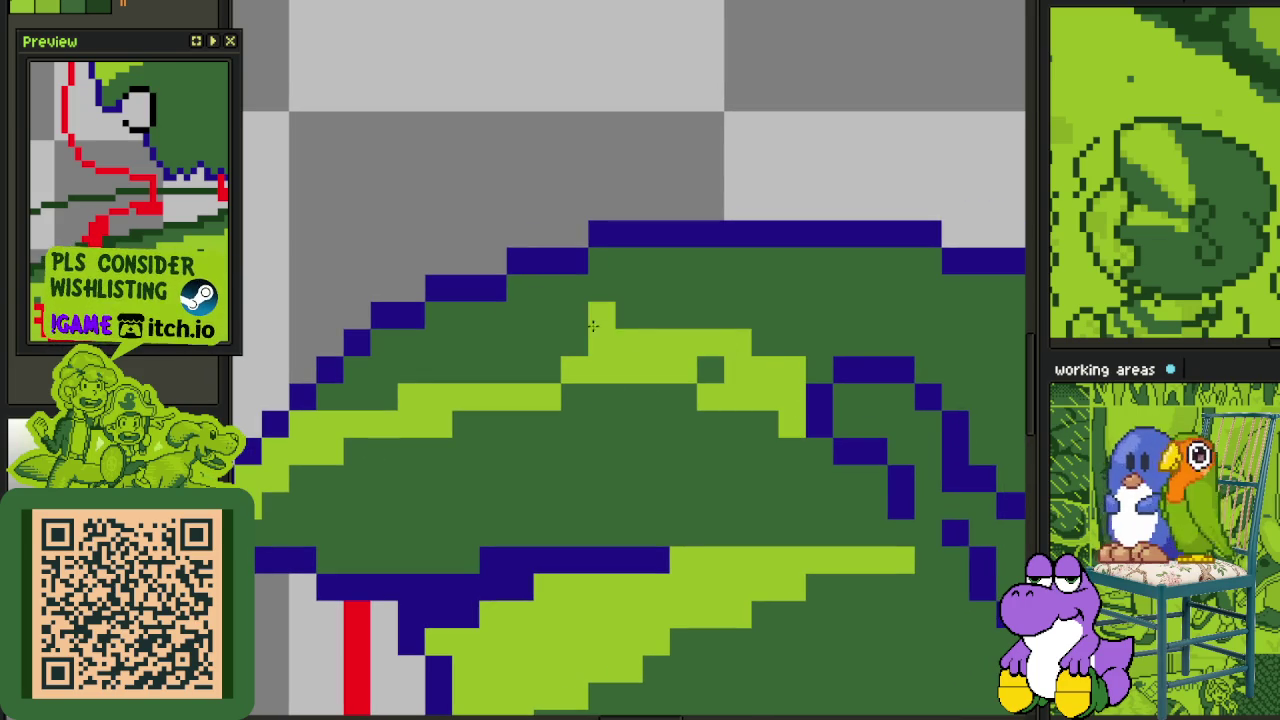
mouse_move(697, 317)
left_mouse_down()
mouse_move(490, 340)
mouse_move(330, 400)
left_mouse_up()
scroll(645, 368, "down", 3)
scroll(645, 368, "up", 1)
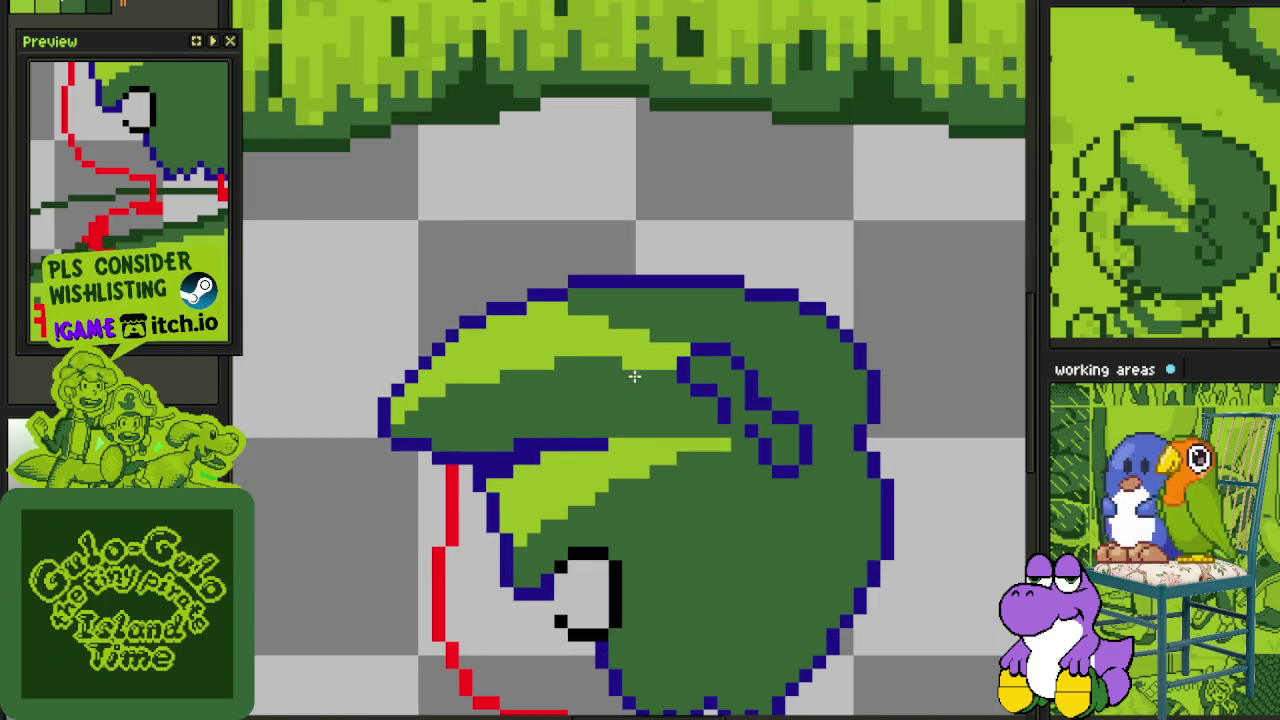
scroll(626, 366, "down", 5)
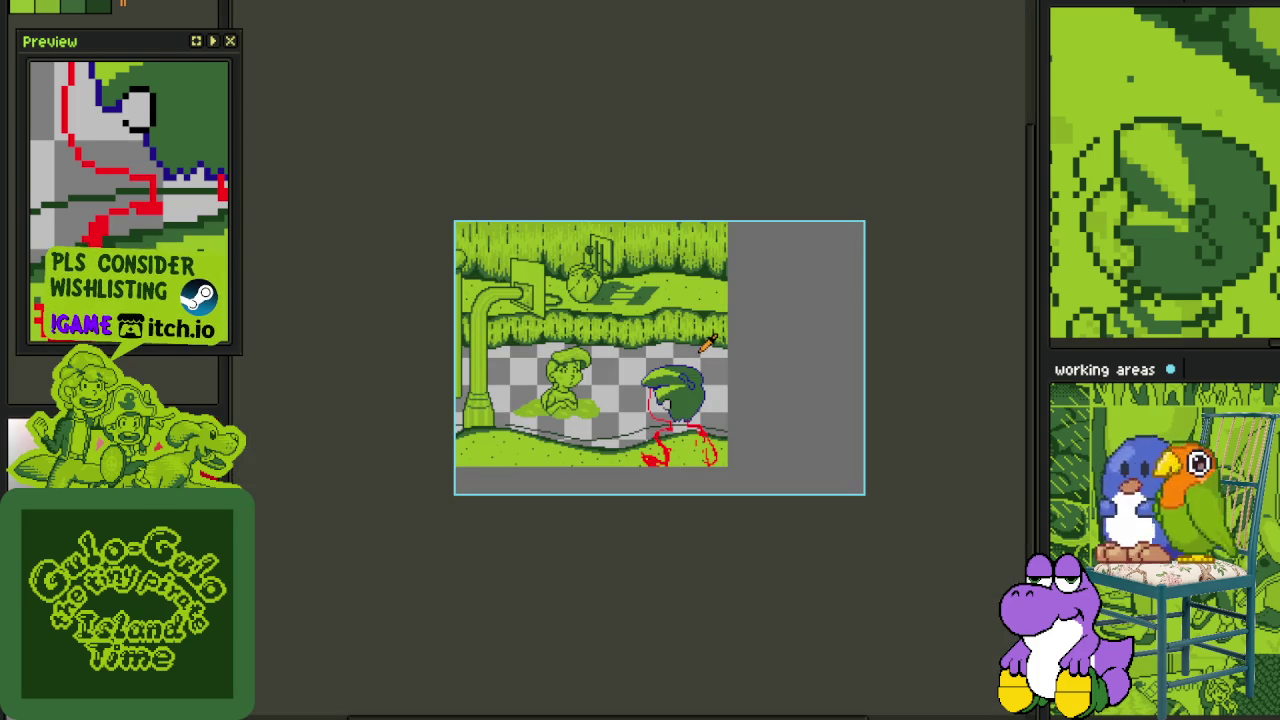
- Save the file
scroll(706, 343, "up", 4)
scroll(678, 410, "down", 1)
key("ctrl+s")
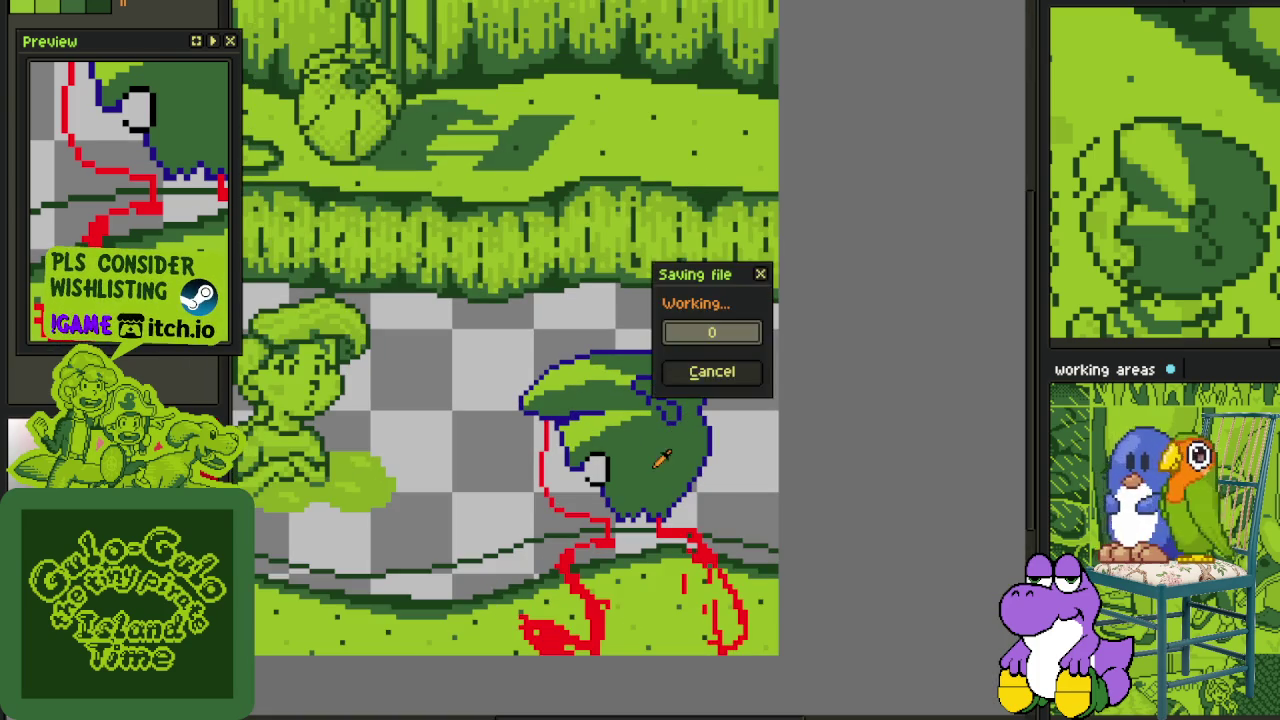
- Extend the red face outline one pixel left and build a bump into the chin outline
scroll(636, 492, "up", 1)
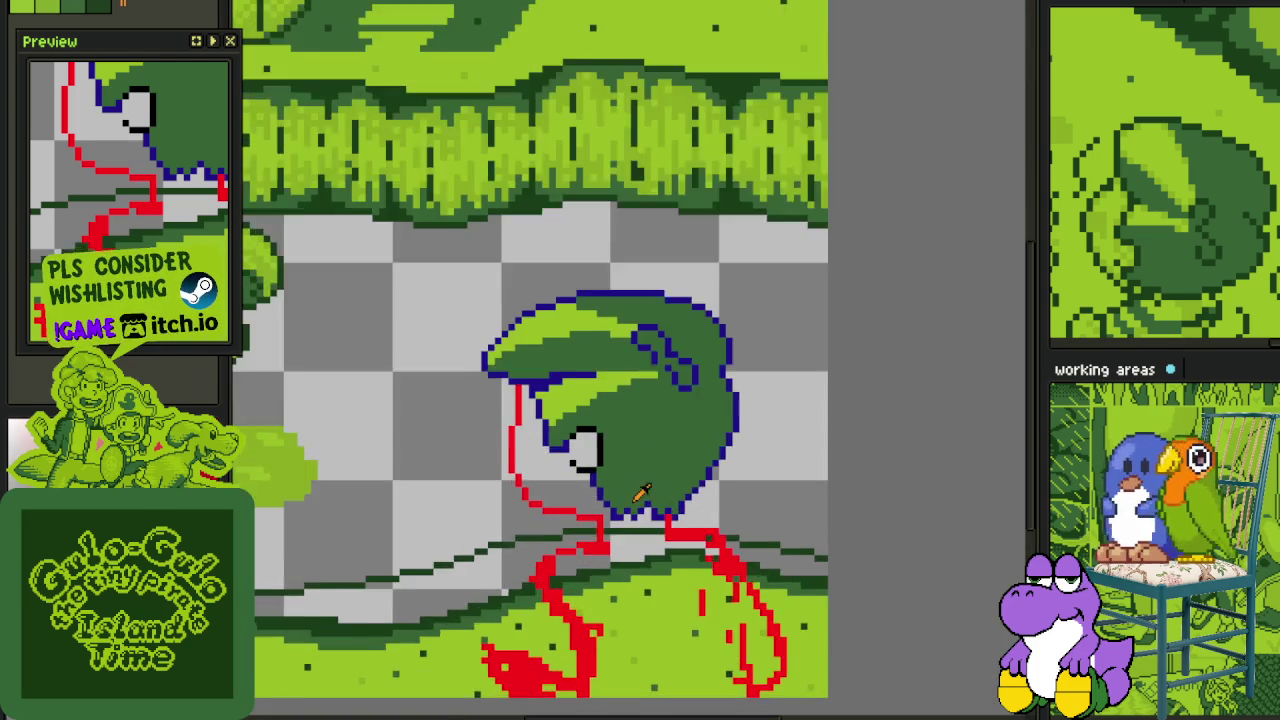
scroll(590, 500, "up", 1)
scroll(600, 480, "up", 1)
scroll(593, 468, "up", 1)
scroll(593, 468, "up", 1)
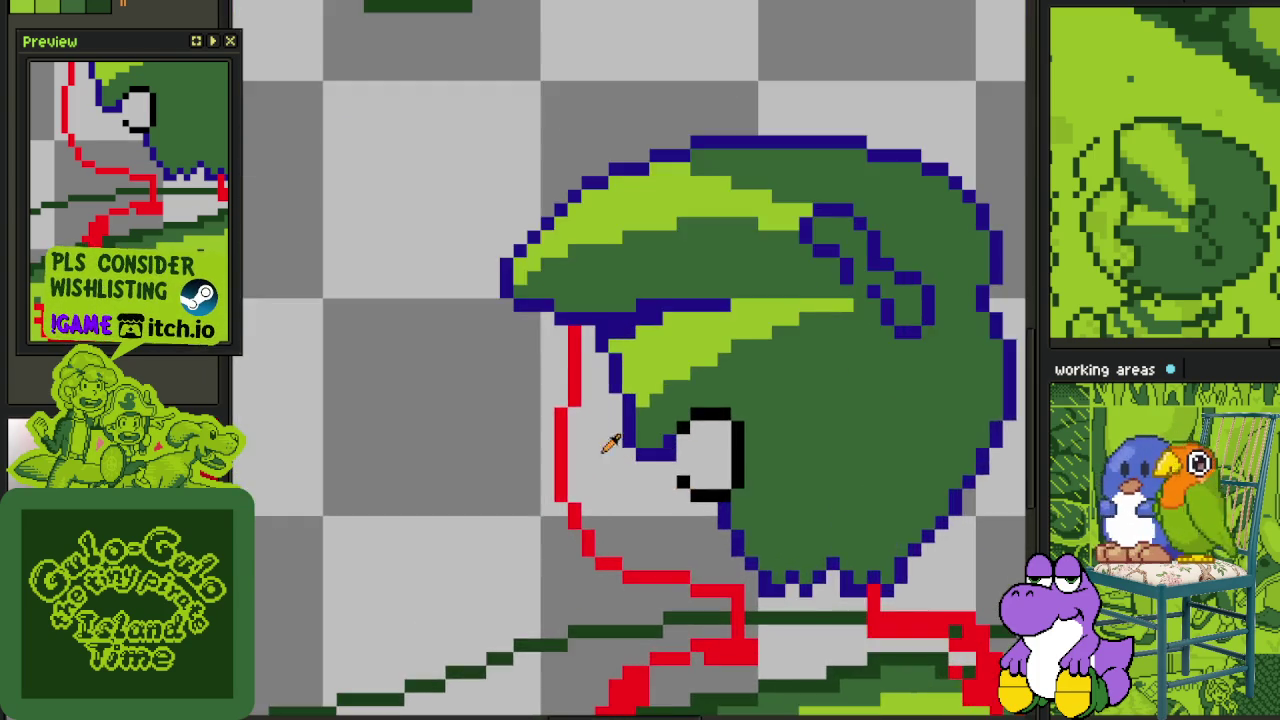
scroll(587, 431, "up", 1)
left_click(530, 356)
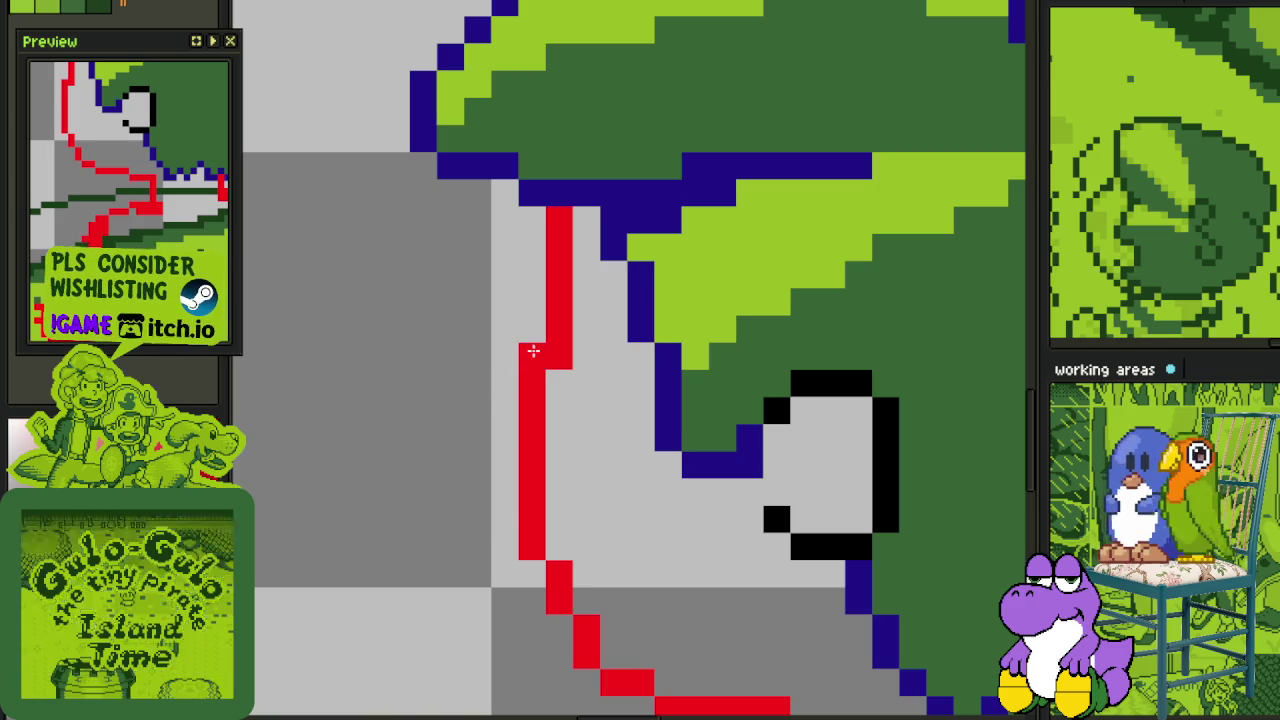
left_click(477, 383)
left_click(477, 410)
left_click(504, 437)
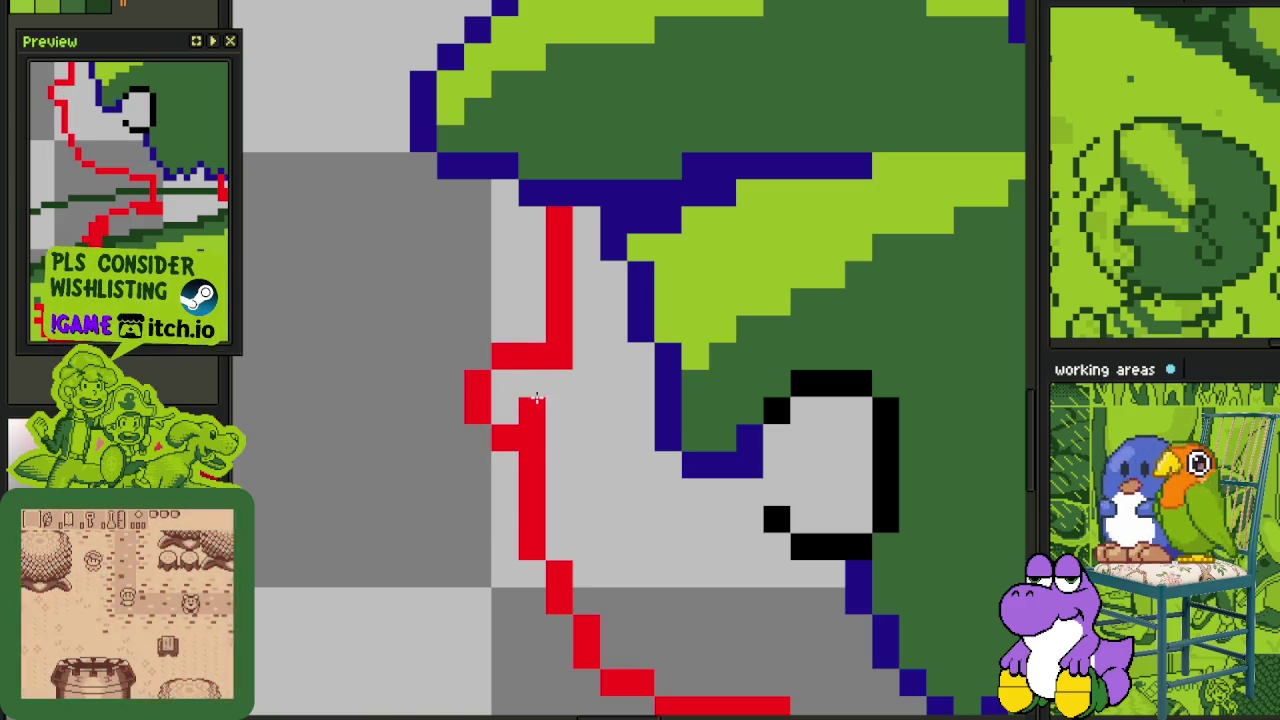
- Shift part of the red outline one pixel left, fill the gap, and nudge a short segment up
scroll(580, 400, "down", 5)
scroll(618, 462, "up", 4)
scroll(549, 429, "up", 2)
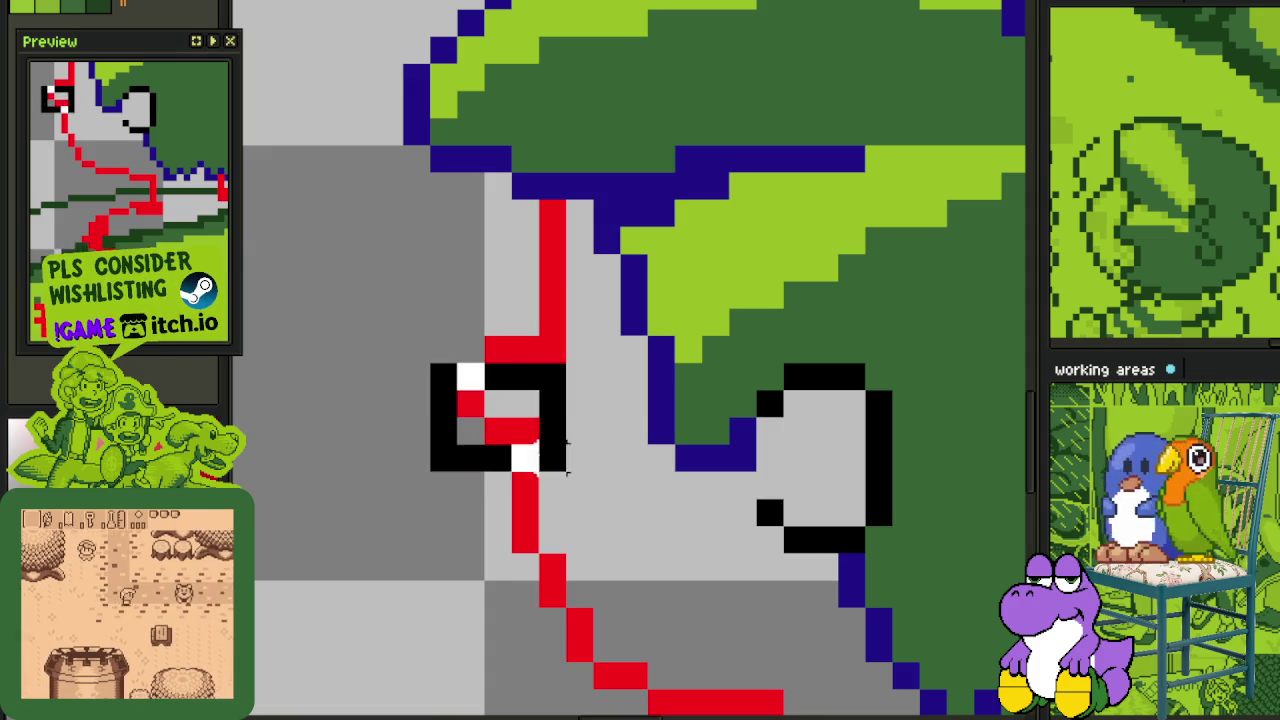
left_click_drag(430, 382, 568, 498)
left_click(633, 430)
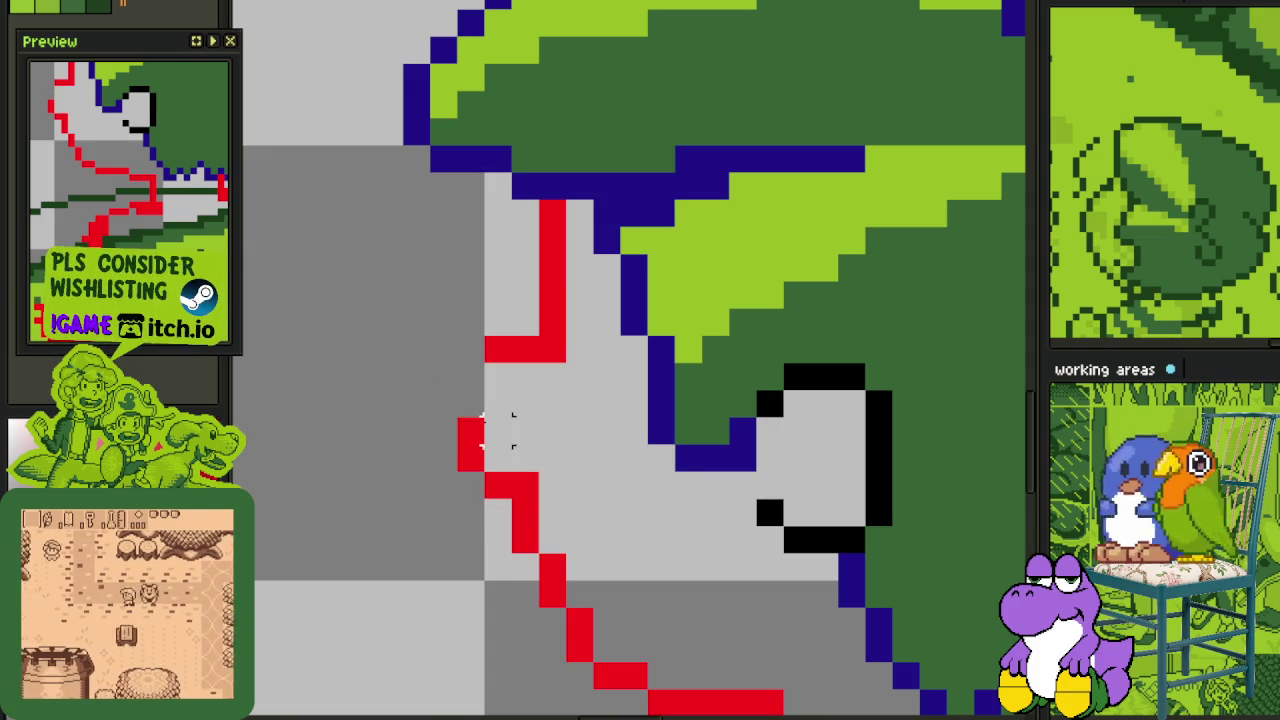
left_click_drag(478, 408, 498, 375)
scroll(498, 375, "down", 3)
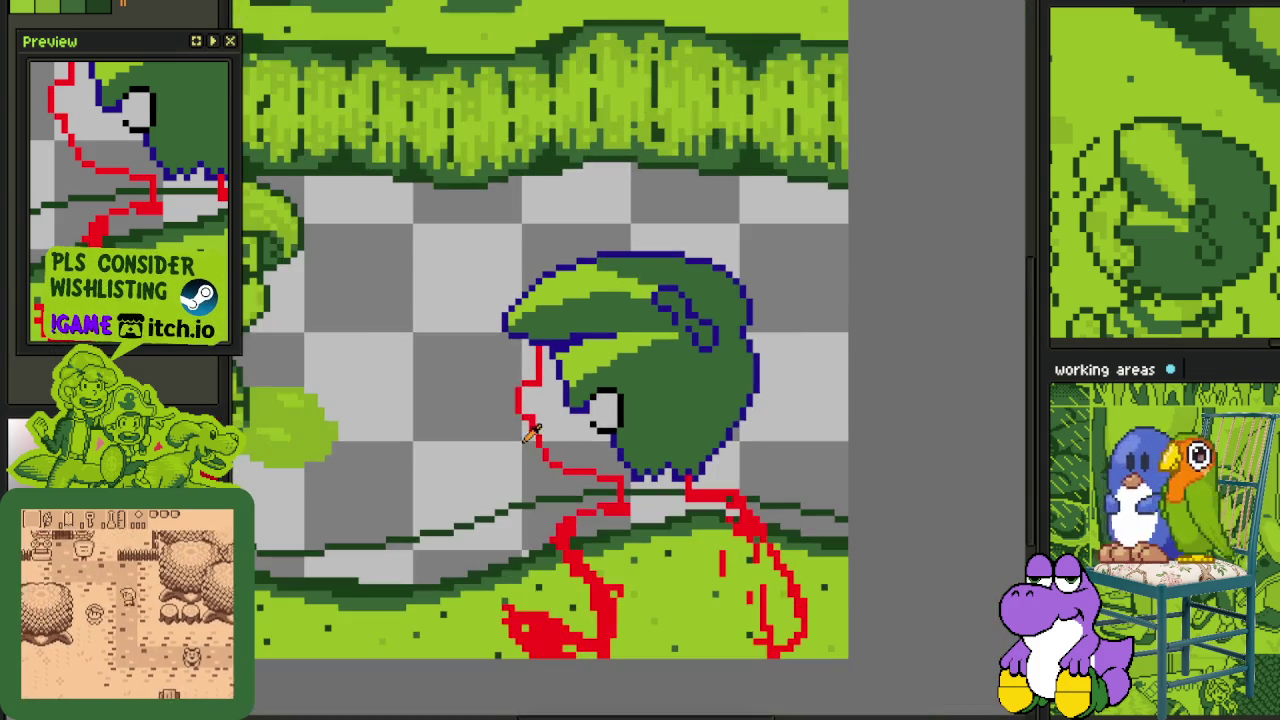
scroll(521, 410, "up", 1)
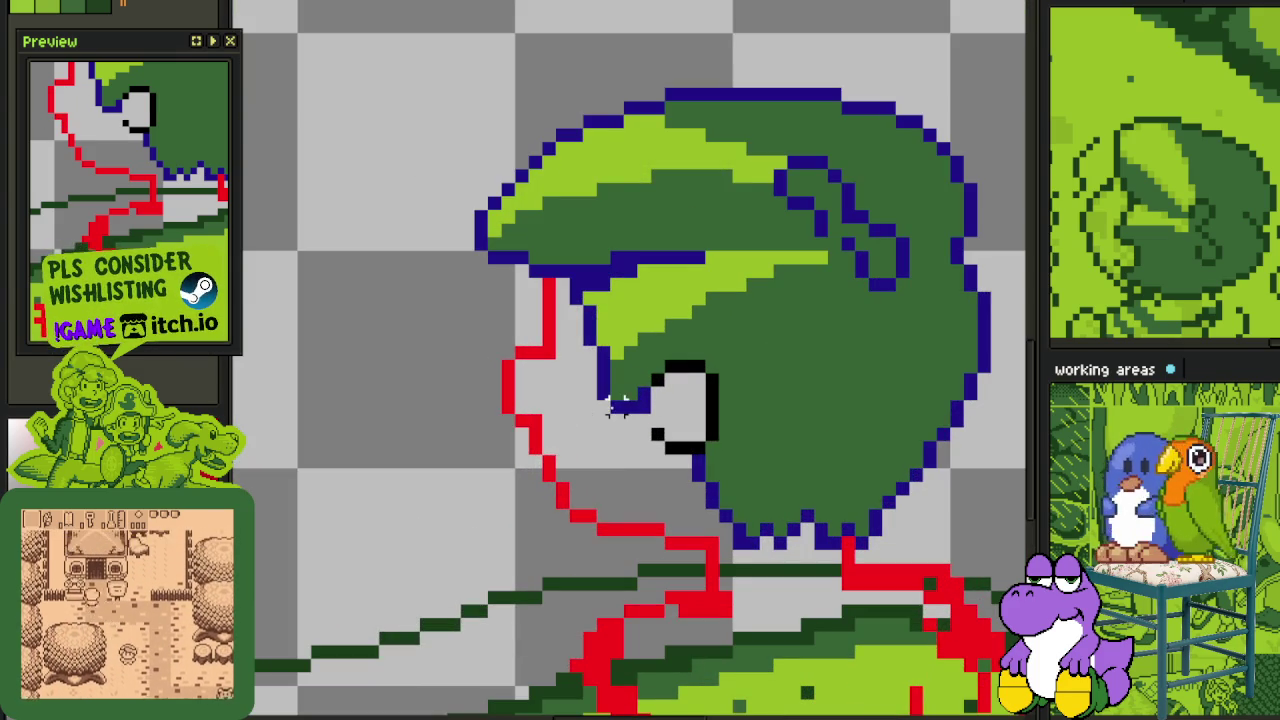
left_click_drag(505, 405, 510, 393)
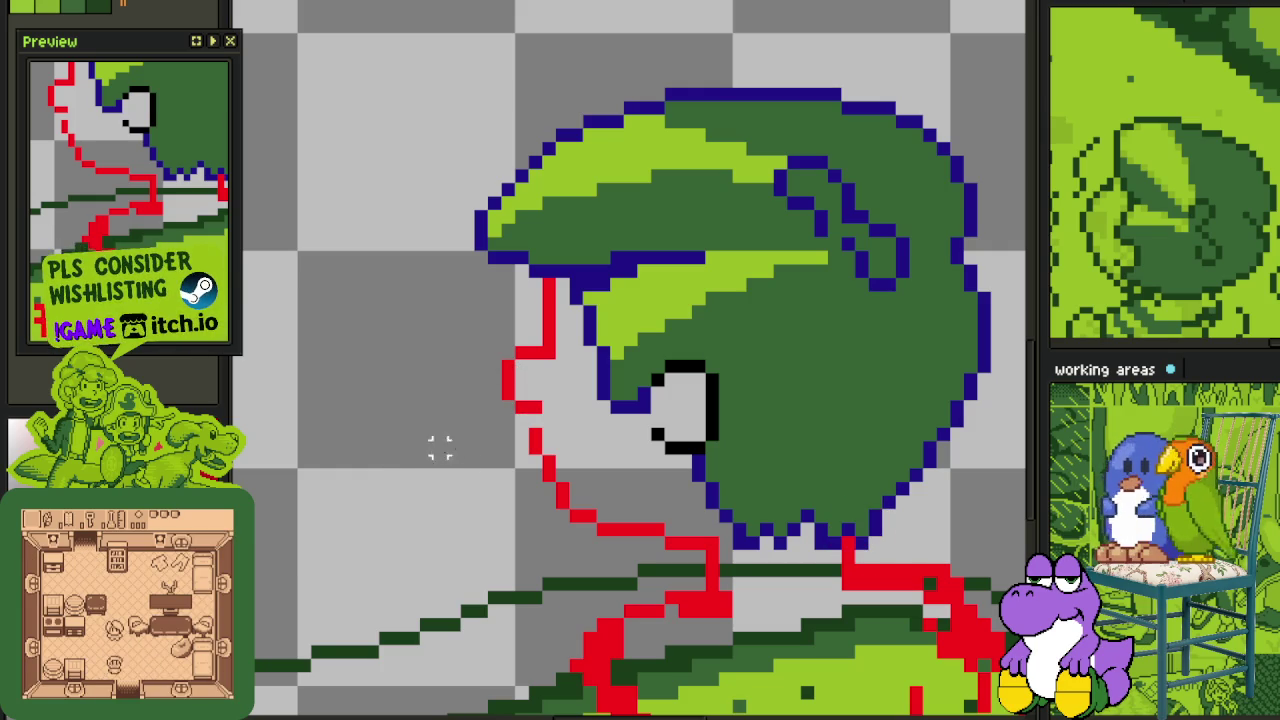
- Erase the trial red neck line and stray red pixels along the lower-left curve
scroll(495, 420, "up", 2)
scroll(563, 414, "down", 4)
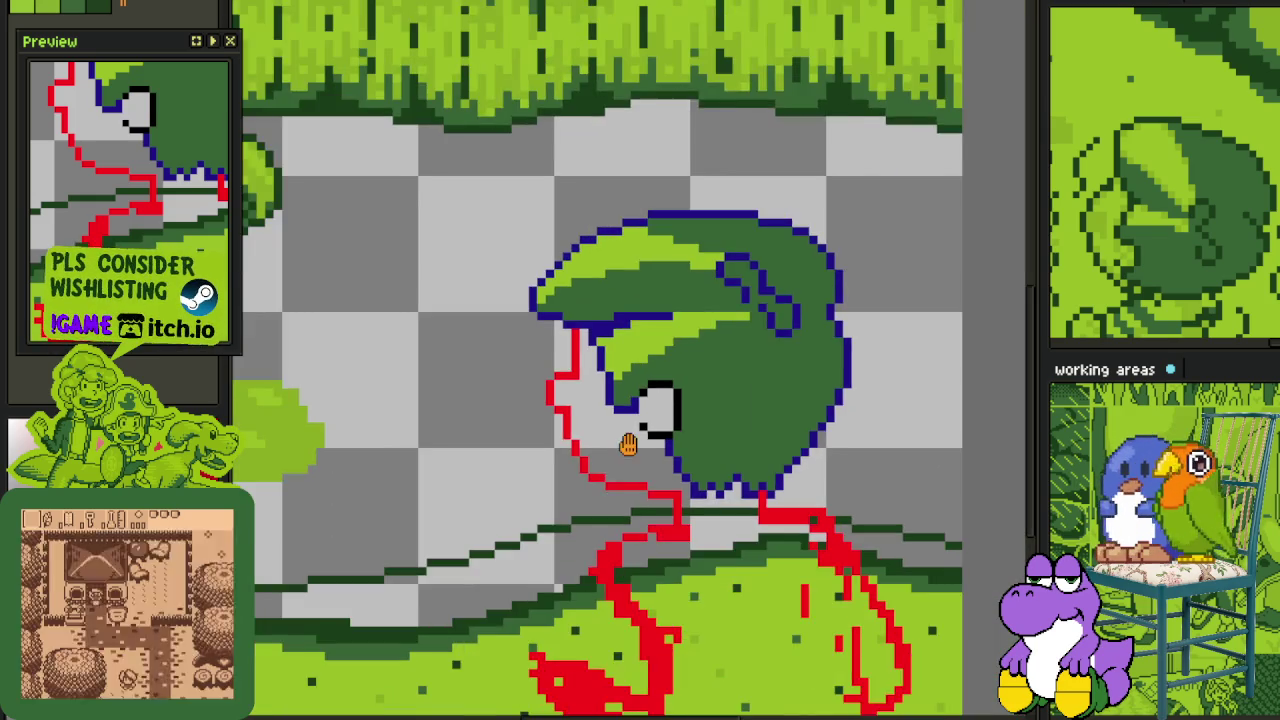
scroll(545, 403, "up", 1)
scroll(512, 420, "up", 2)
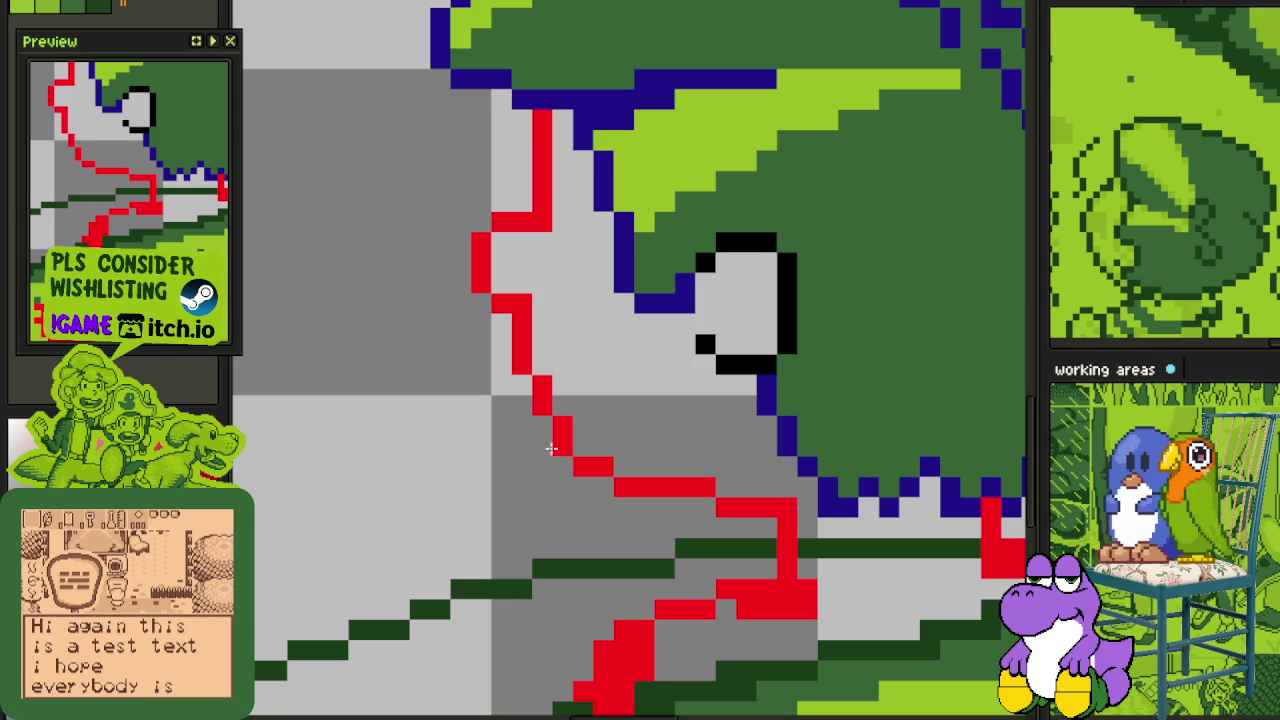
left_click(706, 528)
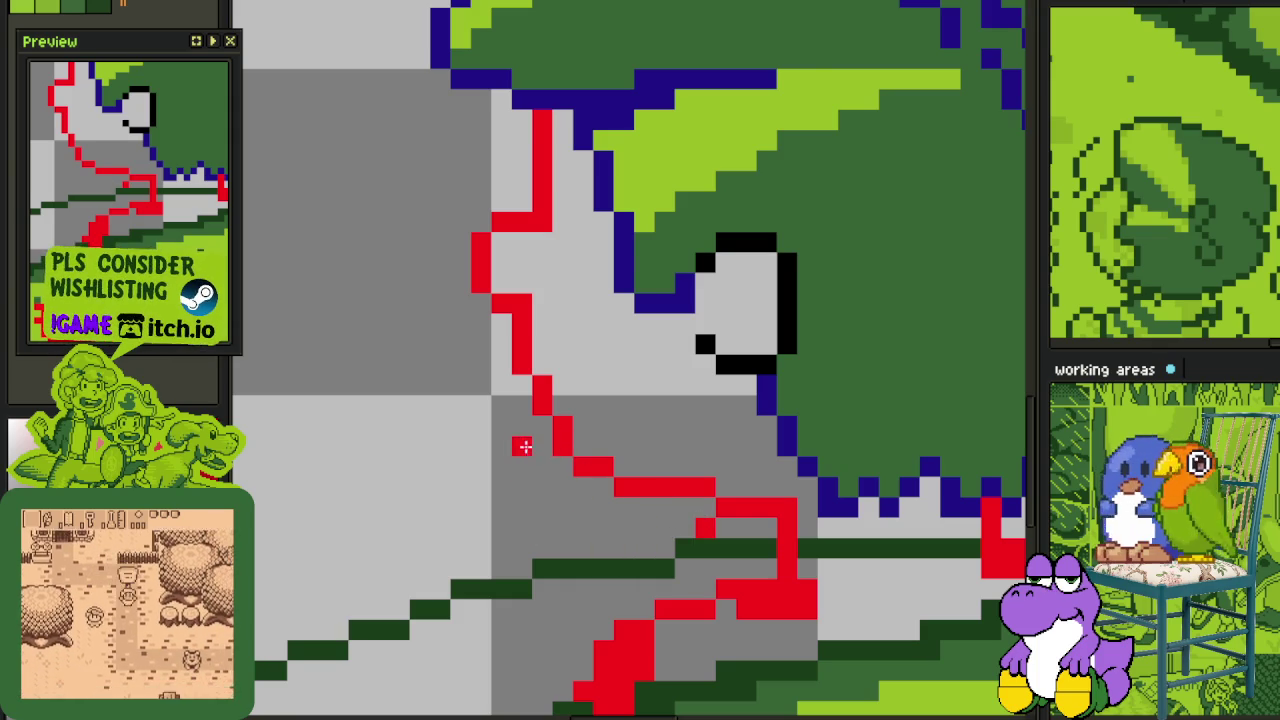
left_click_drag(542, 452, 658, 530)
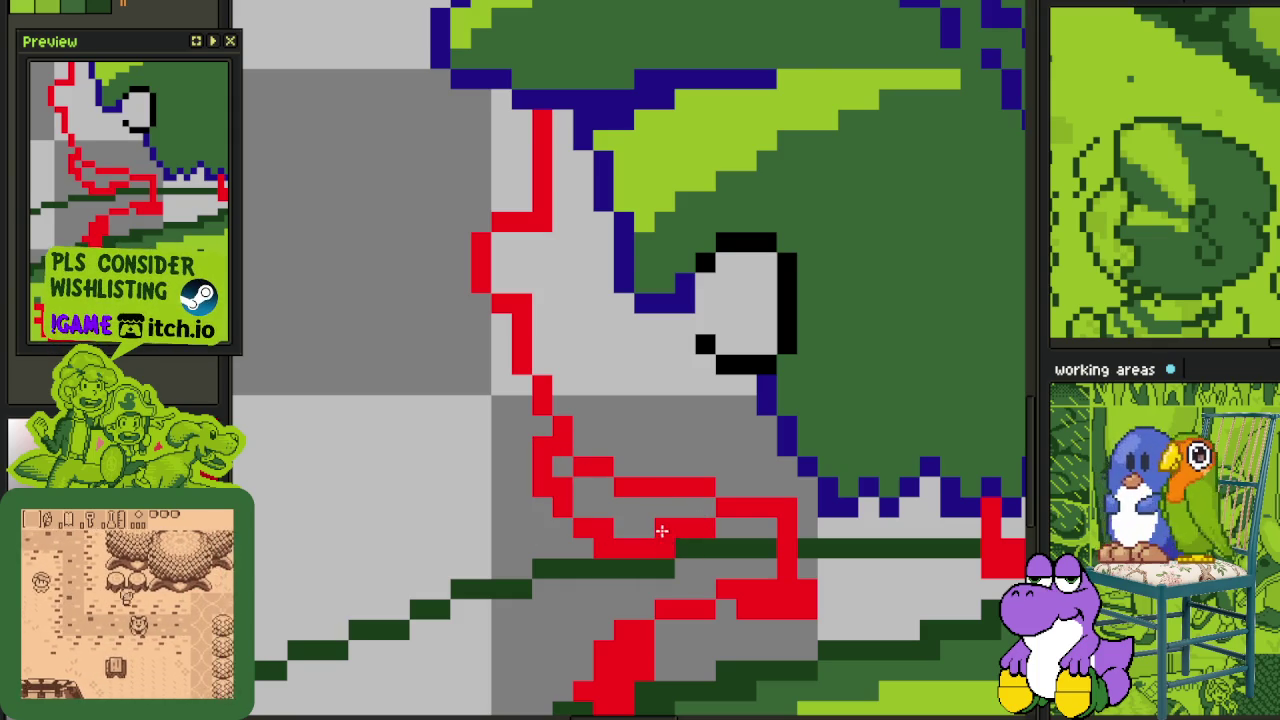
left_click_drag(700, 490, 580, 452)
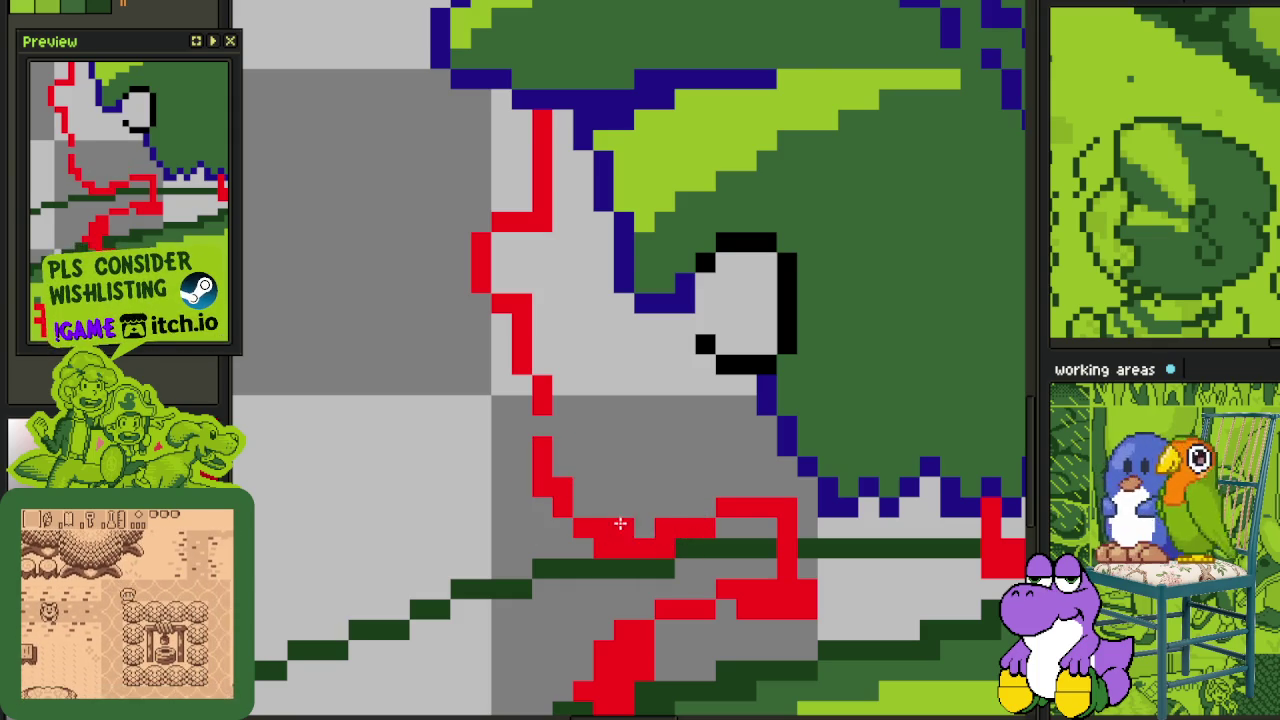
left_click(663, 545)
scroll(610, 530, "up", 1)
mouse_move(608, 534)
left_mouse_down()
mouse_move(511, 451)
mouse_move(446, 357)
left_mouse_up()
scroll(450, 340, "down", 1)
scroll(476, 366, "down", 1)
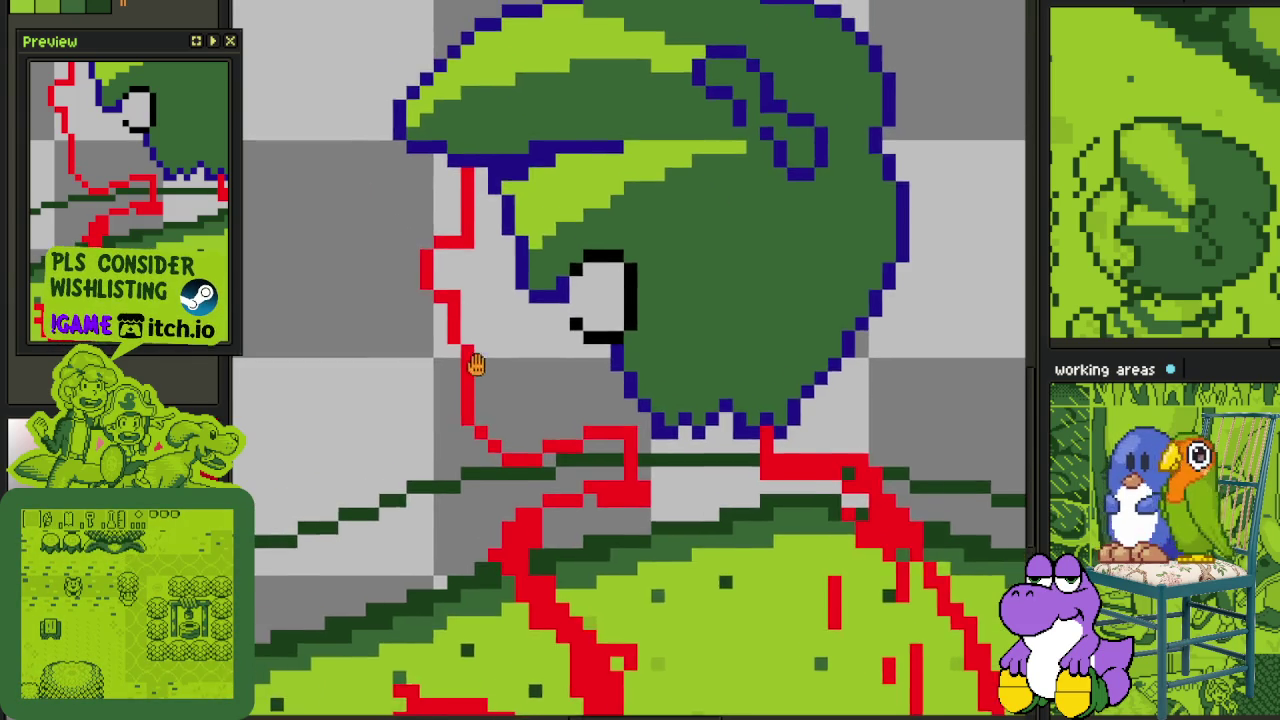
scroll(476, 366, "up", 1)
mouse_move(472, 427)
left_mouse_down()
mouse_move(471, 458)
mouse_move(446, 457)
mouse_move(443, 414)
left_mouse_up()
- Redraw the red neck outline as a stair-stepped curve
left_click(500, 513)
left_click(446, 487)
left_click(538, 532)
left_click(552, 514)
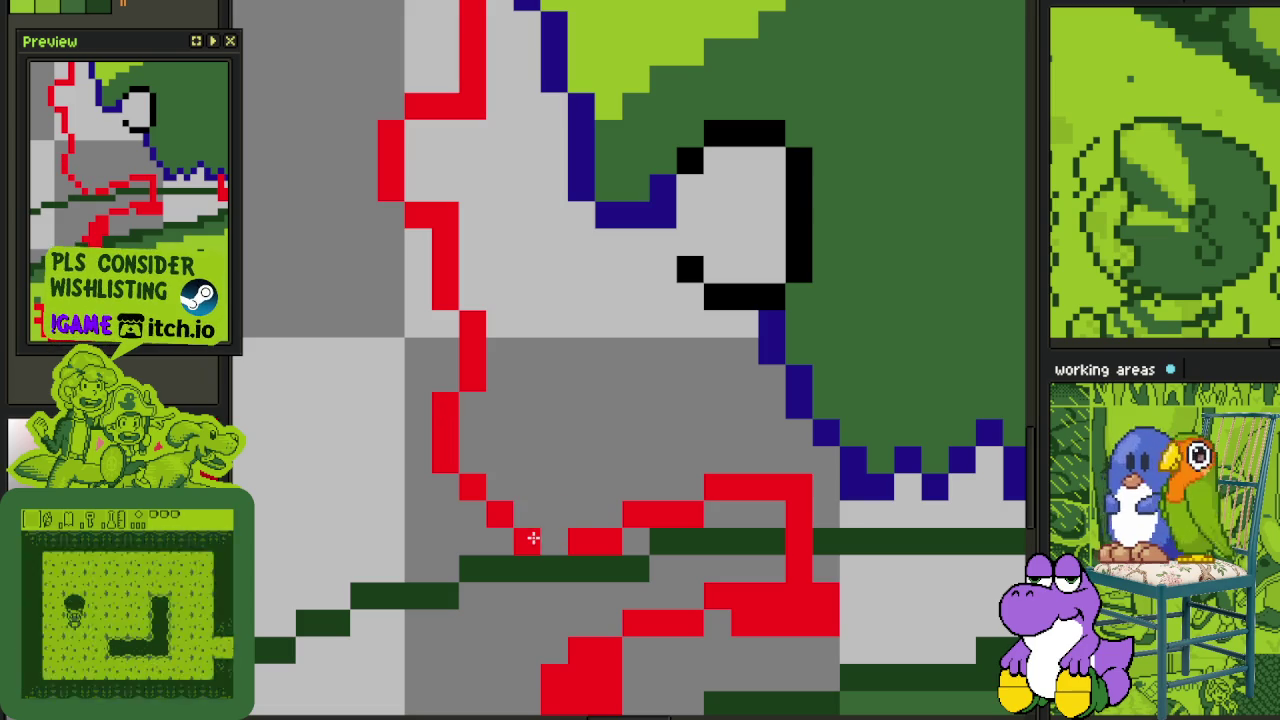
left_click(554, 528)
scroll(564, 505, "down", 2)
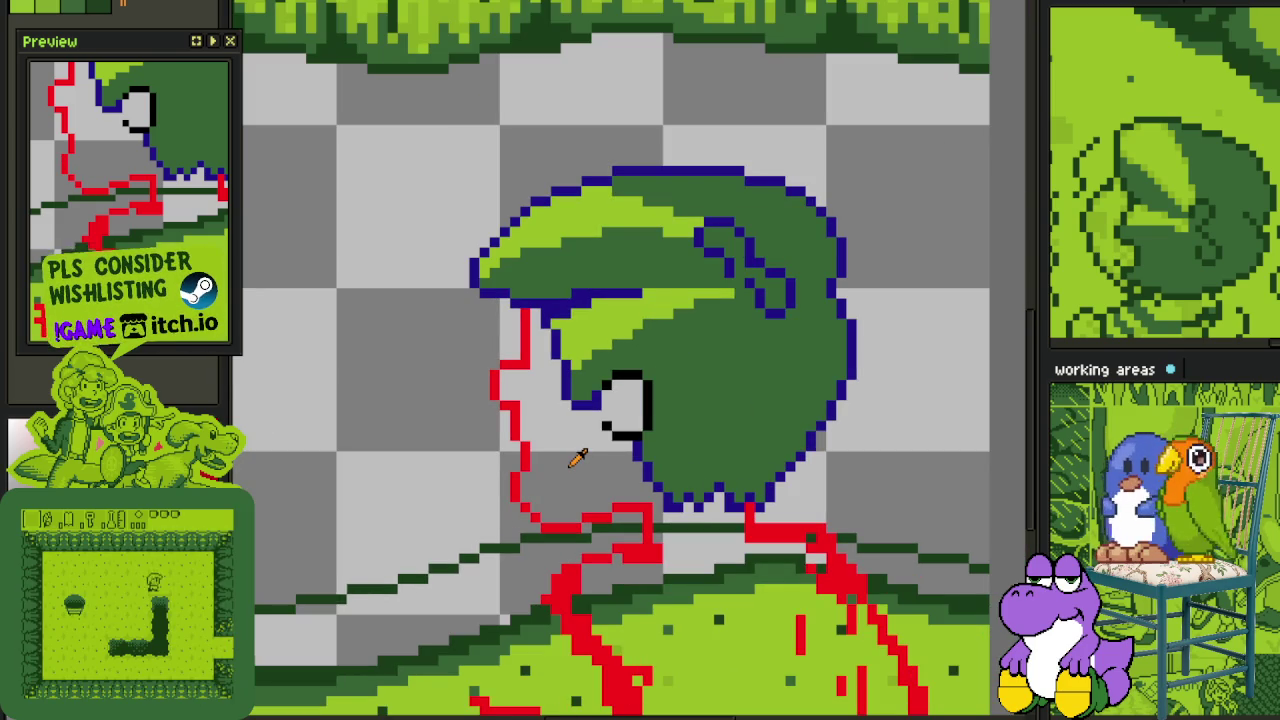
left_click_drag(586, 457, 591, 403)
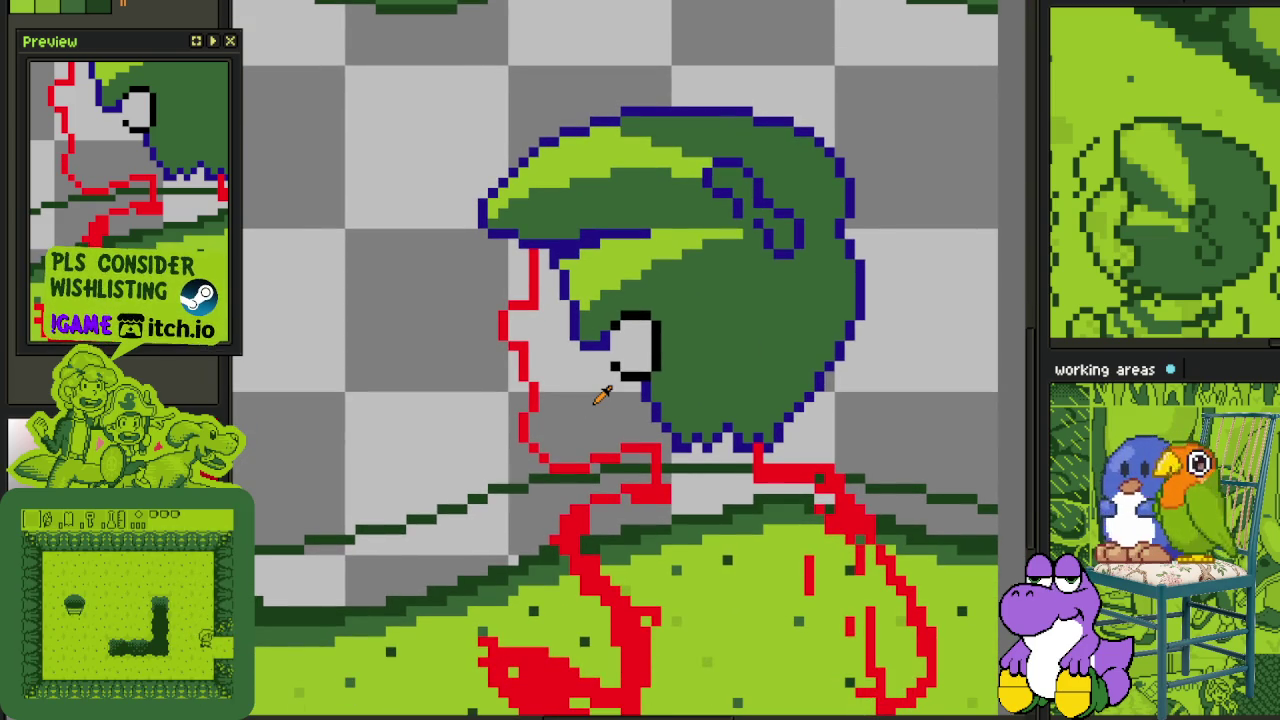
- Extend the red outline toward the chin
key("v")
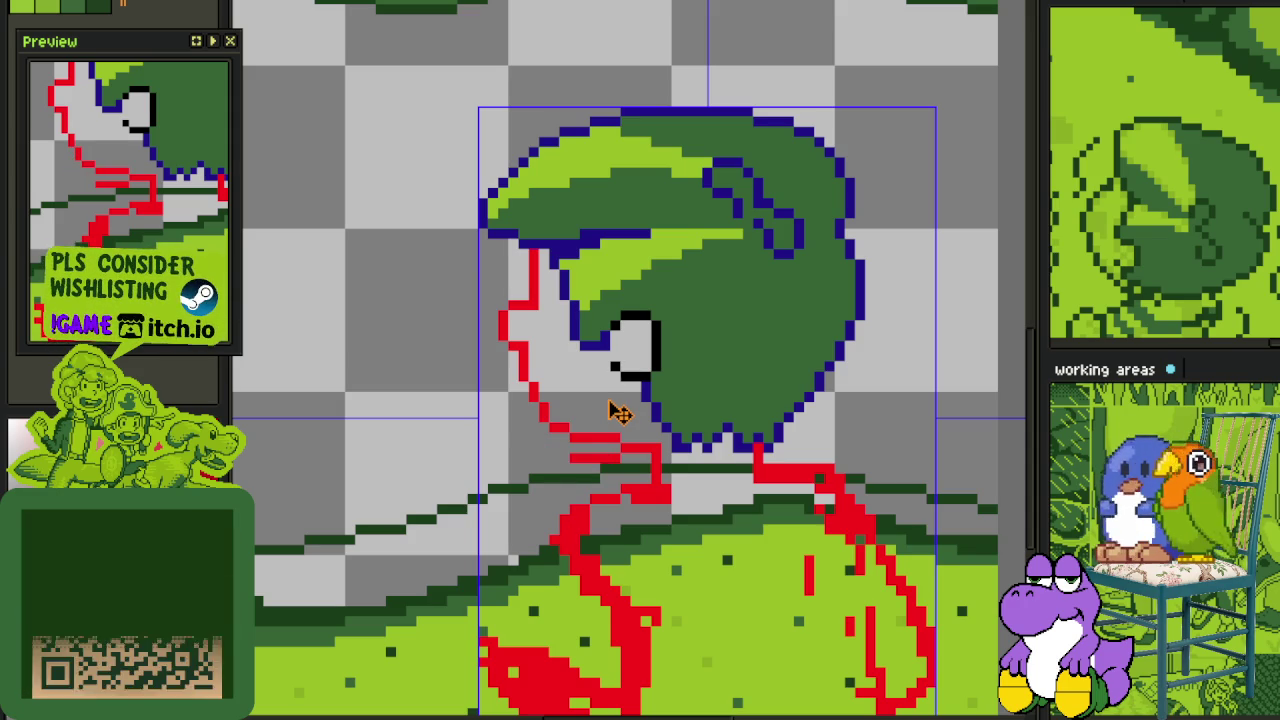
scroll(620, 413, "up", 3)
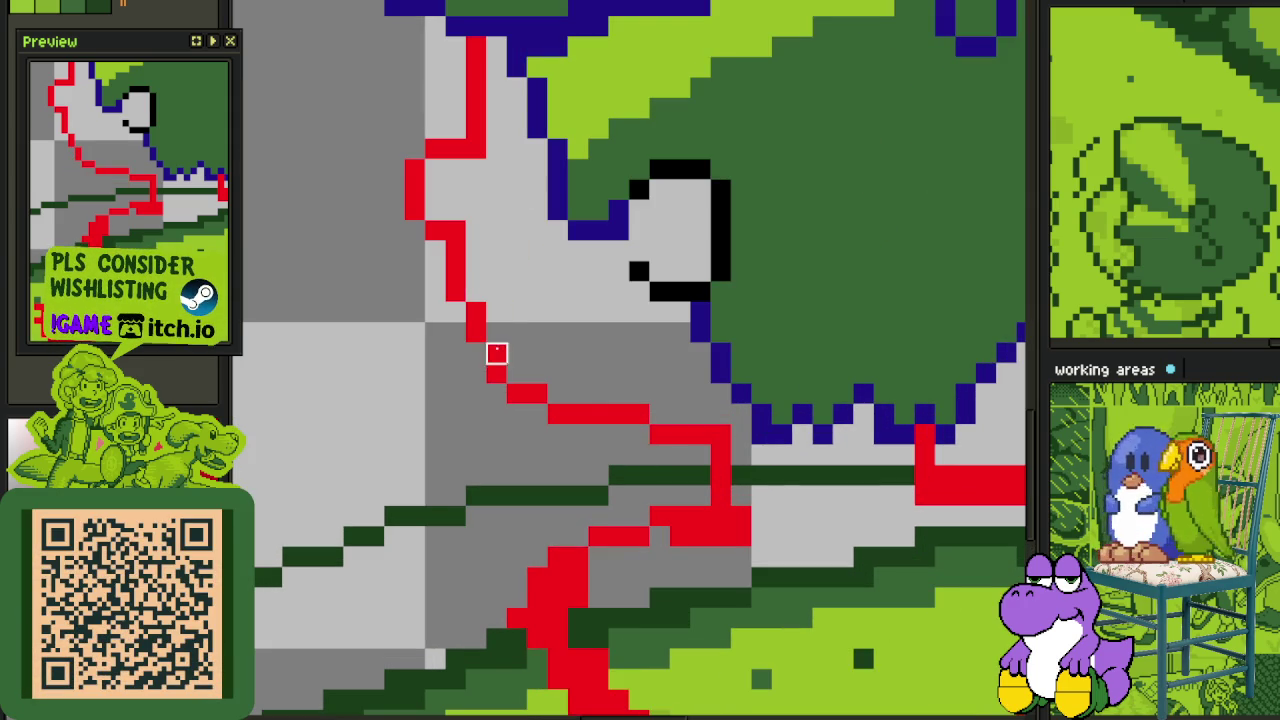
scroll(510, 340, "down", 3)
scroll(520, 335, "up", 4)
mouse_move(521, 316)
left_mouse_down()
mouse_move(549, 340)
mouse_move(543, 366)
left_mouse_up()
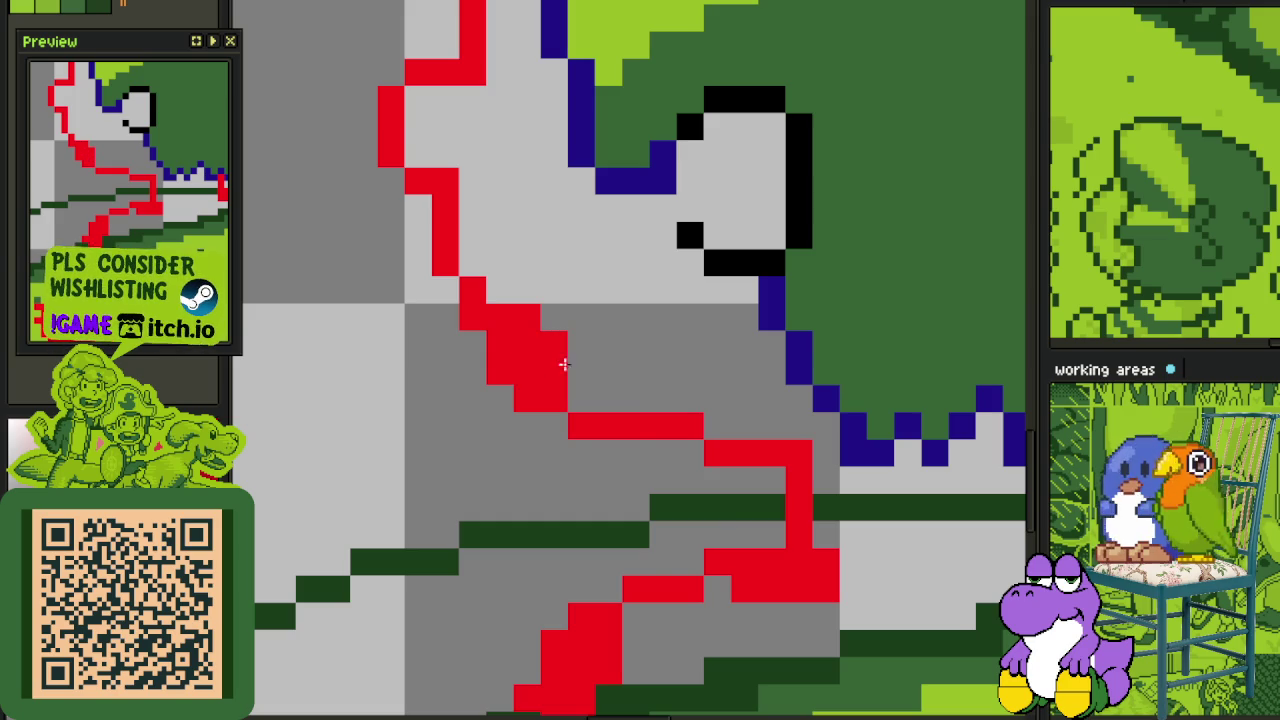
scroll(543, 366, "down", 3)
- Eyedrop the light green, paint it over part of the red outline, and extend the red outline downward
left_click(47, 10)
scroll(584, 550, "up", 2)
scroll(584, 550, "up", 2)
mouse_move(584, 530)
left_mouse_down()
mouse_move(546, 512)
mouse_move(554, 487)
left_mouse_up()
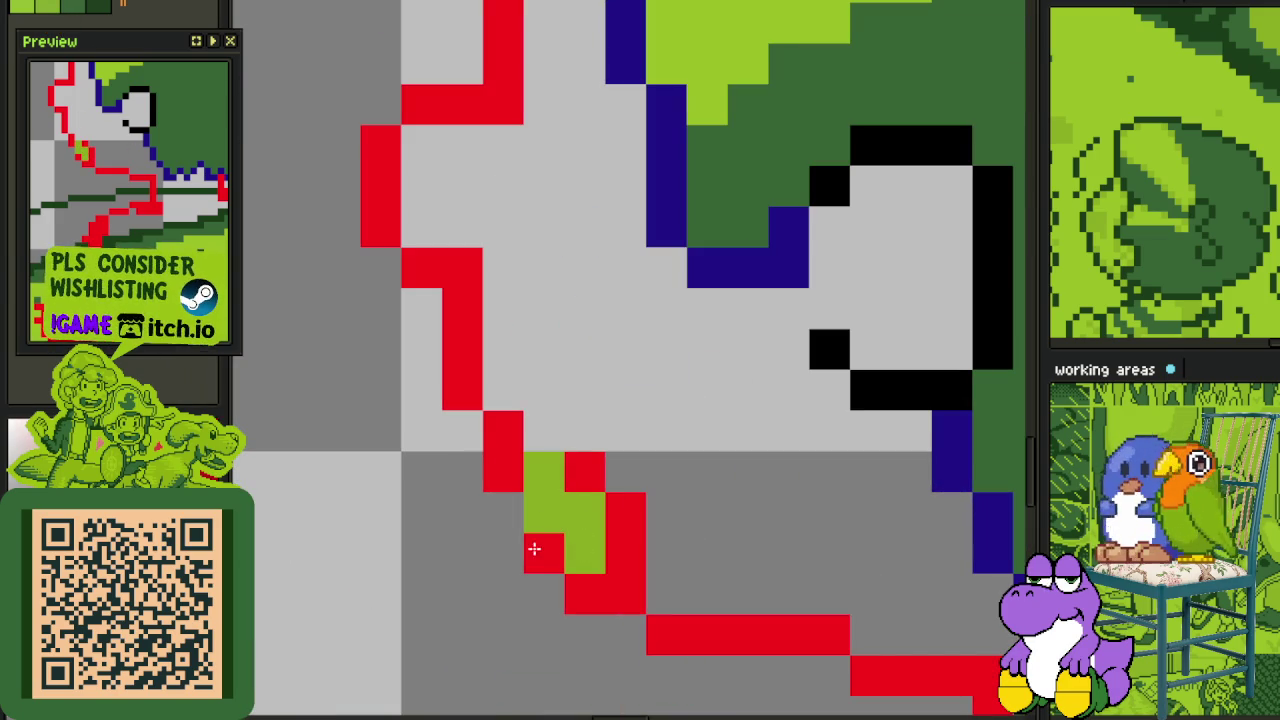
left_click(518, 512)
left_click(552, 438)
- Repaint pixels around the chin and paint a short light-green cheek bar
scroll(569, 449, "down", 3)
scroll(623, 448, "up", 1)
scroll(565, 448, "up", 1)
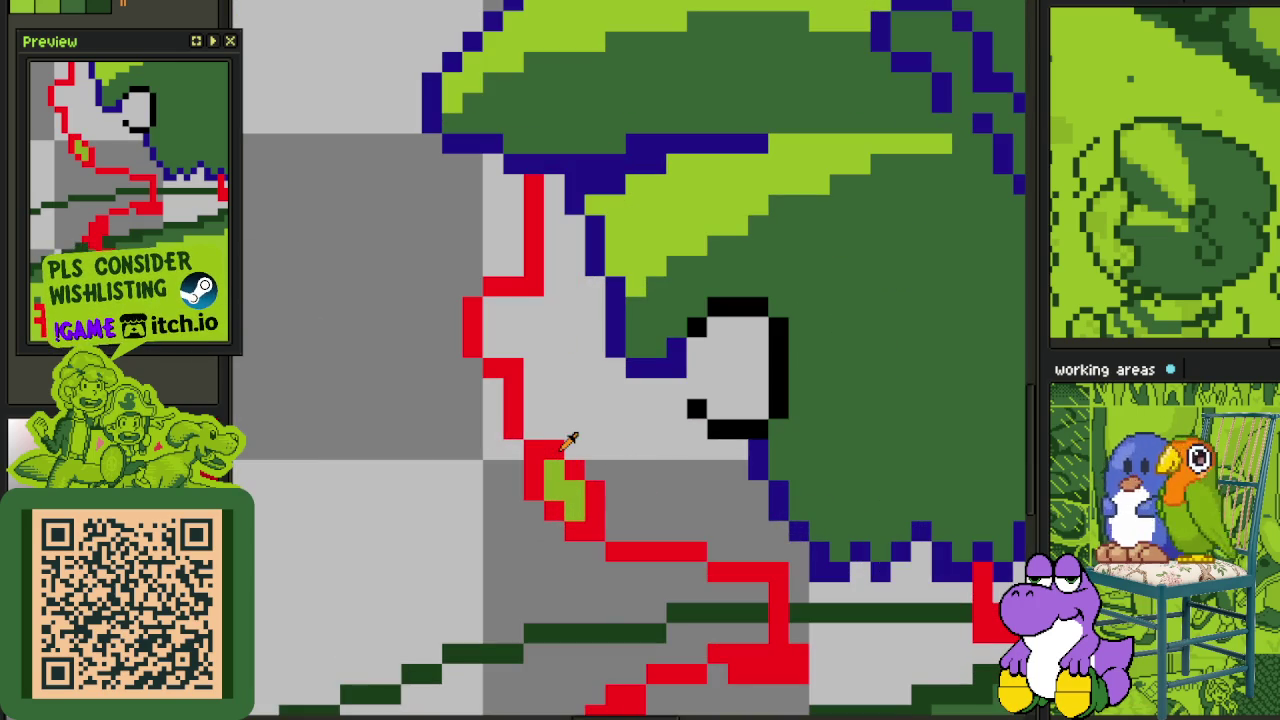
left_click(574, 430)
mouse_move(594, 410)
left_mouse_down()
mouse_move(633, 411)
mouse_move(665, 450)
left_mouse_up()
scroll(670, 450, "down", 1)
scroll(679, 449, "down", 1)
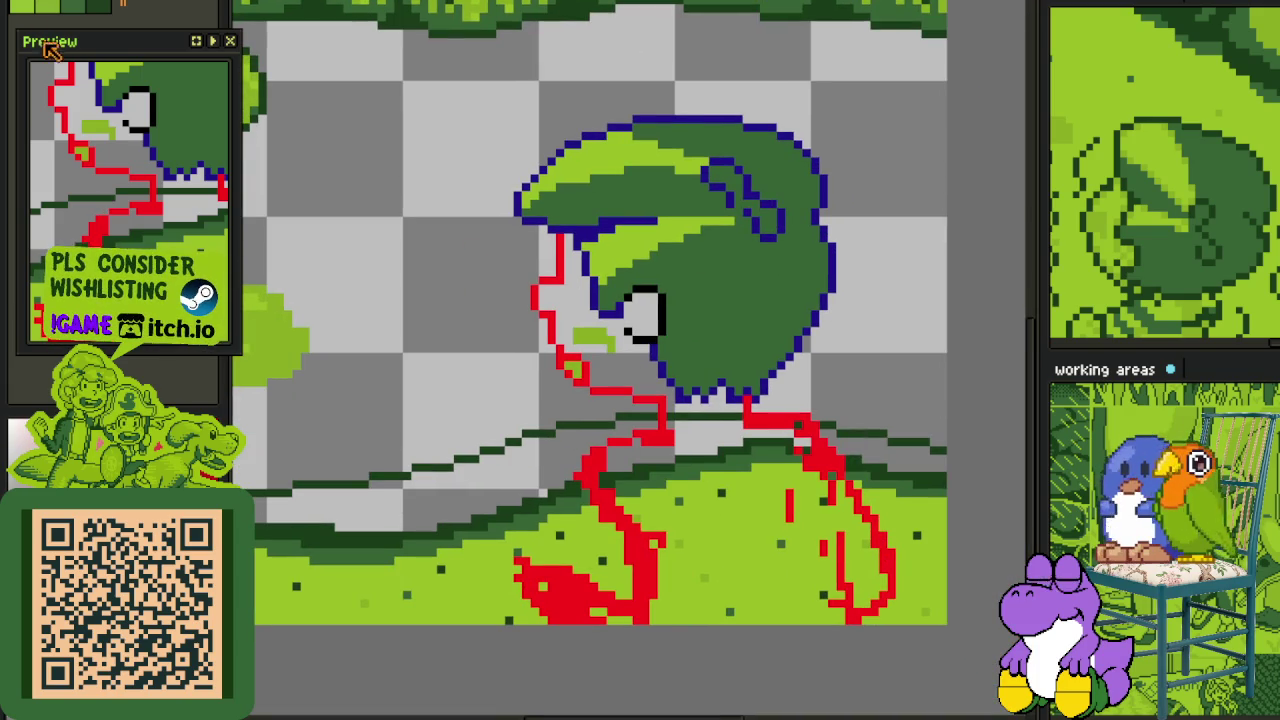
scroll(640, 355, "up", 1)
scroll(640, 355, "down", 1)
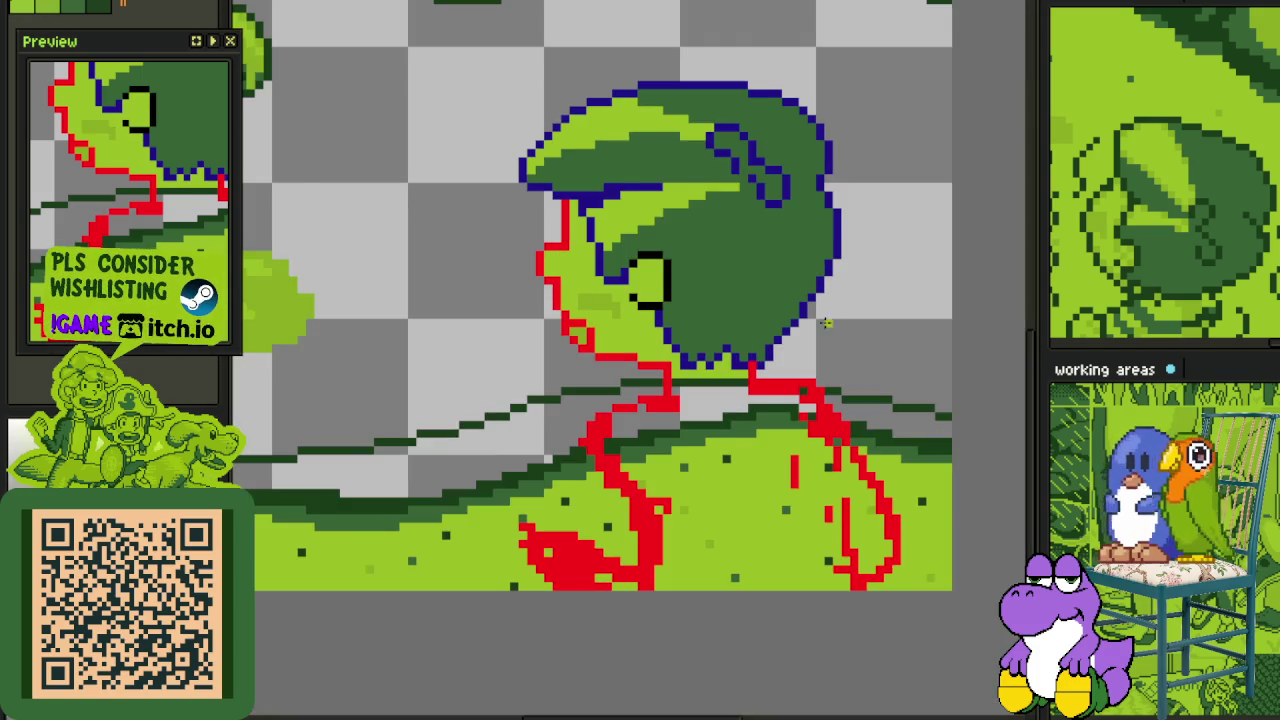
scroll(851, 317, "down", 1)
scroll(860, 308, "down", 1)
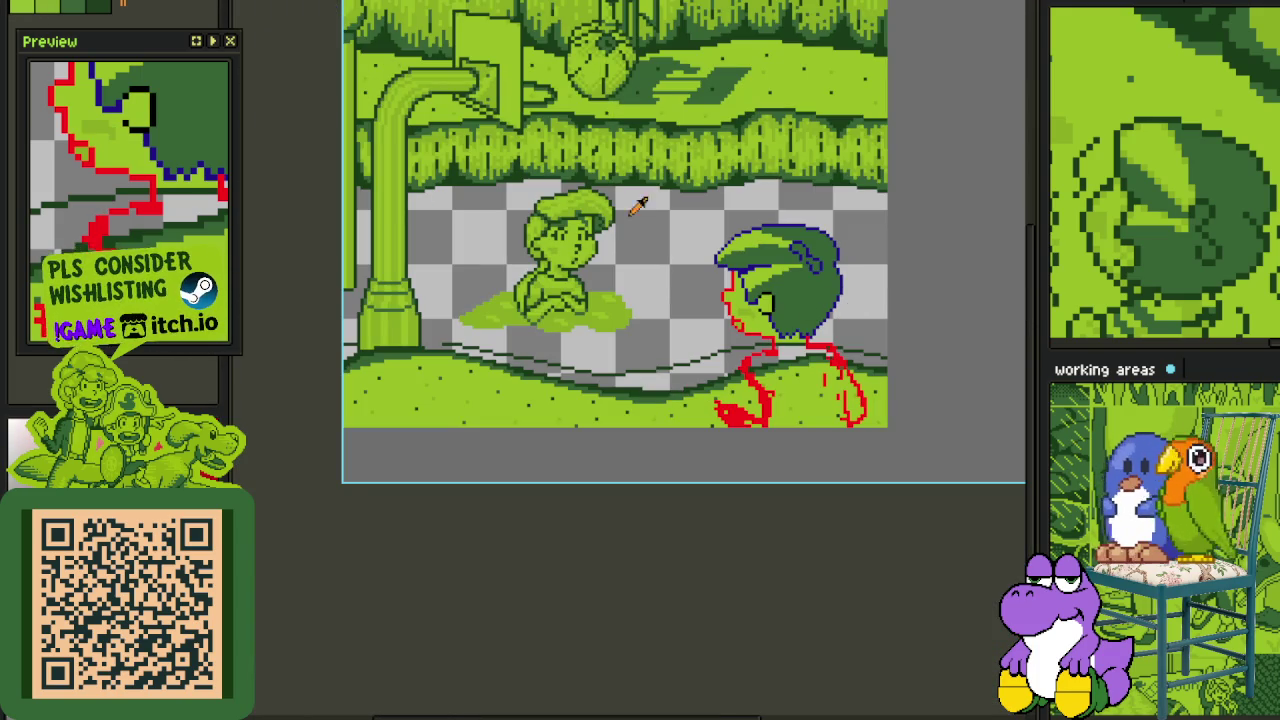
- Use Replace Color (Shift+R) to turn the blue outline green
scroll(929, 351, "up", 3)
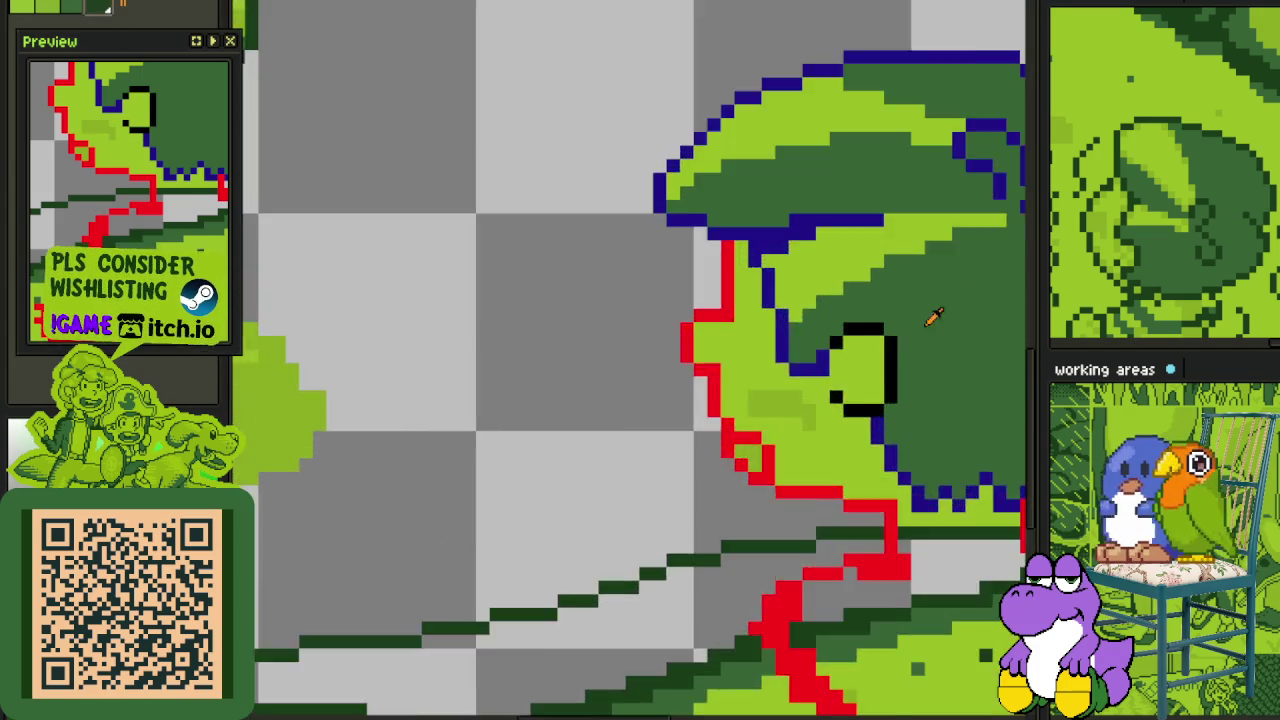
scroll(894, 349, "up", 3)
key("shift+r")
left_click(562, 555)
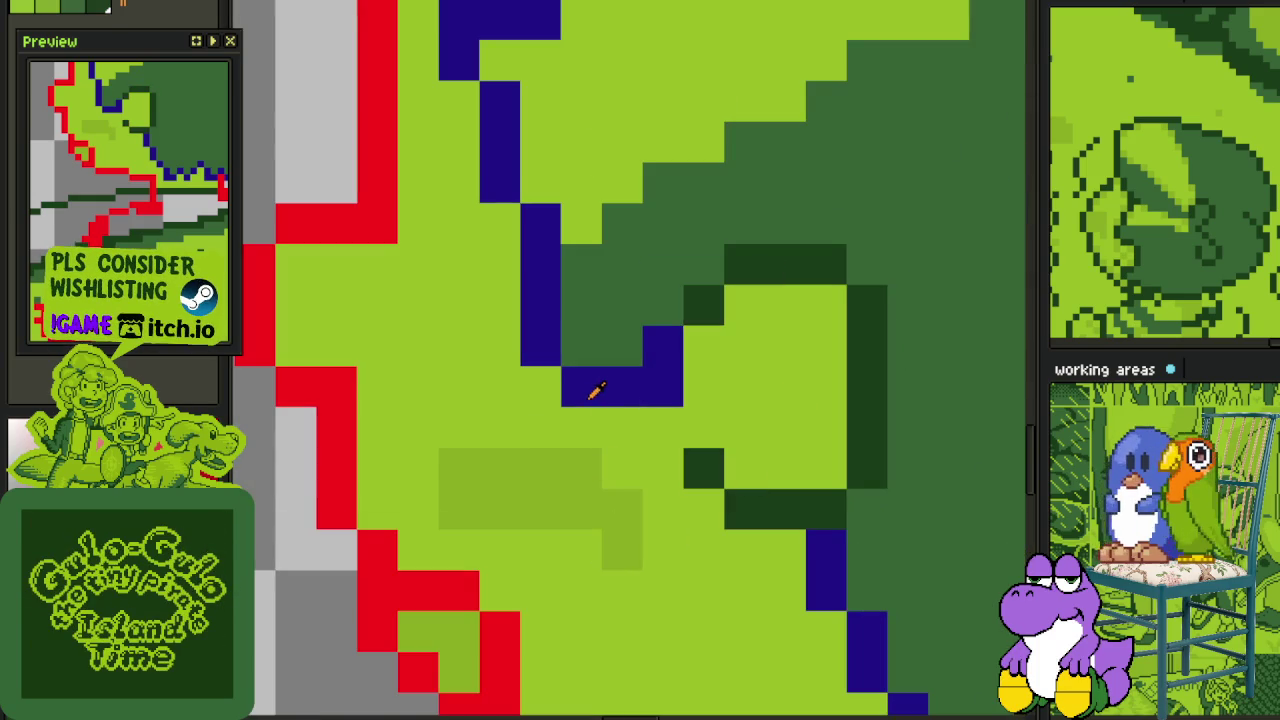
key("shift+r")
left_click(560, 554)
scroll(523, 508, "down", 3)
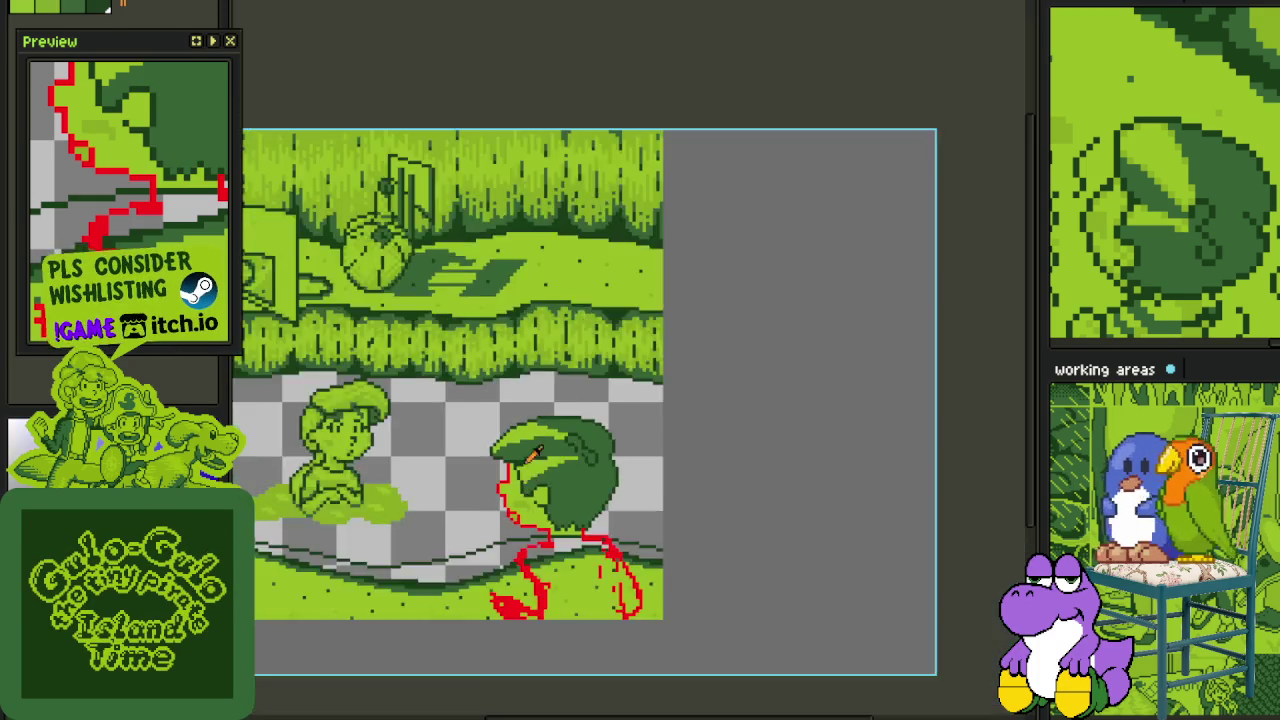
scroll(490, 410, "up", 2)
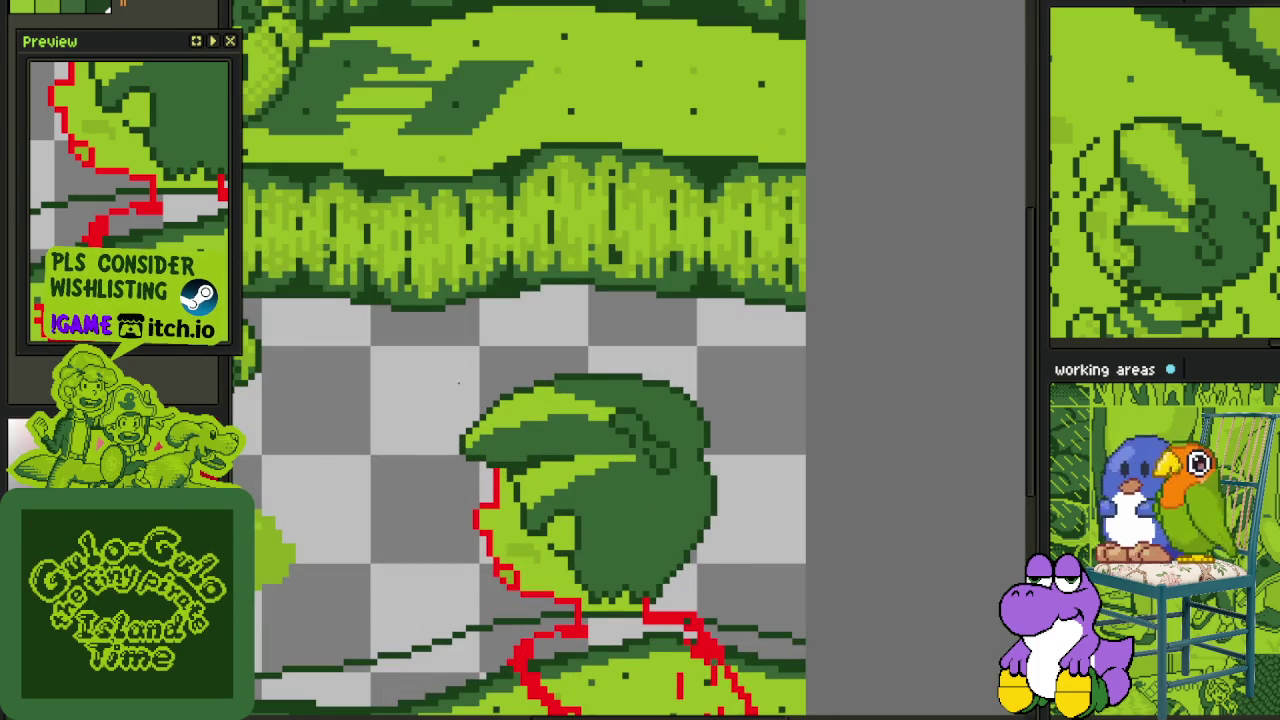
- Select the leaf character and replace its red outline pixels with dark green
left_click_drag(393, 341, 748, 610)
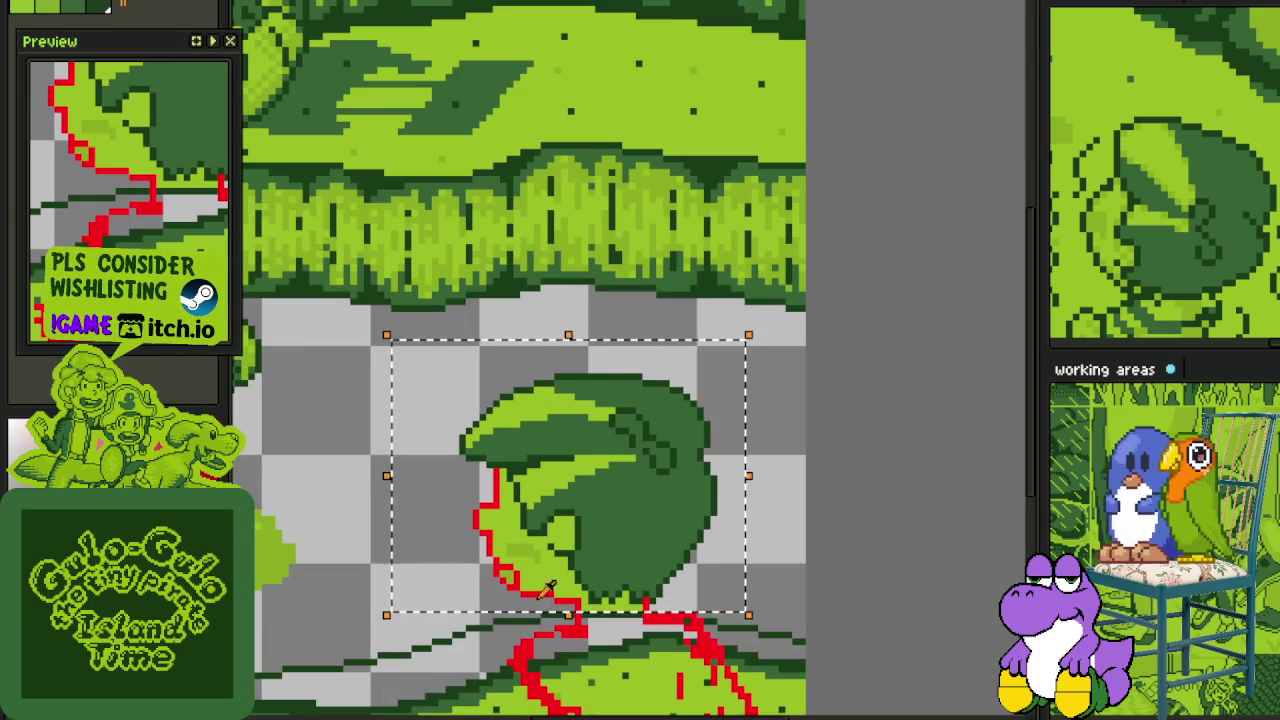
scroll(600, 595, "up", 3)
scroll(643, 590, "up", 2)
key("shift+r")
left_click(563, 554)
- Hide the Background layer, hide the timeline, and drop the selection around the head
scroll(541, 541, "down", 5)
key("Tab")
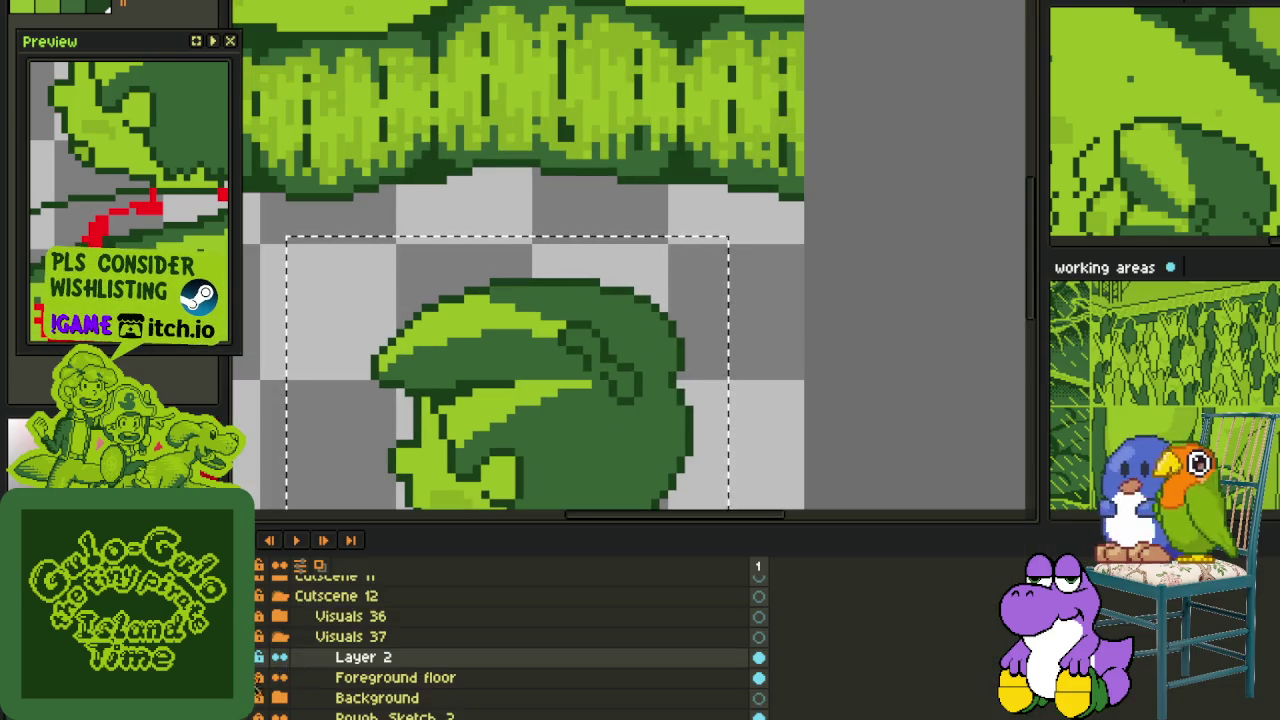
scroll(290, 680, "down", 1)
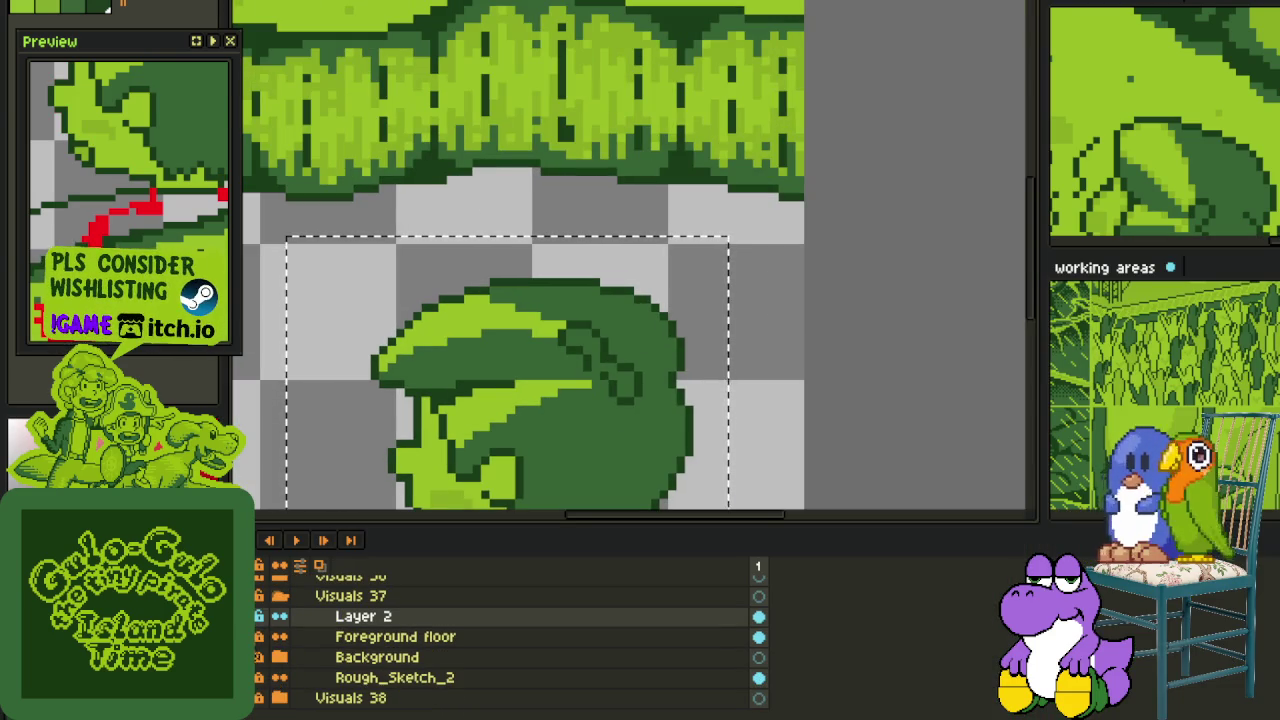
left_click(259, 660)
scroll(370, 415, "down", 3)
mouse_move(370, 415)
left_mouse_down()
mouse_move(437, 360)
mouse_move(463, 371)
left_mouse_up()
key("Tab")
key("Tab")
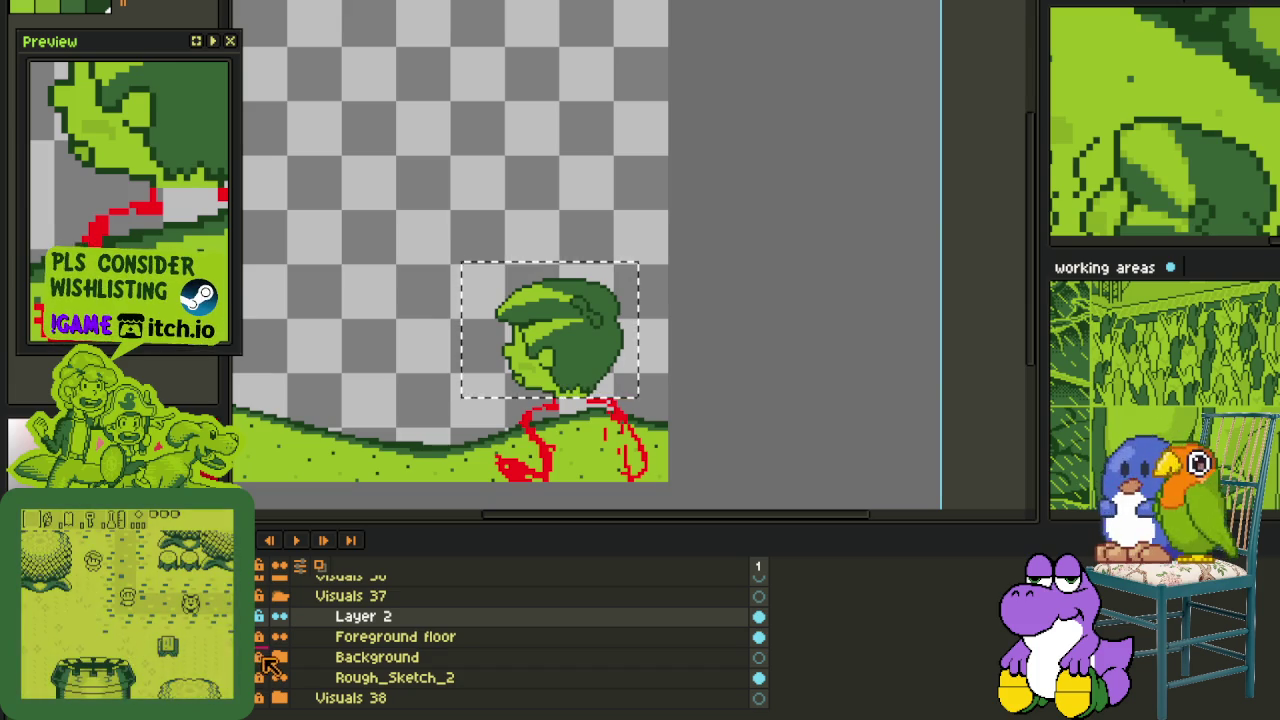
key("Tab")
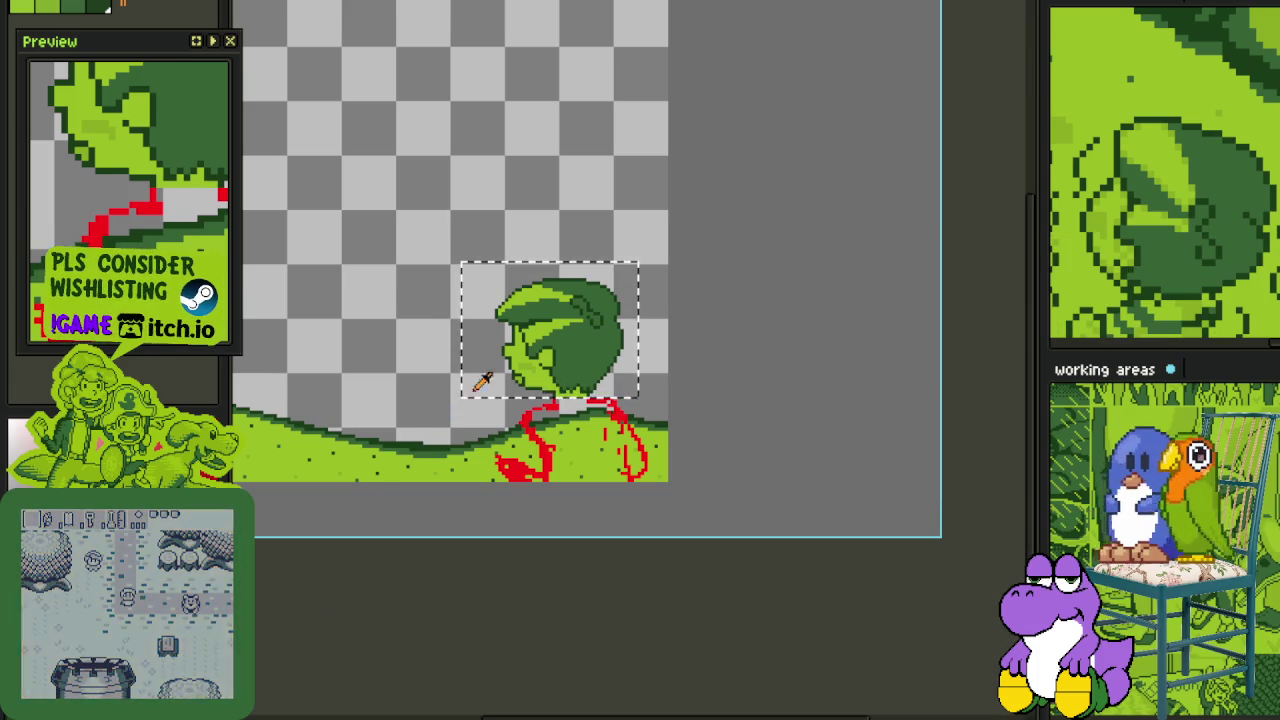
key("m")
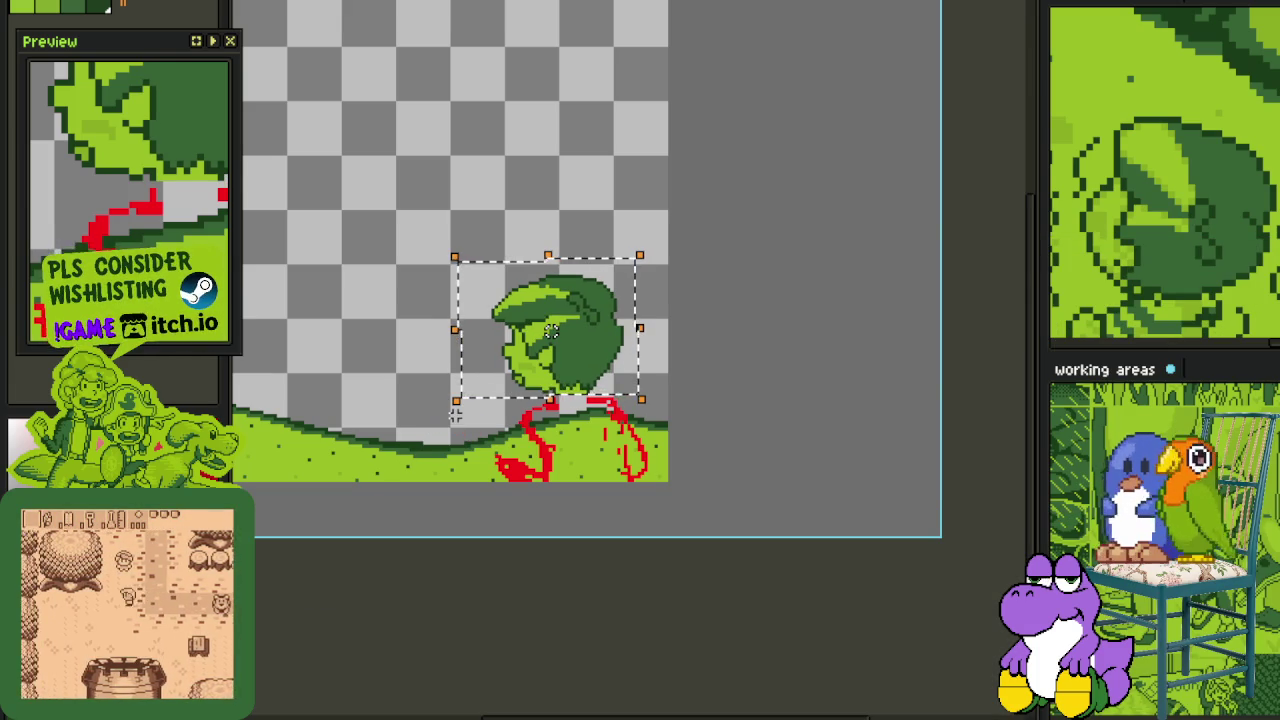
left_click(455, 433)
scroll(540, 353, "up", 4)
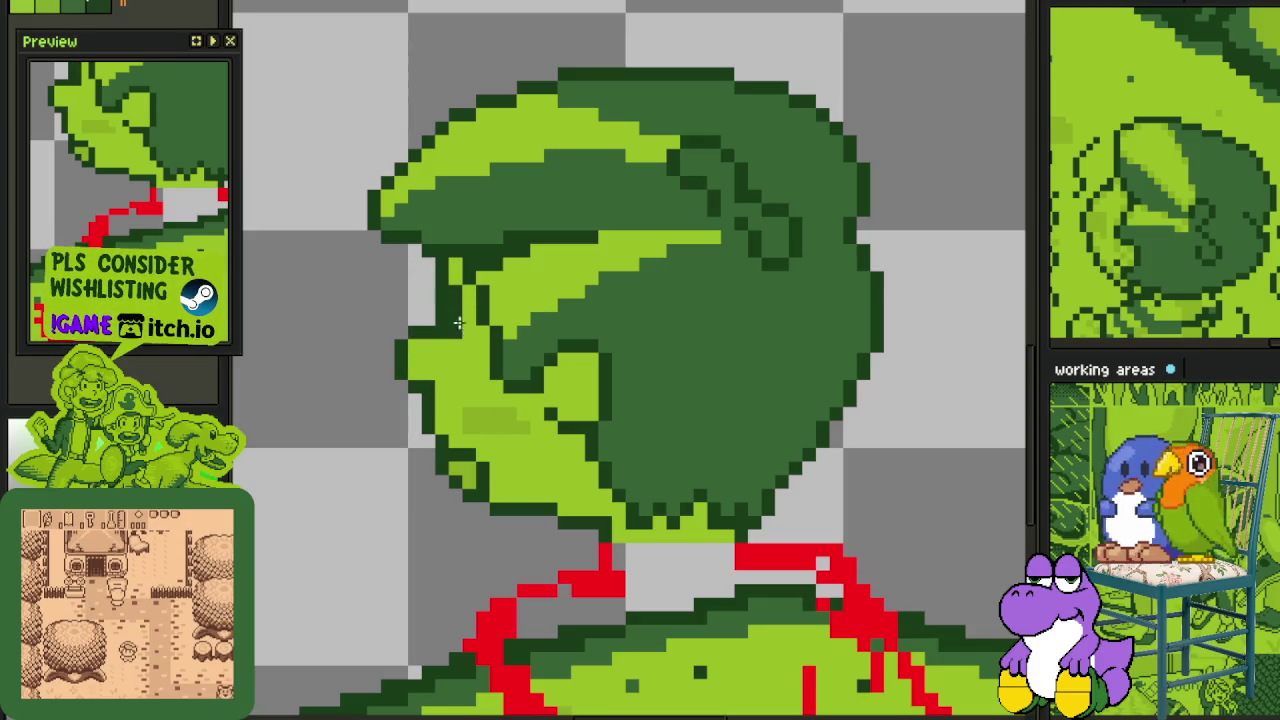
- Delete the head profile and red sketch marks from Layer 2
scroll(456, 315, "down", 4)
scroll(488, 356, "up", 2)
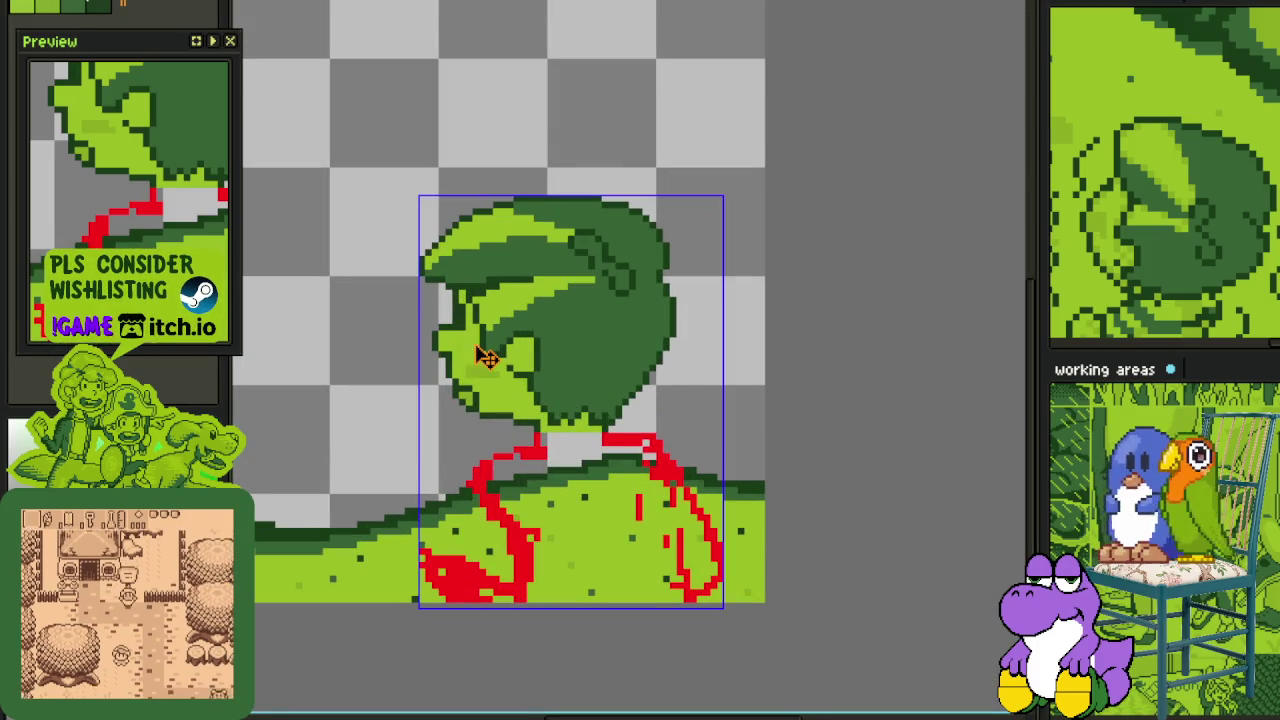
left_click_drag(362, 146, 797, 695)
key("Delete")
- Expand the Background group and toggle its top layer's visibility to check its contents
scroll(602, 501, "down", 2)
scroll(602, 501, "up", 1)
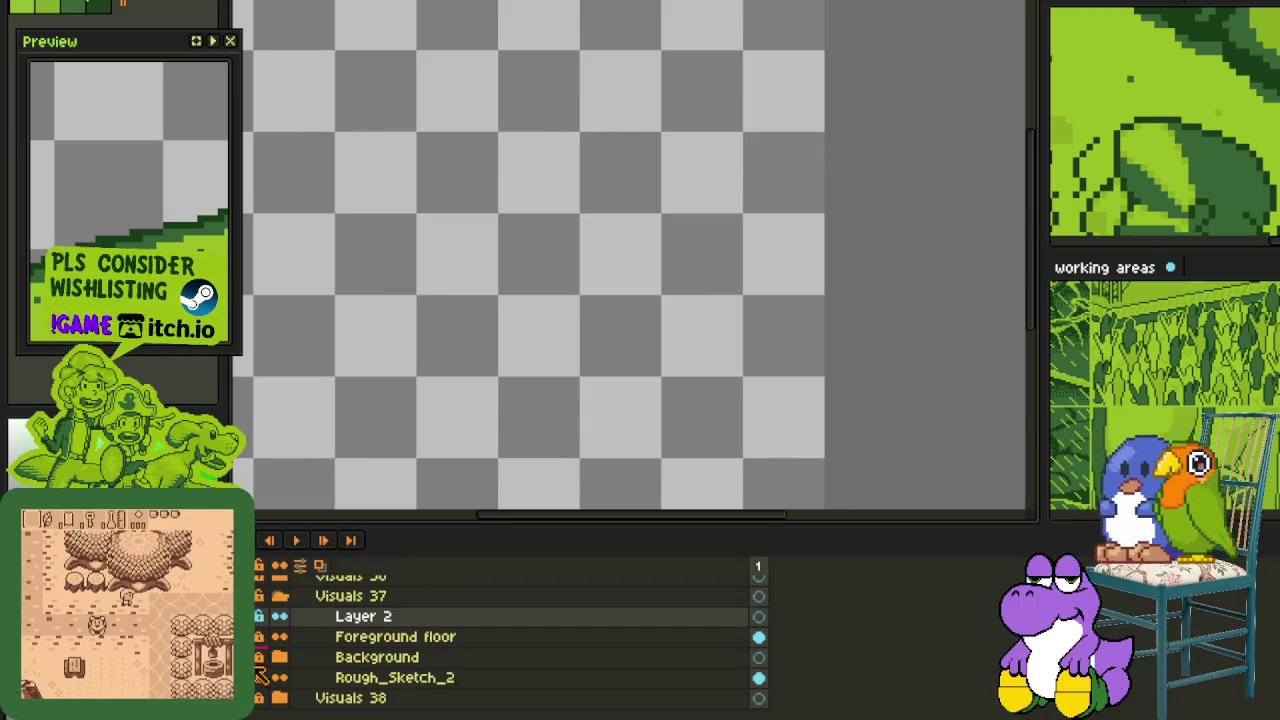
scroll(447, 400, "down", 1)
scroll(447, 400, "down", 1)
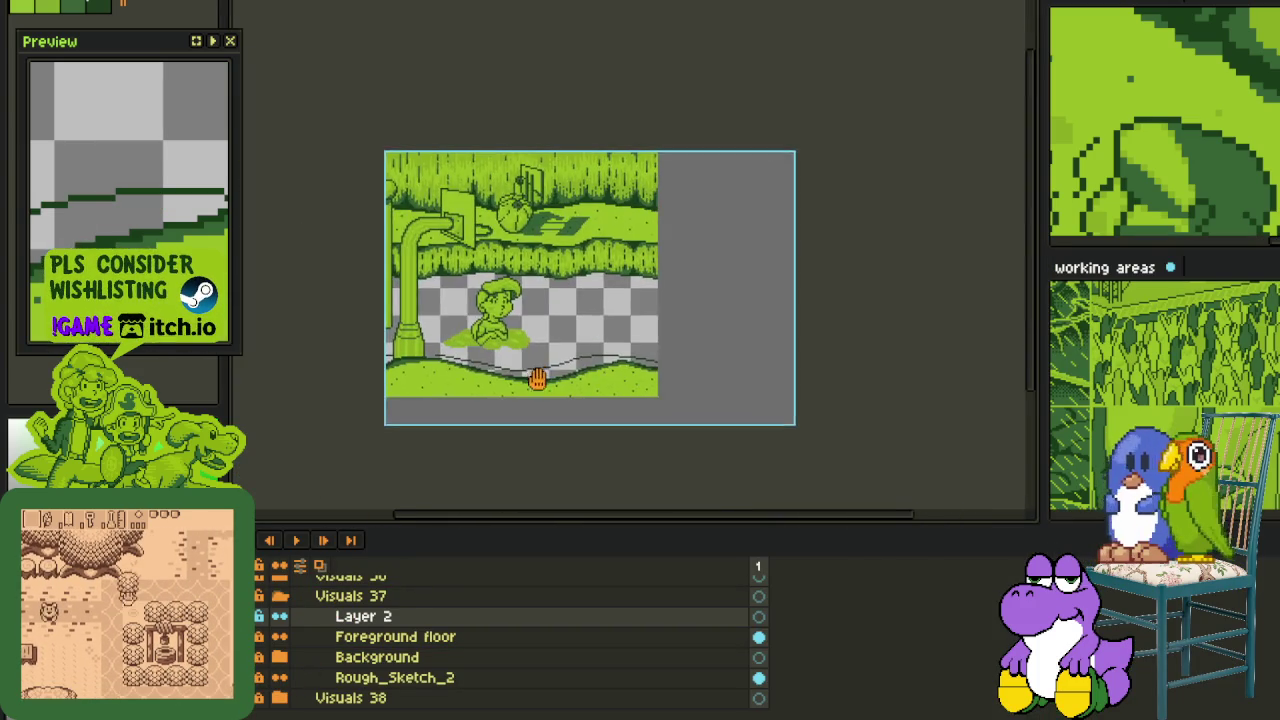
scroll(509, 380, "up", 2)
left_click(287, 654)
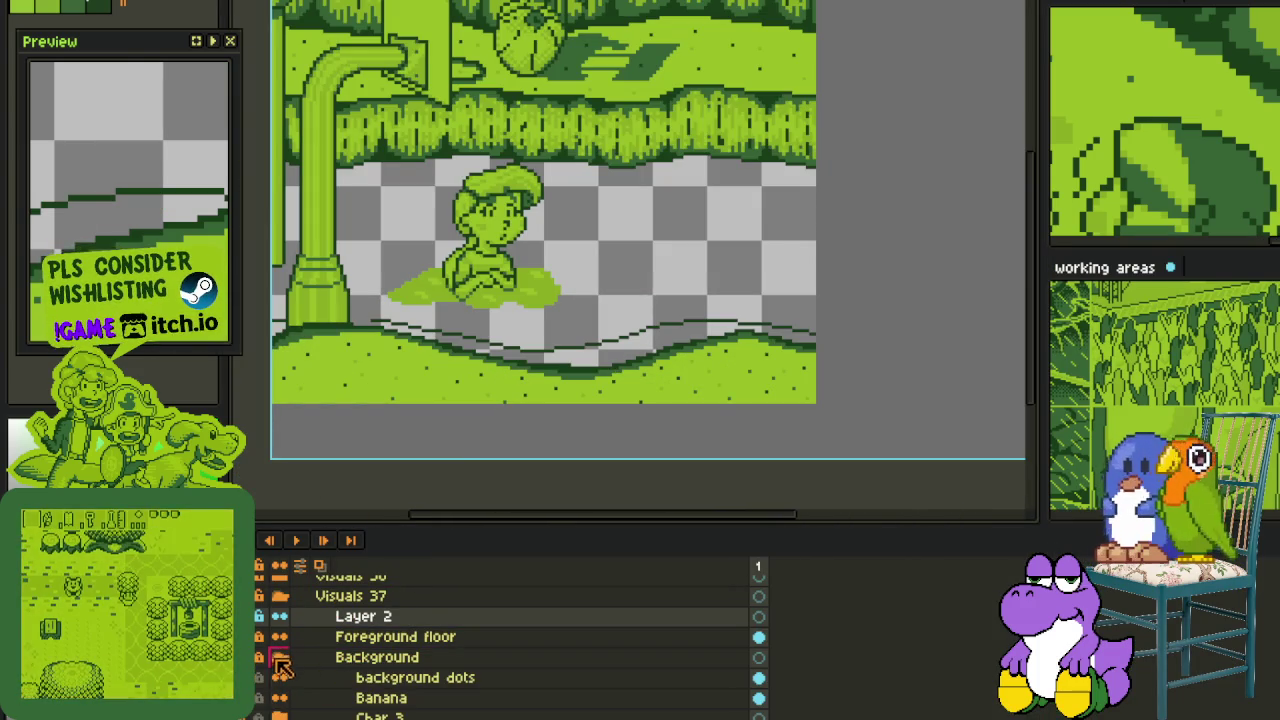
scroll(262, 690, "down", 1)
left_click(258, 698)
left_click(258, 698)
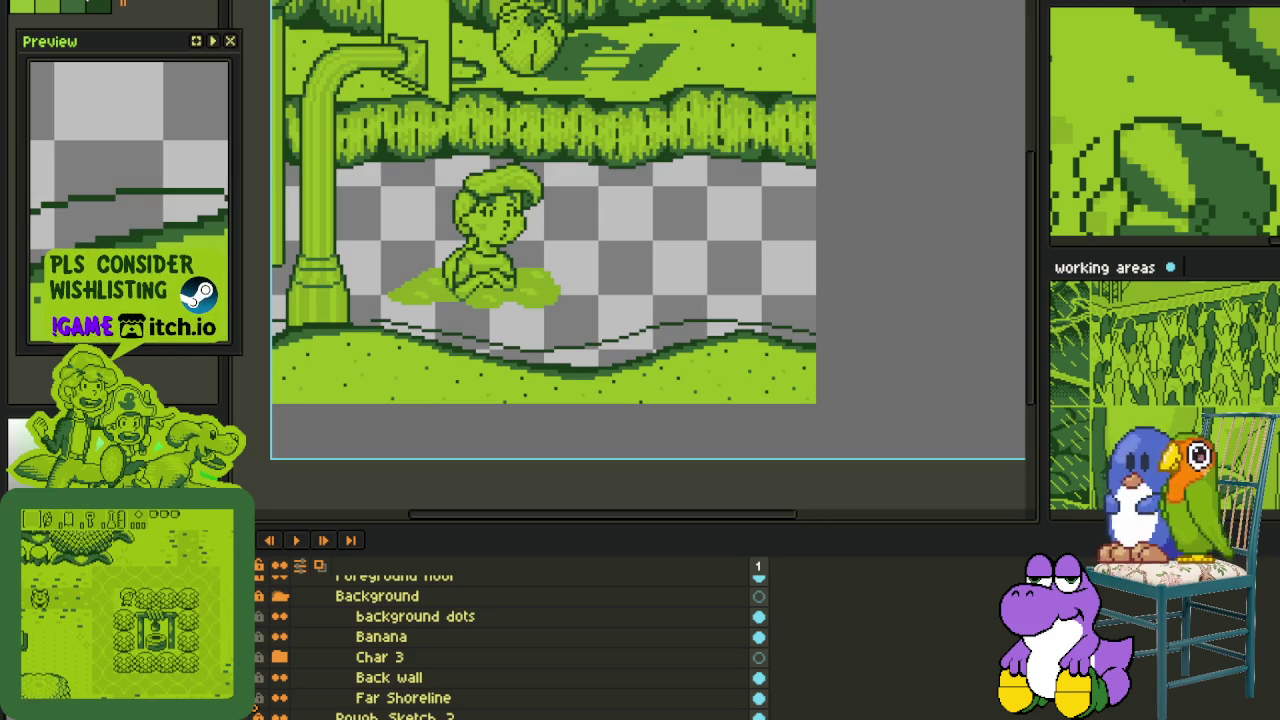
left_click(258, 698)
left_click(258, 698)
- Clear the Far Shoreline layer's lines from the checkered floor
left_click(366, 697)
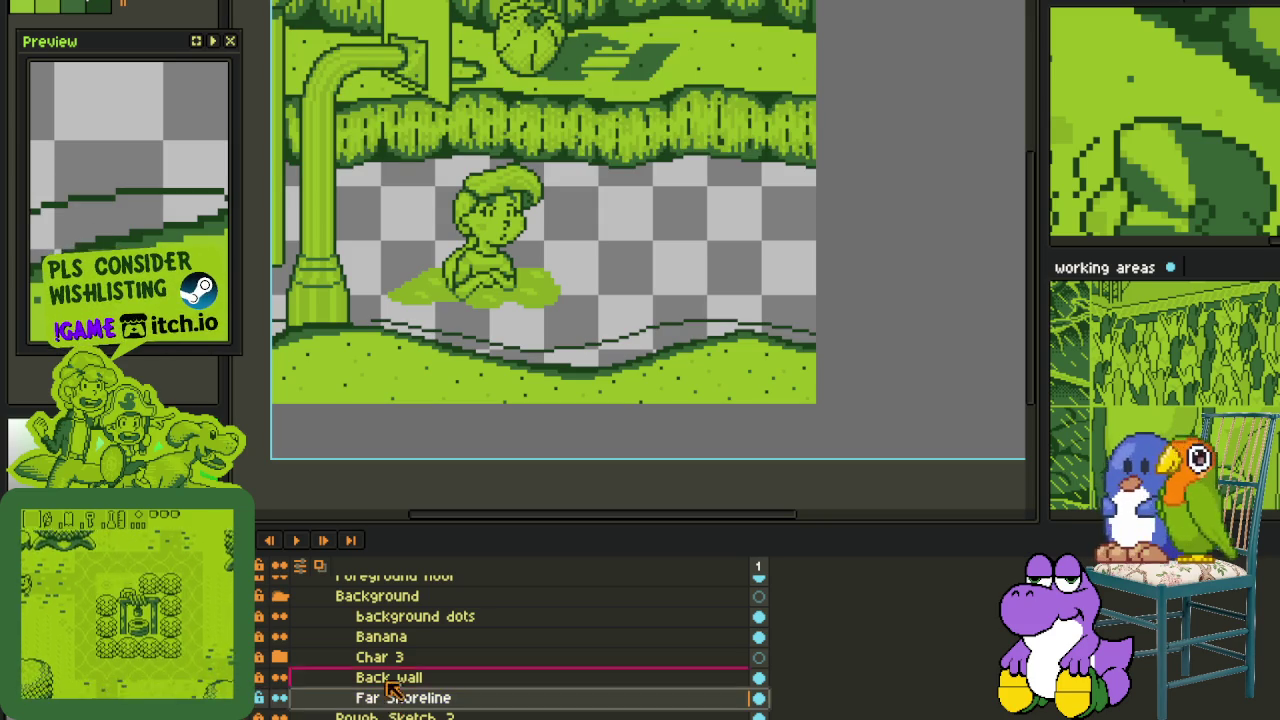
scroll(366, 690, "down", 1)
left_click_drag(423, 363, 474, 349)
left_click_drag(325, 270, 951, 491)
key("Delete")
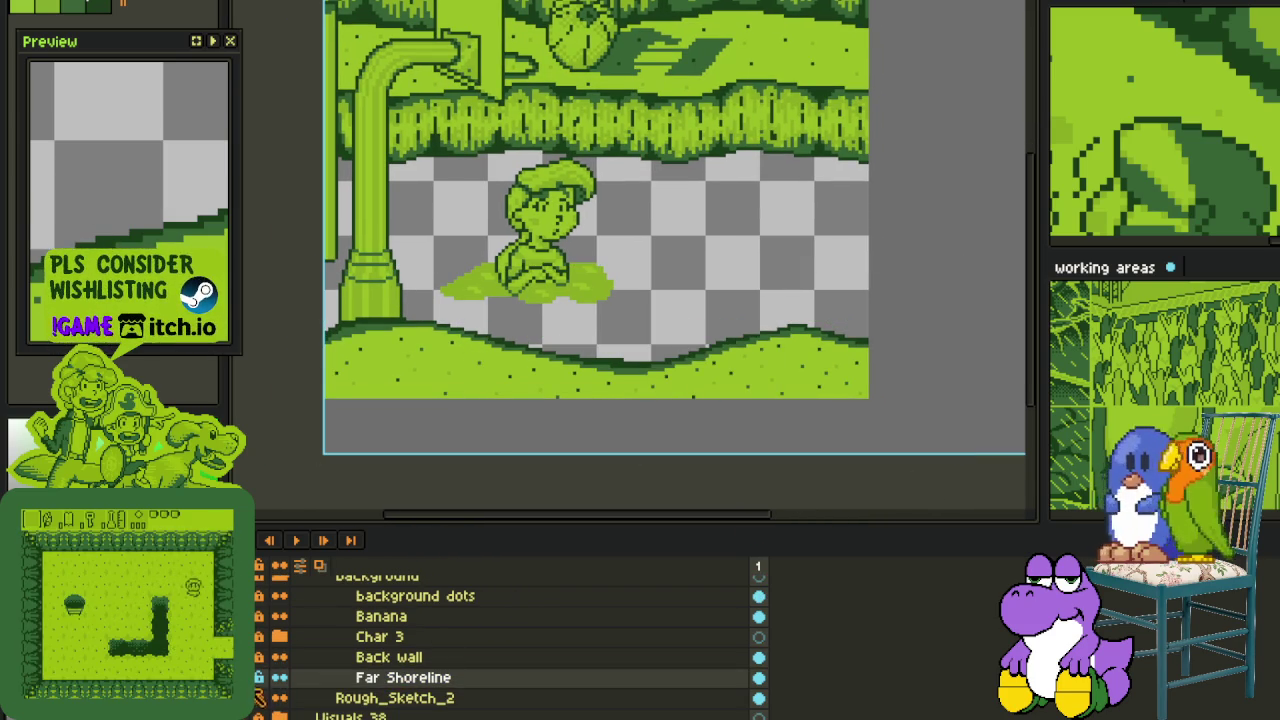
- Collapse the Background group, make Layer 2 the drawing layer, and hide the timeline
left_click(280, 637)
scroll(280, 645, "up", 1)
left_click(280, 598)
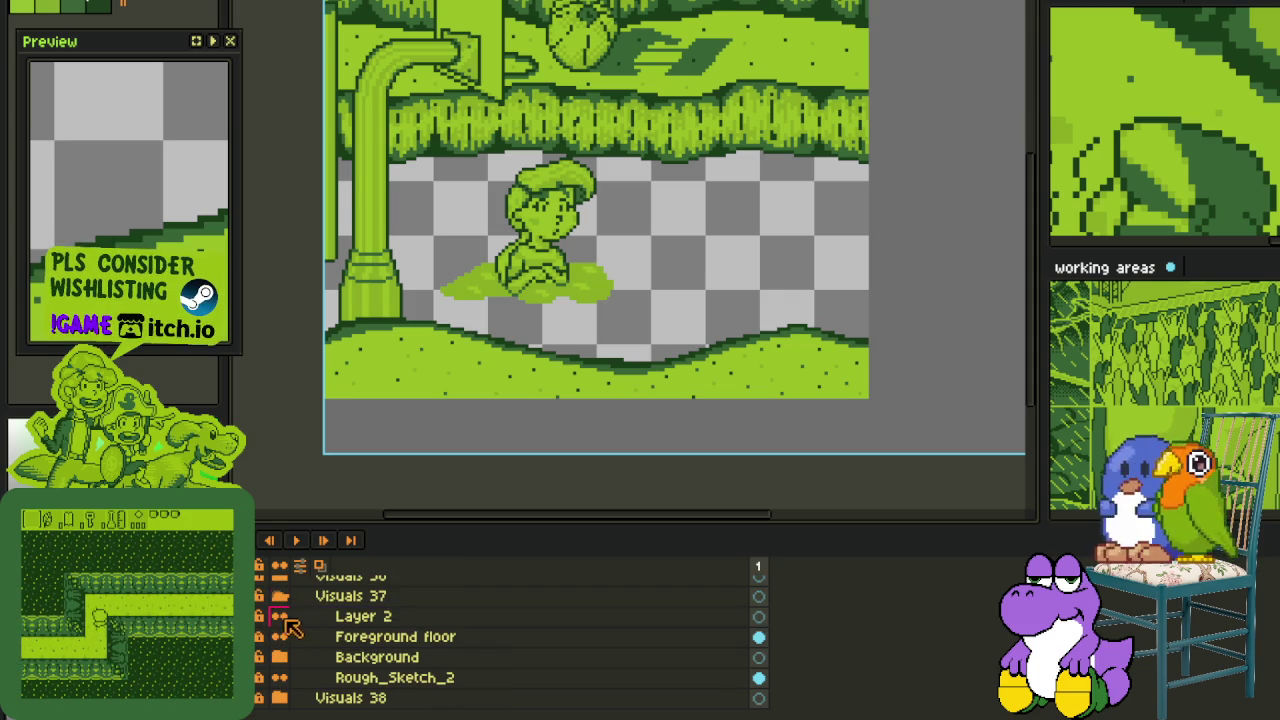
left_click(336, 620)
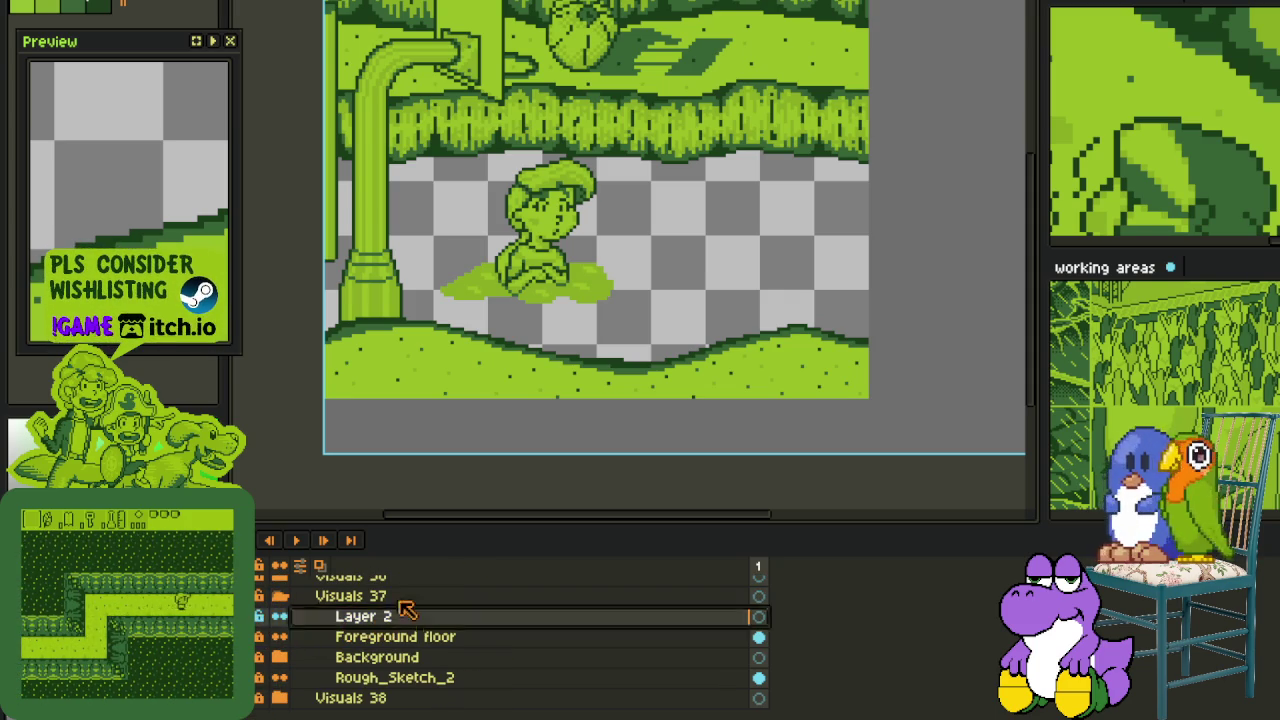
key("Tab")
left_click_drag(729, 342, 674, 306)
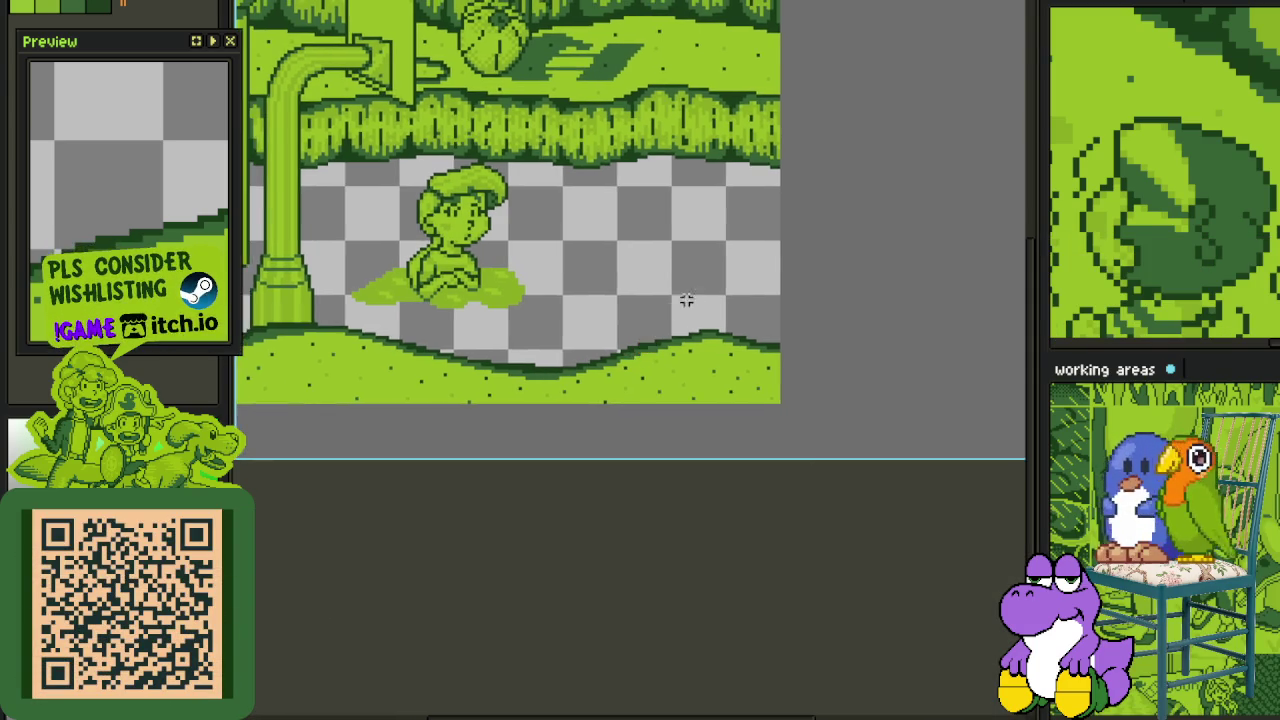
- Draw a circle outline on the checkered floor, stretch it larger, and deselect it
scroll(671, 306, "up", 1)
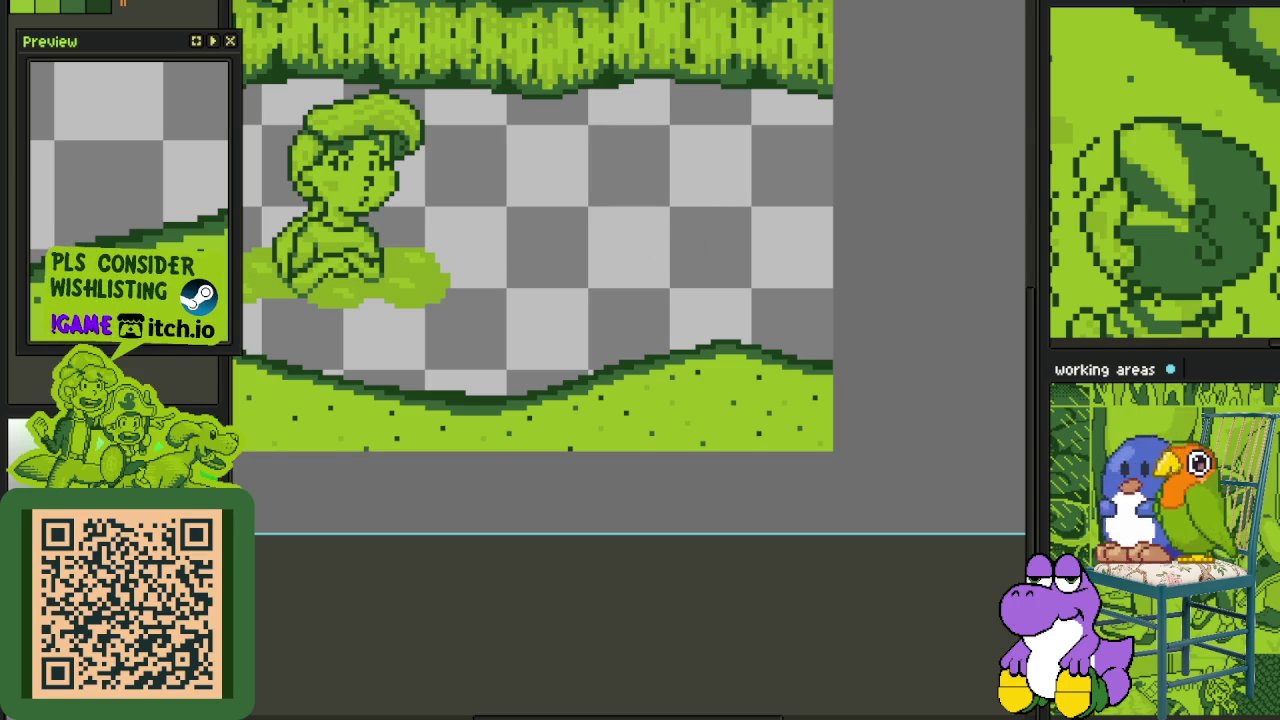
scroll(634, 232, "up", 1)
left_click_drag(590, 187, 752, 346)
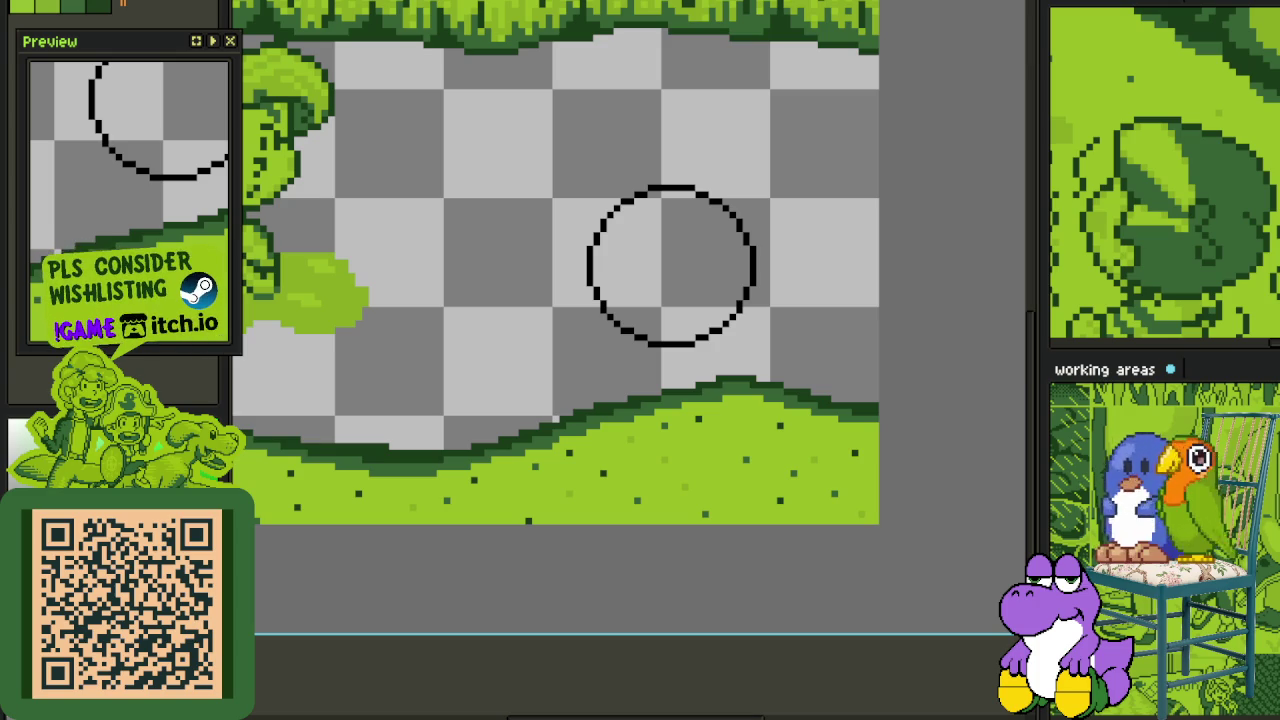
left_click_drag(678, 220, 699, 286)
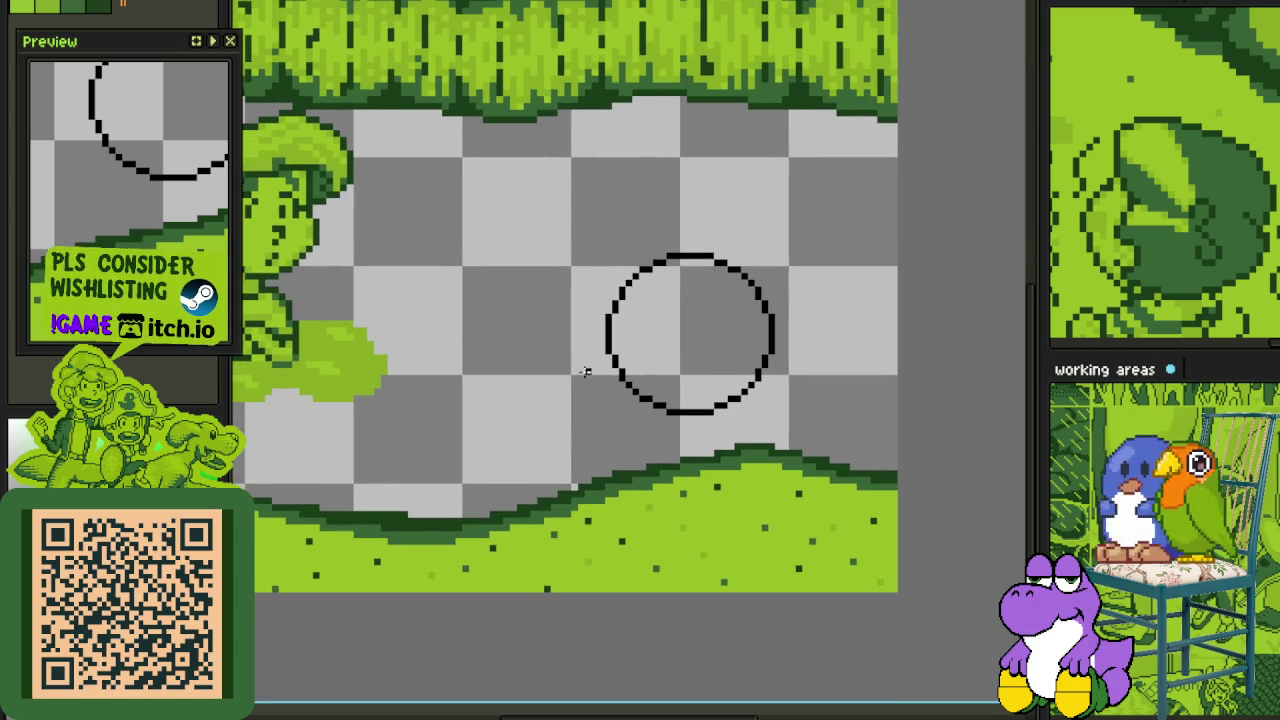
left_click_drag(581, 427, 828, 207)
key("Return")
key("ctrl+d")
- Trace the circle in bright green, clear the black fill, and add a short black base line
scroll(805, 256, "up", 1)
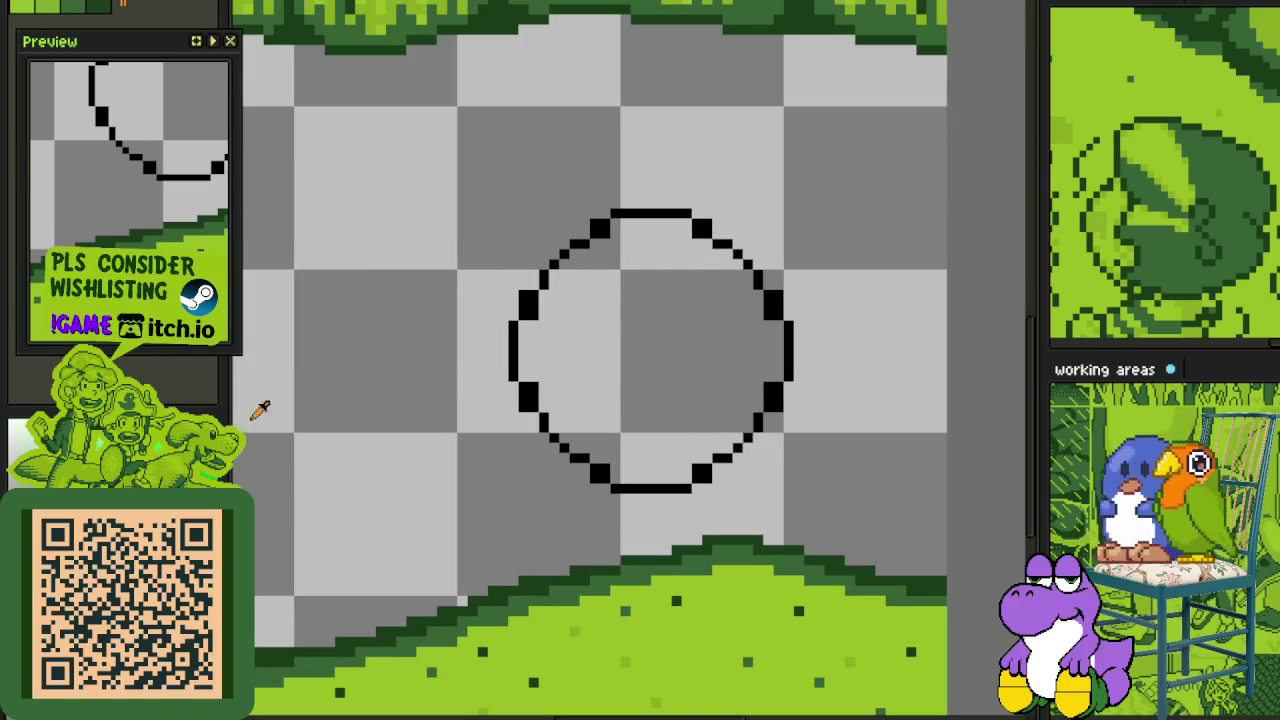
scroll(545, 220, "up", 1)
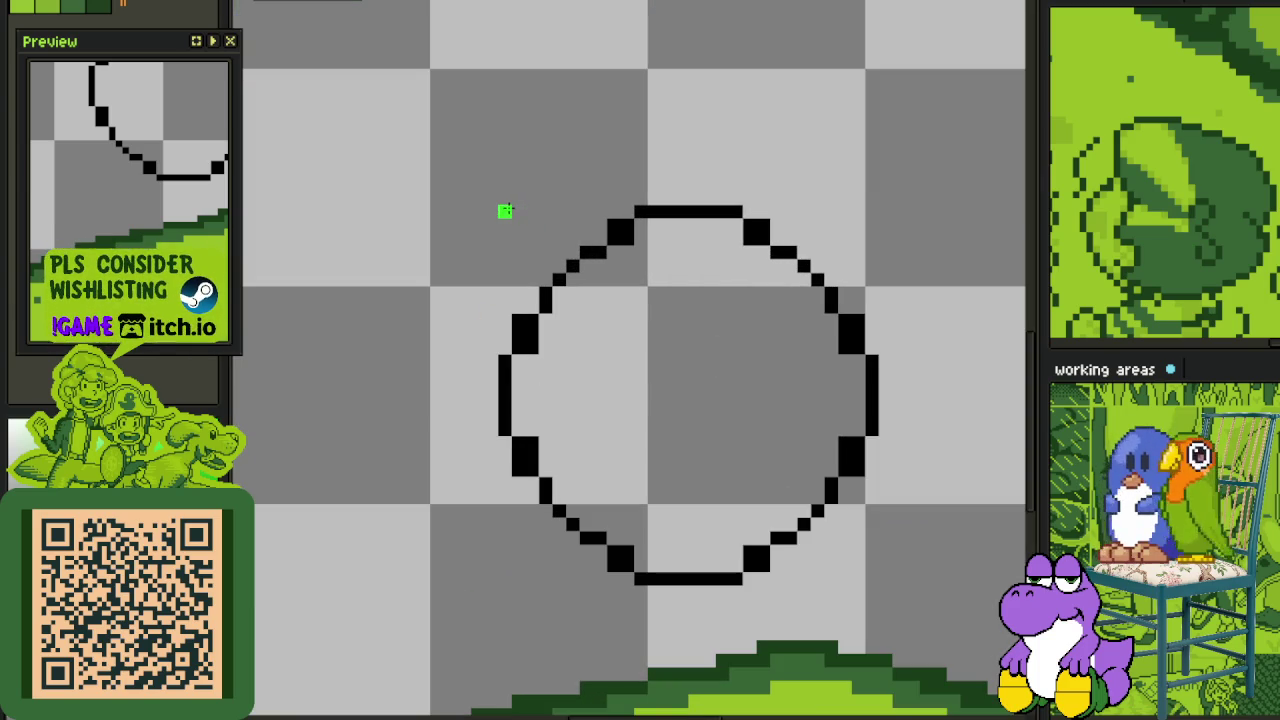
left_click_drag(505, 211, 875, 576)
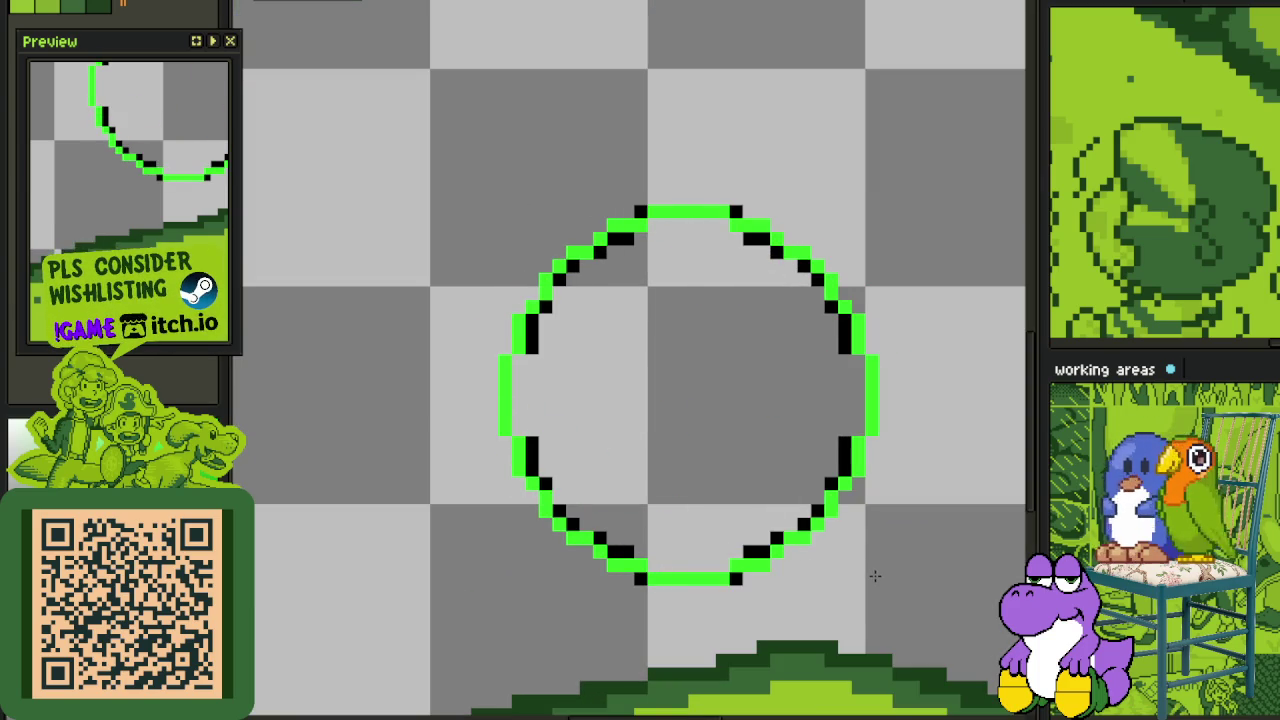
left_click(751, 480)
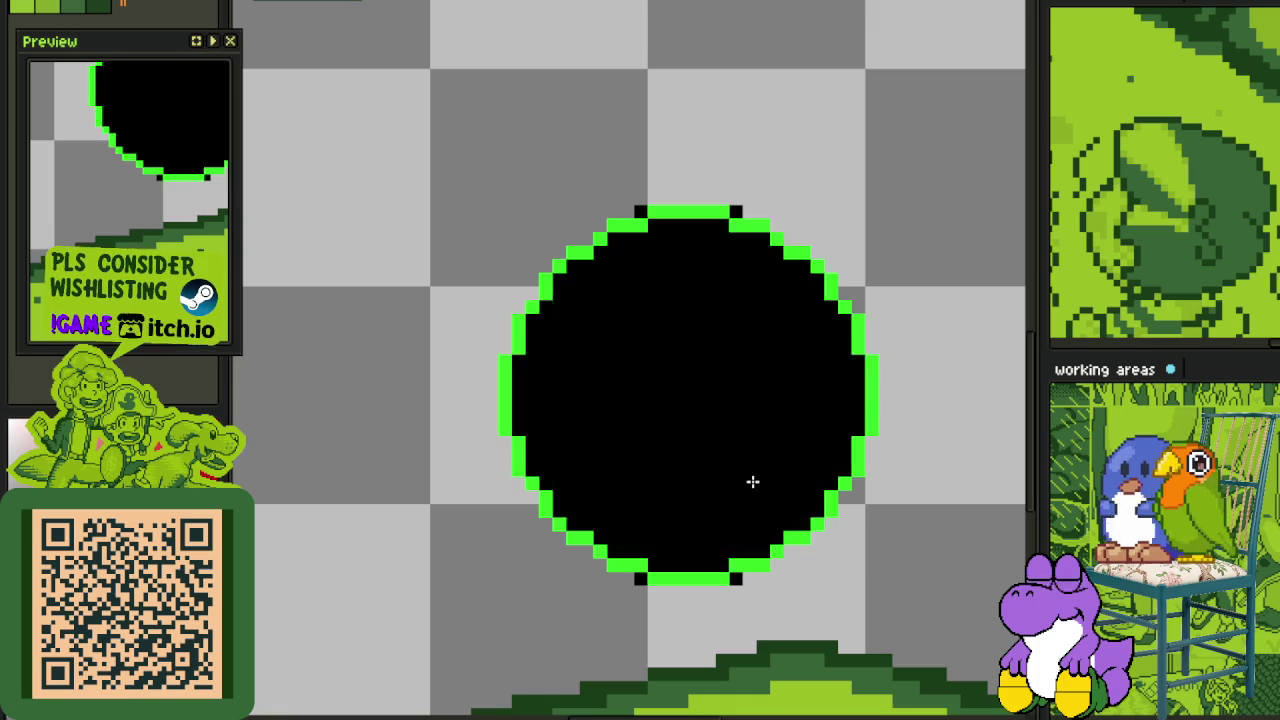
right_click(750, 484)
scroll(790, 550, "down", 3)
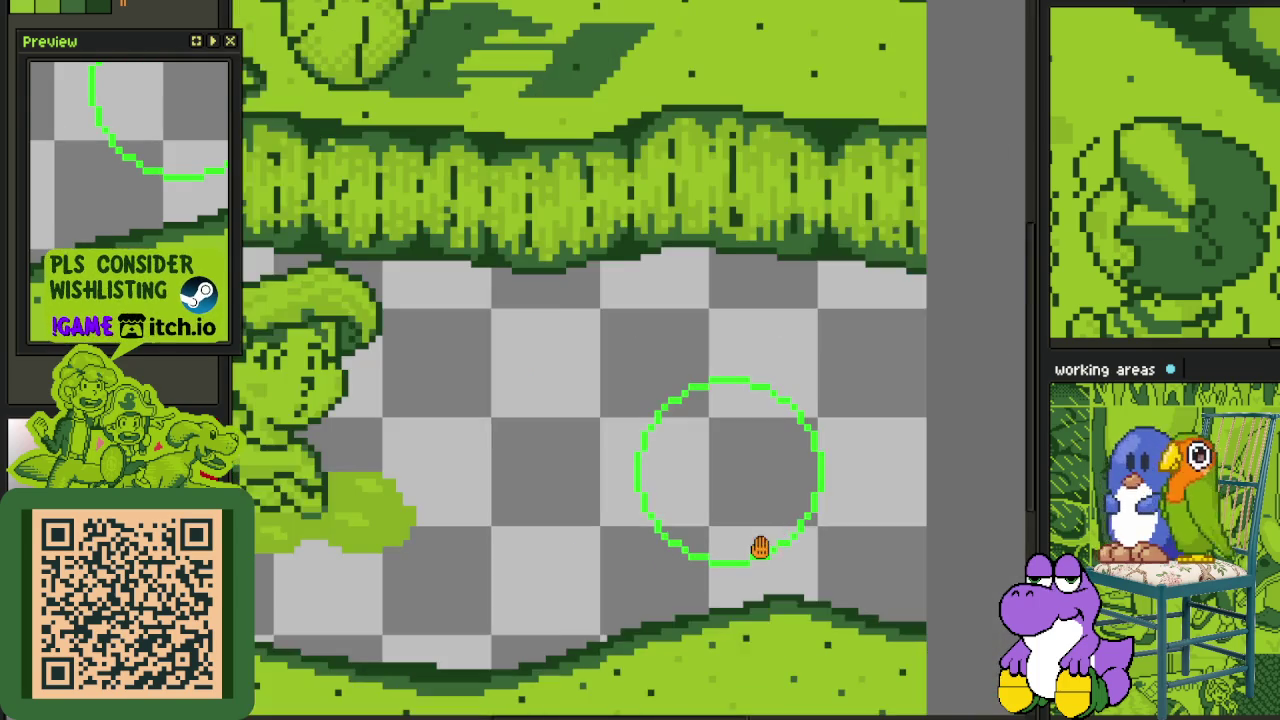
scroll(657, 410, "up", 1)
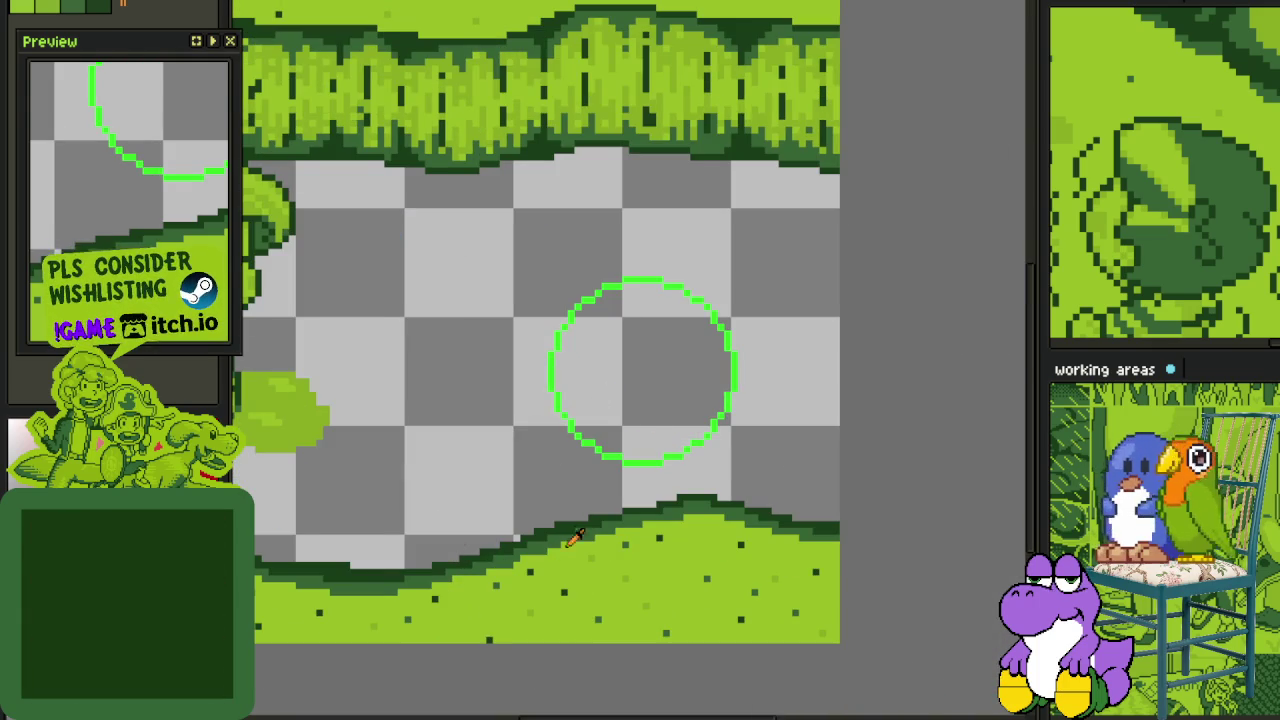
scroll(593, 512, "up", 2)
left_click_drag(652, 420, 728, 420)
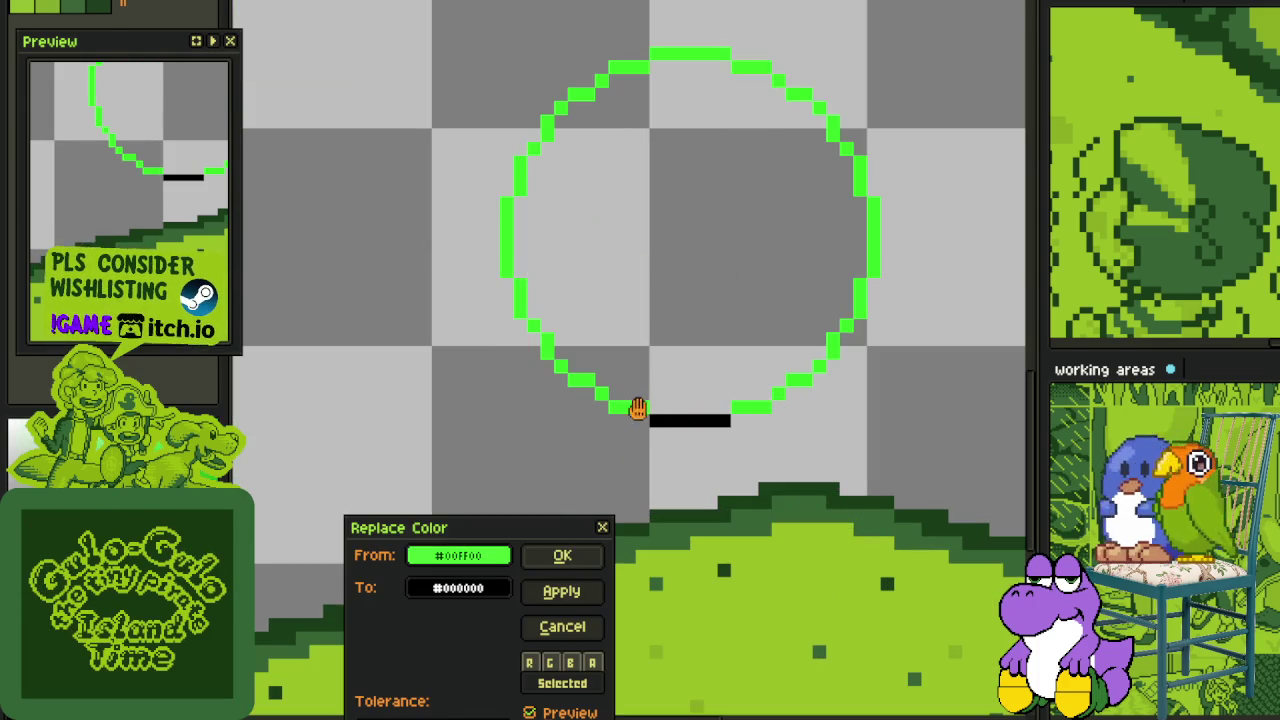
- Replace the green ring colour with black and draw a long line down from the ring
key("shift+r")
left_click(560, 552)
scroll(480, 447, "down", 1)
scroll(484, 440, "up", 1)
scroll(514, 400, "up", 1)
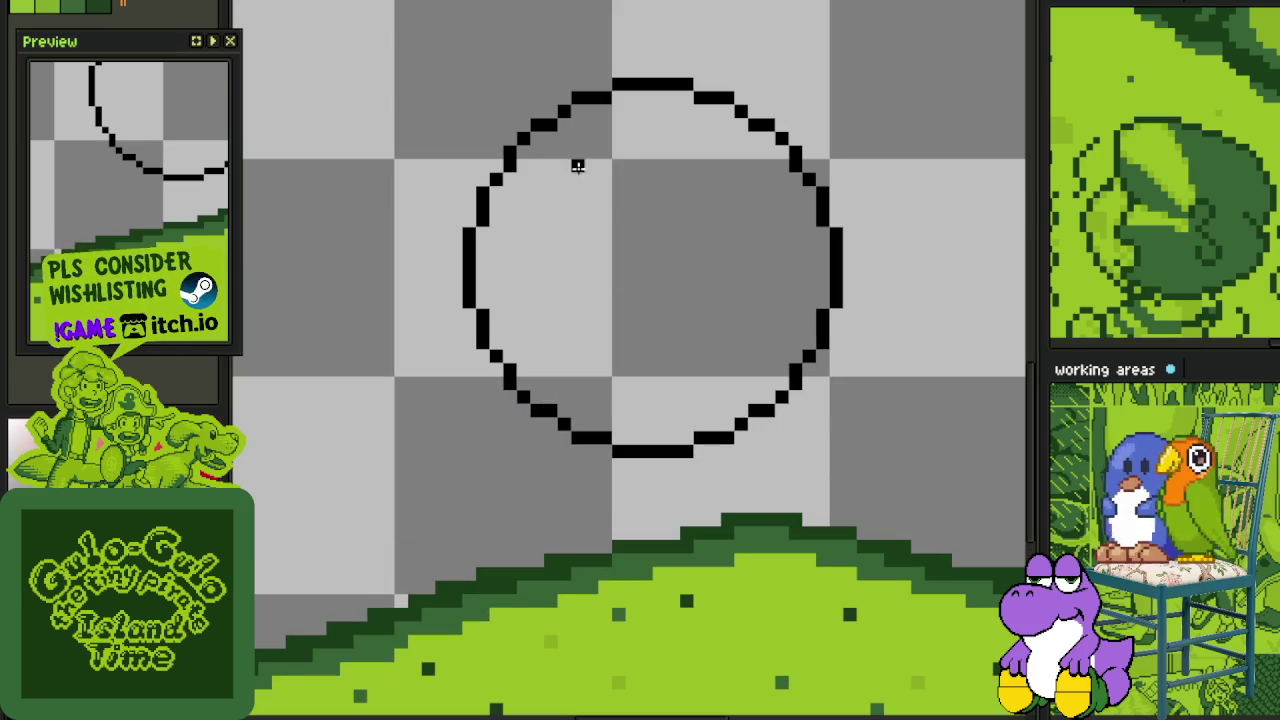
mouse_move(592, 102)
left_mouse_down()
mouse_move(491, 430)
mouse_move(552, 532)
mouse_move(463, 284)
left_mouse_up()
- Erase the stray lines below and to the left of the ring
scroll(514, 432, "up", 1)
key("e")
mouse_move(524, 466)
left_mouse_down()
mouse_move(526, 409)
mouse_move(523, 486)
mouse_move(565, 528)
left_mouse_up()
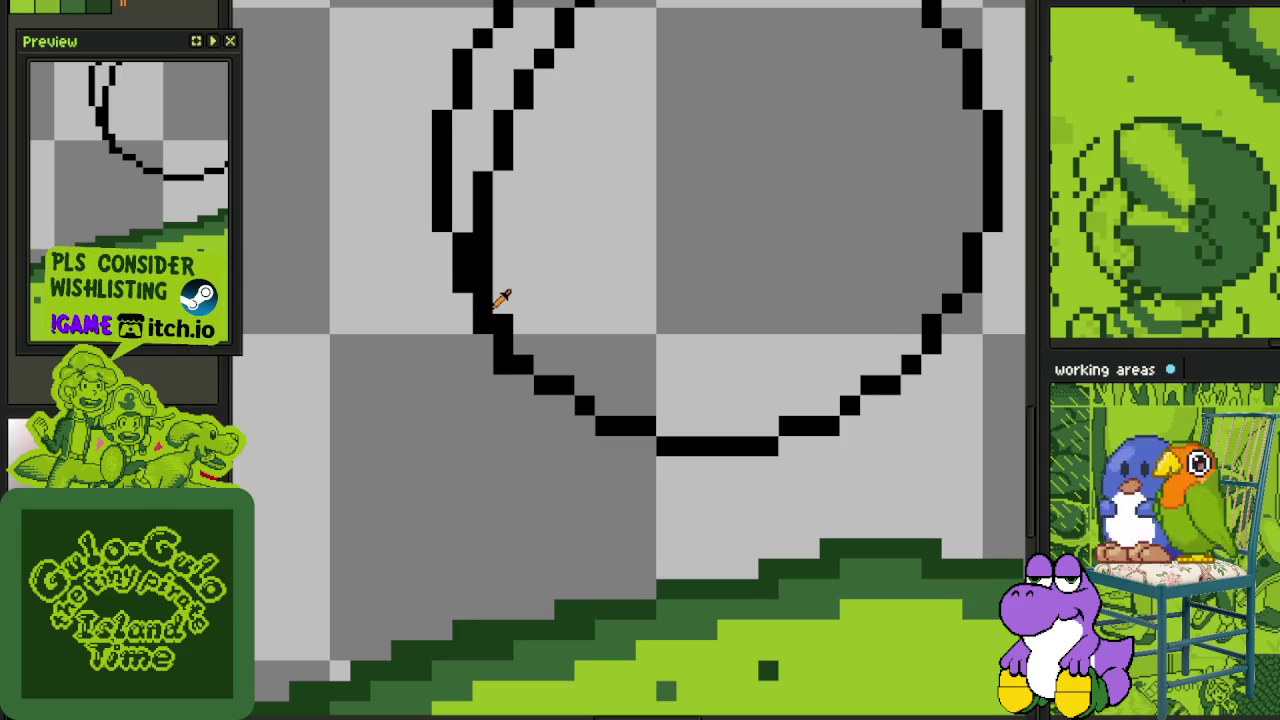
left_click_drag(497, 308, 483, 282)
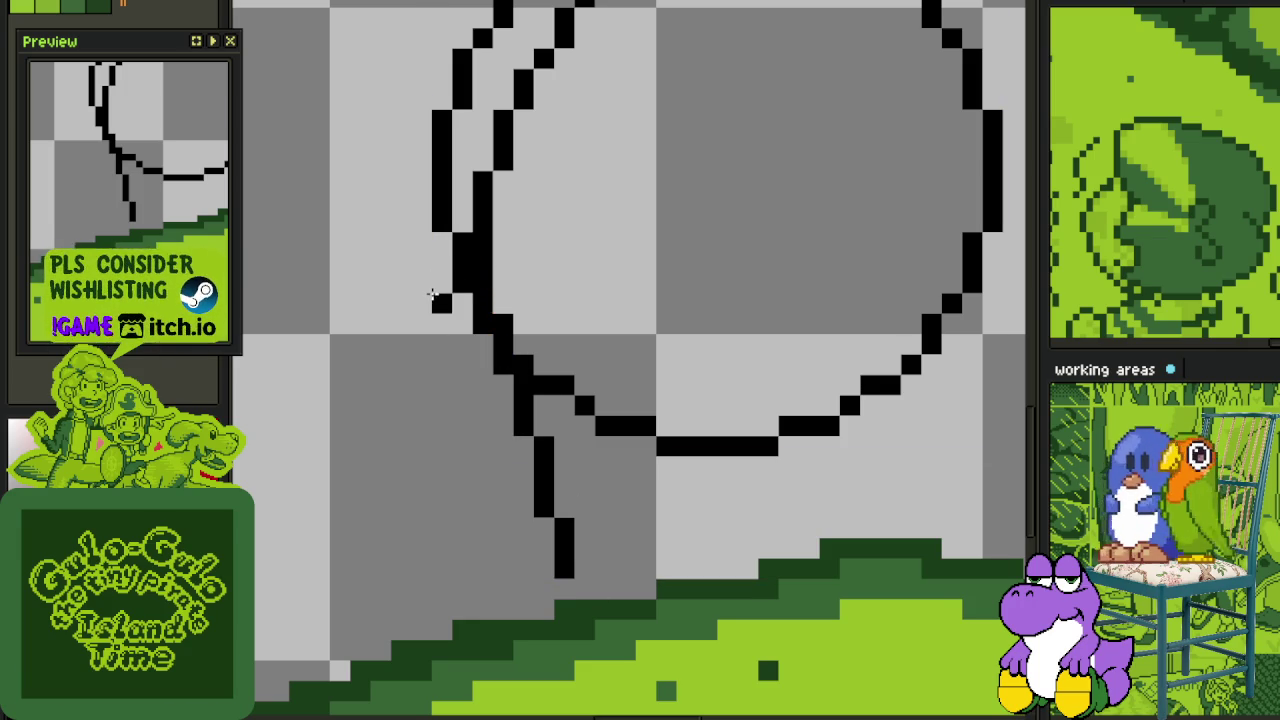
key("e")
left_click_drag(442, 305, 440, 412)
left_click_drag(437, 329, 429, 414)
- Add a diagonal stroke at the lower-left and extend the bottom outline left to join
scroll(437, 378, "down", 3)
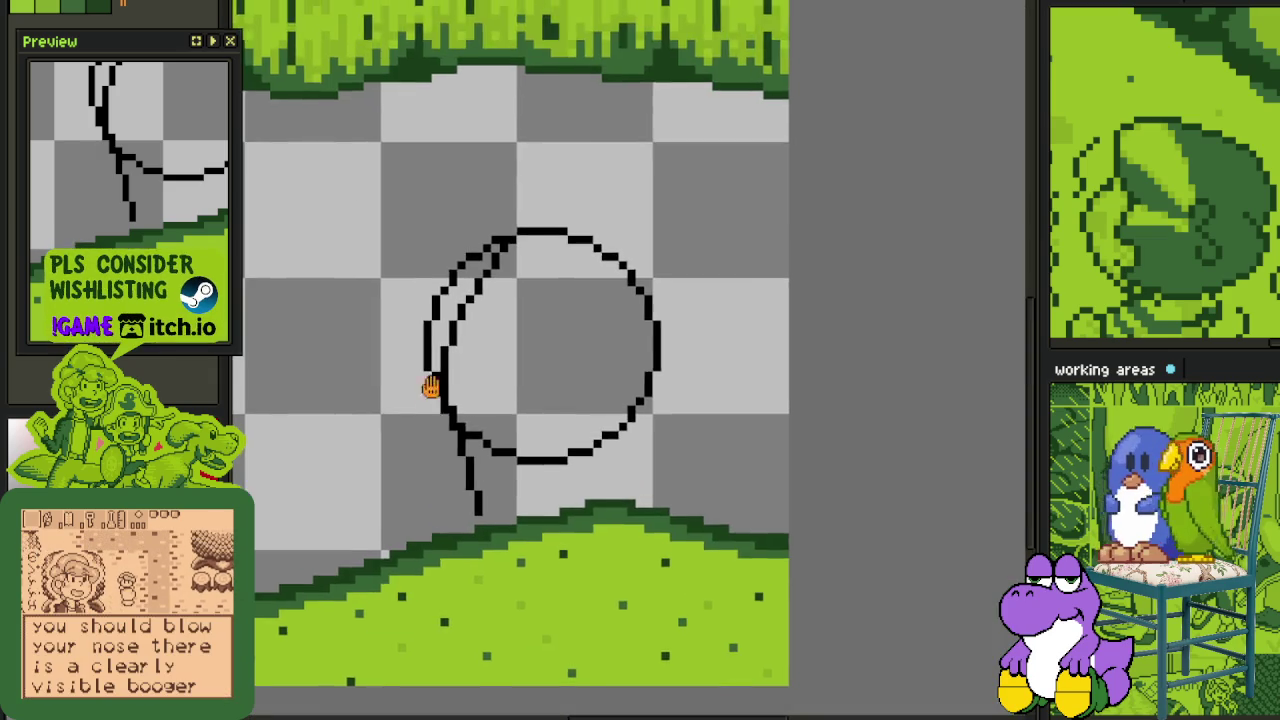
scroll(425, 370, "up", 2)
left_click_drag(416, 372, 400, 432)
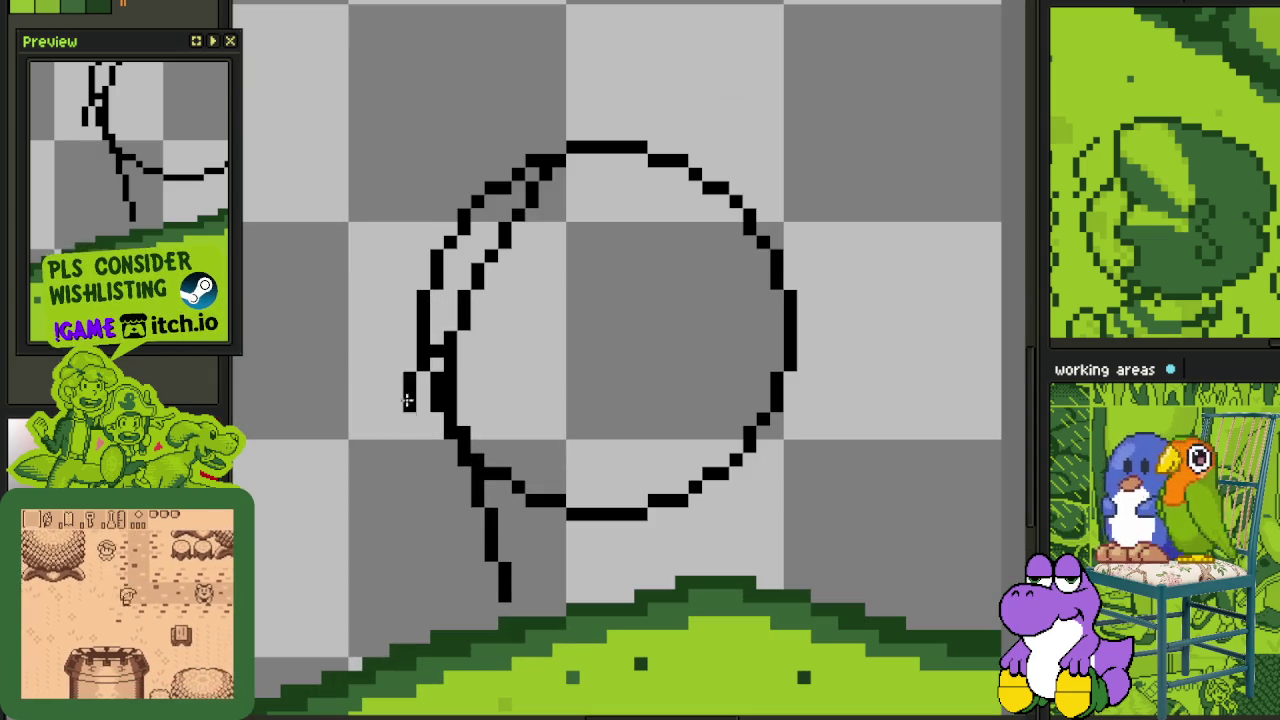
scroll(400, 400, "up", 1)
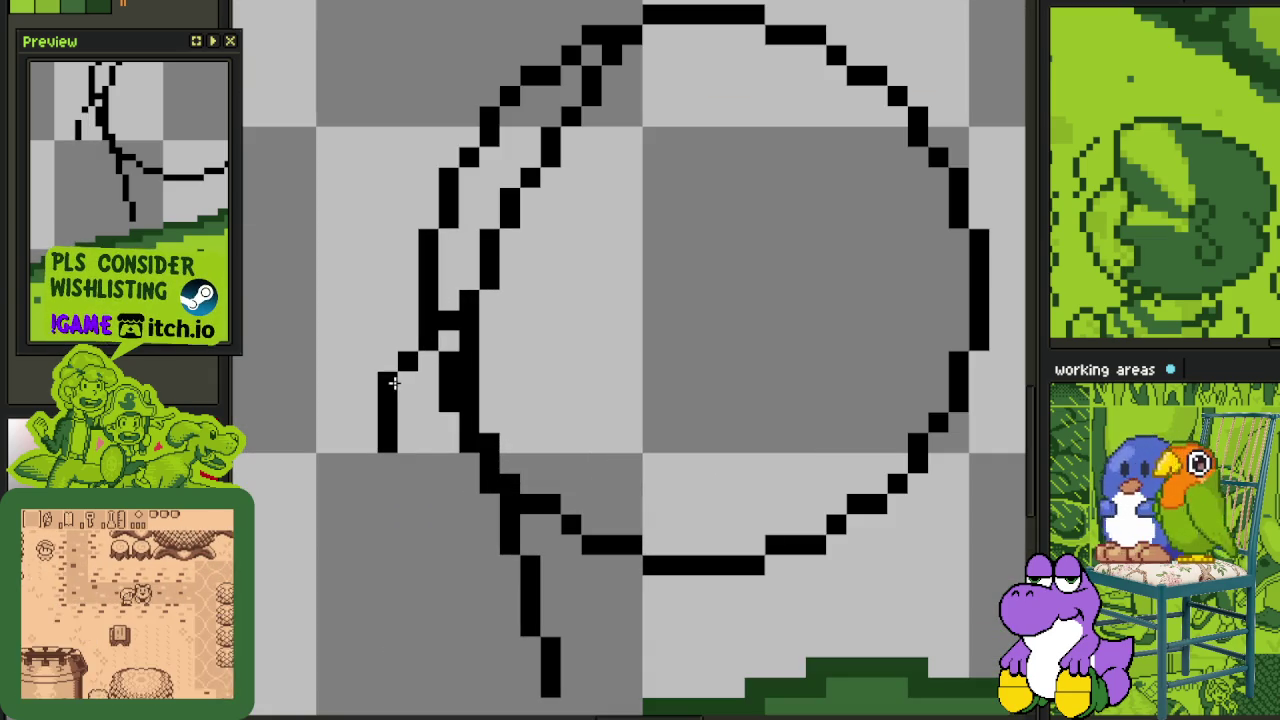
mouse_move(624, 566)
left_mouse_down()
mouse_move(522, 566)
mouse_move(428, 521)
mouse_move(405, 460)
mouse_move(407, 505)
left_mouse_up()
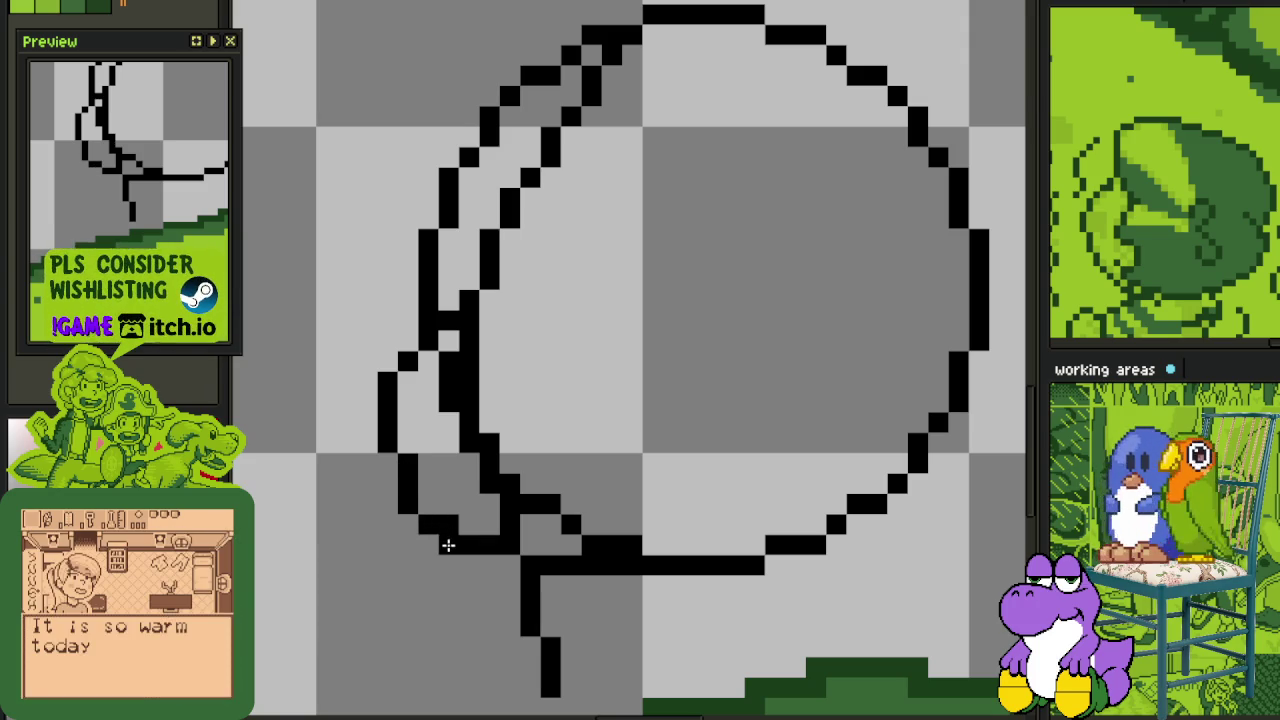
- Erase the stray stroke, doubled lines, and inner left stroke at the outline's lower left
left_click_drag(529, 600, 546, 666)
left_click_drag(528, 527, 647, 545)
mouse_move(517, 468)
left_mouse_down()
mouse_move(470, 378)
mouse_move(468, 445)
left_mouse_up()
mouse_move(465, 370)
left_mouse_down()
mouse_move(451, 361)
mouse_move(463, 314)
left_mouse_up()
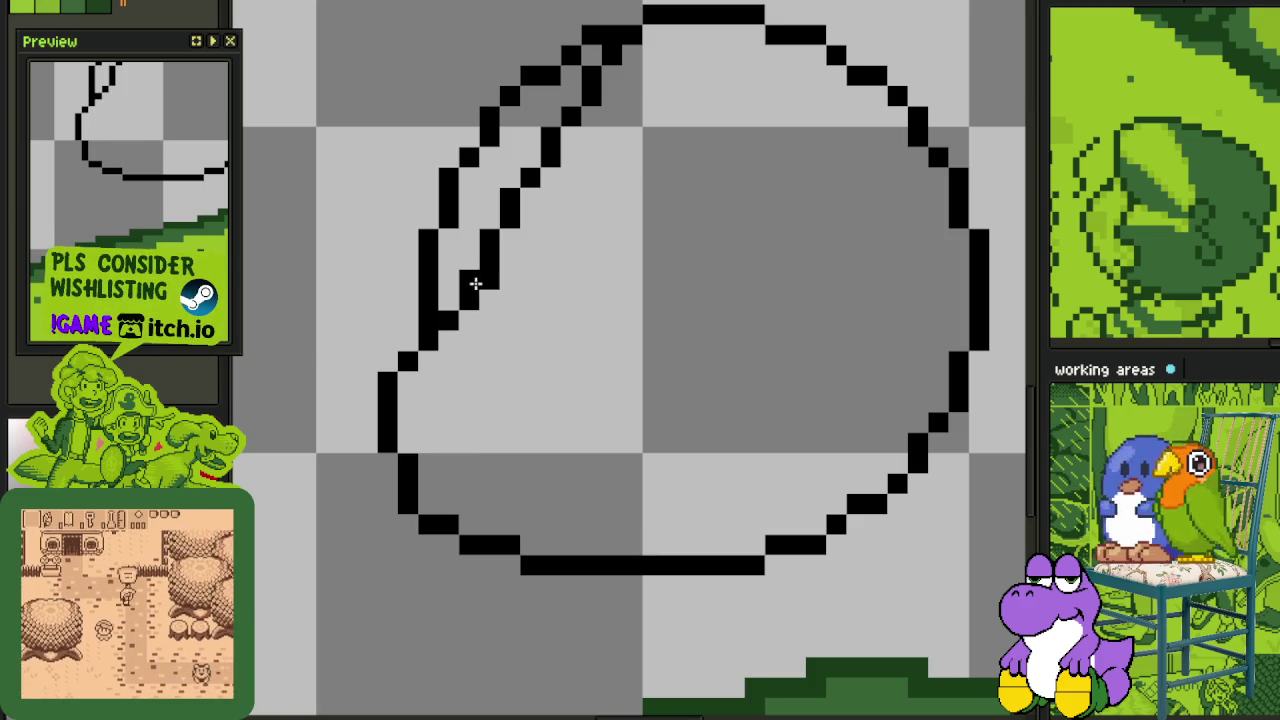
- Clean up the outline's upper-left corner by adding and erasing pixels
left_click(532, 257)
left_click_drag(535, 252, 531, 306)
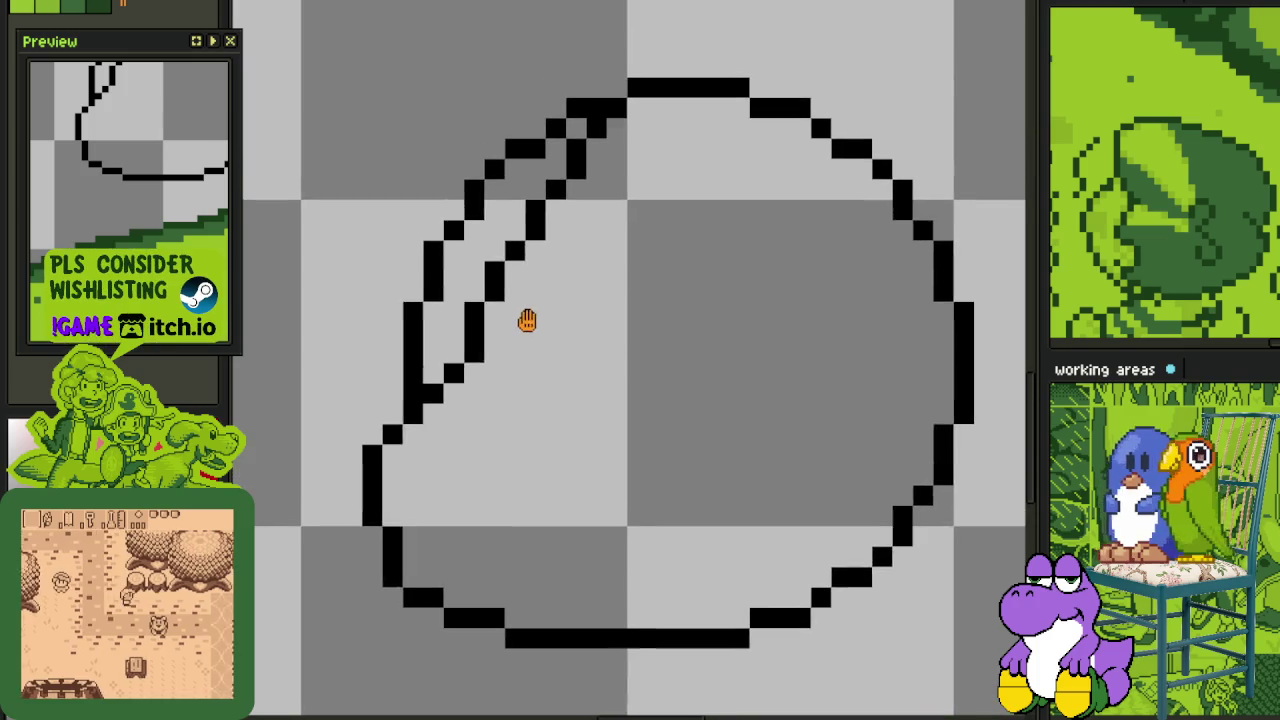
scroll(470, 385, "up", 3)
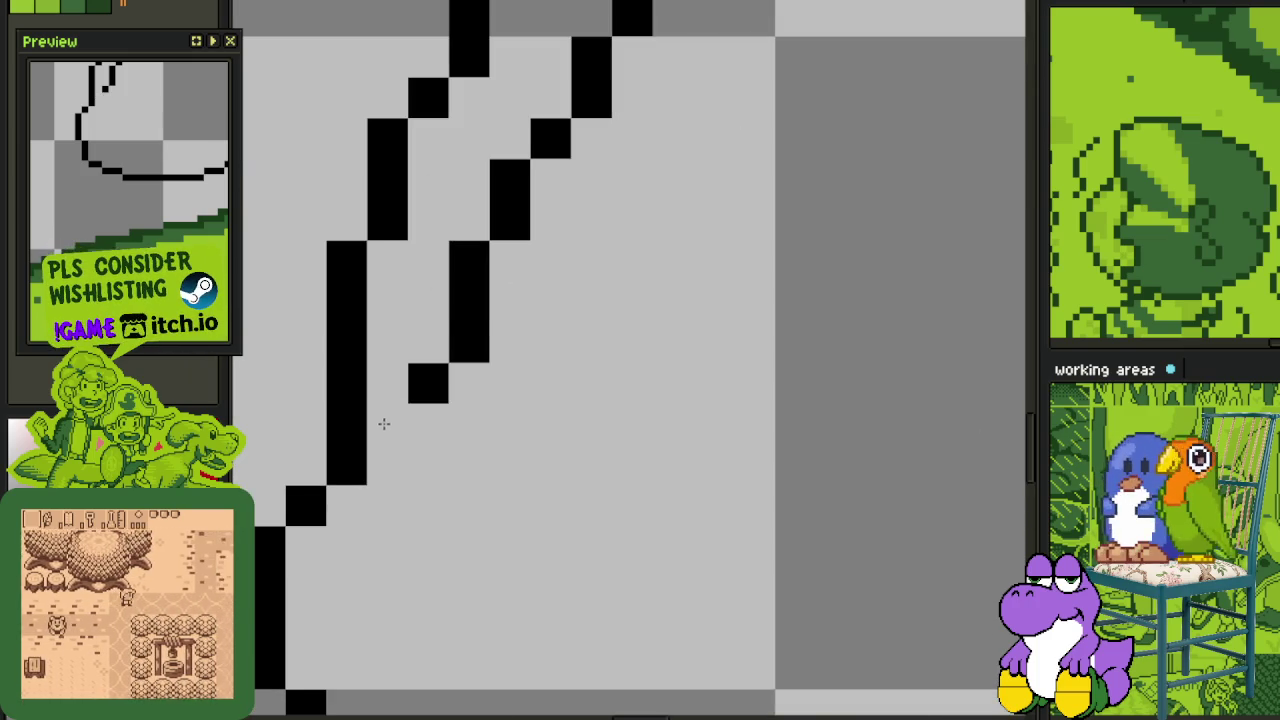
left_click_drag(457, 300, 471, 394)
right_click(654, 89)
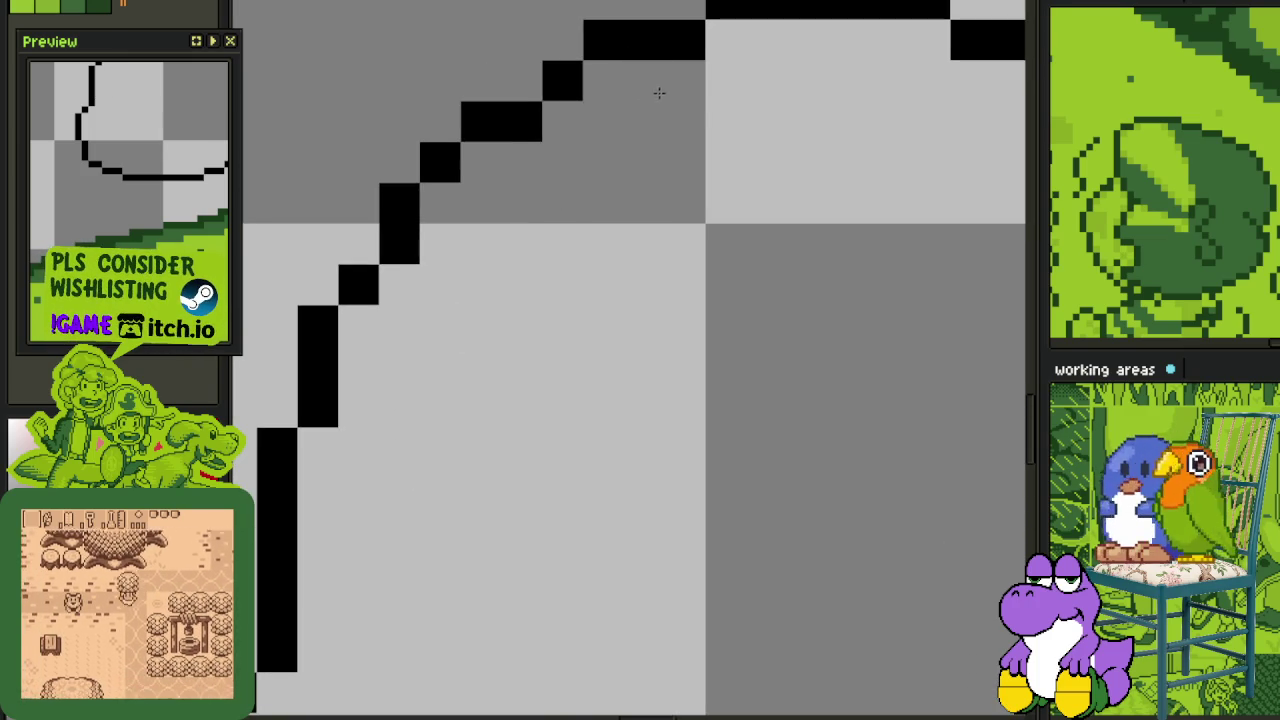
right_click(557, 126)
- Add a pixel to smooth the lower-left curve and save the file
scroll(504, 210, "down", 2)
left_click_drag(504, 210, 495, 80)
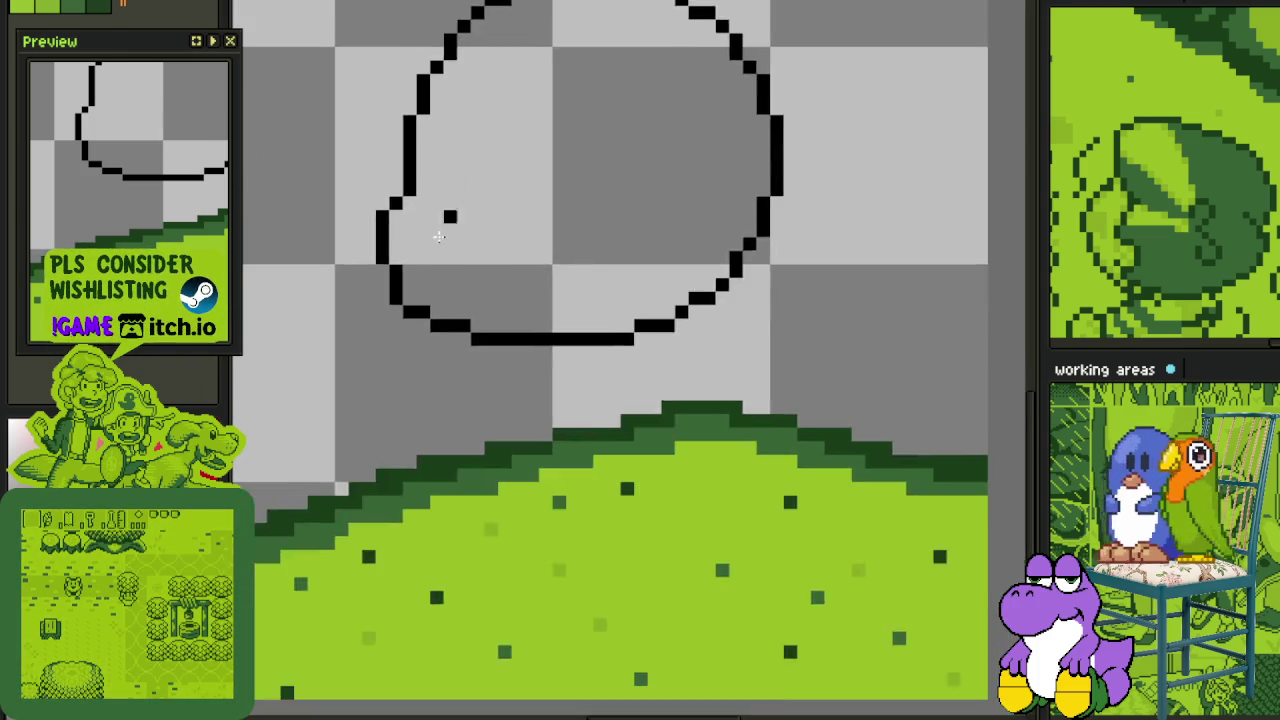
scroll(414, 266, "up", 2)
left_click(300, 397)
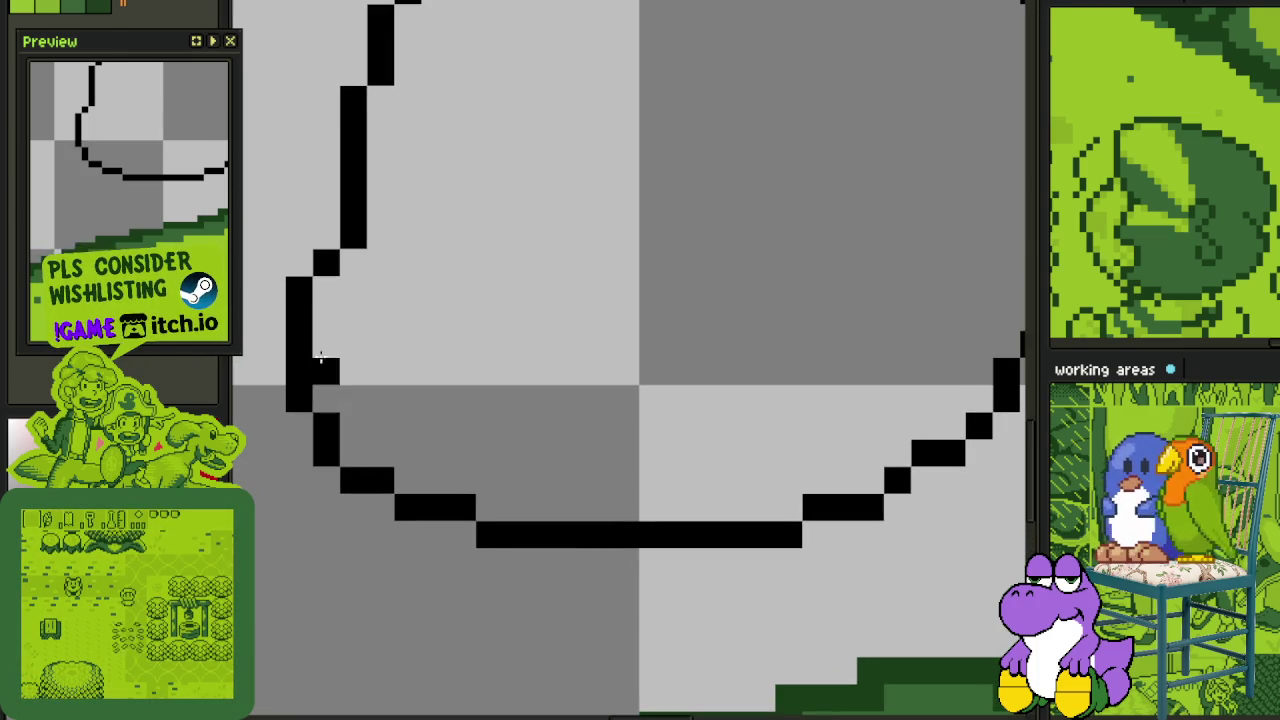
scroll(383, 266, "down", 1)
scroll(400, 343, "down", 2)
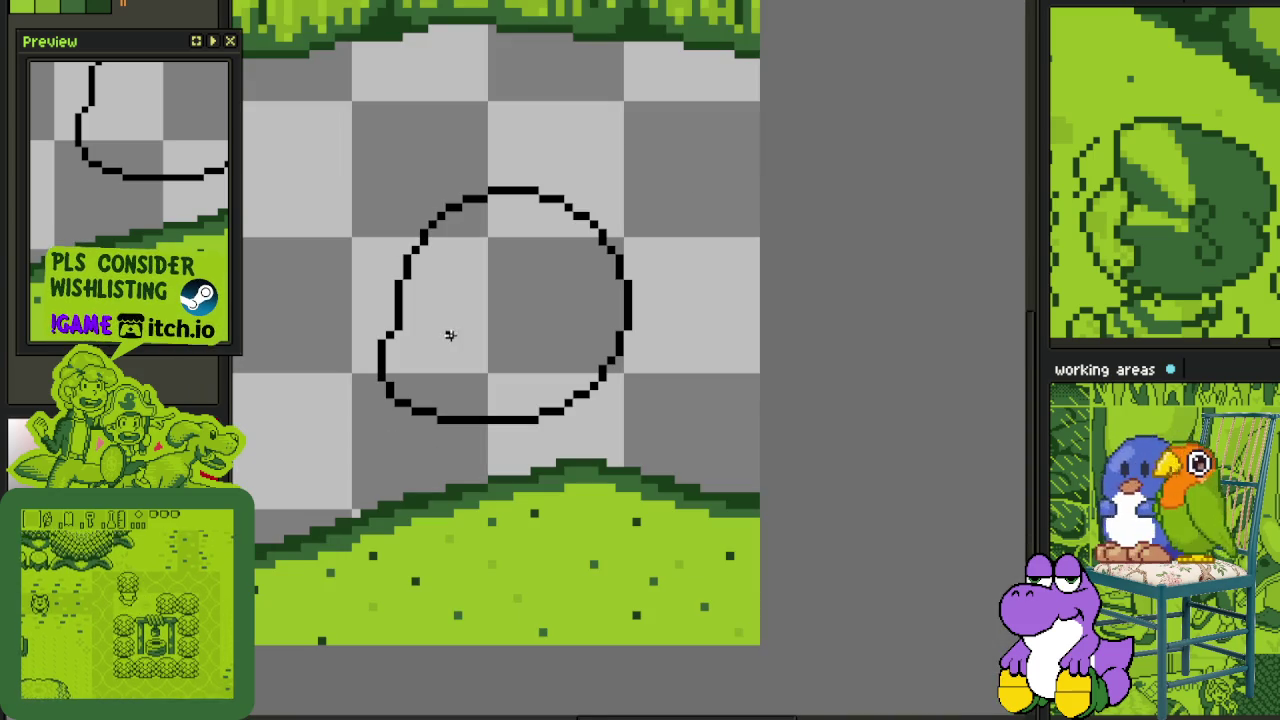
key("ctrl+s")
- Draw a small C-shaped eye inside the blob outline
scroll(486, 300, "up", 1)
scroll(469, 300, "up", 1)
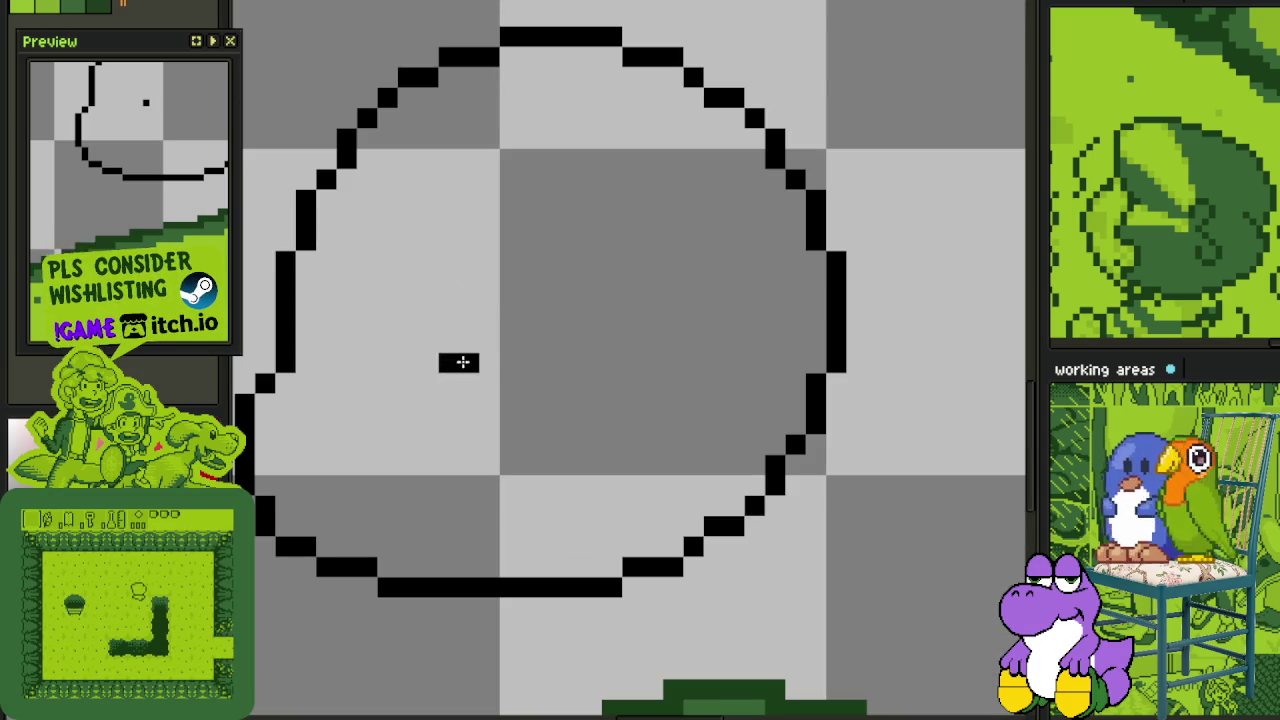
mouse_move(449, 383)
left_mouse_down()
mouse_move(511, 383)
mouse_move(443, 447)
left_mouse_up()
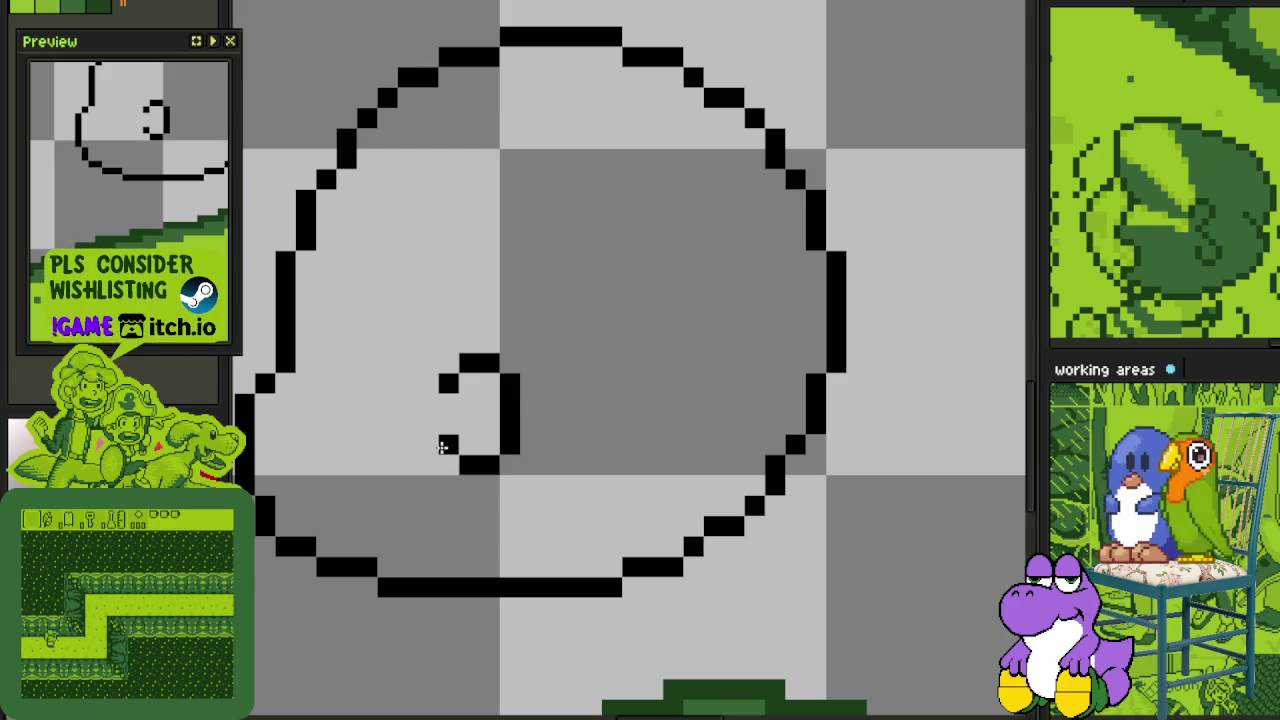
scroll(443, 447, "down", 3)
left_click_drag(428, 428, 463, 345)
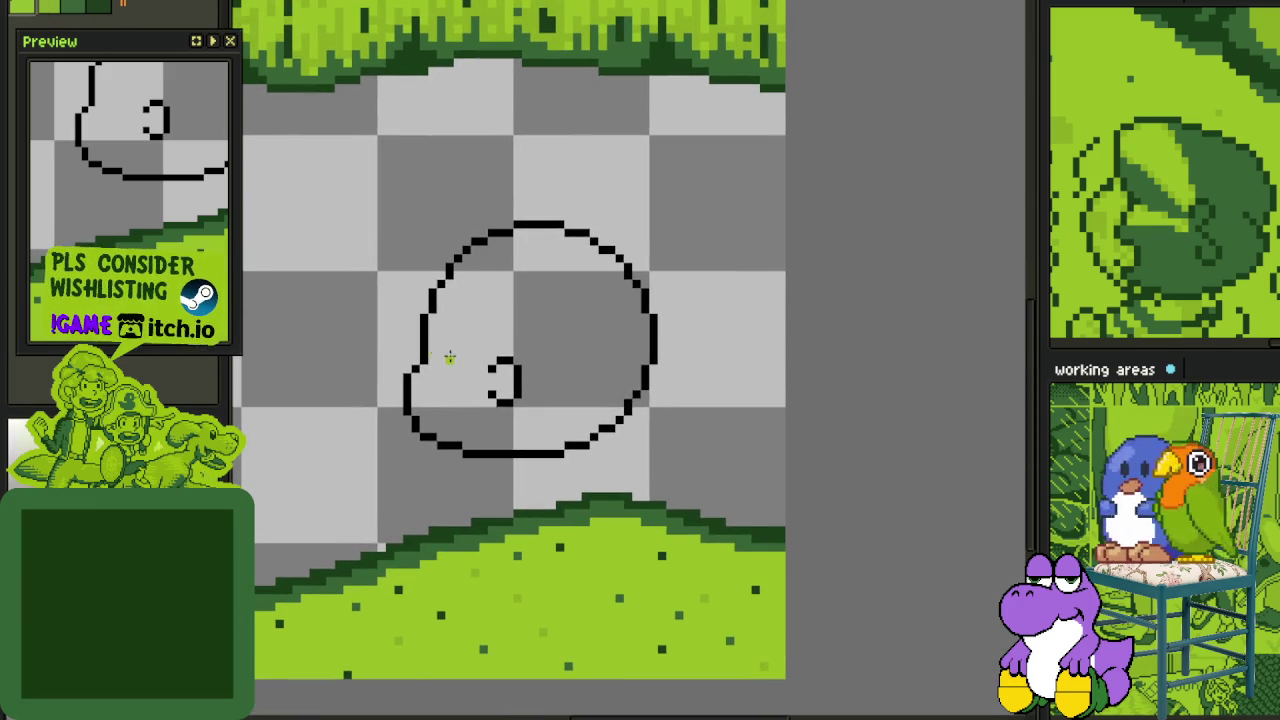
- Fill the blob light green and paint a darker green cross mark on its left
left_click(432, 347)
scroll(425, 390, "up", 1)
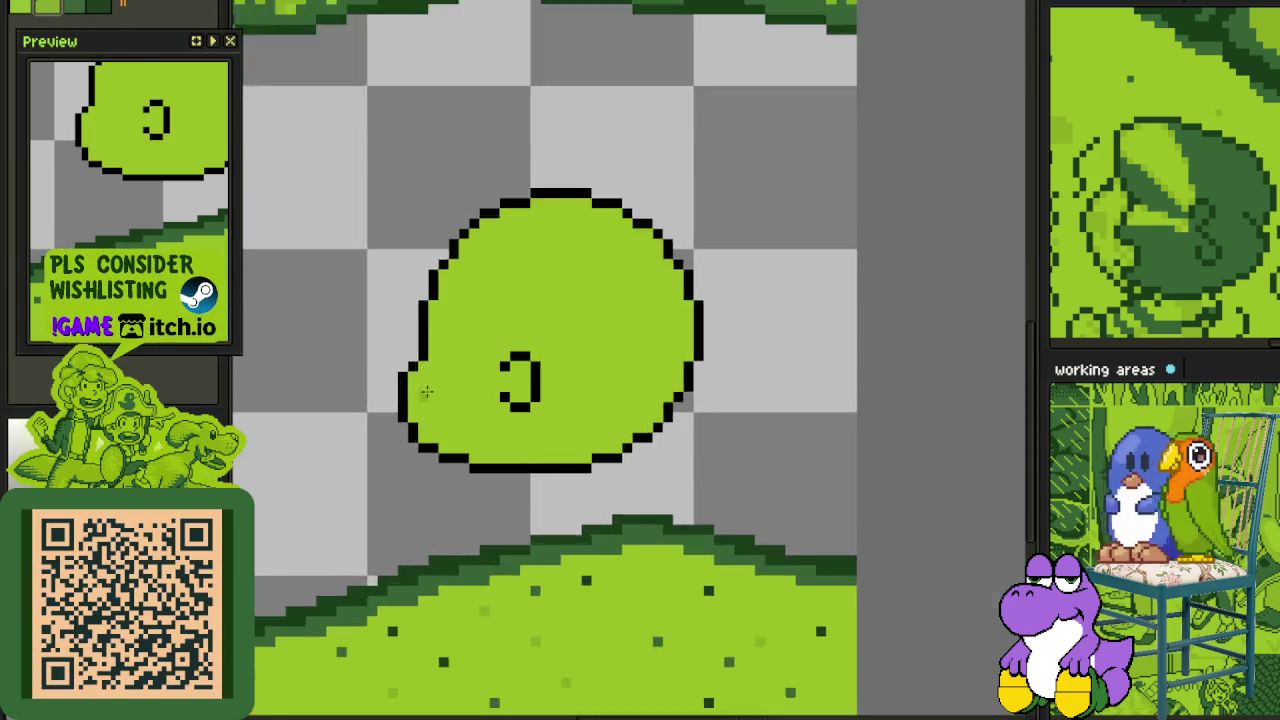
scroll(425, 390, "up", 2)
left_click_drag(424, 368, 486, 374)
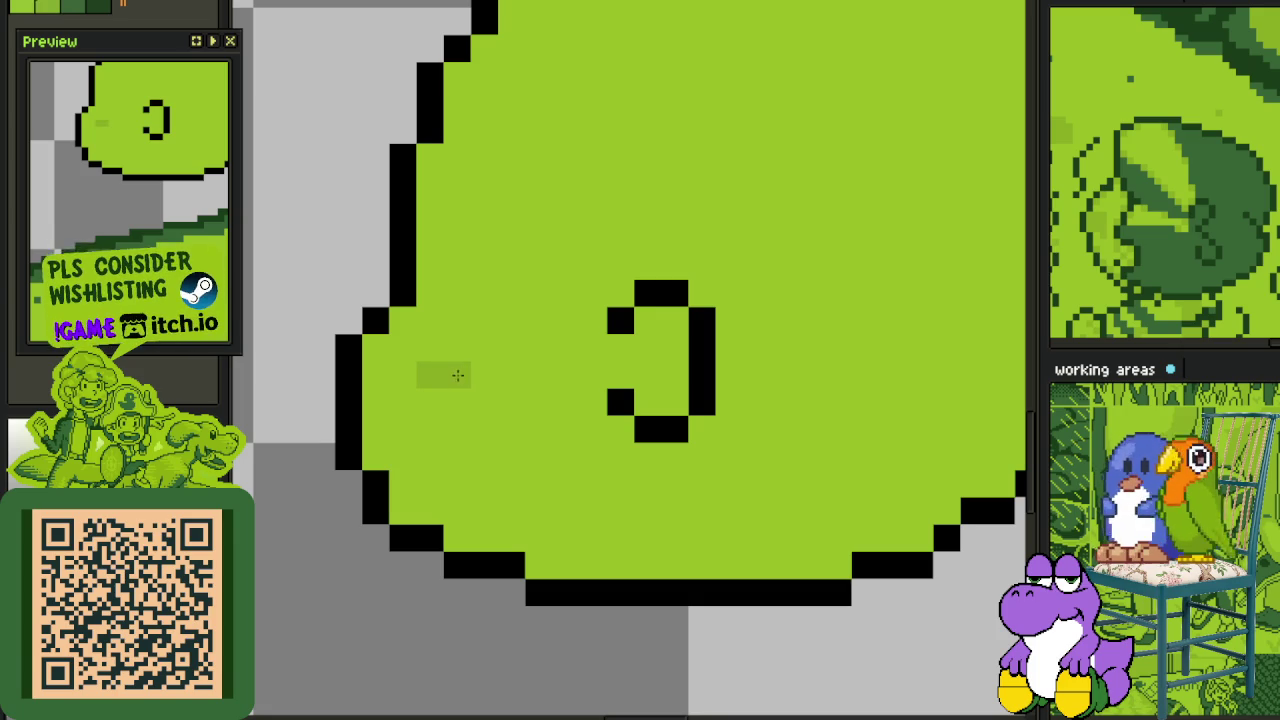
mouse_move(412, 405)
left_mouse_down()
mouse_move(510, 402)
mouse_move(484, 428)
mouse_move(430, 428)
left_mouse_up()
- Add darker green inside the eye, save, and show the layers panel
left_click_drag(632, 369, 650, 370)
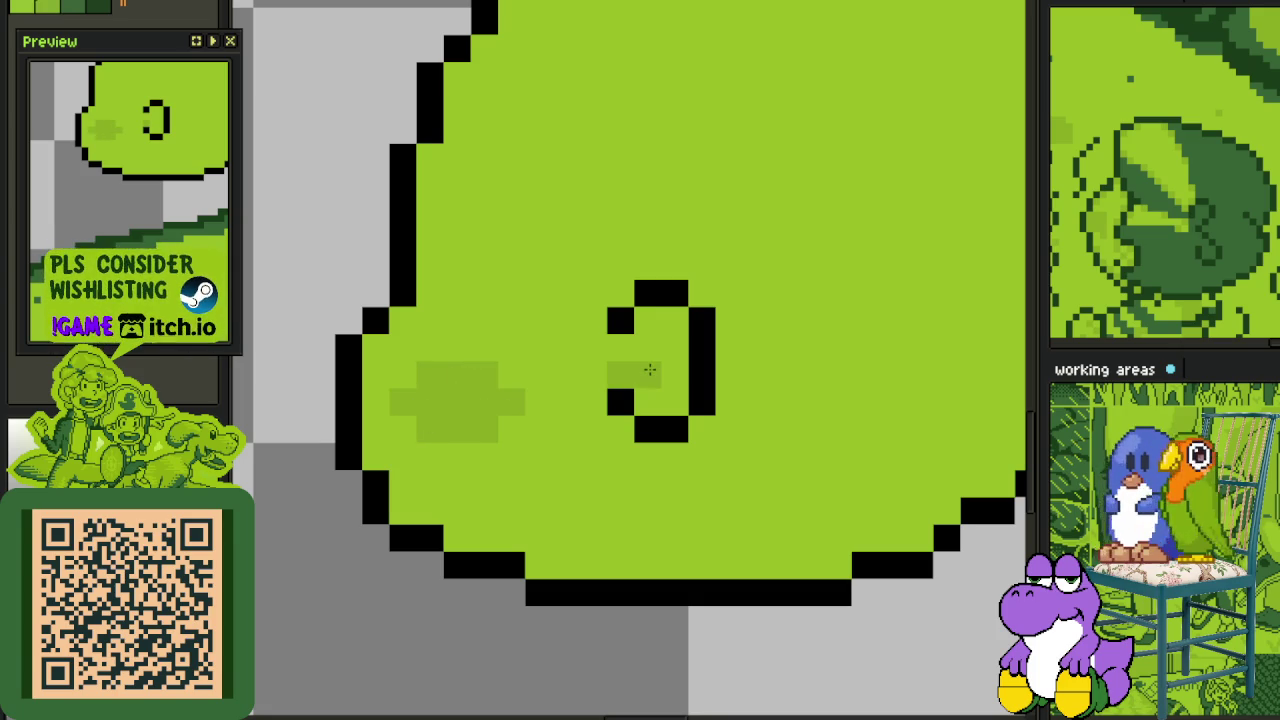
scroll(652, 363, "down", 3)
key("ctrl+s")
key("Tab")
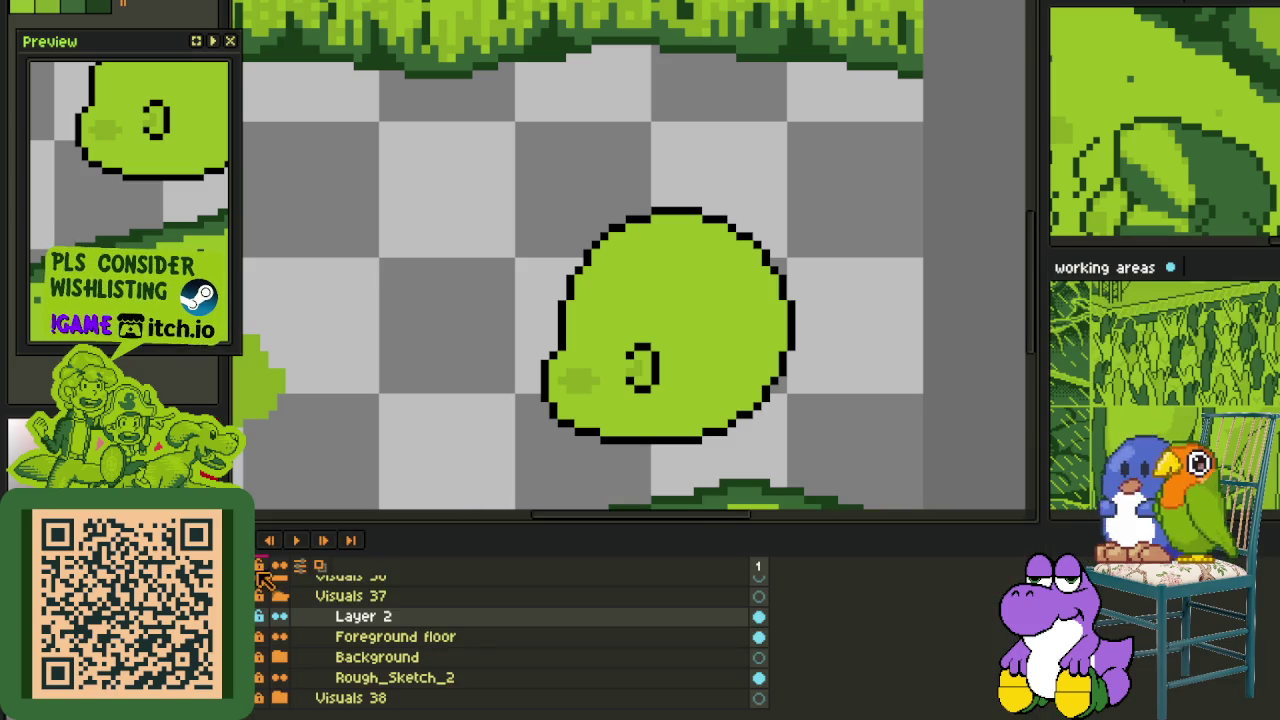
- Add a new Layer 3 above Layer 2 and hide the layers panel
right_click(315, 614)
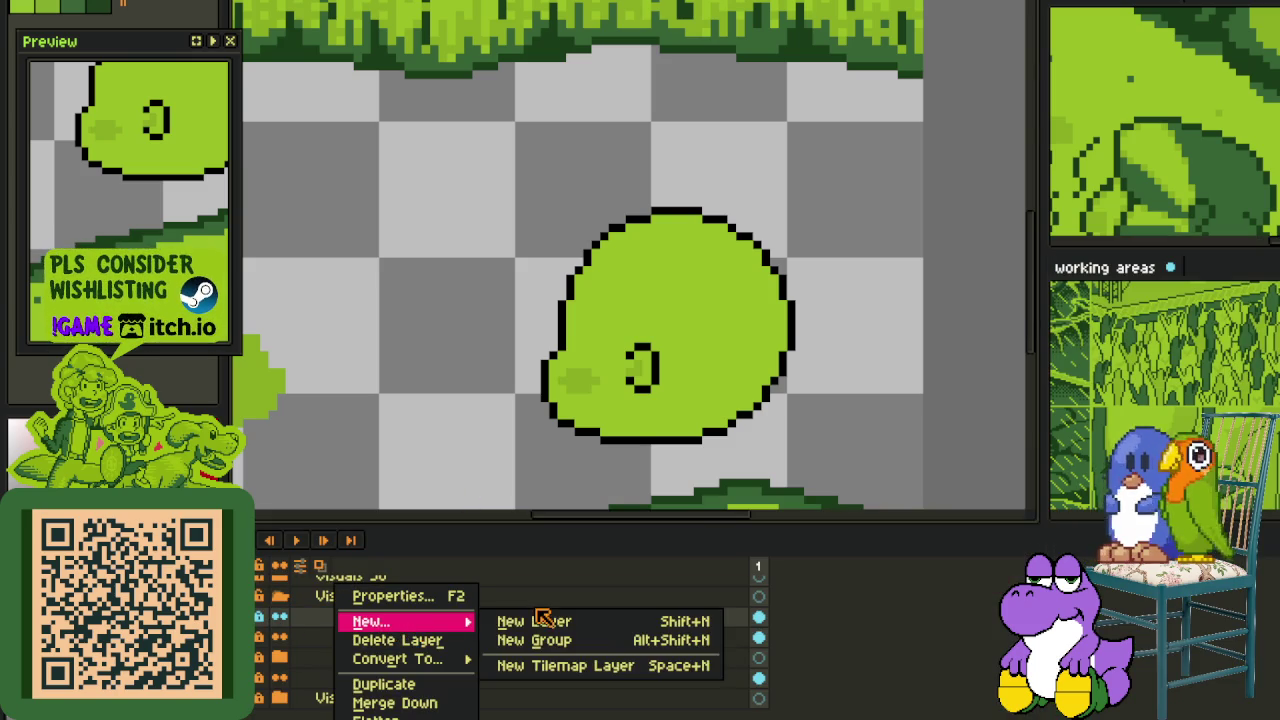
left_click(486, 594)
mouse_move(371, 621)
right_click(470, 592)
left_click(640, 621)
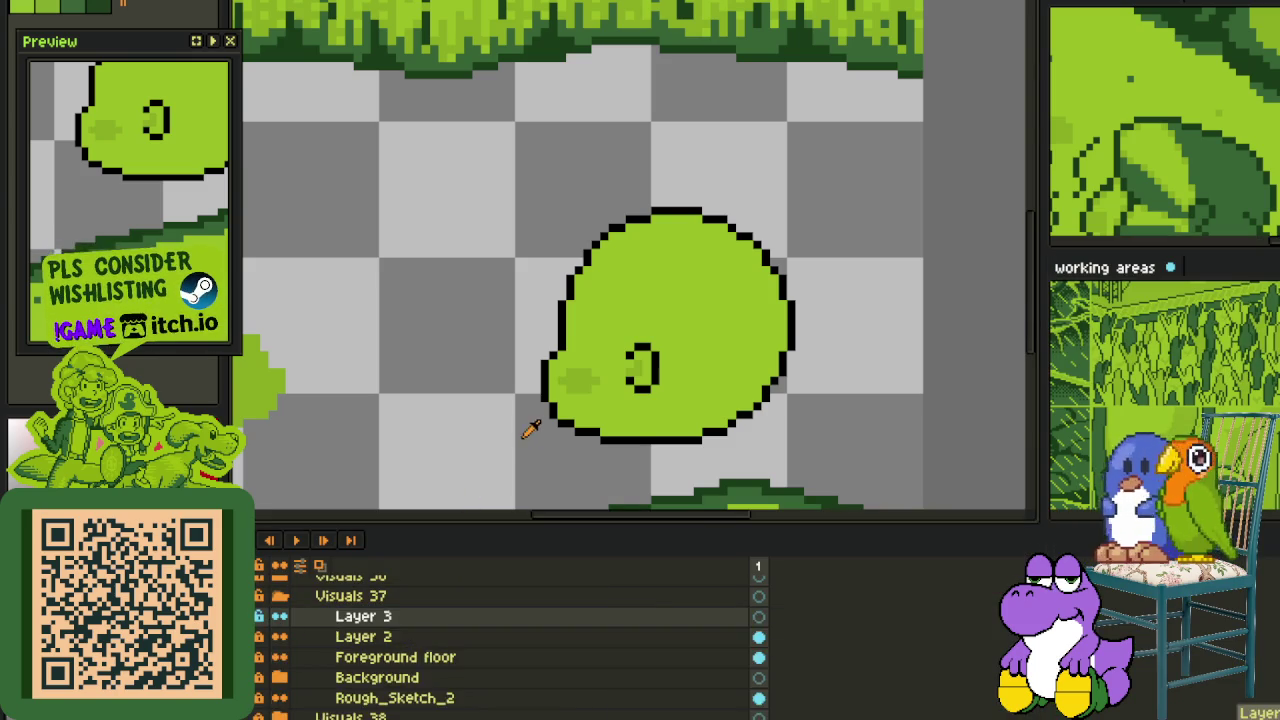
key("Tab")
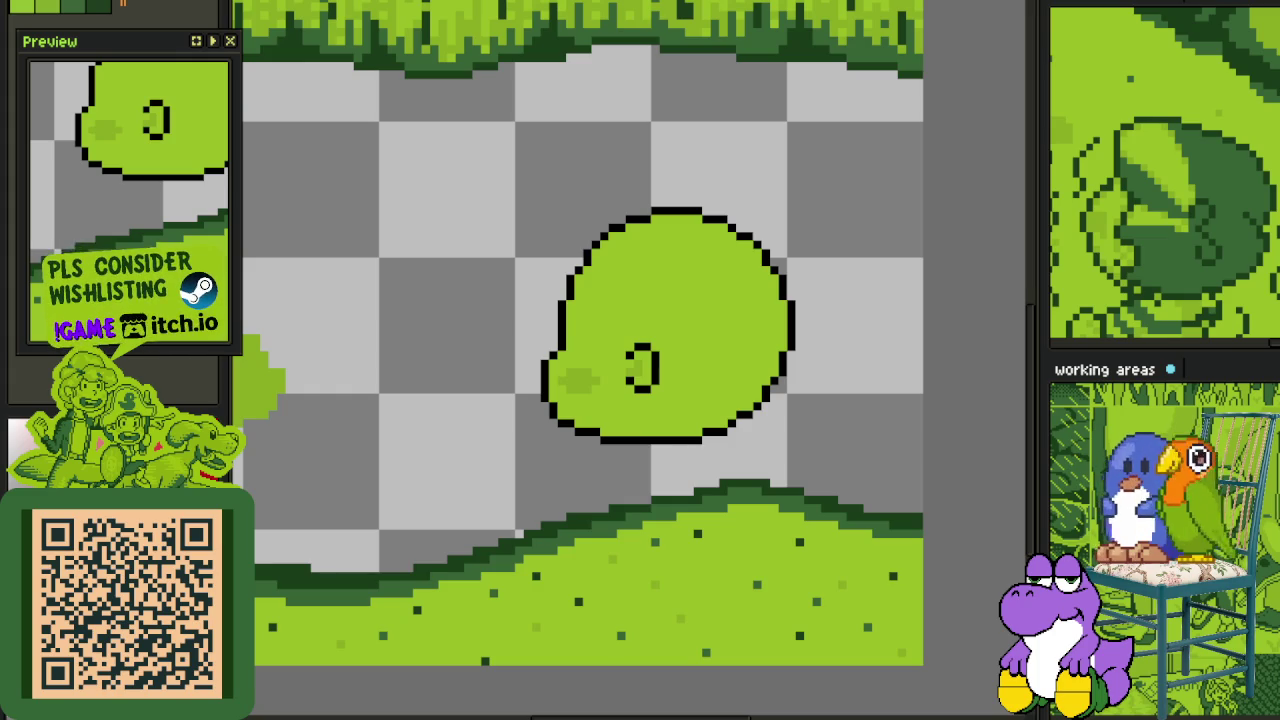
- Zoom out to view the whole scene with the boy and the blob
scroll(598, 313, "up", 2)
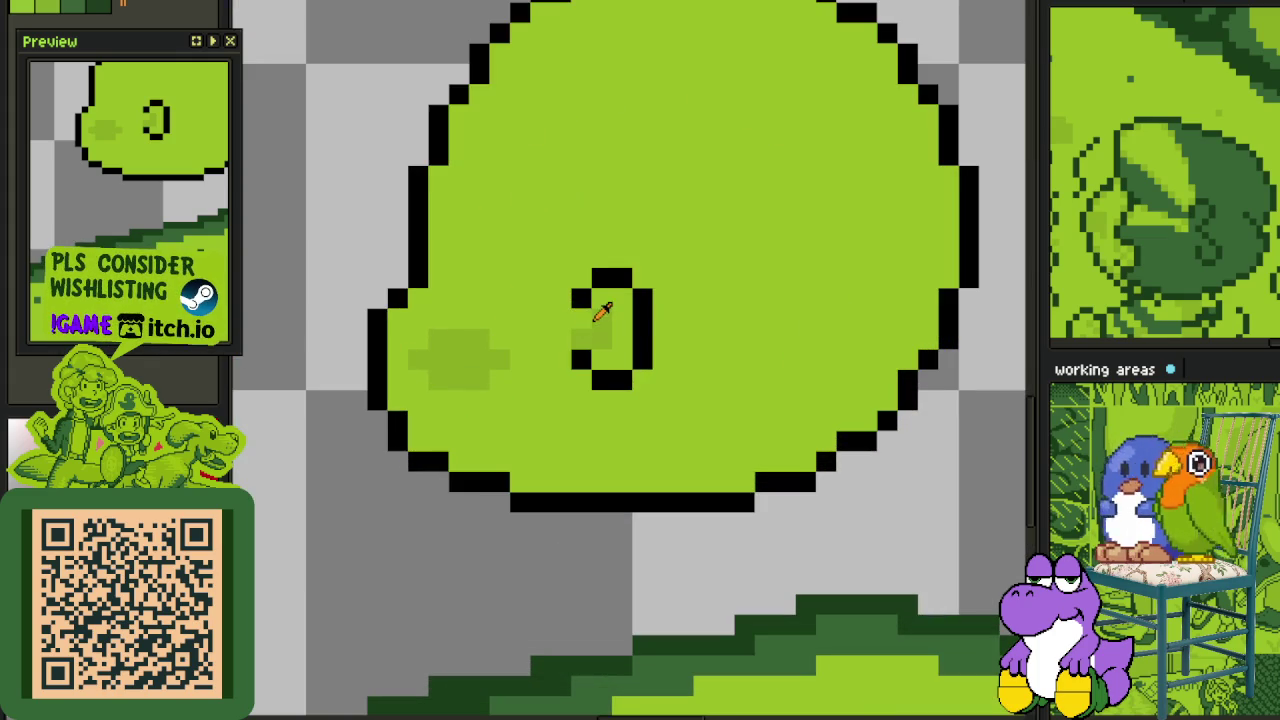
scroll(585, 318, "down", 2)
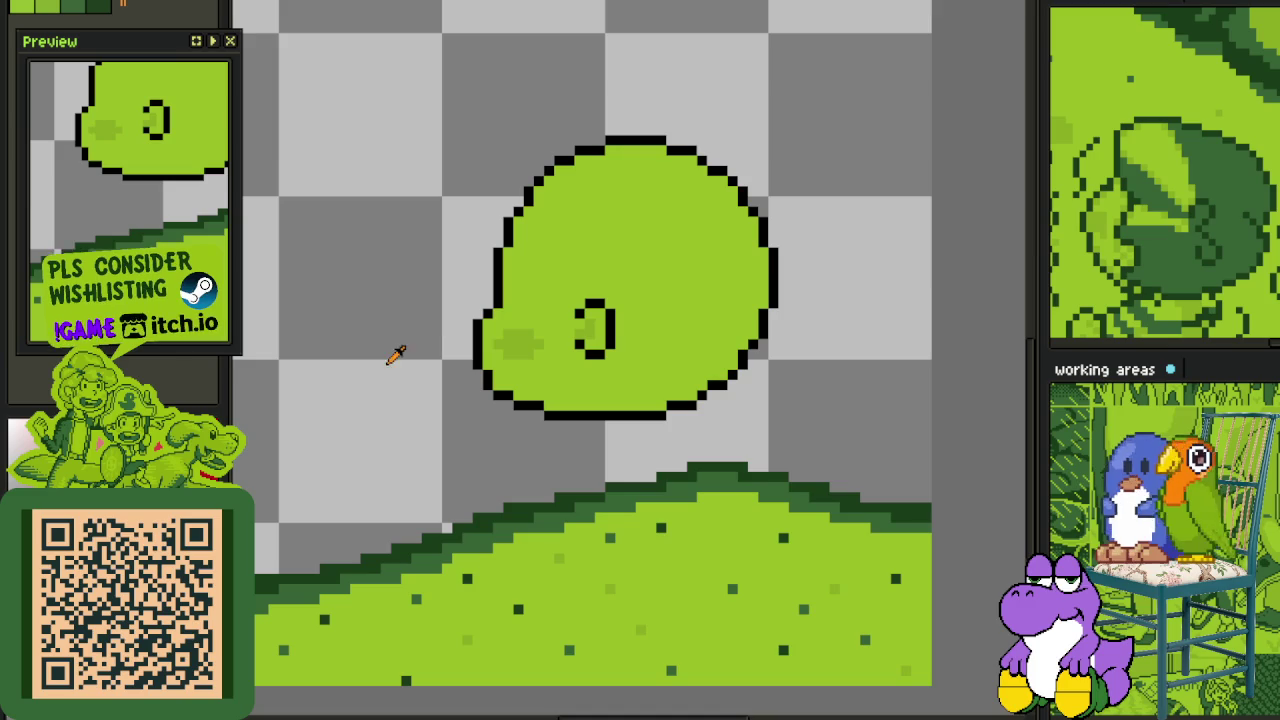
scroll(403, 338, "down", 3)
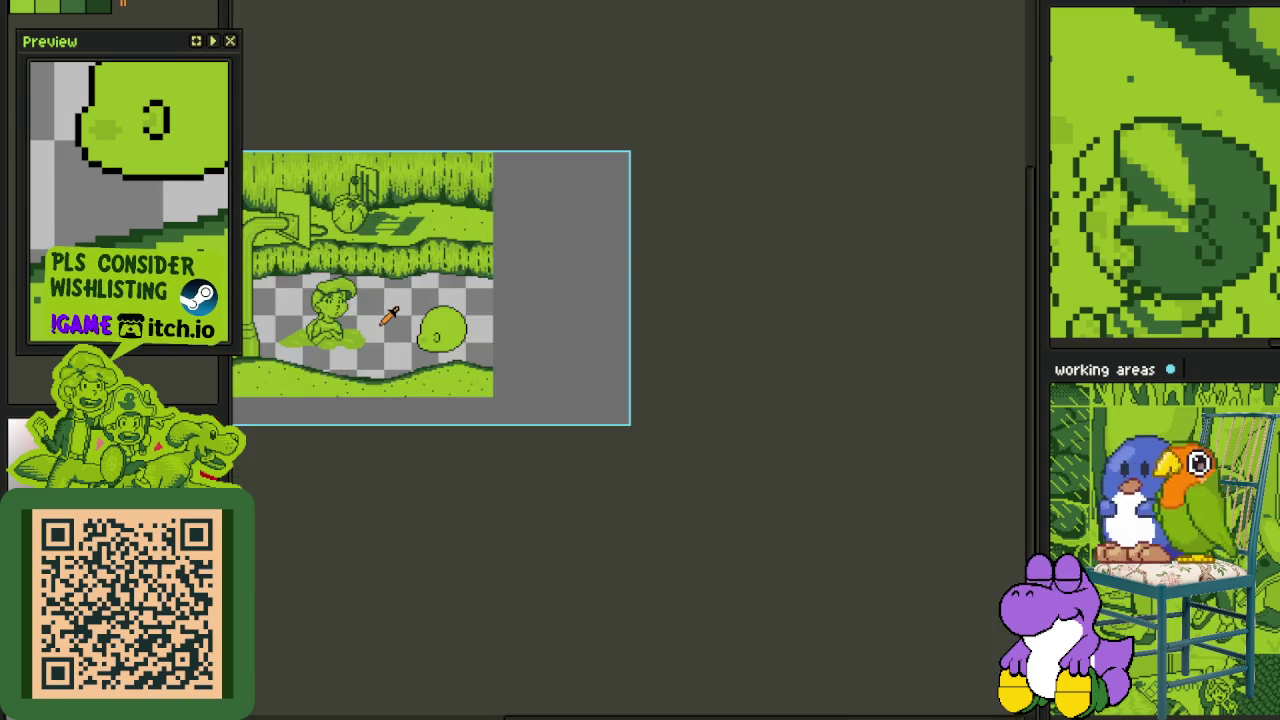
left_click_drag(394, 320, 666, 371)
scroll(666, 371, "up", 1)
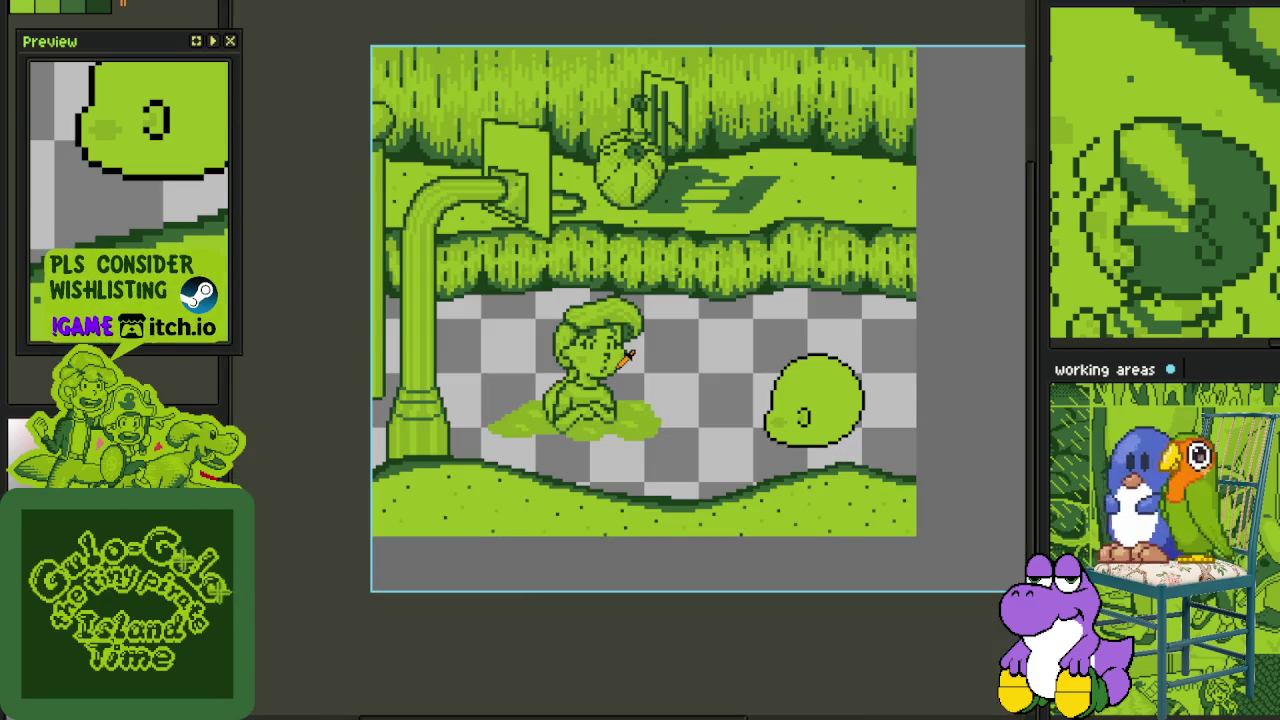
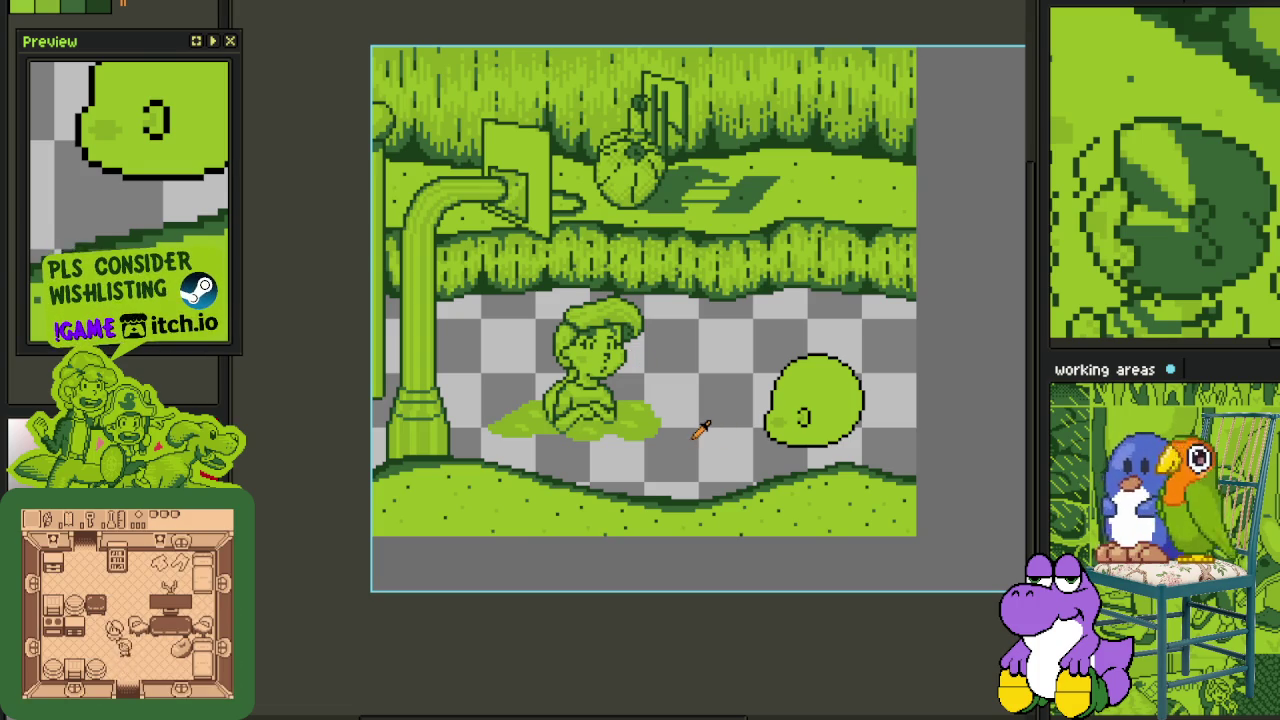
- Save the scene file and show the layer timeline beneath the framed green blob
scroll(697, 430, "up", 2)
scroll(708, 423, "right", 2)
key("ctrl+s")
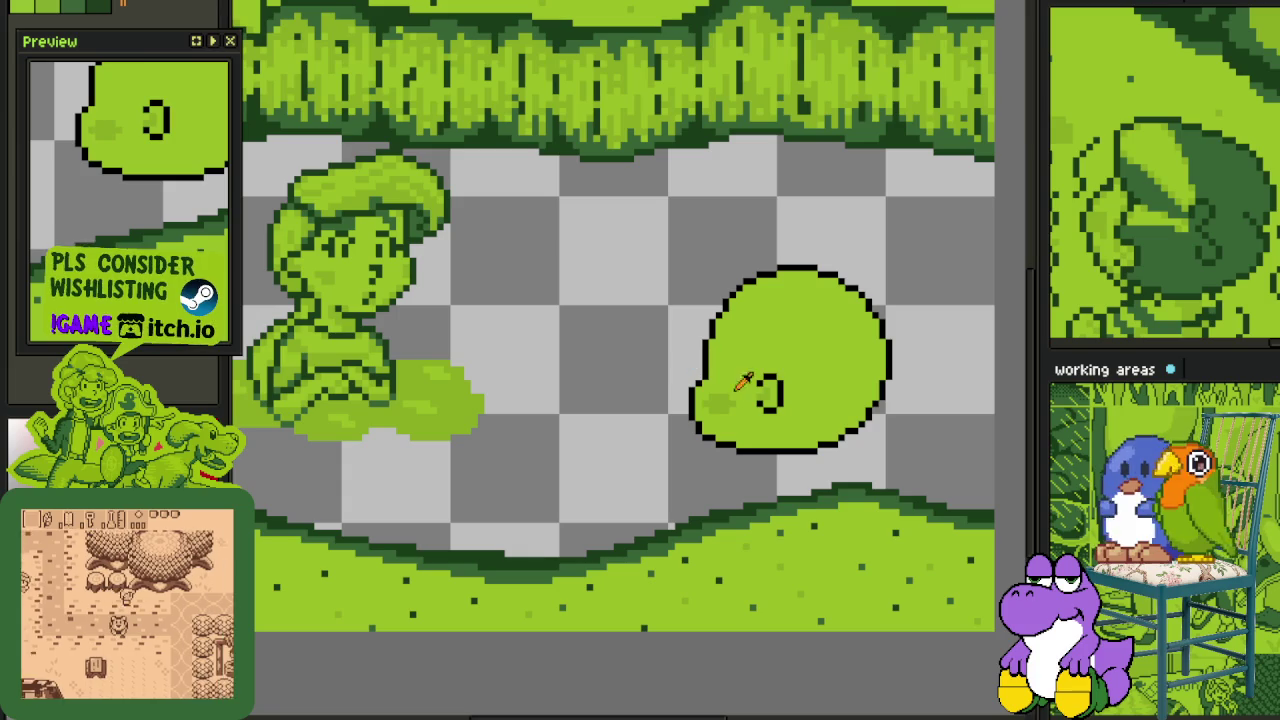
left_click_drag(765, 388, 727, 400)
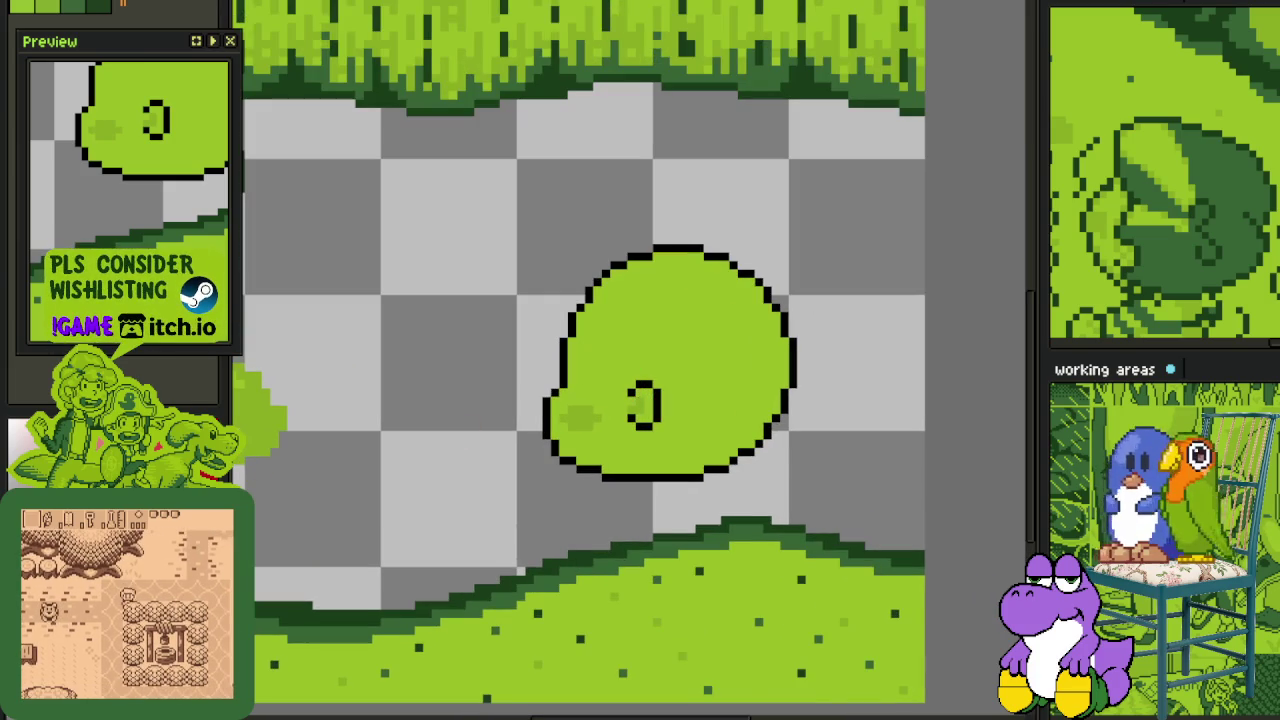
key("Tab")
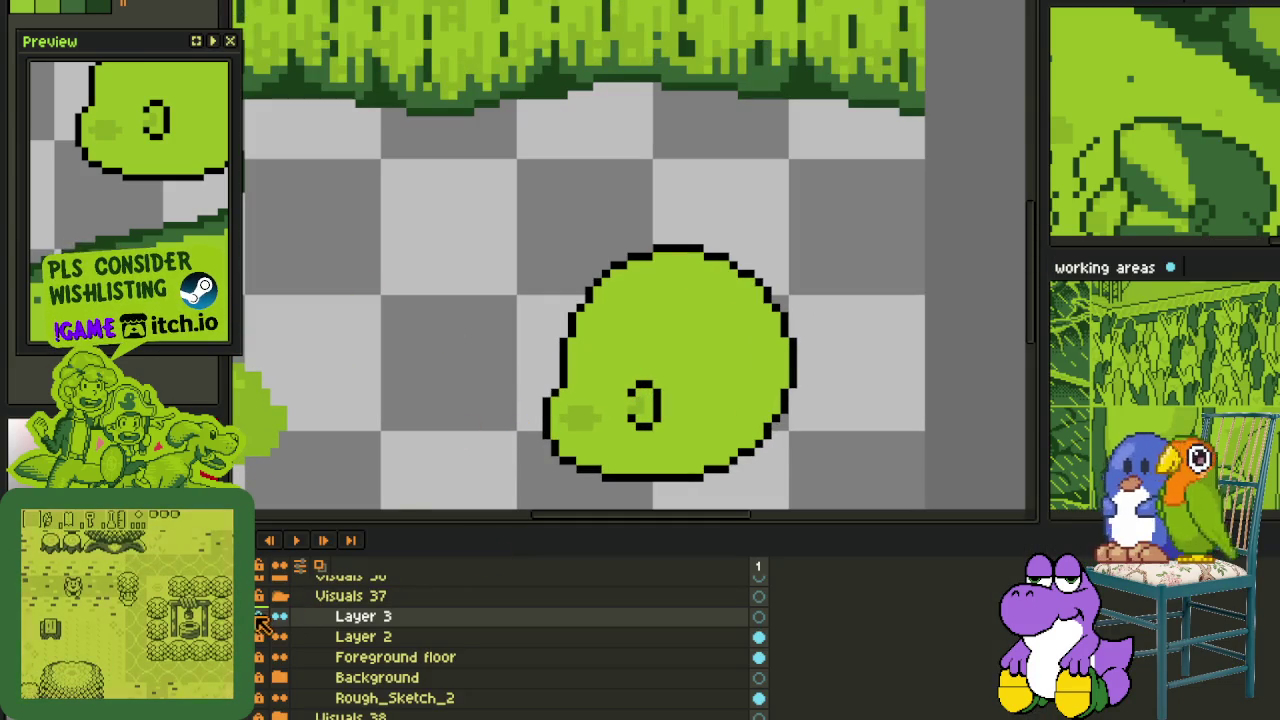
- Paint a short red diagonal line down-left beside the blob's eye, then save
key("Tab")
scroll(635, 400, "up", 1)
scroll(566, 352, "up", 1)
scroll(576, 420, "down", 1)
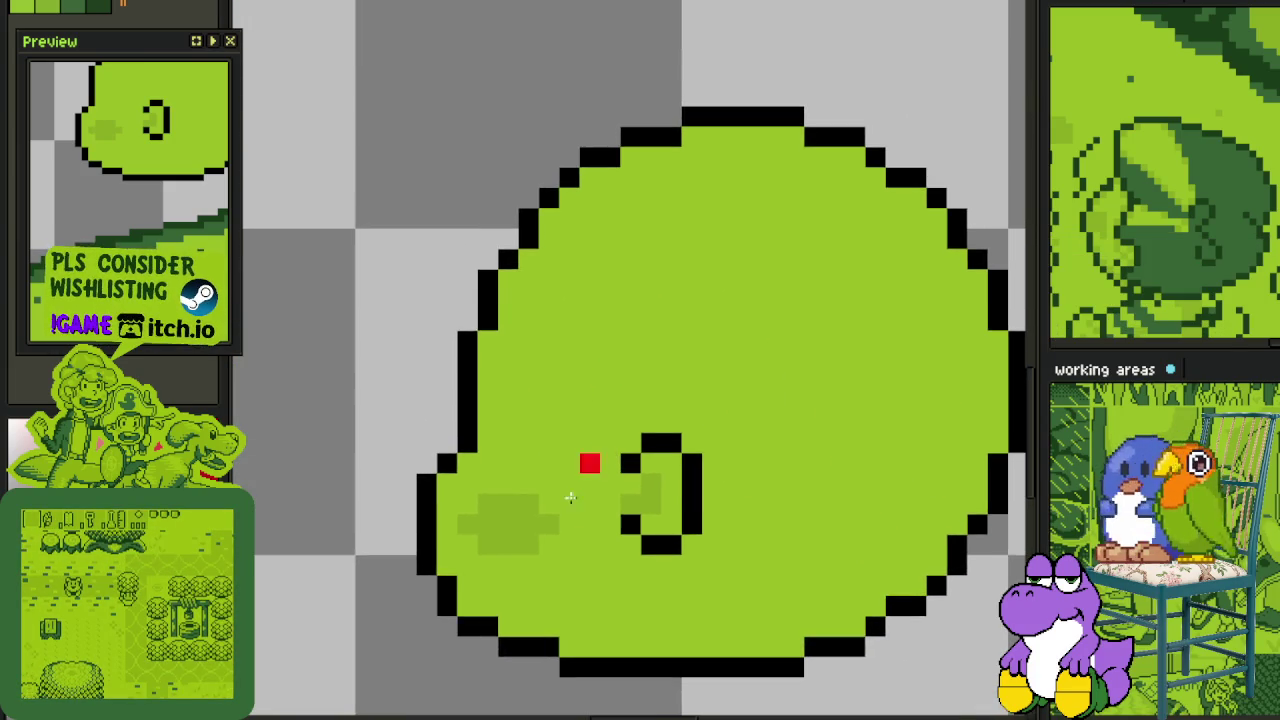
scroll(592, 502, "up", 2)
left_click(620, 476)
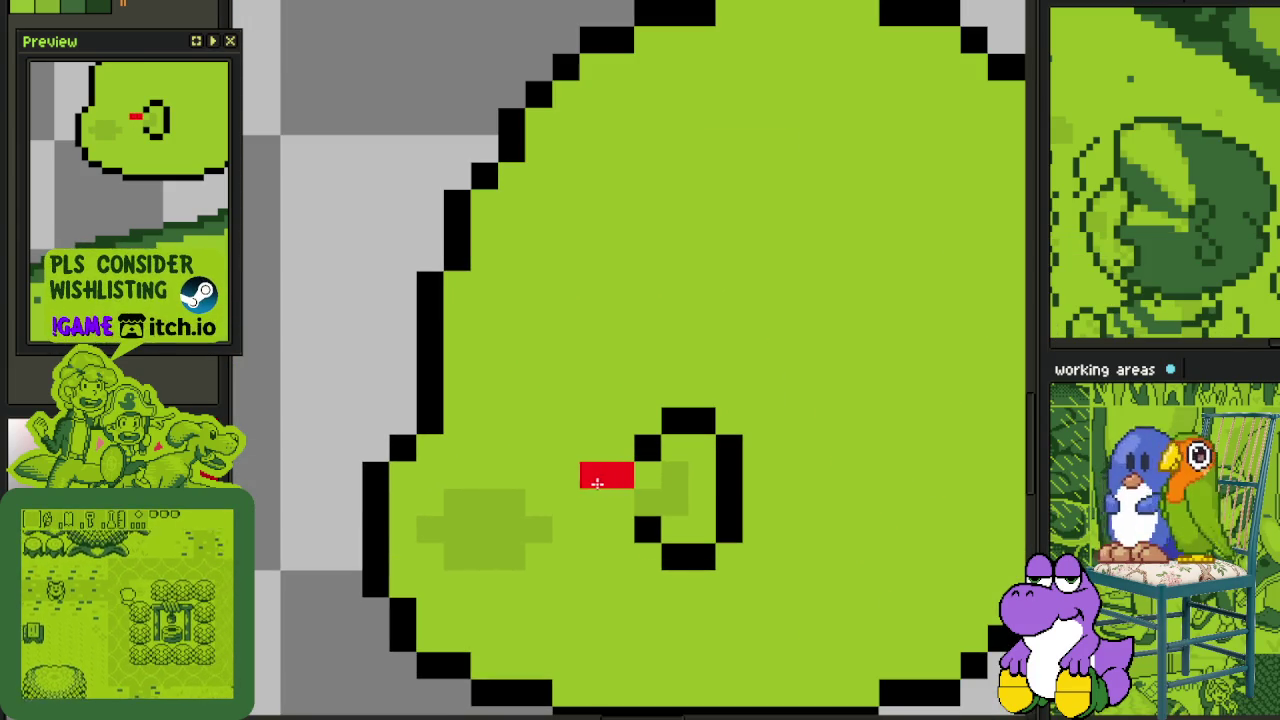
left_click(593, 503)
left_click(566, 503)
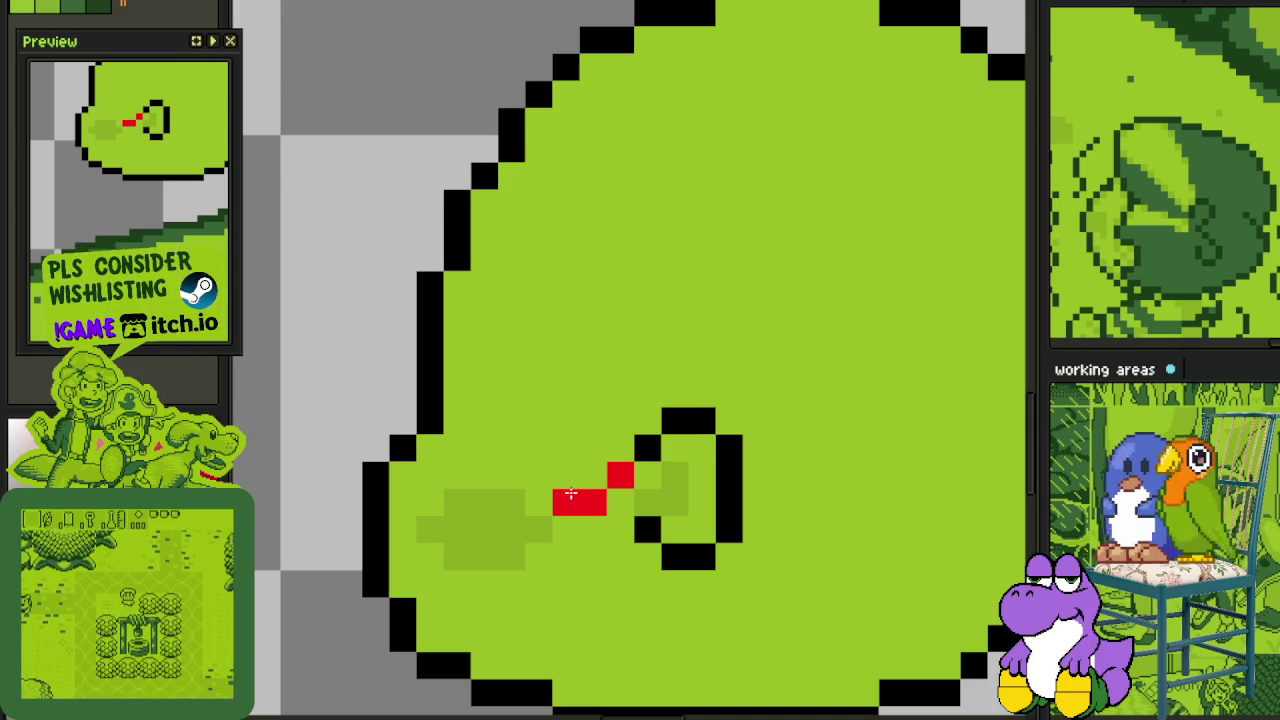
scroll(565, 475, "down", 2)
key("ctrl+s")
- Draw a red hooked S-shape near the blob's top right and save
scroll(680, 355, "up", 1)
scroll(690, 340, "right", 2)
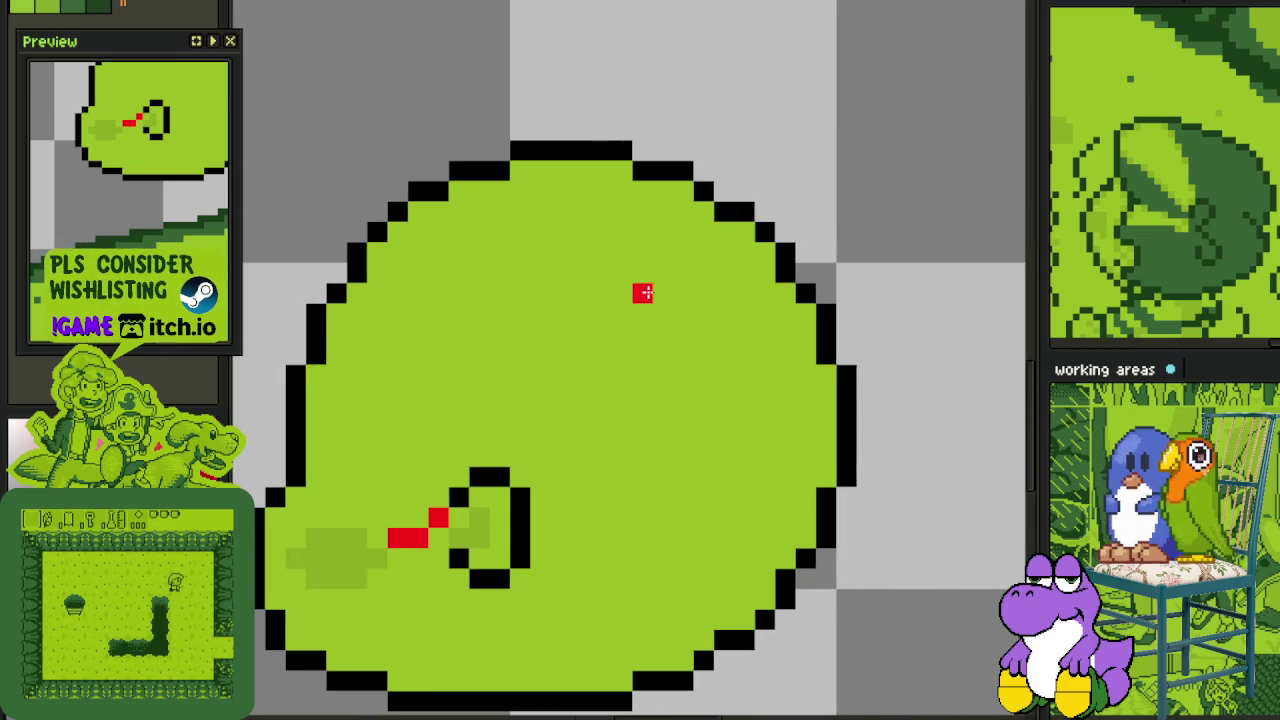
left_click(642, 293)
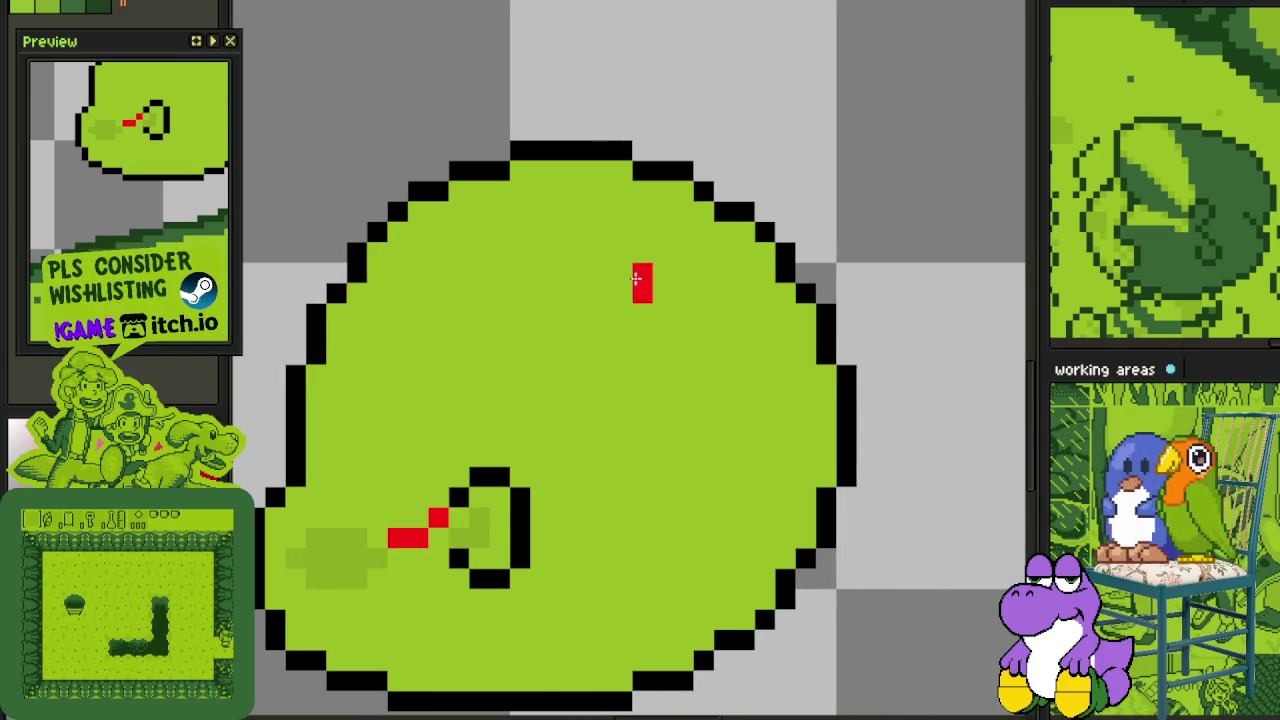
left_click(642, 273)
mouse_move(621, 251)
left_mouse_down()
mouse_move(642, 212)
mouse_move(690, 212)
mouse_move(708, 274)
left_mouse_up()
left_click(684, 292)
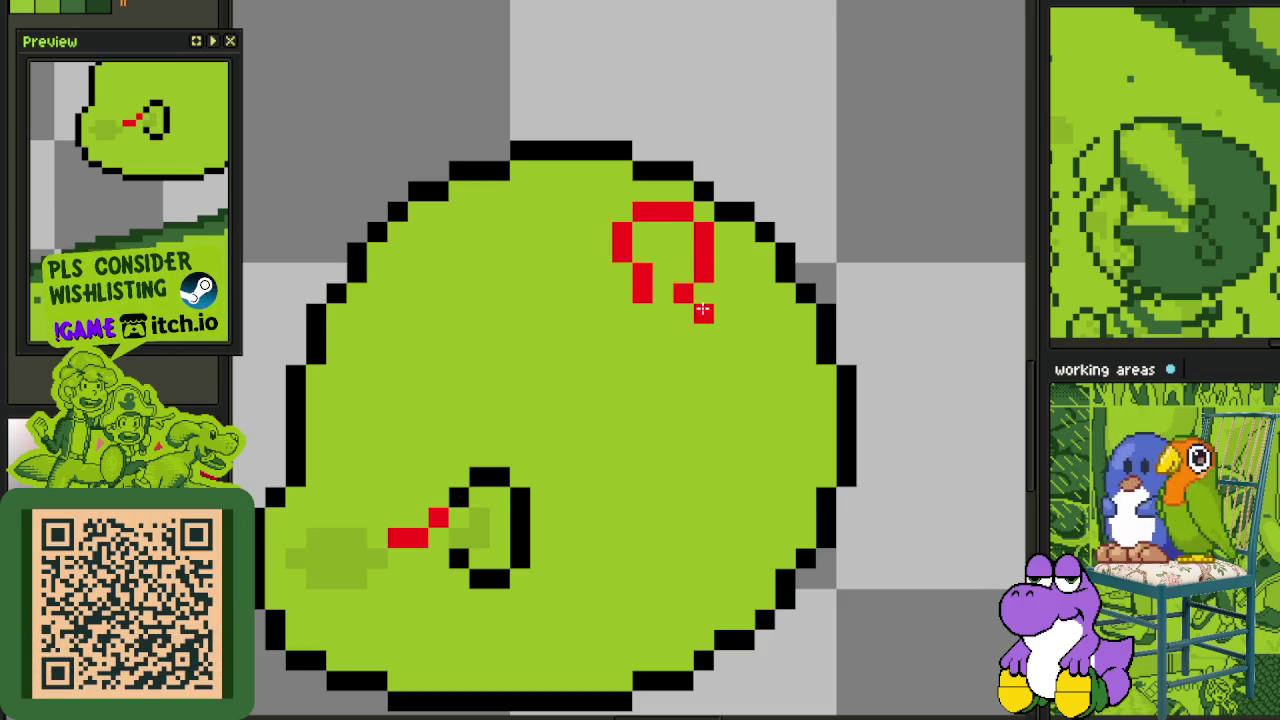
mouse_move(722, 312)
left_mouse_down()
mouse_move(750, 328)
mouse_move(764, 368)
left_mouse_up()
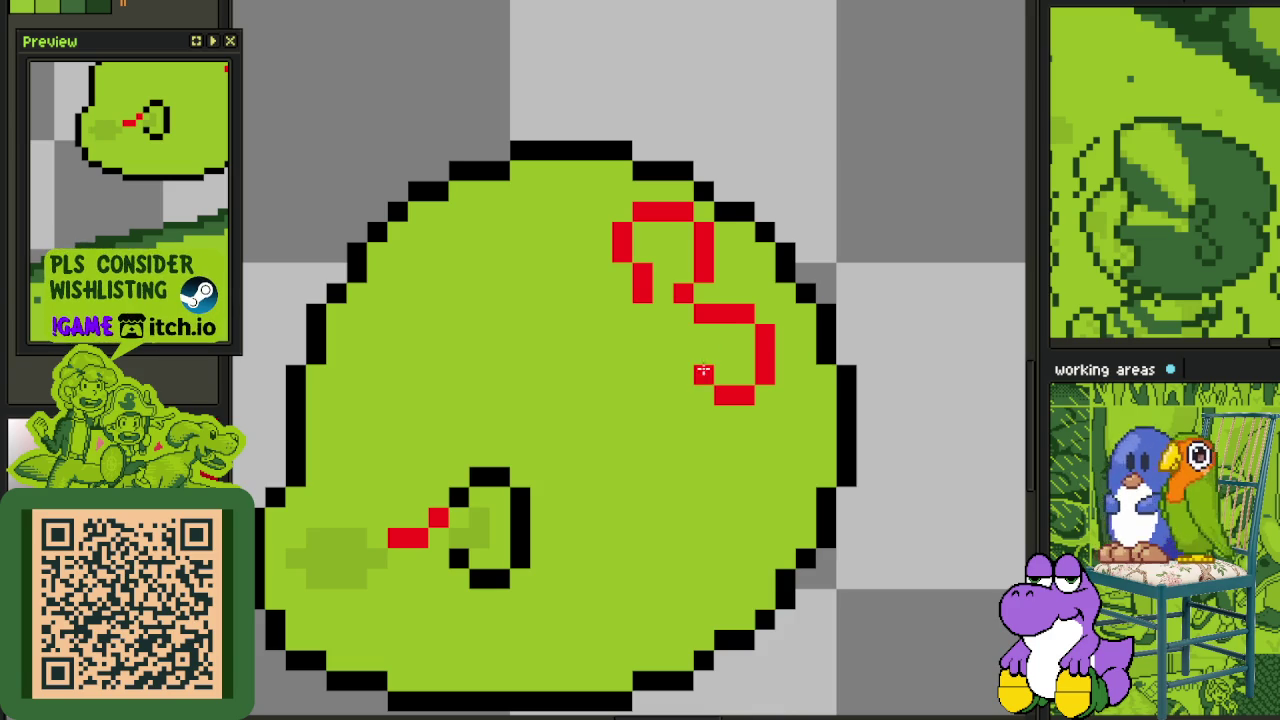
scroll(706, 373, "down", 4)
scroll(690, 362, "down", 1)
key("ctrl+s")
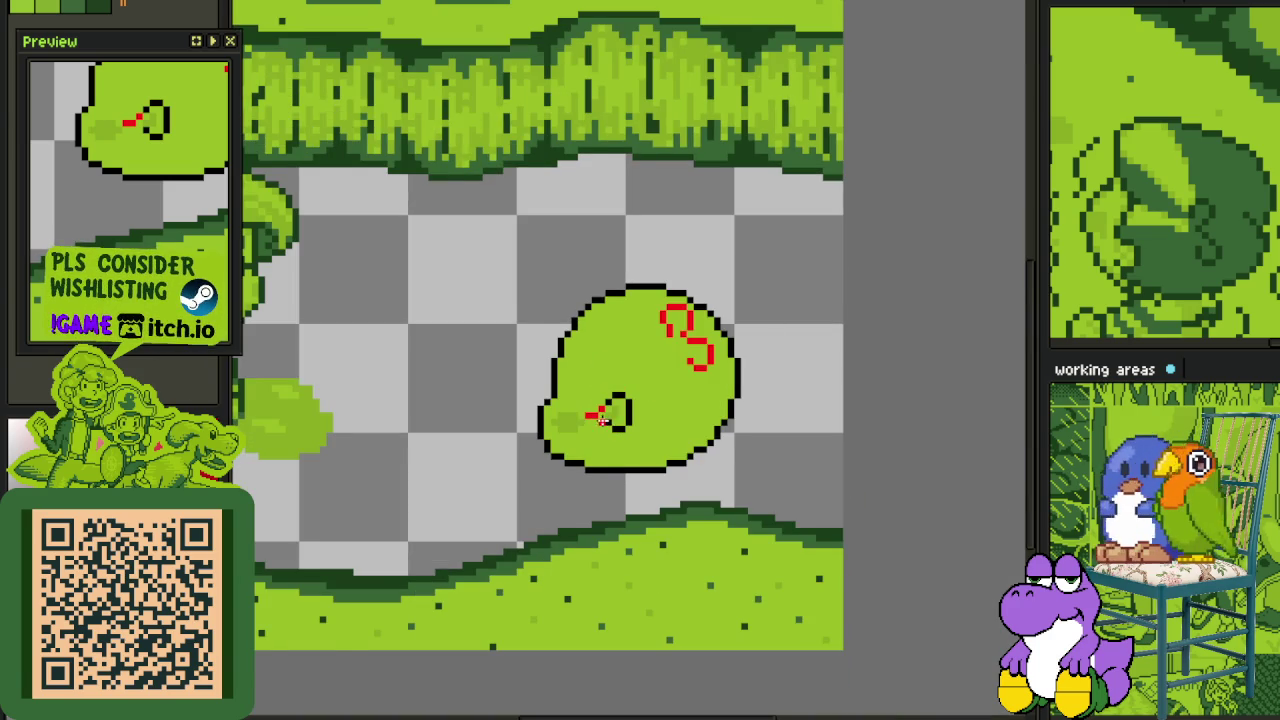
- Save the scene again and switch to the comic reference sheet document
scroll(601, 421, "up", 1)
key("ctrl+s")
scroll(567, 413, "up", 3)
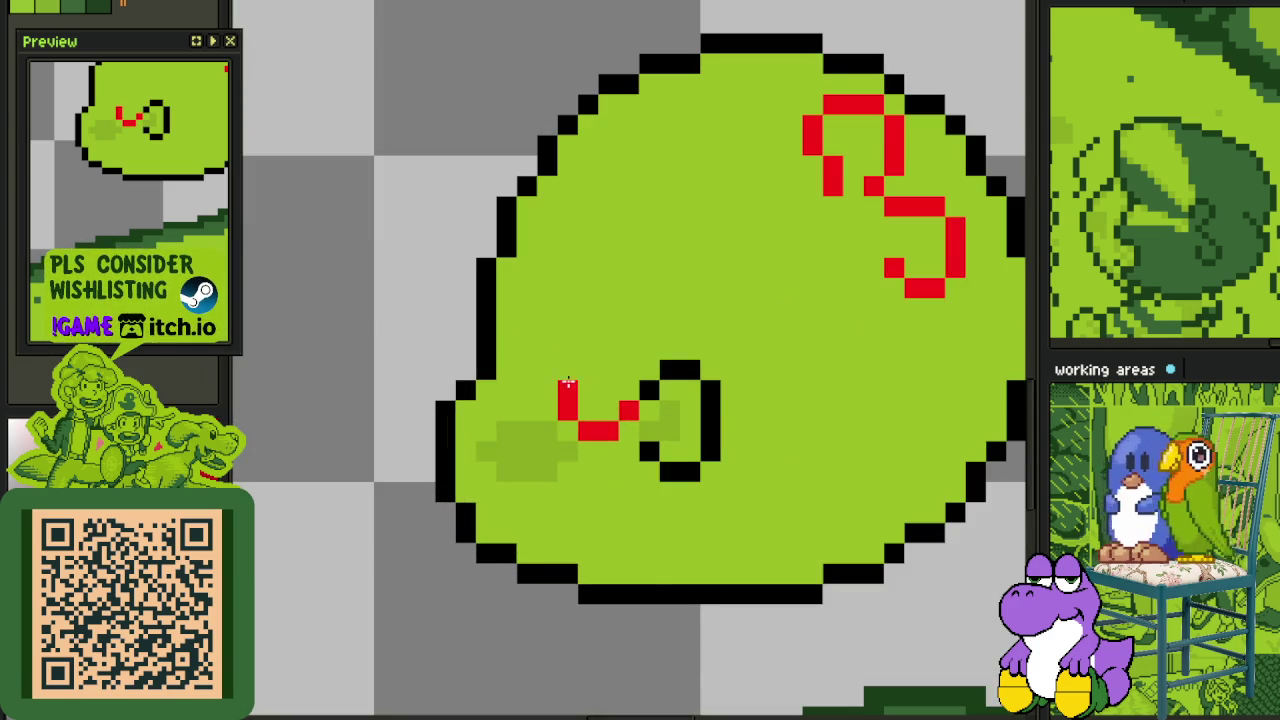
scroll(570, 351, "down", 2)
scroll(720, 291, "down", 3)
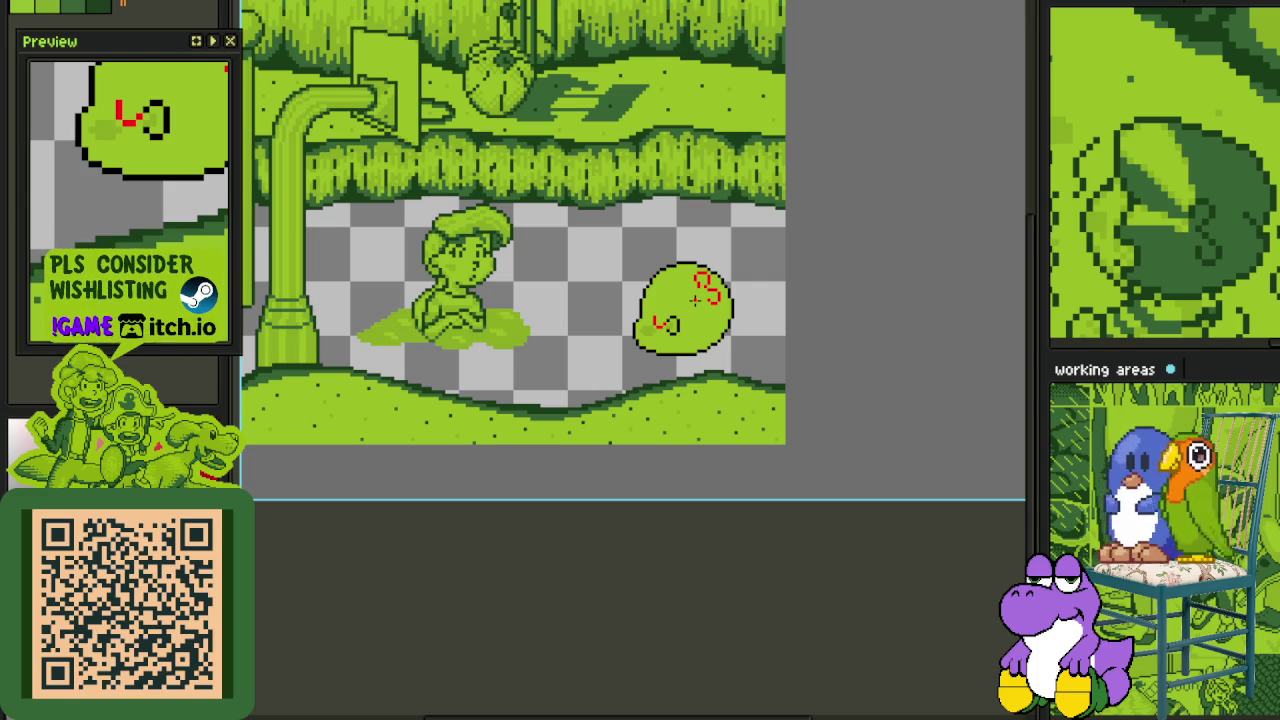
scroll(650, 300, "up", 2)
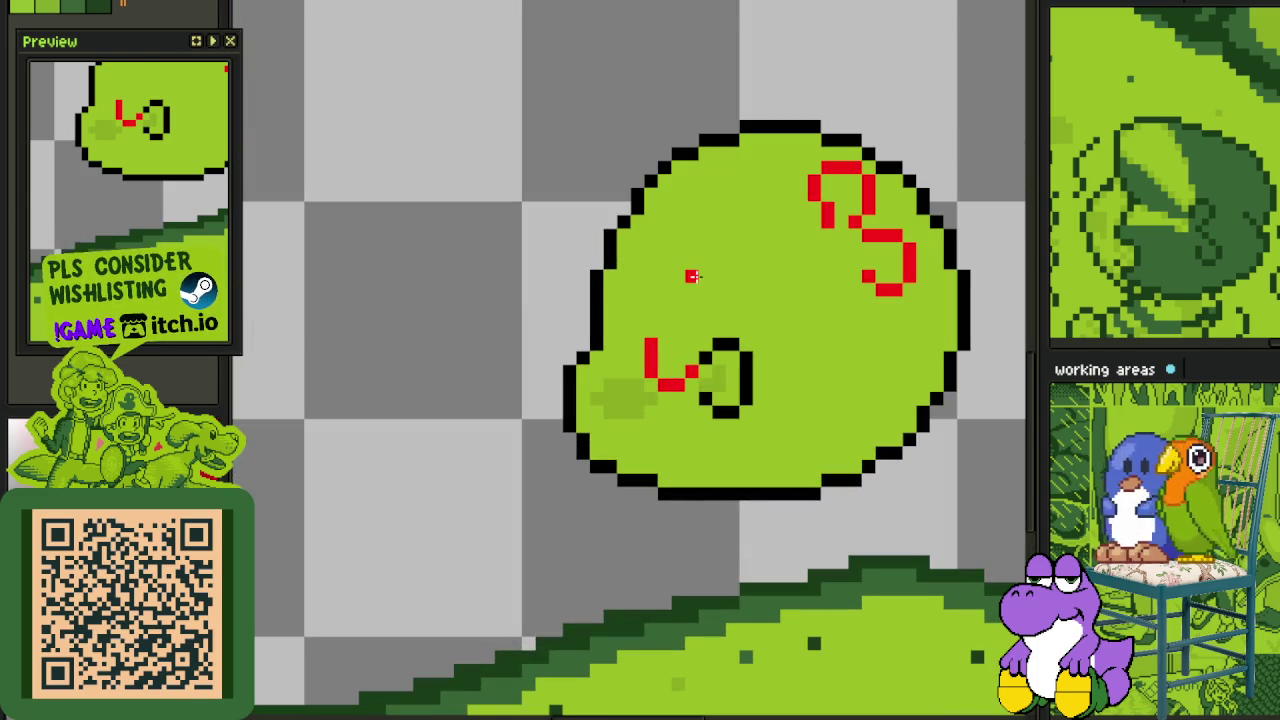
scroll(690, 264, "down", 2)
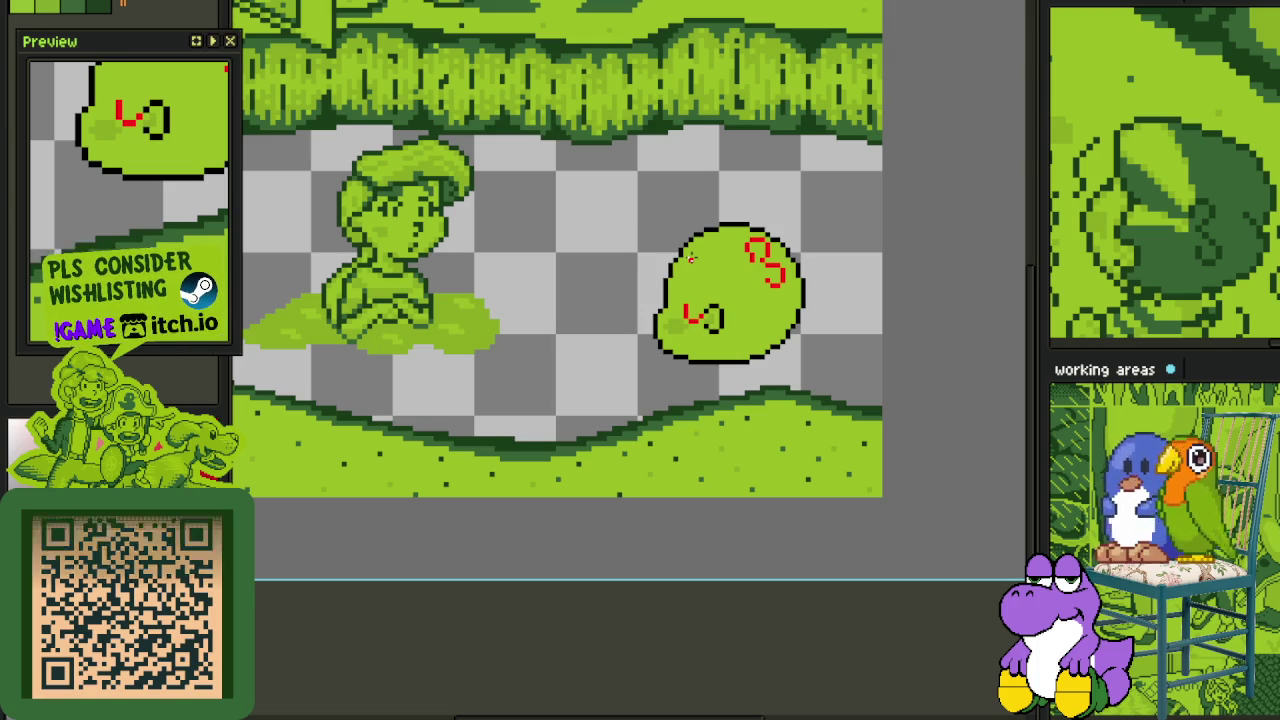
key("ctrl+s")
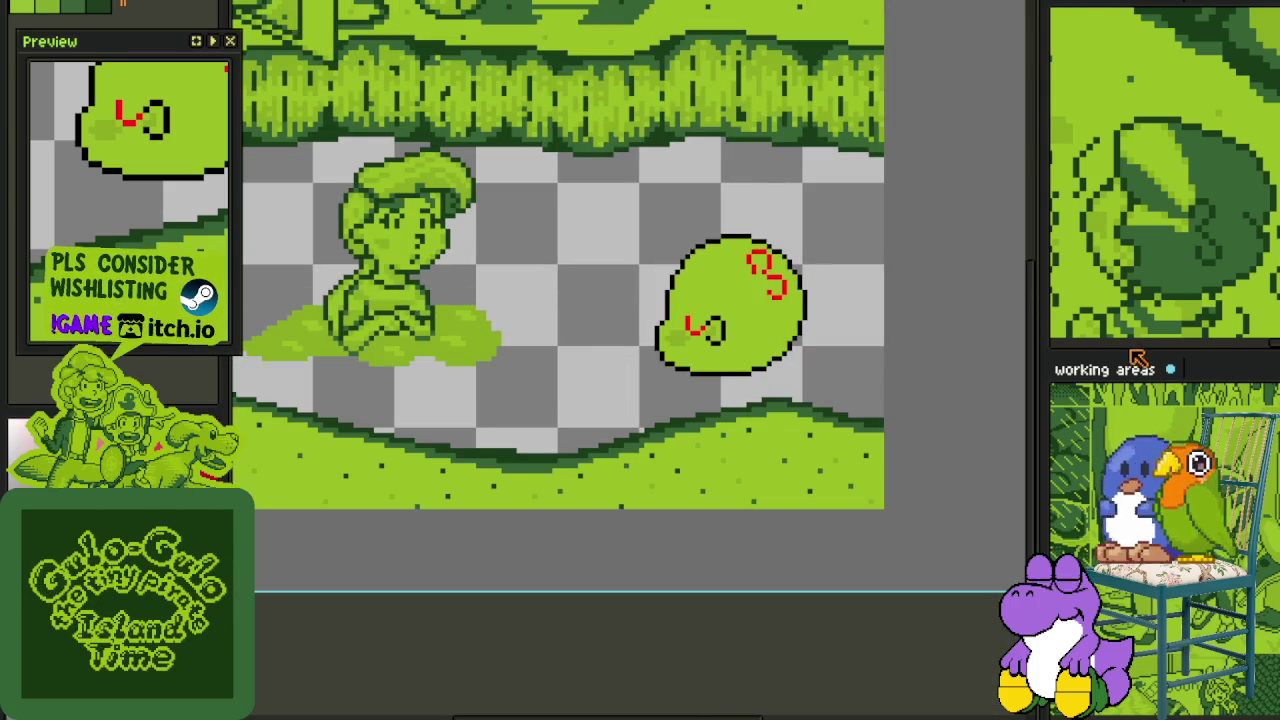
key("ctrl+Tab")
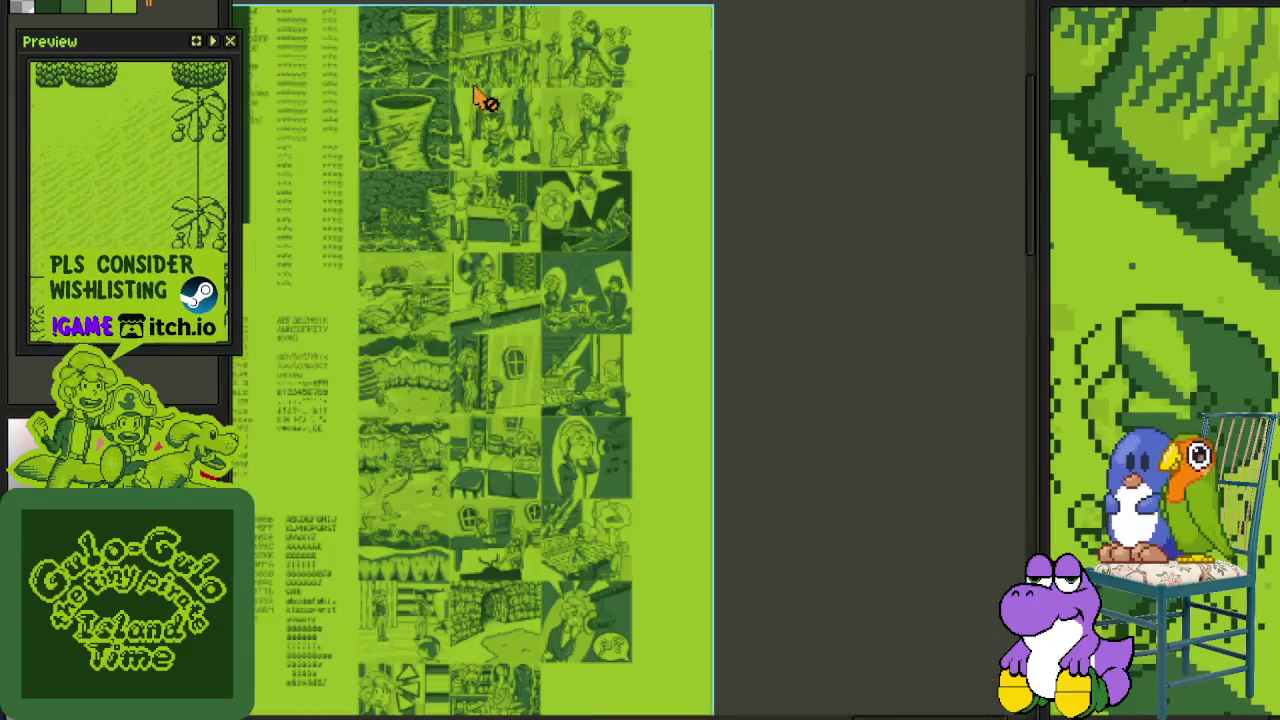
- Cycle to the leaf scene document and make trial rectangle selections over the leaf
key("ctrl+Tab")
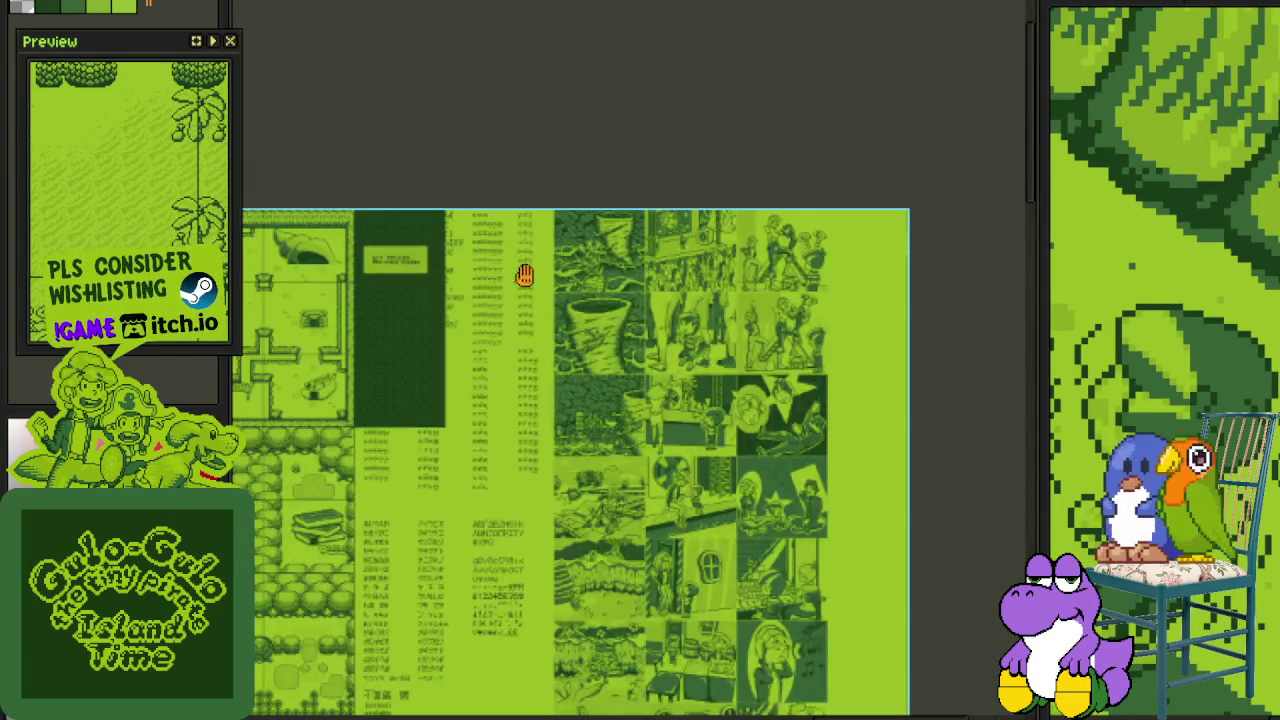
key("ctrl+Tab")
scroll(375, 312, "up", 1)
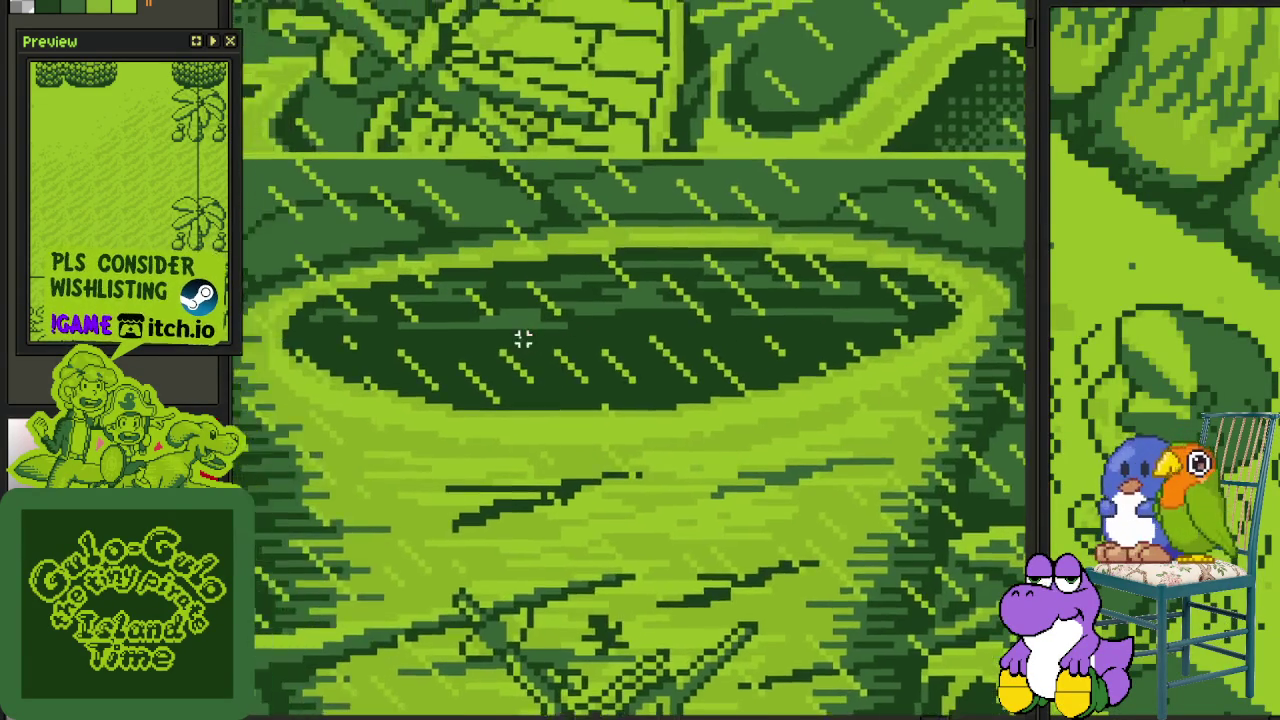
scroll(411, 320, "up", 1)
left_click_drag(406, 315, 821, 405)
scroll(613, 373, "up", 1)
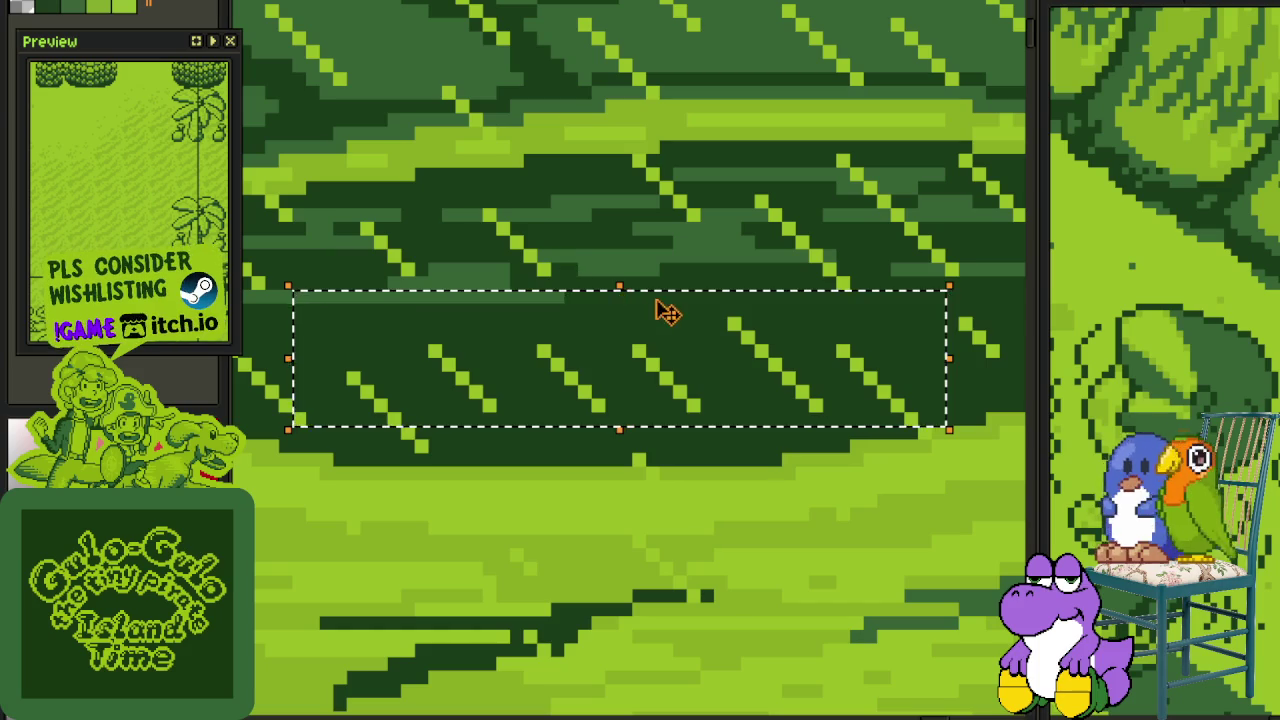
left_click(680, 254)
left_click_drag(462, 460, 748, 322)
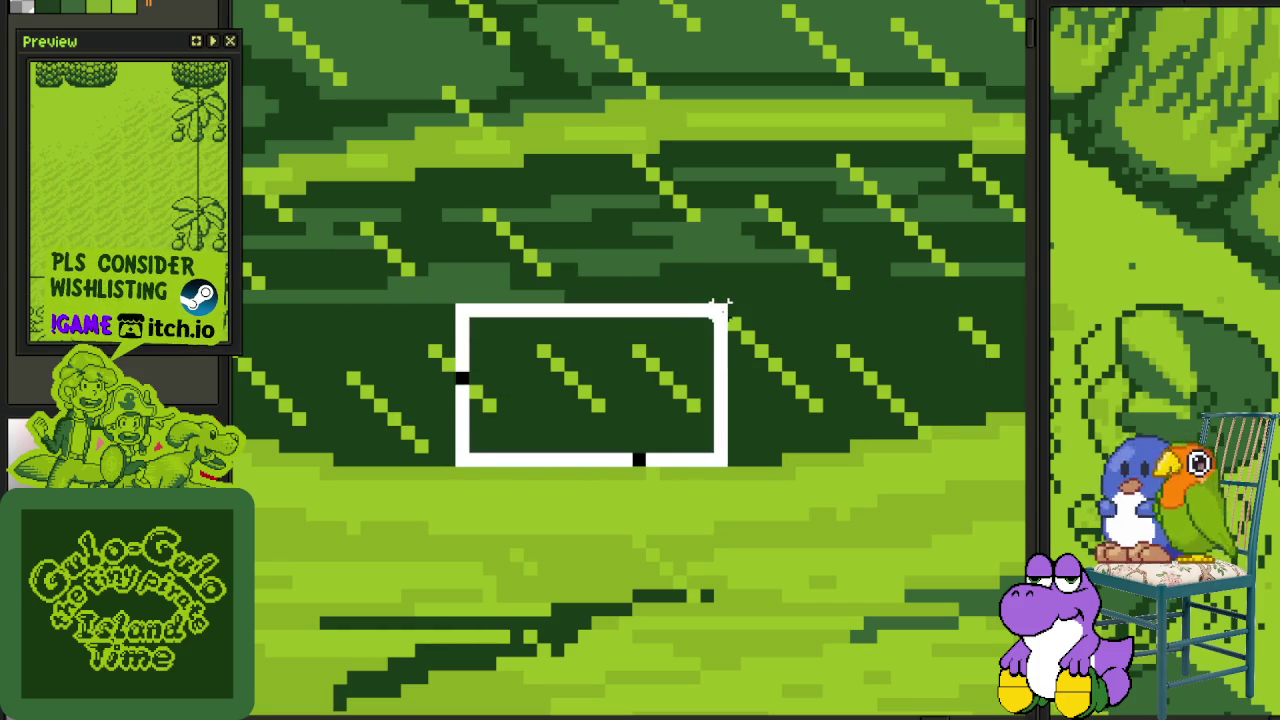
left_click(640, 258)
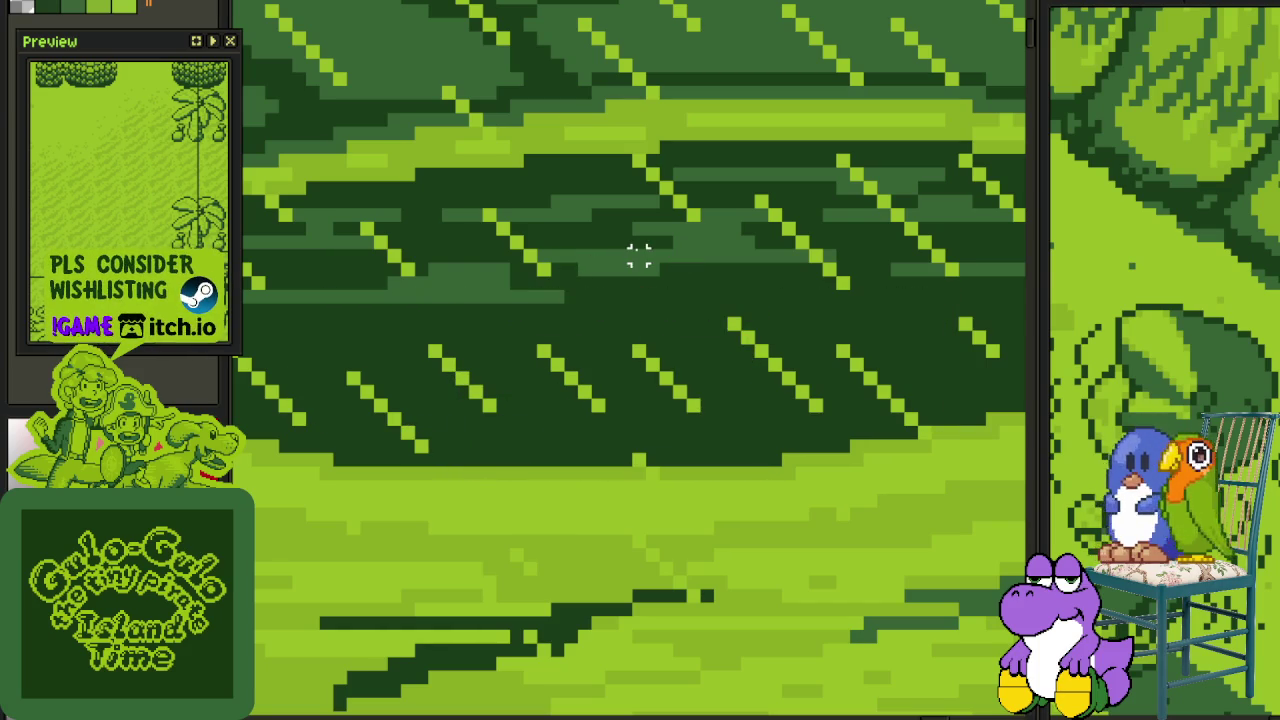
left_click_drag(342, 452, 788, 468)
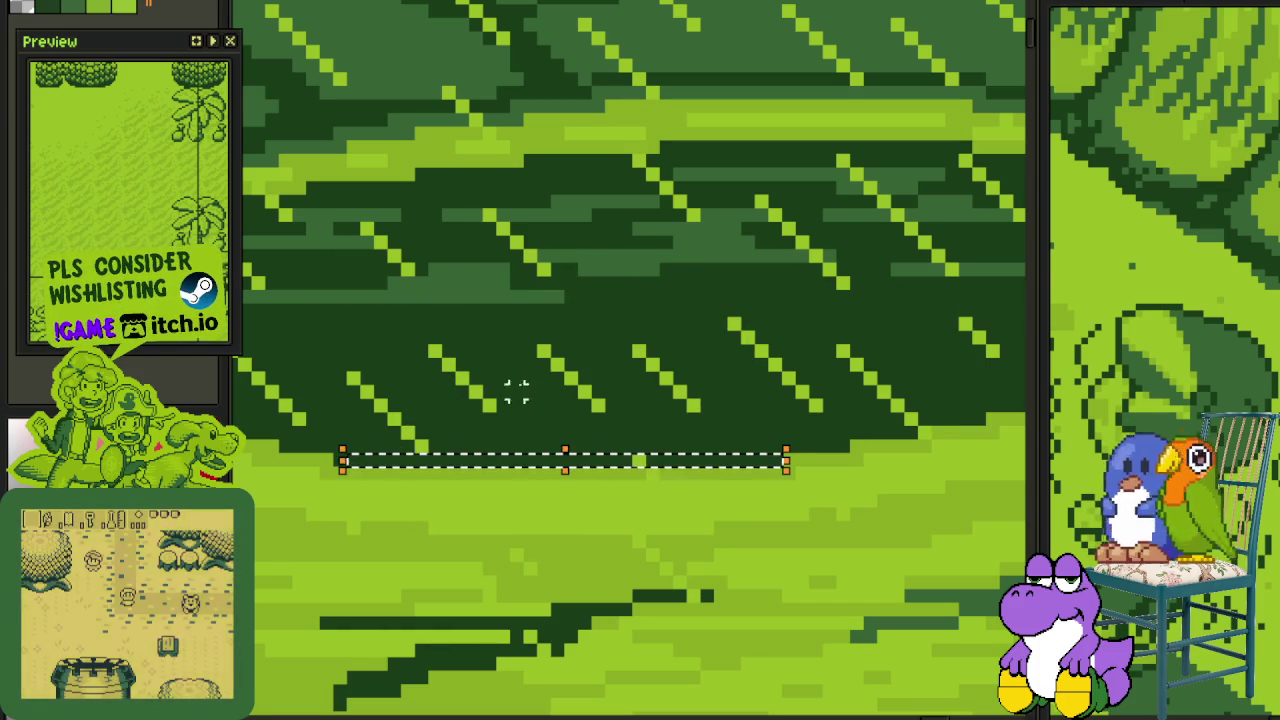
left_click_drag(466, 443, 677, 286)
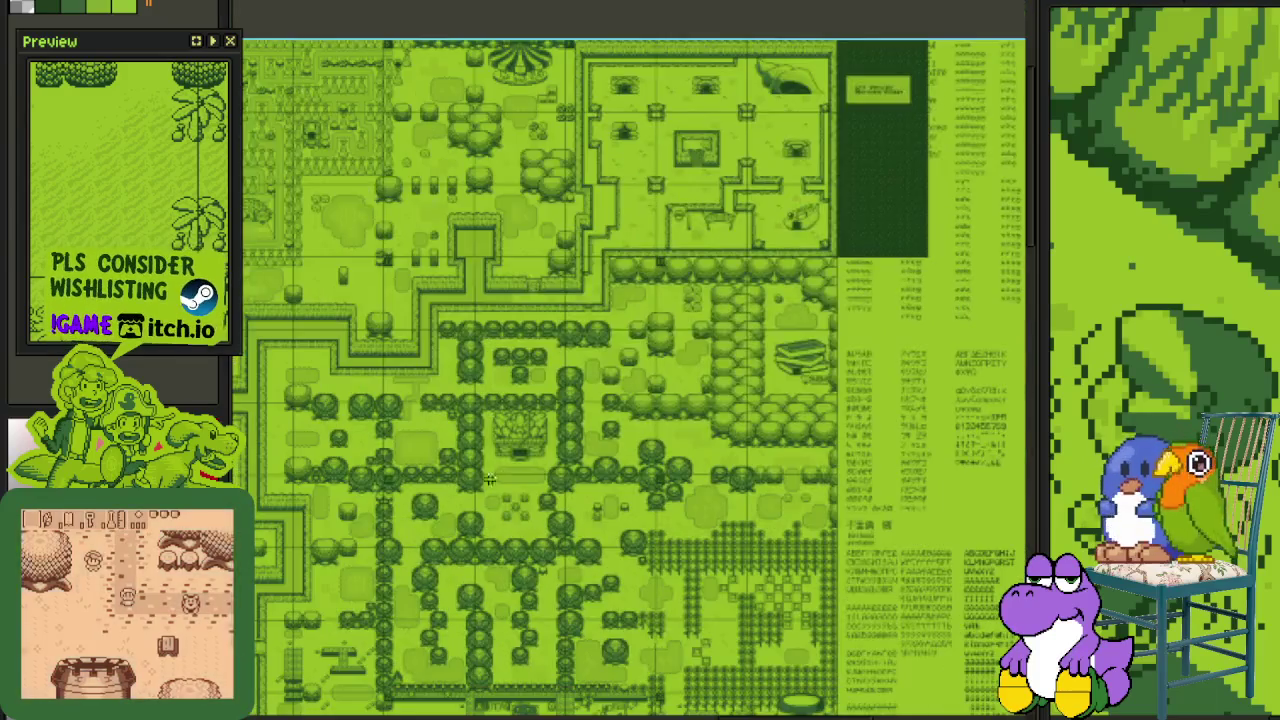
- Select a block of tree pixels, browse the tile map, then return to the green blob scene
scroll(486, 423, "up", 5)
scroll(538, 441, "up", 2)
scroll(538, 441, "up", 2)
scroll(538, 441, "up", 2)
left_click_drag(376, 386, 540, 222)
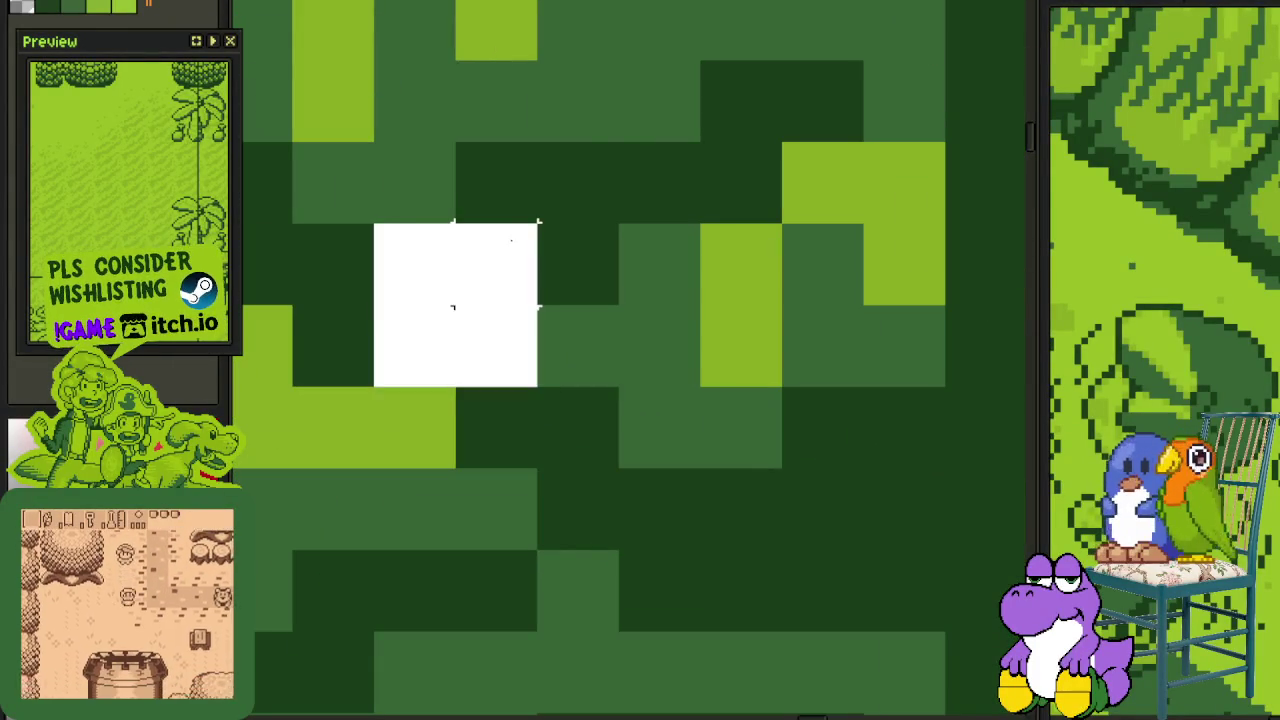
scroll(620, 222, "down", 2)
scroll(618, 225, "down", 1)
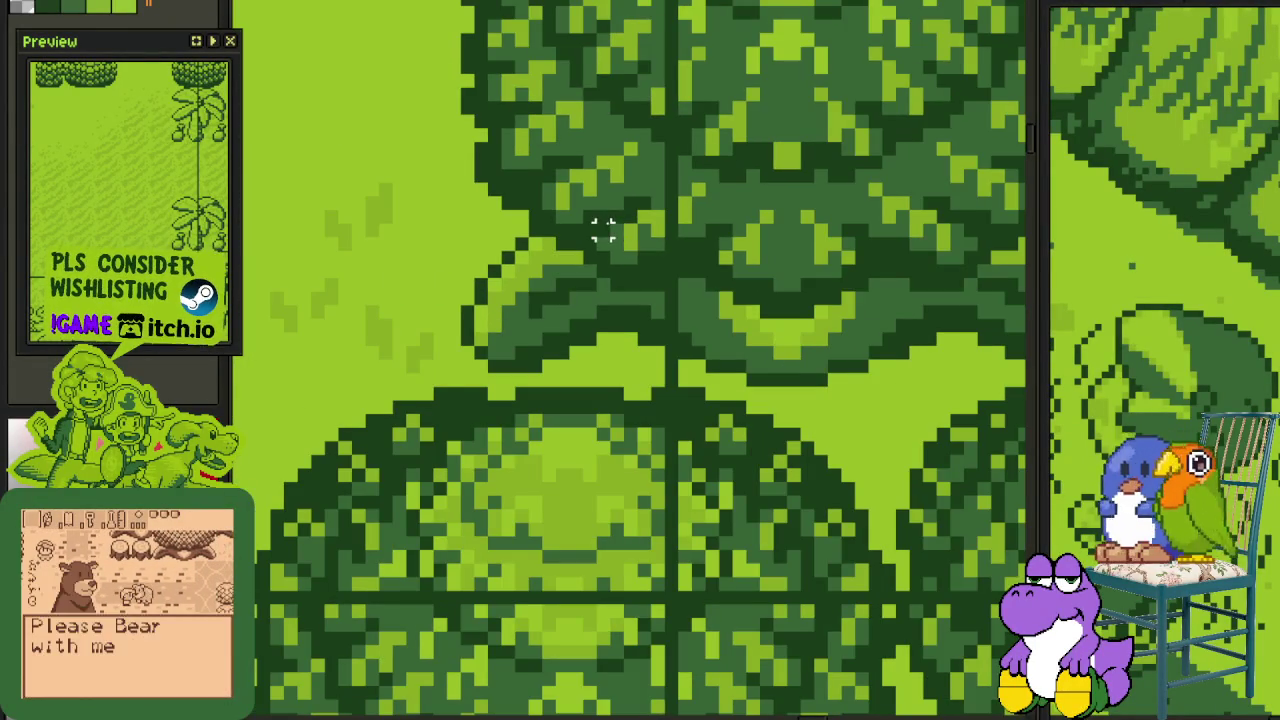
scroll(615, 228, "down", 1)
scroll(615, 228, "down", 2)
scroll(615, 228, "down", 2)
scroll(623, 329, "up", 1)
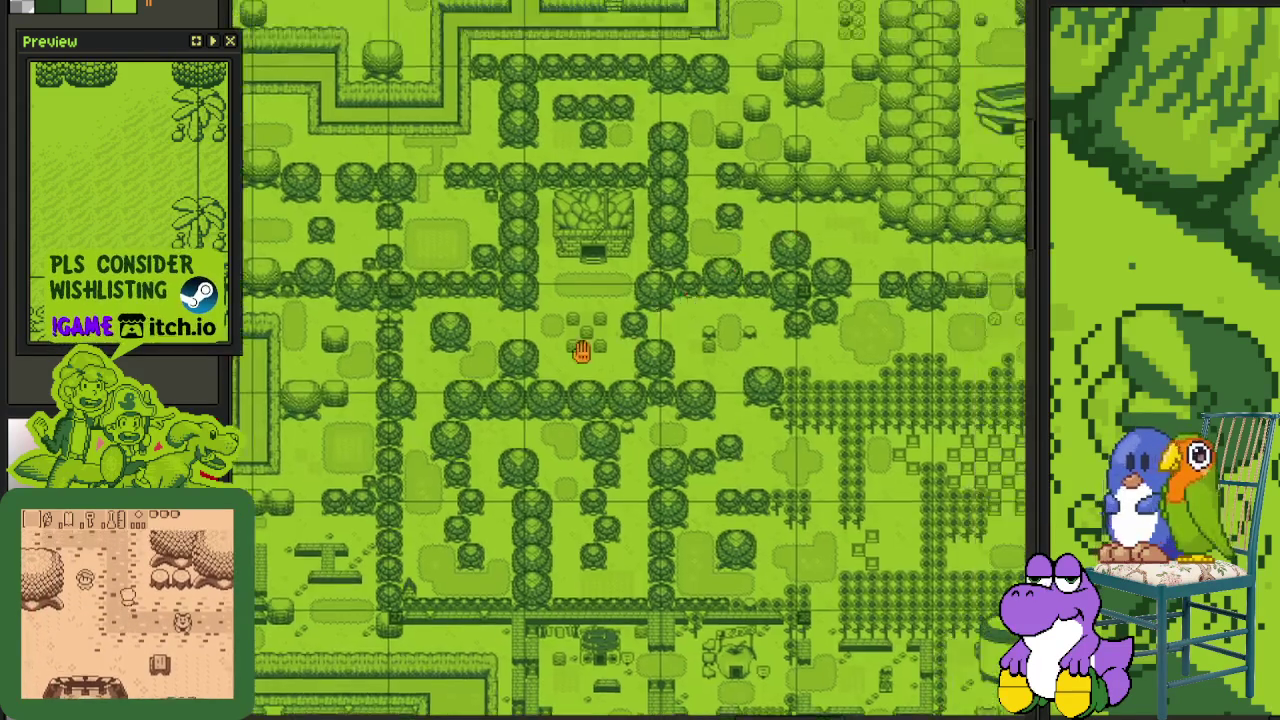
scroll(677, 285, "up", 1)
left_click_drag(677, 285, 589, 345)
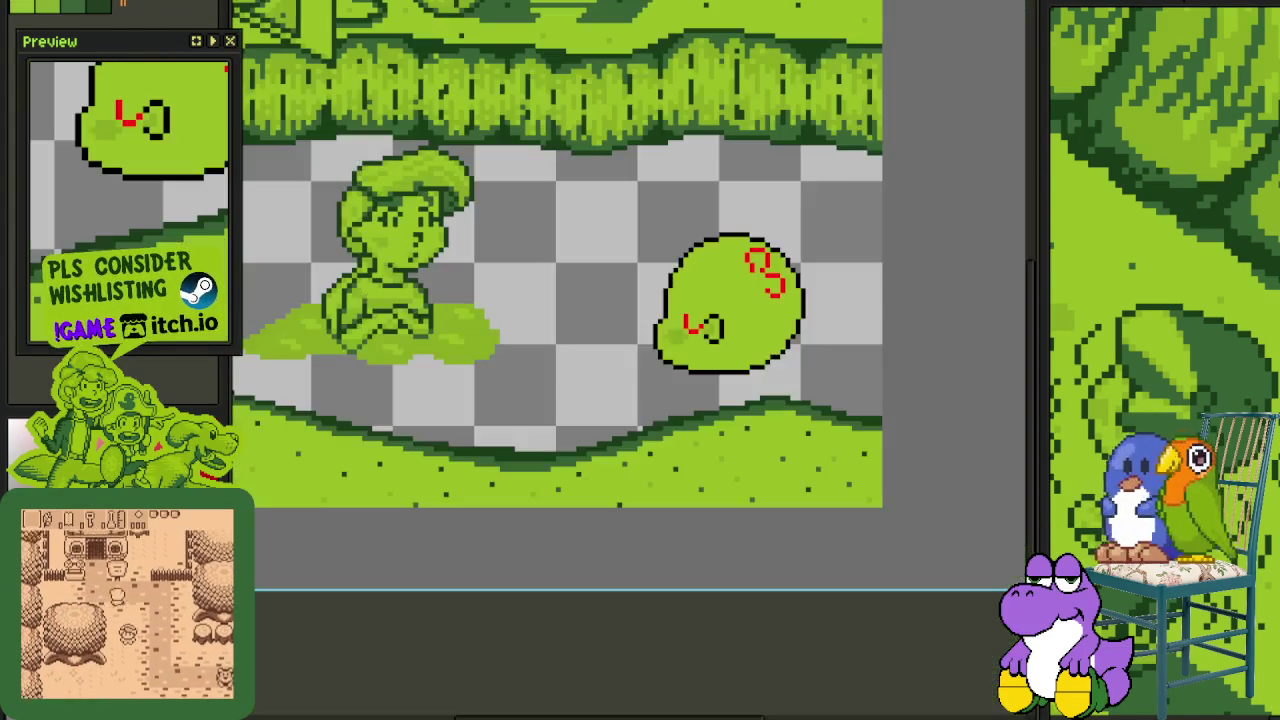
key("ctrl+Tab")
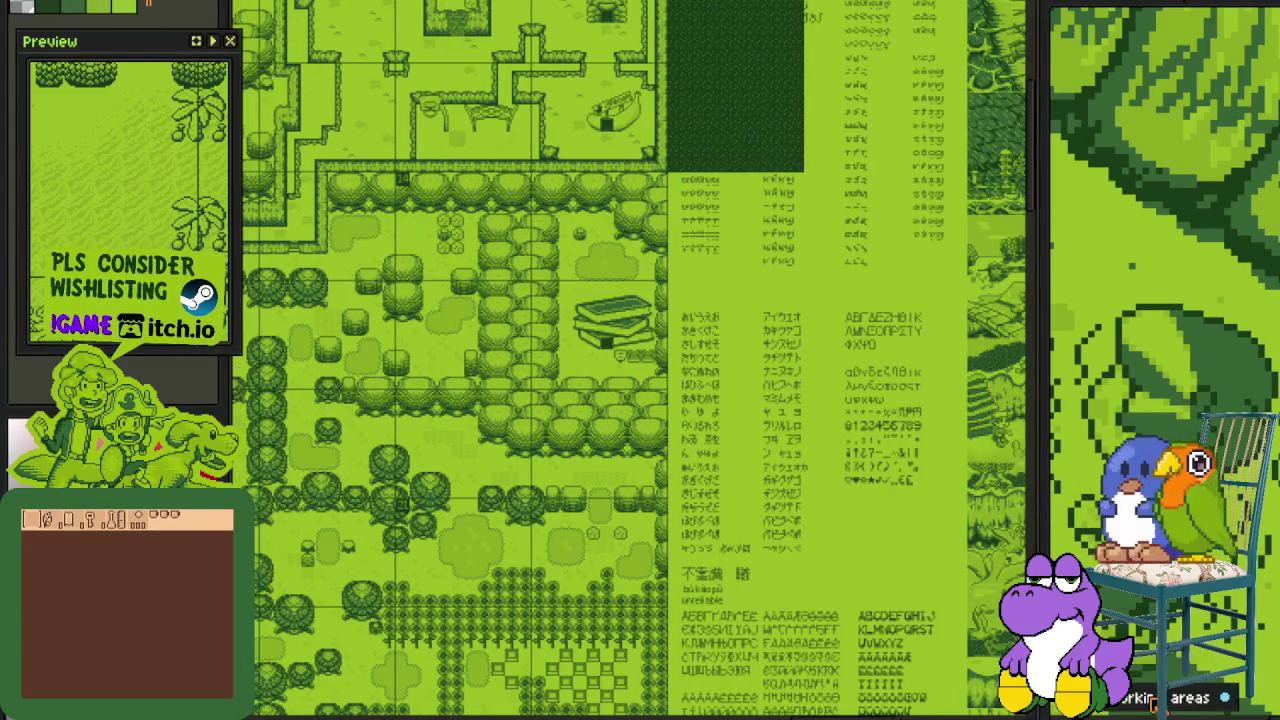
key("ctrl+Tab")
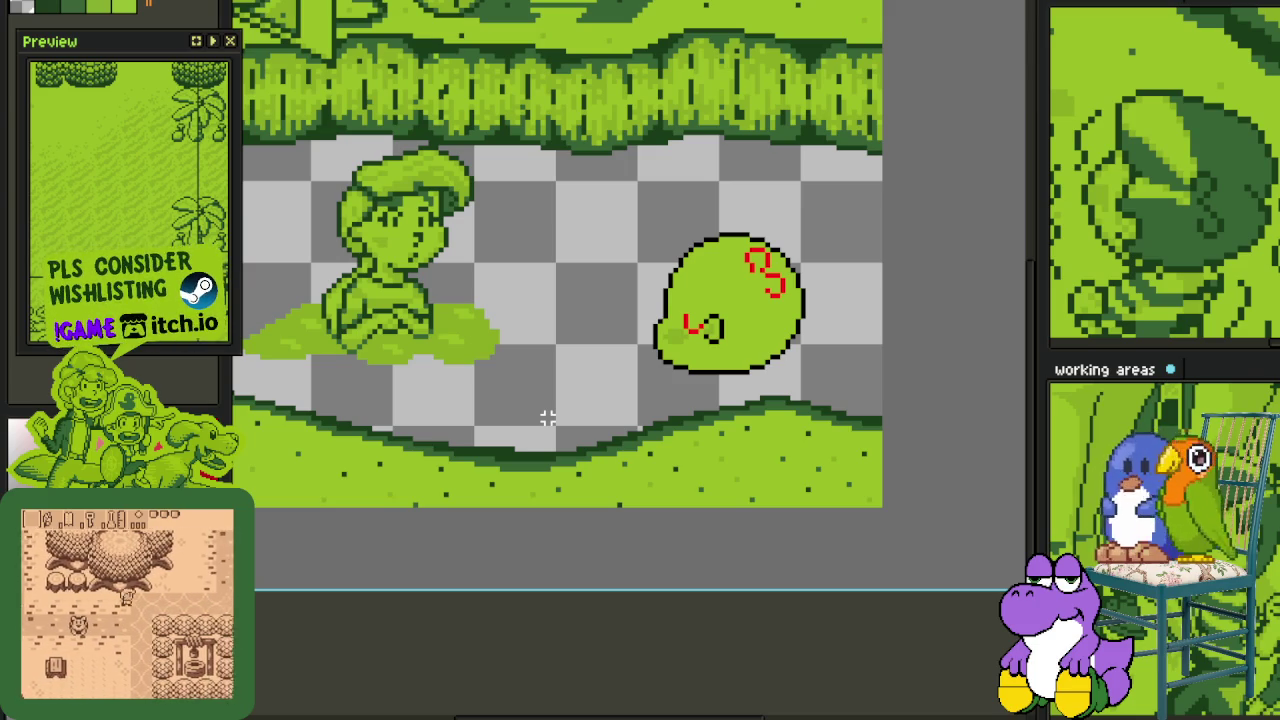
- Extend the red L stroke past the blob's left edge, add a stroke across it, and save
scroll(813, 256, "up", 3)
scroll(620, 323, "up", 2)
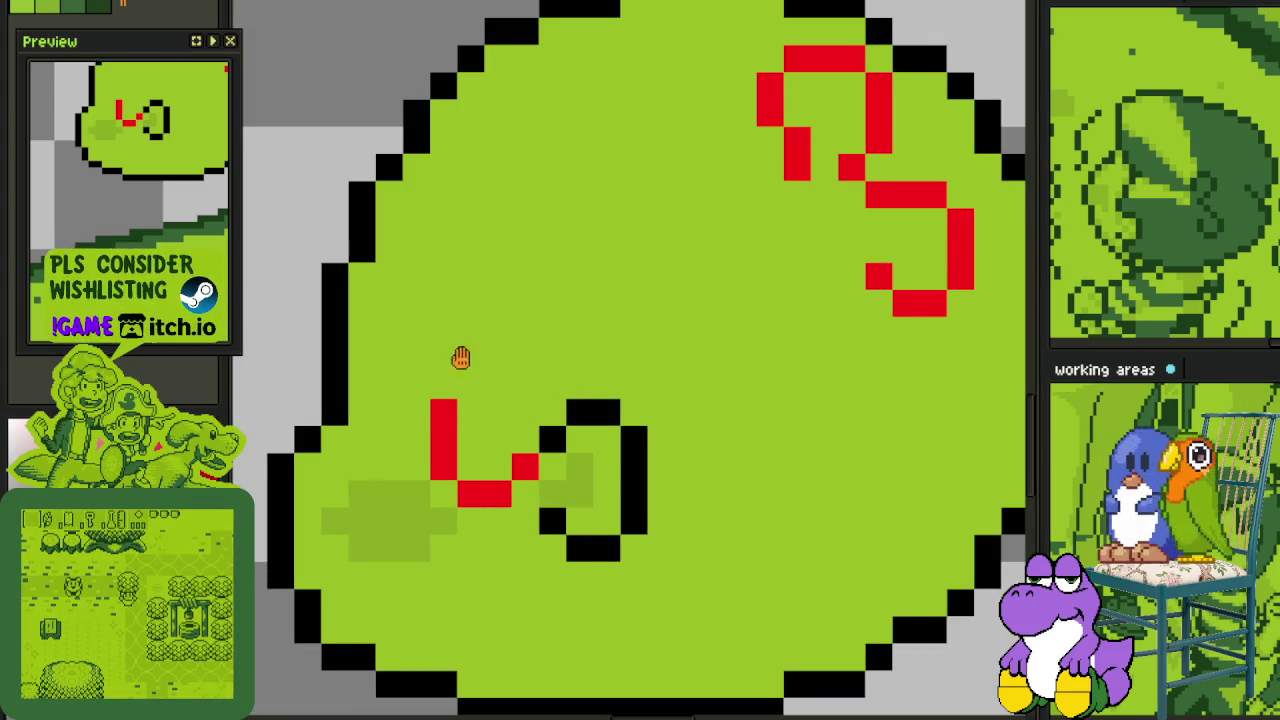
left_click_drag(443, 346, 509, 345)
left_click_drag(413, 320, 512, 393)
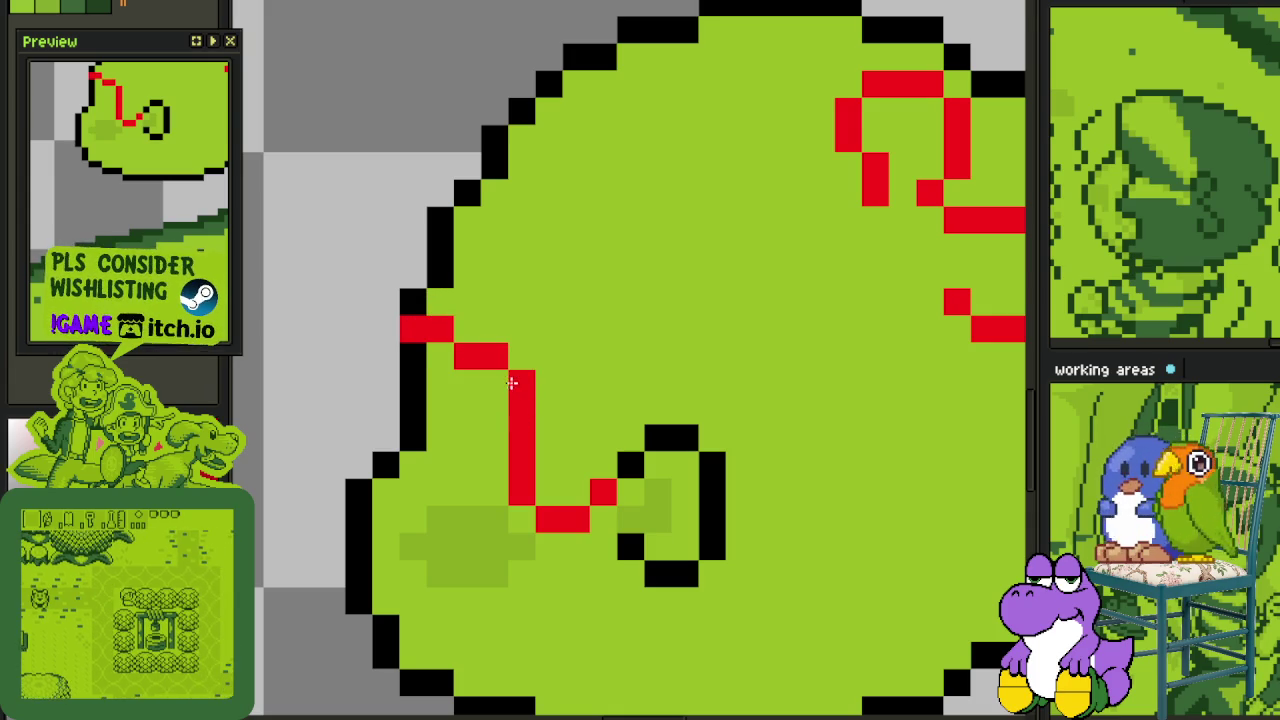
scroll(512, 393, "down", 3)
scroll(509, 374, "up", 1)
scroll(476, 418, "up", 1)
left_click_drag(476, 418, 435, 400)
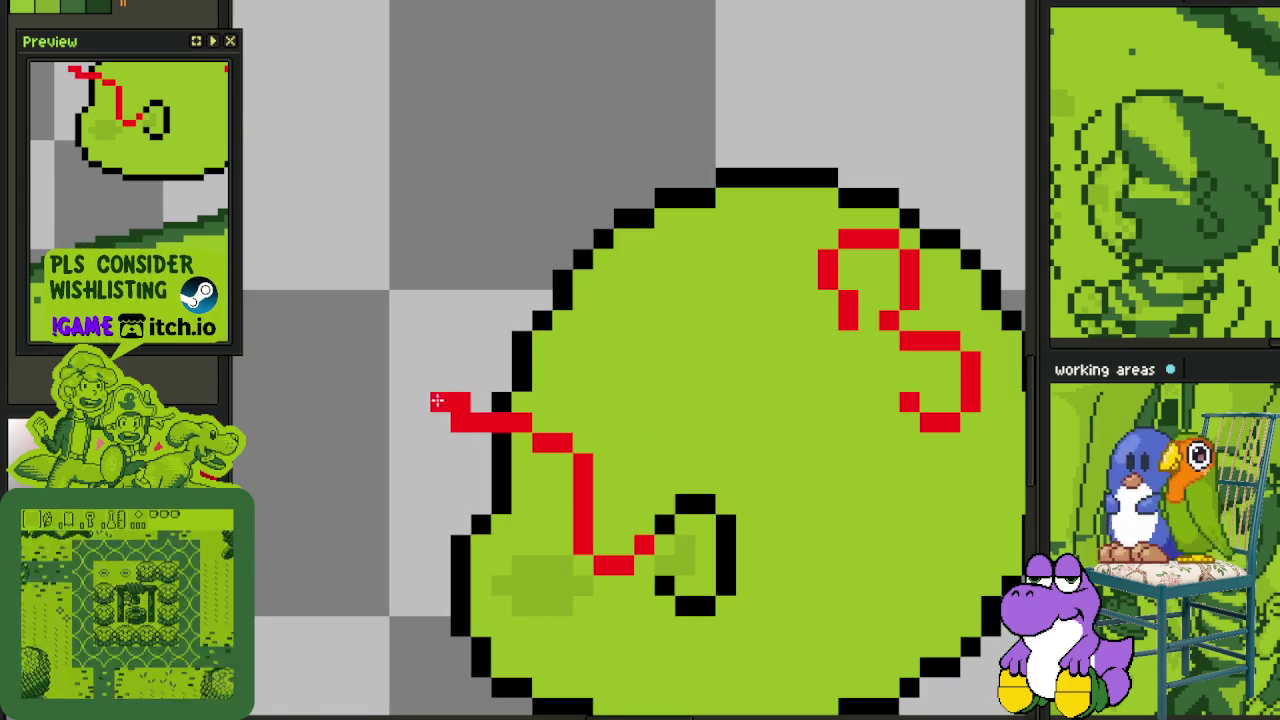
left_click_drag(603, 420, 752, 382)
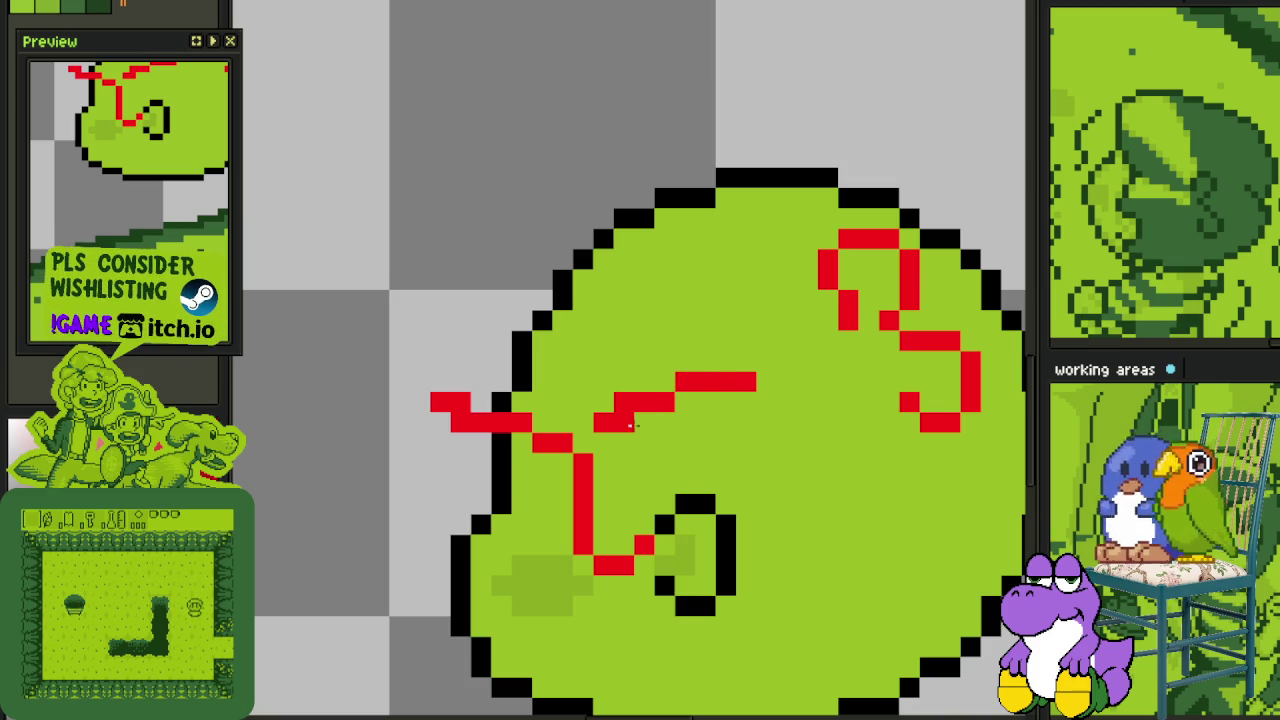
left_click_drag(608, 417, 567, 417)
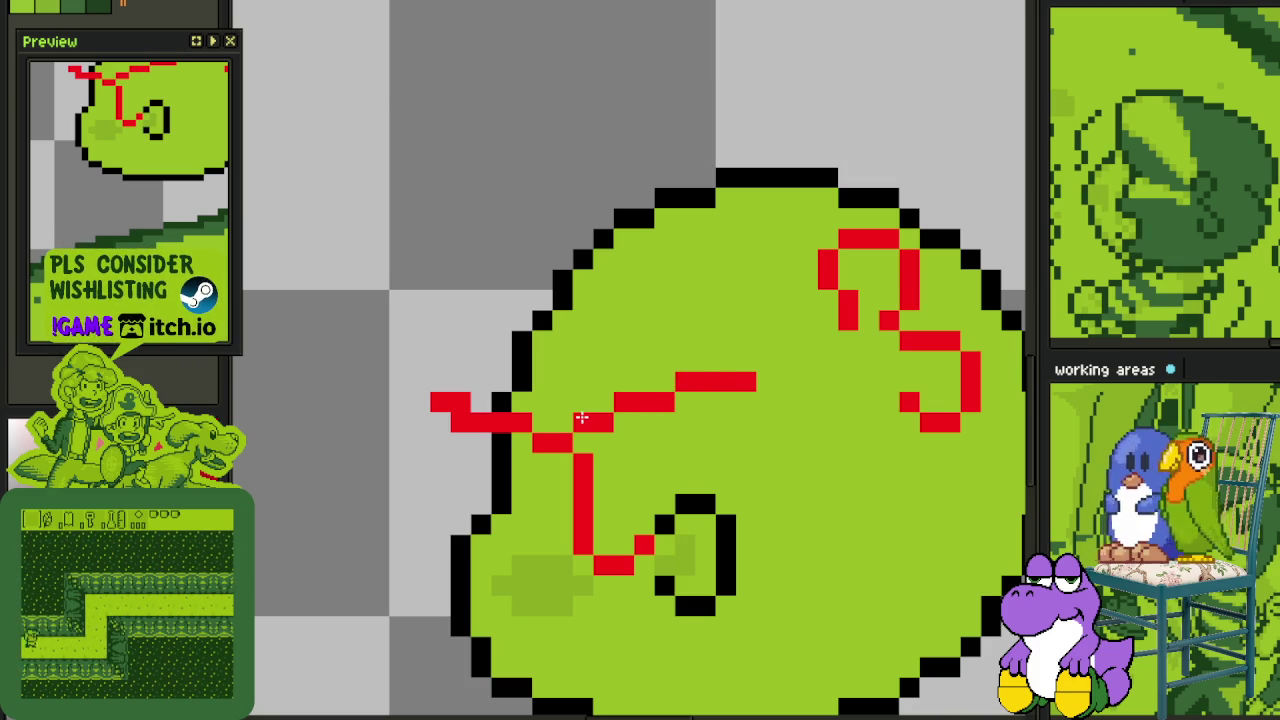
scroll(580, 417, "down", 2)
key("ctrl+s")
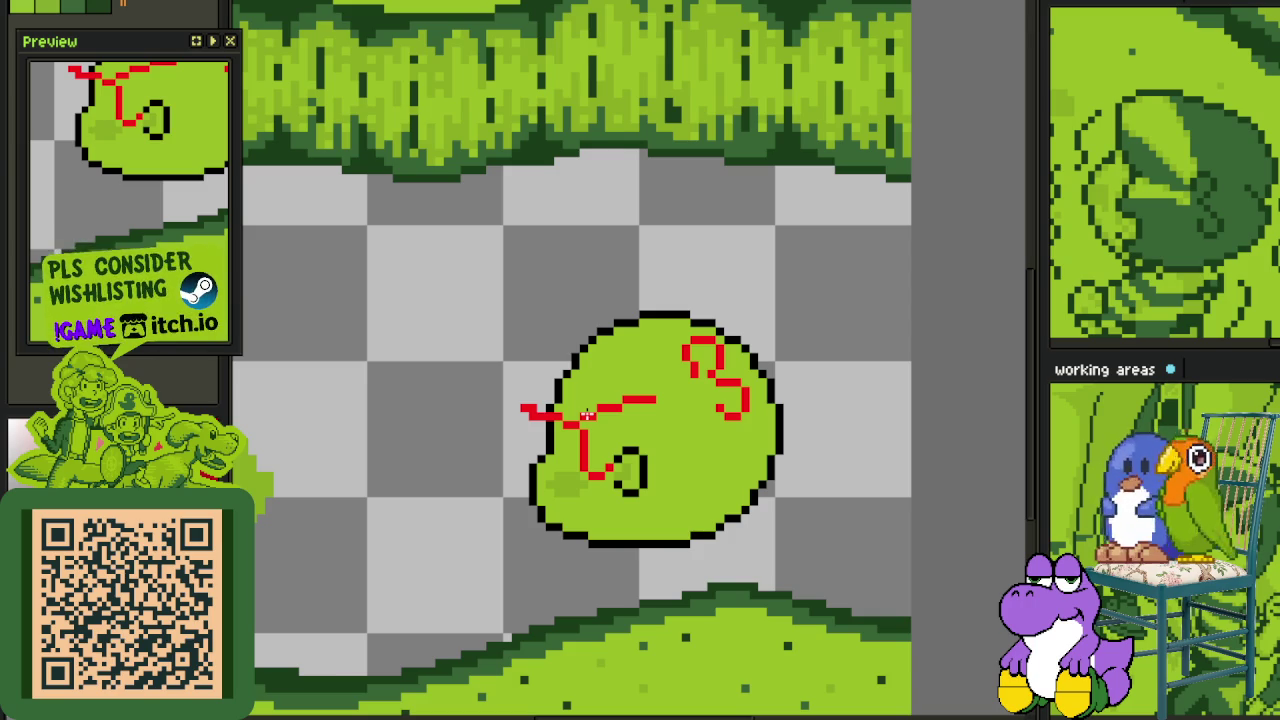
- Draw a red line down from the loop and a red stroke around the blob's right side, saving
scroll(695, 519, "up", 2)
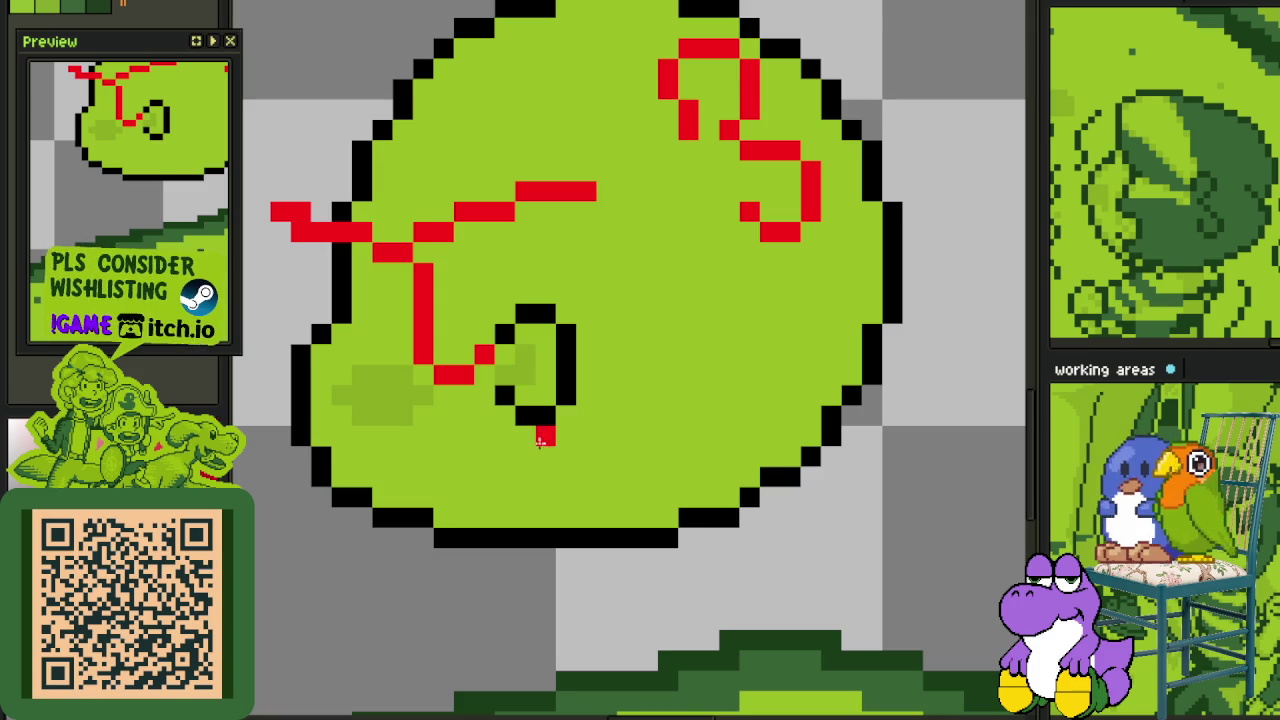
left_click_drag(537, 441, 538, 484)
key("ctrl+s")
left_click_drag(882, 214, 832, 307)
mouse_move(757, 220)
left_mouse_down()
mouse_move(830, 217)
mouse_move(860, 267)
mouse_move(869, 340)
left_mouse_up()
left_click(635, 692)
mouse_move(635, 692)
left_mouse_down()
mouse_move(666, 566)
mouse_move(743, 500)
left_mouse_up()
key("ctrl+z")
key("ctrl+z")
key("ctrl+z")
key("ctrl+z")
left_click_drag(911, 305, 870, 380)
key("ctrl+s")
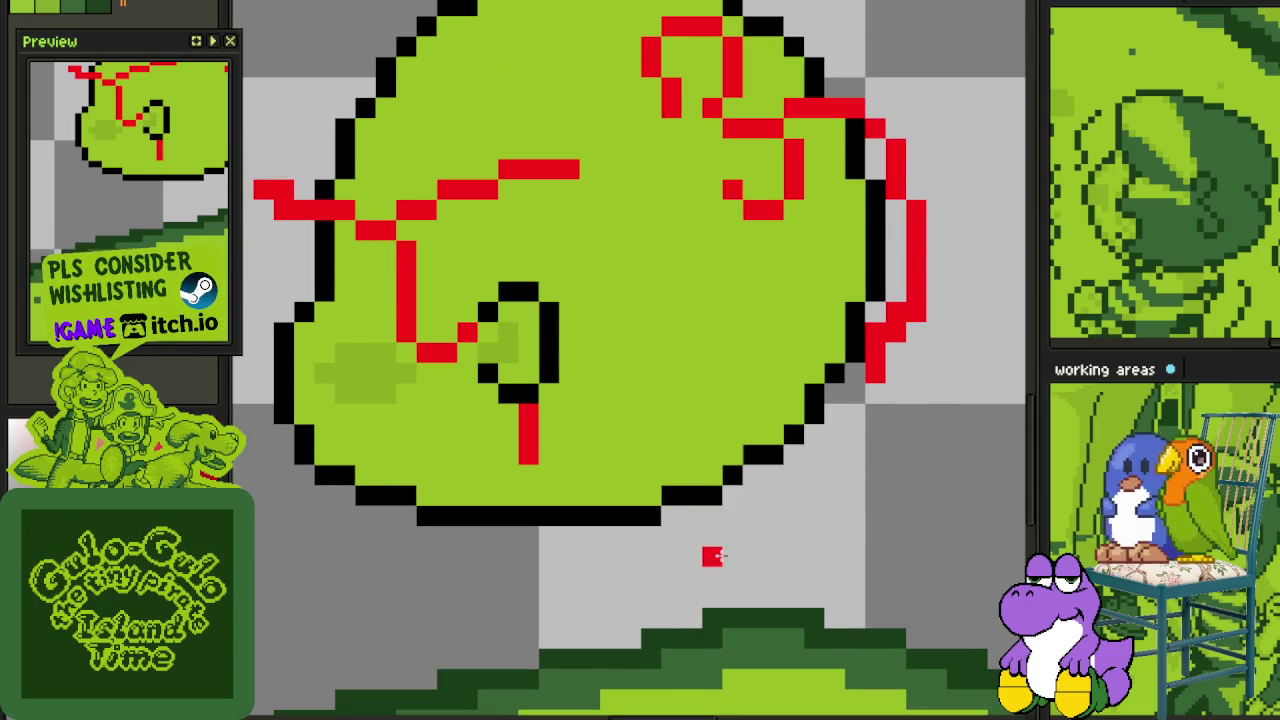
- Extend the red stroke down the right side and run a red line along the blob's bottom
left_click_drag(711, 558, 805, 454)
mouse_move(866, 350)
left_mouse_down()
mouse_move(832, 482)
mouse_move(742, 555)
left_mouse_up()
left_click_drag(756, 512, 711, 558)
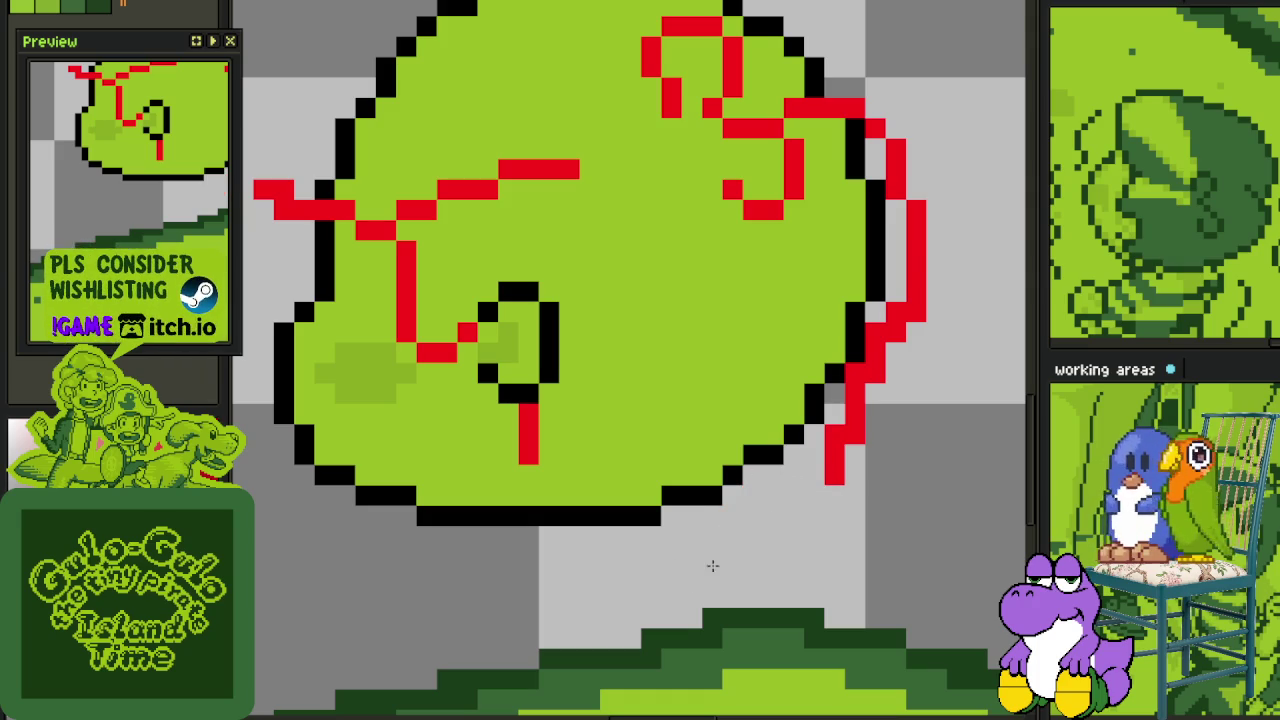
mouse_move(910, 304)
left_mouse_down()
mouse_move(907, 247)
mouse_move(894, 251)
mouse_move(917, 309)
left_mouse_up()
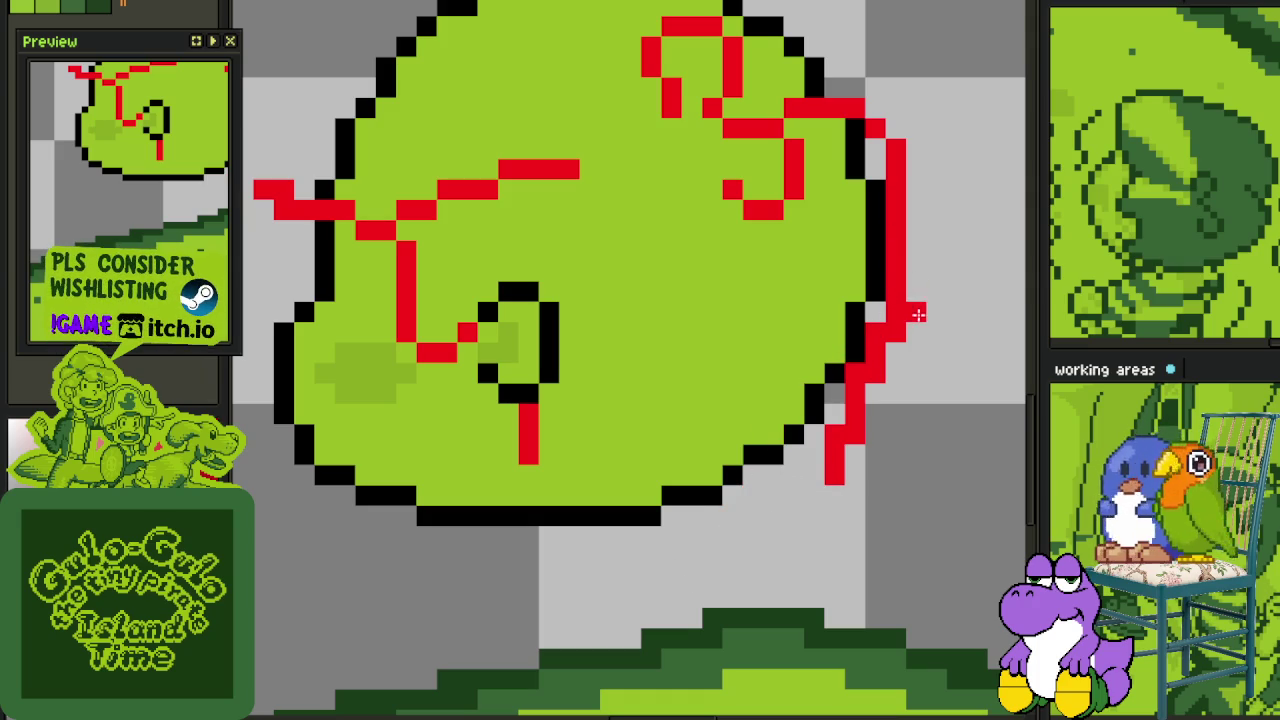
left_click(542, 492)
left_click_drag(540, 492, 545, 513)
key("ctrl+z")
mouse_move(561, 549)
left_mouse_down()
mouse_move(636, 550)
mouse_move(778, 512)
mouse_move(735, 510)
mouse_move(830, 470)
left_mouse_up()
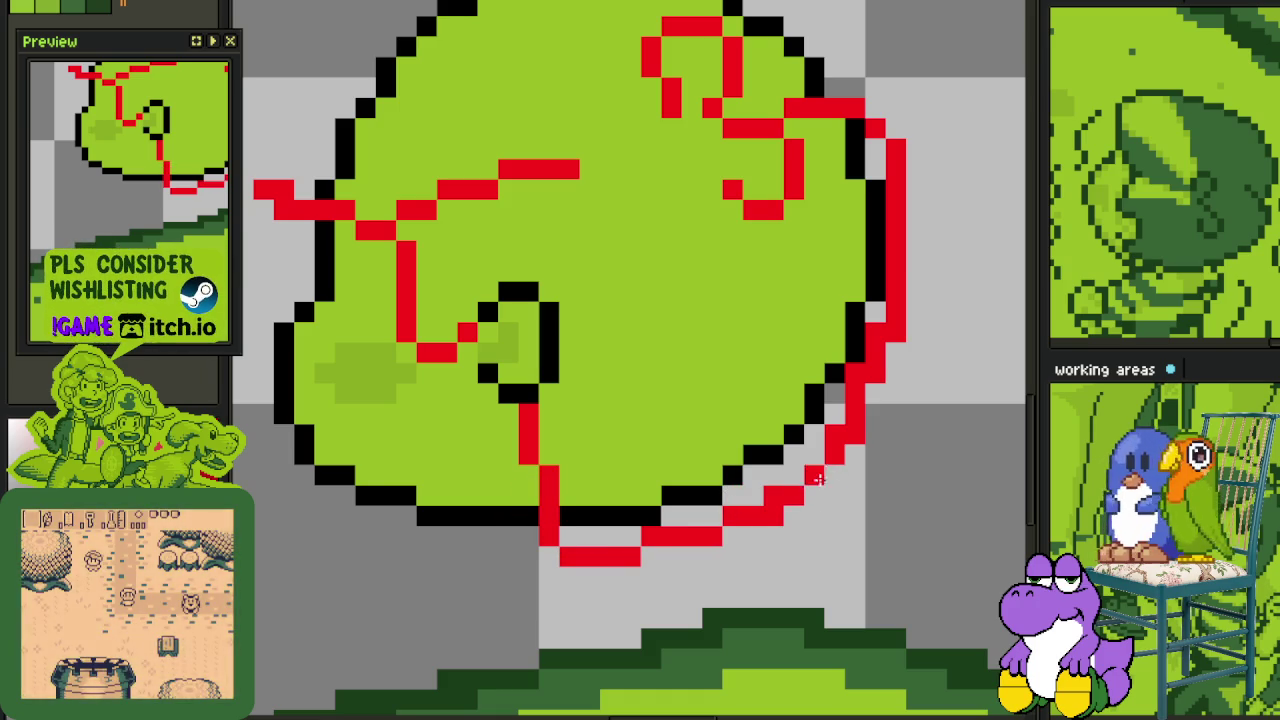
scroll(853, 437, "down", 3)
scroll(873, 340, "up", 2)
scroll(840, 356, "up", 2)
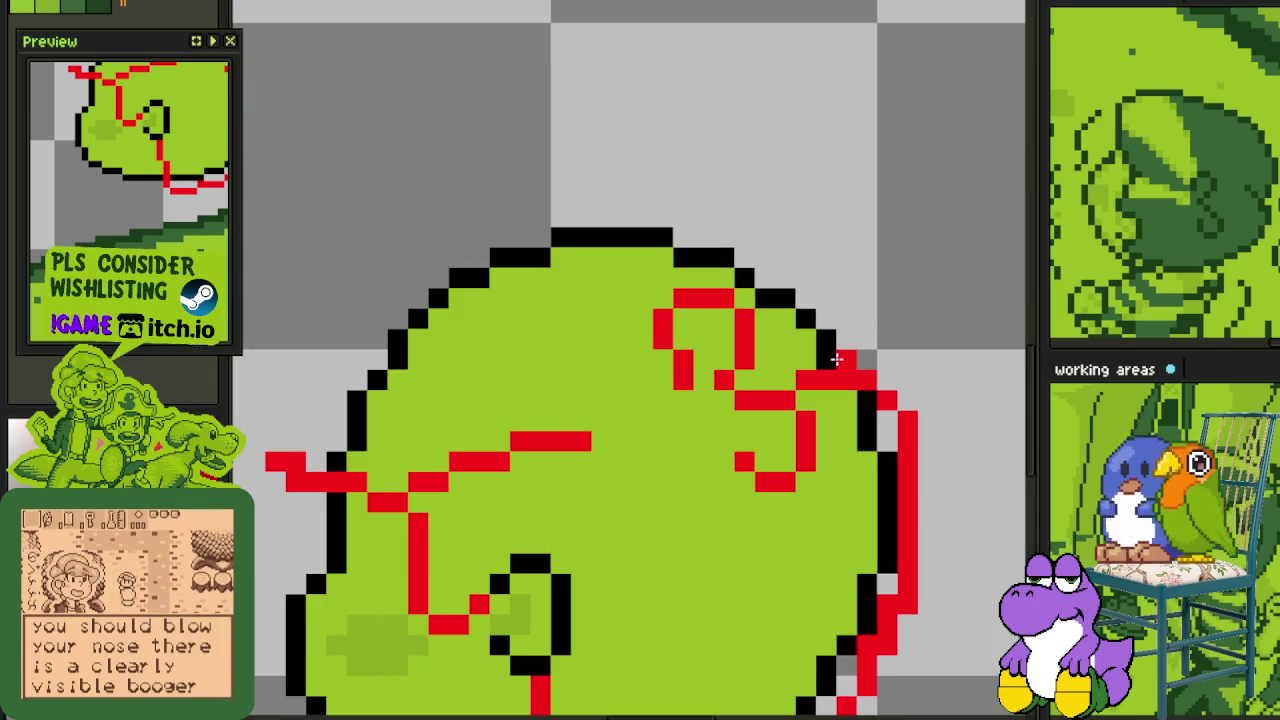
- Trace the red contour up the blob's left side, over the top and down the right
left_click(832, 325)
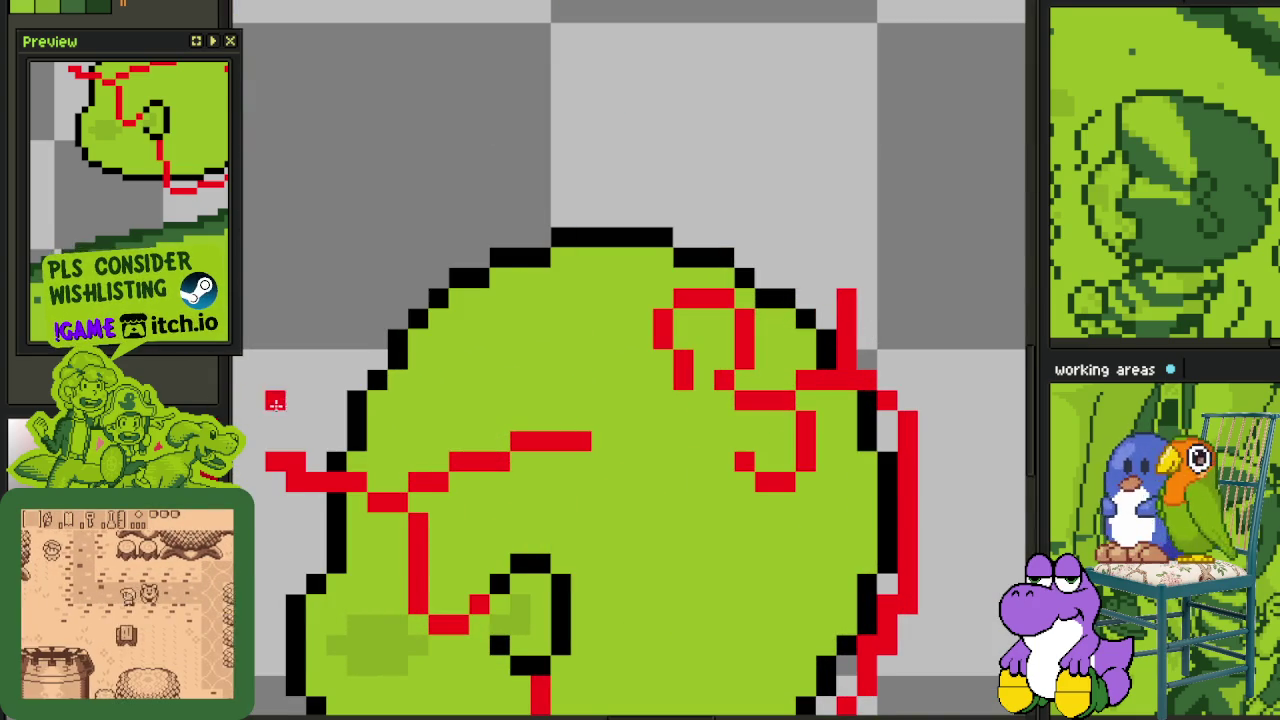
left_click(522, 467)
key("ctrl+z")
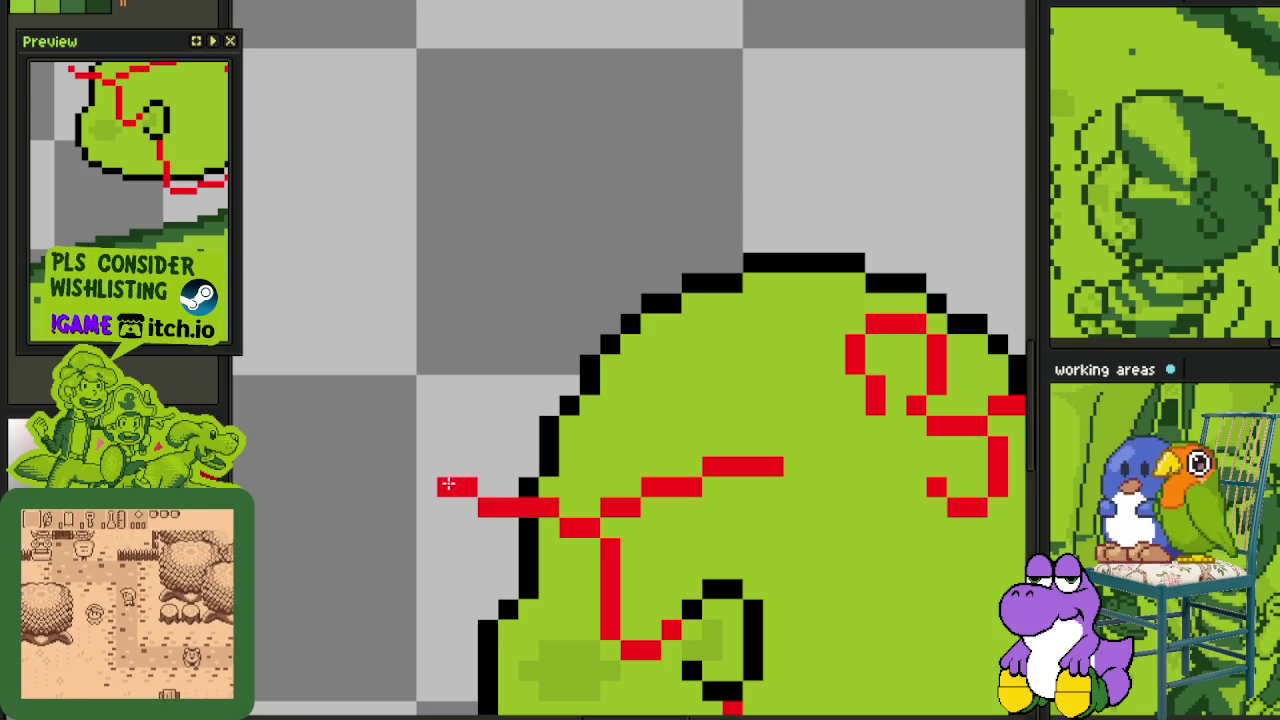
left_click_drag(426, 472, 503, 340)
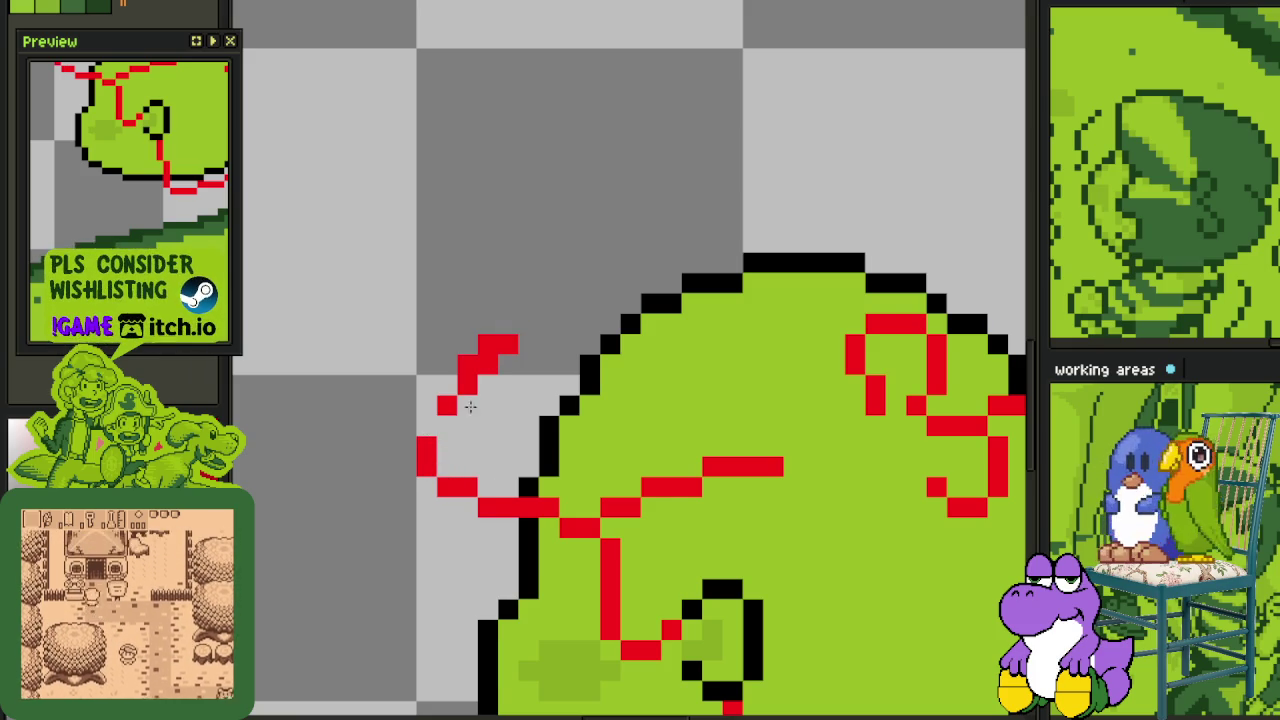
mouse_move(427, 425)
left_mouse_down()
mouse_move(523, 323)
mouse_move(691, 242)
left_mouse_up()
scroll(800, 290, "right", 3)
scroll(800, 290, "up", 1)
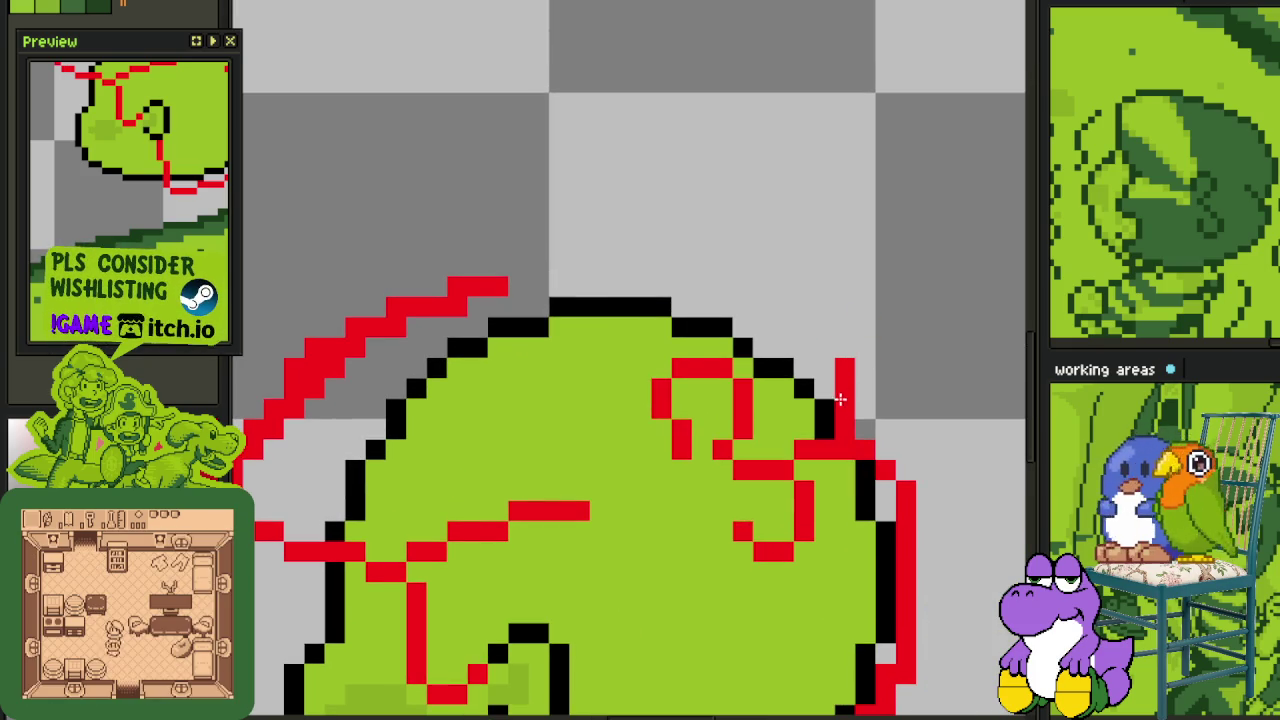
mouse_move(855, 397)
left_mouse_down()
mouse_move(864, 340)
mouse_move(840, 300)
mouse_move(845, 315)
left_mouse_up()
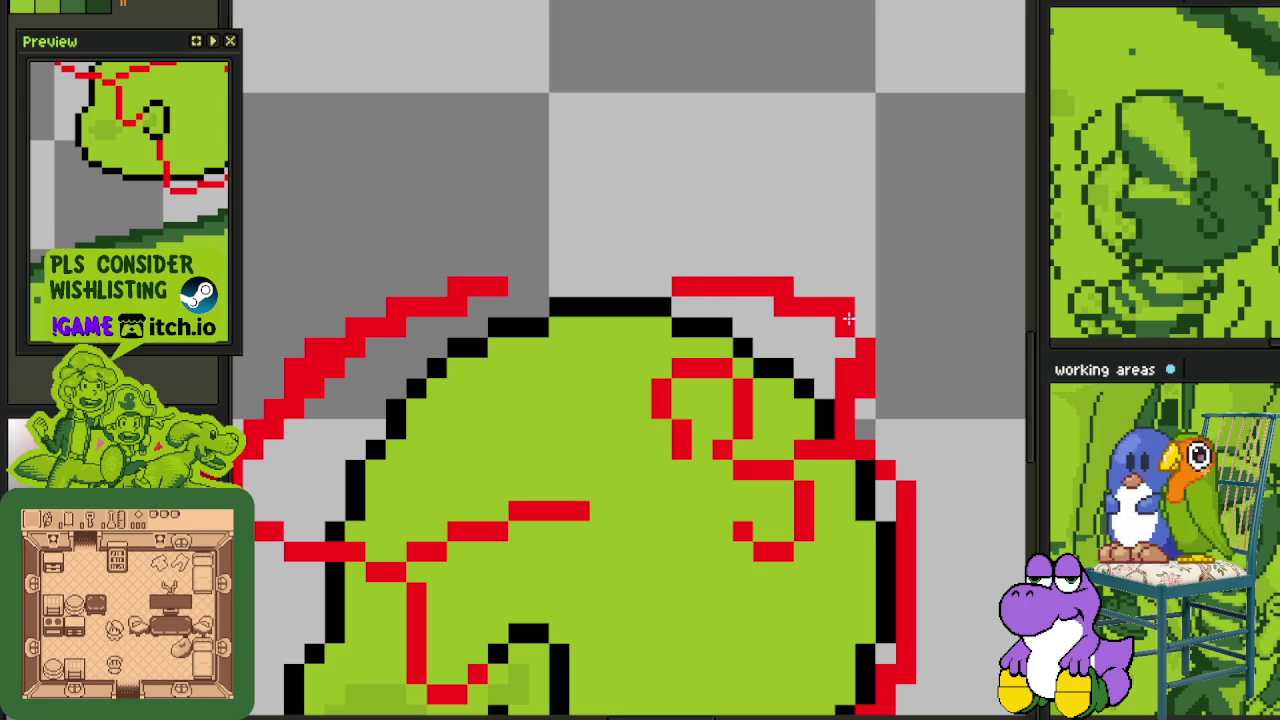
mouse_move(713, 287)
left_mouse_down()
mouse_move(628, 266)
mouse_move(495, 270)
left_mouse_up()
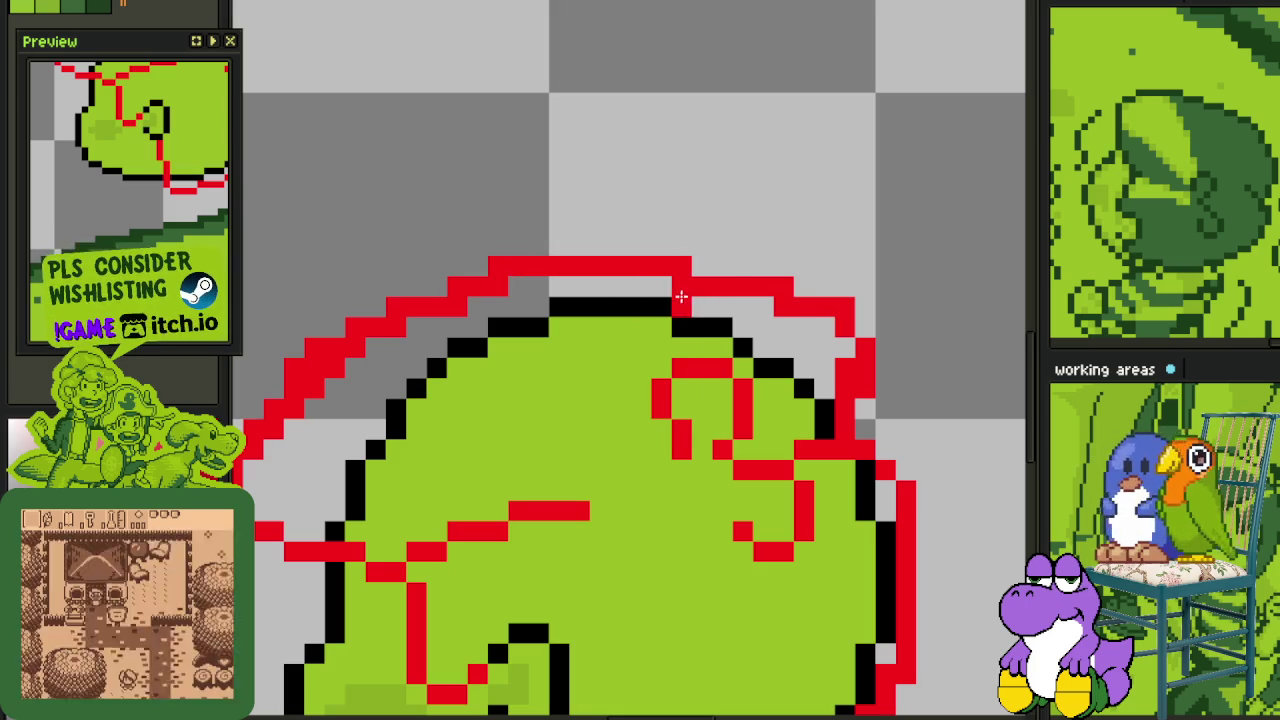
left_click_drag(681, 291, 700, 266)
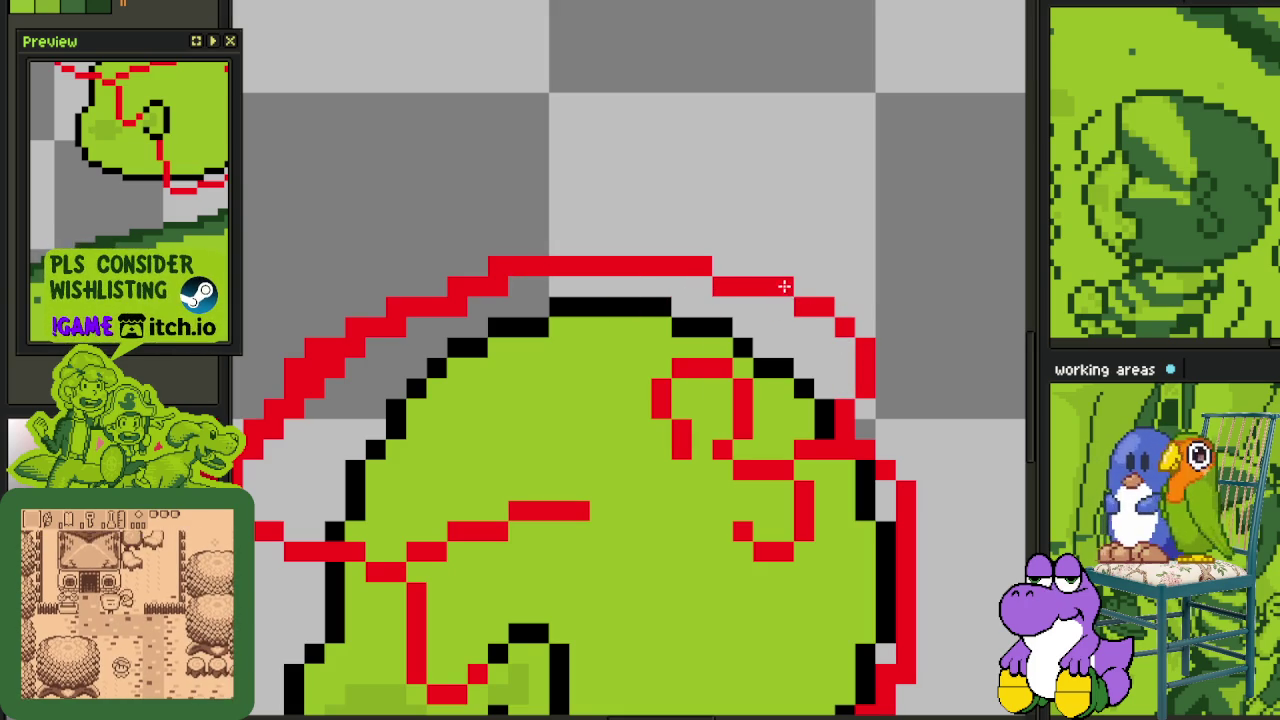
scroll(766, 314, "left", 3)
scroll(666, 363, "up", 1)
- Clean up stray pixels and stair steps along the red contour's left side and top row
left_click(586, 399)
key("ctrl+z")
left_click(559, 451)
key("ctrl+z")
left_click(477, 452)
scroll(477, 452, "up", 1)
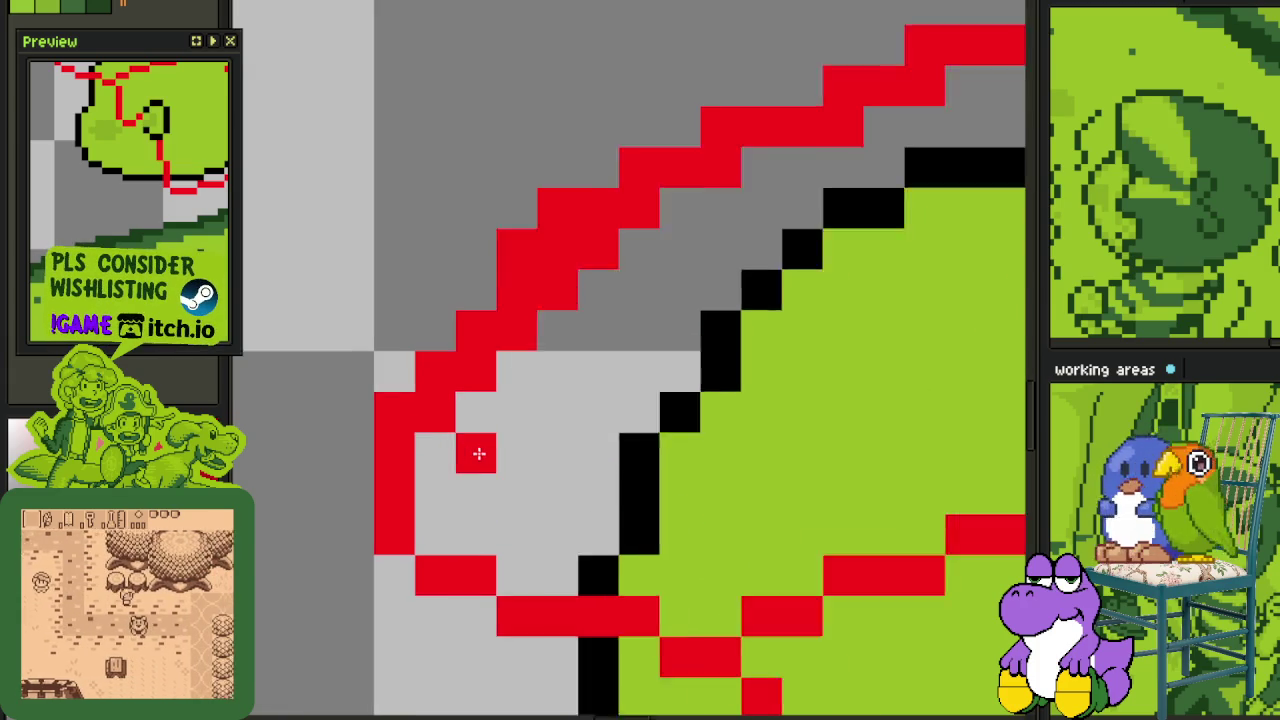
scroll(479, 453, "up", 1)
mouse_move(429, 486)
left_mouse_down()
mouse_move(449, 380)
mouse_move(634, 266)
mouse_move(400, 448)
left_mouse_up()
left_click_drag(385, 388, 416, 251)
scroll(452, 286, "down", 1)
left_click_drag(443, 337, 600, 284)
left_click_drag(632, 232, 621, 254)
left_click(540, 268)
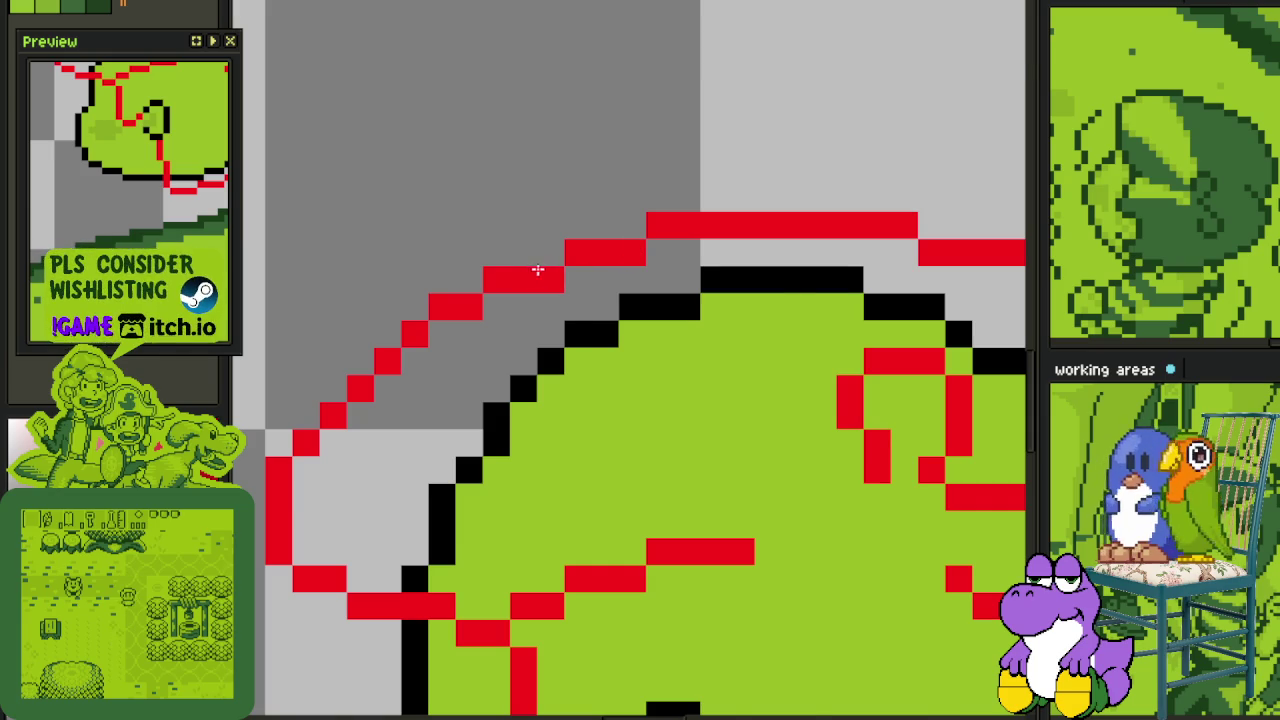
- Nudge the top red contour pixels into place and extend the red line below the loop upward
scroll(538, 268, "down", 2)
scroll(538, 268, "up", 2)
key("ctrl+z")
left_click(502, 262)
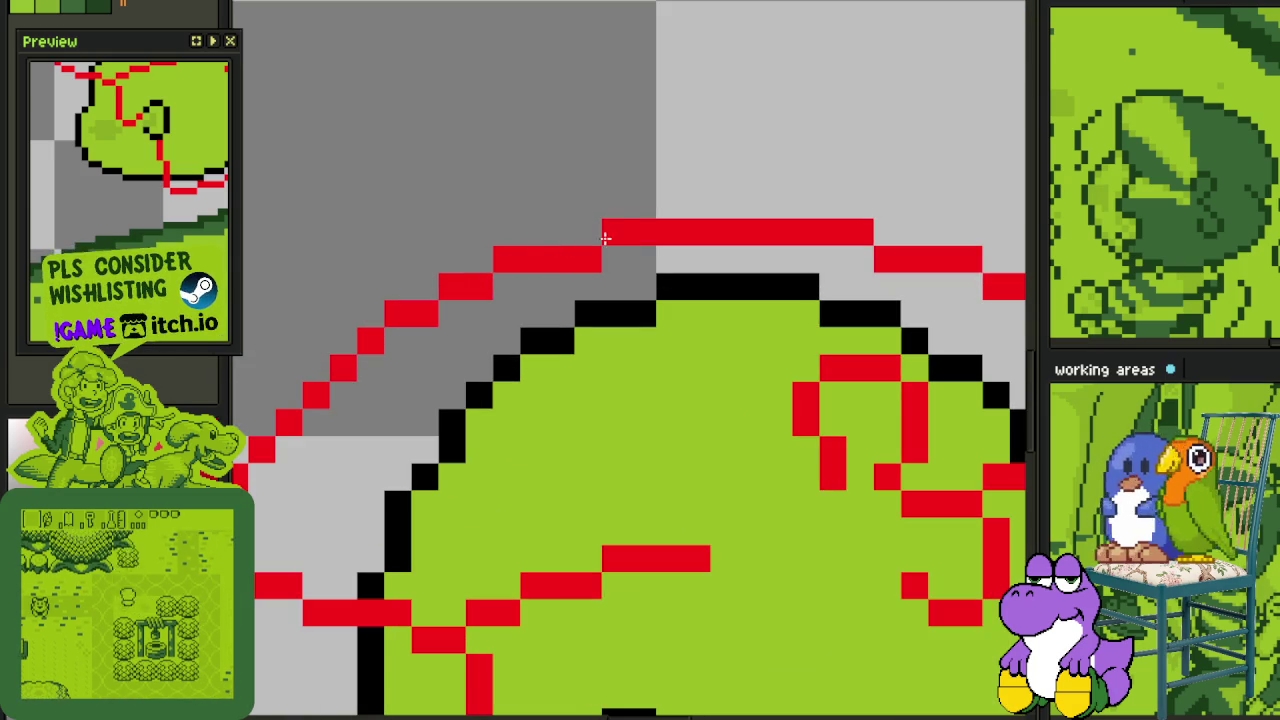
left_click_drag(605, 237, 611, 257)
scroll(506, 273, "down", 4)
scroll(476, 347, "up", 2)
scroll(476, 347, "up", 1)
scroll(460, 330, "up", 1)
left_click(456, 310)
right_click(430, 312)
scroll(453, 325, "down", 3)
scroll(694, 379, "up", 2)
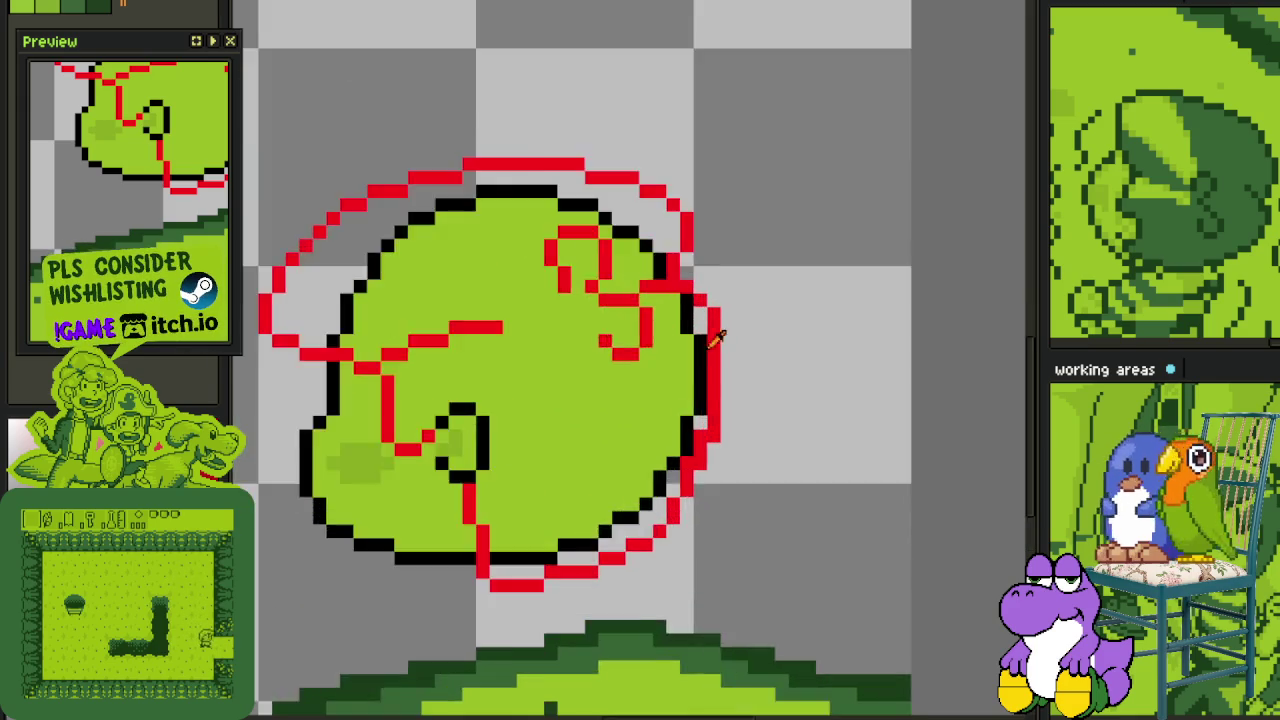
scroll(666, 319, "up", 2)
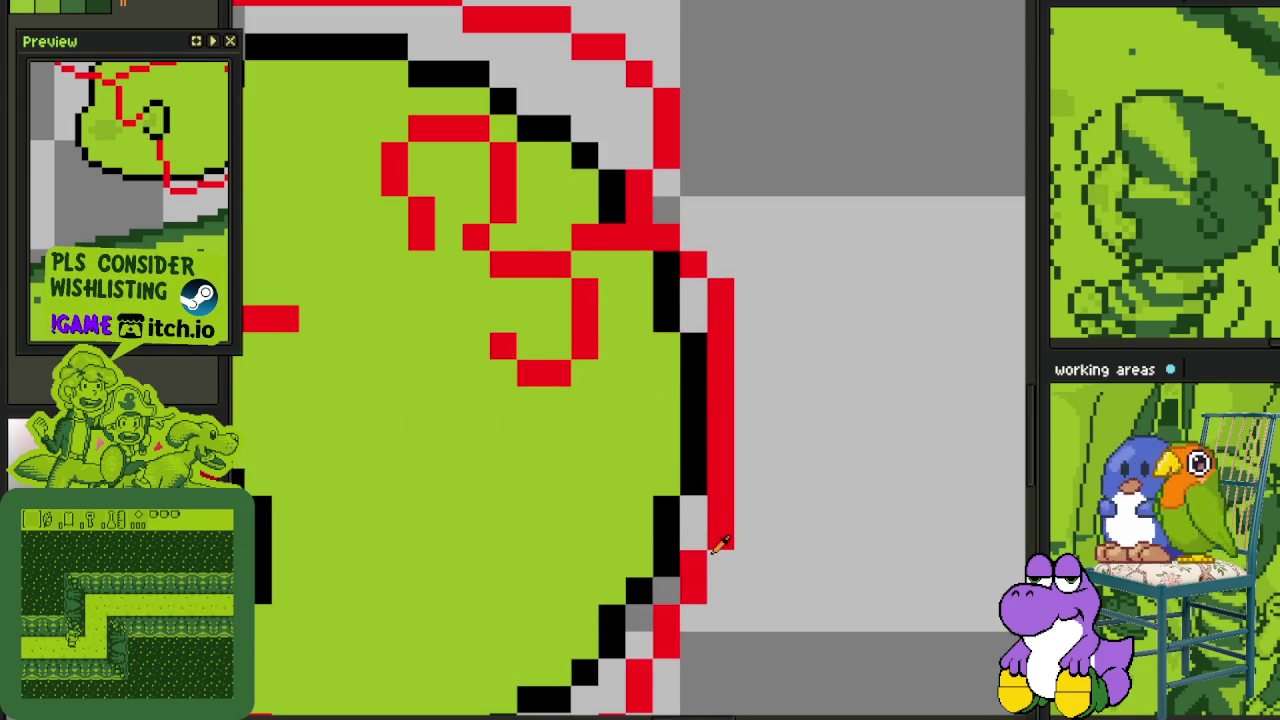
scroll(735, 505, "down", 4)
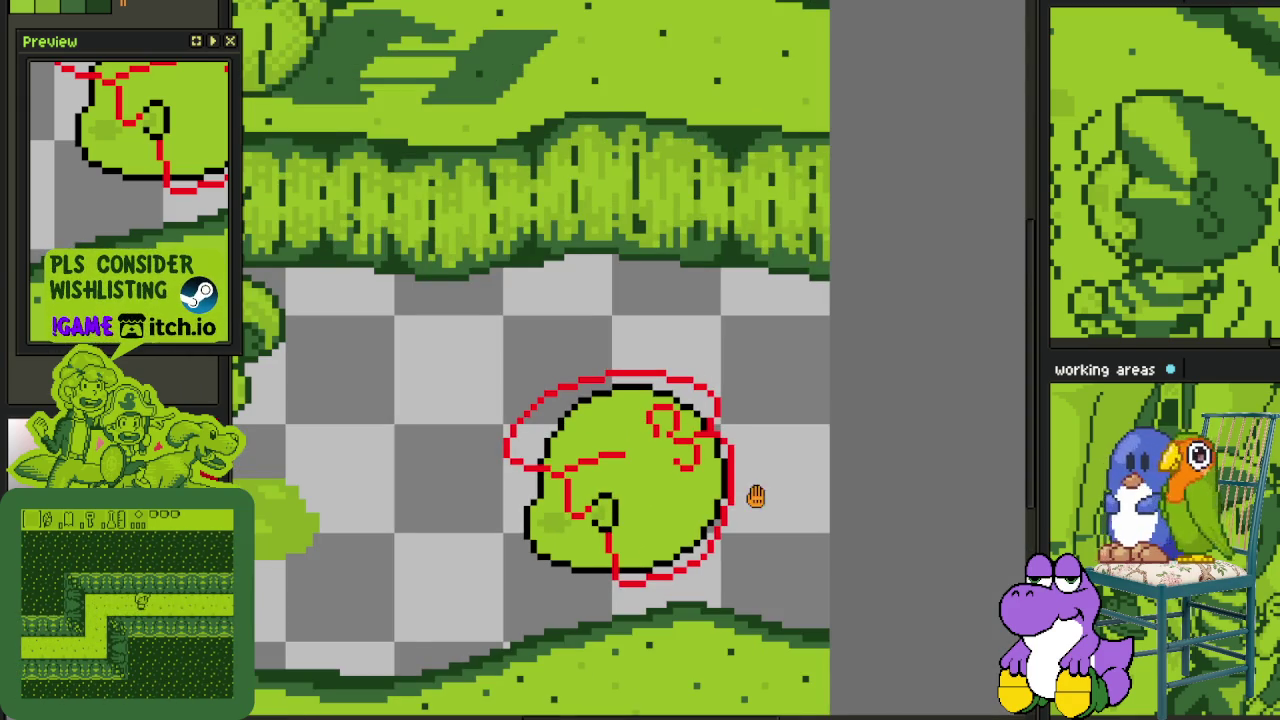
scroll(755, 490, "up", 1)
scroll(752, 379, "up", 2)
scroll(556, 420, "up", 2)
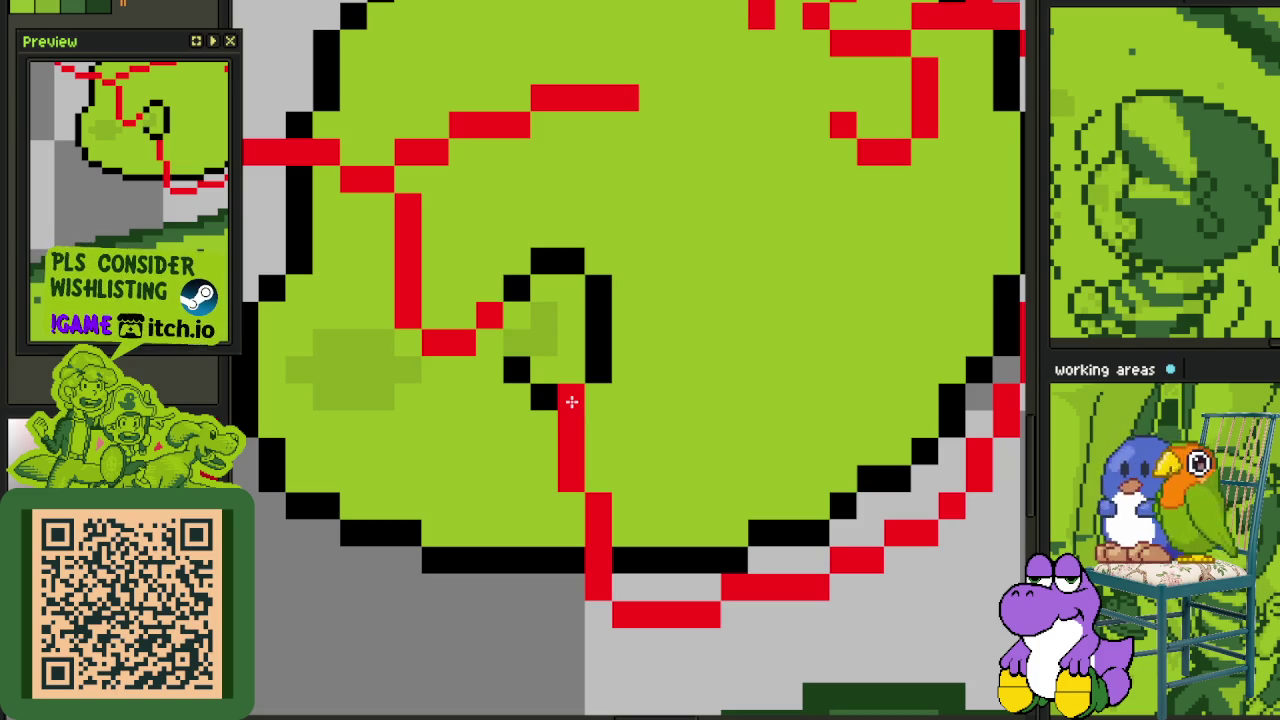
mouse_move(574, 401)
left_mouse_down()
mouse_move(604, 334)
mouse_move(568, 265)
left_mouse_up()
scroll(725, 453, "down", 2)
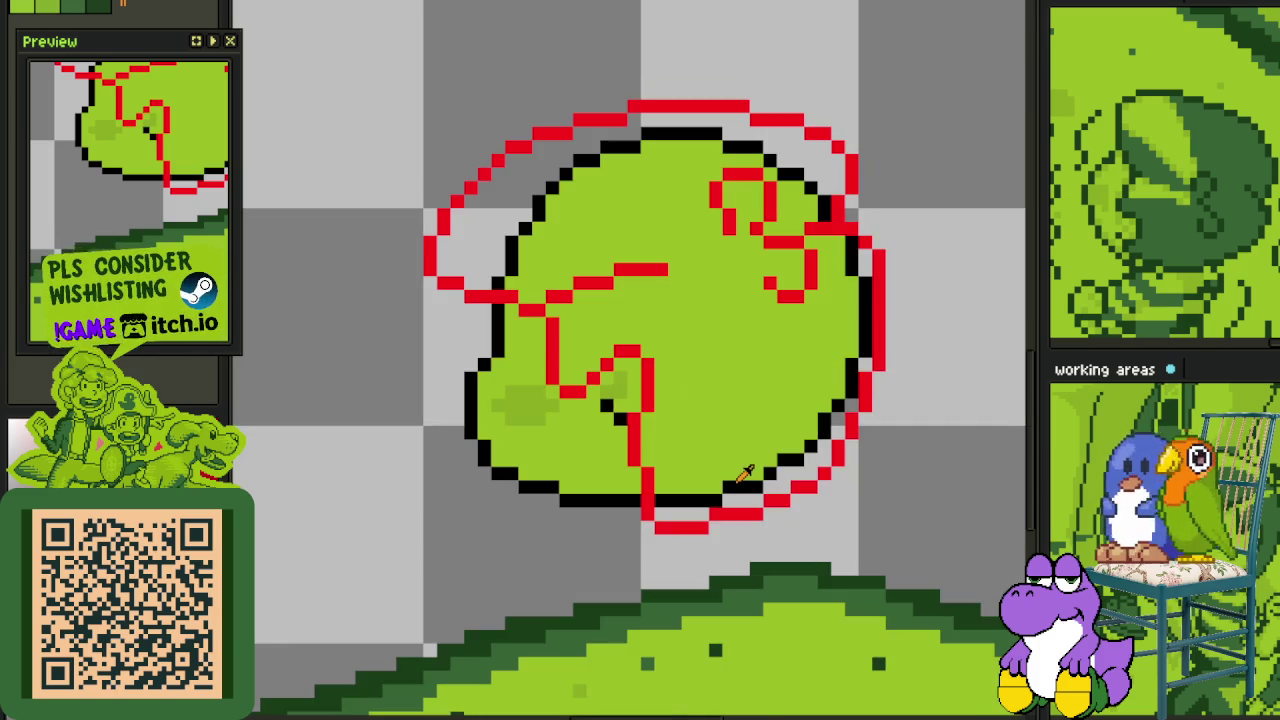
- Fill the area inside the blob's red contour black, including the gaps and edge strips
left_click(728, 474)
left_click(706, 503)
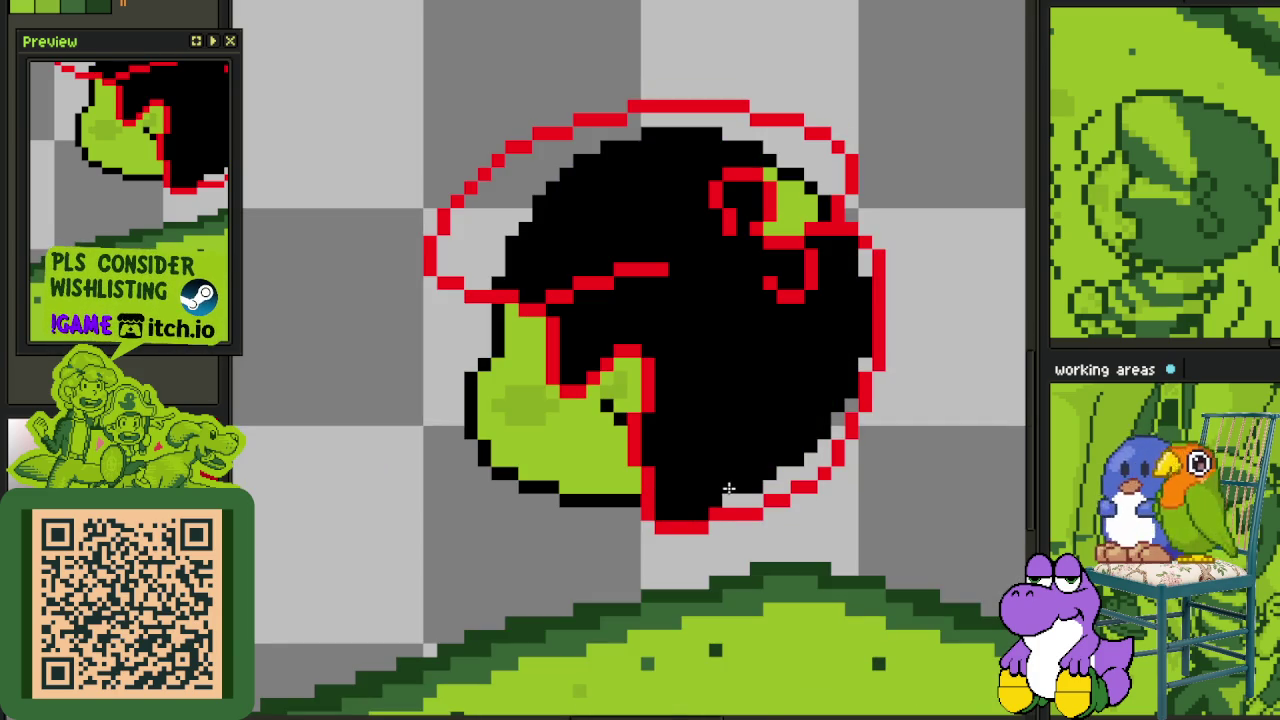
left_click_drag(781, 484, 820, 438)
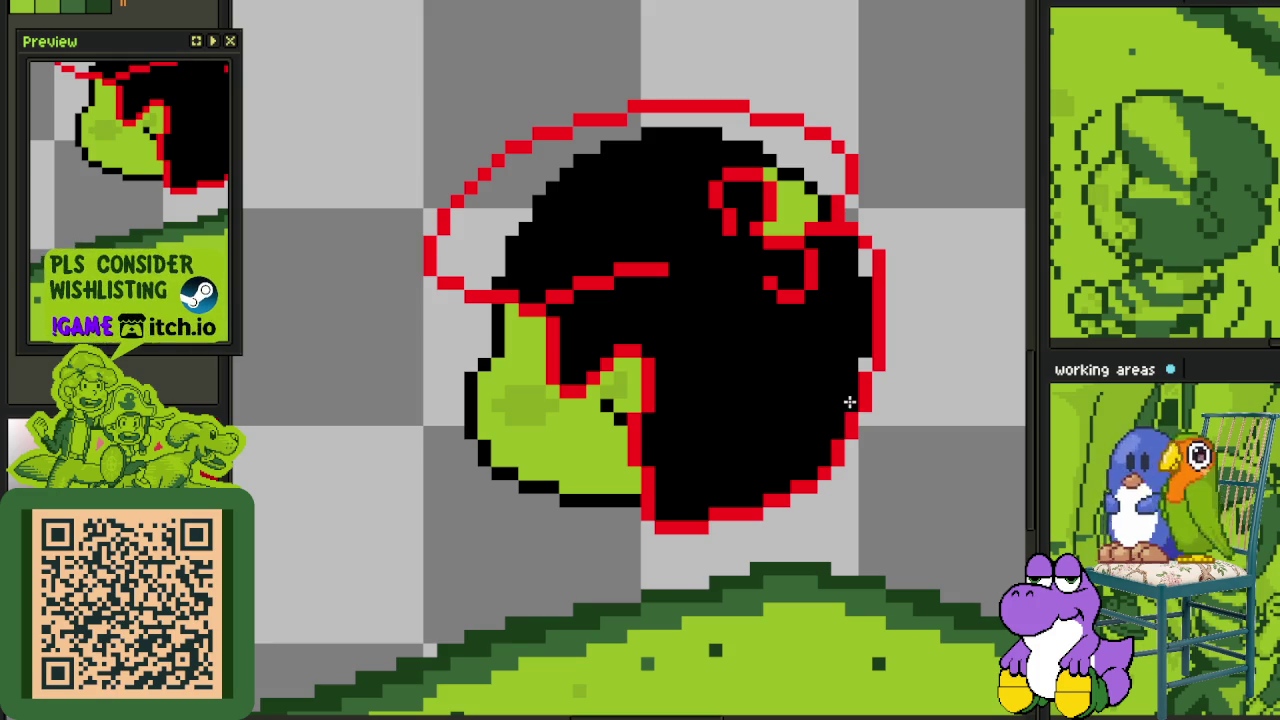
left_click(786, 202)
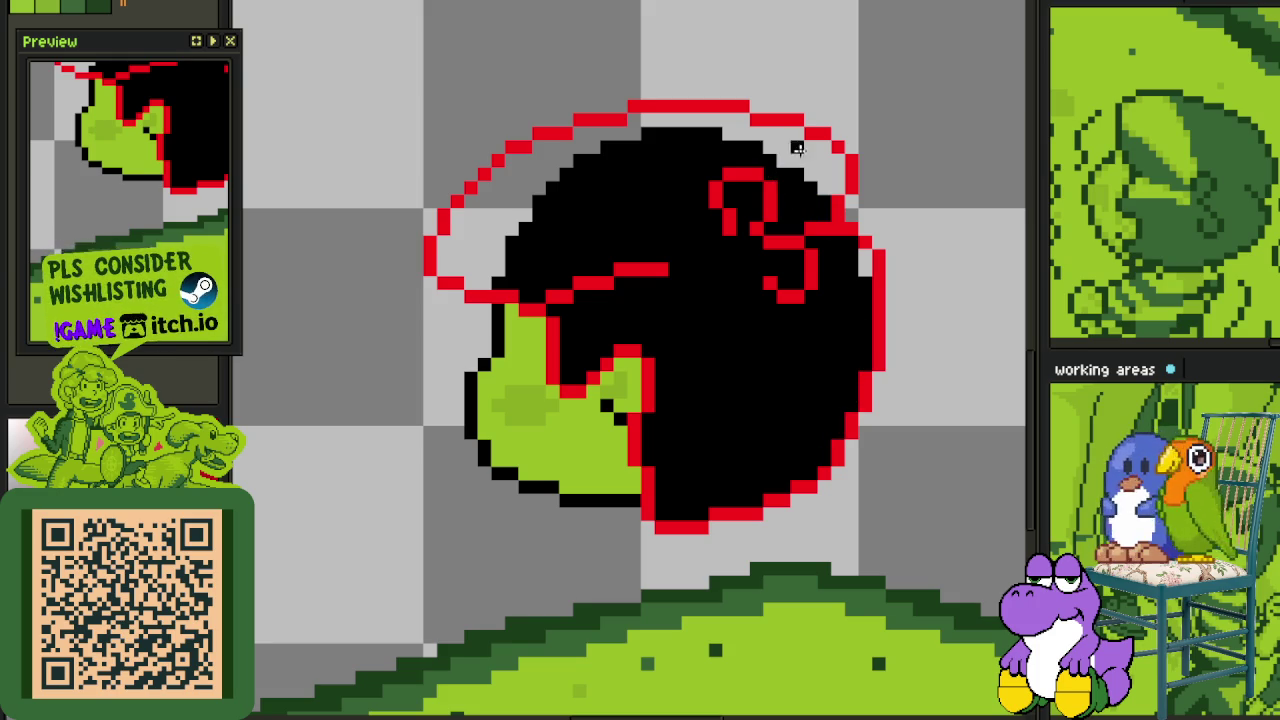
left_click(783, 162)
scroll(780, 170, "down", 2)
scroll(836, 222, "up", 2)
scroll(808, 217, "down", 2)
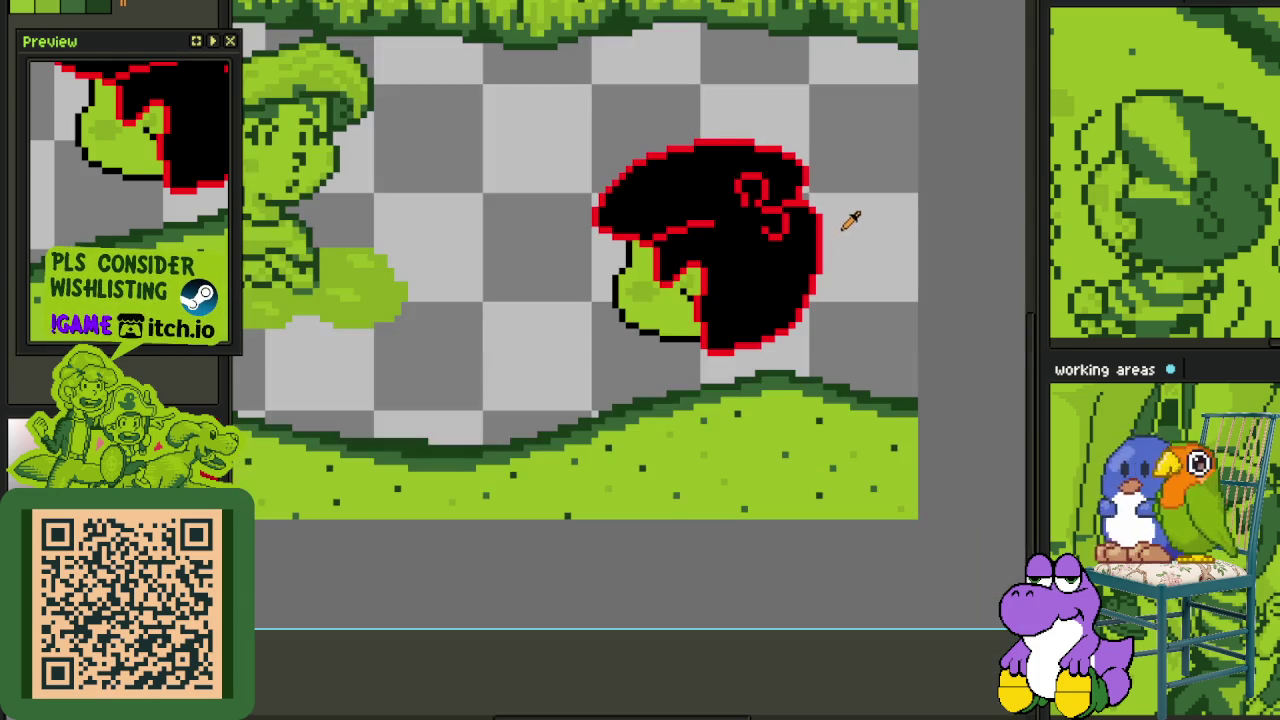
- Bucket-fill the black blob with dark green
left_click(720, 264)
scroll(806, 234, "down", 2)
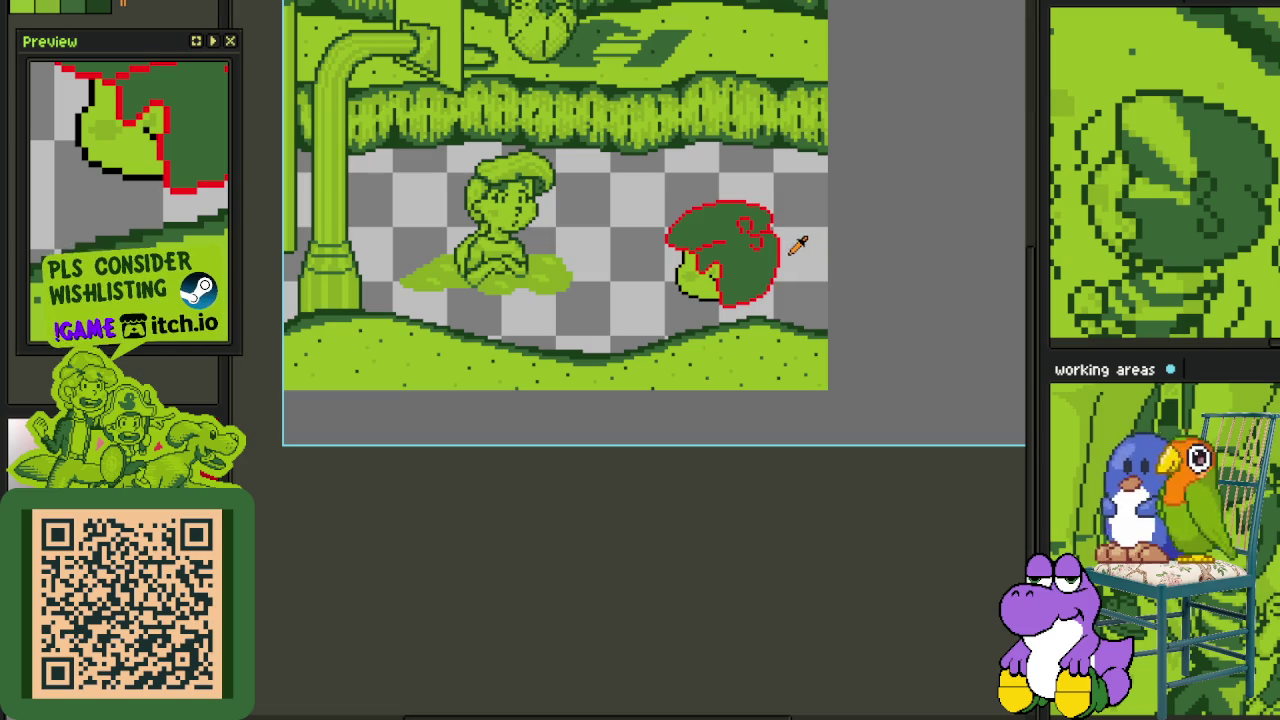
scroll(797, 247, "up", 1)
scroll(797, 247, "up", 1)
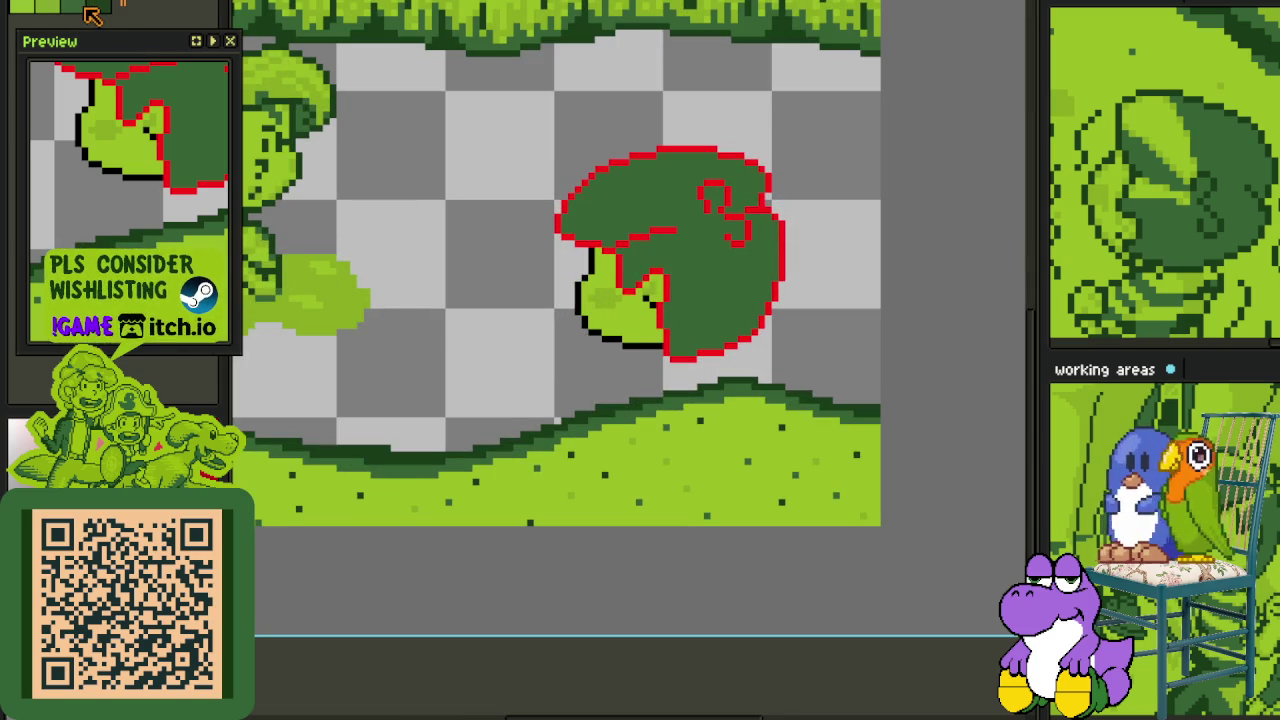
scroll(755, 298, "up", 2)
scroll(755, 298, "up", 2)
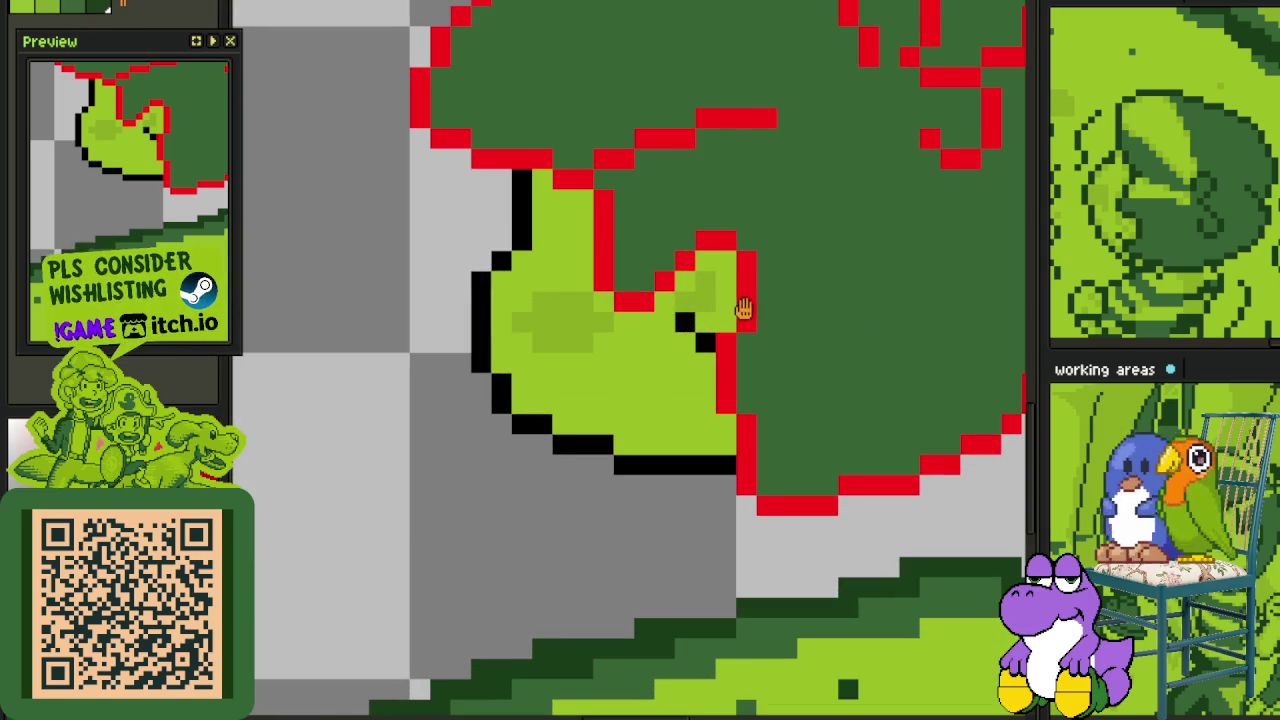
- Replace the red outline colour with dark green and recentre the leaf
key("shift+r")
left_click(571, 549)
scroll(514, 511, "down", 2)
scroll(487, 512, "down", 1)
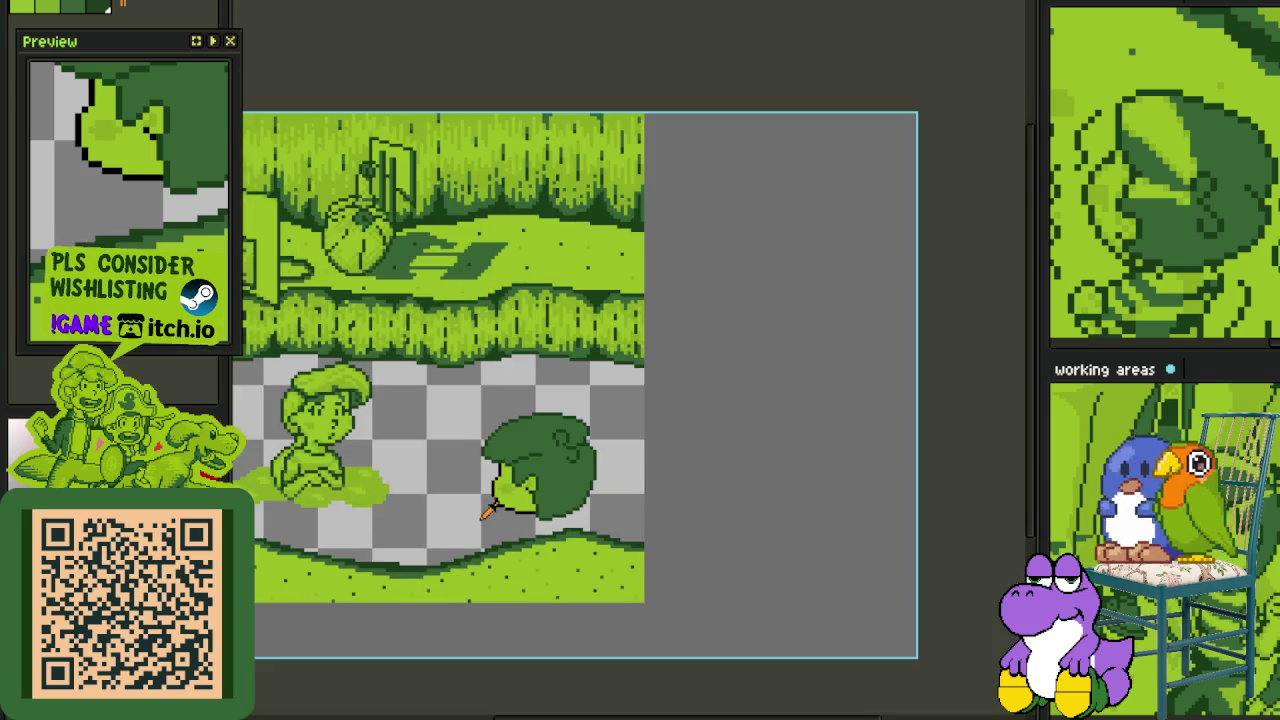
left_click_drag(484, 514, 566, 450)
- Save the file and bring the leaf blob into view
key("ctrl+s")
scroll(663, 395, "up", 2)
scroll(570, 330, "up", 1)
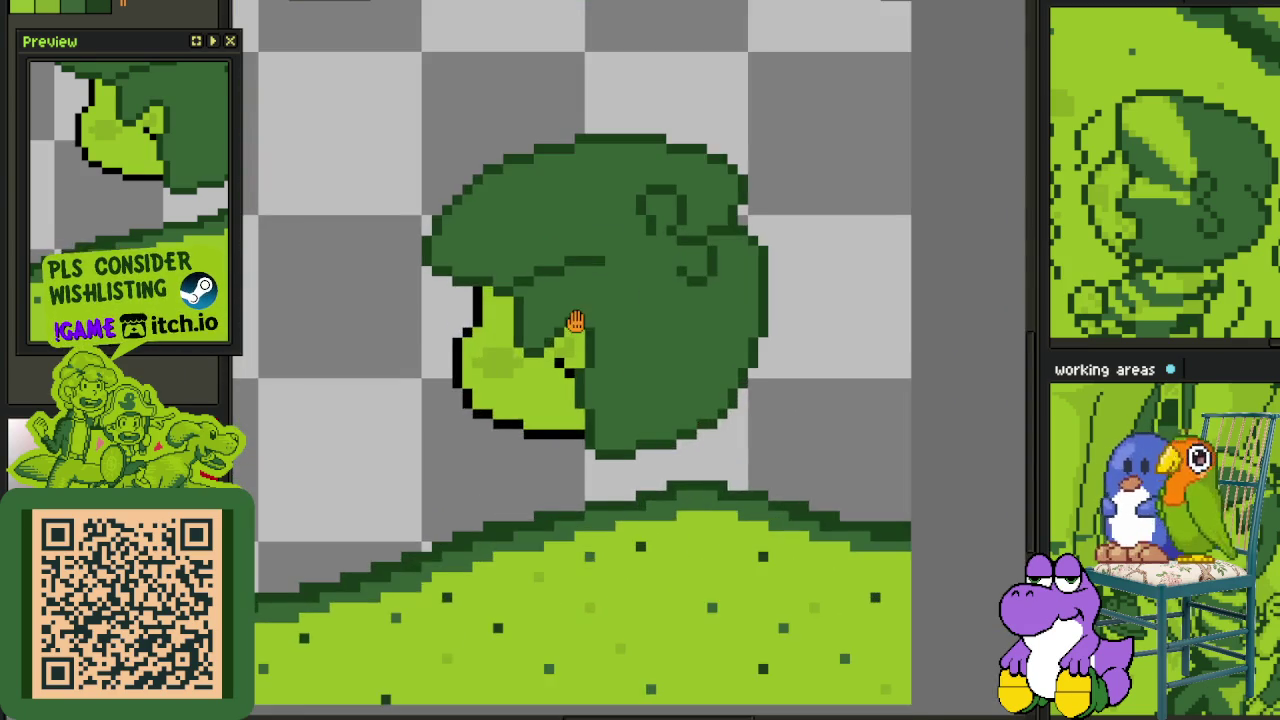
left_click_drag(576, 320, 594, 450)
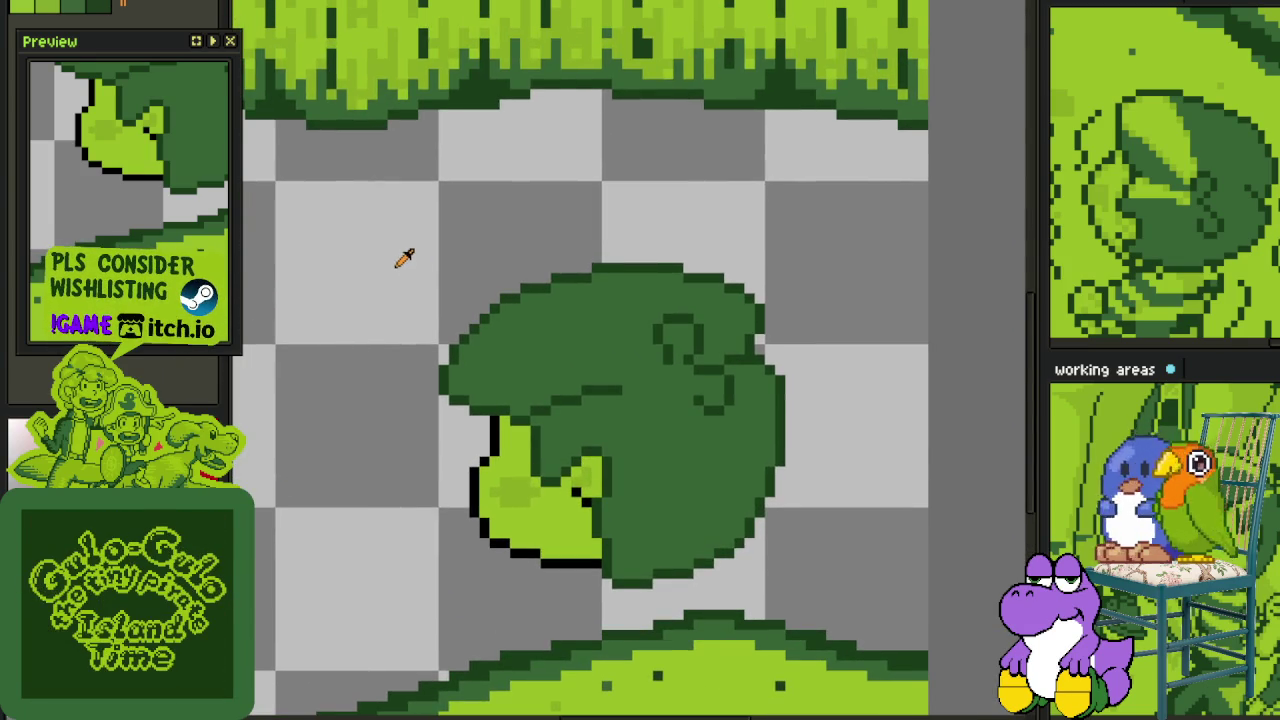
left_click_drag(386, 266, 606, 276)
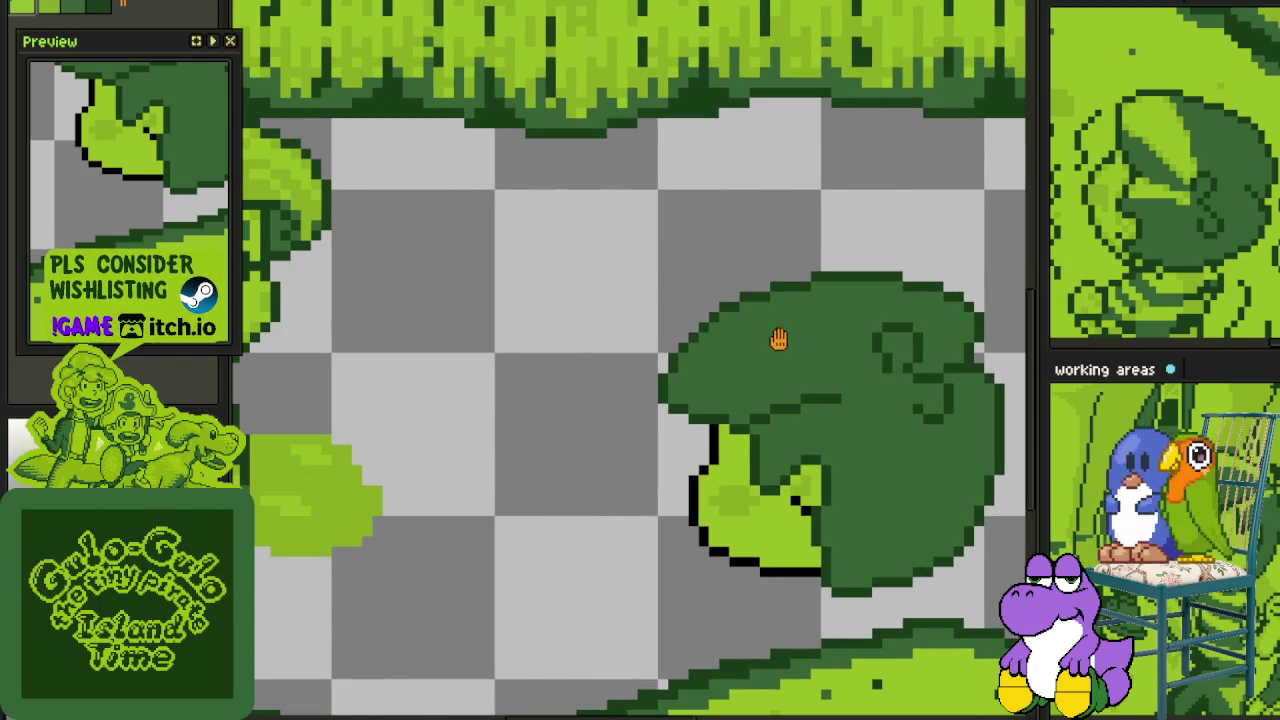
left_click_drag(758, 328, 666, 451)
scroll(666, 451, "up", 3)
- Paint a light-green diagonal highlight band on the leaf's lower part and fill it
left_click(666, 440)
mouse_move(530, 520)
left_mouse_down()
mouse_move(612, 440)
mouse_move(558, 459)
left_mouse_up()
key("ctrl+z")
mouse_move(461, 509)
left_mouse_down()
mouse_move(765, 400)
mouse_move(646, 421)
left_mouse_up()
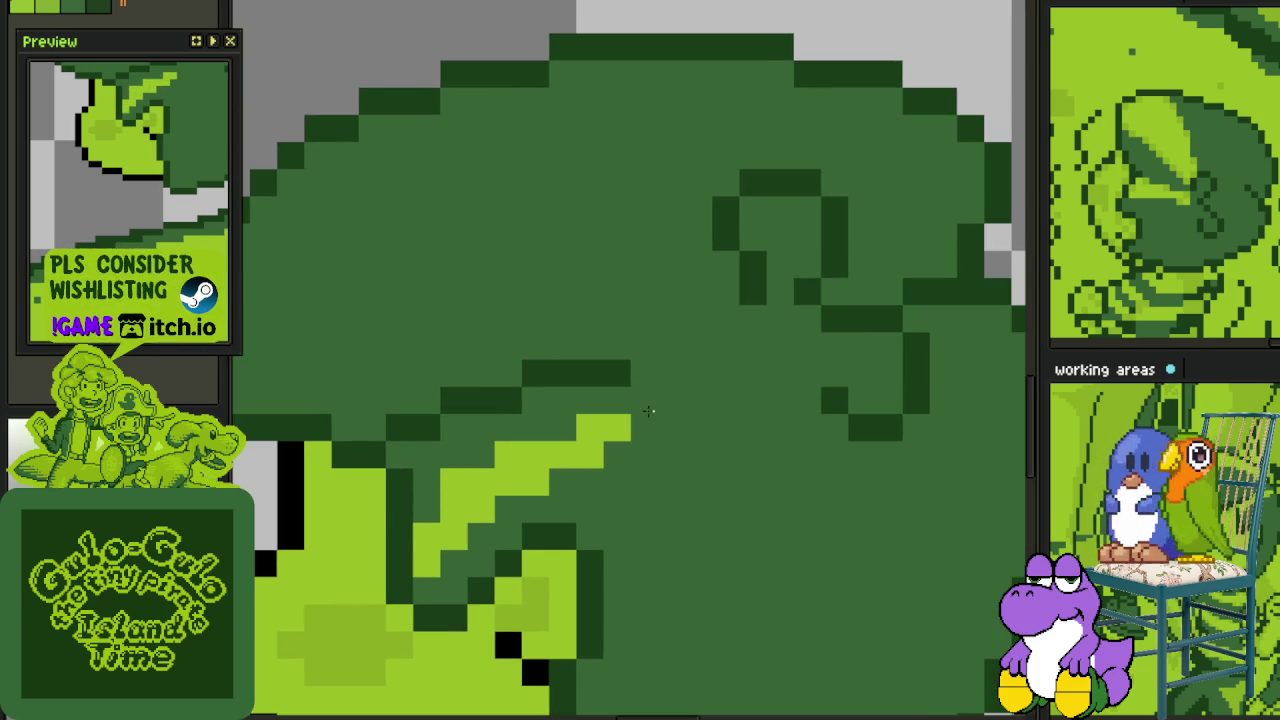
mouse_move(755, 372)
left_mouse_down()
mouse_move(651, 387)
mouse_move(691, 374)
left_mouse_up()
left_click(568, 413)
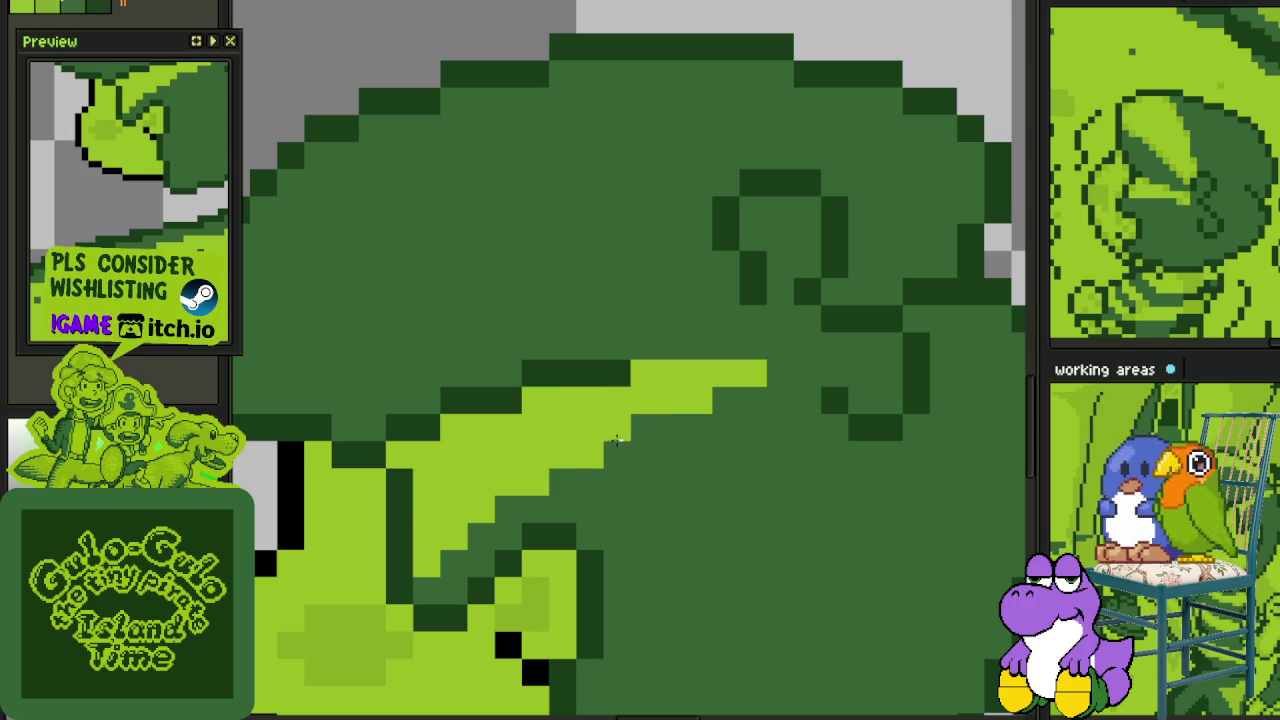
left_click_drag(630, 432, 581, 461)
left_click(605, 418)
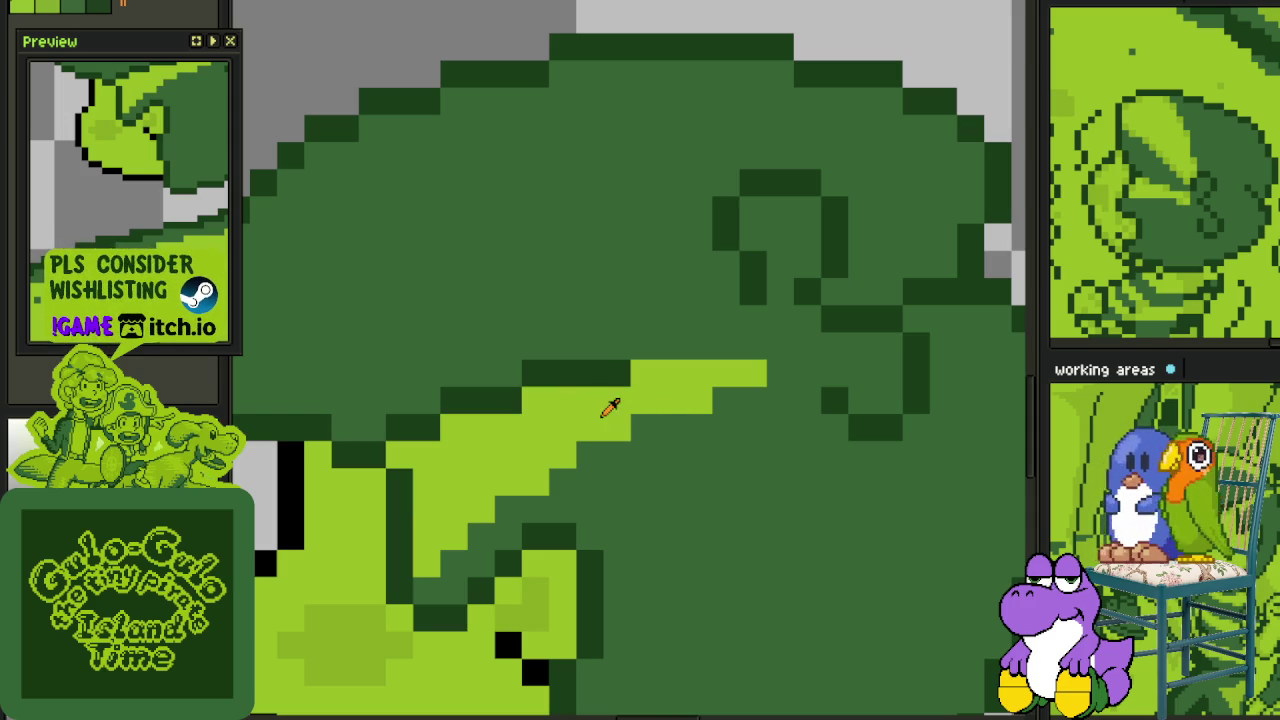
- Add light-green highlight rows across the leaf top and down its left edge, filled in
scroll(450, 384, "down", 2)
scroll(345, 440, "up", 2)
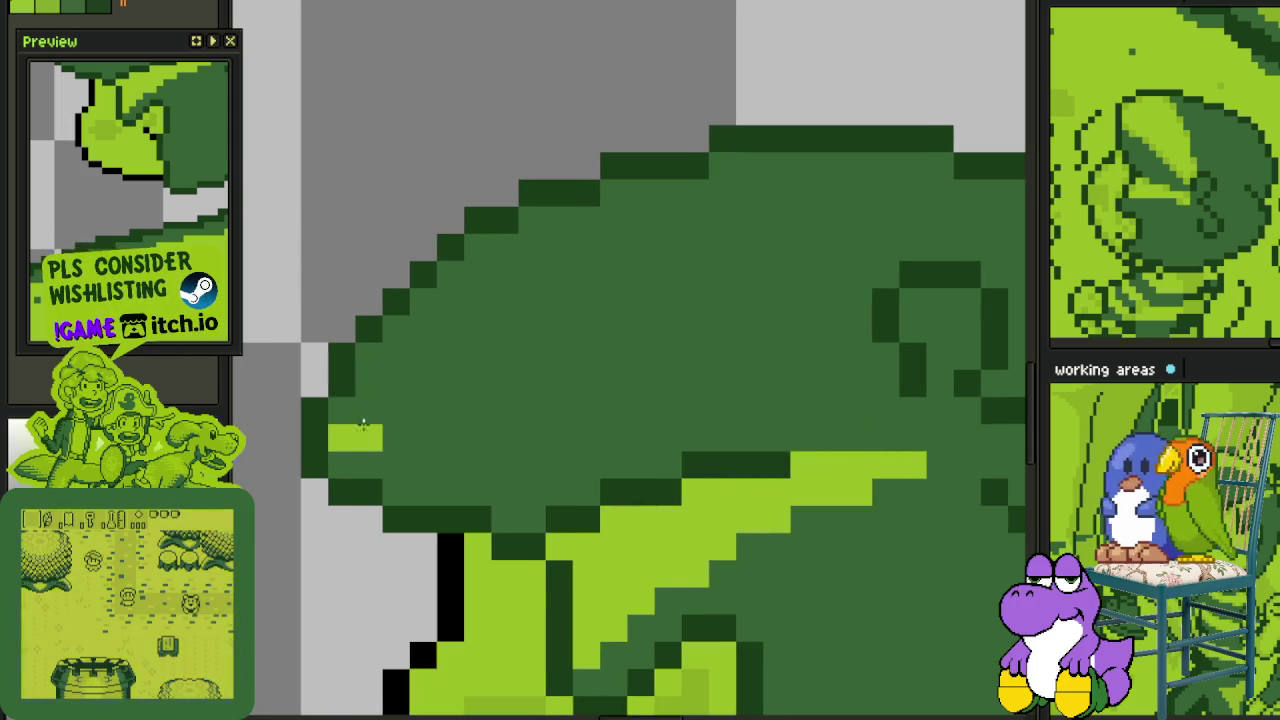
left_click_drag(343, 440, 640, 330)
left_click_drag(884, 366, 649, 329)
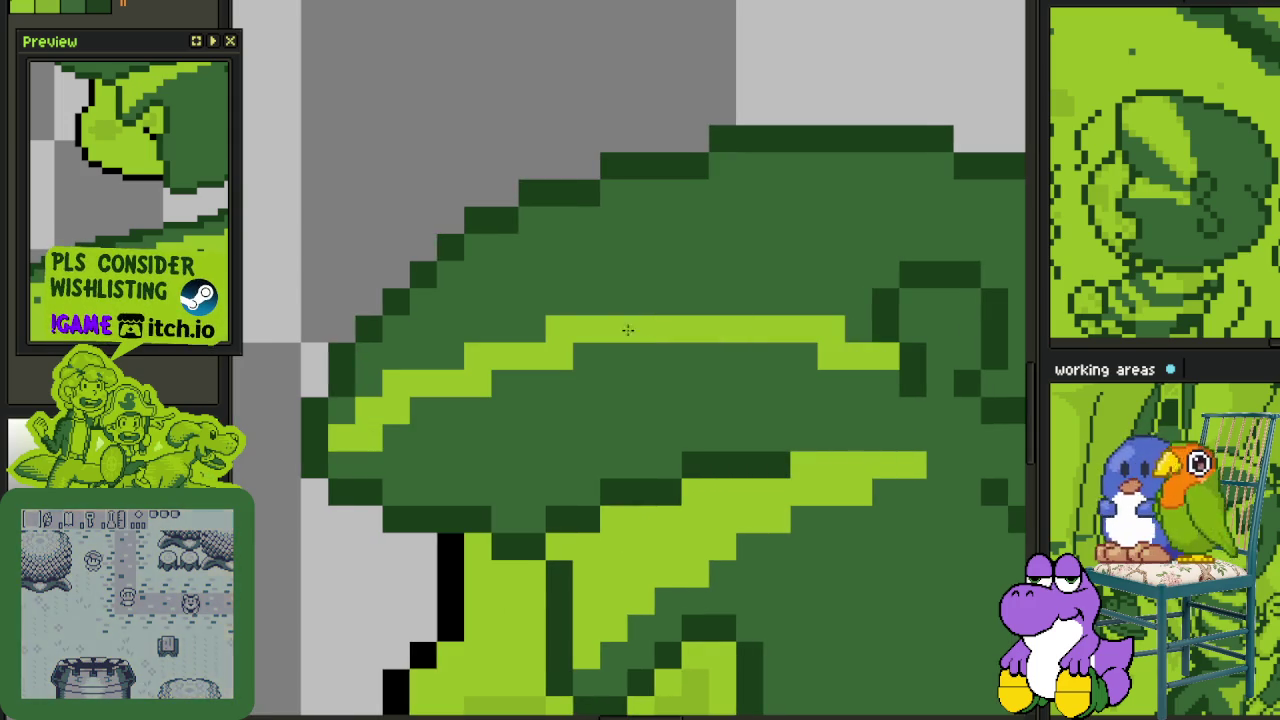
mouse_move(776, 276)
left_mouse_down()
mouse_move(586, 276)
mouse_move(521, 259)
left_mouse_up()
left_click_drag(626, 265, 497, 248)
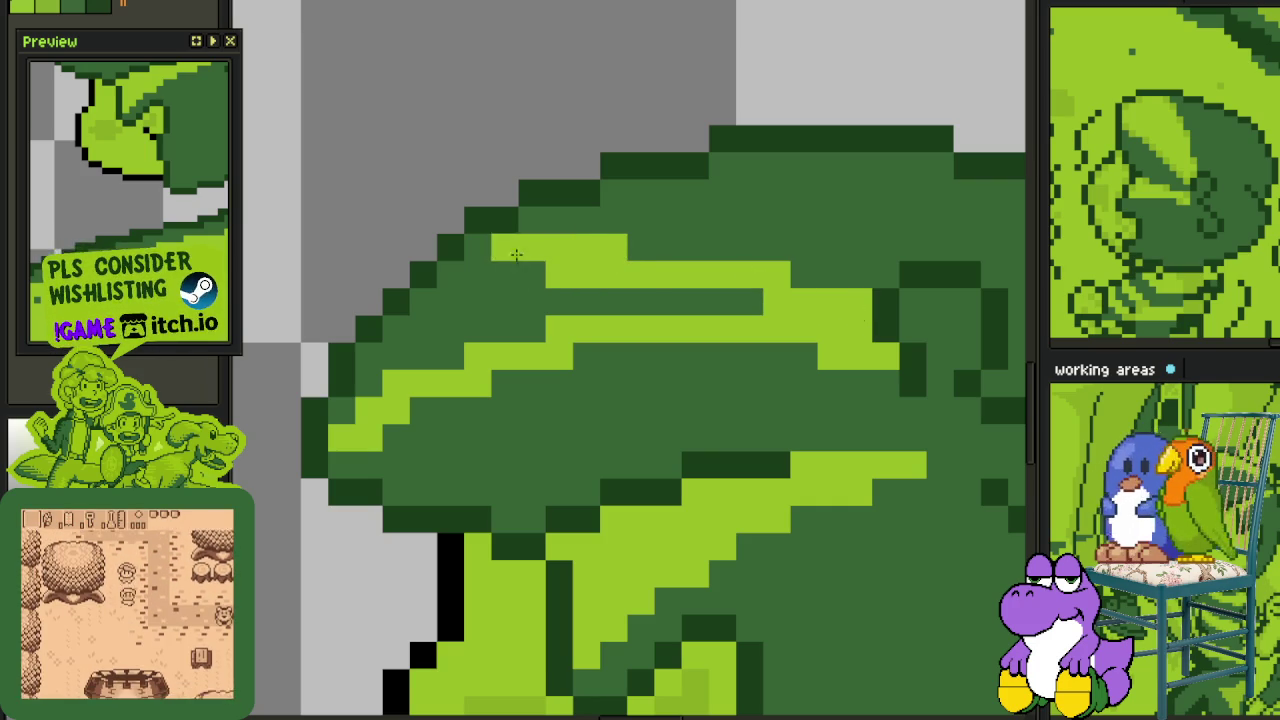
left_click_drag(477, 300, 437, 316)
left_click(437, 316)
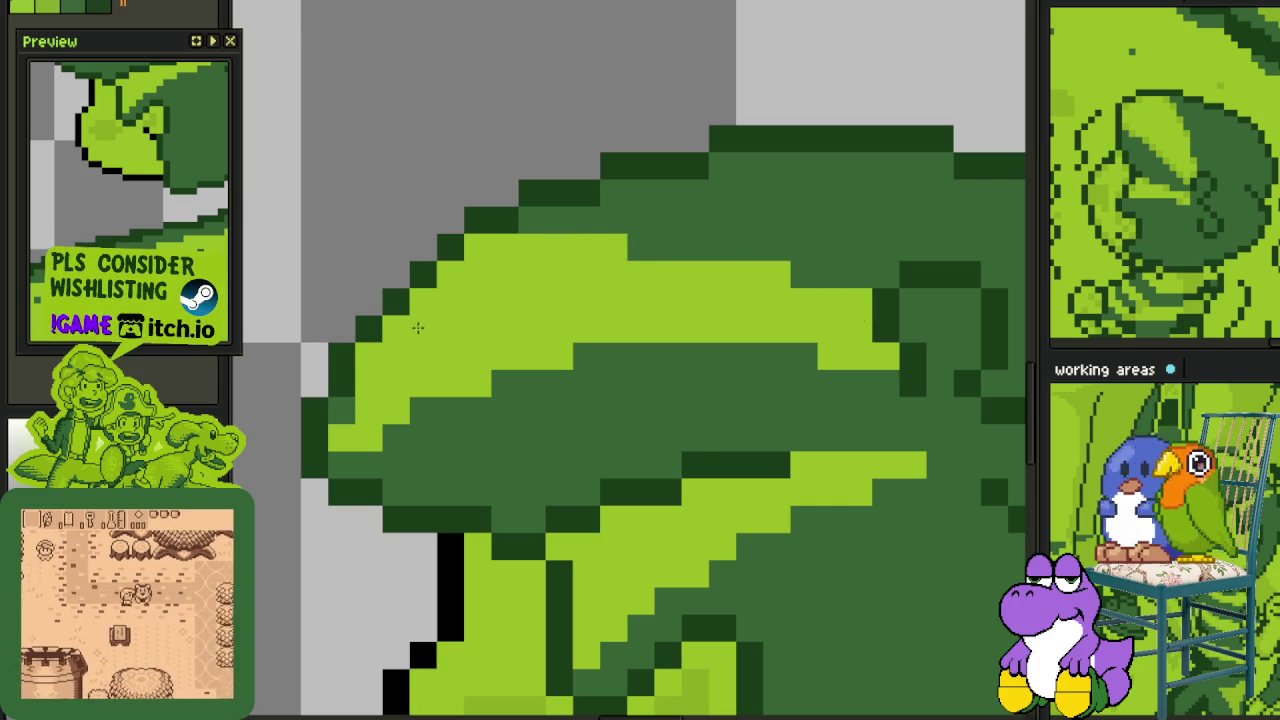
- Tidy the highlights by darkening stray light-green pixels and adjusting two leaf pixels
left_click(555, 383)
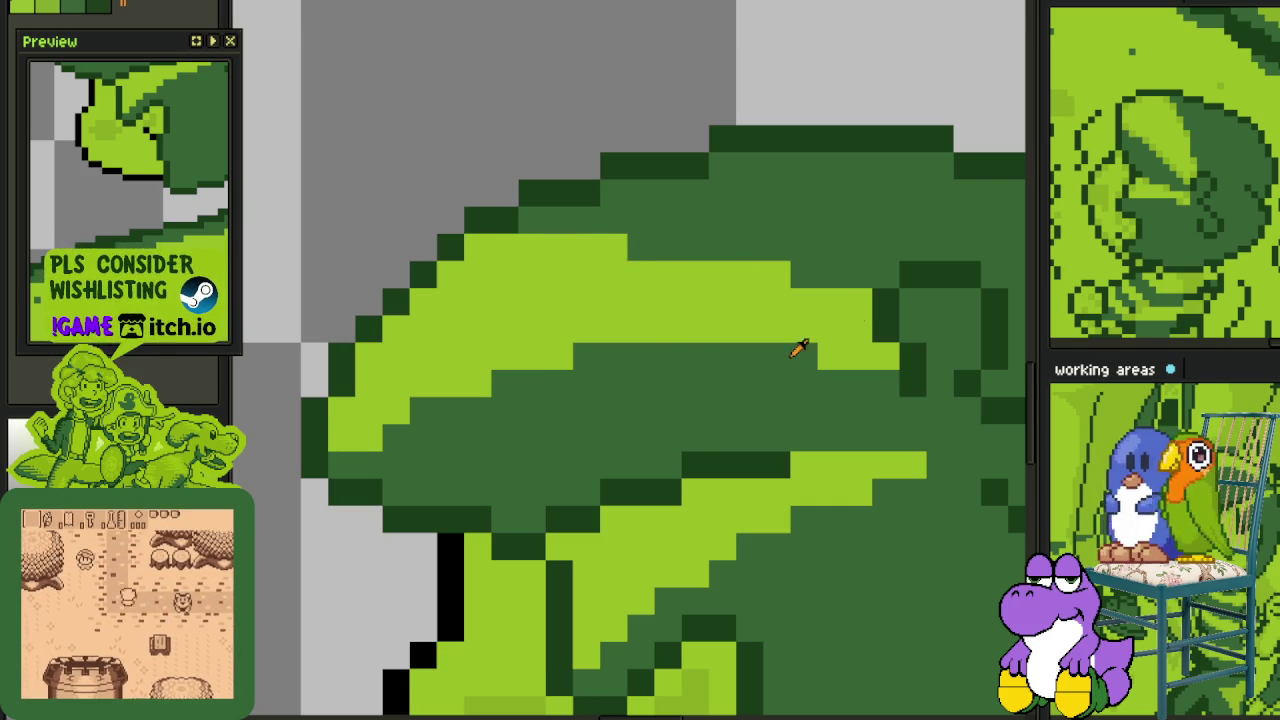
left_click(822, 360)
right_click(855, 298)
left_click(785, 275)
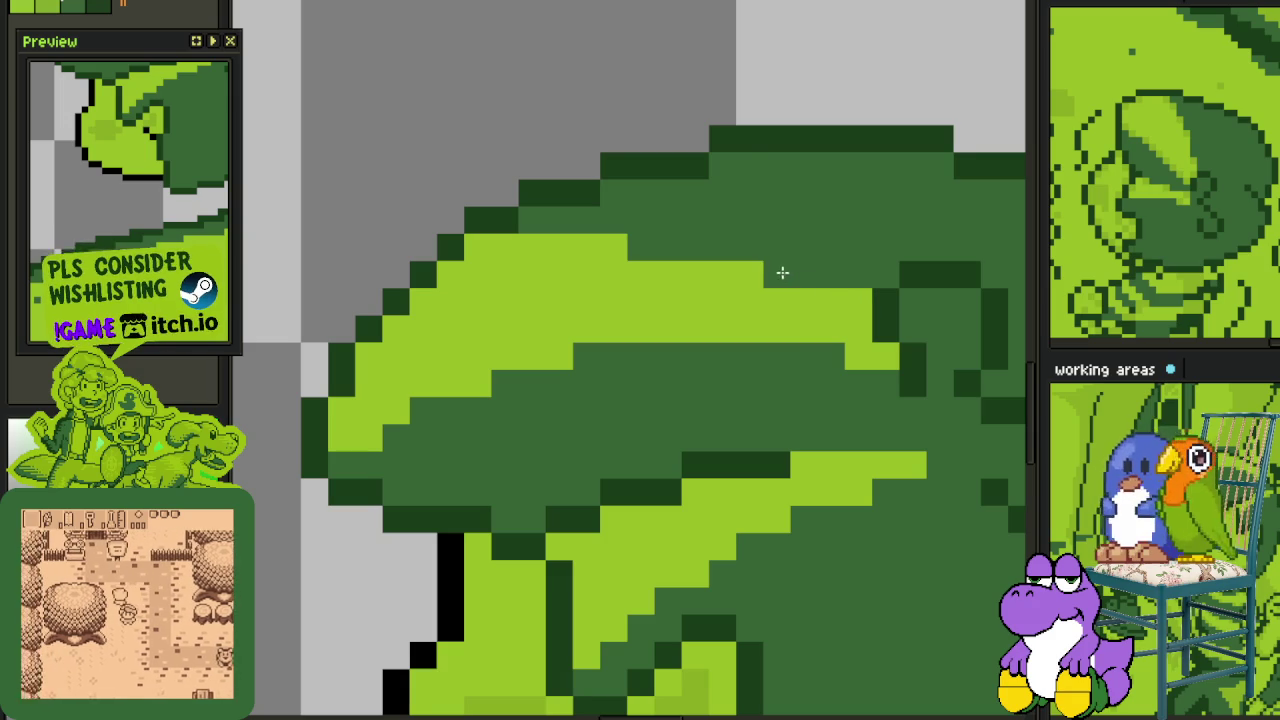
scroll(838, 320, "down", 2)
scroll(838, 320, "down", 1)
scroll(776, 356, "down", 1)
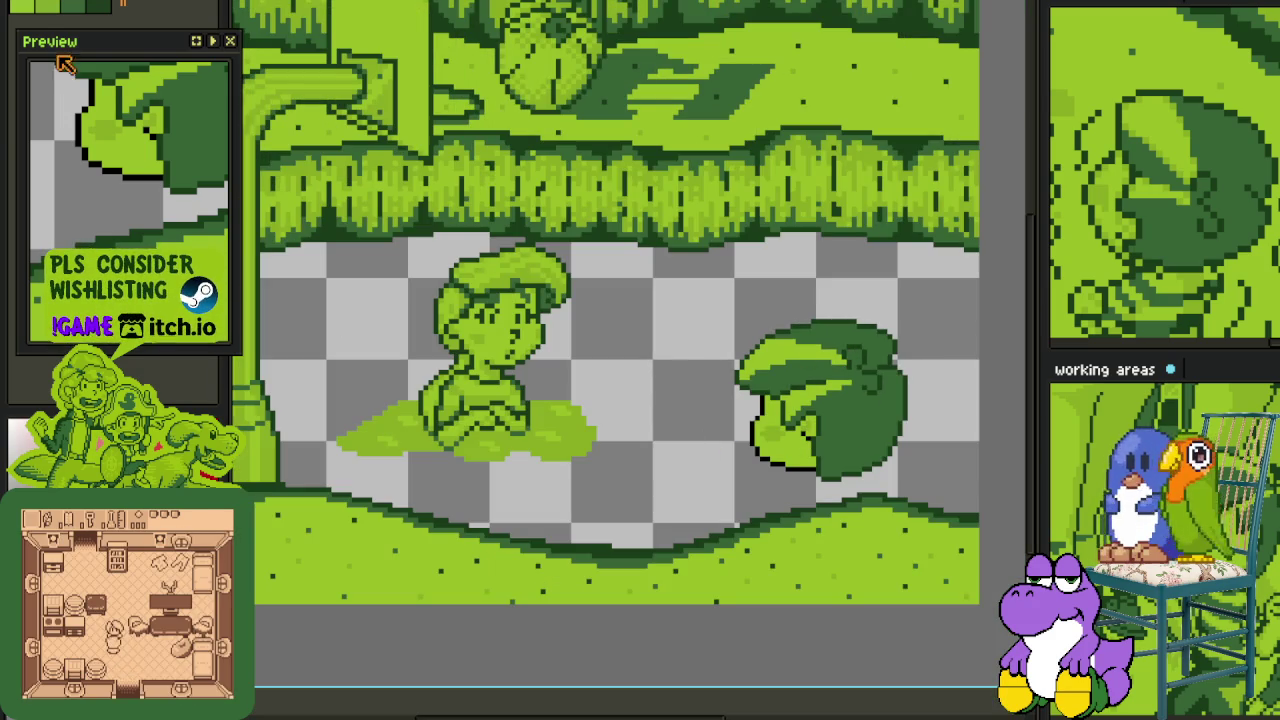
scroll(784, 353, "up", 1)
scroll(784, 353, "up", 1)
scroll(690, 328, "up", 2)
scroll(677, 391, "up", 1)
- Dither olive pixels diagonally along the lower highlight edge
left_click_drag(609, 484, 813, 337)
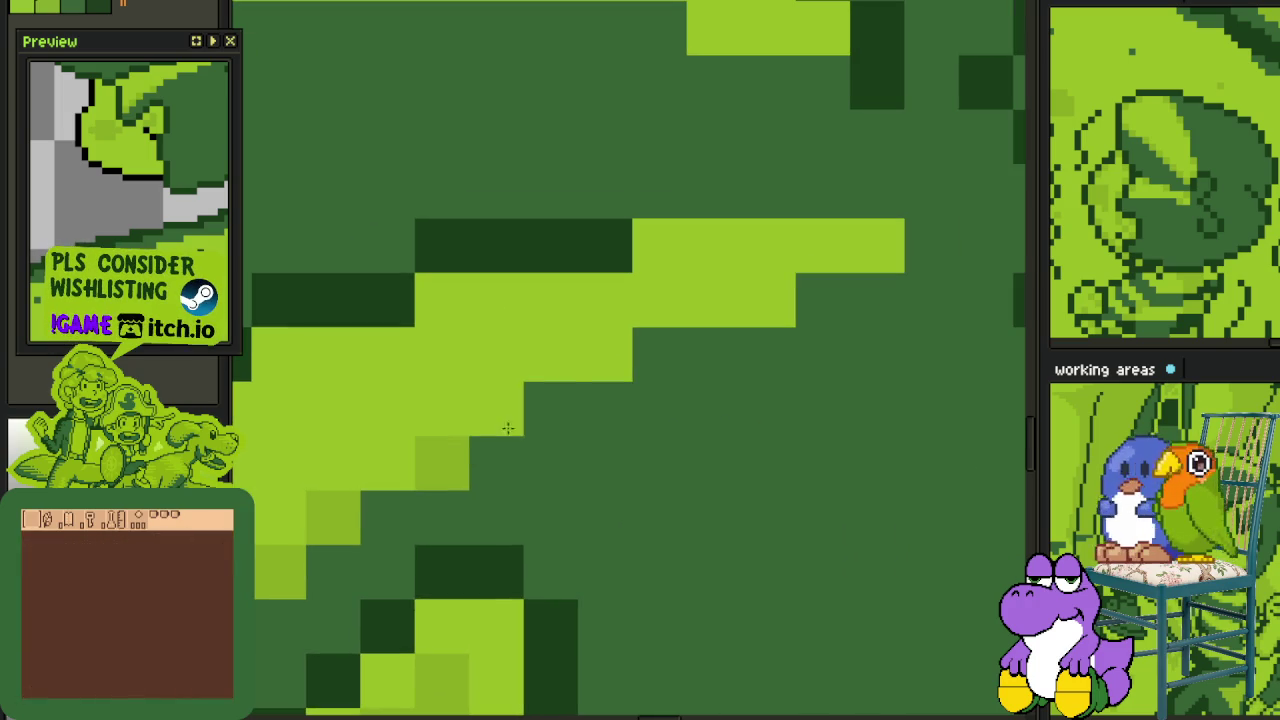
left_click(548, 417)
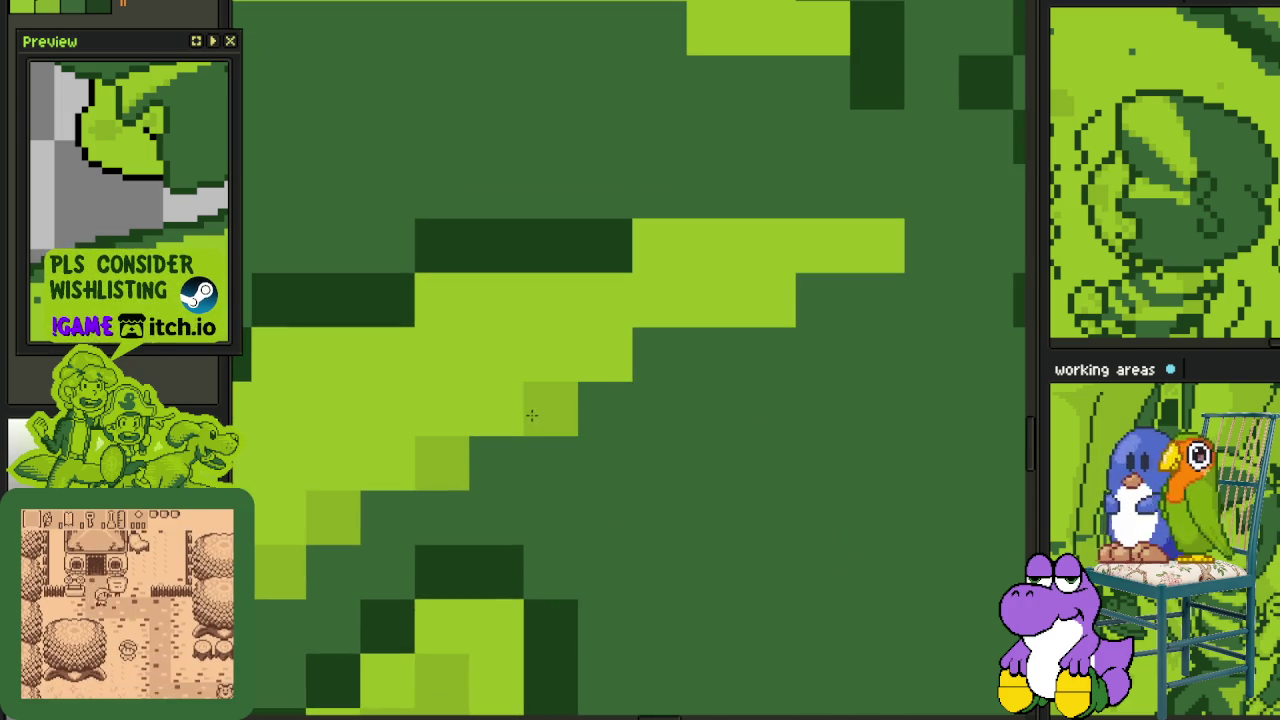
left_click(605, 355)
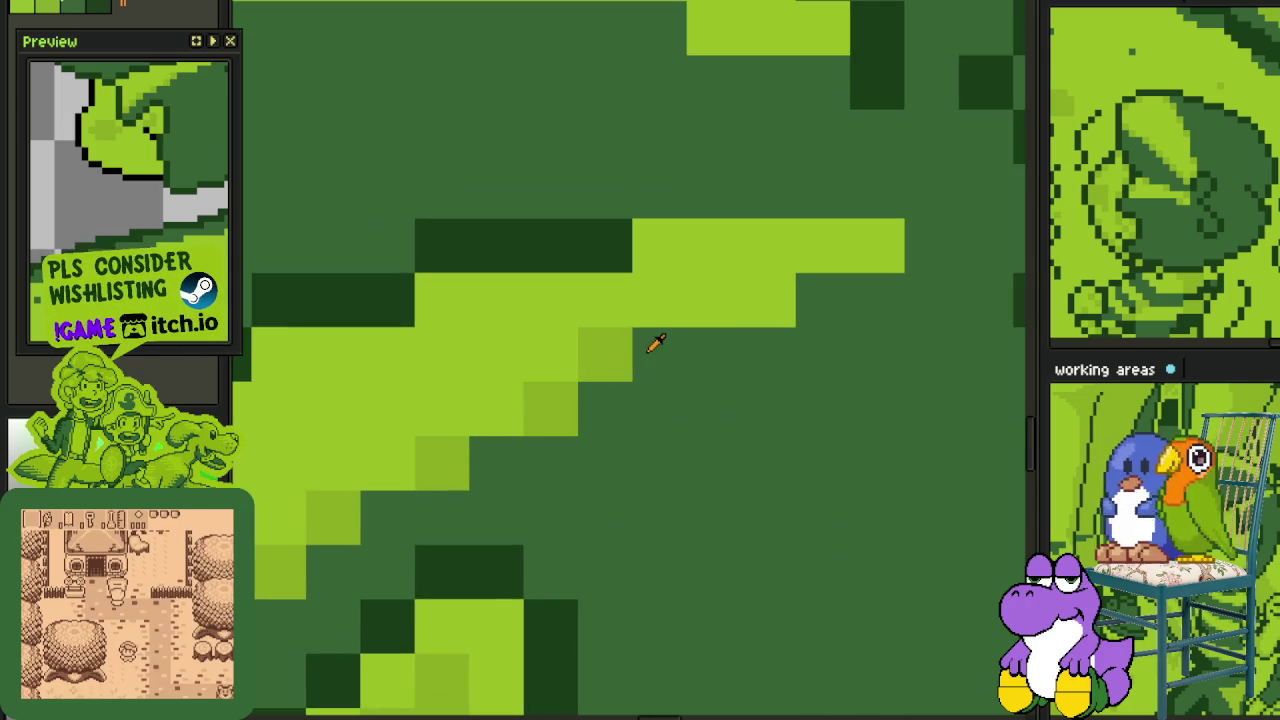
left_click(655, 343)
right_click(610, 337)
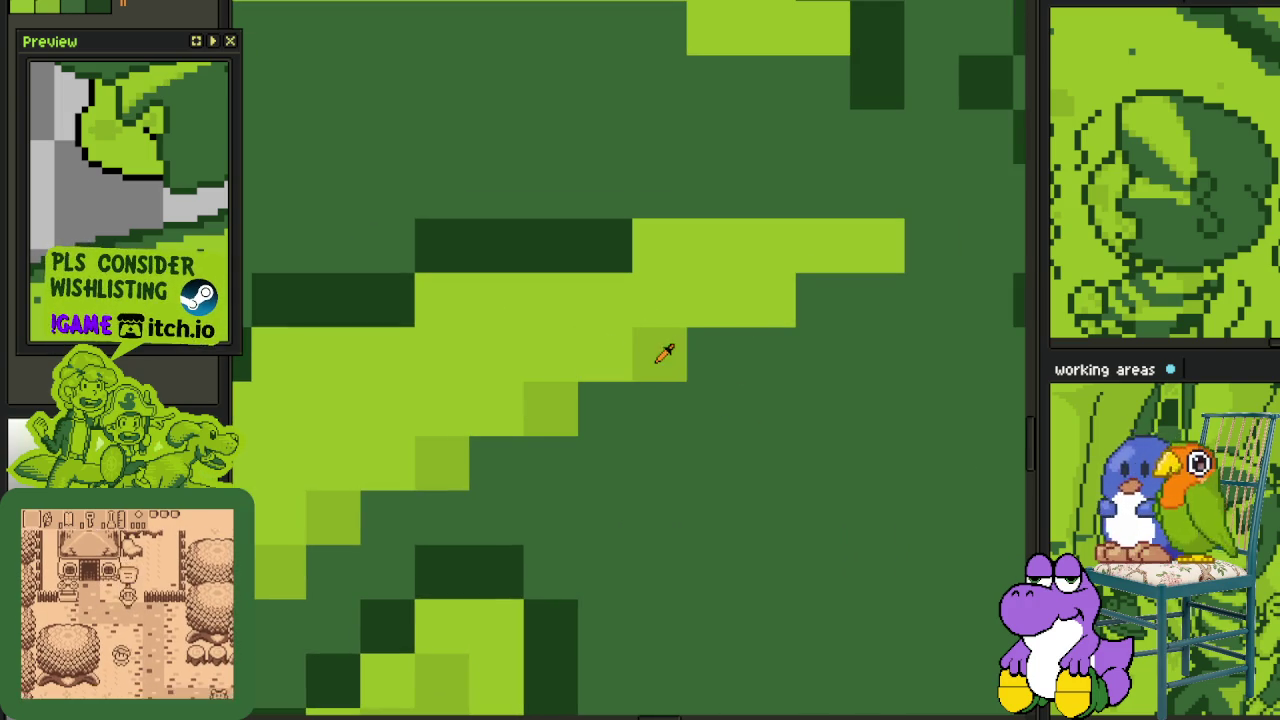
- Add olive pixels along the top of the highlight band
left_click(765, 296)
left_click(877, 245)
left_click(659, 245)
left_click(481, 289)
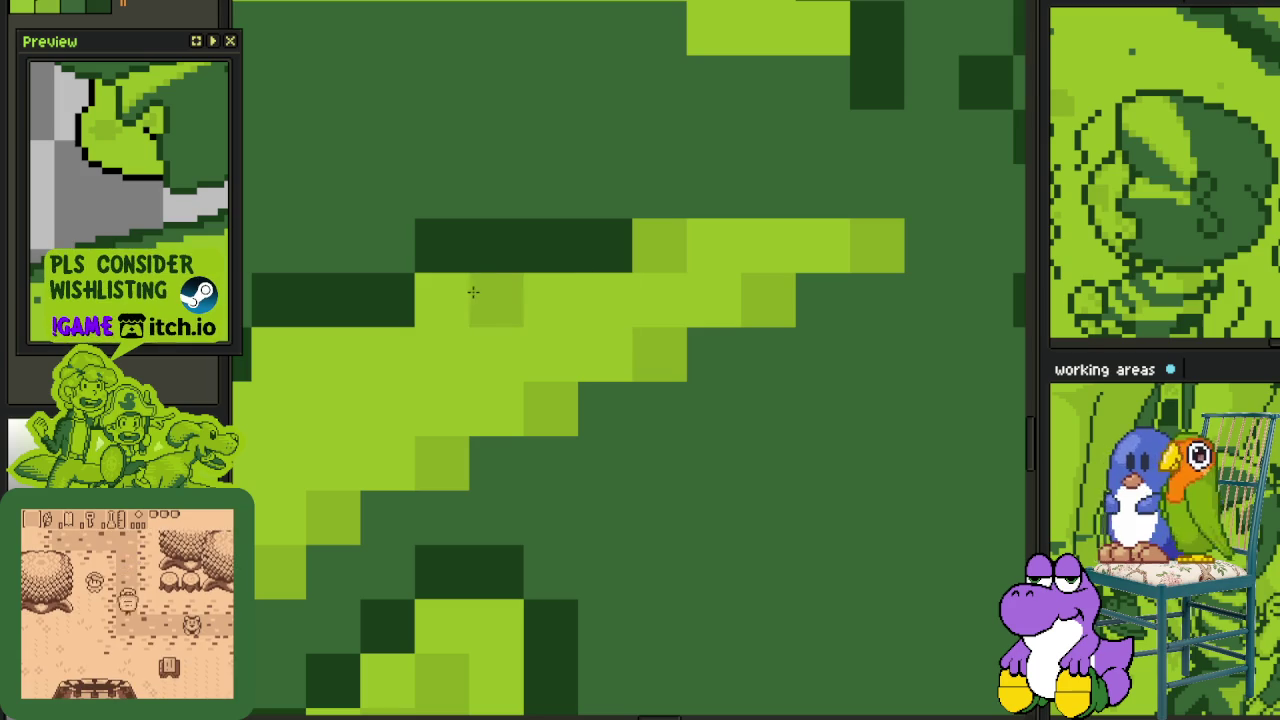
left_click(462, 300)
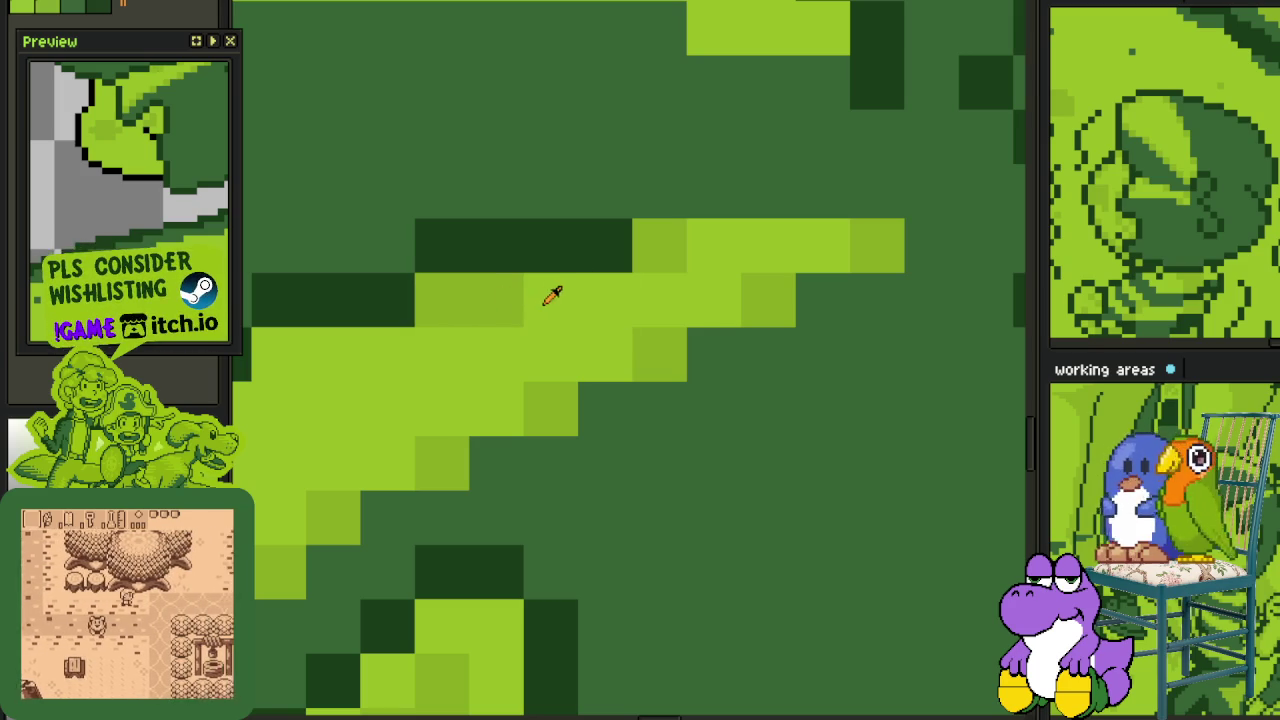
right_click(484, 300)
left_click_drag(451, 300, 951, 294)
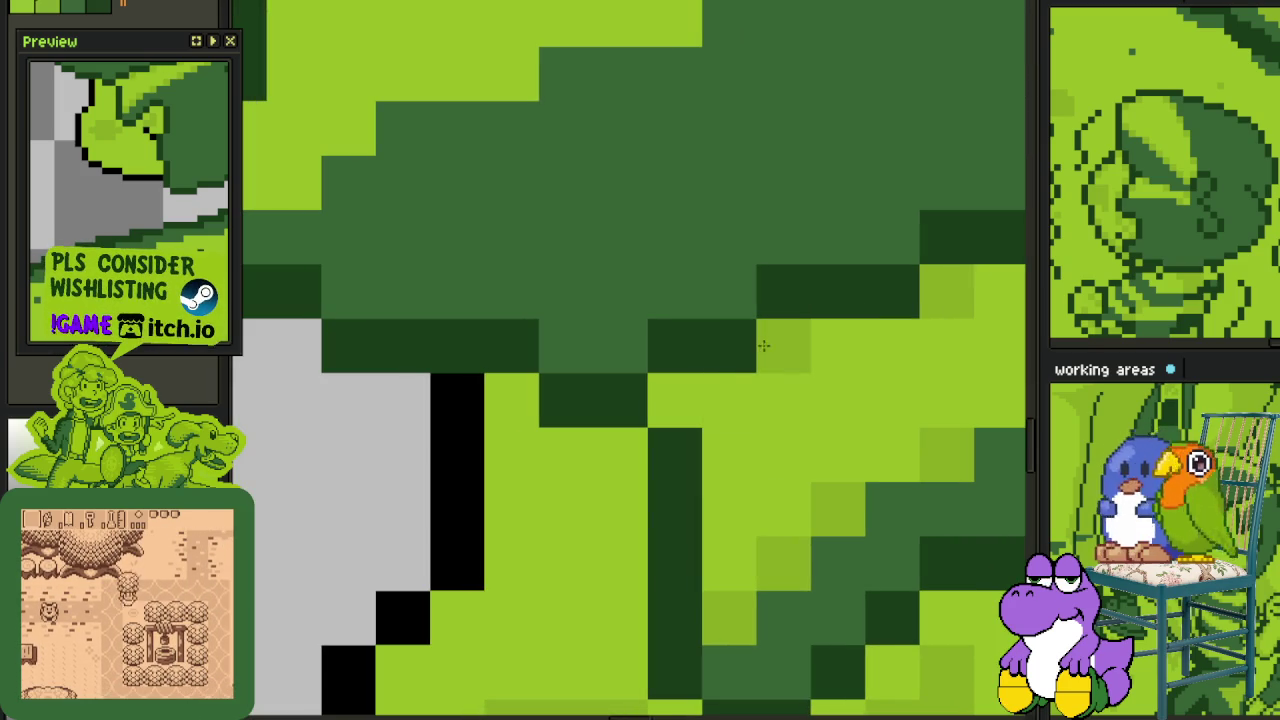
- Add more olive cells up the leaf's edge and across the leaf
left_click_drag(729, 400, 675, 400)
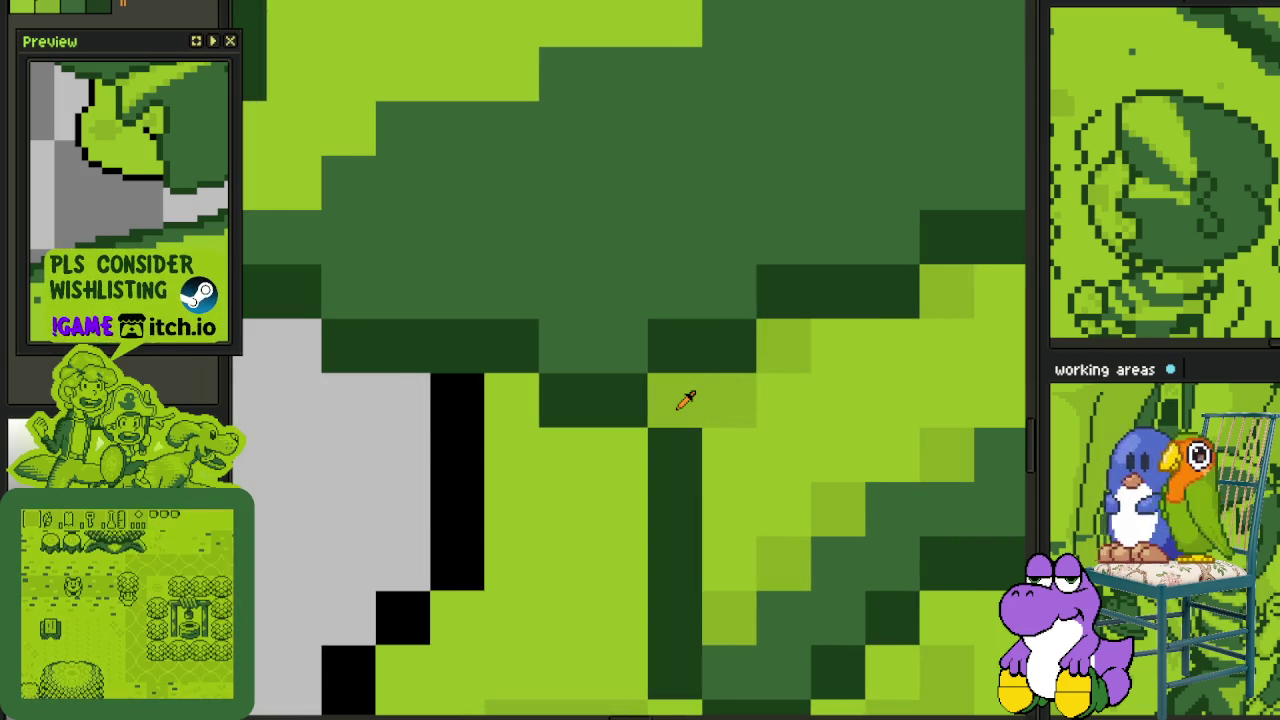
right_click(735, 417)
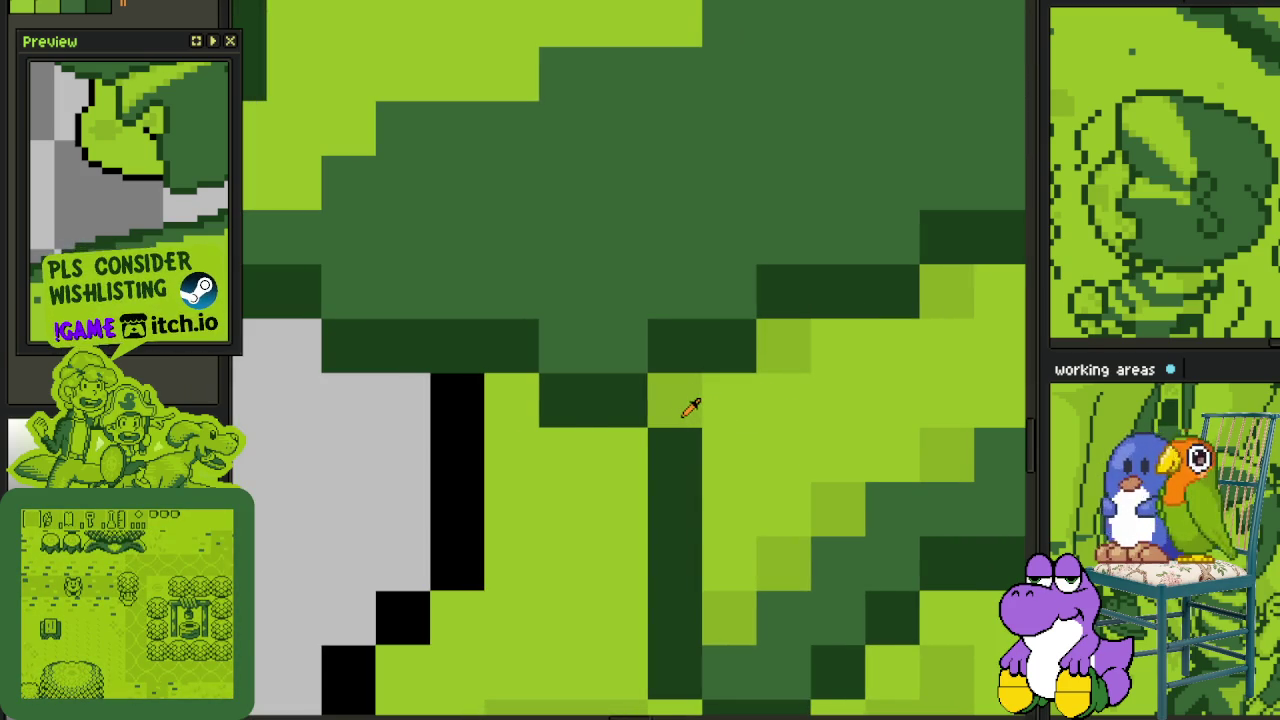
scroll(690, 408, "down", 3)
scroll(580, 330, "up", 2)
mouse_move(521, 420)
left_mouse_down()
mouse_move(578, 330)
mouse_move(660, 248)
left_mouse_up()
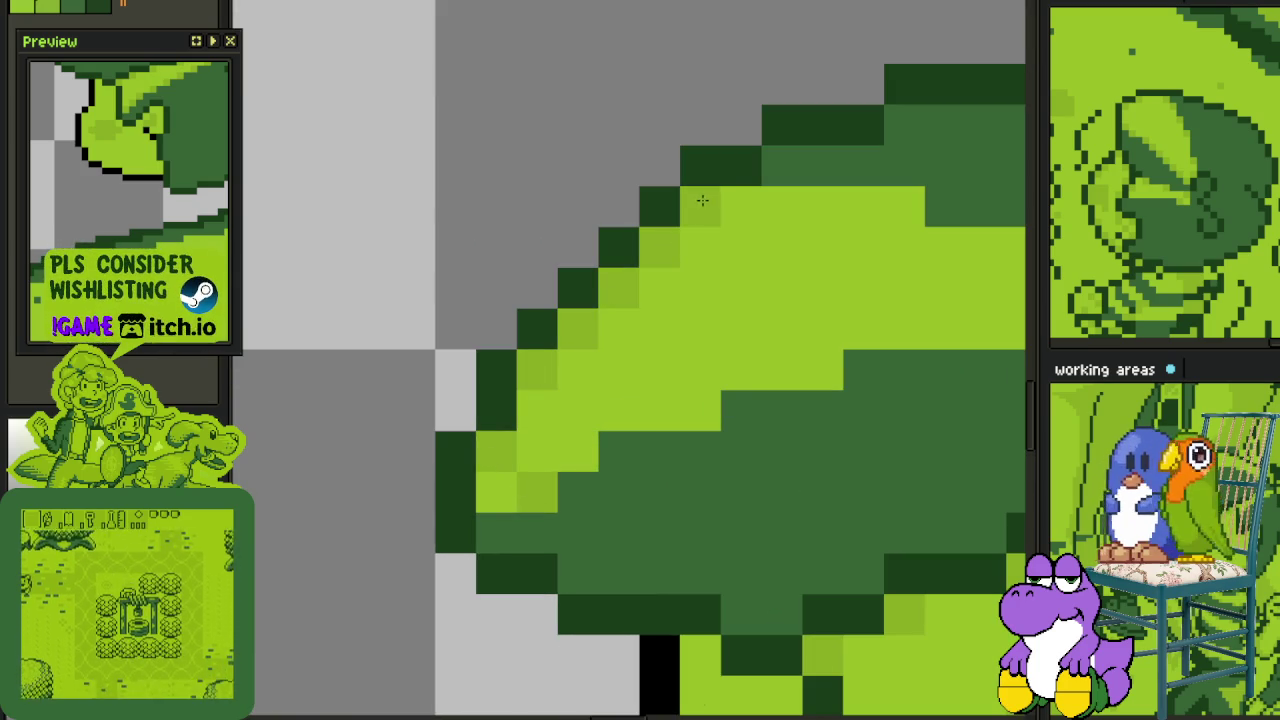
left_click(700, 410)
left_click(578, 450)
left_click(821, 370)
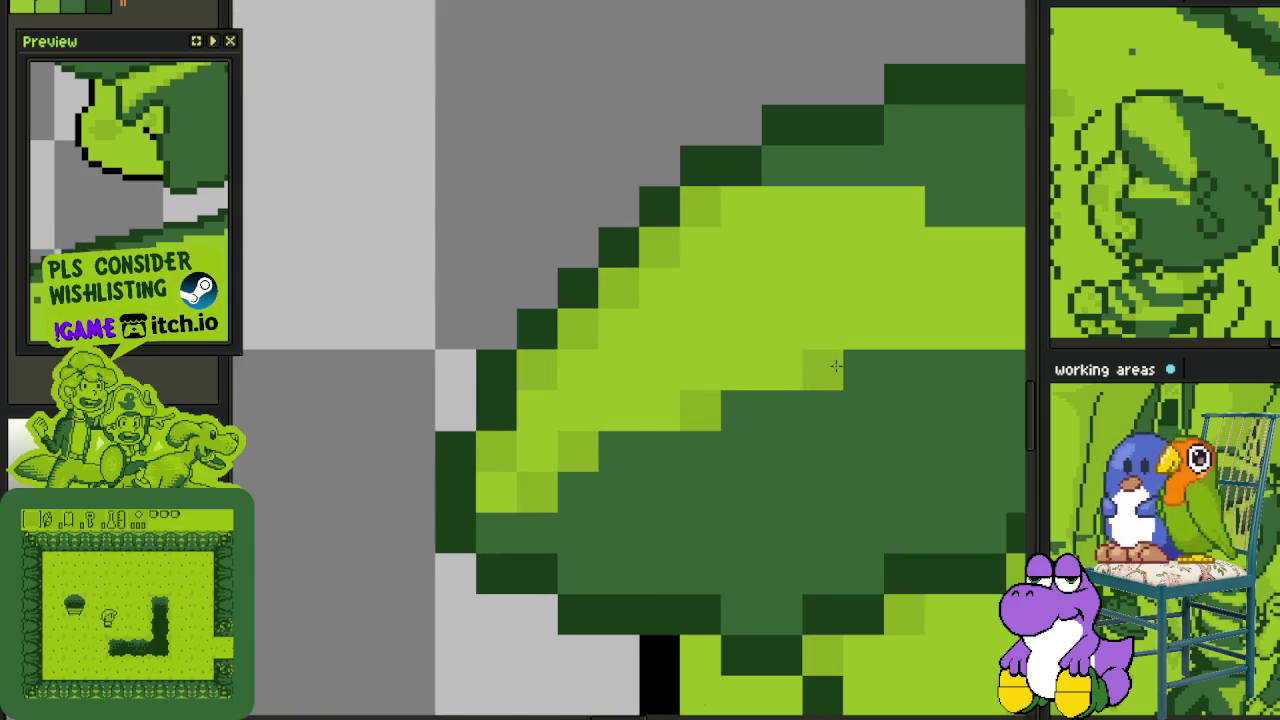
- Touch up a row of leaf cells with olive and light green
left_click_drag(821, 366, 514, 400)
left_click(752, 425)
left_click(792, 425)
left_click(875, 425)
left_click(832, 425)
- Darken the outline cells along the leaf's top edge
left_click(832, 383)
left_click(793, 343)
left_click(711, 302)
left_click(670, 302)
left_click(466, 261)
scroll(451, 284, "down", 5)
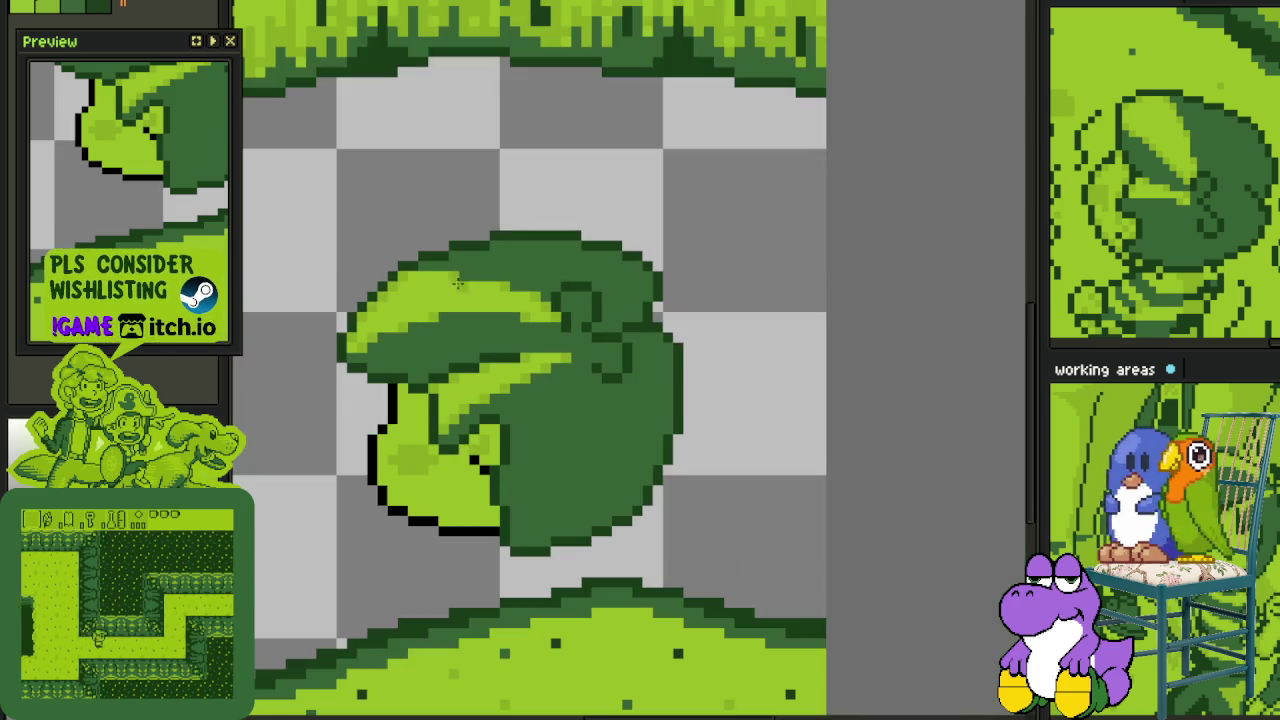
- Save the sprite and merge Layer 3 down into Layer 2
scroll(646, 271, "down", 2)
scroll(646, 274, "down", 3)
scroll(637, 290, "up", 3)
key("ctrl+s")
key("Tab")
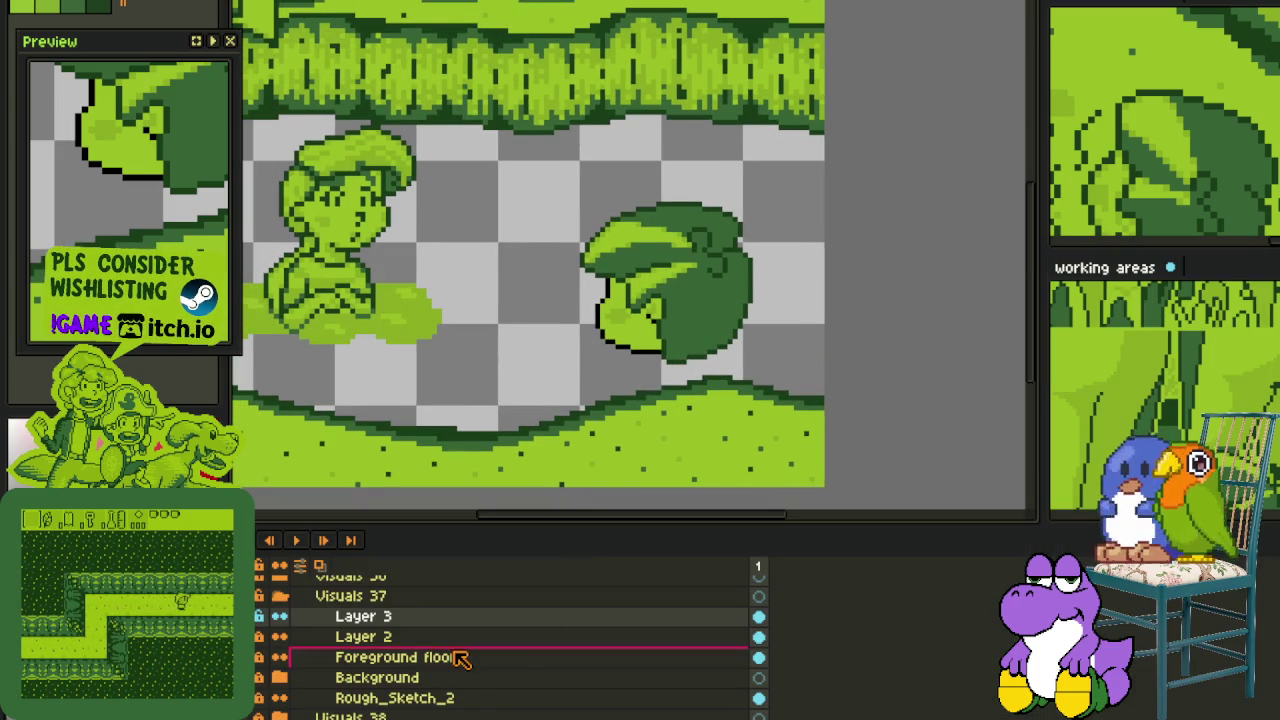
right_click(466, 618)
left_click(540, 702)
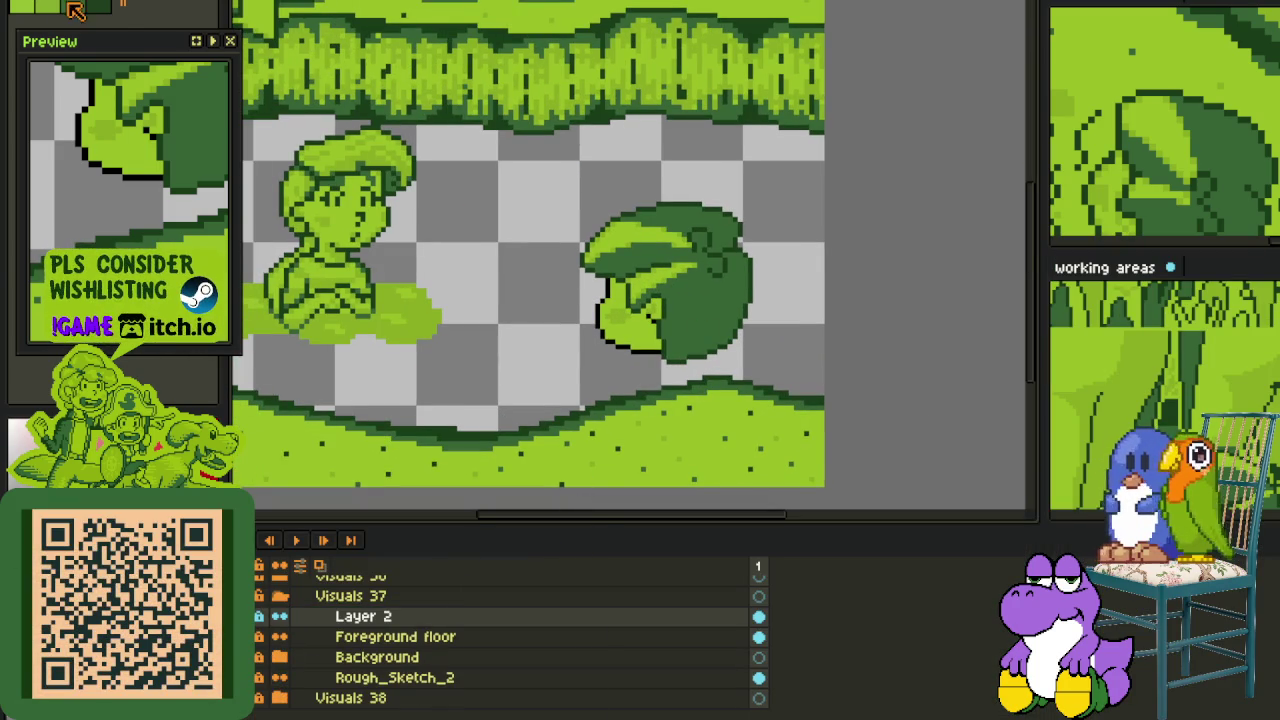
- Replace the black (#000000) leaf outline with dark green Idx-3 via Replace Color
scroll(650, 340, "up", 2)
scroll(650, 345, "up", 2)
key("shift+r")
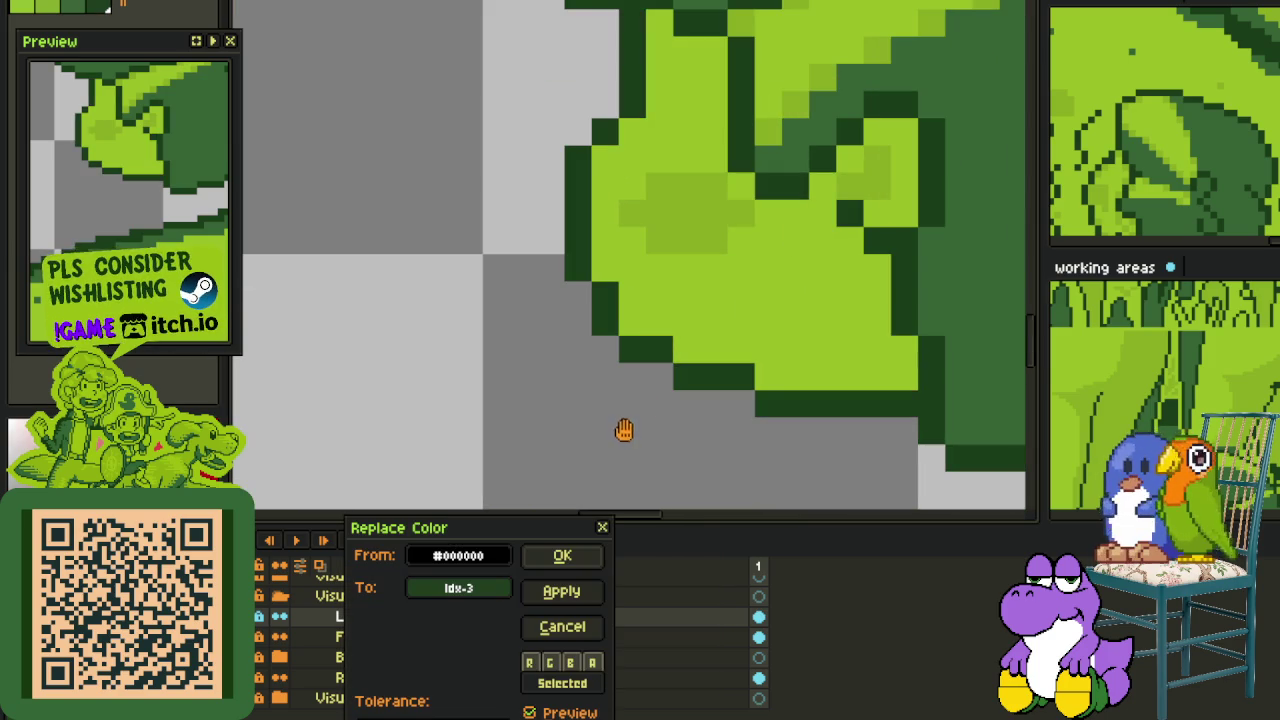
left_click(562, 556)
scroll(486, 360, "down", 3)
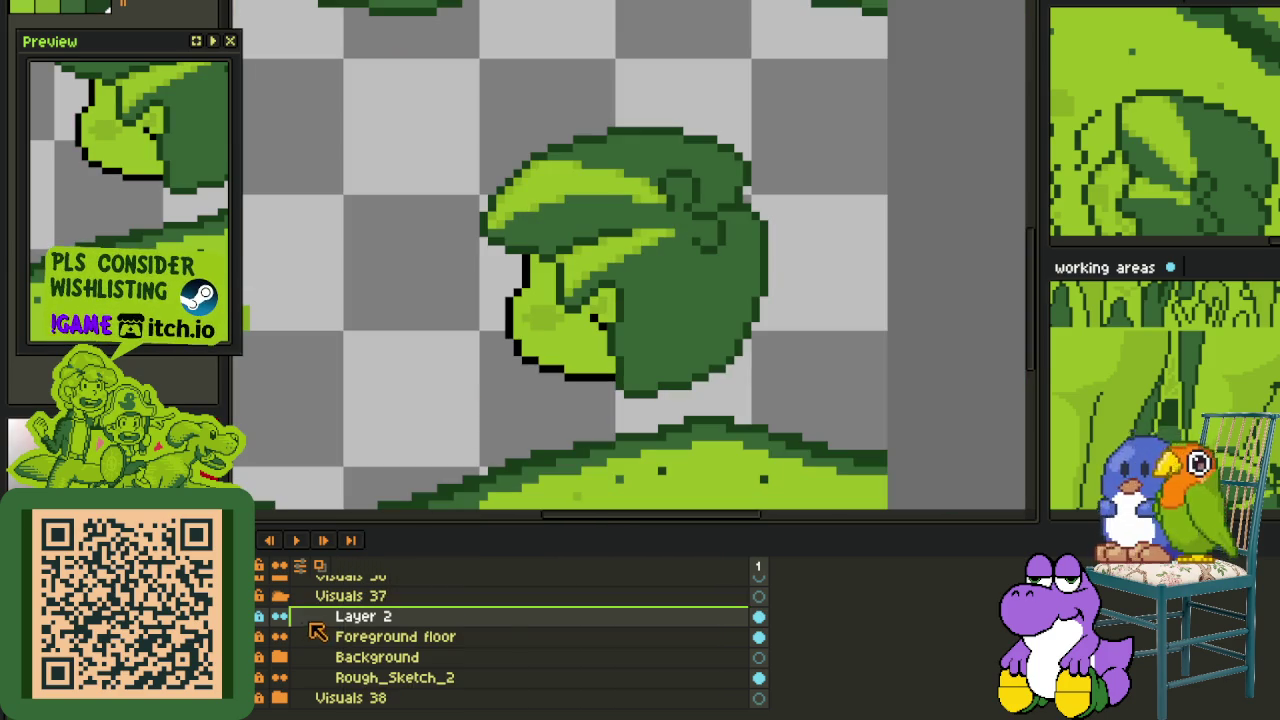
key("shift+r")
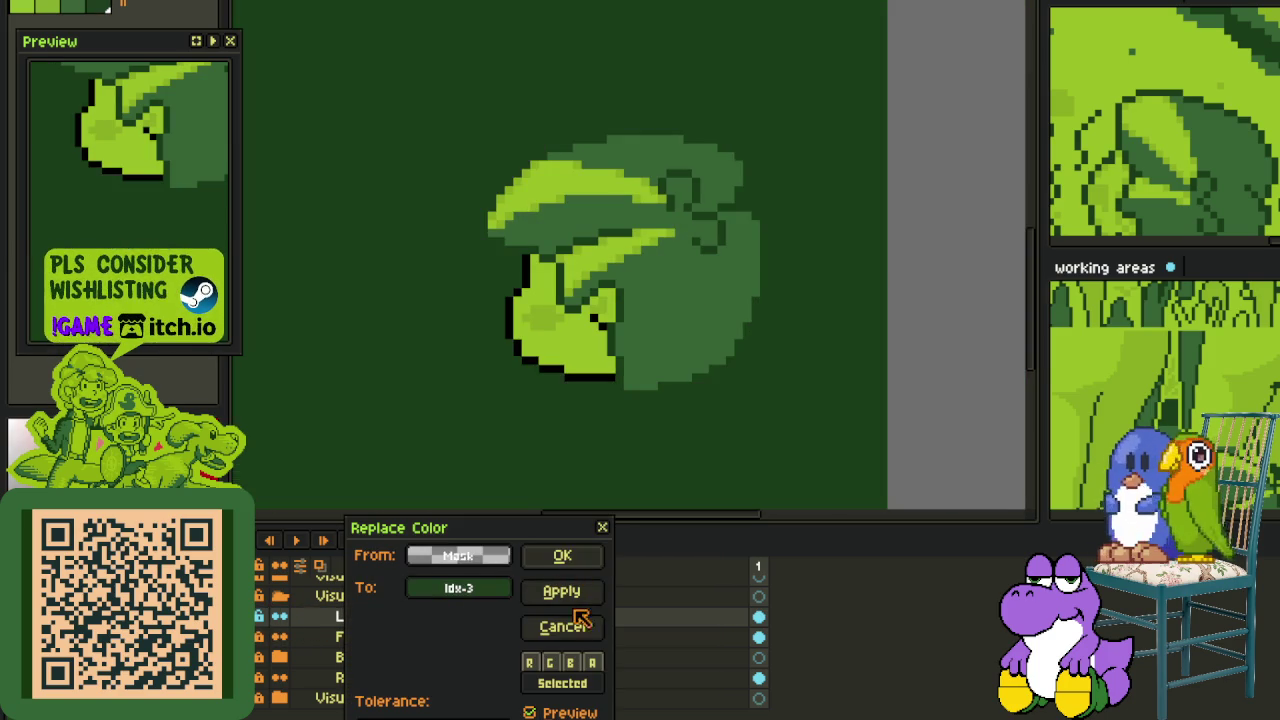
left_click(562, 626)
scroll(603, 352, "up", 3)
left_click(617, 323, "alt")
key("shift+r")
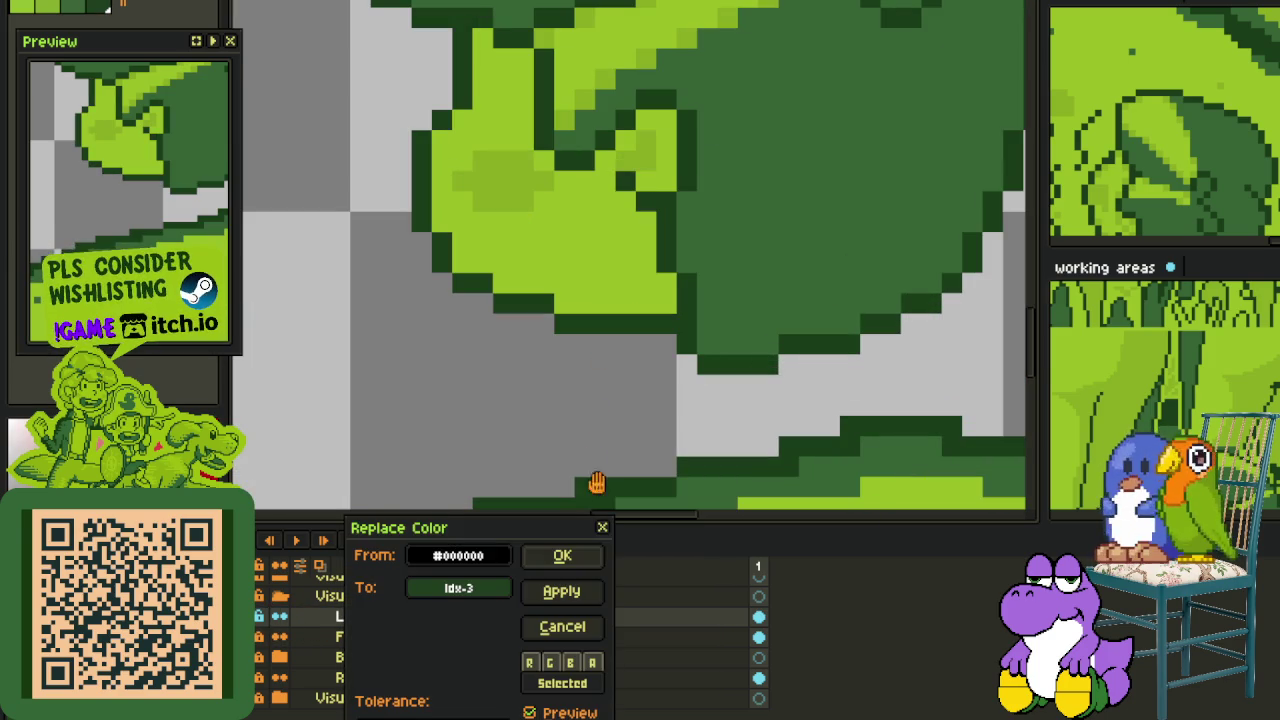
left_click(562, 556)
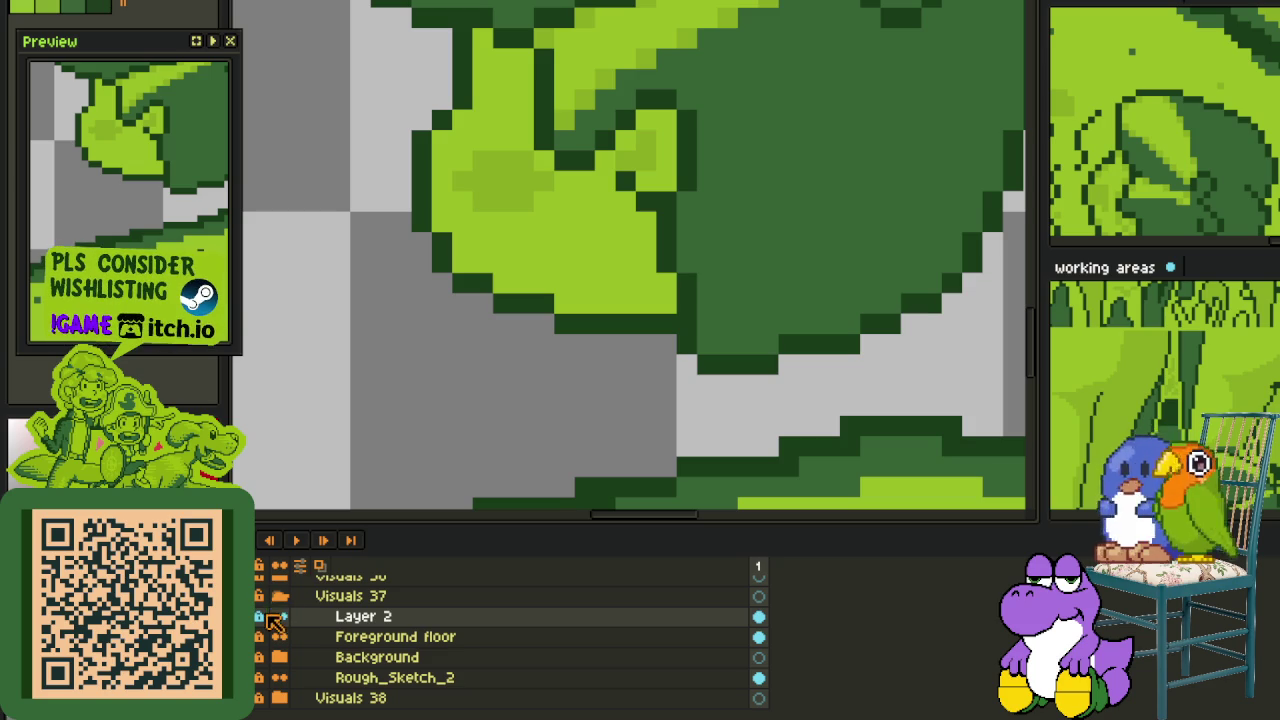
- Save the sprite again and open Layer 2's context menu
key("ctrl+s")
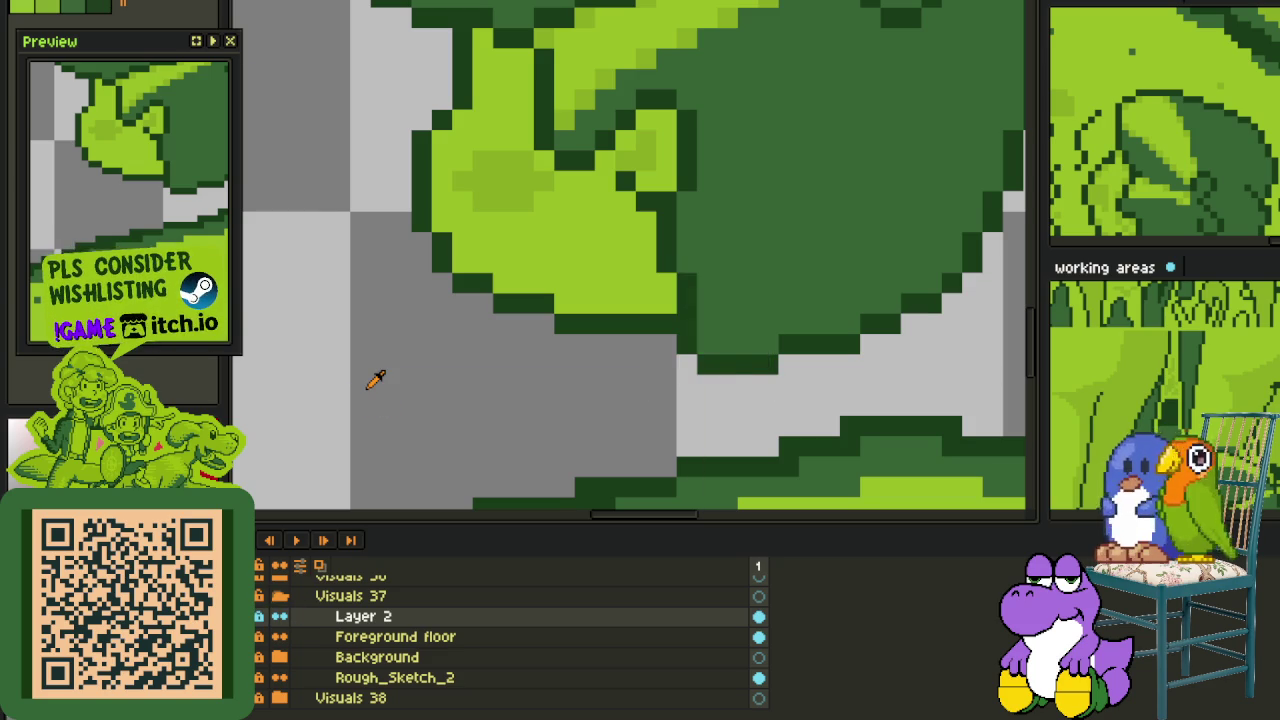
scroll(375, 378, "down", 3)
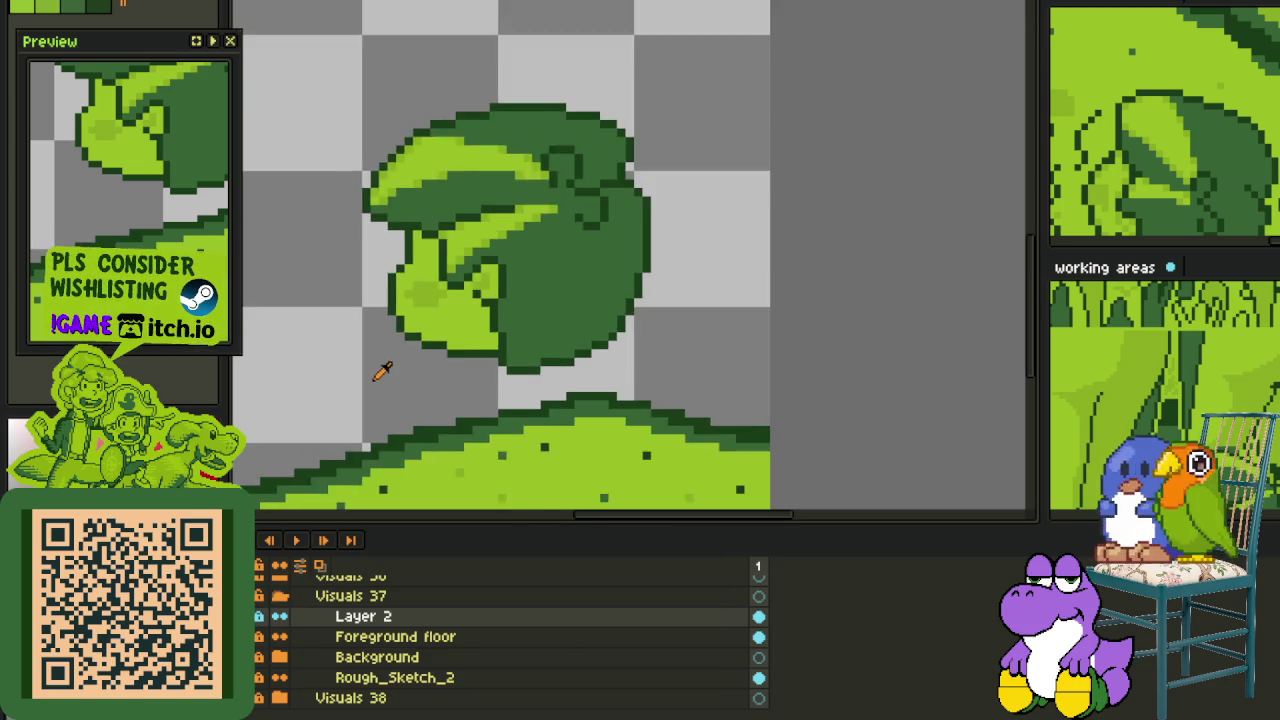
scroll(360, 408, "down", 1)
scroll(586, 309, "down", 1)
key("ctrl+s")
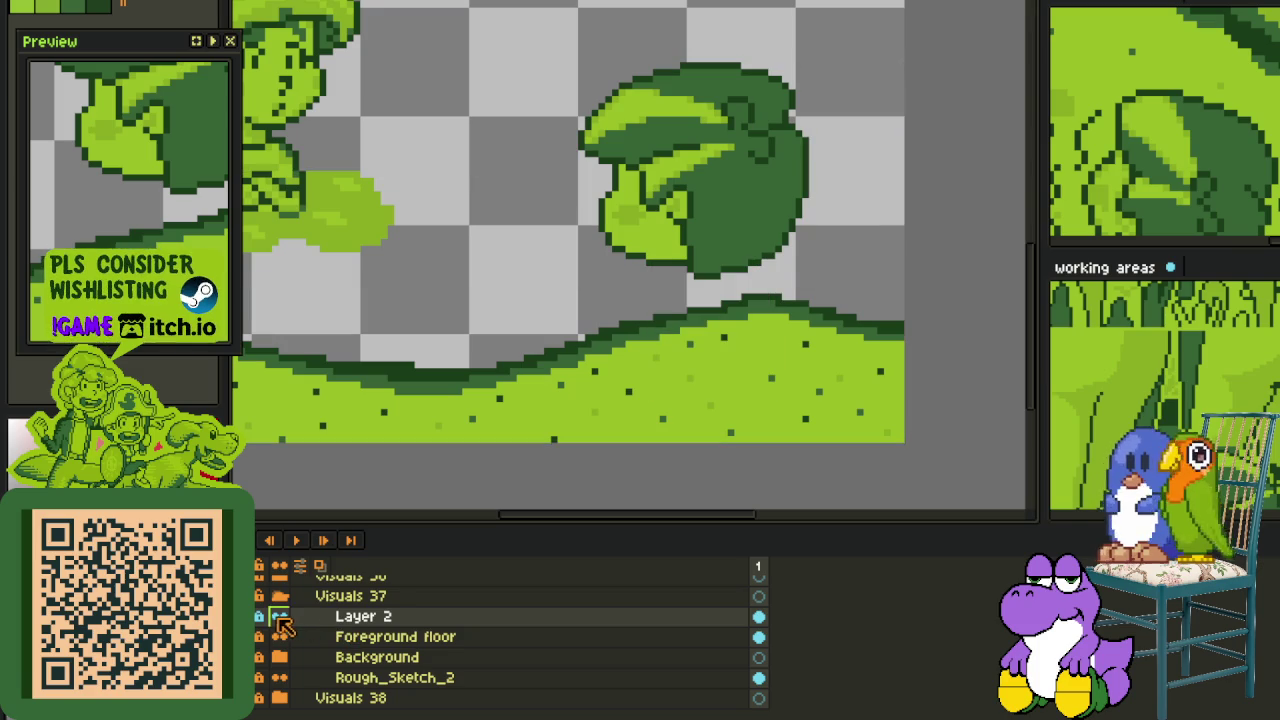
right_click(363, 616)
- Add a new layer above Layer 2, pan over the scene and save
left_click(551, 617)
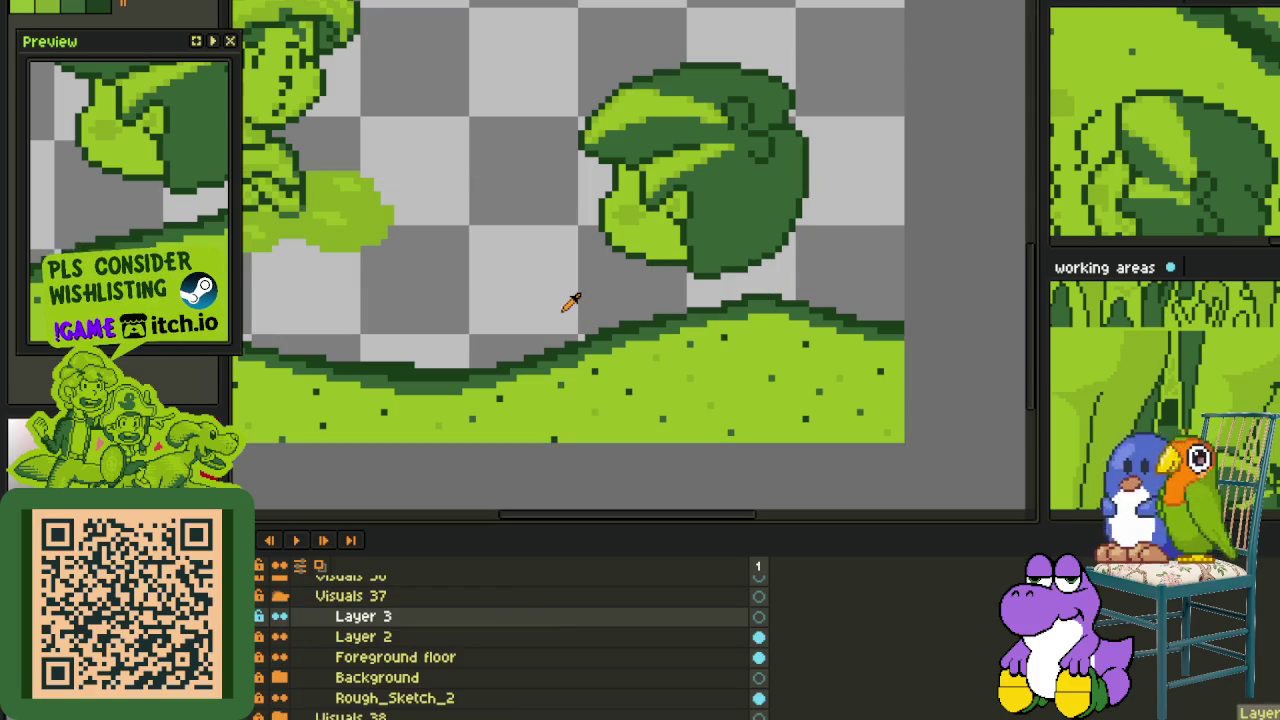
key("Tab")
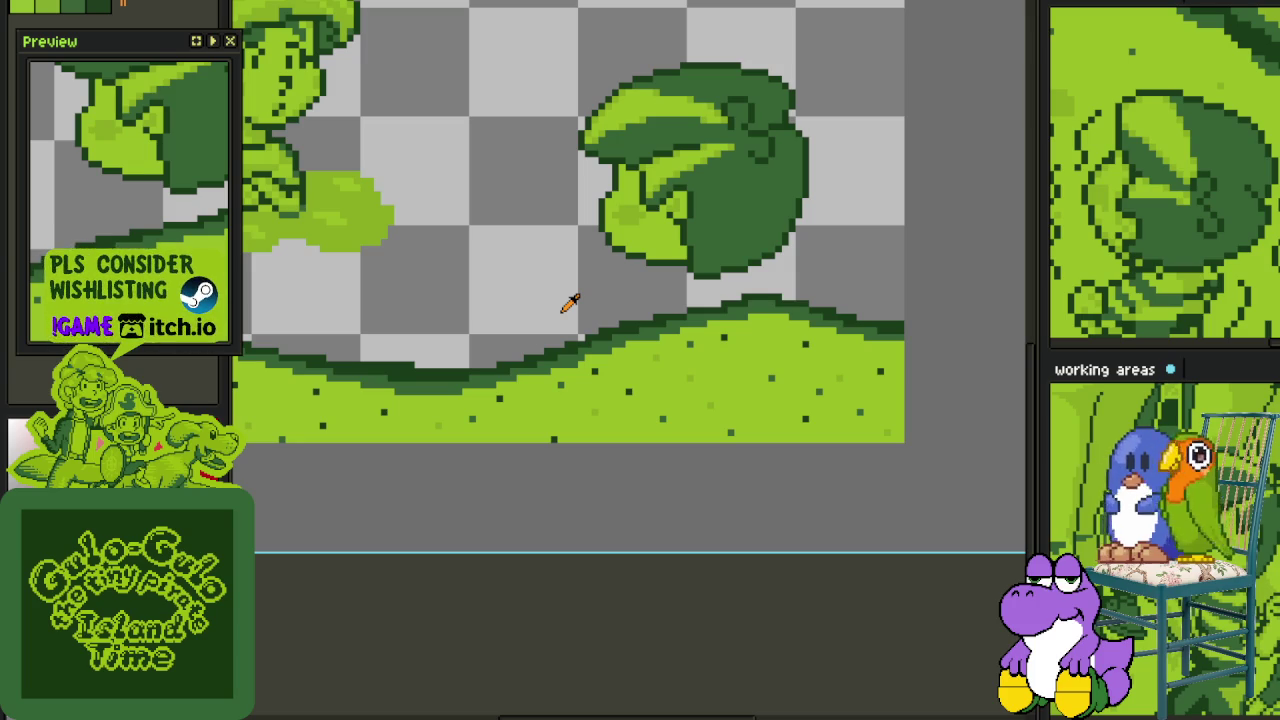
scroll(577, 313, "down", 2)
scroll(674, 405, "up", 1)
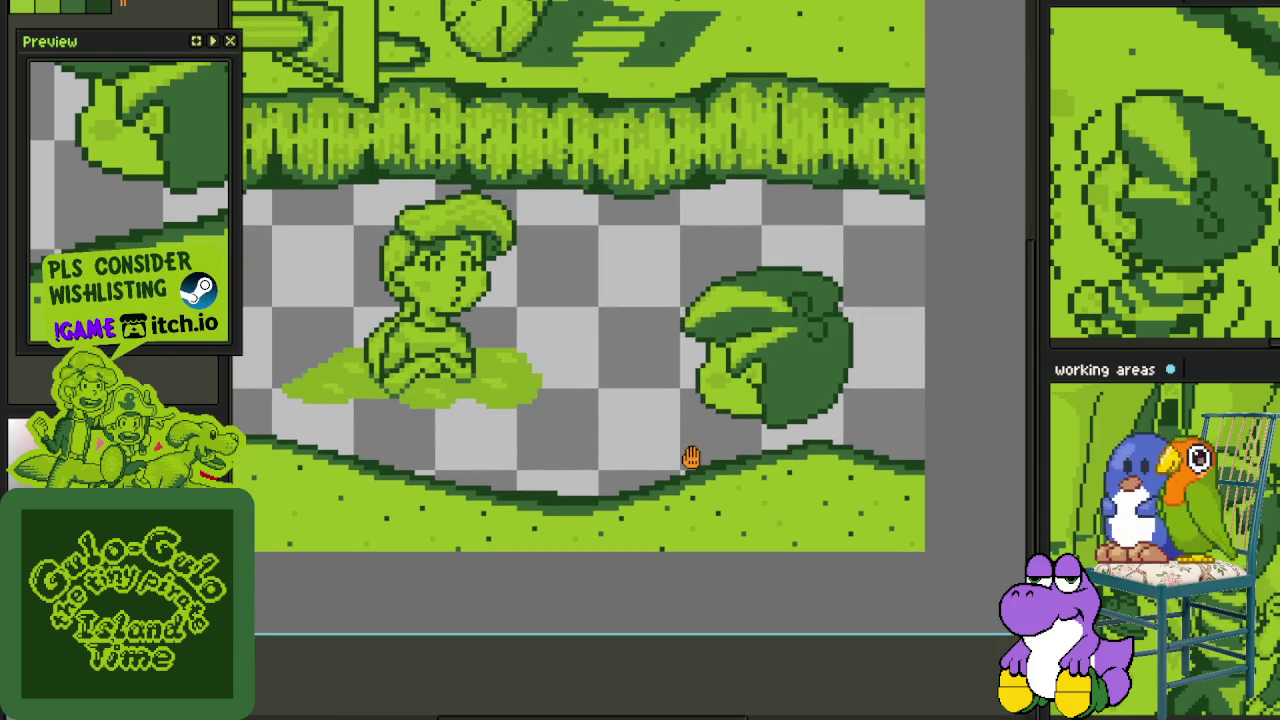
left_click_drag(743, 450, 638, 410)
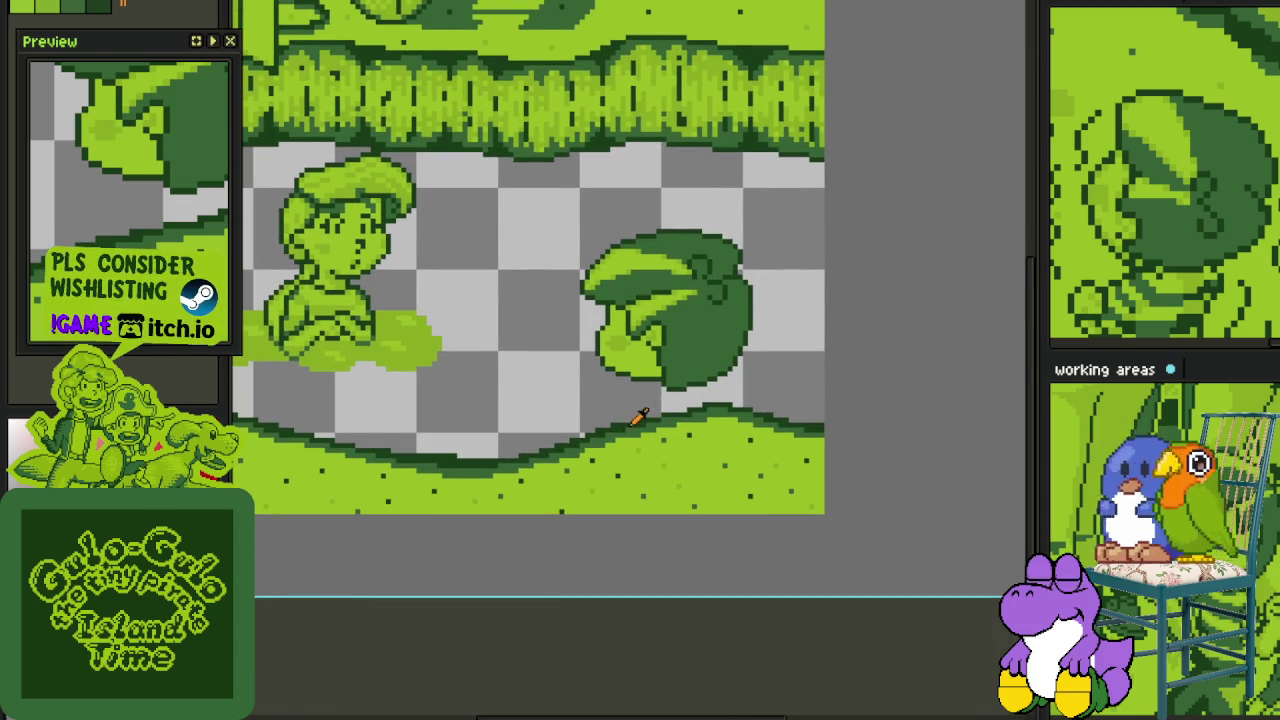
key("Tab")
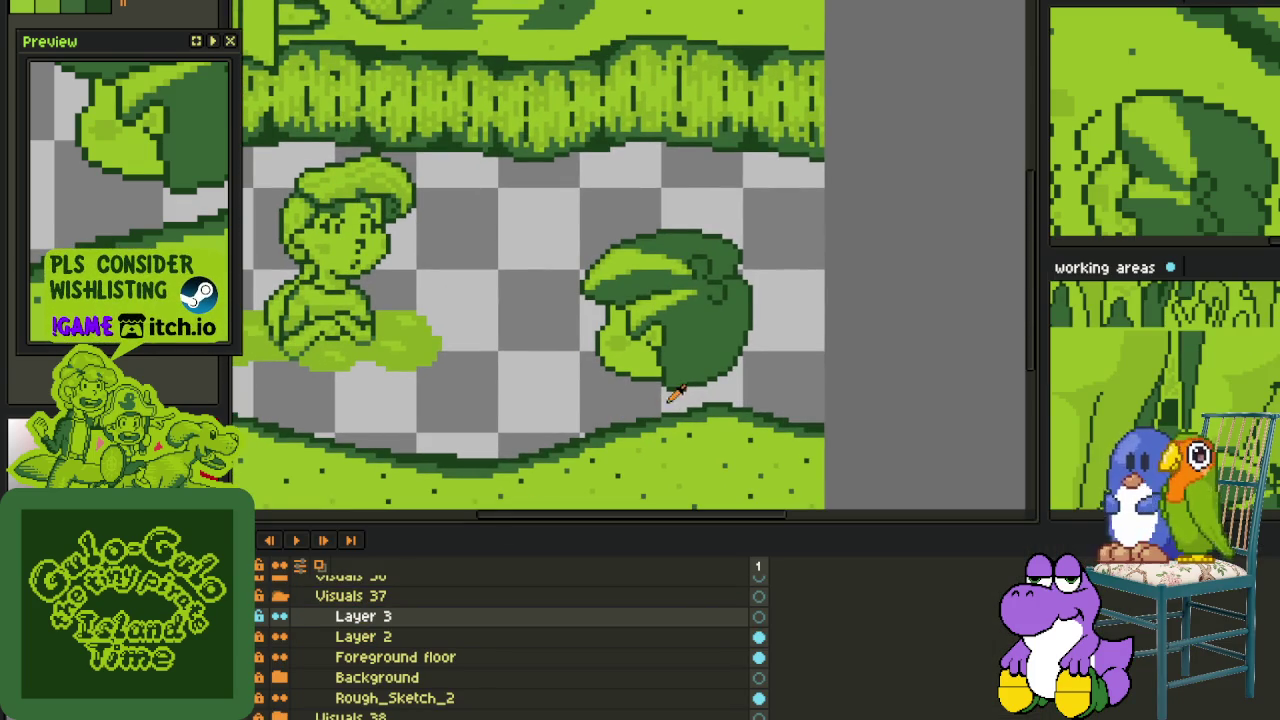
scroll(668, 388, "up", 2)
key("Tab")
scroll(602, 374, "up", 2)
scroll(477, 306, "down", 2)
key("ctrl+s")
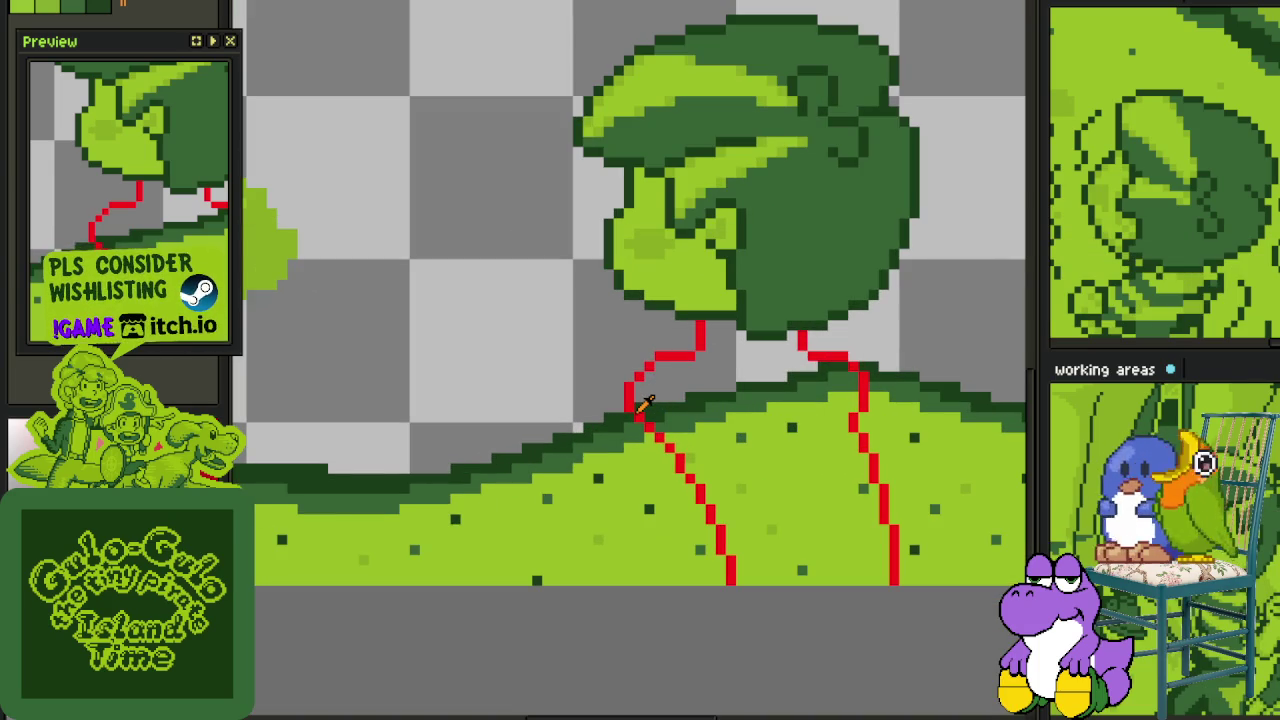
- Shift the left red leg line one pixel right and add a red corner pixel
left_click_drag(527, 367, 517, 309)
scroll(595, 323, "up", 2)
left_click_drag(725, 470, 632, 370)
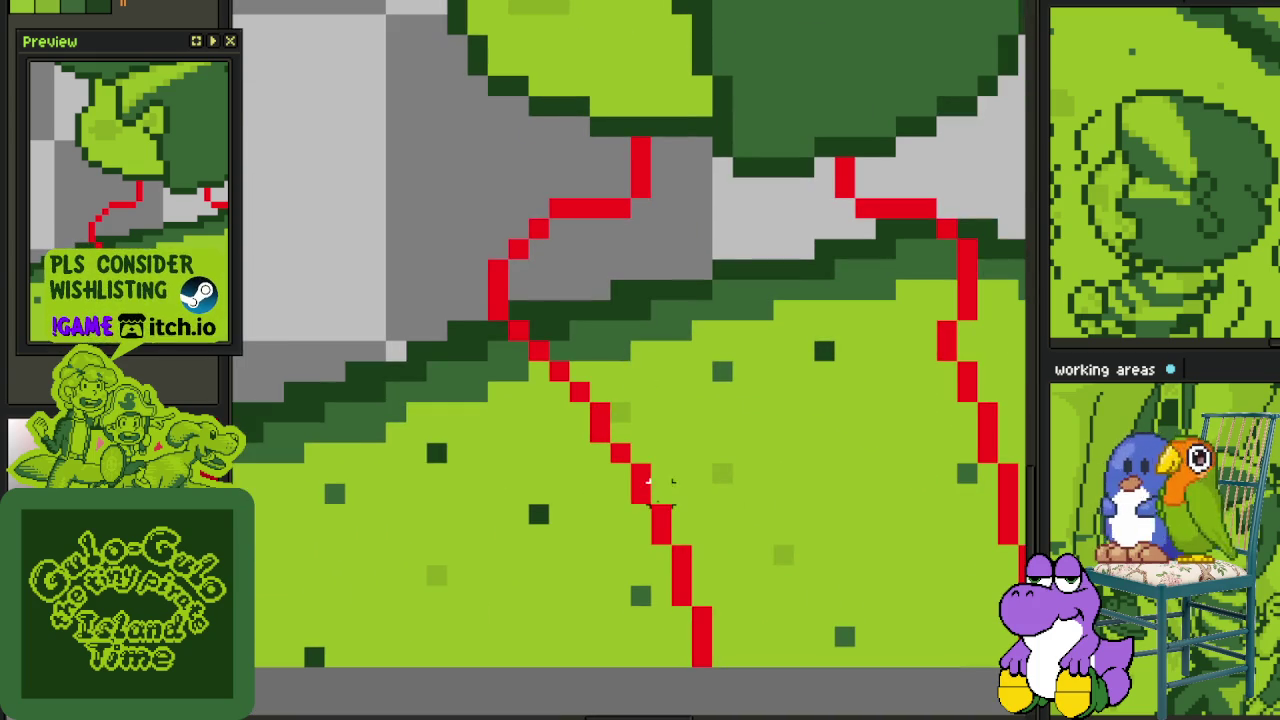
mouse_move(598, 430)
left_mouse_down()
mouse_move(560, 186)
mouse_move(528, 420)
left_mouse_up()
key("Right")
key("ctrl+d")
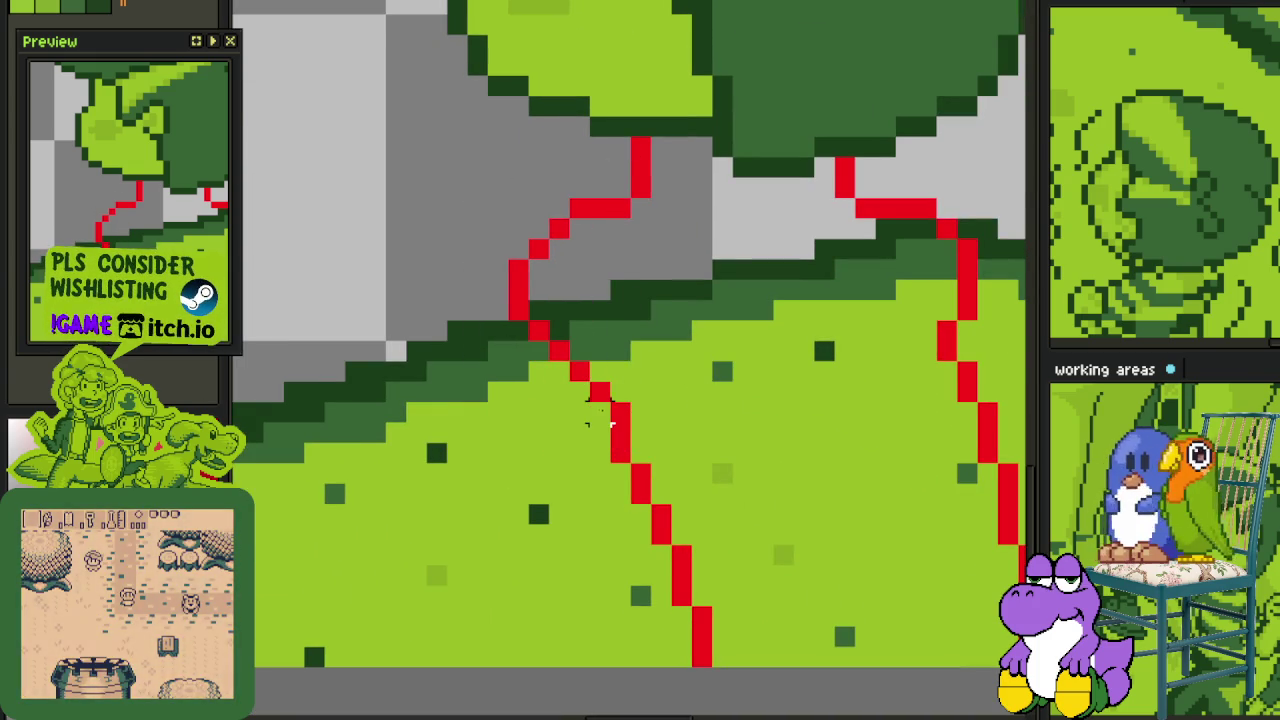
left_click(600, 410)
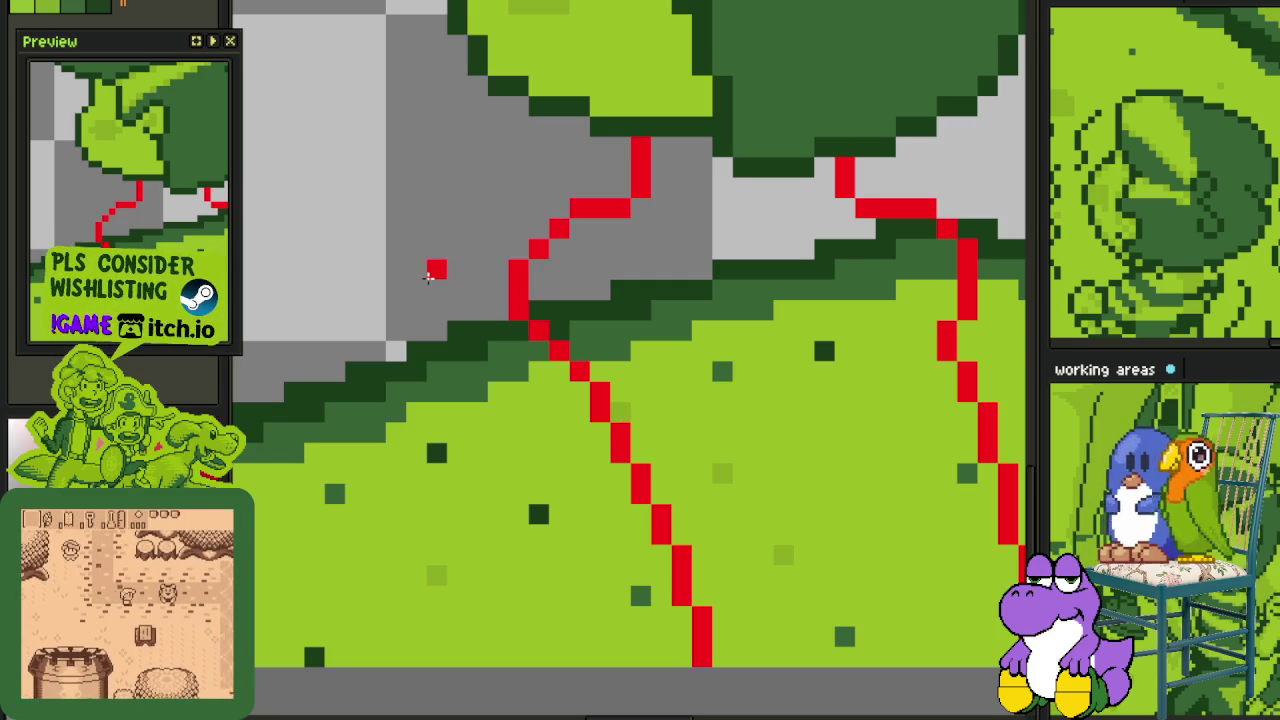
- Save, frame the leaf creature and its legs, and open Layer 3's menu
scroll(438, 262, "down", 3)
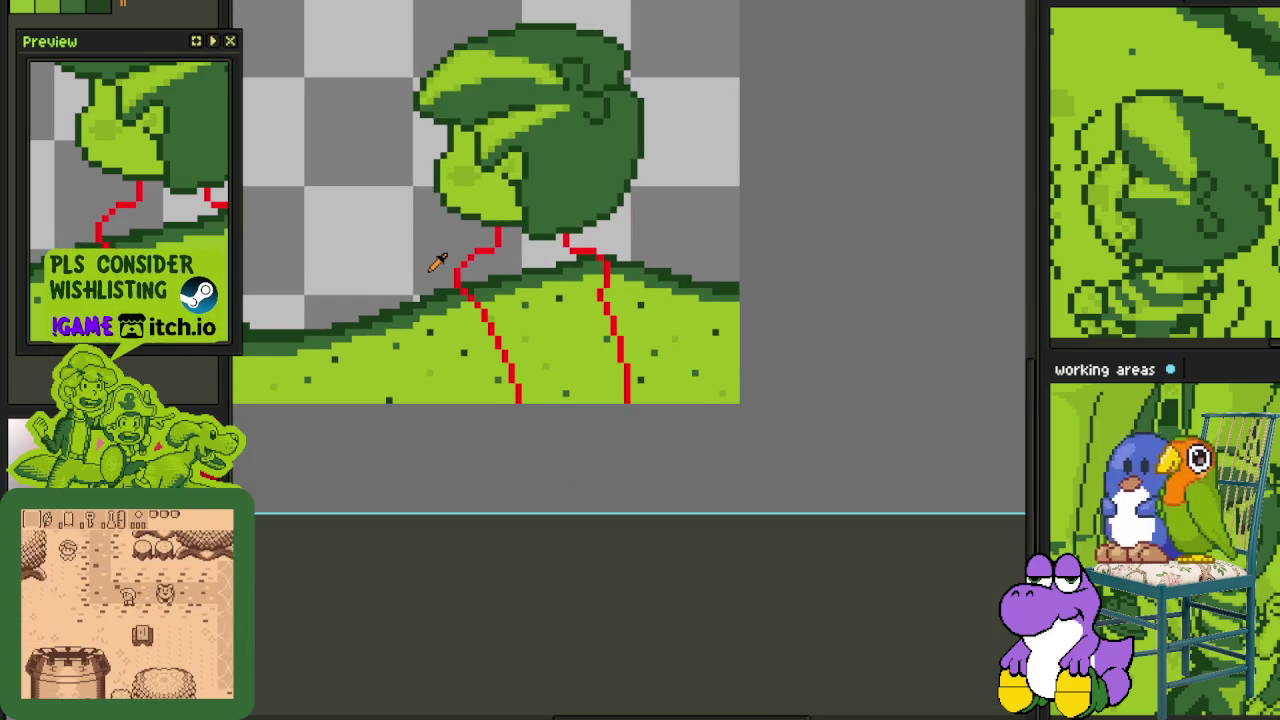
key("ctrl+s")
scroll(463, 286, "down", 2)
left_click_drag(414, 277, 661, 391)
scroll(661, 391, "up", 1)
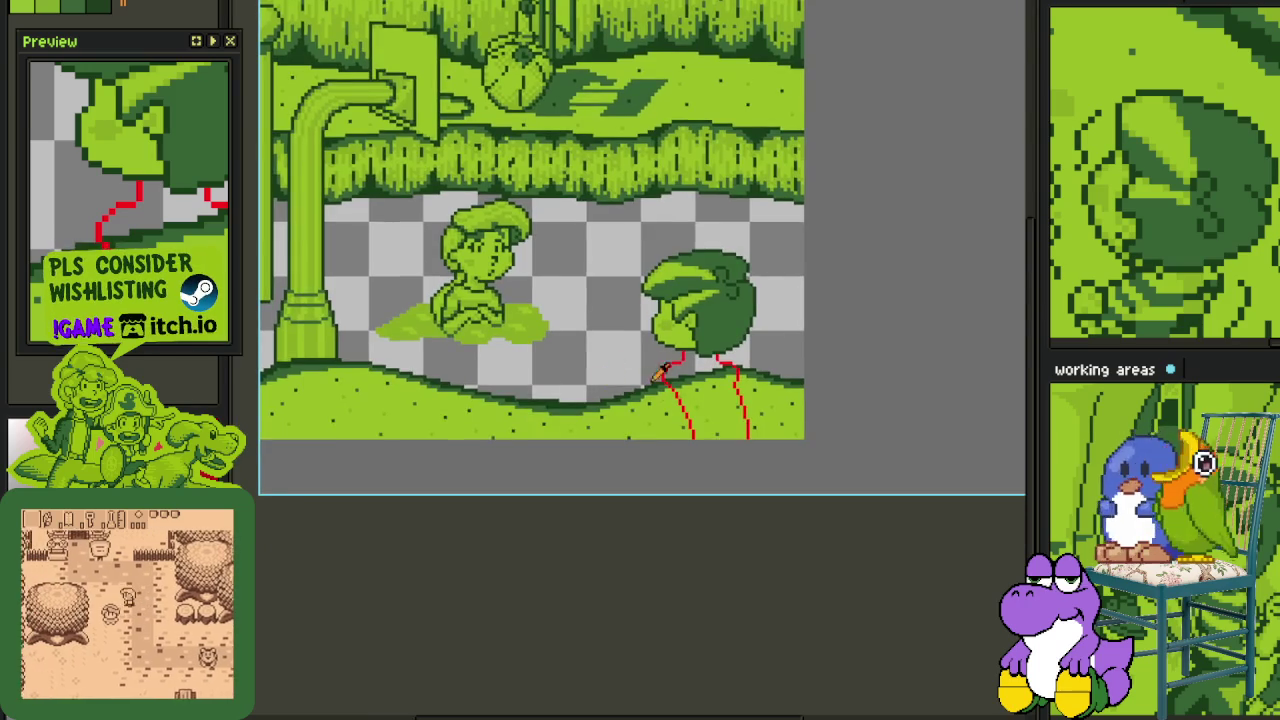
scroll(700, 400, "up", 1)
left_click_drag(750, 412, 615, 282)
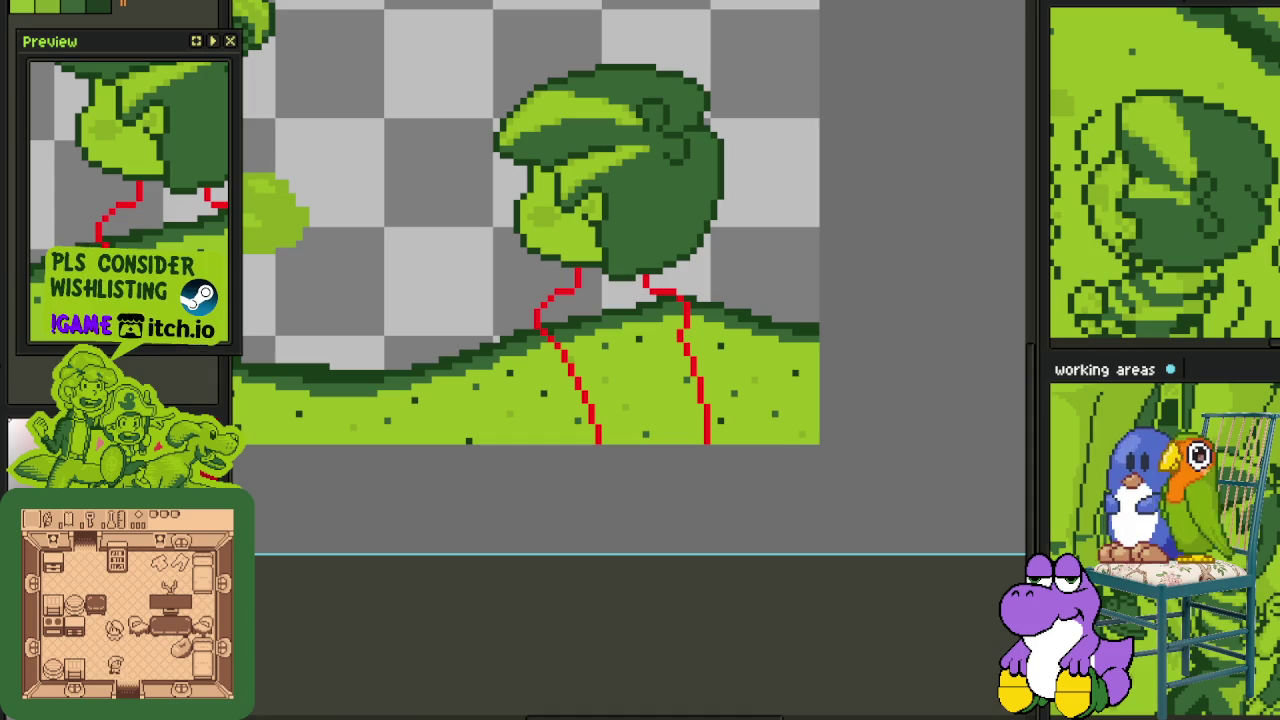
right_click(345, 617)
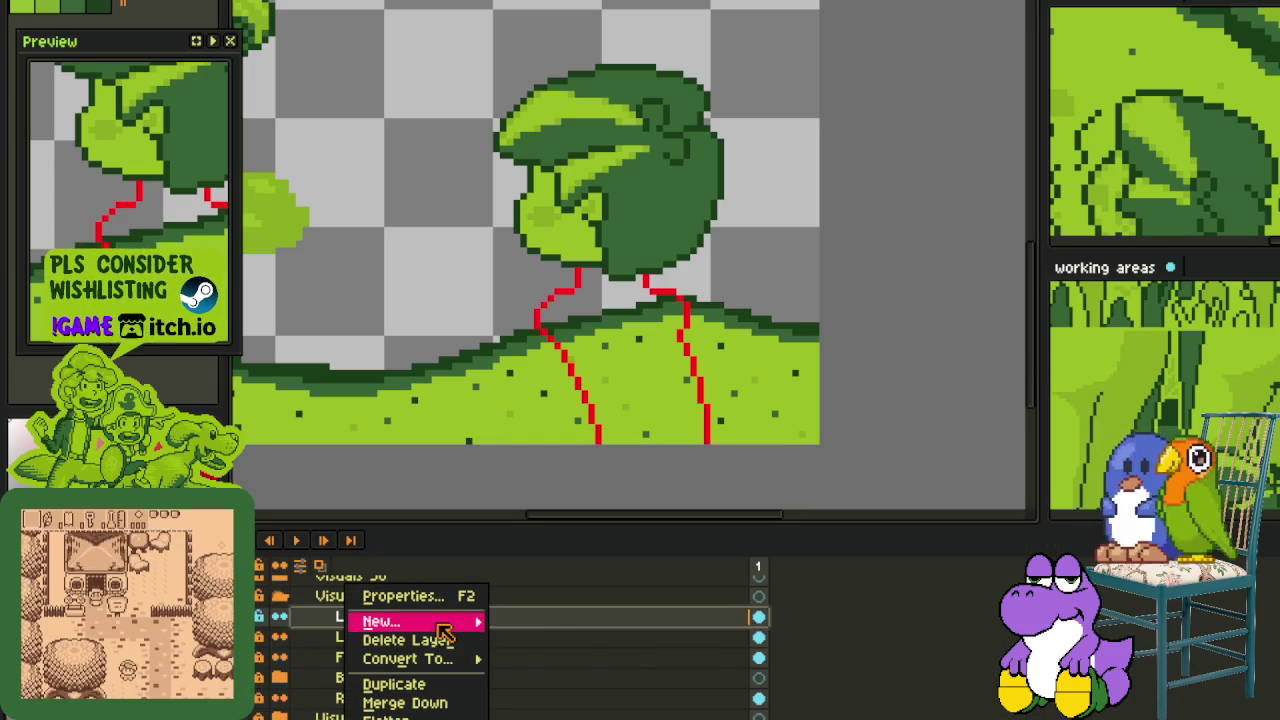
- Add a new layer and paint the left leg white over its red guide, down into the grass
mouse_move(395, 621)
left_click(545, 618)
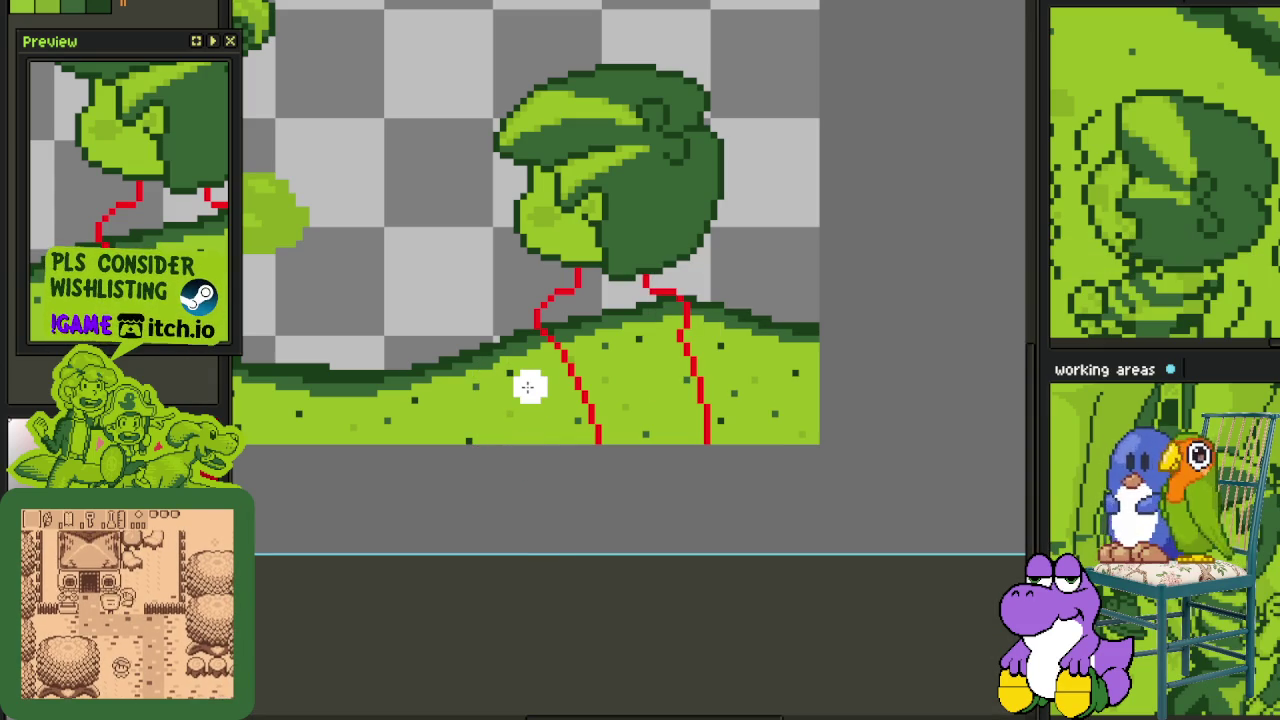
scroll(603, 351, "up", 1)
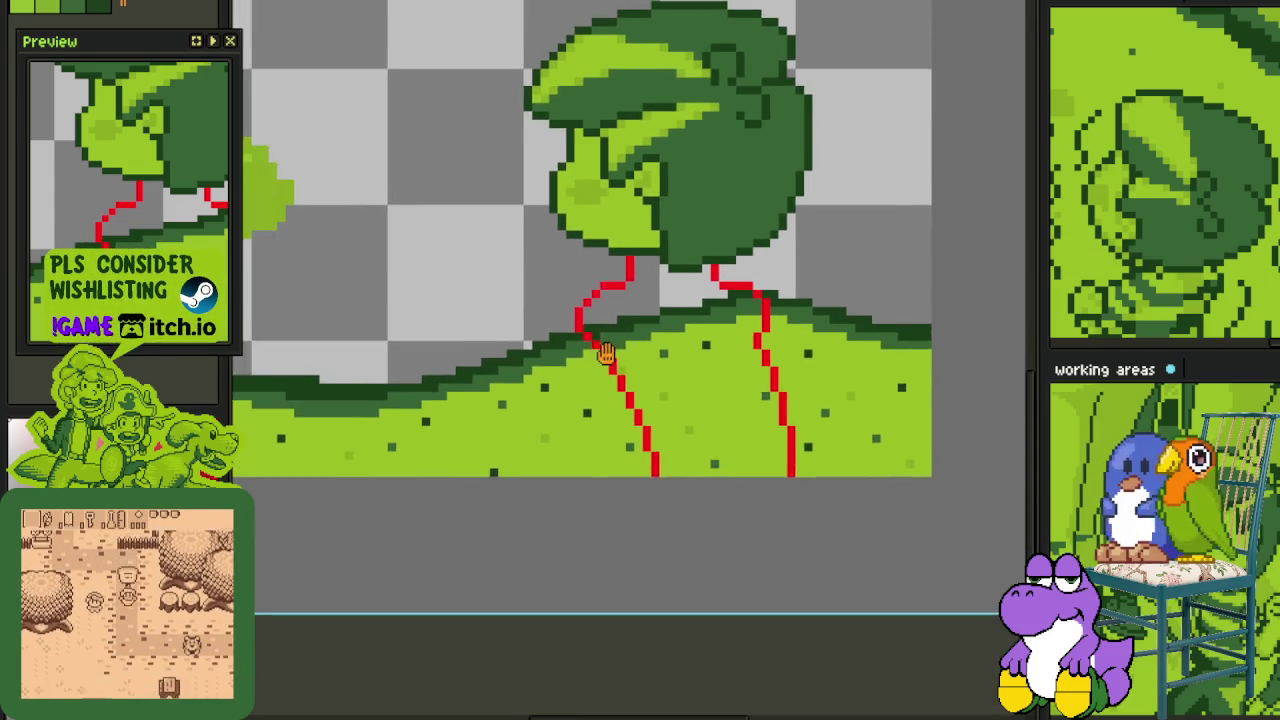
scroll(657, 361, "up", 1)
scroll(655, 363, "up", 1)
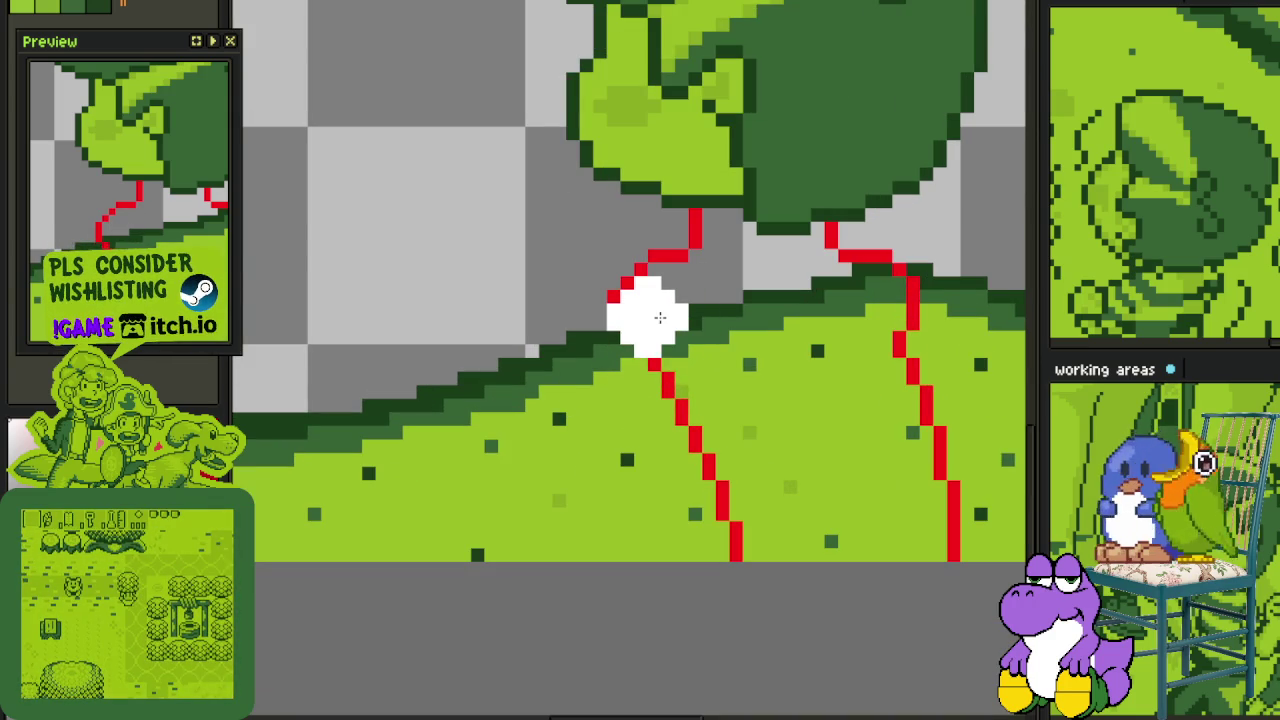
left_click(651, 295)
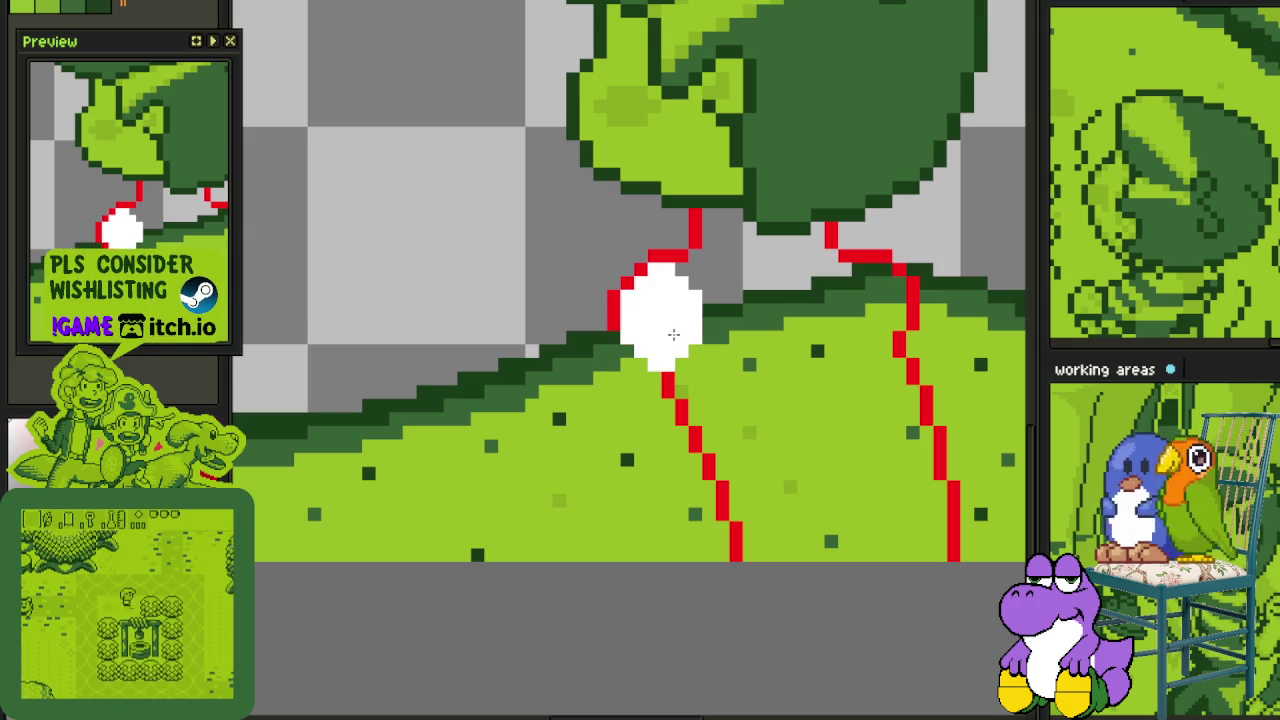
left_click_drag(672, 335, 740, 465)
mouse_move(712, 410)
left_mouse_down()
mouse_move(737, 471)
mouse_move(694, 509)
mouse_move(615, 525)
left_mouse_up()
- Paint the right leg white along its guide, trimming its left bump back to green
scroll(811, 453, "right", 2)
scroll(801, 400, "right", 2)
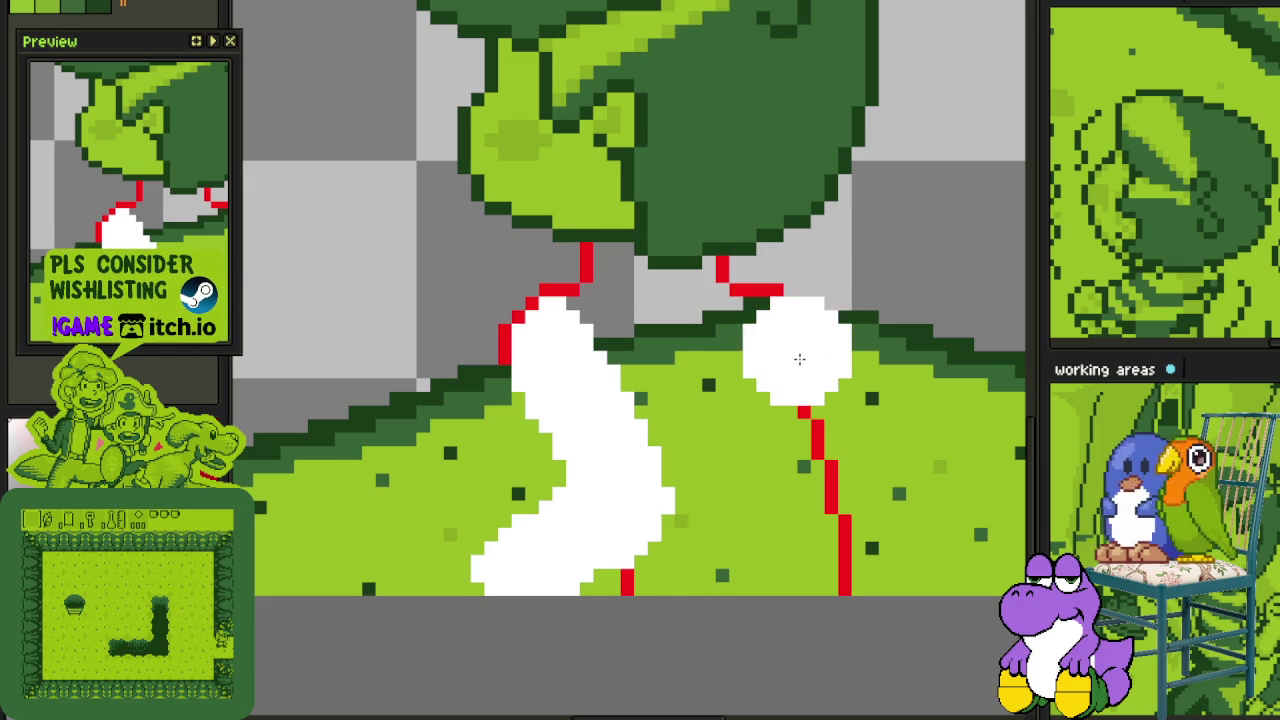
key("ctrl")
mouse_move(790, 345)
left_mouse_down()
mouse_move(874, 477)
mouse_move(762, 412)
mouse_move(730, 450)
left_mouse_up()
left_click_drag(800, 405, 838, 512)
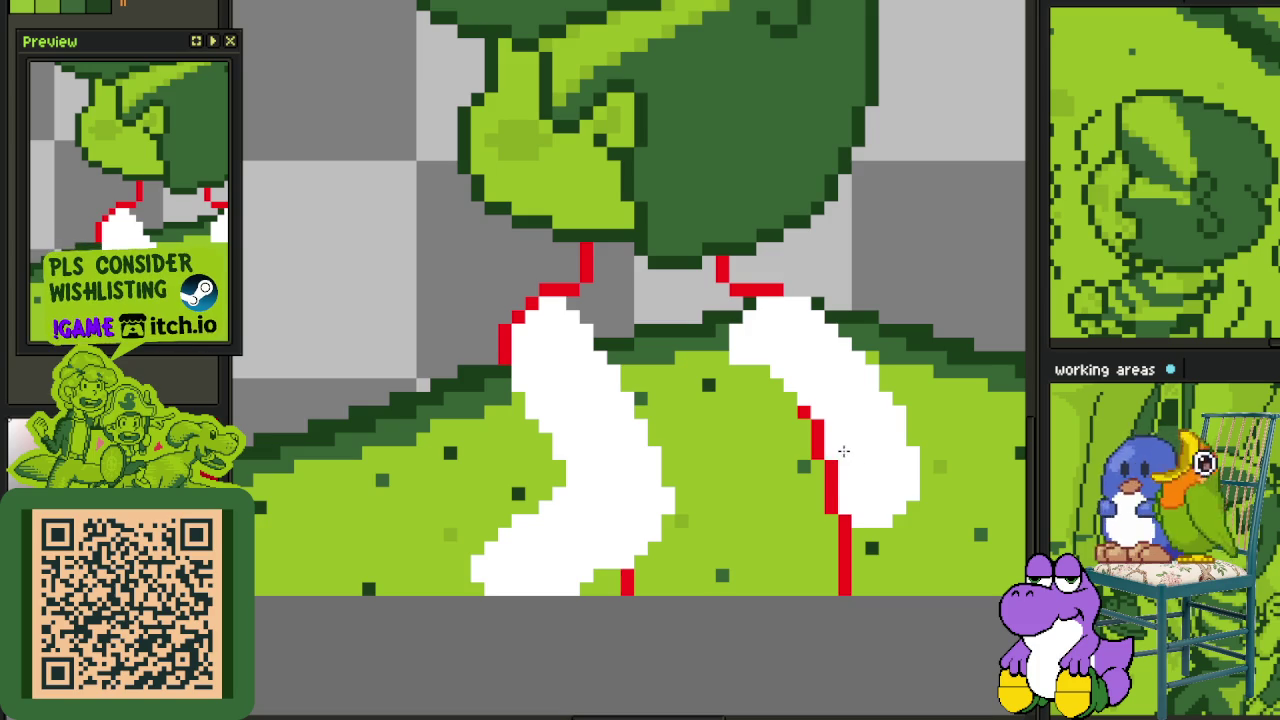
- Add one white pixel at the left leg's right tip
scroll(760, 373, "down", 3)
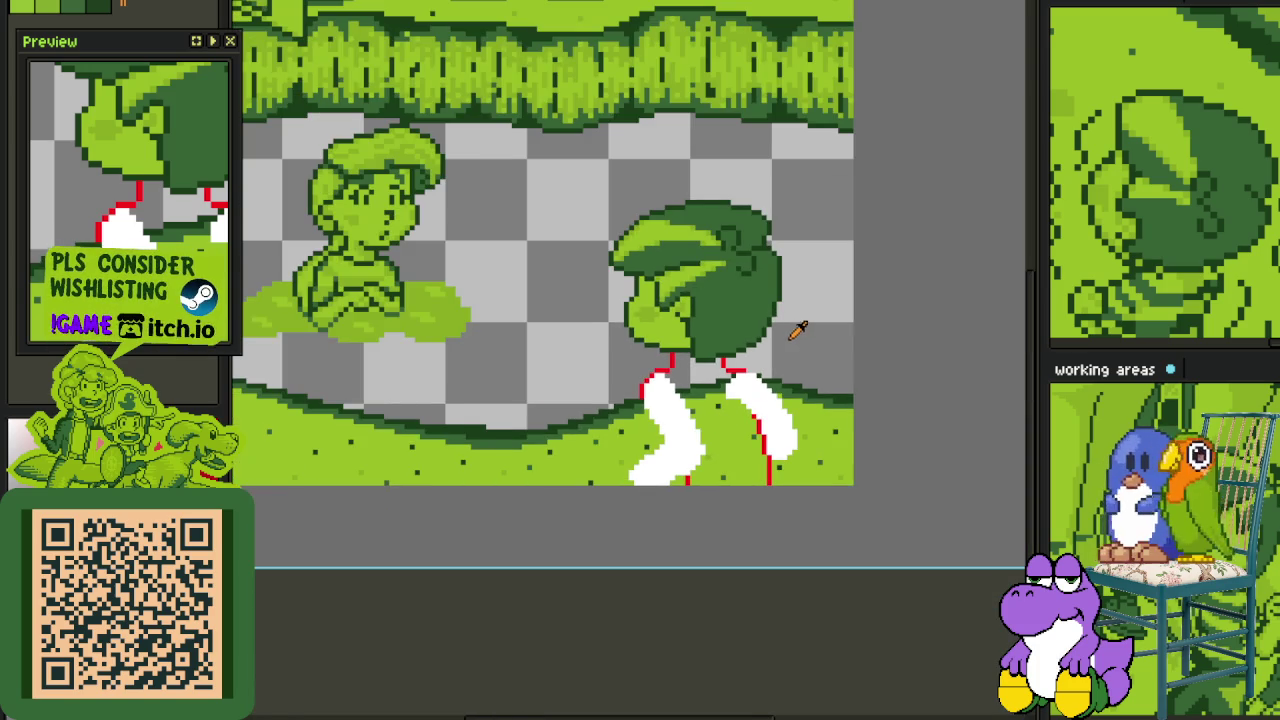
scroll(793, 336, "up", 1)
scroll(793, 343, "up", 2)
scroll(700, 405, "up", 1)
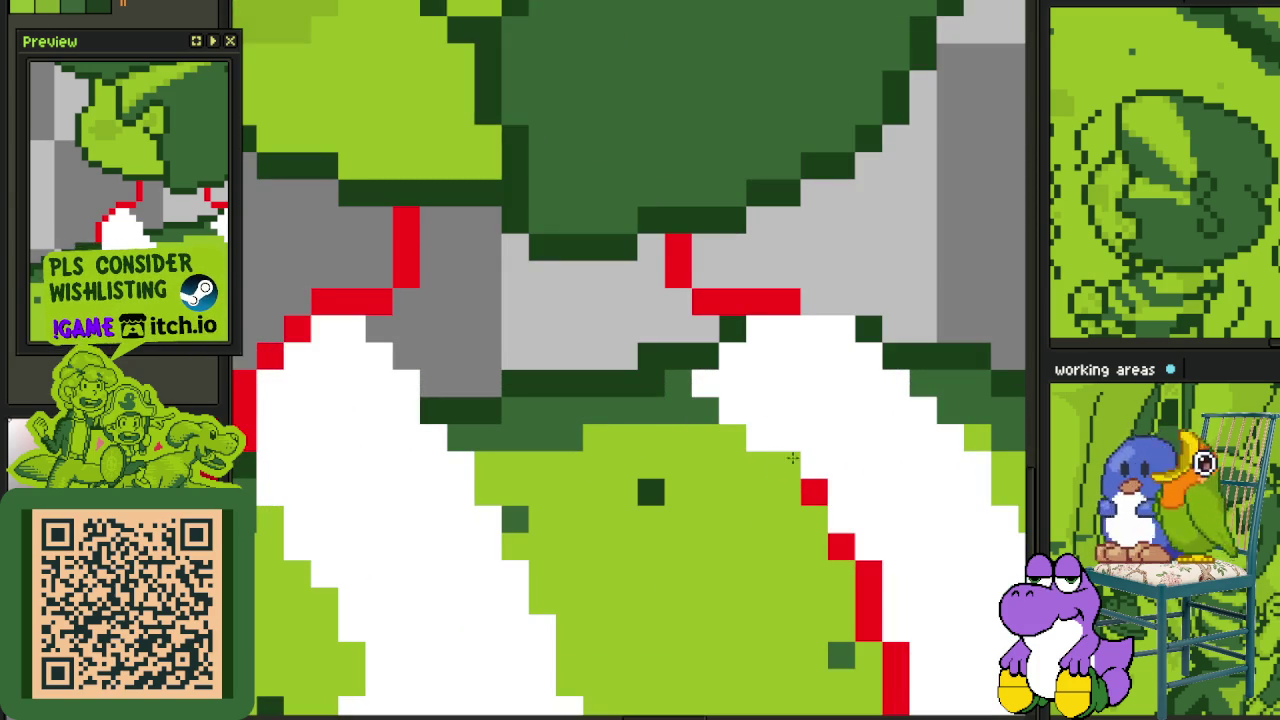
scroll(829, 500, "down", 1)
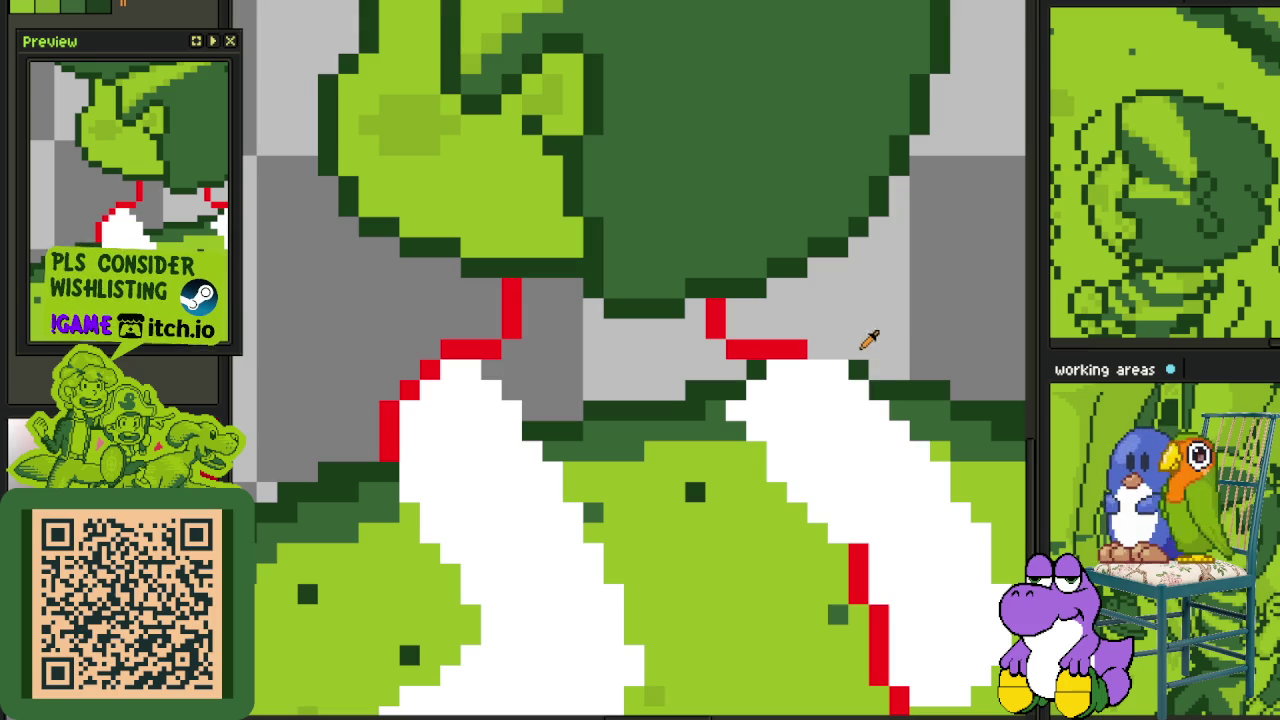
scroll(858, 370, "down", 3)
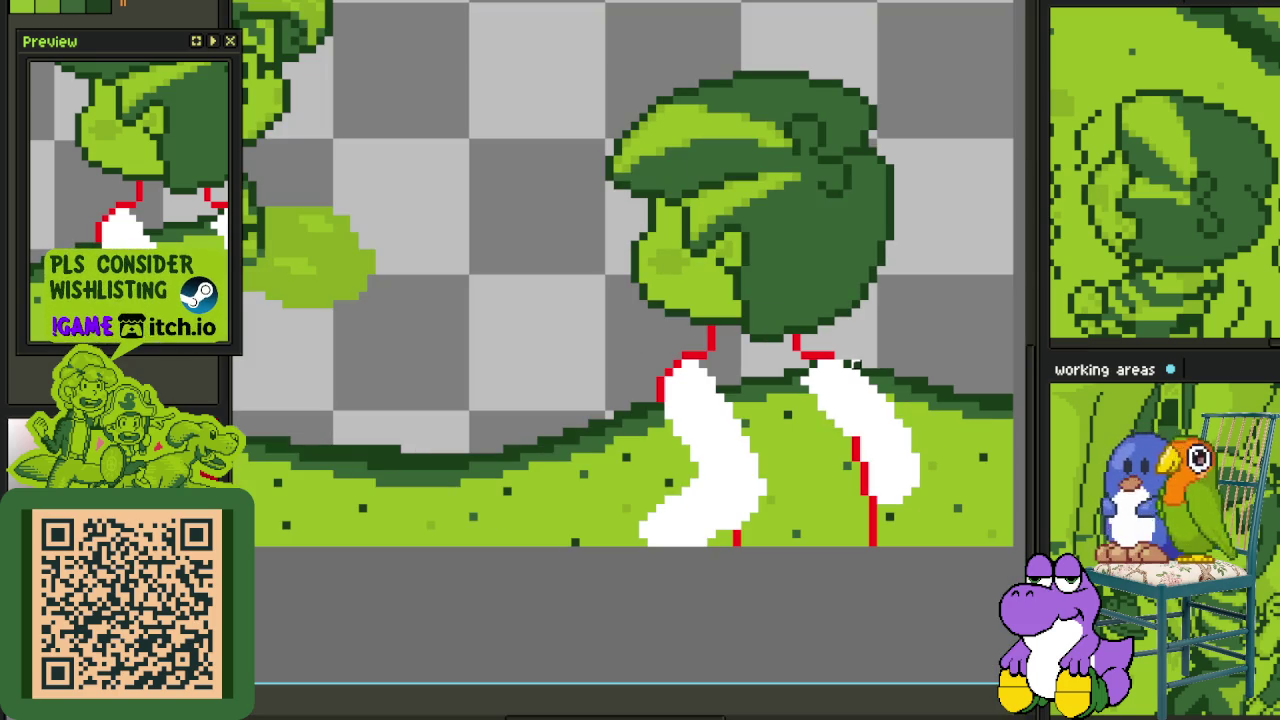
scroll(771, 481, "up", 2)
left_click(798, 454)
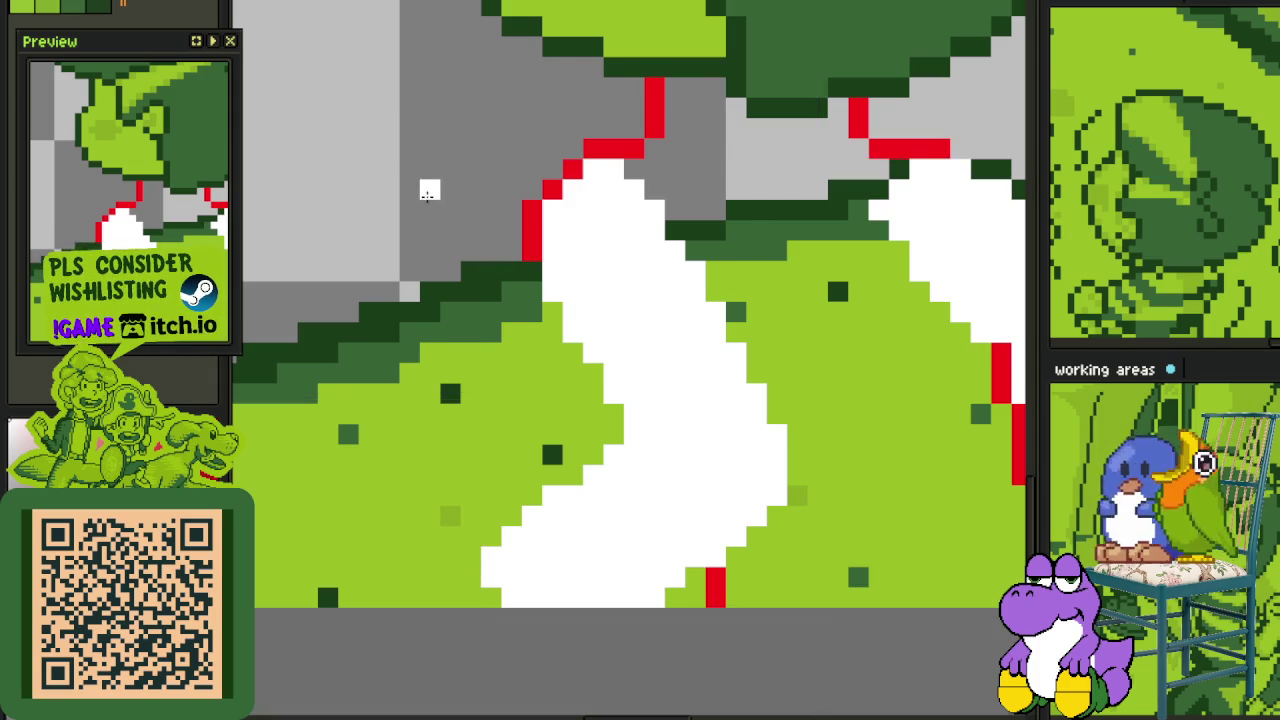
- Save the scene file with Ctrl+S
scroll(427, 201, "down", 2)
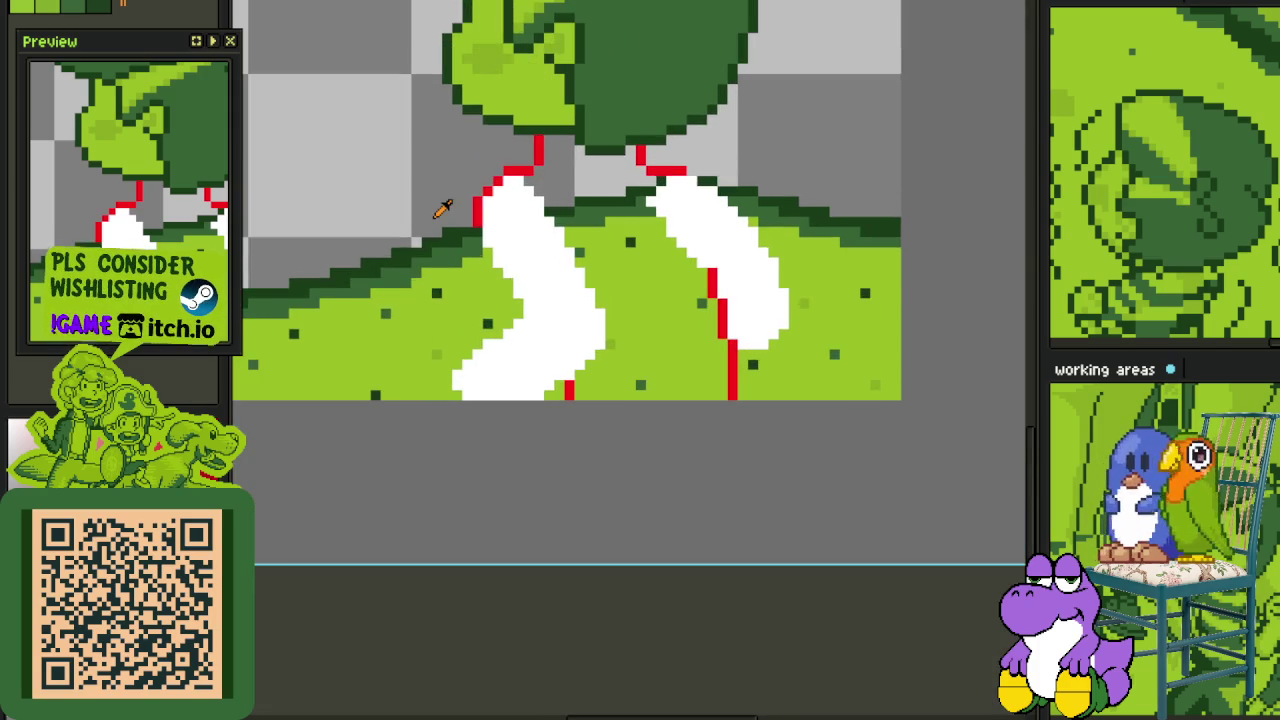
scroll(443, 200, "up", 1)
scroll(555, 400, "up", 2)
scroll(539, 411, "down", 2)
scroll(600, 380, "down", 1)
scroll(693, 345, "up", 1)
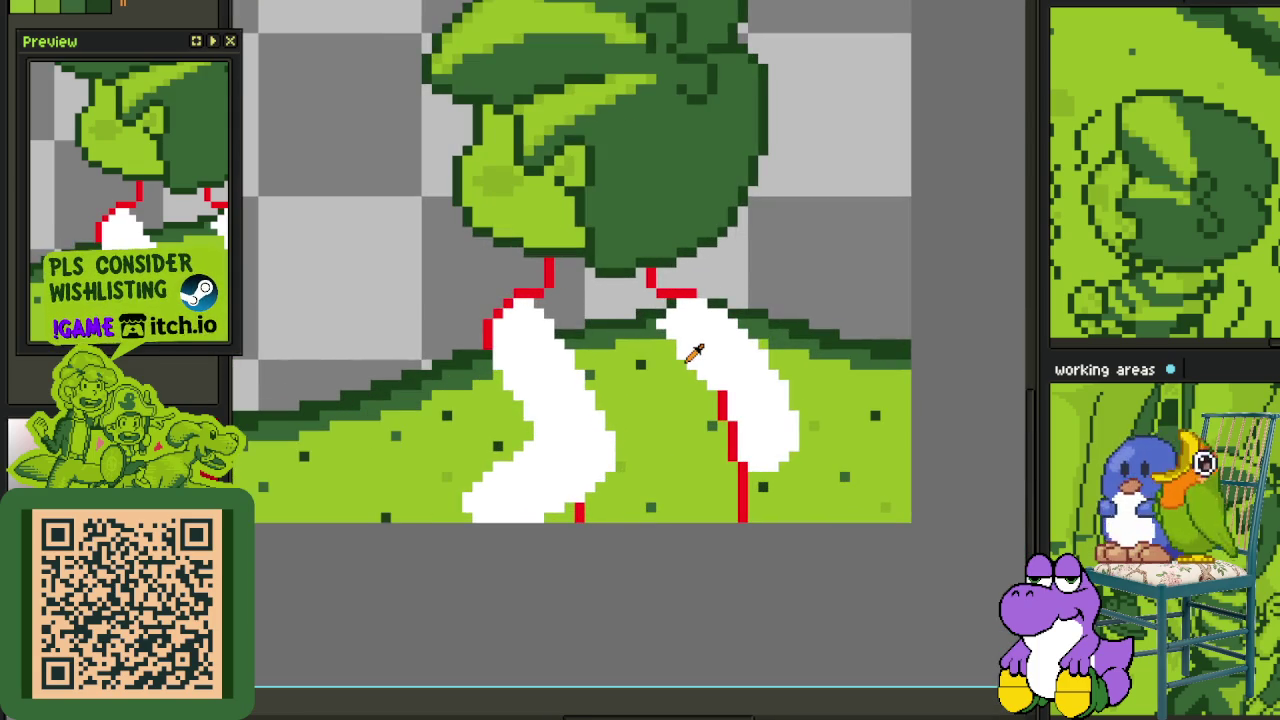
key("ctrl+s")
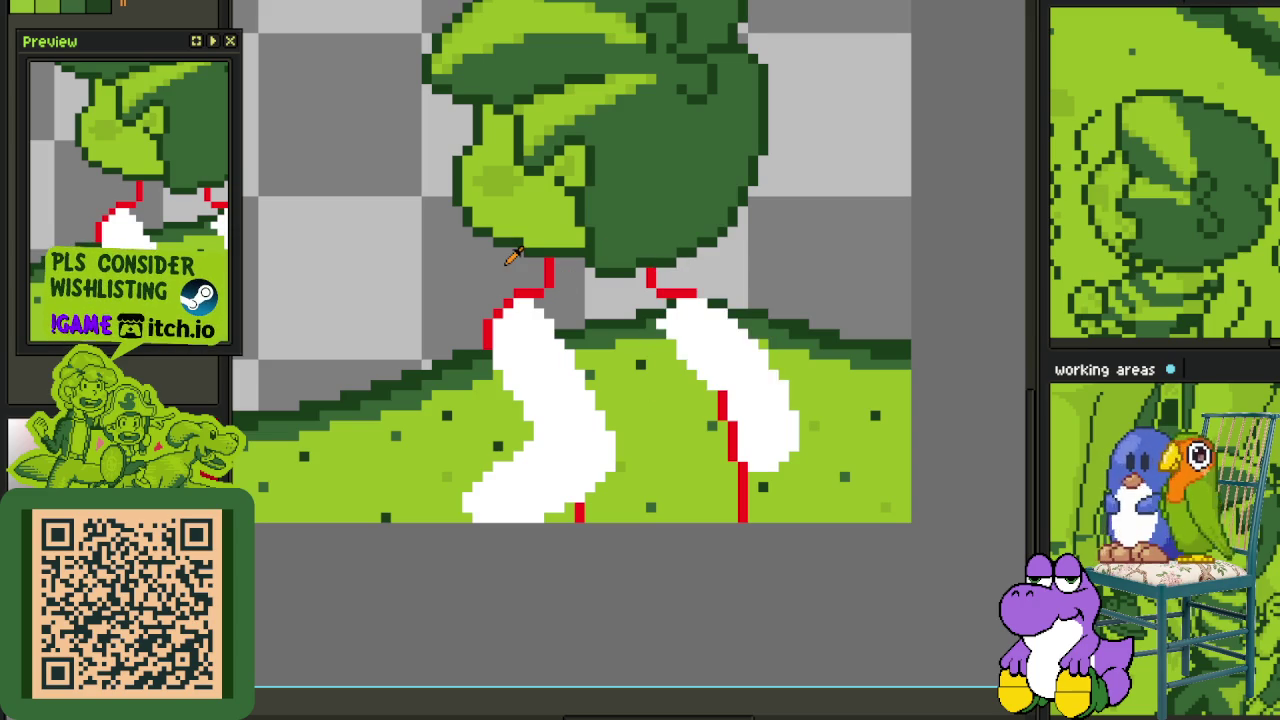
- Recentre the view on the character and briefly show, then hide, the layer list
left_click_drag(528, 255, 592, 230)
scroll(590, 230, "down", 1)
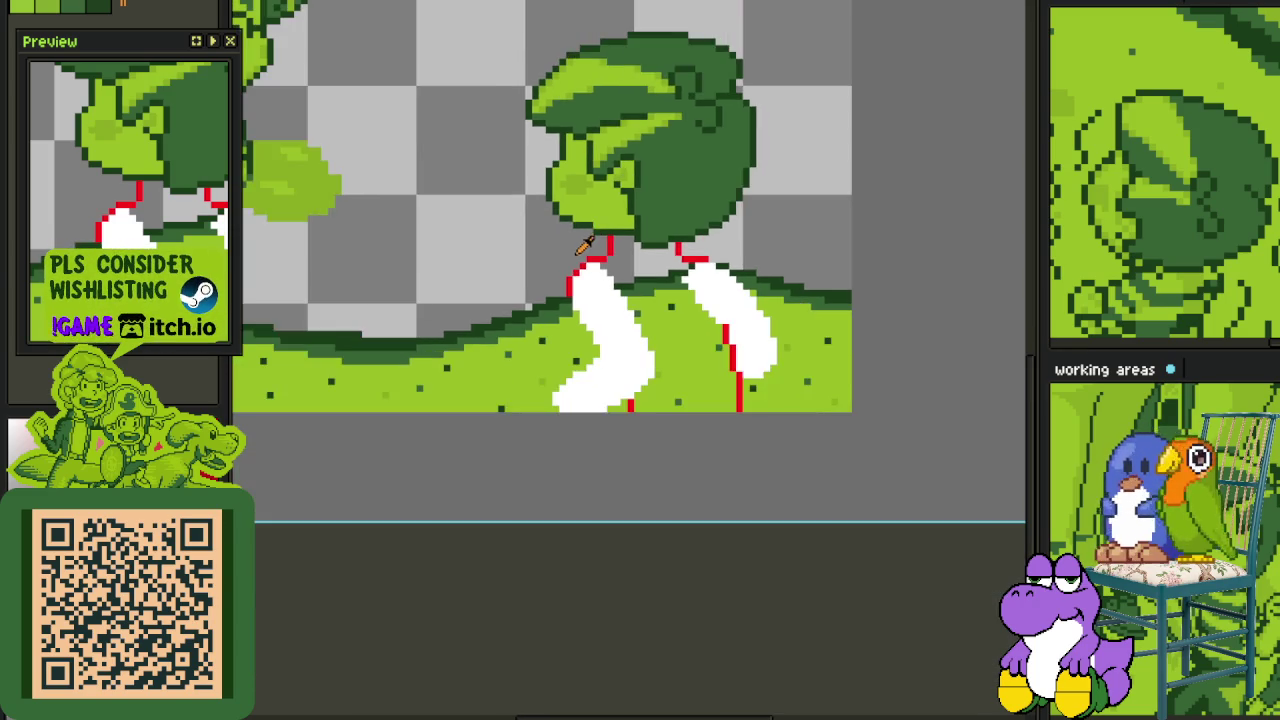
scroll(735, 245, "down", 1)
scroll(510, 288, "up", 1)
key("Tab")
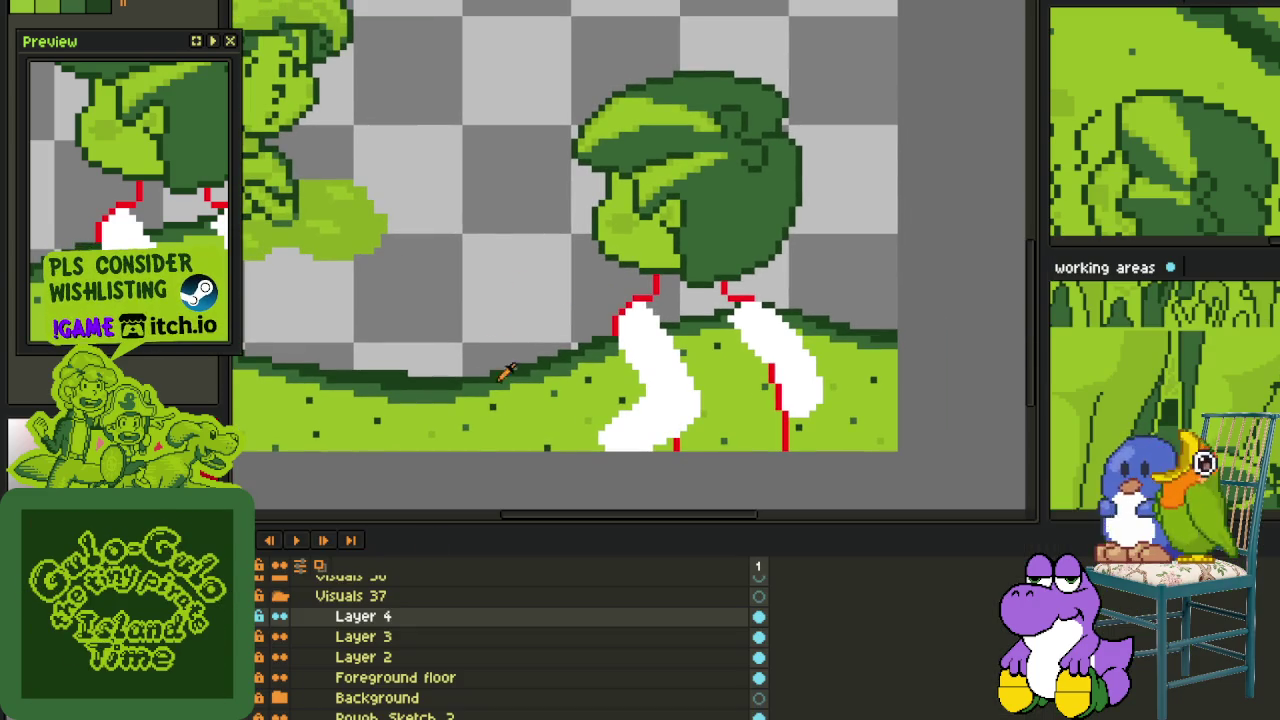
key("Tab")
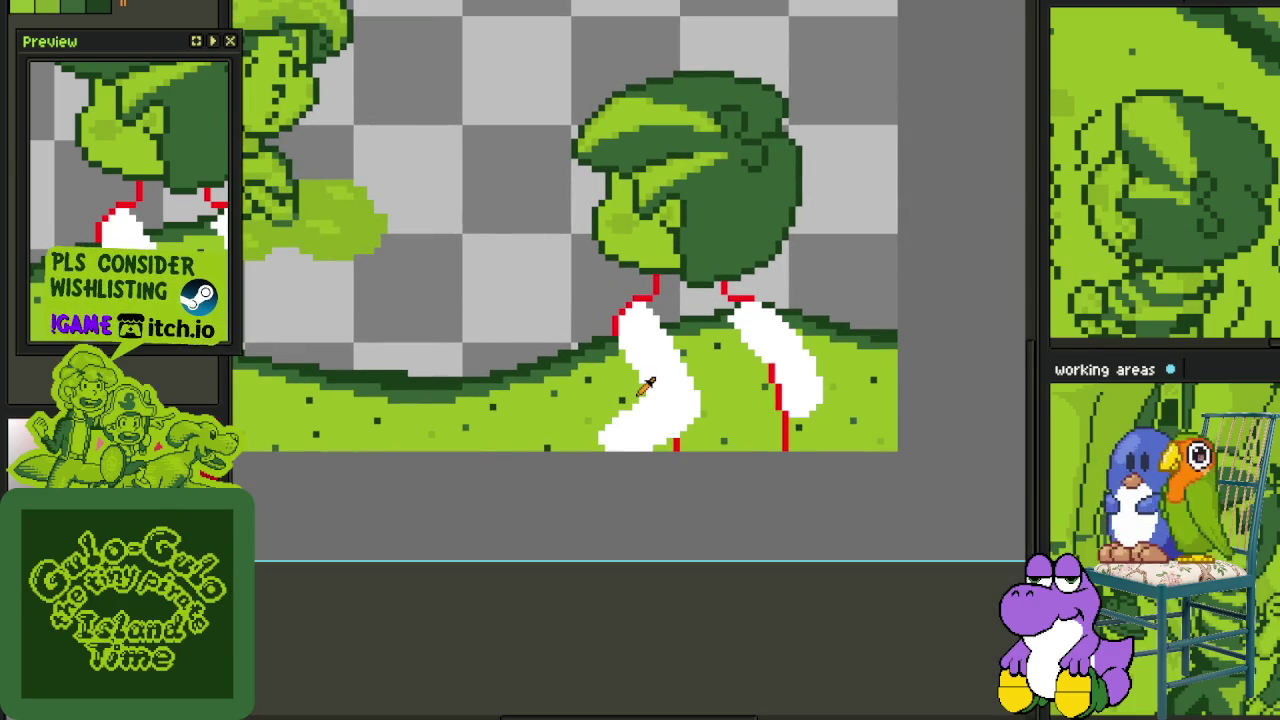
scroll(563, 299, "down", 1)
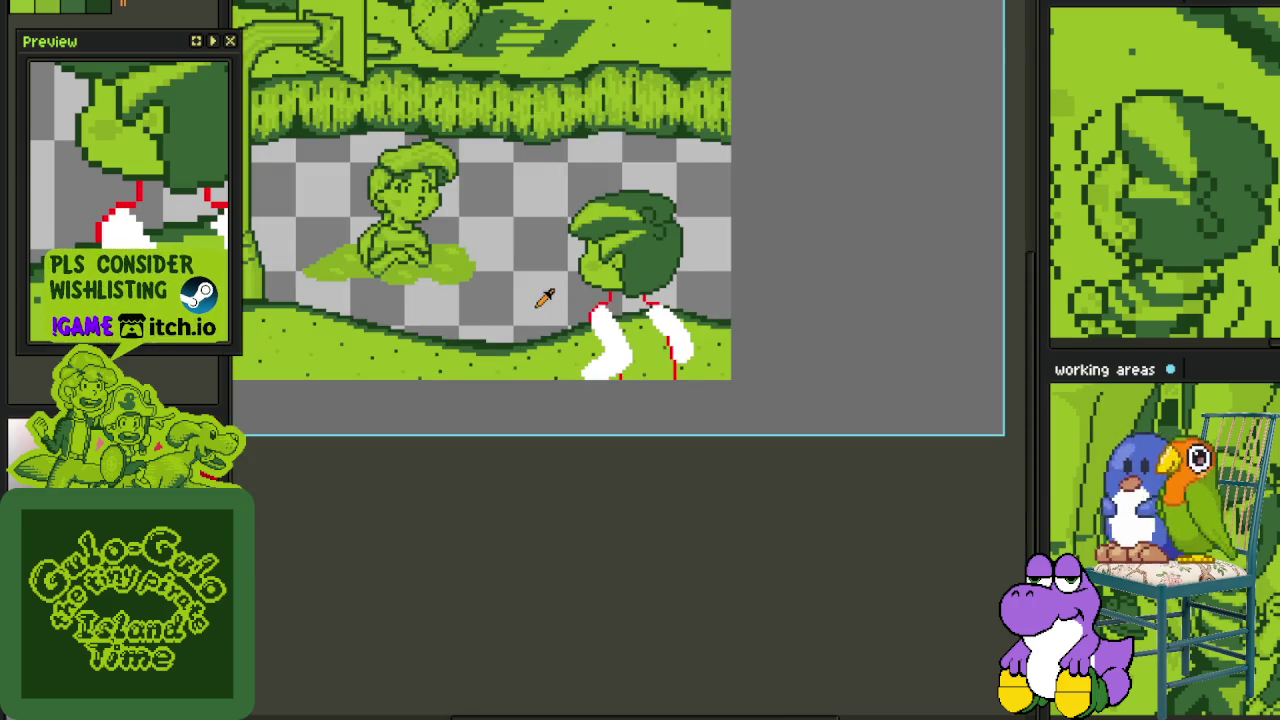
scroll(544, 297, "up", 1)
scroll(603, 289, "up", 1)
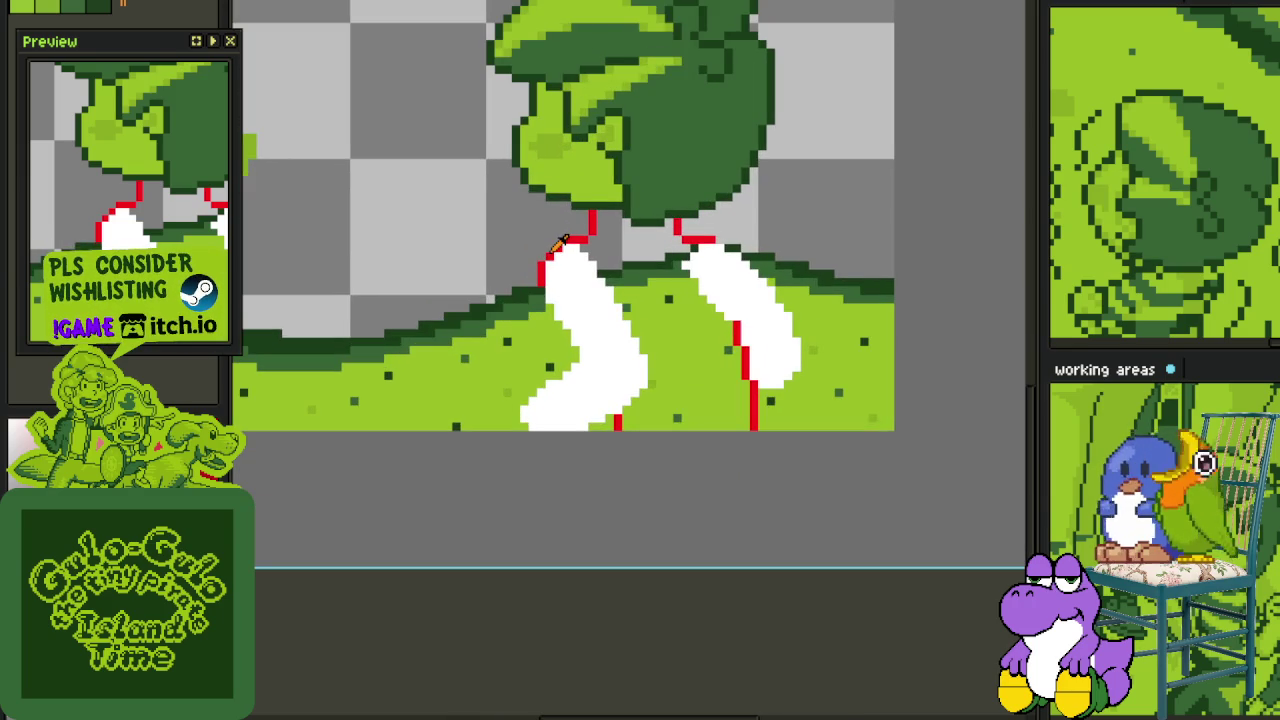
scroll(565, 240, "up", 1)
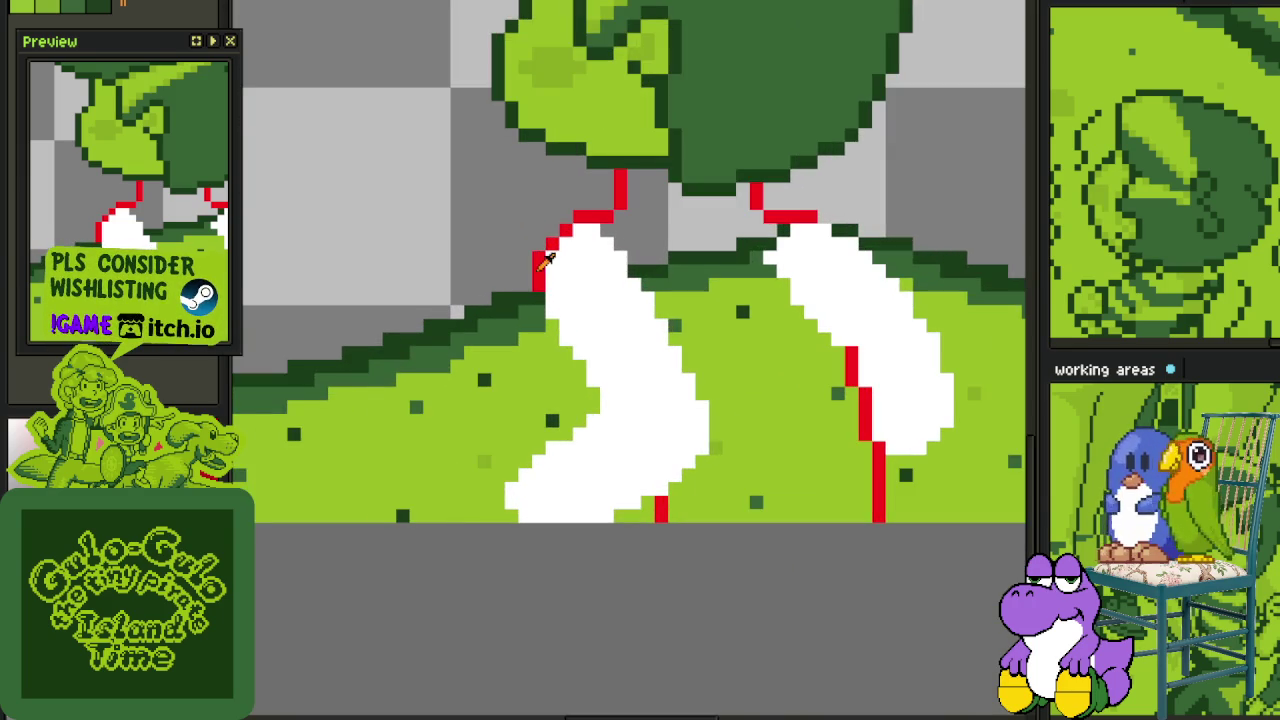
- Draw a red pixel outline down the left leg's outer edge
scroll(545, 262, "up", 1)
left_click(556, 297)
left_click(556, 324)
left_click(583, 350)
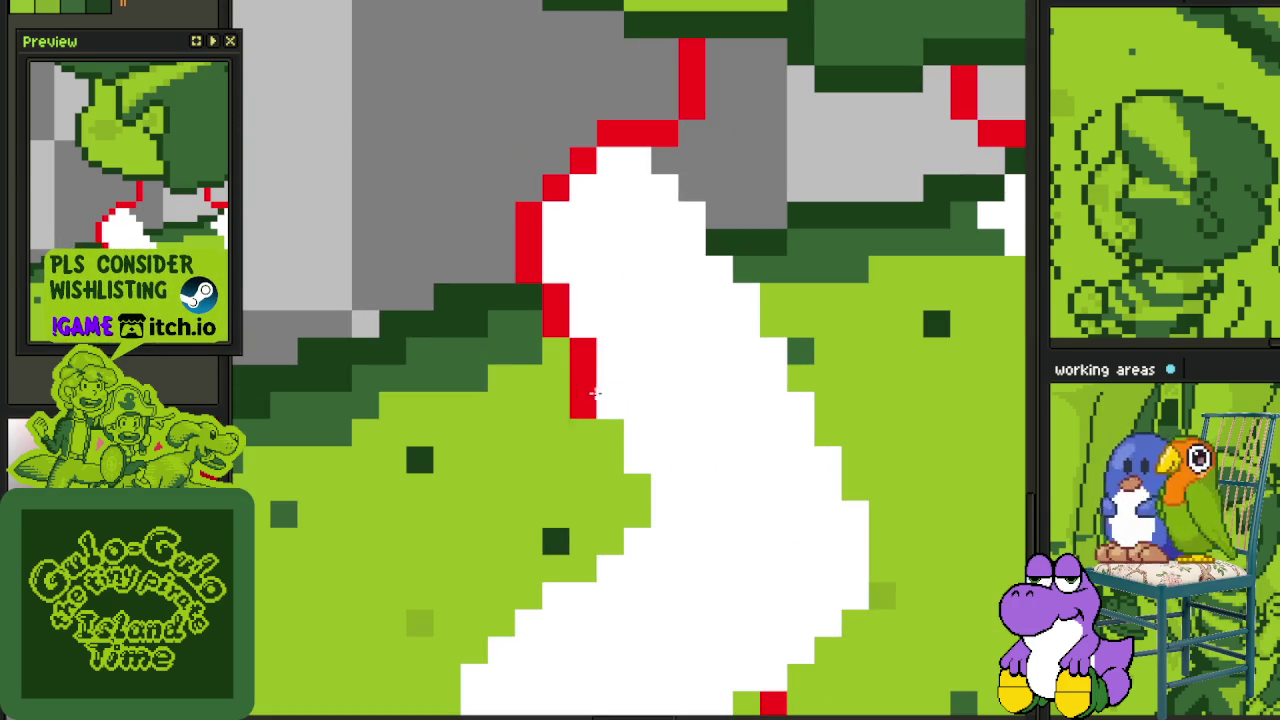
left_click(638, 513)
left_click(611, 540)
mouse_move(614, 540)
left_mouse_down()
mouse_move(744, 357)
mouse_move(632, 465)
left_mouse_up()
left_click(738, 384)
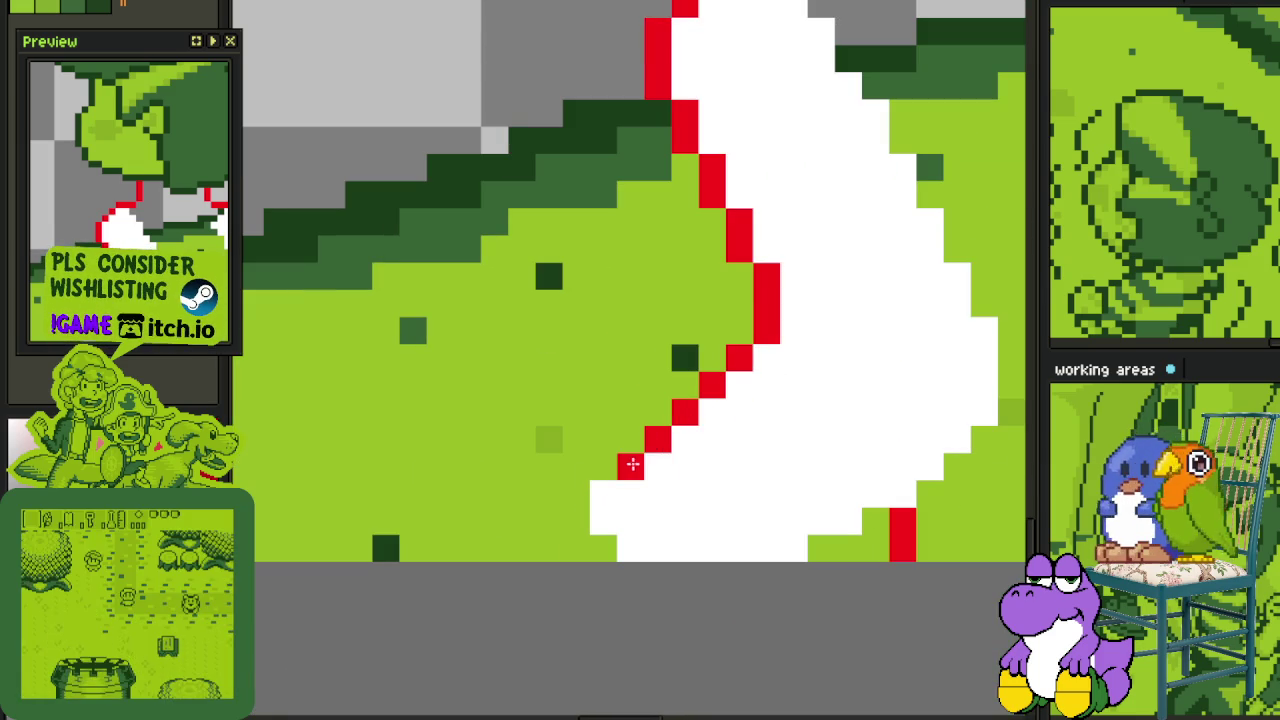
- Step the red outline down-left around the left foot
left_click(578, 492)
left_click(546, 466)
left_click(518, 465)
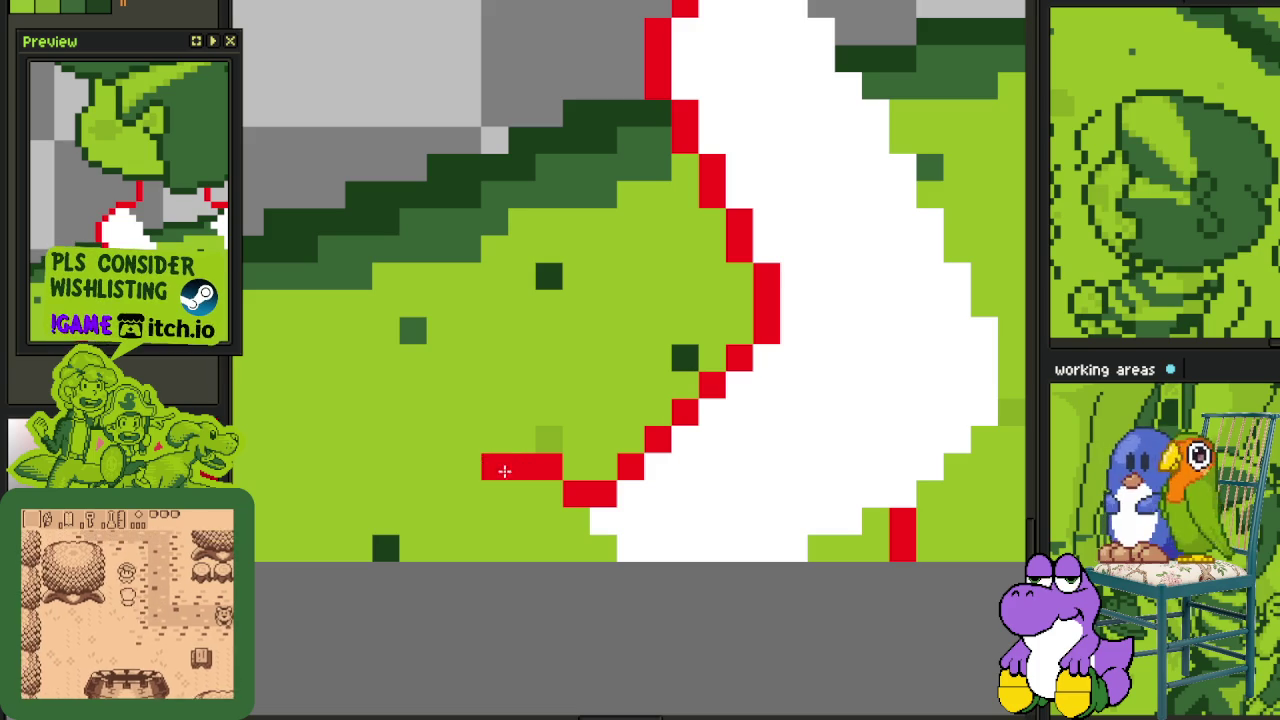
left_click(490, 491)
left_click(494, 520)
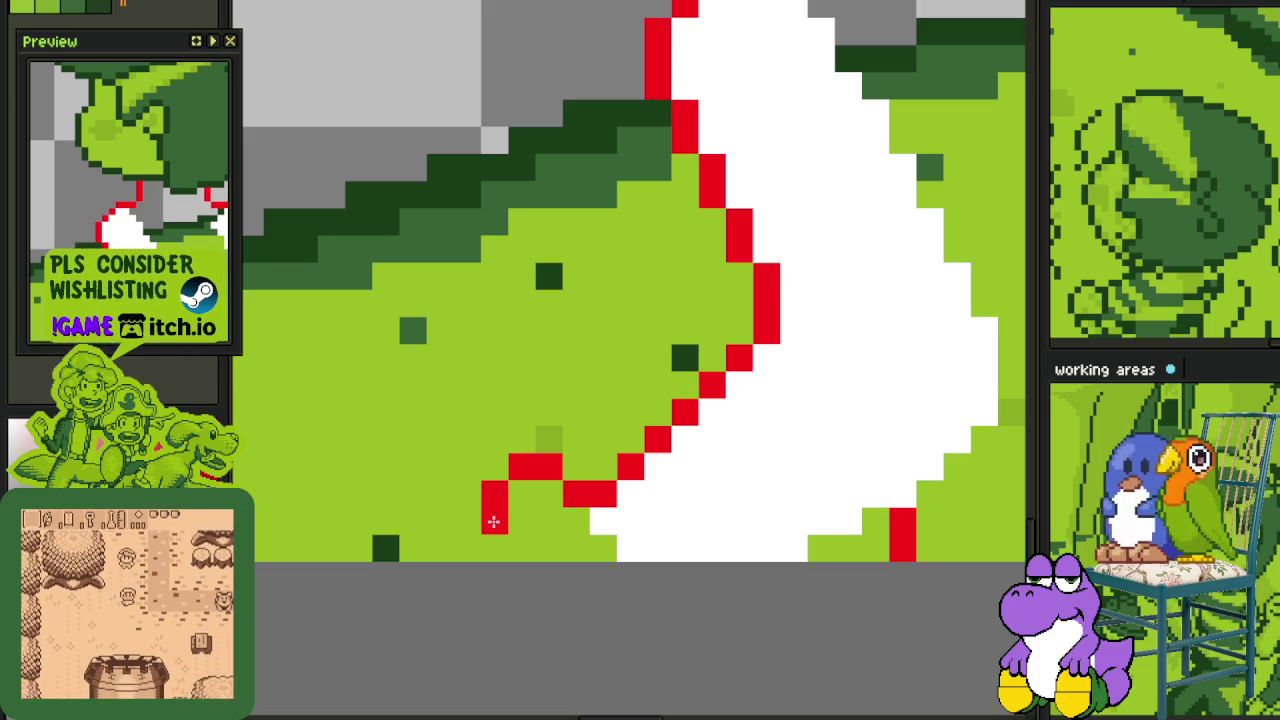
left_click(522, 546)
- Outline the left leg's inner side and the foot's bottom in red
scroll(522, 546, "down", 2)
scroll(515, 530, "up", 1)
scroll(507, 505, "up", 1)
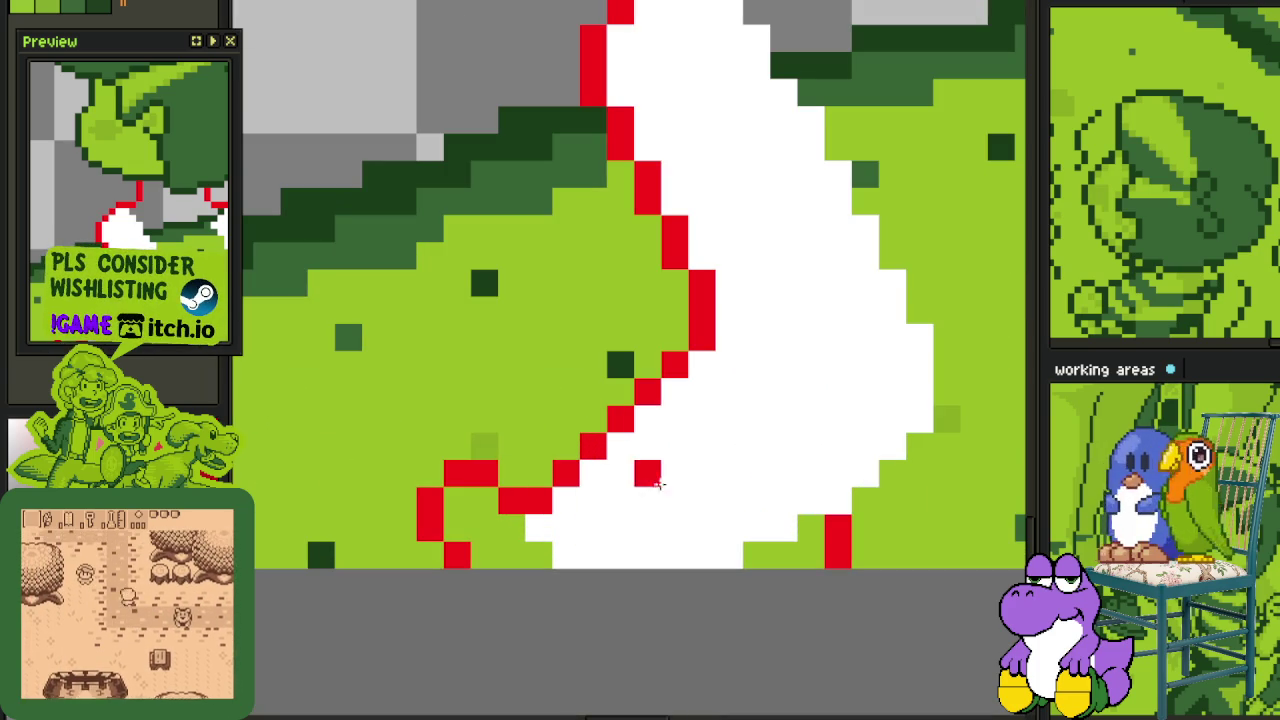
scroll(545, 480, "right", 2)
left_click(735, 283)
scroll(730, 282, "up", 2)
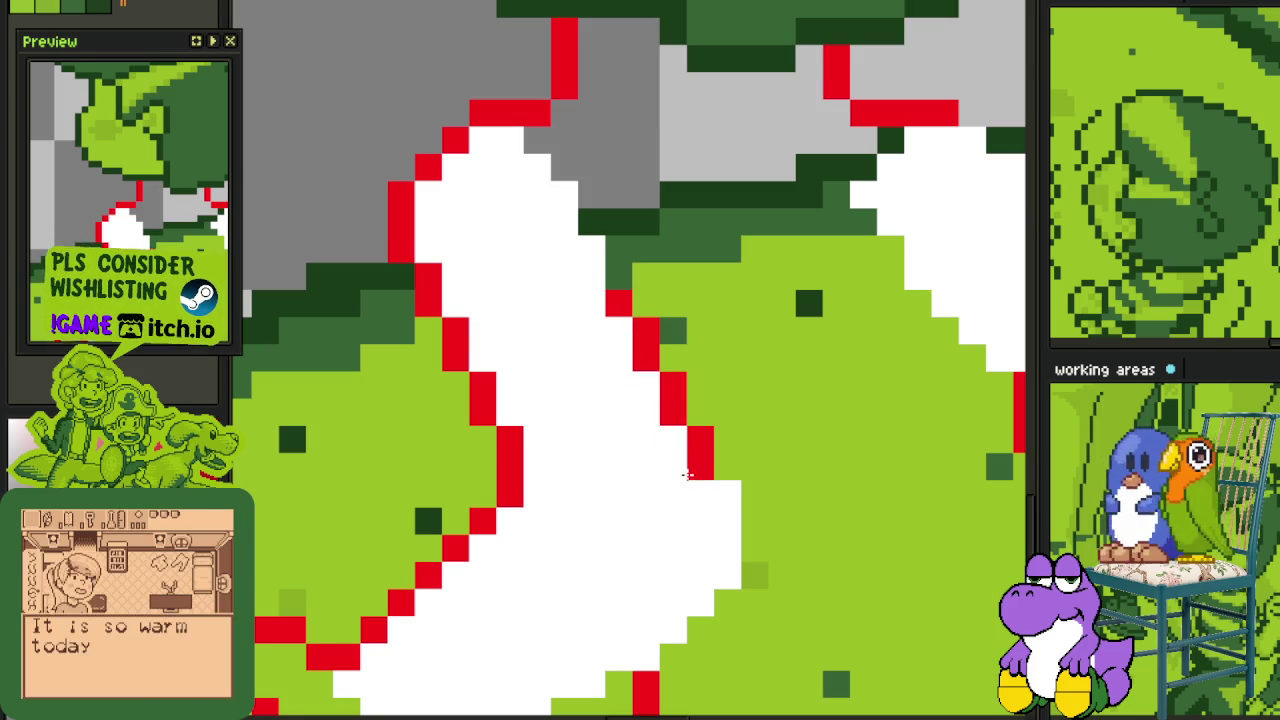
mouse_move(718, 500)
left_mouse_down()
mouse_move(718, 570)
mouse_move(790, 364)
mouse_move(723, 443)
left_mouse_up()
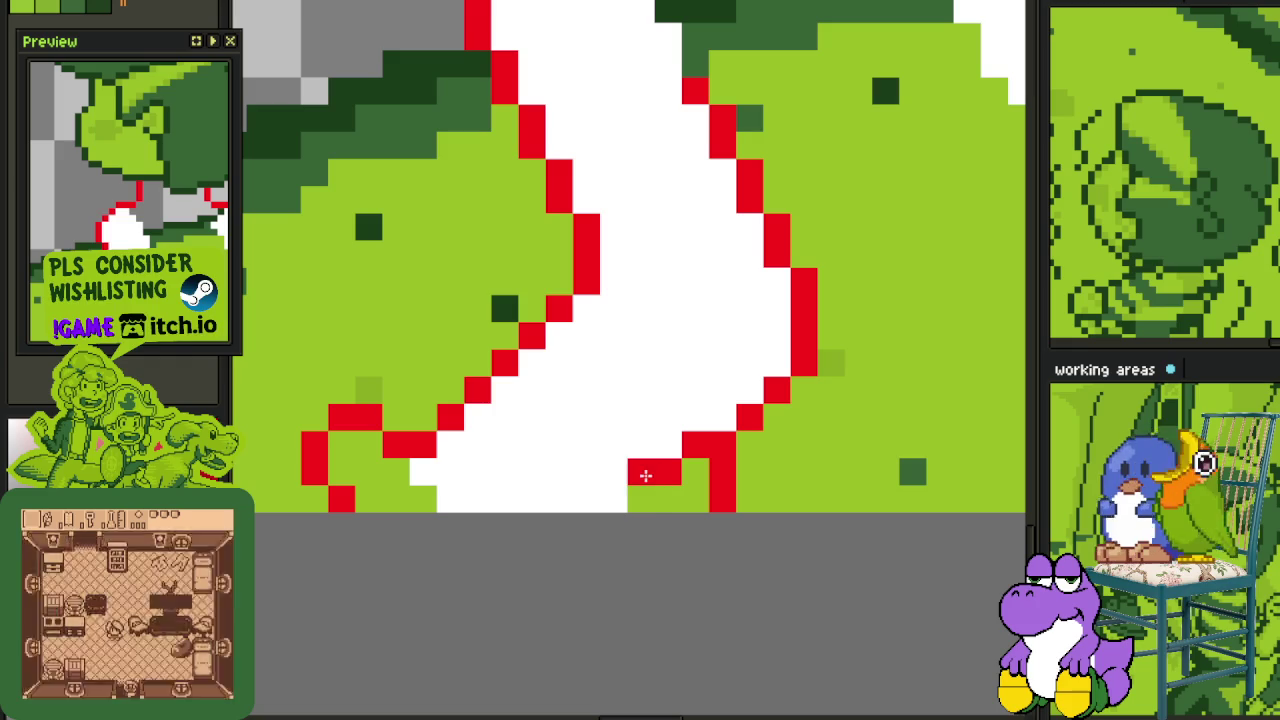
left_click_drag(613, 497, 557, 501)
scroll(630, 470, "down", 3)
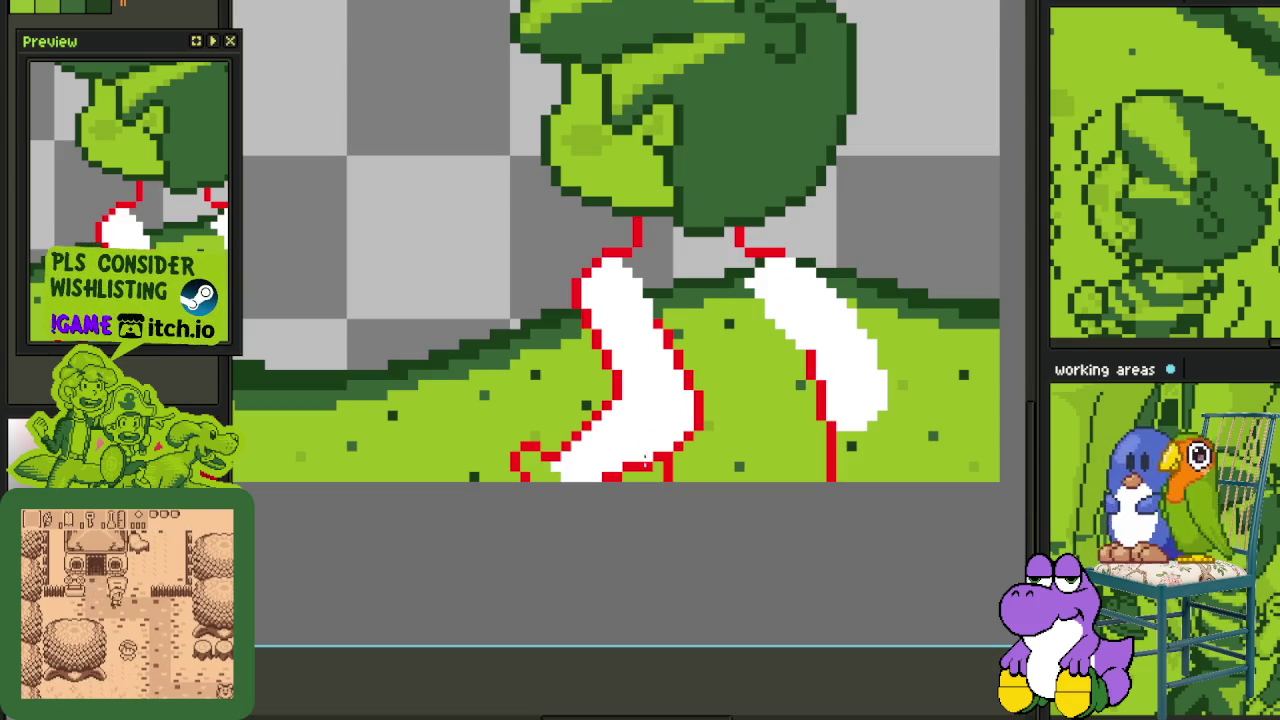
scroll(600, 296, "up", 3)
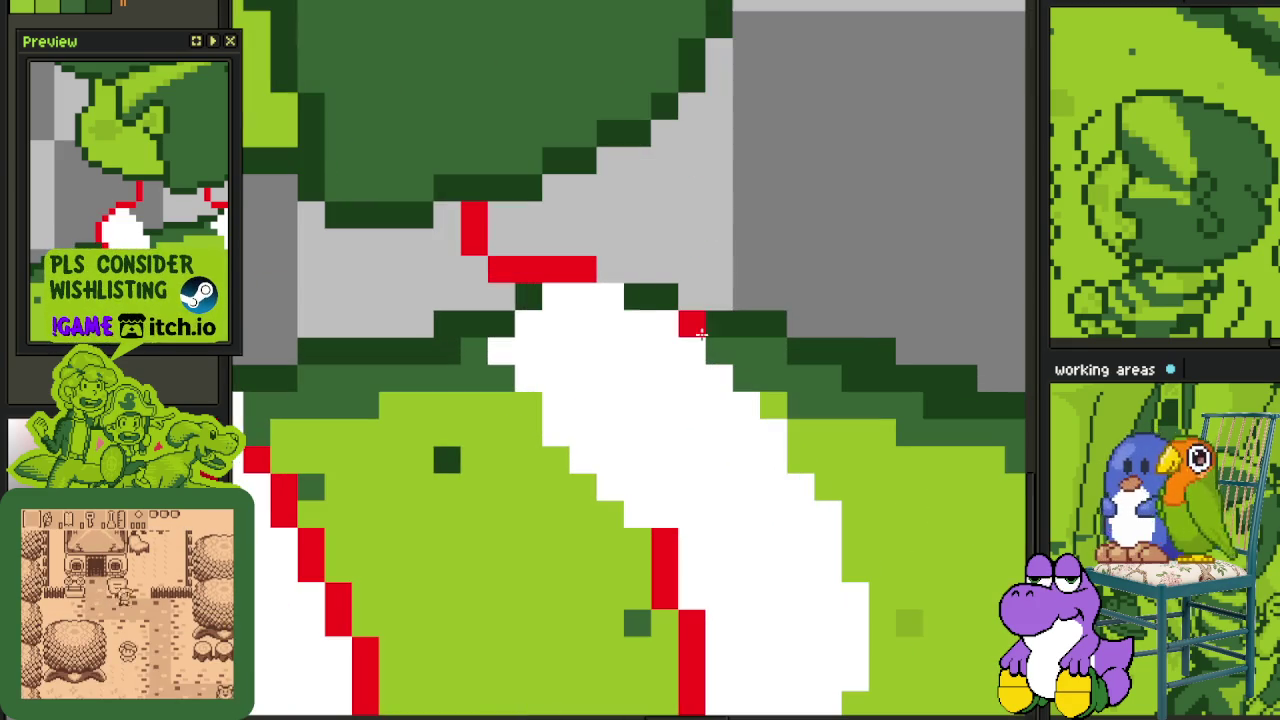
- Outline the right leg's edge in red, running diagonally down-left
left_click(640, 323)
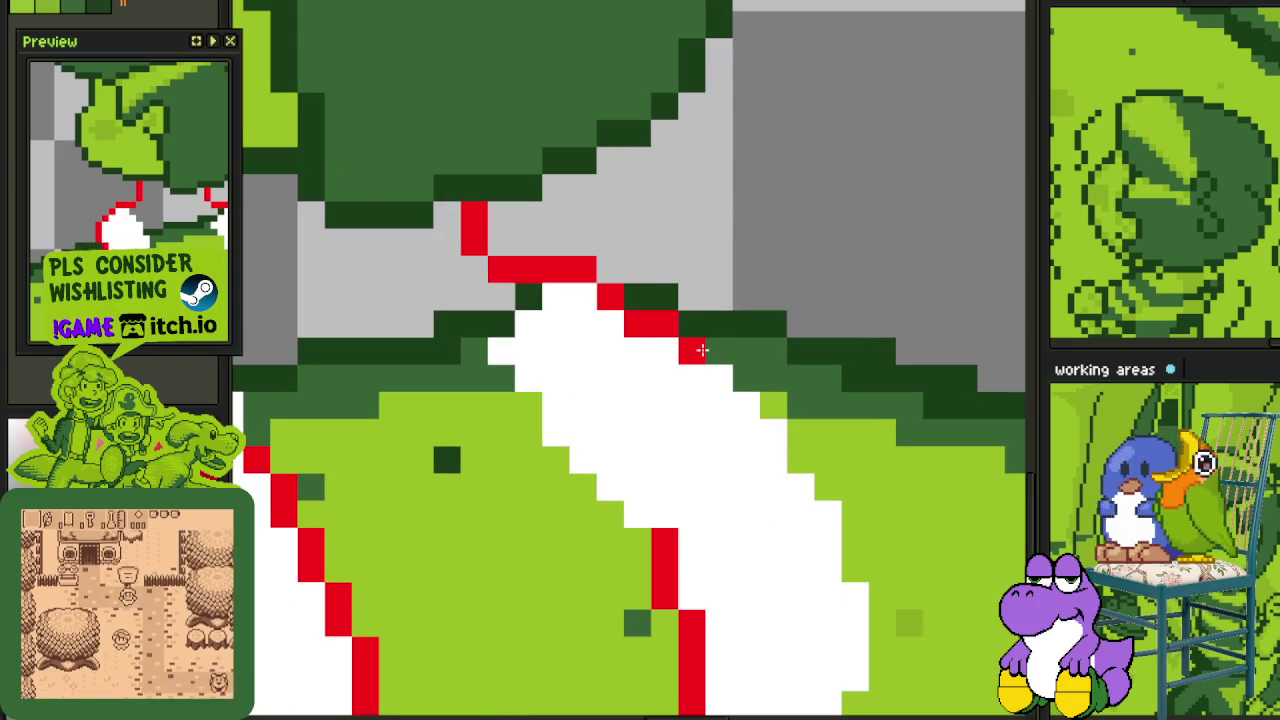
mouse_move(743, 415)
left_mouse_down()
mouse_move(771, 434)
mouse_move(852, 595)
left_mouse_up()
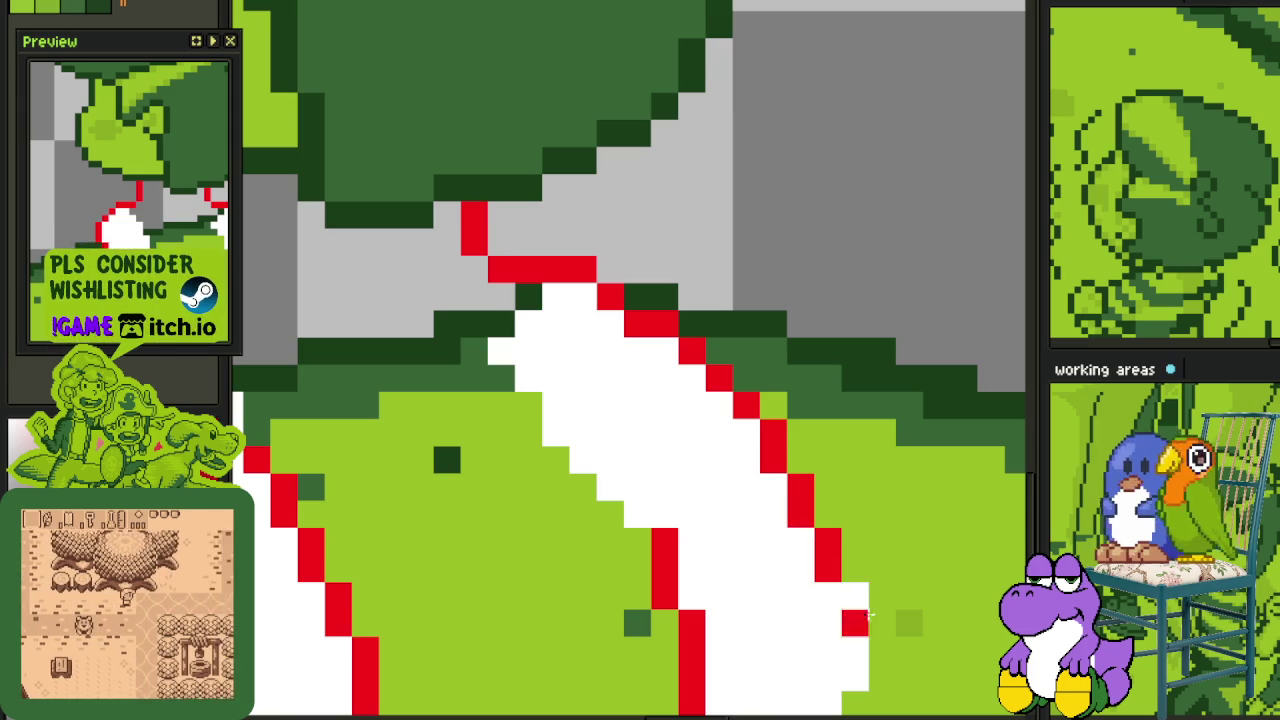
scroll(828, 560, "down", 3)
left_click(820, 341)
mouse_move(819, 376)
left_mouse_down()
mouse_move(800, 420)
mouse_move(718, 474)
left_mouse_up()
scroll(718, 474, "down", 3)
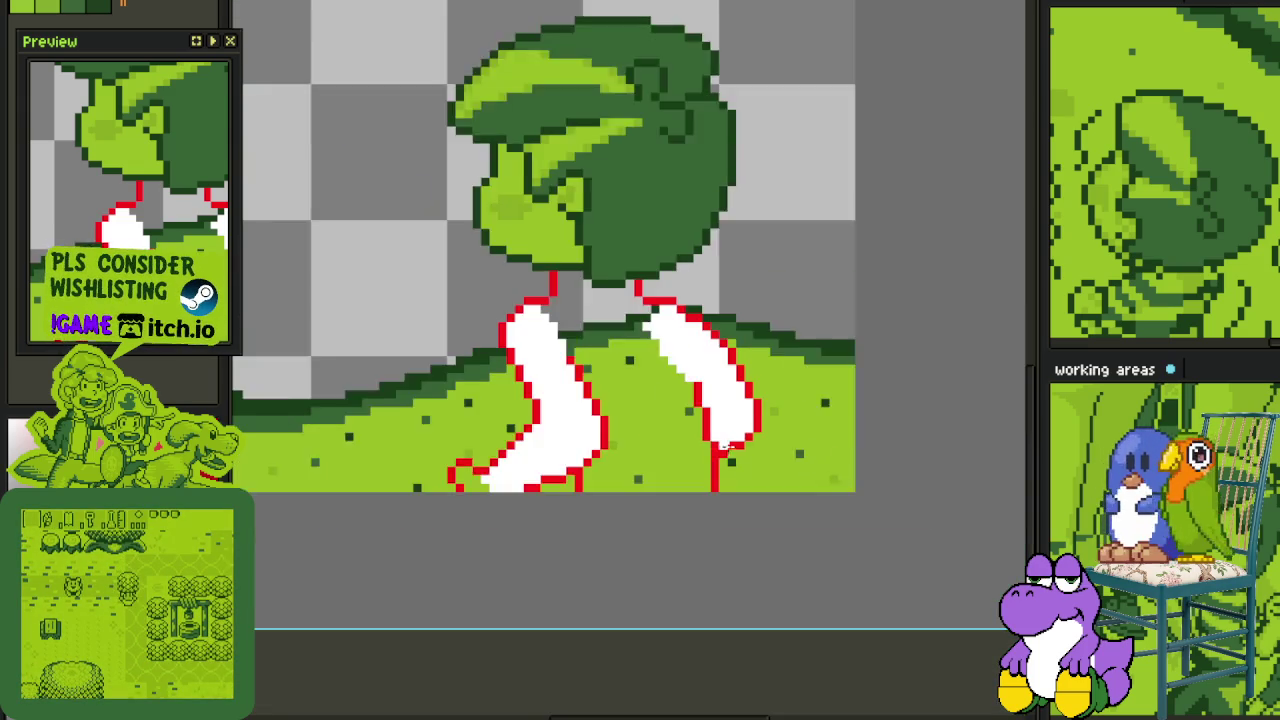
scroll(540, 458, "up", 2)
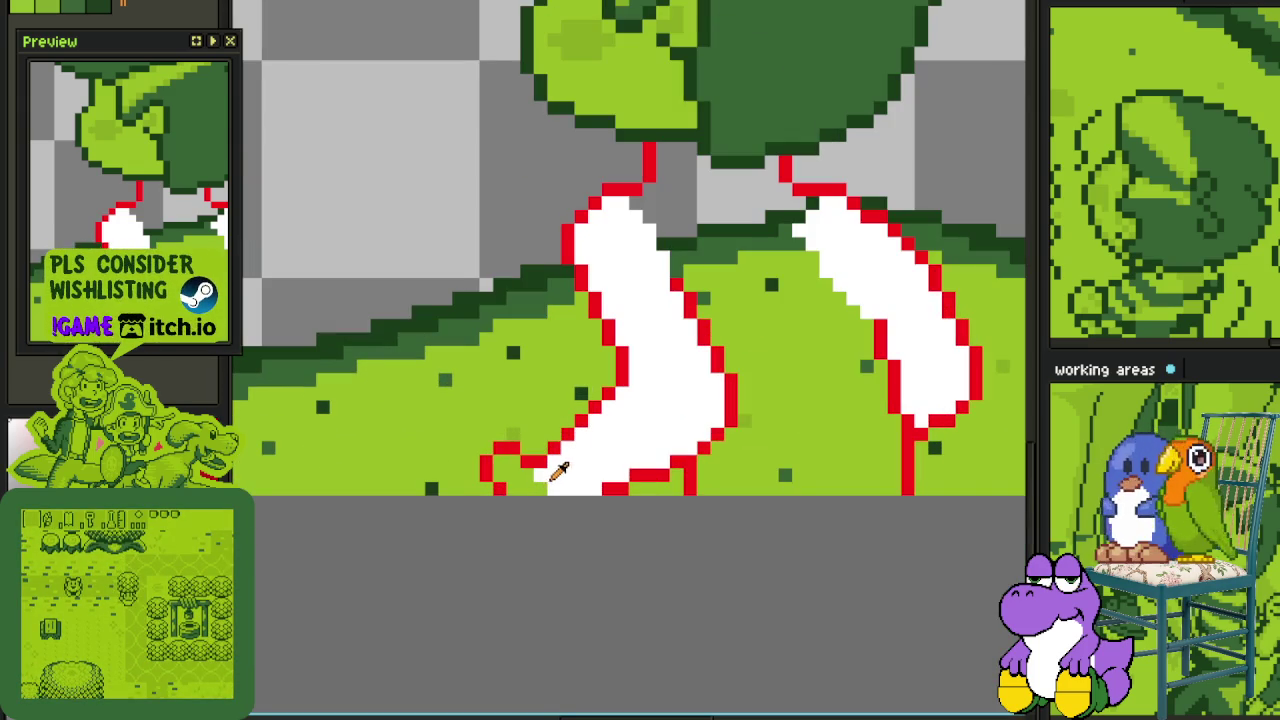
- Fill the left foot's corner and the gap between the legs with white
left_click_drag(563, 471, 505, 468)
left_click_drag(771, 351, 746, 389)
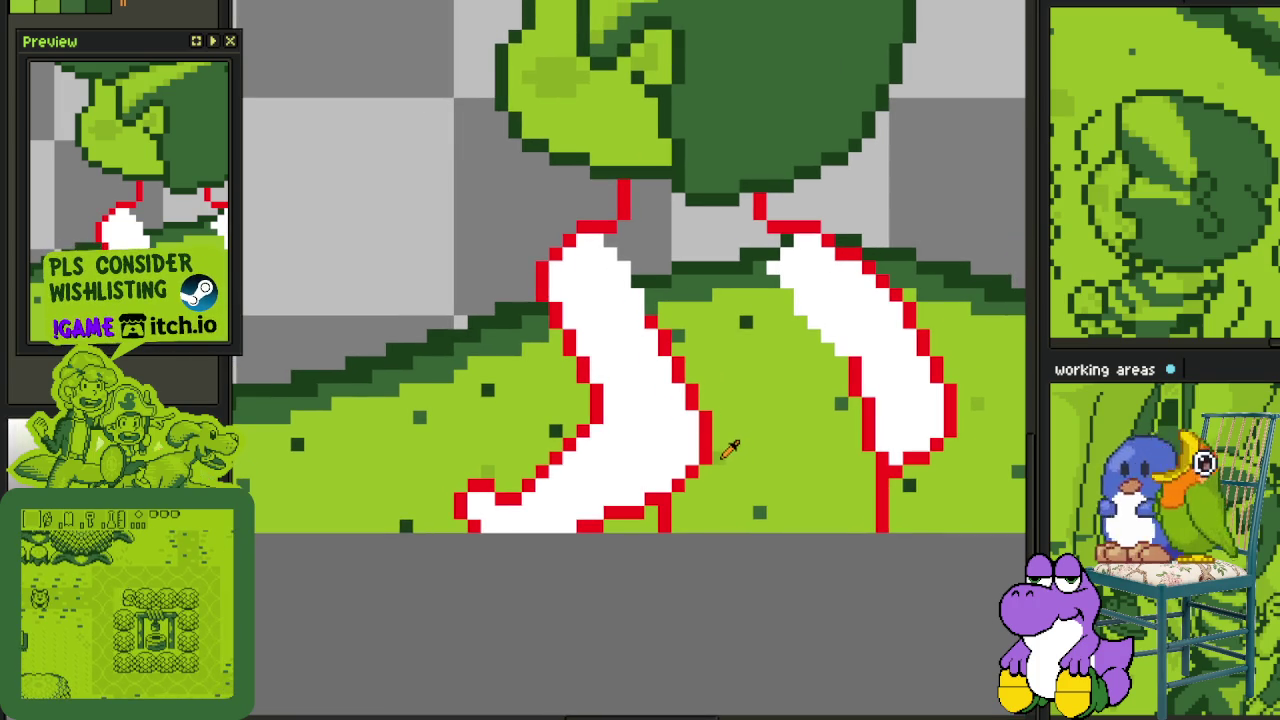
left_click(729, 450)
left_click(751, 349)
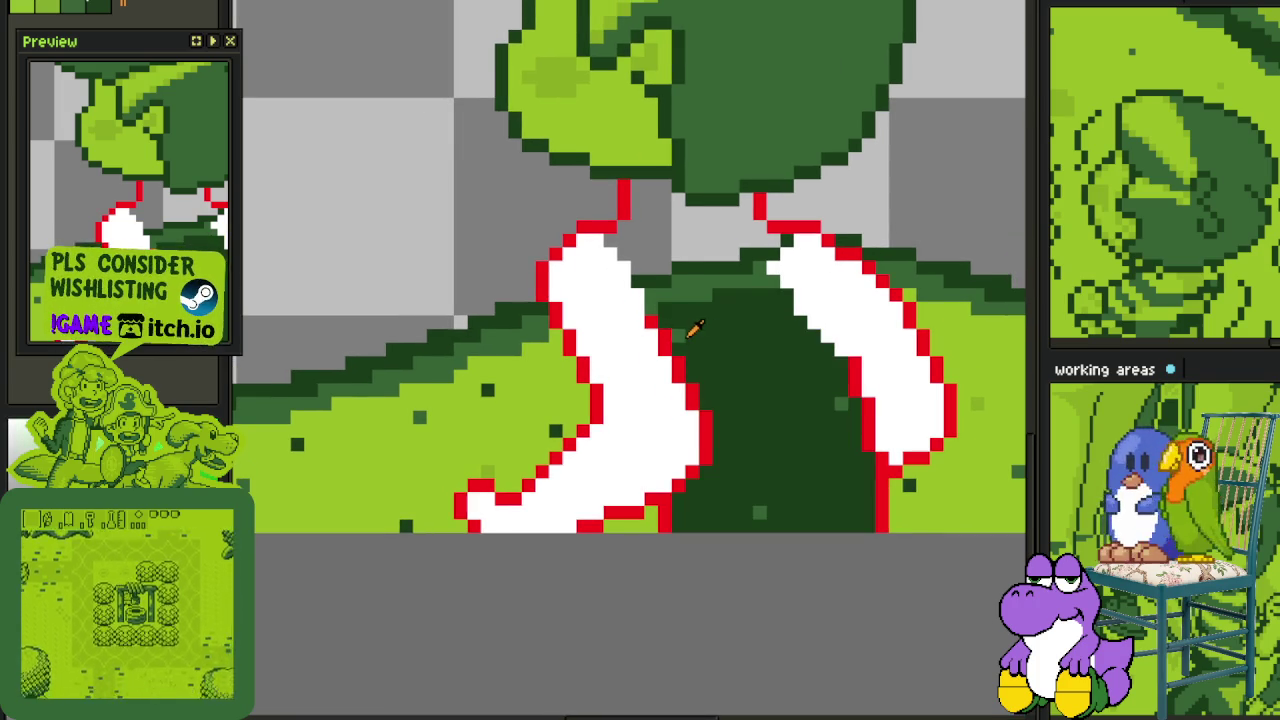
key("ctrl+z")
left_click(724, 338)
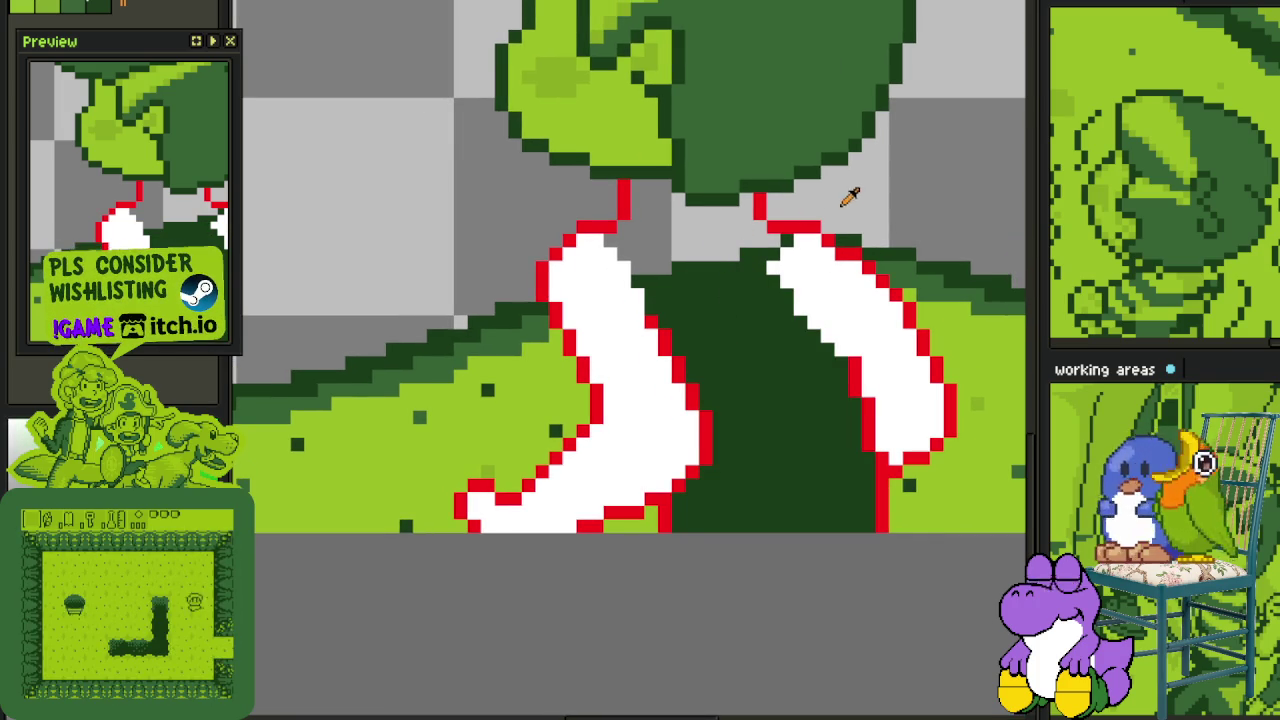
left_click(723, 329)
left_click_drag(727, 297, 728, 345)
left_click(672, 300)
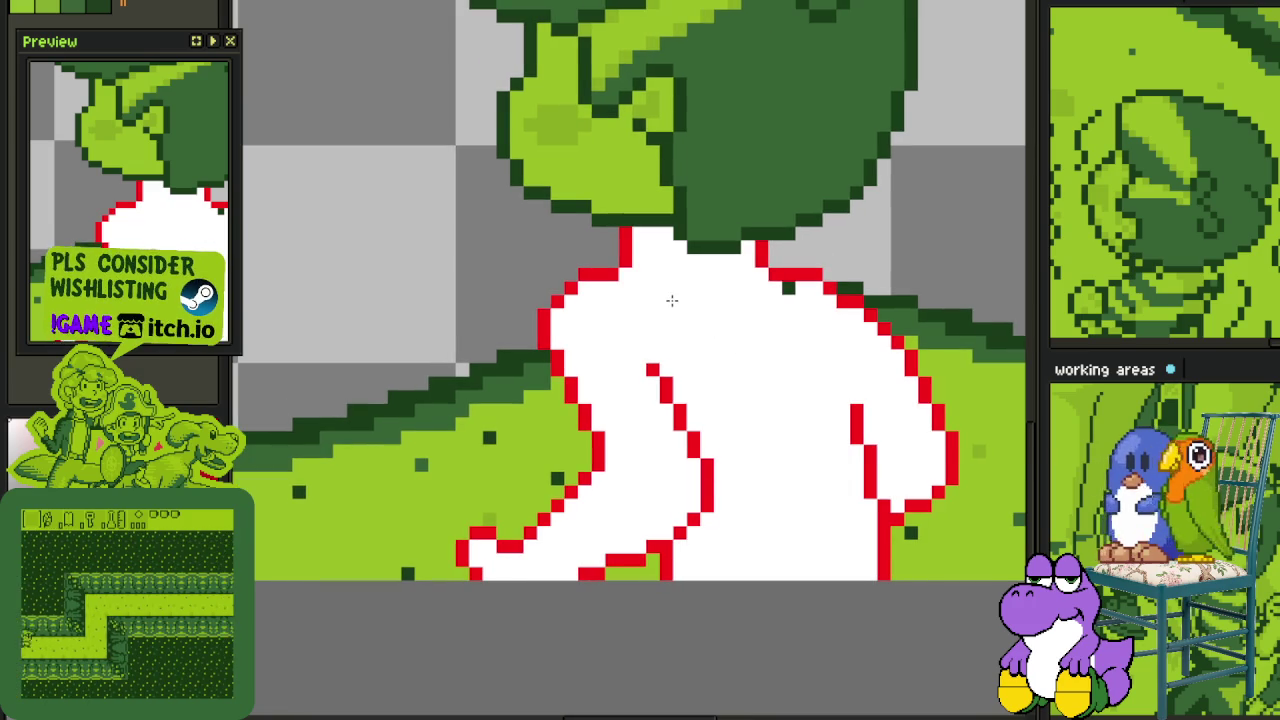
- Save the sprite and pan toward the scene's lower left
scroll(789, 291, "down", 2)
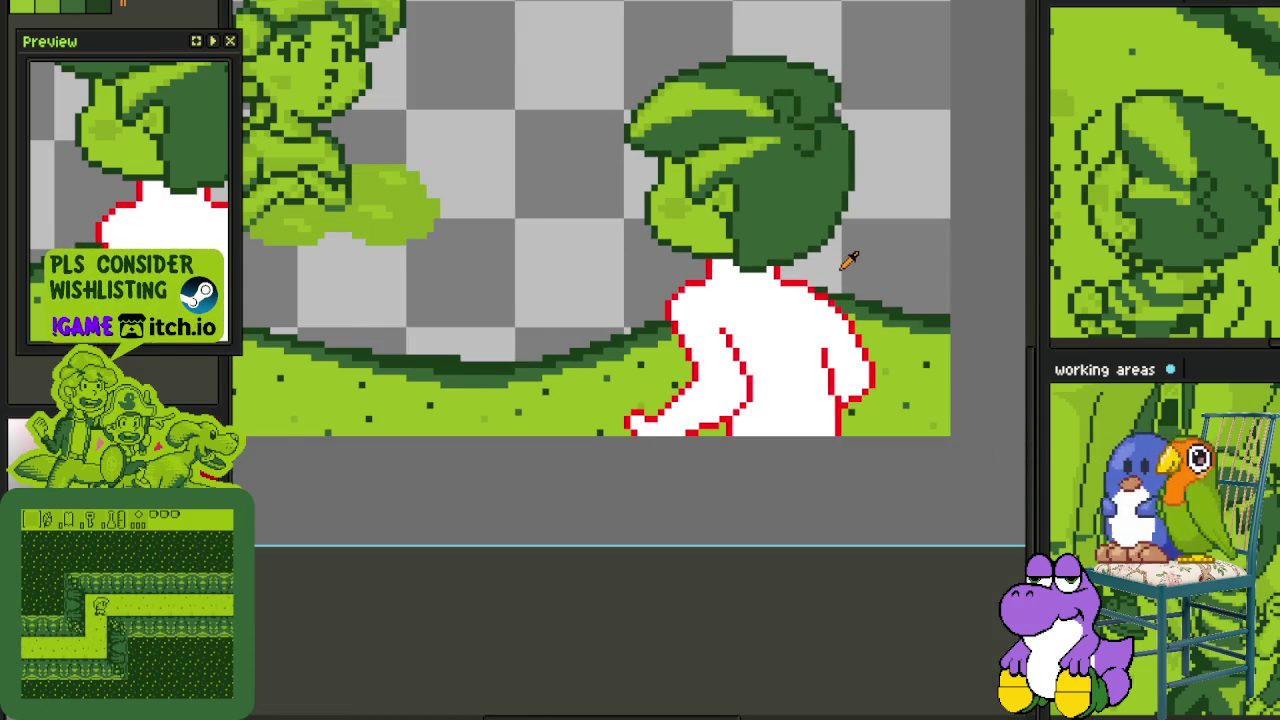
scroll(848, 260, "down", 1)
key("ctrl+s")
left_click_drag(858, 249, 827, 275)
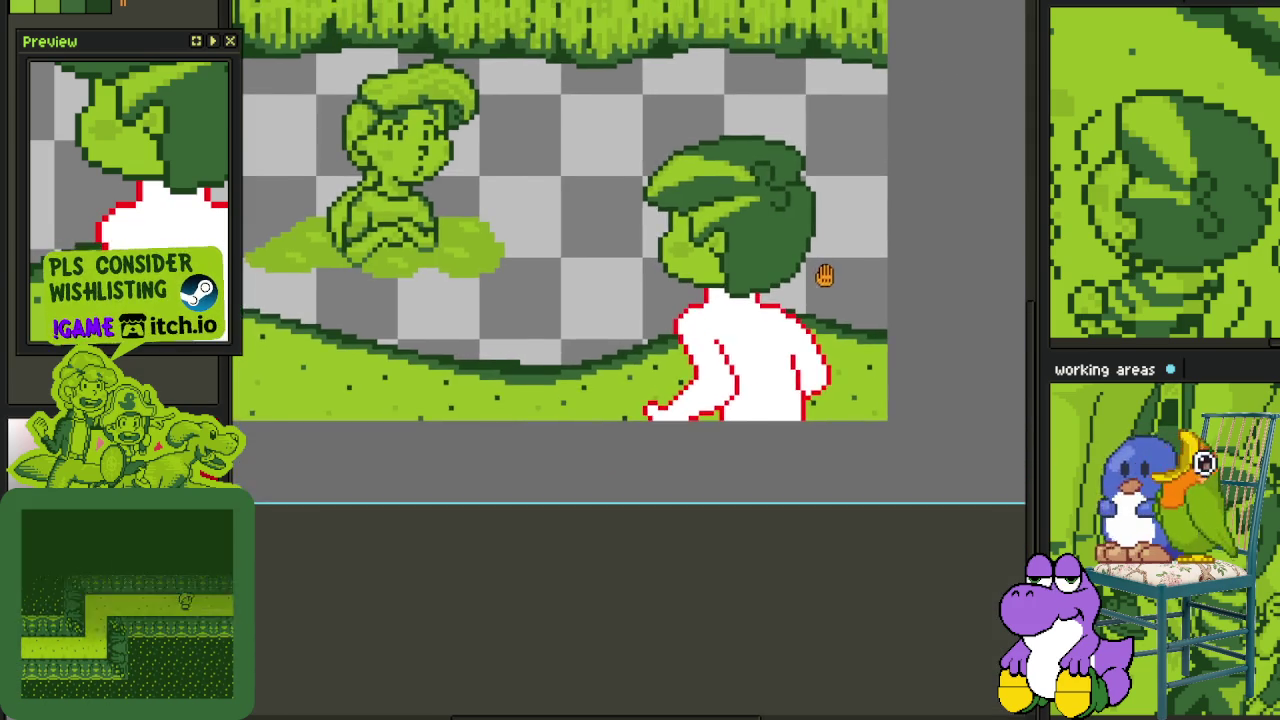
scroll(827, 275, "down", 1)
left_click_drag(378, 514, 338, 560)
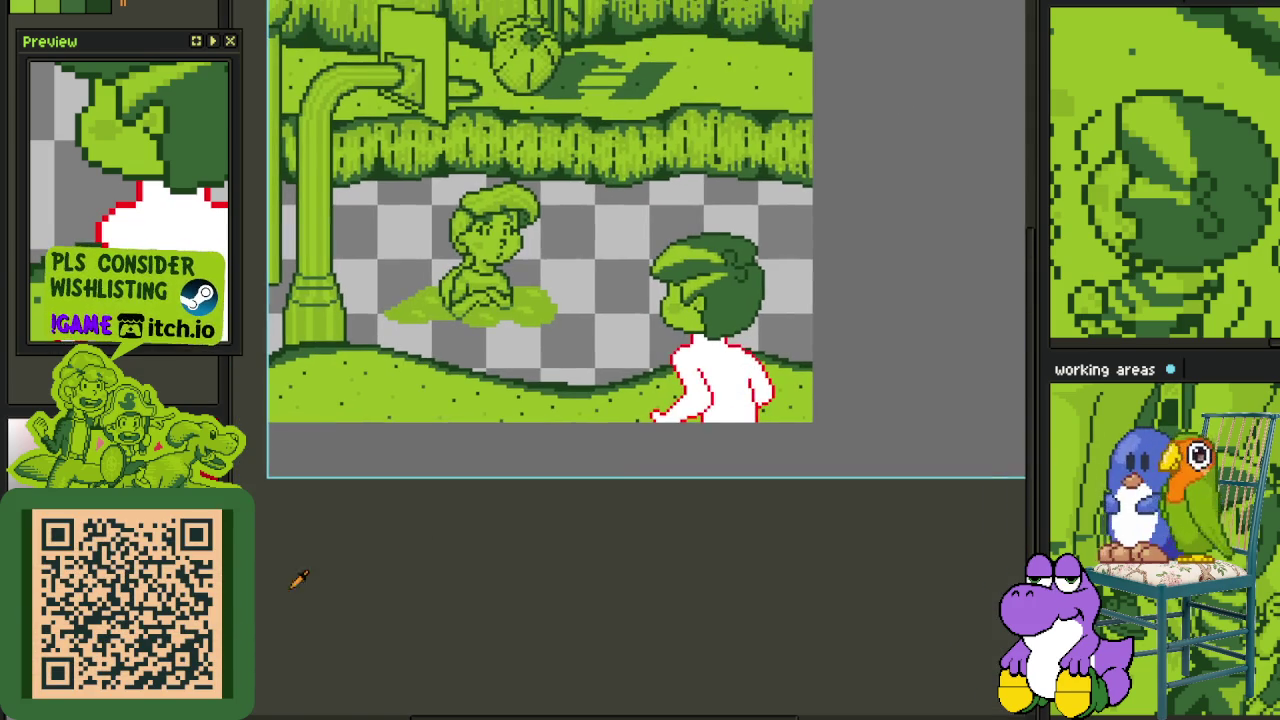
- Merge Layer 4 down and move Layer 3 below Layer 2
key("Tab")
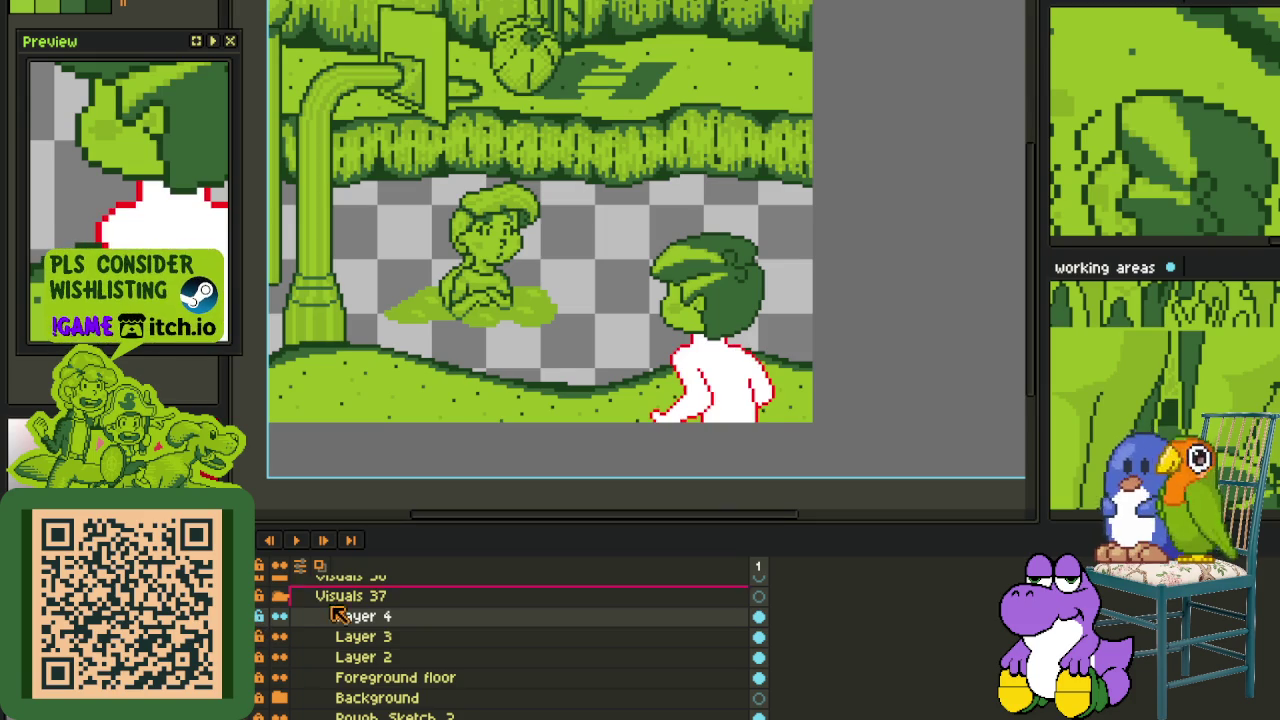
right_click(340, 616)
left_click(405, 703)
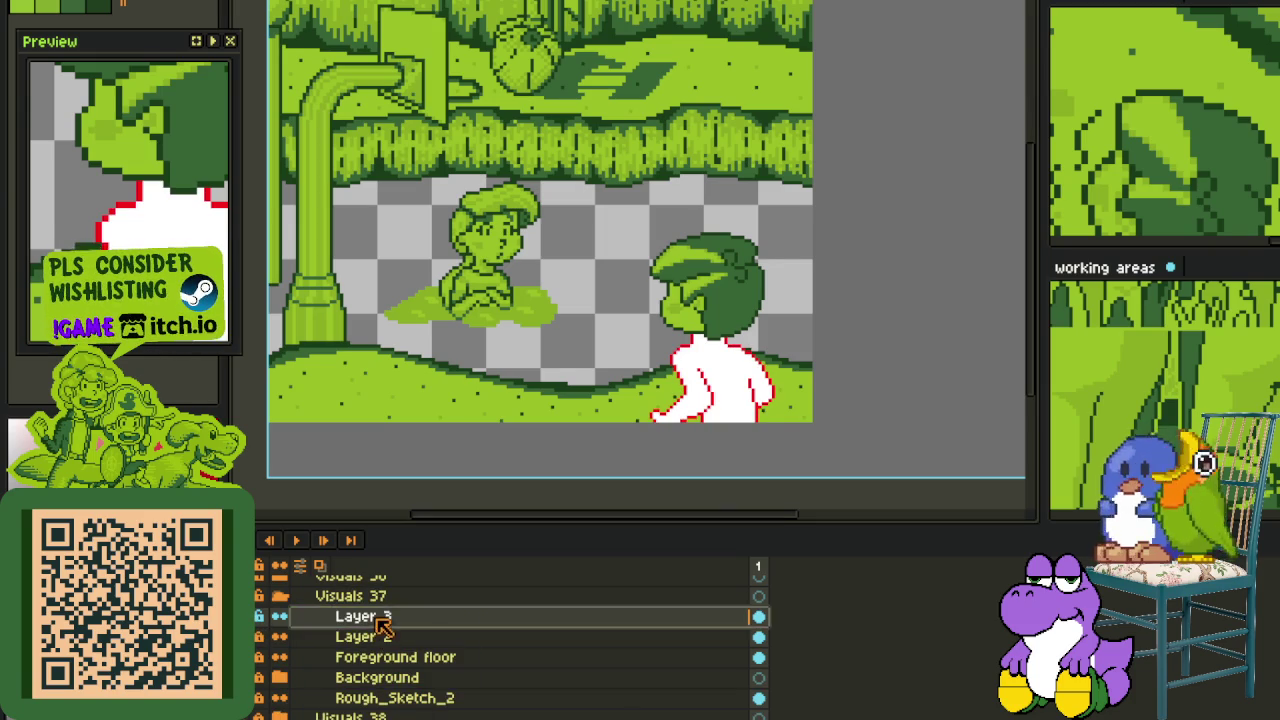
left_click_drag(386, 640, 352, 648)
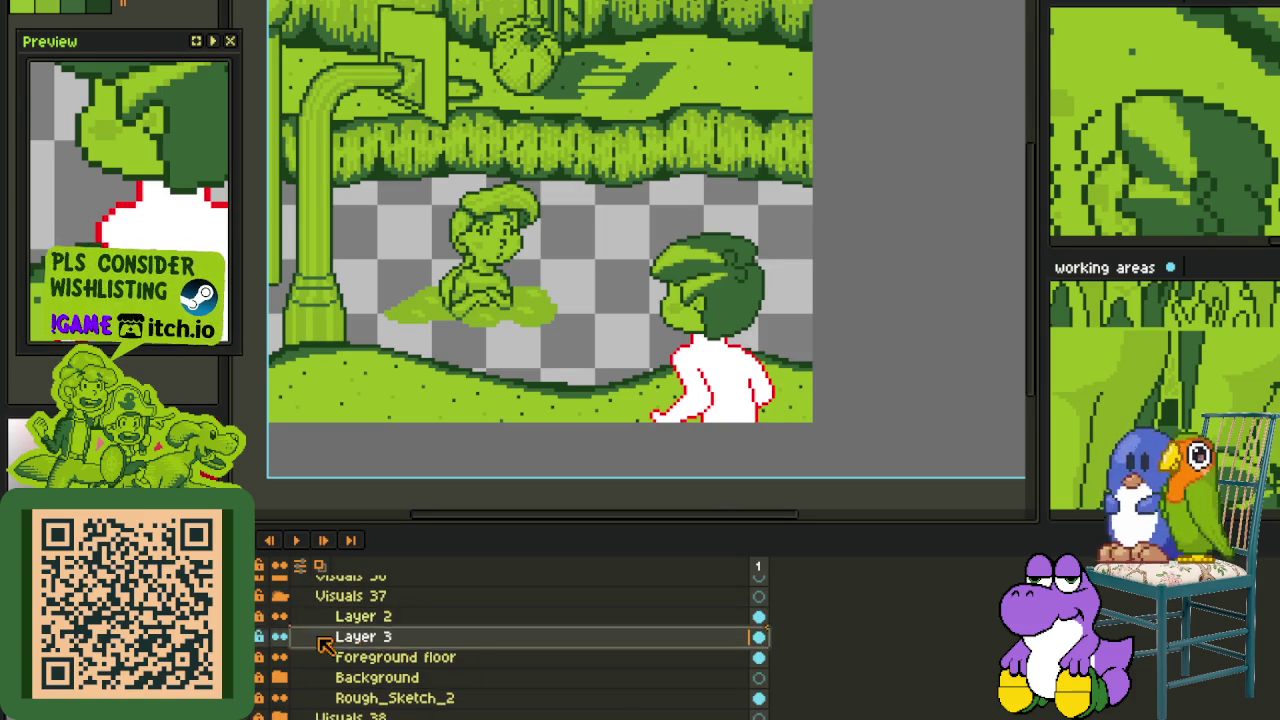
left_click(365, 618)
- Select the boy's head, nudge it down and back up, then save
left_click_drag(613, 224, 793, 357)
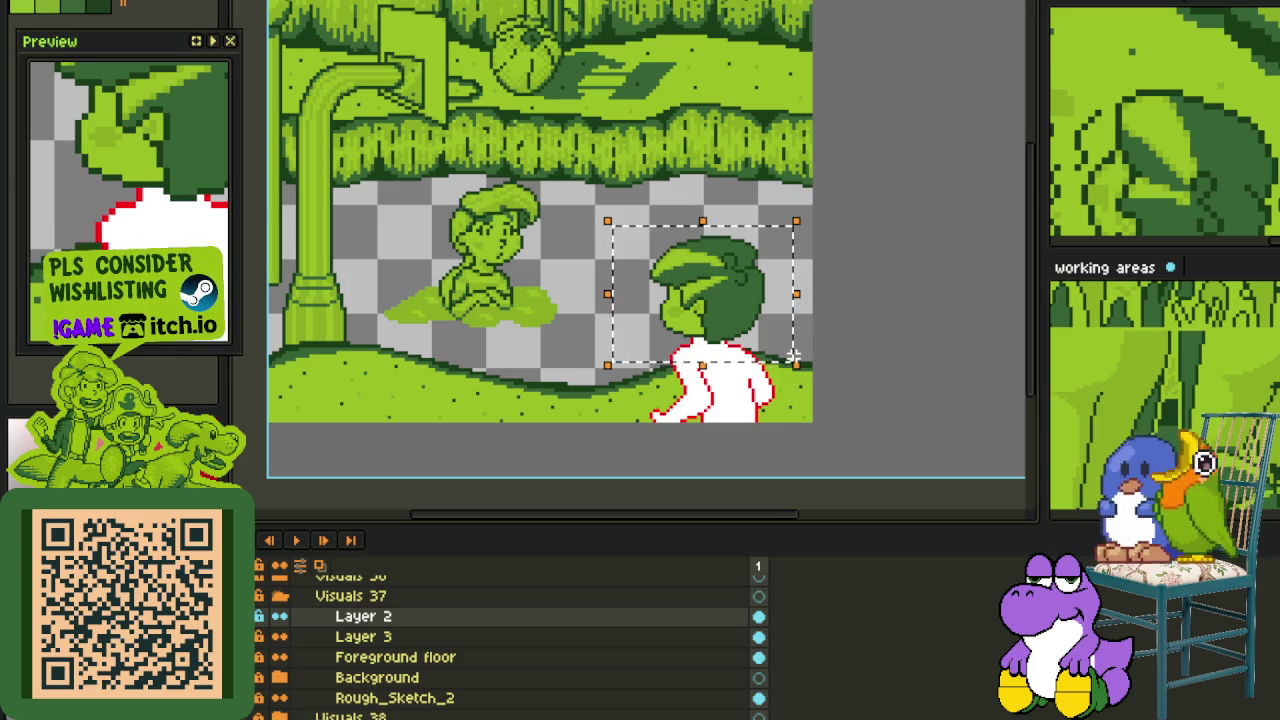
key("Down")
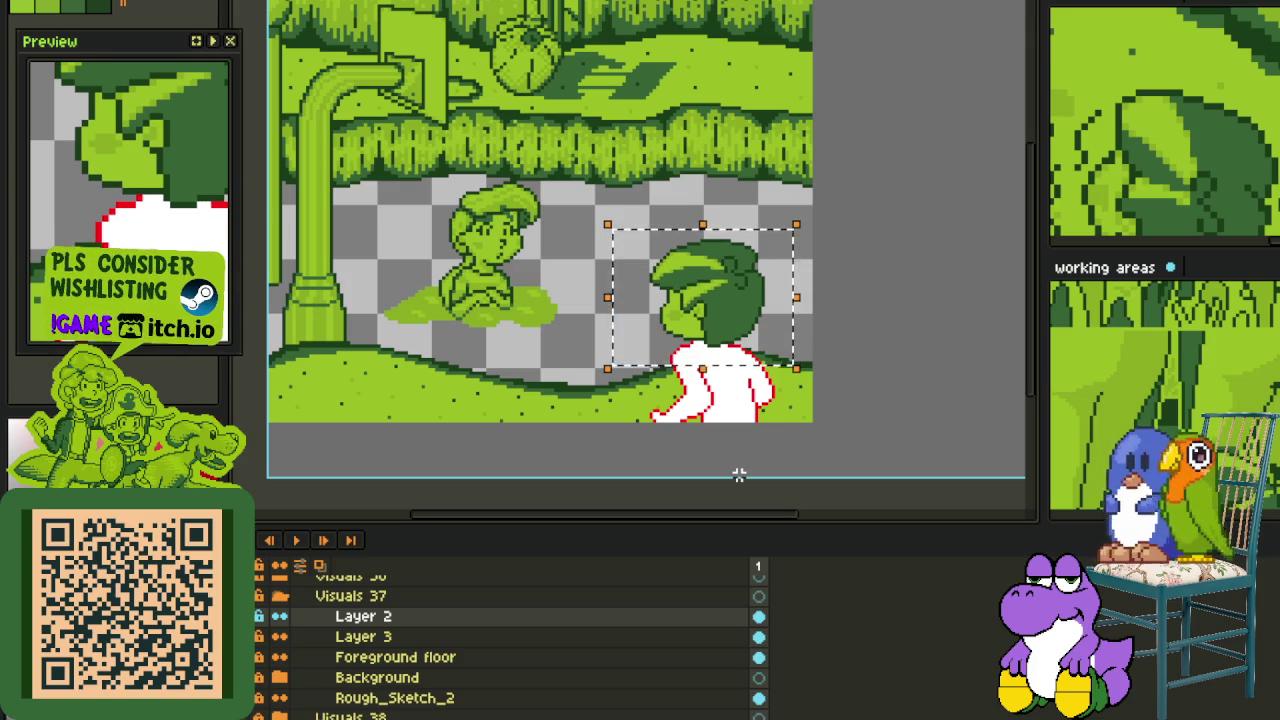
key("Up")
key("ctrl+d")
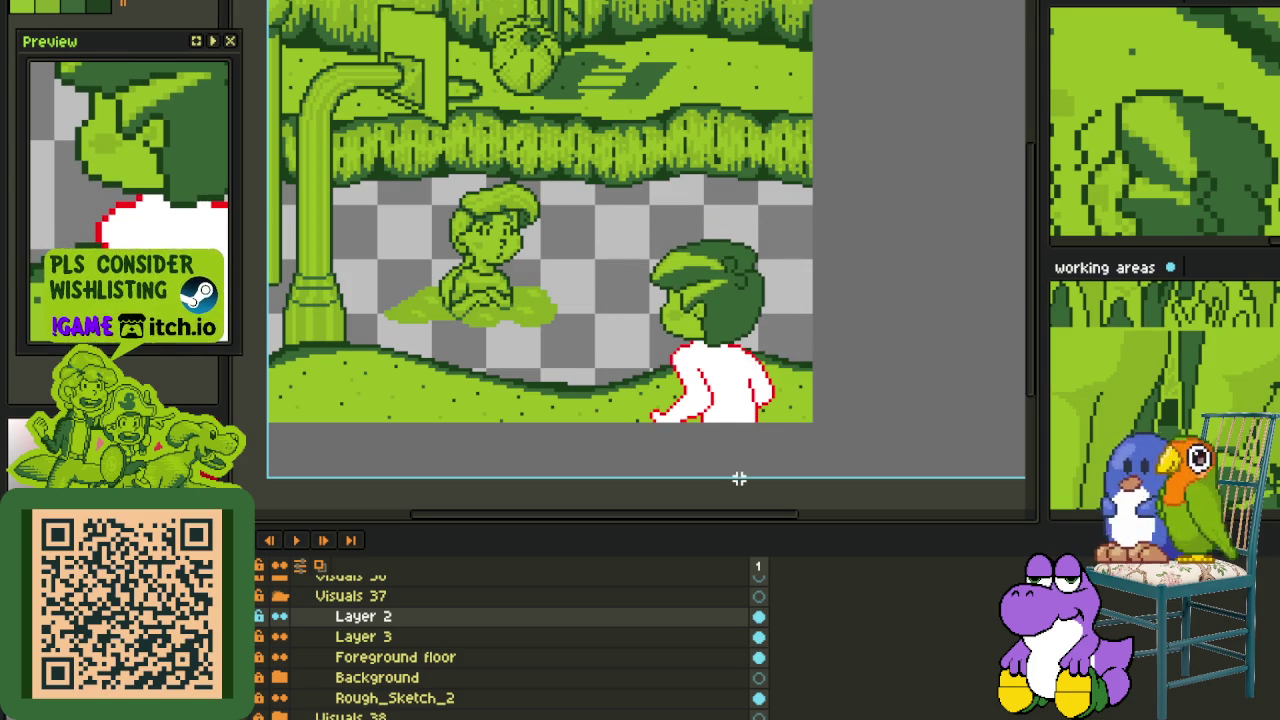
key("ctrl+s")
- Make Layer 3 active and hide the layers timeline
left_click(363, 636)
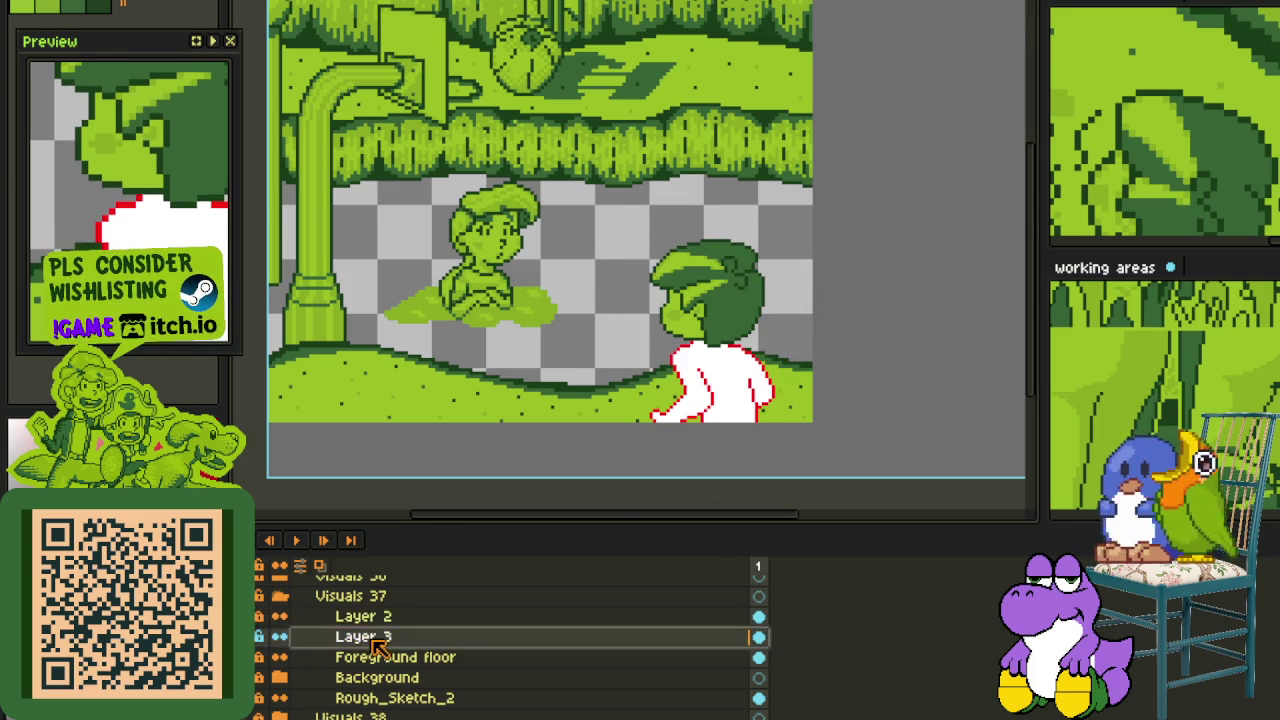
key("Tab")
scroll(700, 330, "up", 1)
scroll(620, 310, "up", 1)
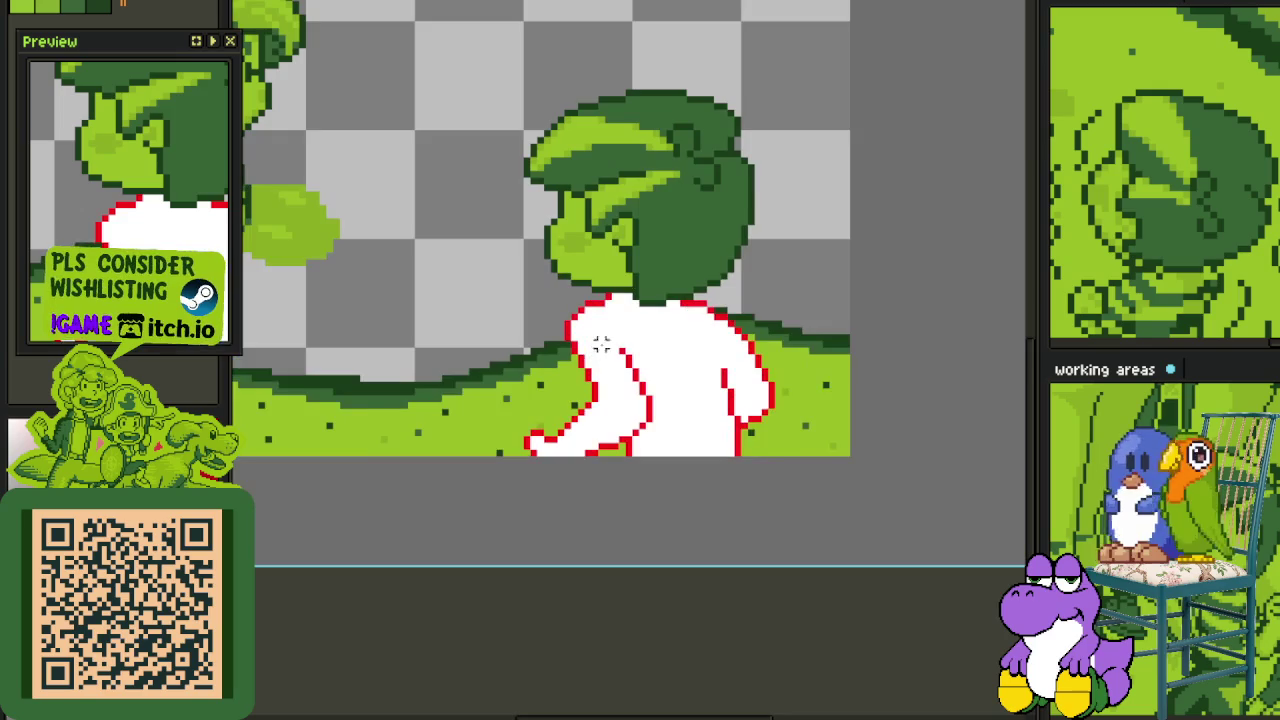
- Lasso the shirt's left part, shift it one pixel right, and save
scroll(608, 297, "up", 1)
scroll(591, 317, "up", 1)
mouse_move(591, 330)
left_mouse_down()
mouse_move(410, 330)
mouse_move(455, 570)
mouse_move(575, 525)
left_mouse_up()
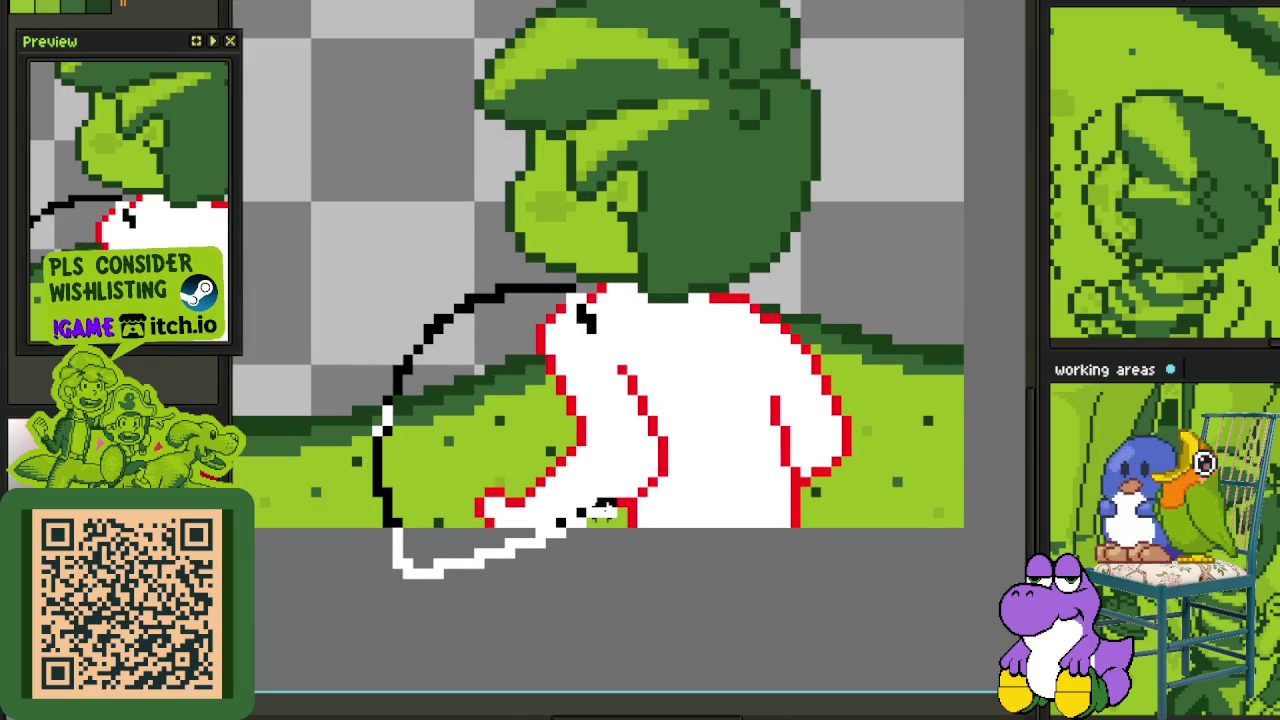
mouse_move(645, 505)
left_mouse_down()
mouse_move(704, 330)
mouse_move(595, 296)
left_mouse_up()
key("Right")
key("ctrl+d")
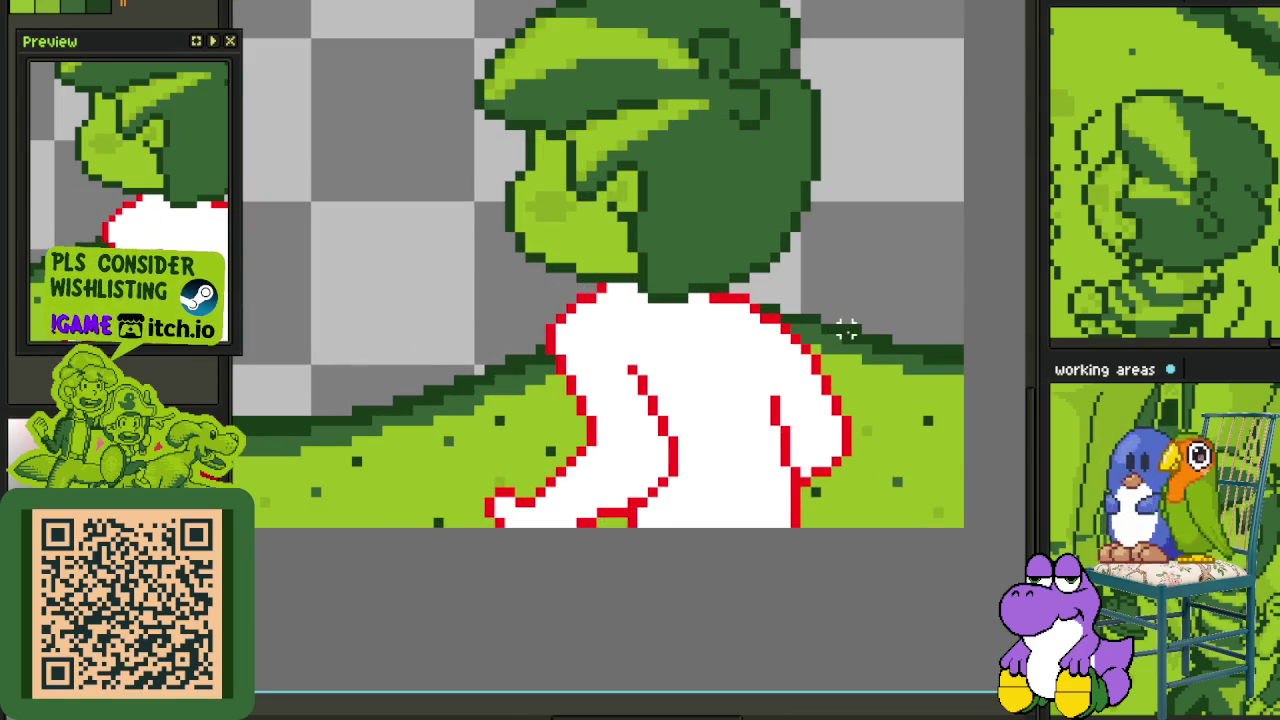
scroll(724, 390, "down", 1)
key("ctrl+s")
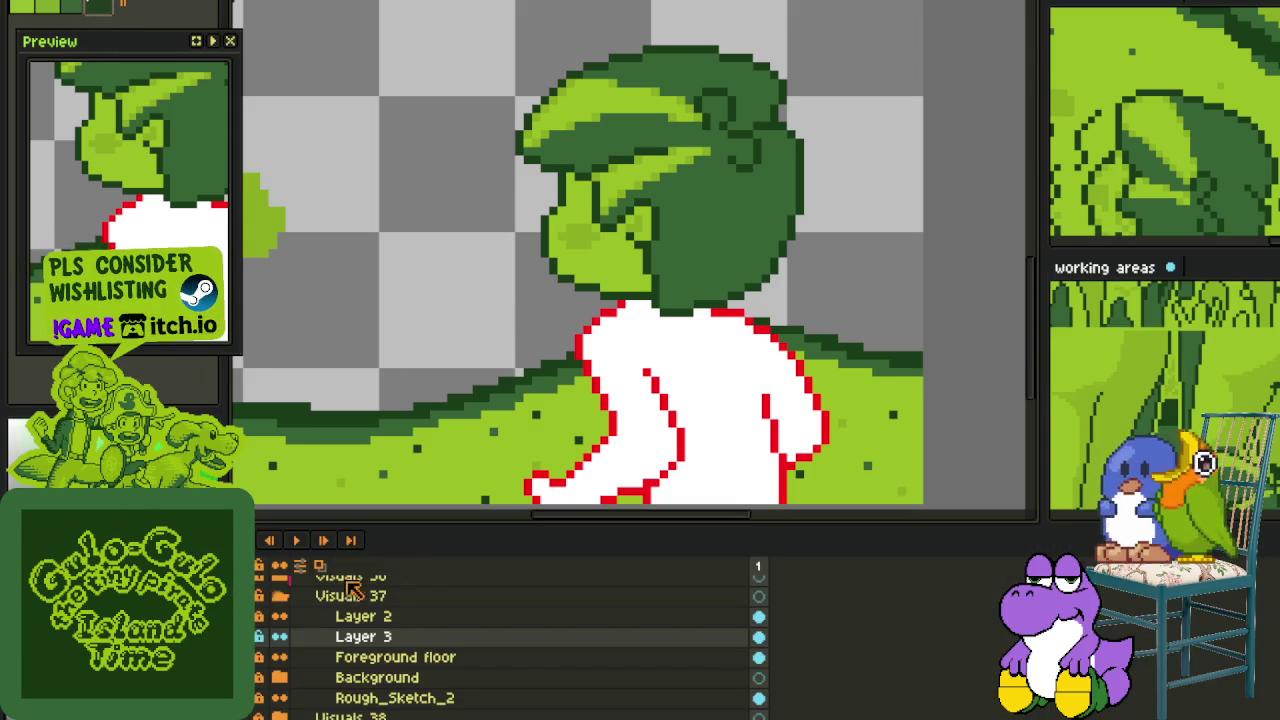
- Select Layer 3 and open the New option from its context menu
left_click(350, 638)
right_click(350, 638)
mouse_move(380, 621)
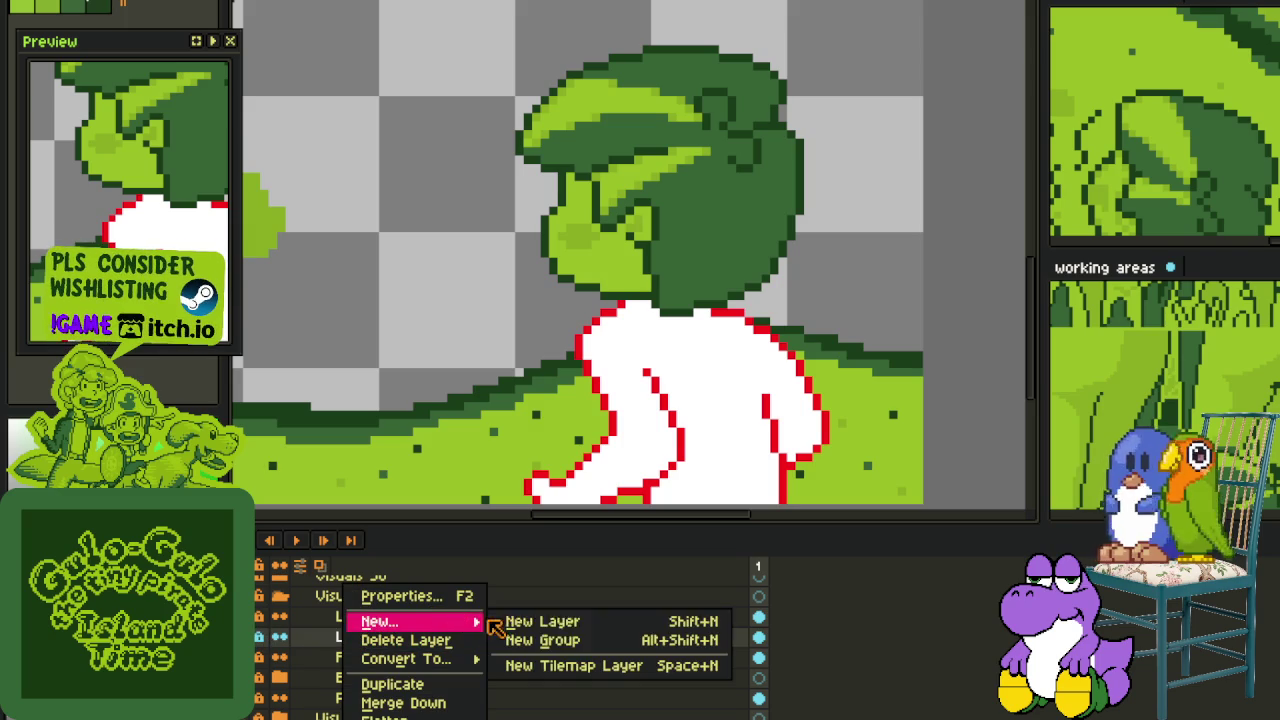
left_click(540, 617)
- Draw a dark-green fold line across the shirt, fixing its left end
scroll(640, 440, "up", 2)
scroll(623, 423, "up", 1)
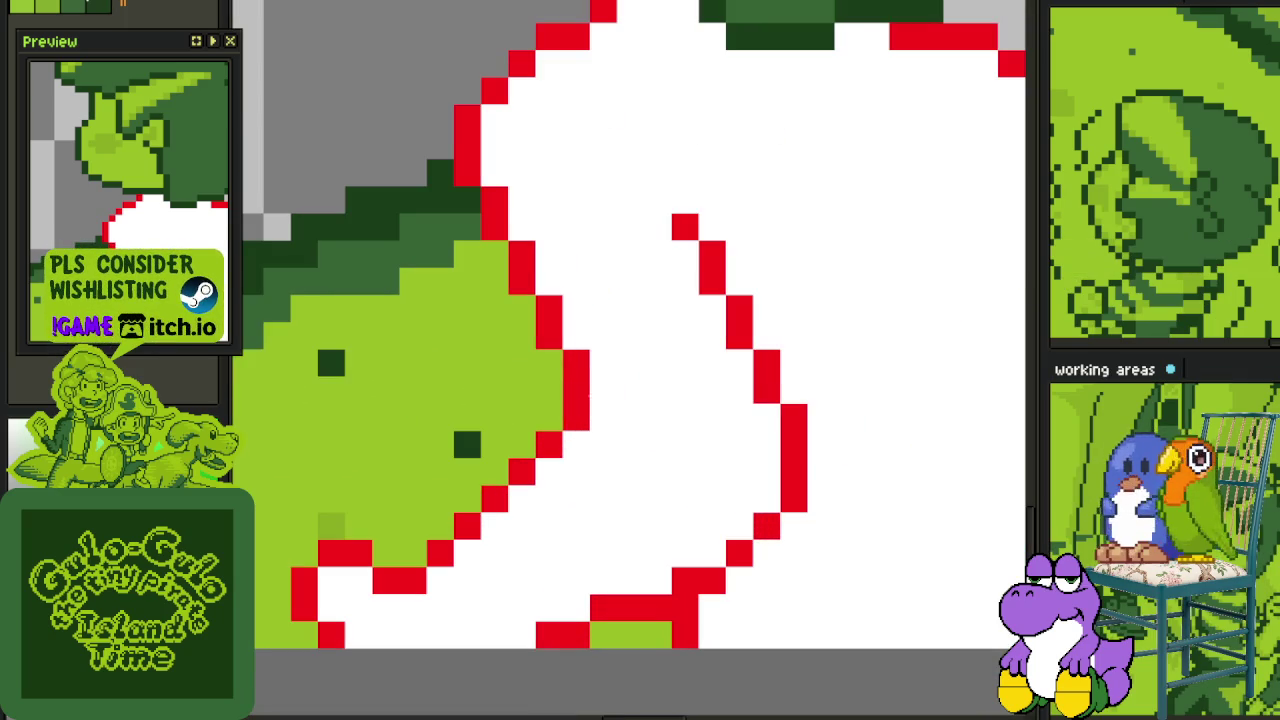
left_click_drag(577, 393, 502, 447)
left_click(447, 471)
key("ctrl+z")
mouse_move(452, 450)
left_mouse_down()
mouse_move(638, 471)
mouse_move(638, 497)
mouse_move(737, 528)
left_mouse_up()
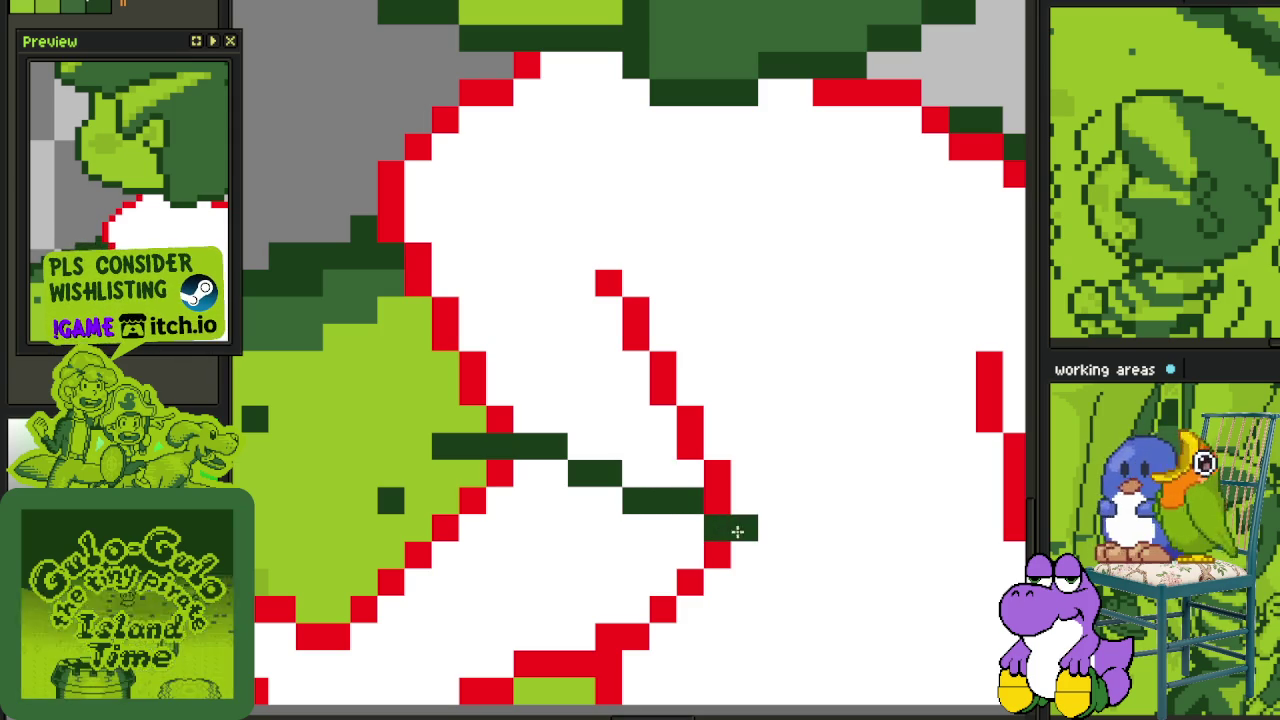
right_click(443, 446)
left_click_drag(443, 446, 470, 472)
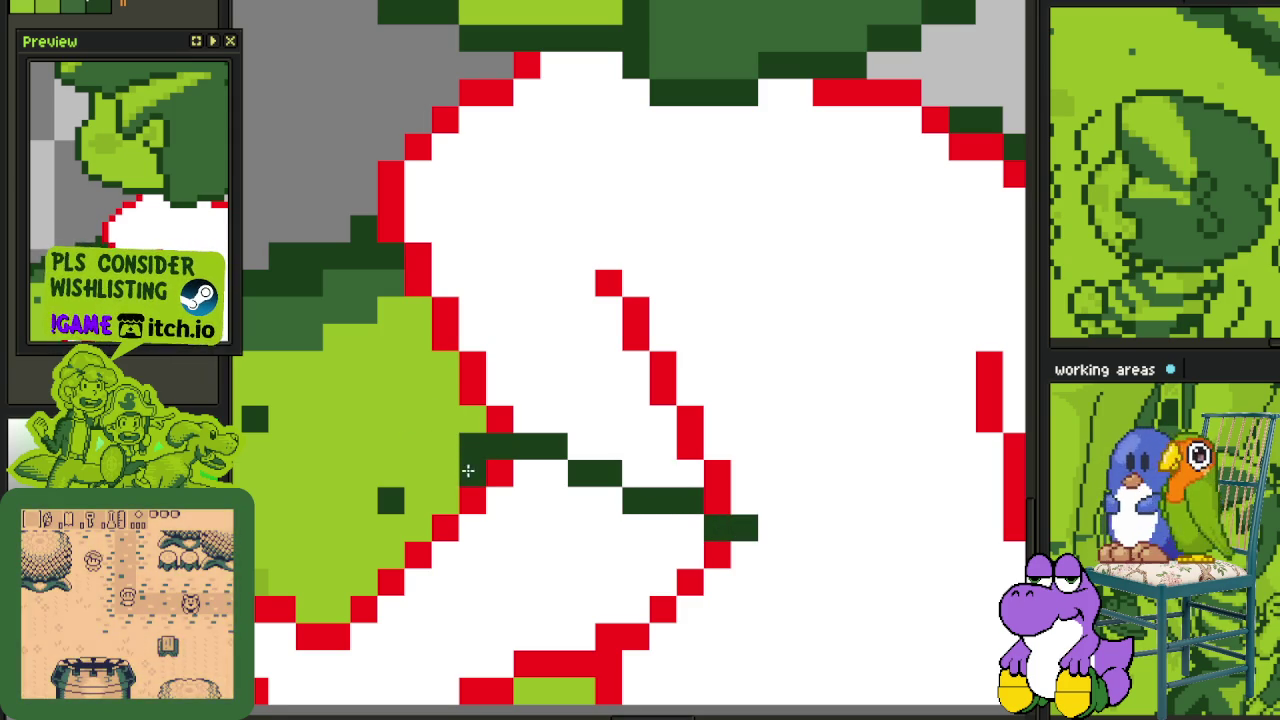
- Add dark-green lines at the shirt's upper left, left side, and beside the inner red line
scroll(481, 480, "up", 2)
scroll(481, 480, "down", 2)
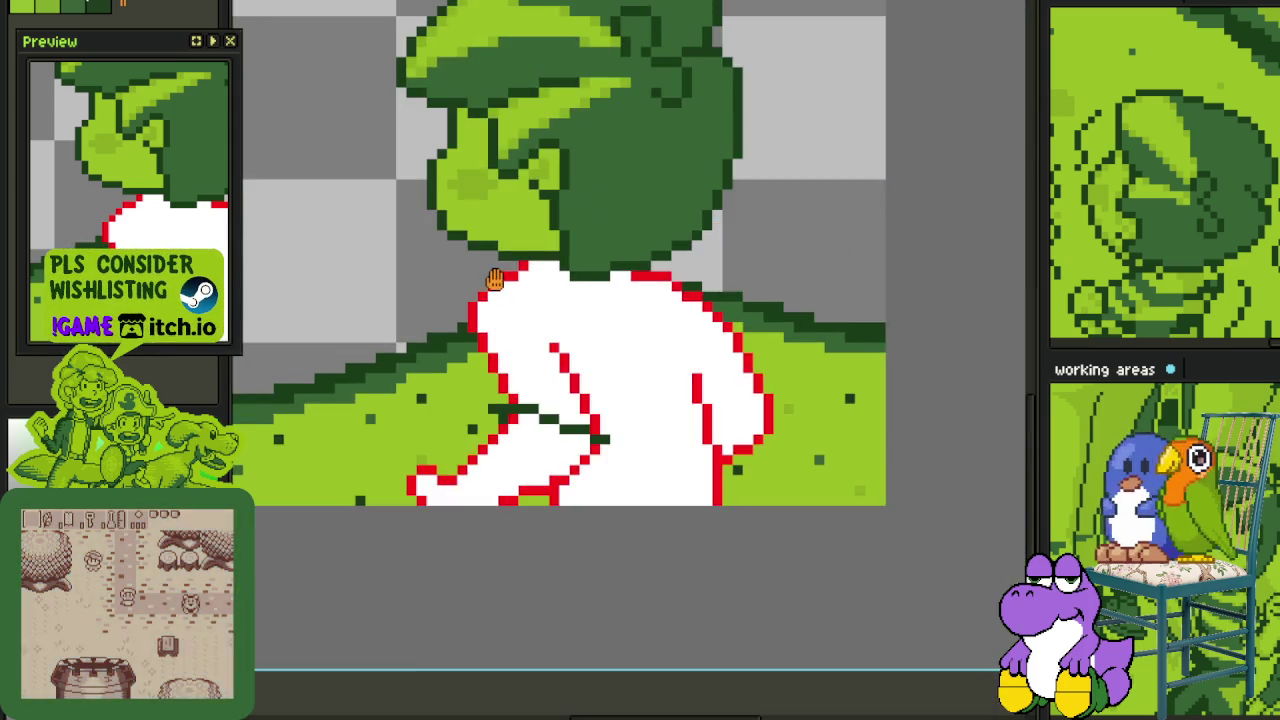
scroll(505, 283, "up", 2)
left_click_drag(505, 283, 457, 319)
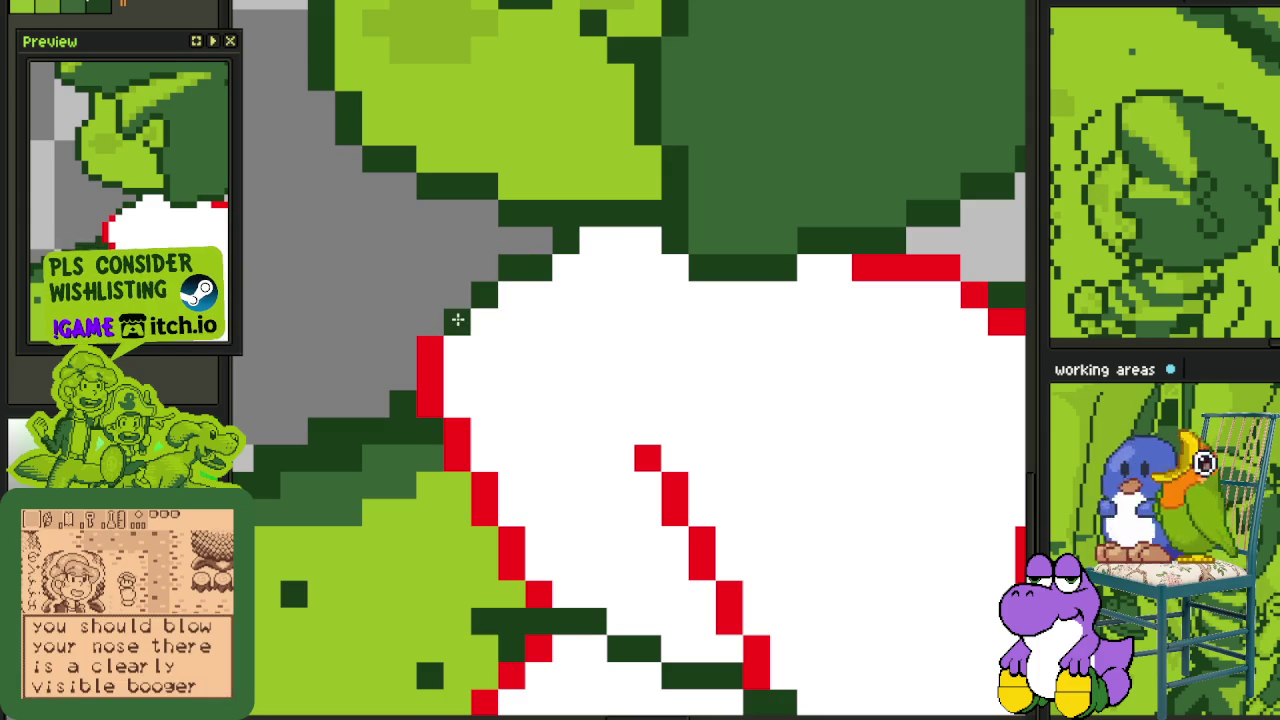
mouse_move(433, 369)
left_mouse_down()
mouse_move(423, 451)
mouse_move(457, 566)
mouse_move(434, 574)
mouse_move(430, 540)
mouse_move(452, 538)
left_mouse_up()
scroll(452, 538, "down", 3)
scroll(601, 552, "up", 3)
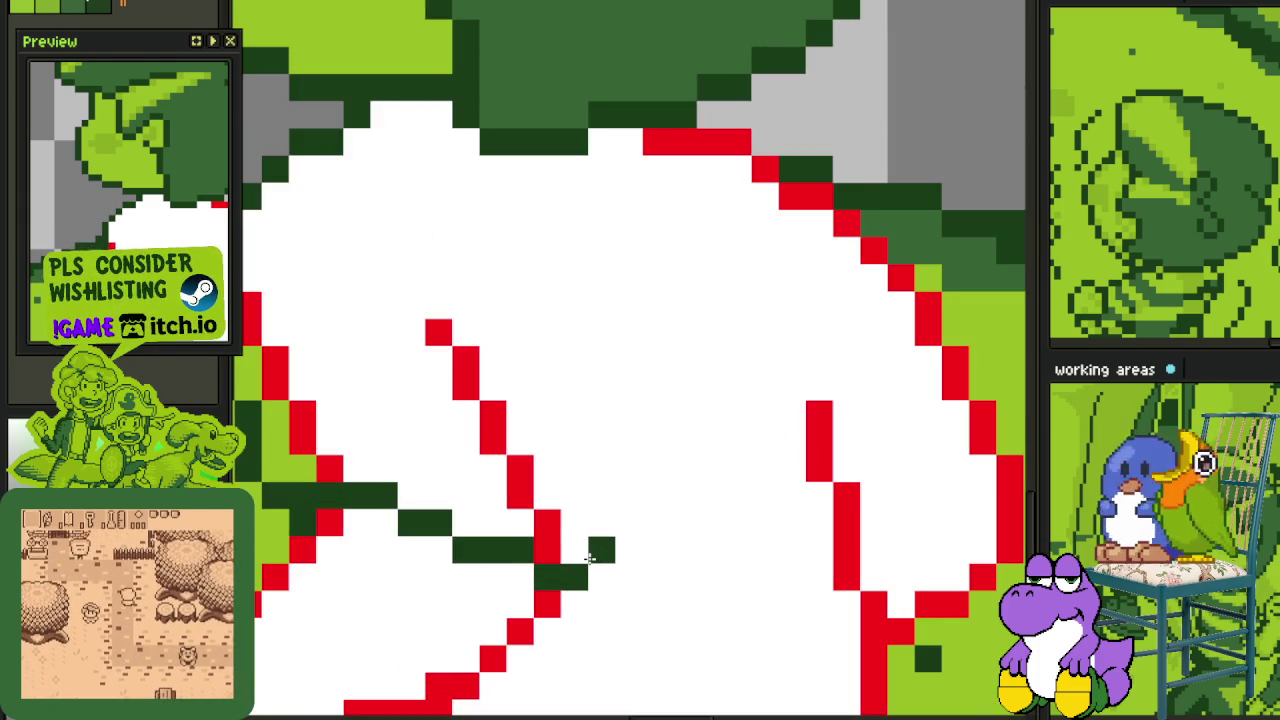
left_click_drag(578, 485, 567, 423)
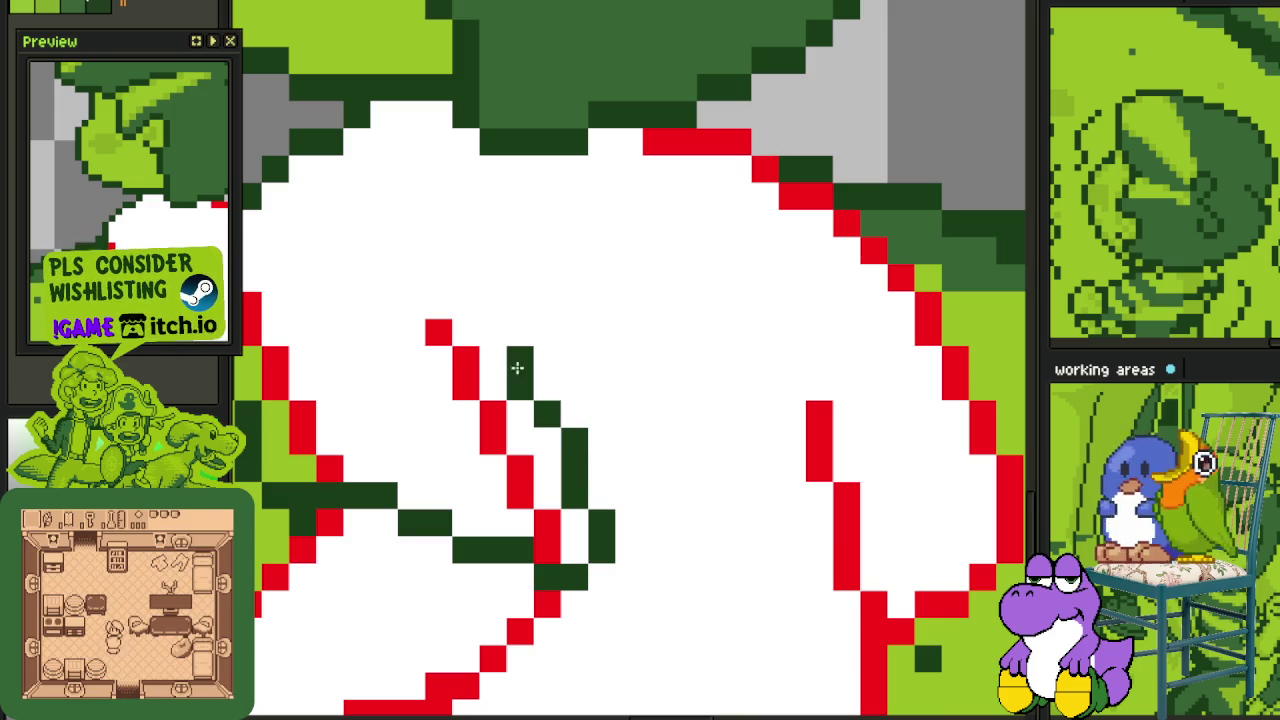
- Save the sprite file
scroll(493, 340, "down", 3)
scroll(615, 375, "up", 2)
scroll(615, 375, "up", 1)
key("ctrl+s")
- Draw a dark-green fold and bar on the shirt's right side
scroll(550, 350, "up", 1)
left_click_drag(551, 377, 631, 369)
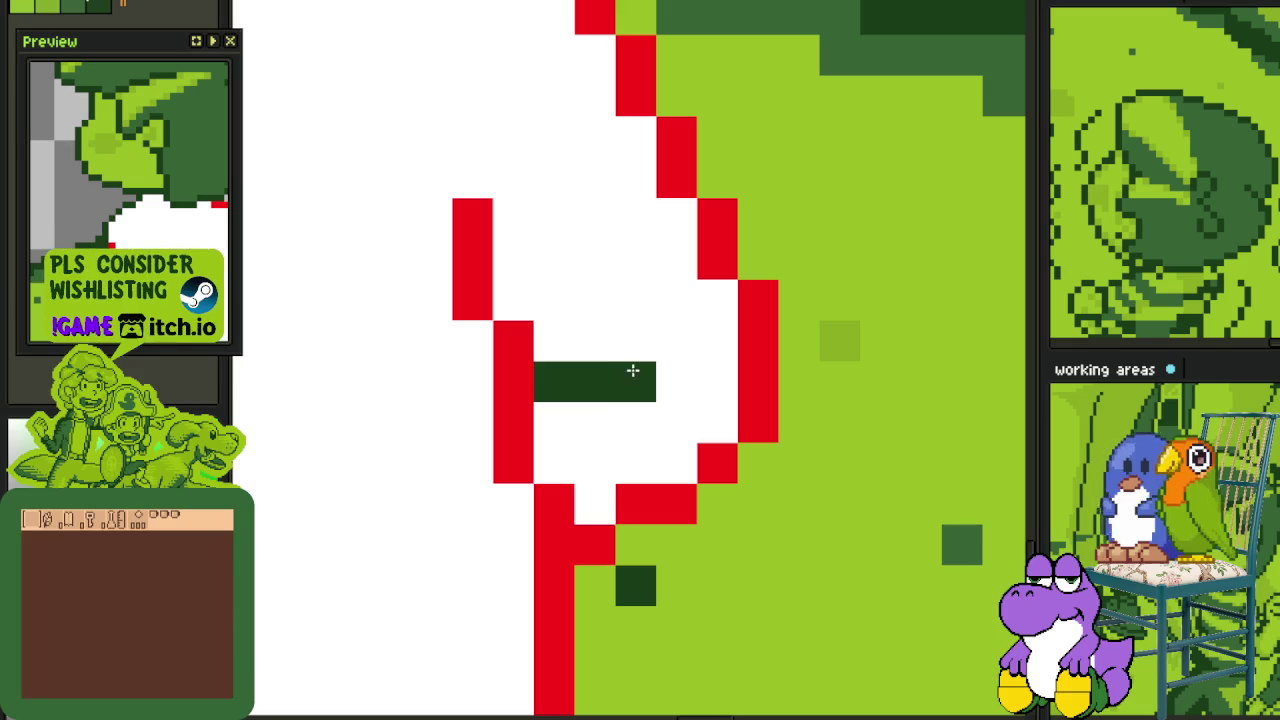
left_click_drag(800, 345, 549, 306)
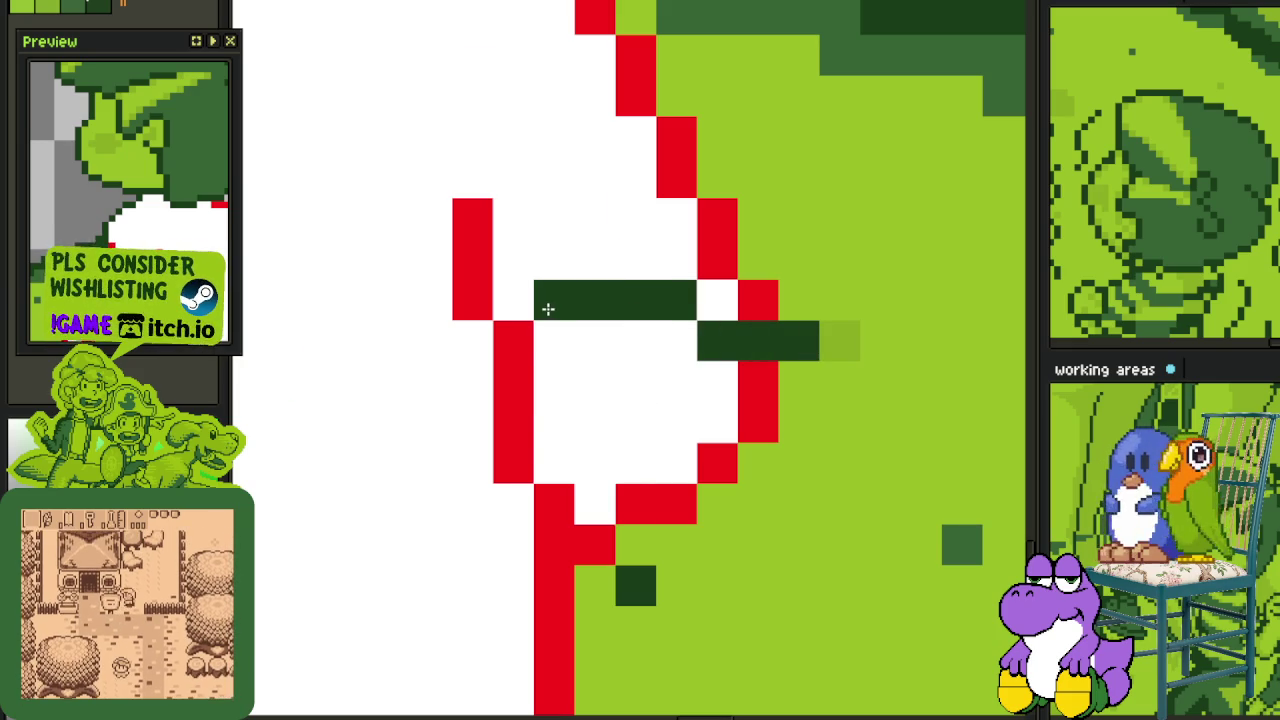
scroll(555, 320, "down", 1)
scroll(638, 324, "up", 1)
key("ctrl+z")
left_click(630, 410)
scroll(634, 374, "down", 2)
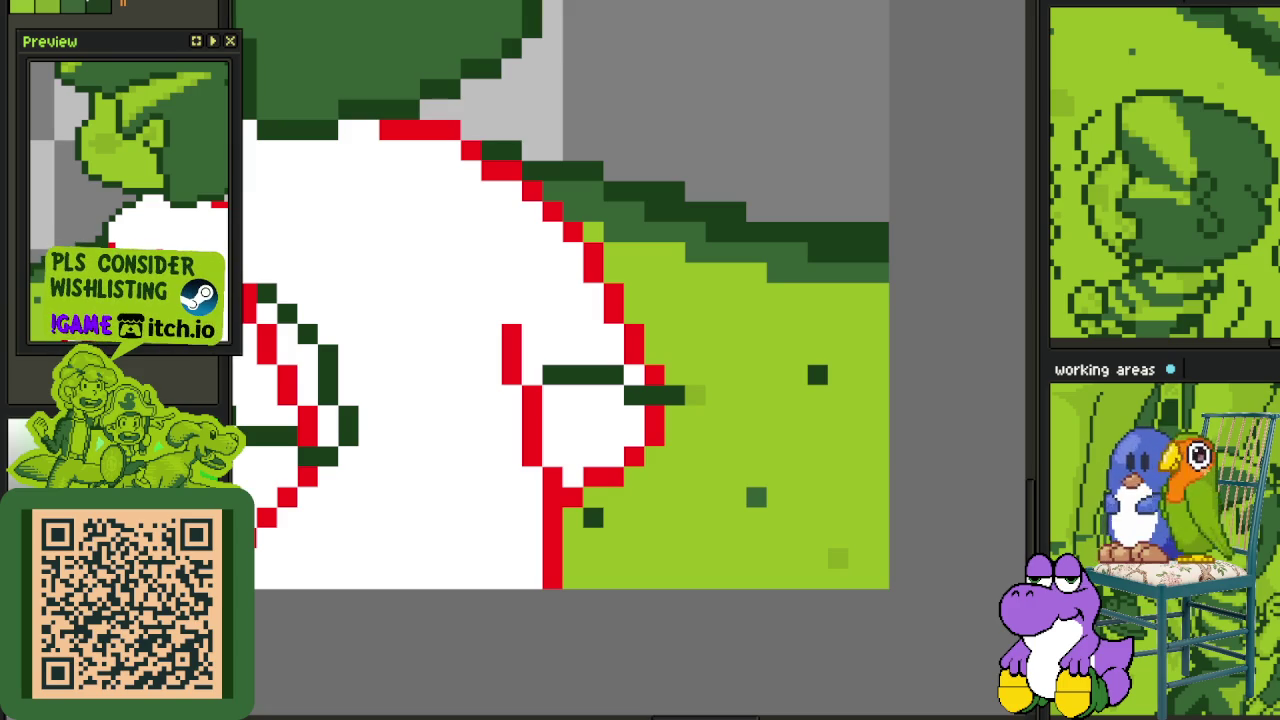
- Trace dark green over the red outline on the shirt's upper right edge
scroll(522, 168, "down", 3)
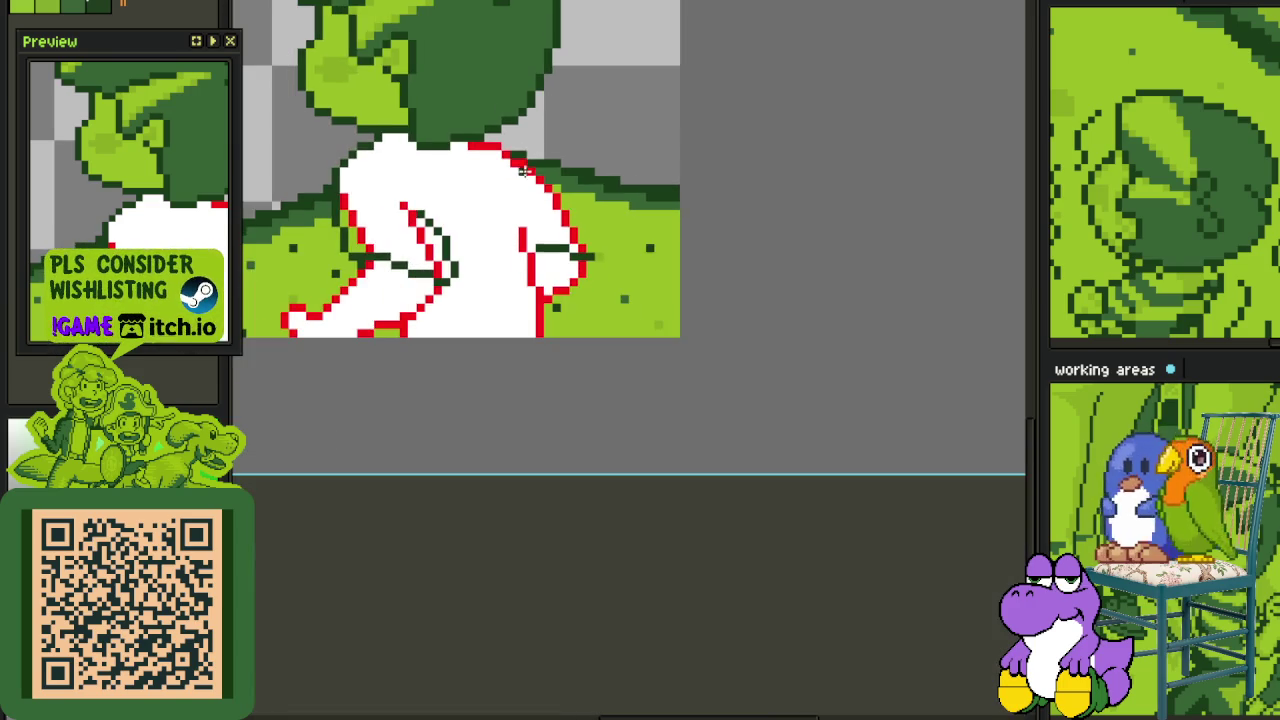
left_click_drag(509, 205, 560, 330)
scroll(560, 330, "up", 4)
left_click(772, 423)
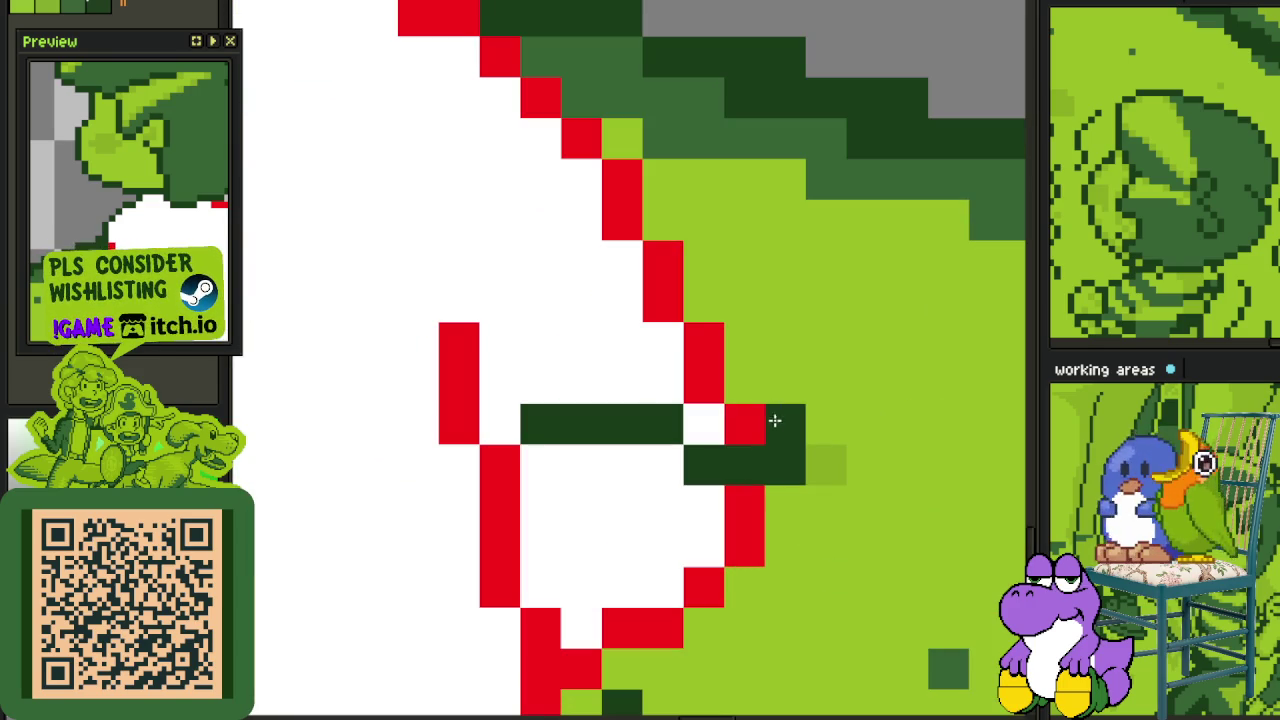
left_click(774, 377)
left_click_drag(774, 377, 743, 294)
scroll(760, 314, "up", 3)
left_click(786, 354)
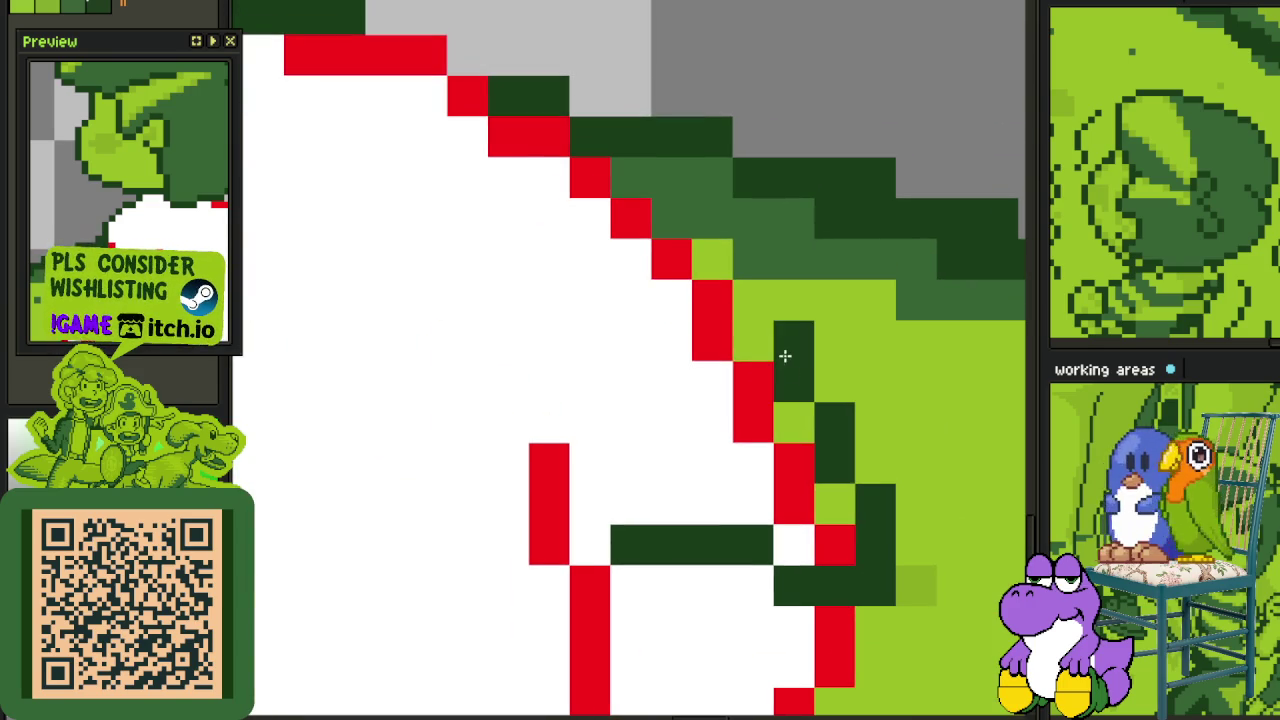
left_click_drag(786, 354, 747, 309)
- Turn the red shoulder outline dark green, right up to its last pixel
left_click_drag(694, 266, 786, 358)
left_click(791, 351)
left_click(763, 323)
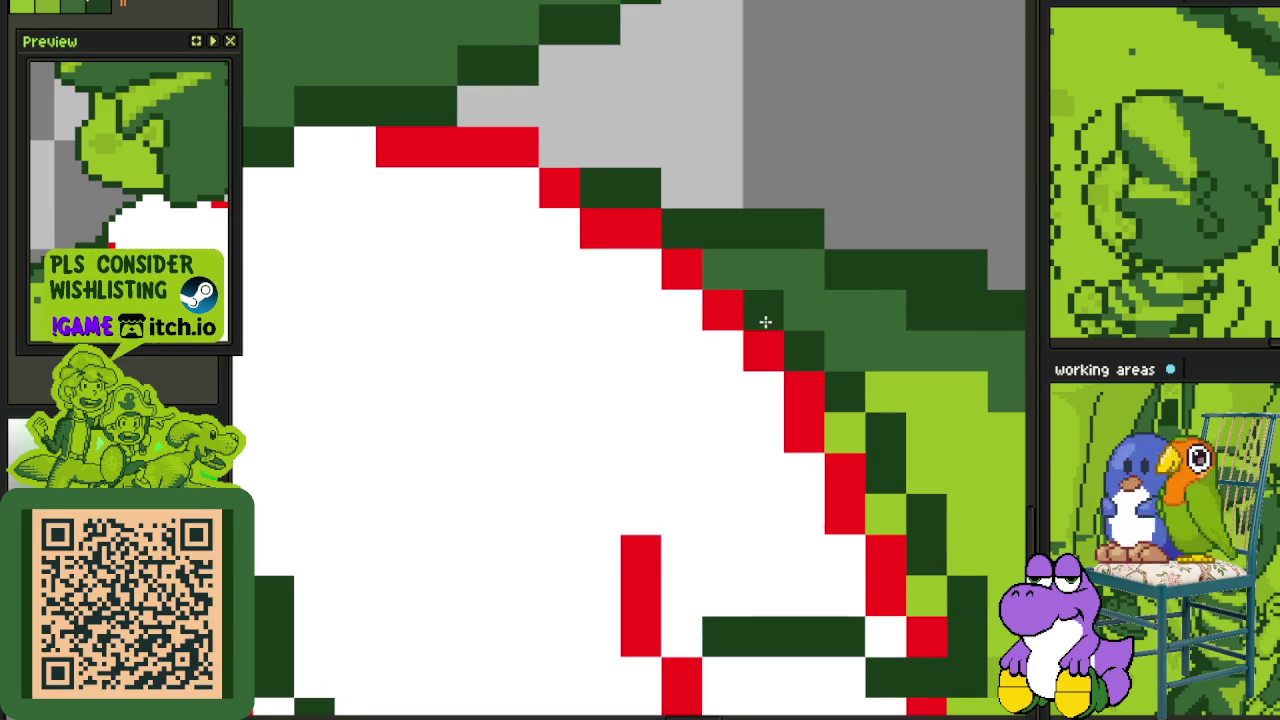
left_click(724, 290)
mouse_move(724, 290)
left_mouse_down()
mouse_move(646, 223)
mouse_move(594, 217)
mouse_move(510, 150)
mouse_move(417, 147)
left_mouse_up()
left_click(410, 147)
- Repaint the red guide line on the shirt's right side dark green and recentre the shirt
scroll(471, 266, "down", 2)
scroll(651, 374, "up", 1)
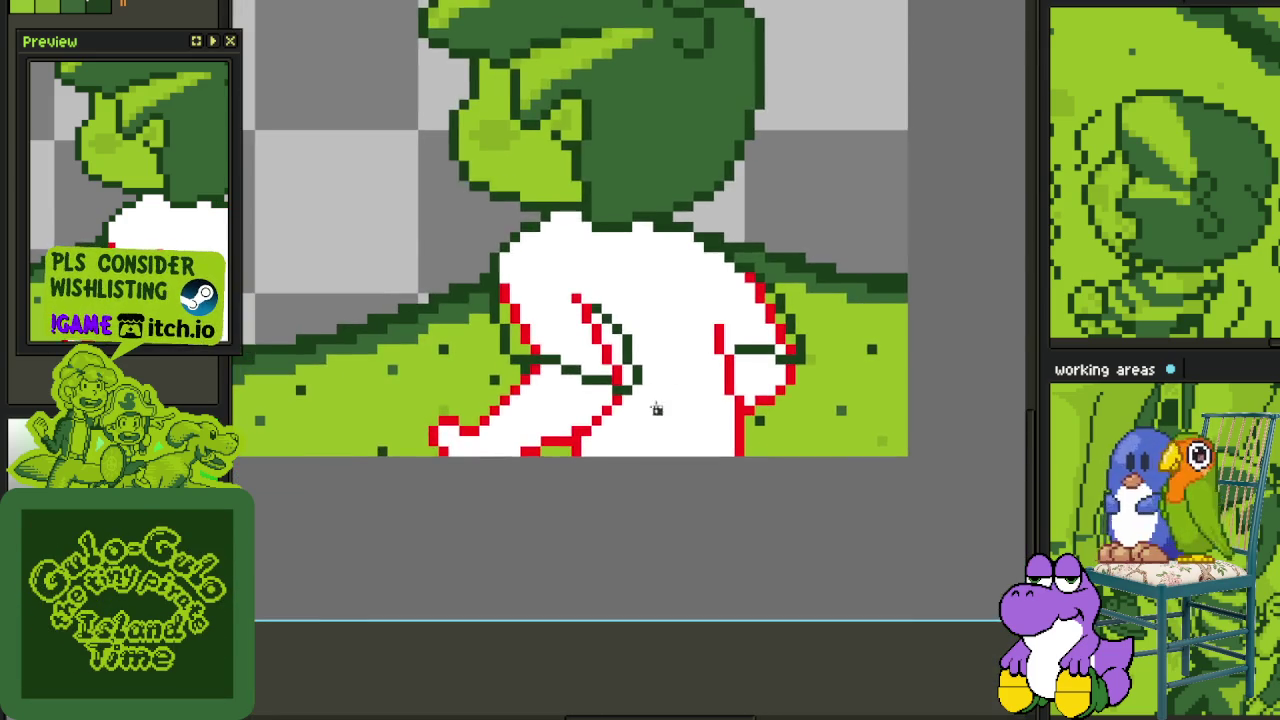
scroll(632, 442, "up", 1)
scroll(536, 453, "up", 1)
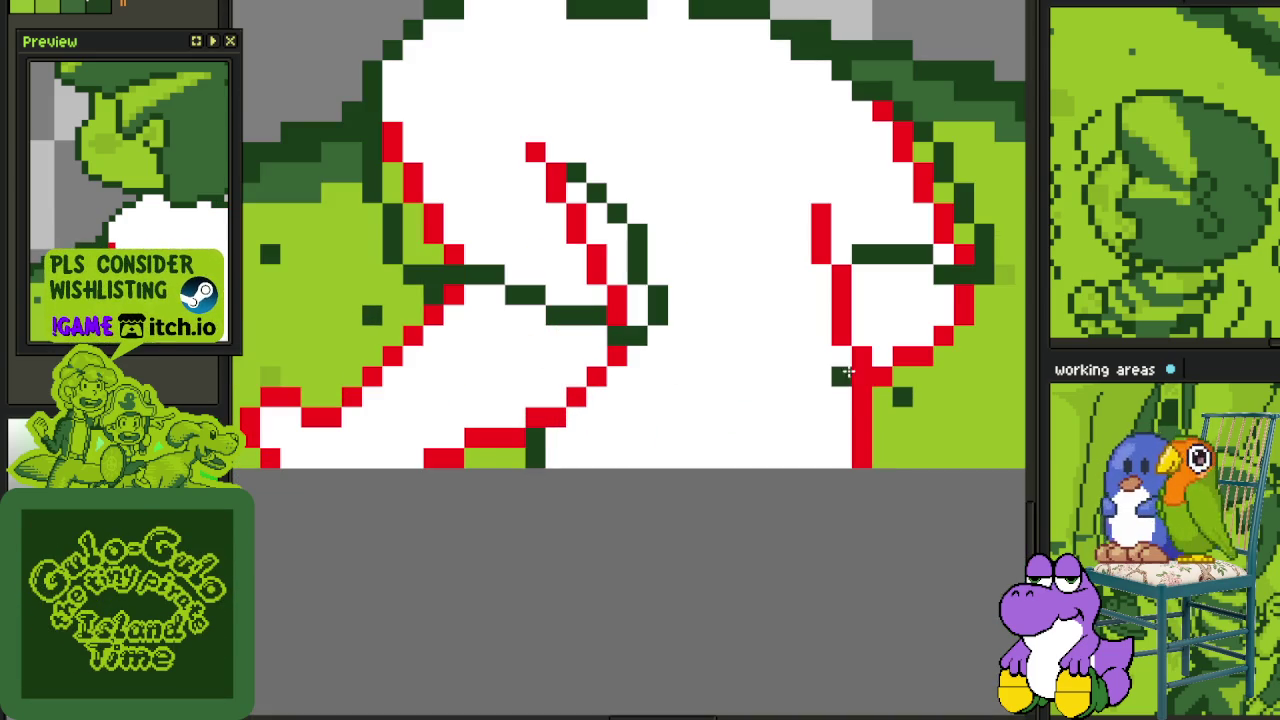
left_click_drag(857, 371, 863, 451)
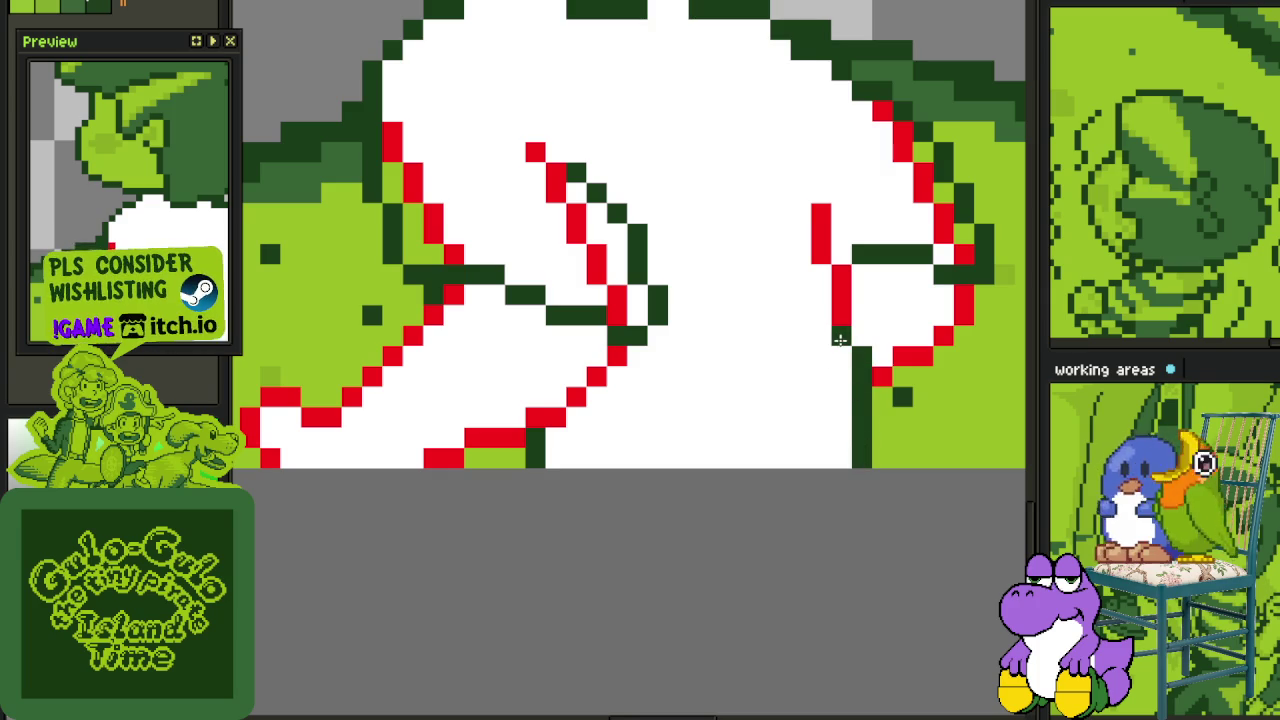
scroll(818, 213, "down", 2)
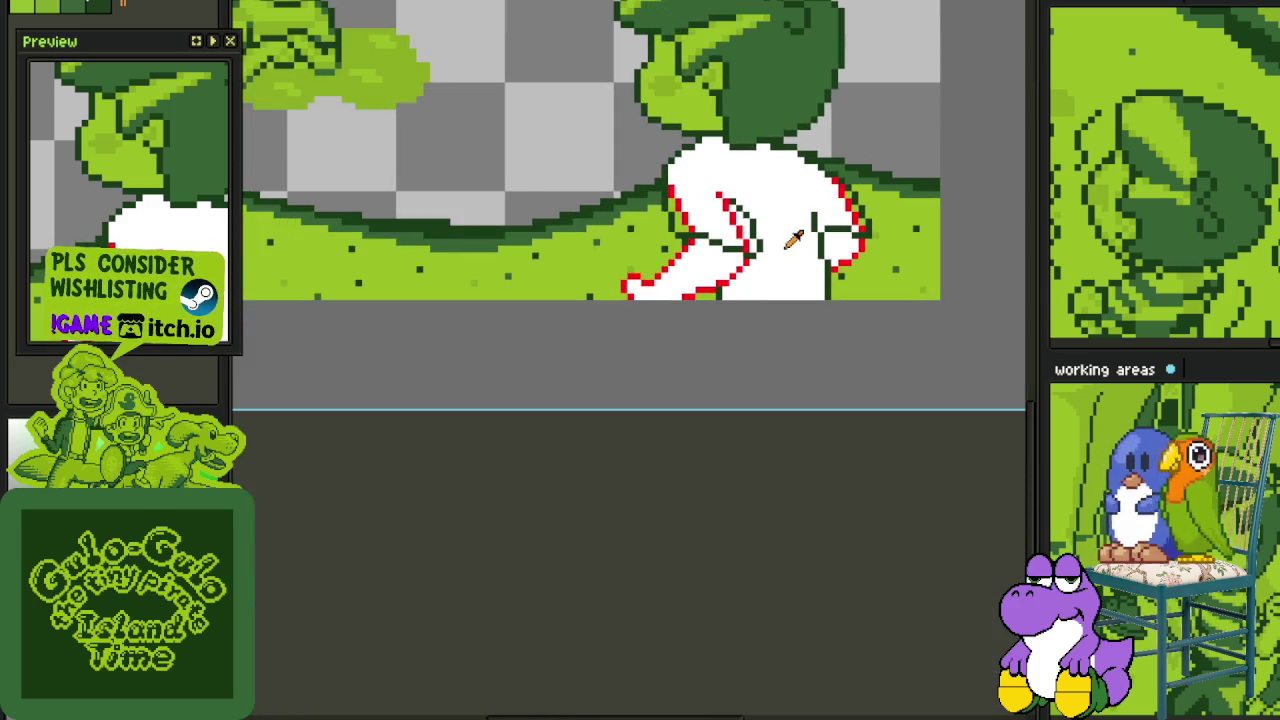
left_click_drag(783, 275, 548, 461)
scroll(598, 432, "up", 2)
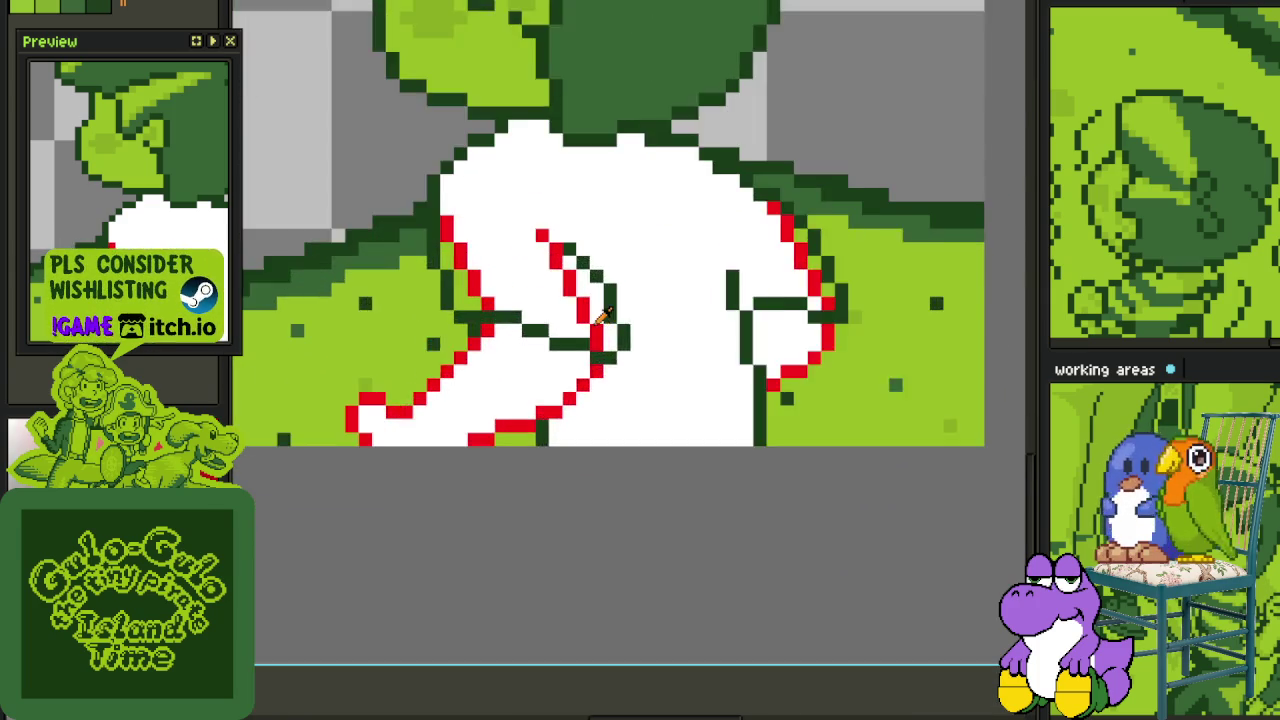
- Undo the accidental red fill and stray red strokes on the shirt
left_click_drag(575, 250, 598, 298)
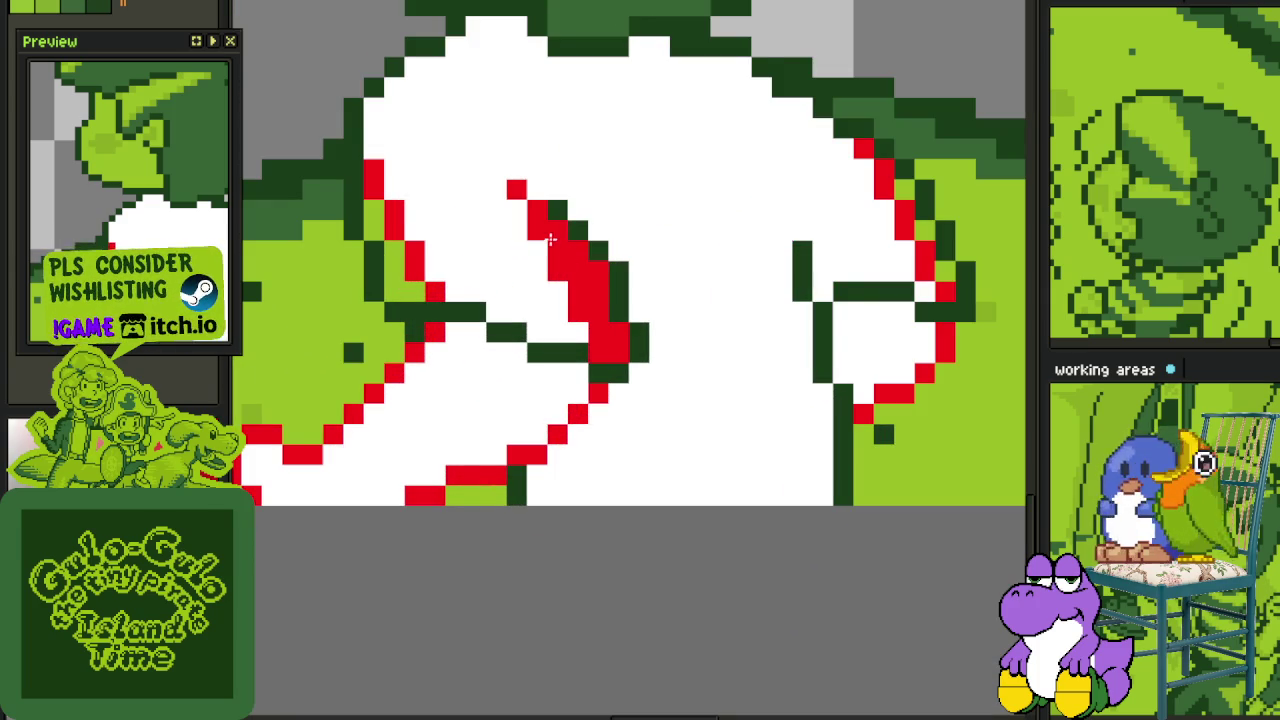
left_click(490, 248)
left_click_drag(399, 253, 389, 233)
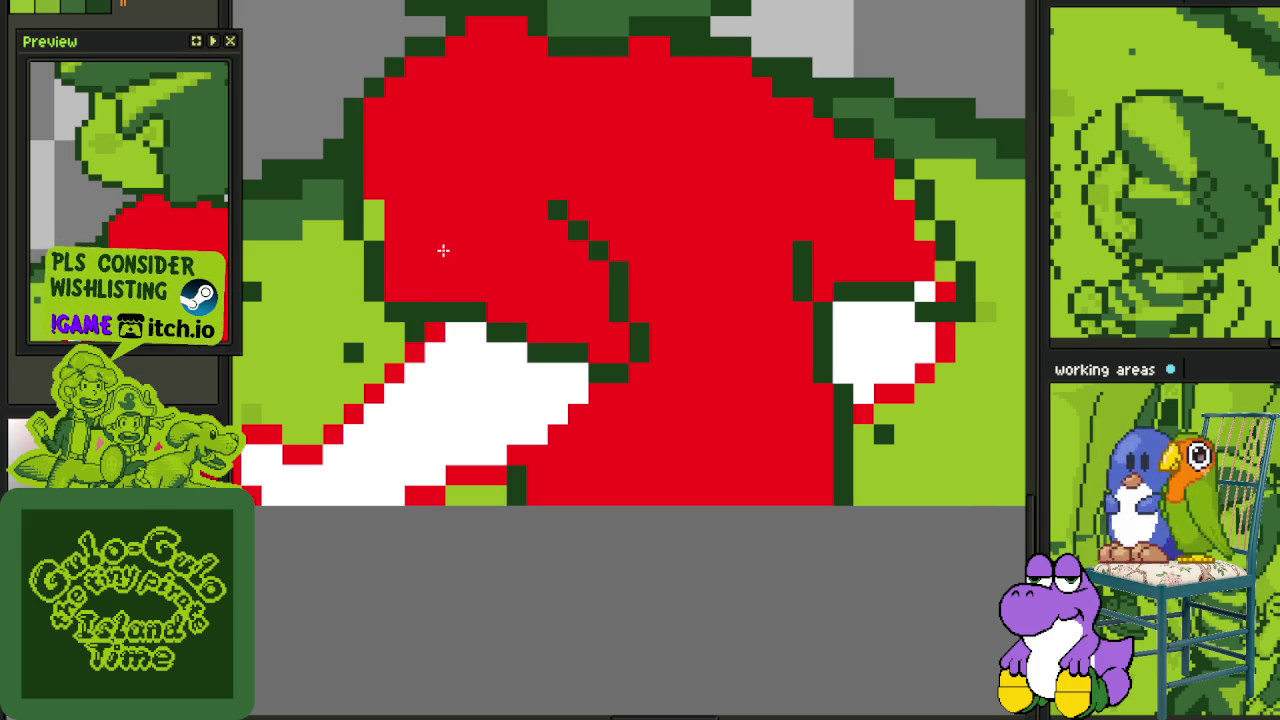
key("ctrl+z")
key("ctrl+z")
left_click(479, 286)
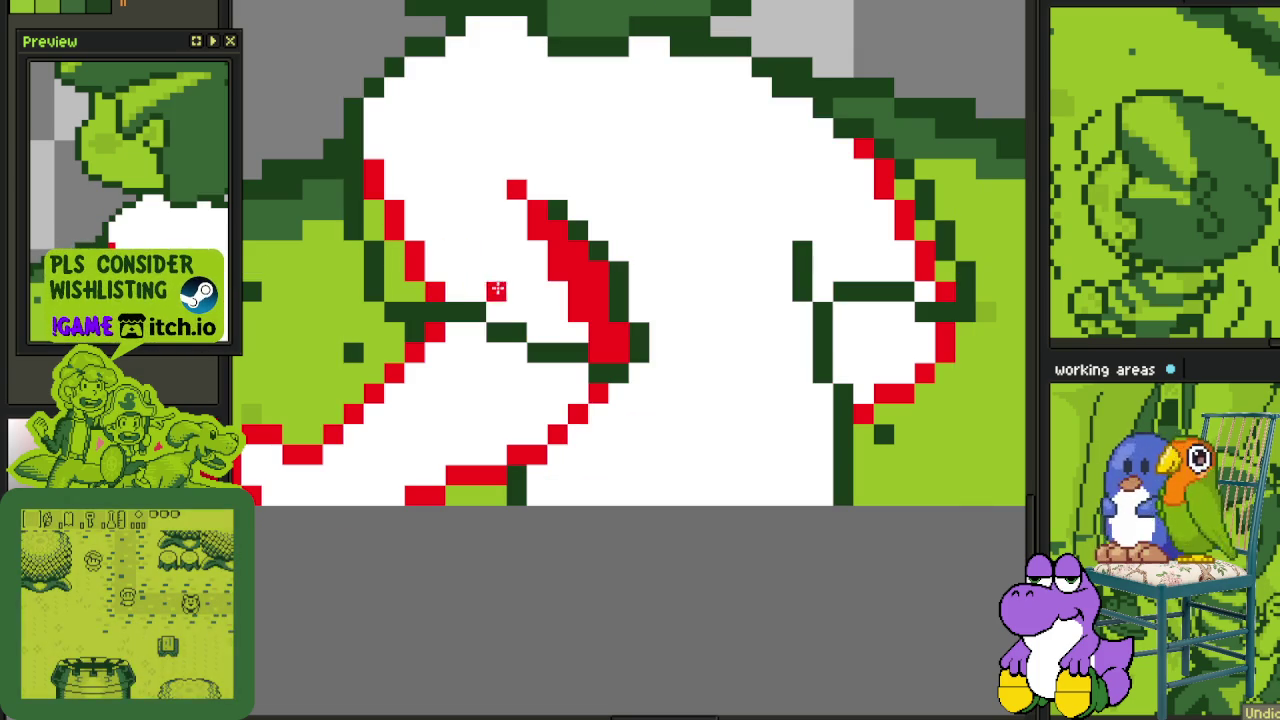
- Eyedrop white and paint over the red left-edge, inner fold and right outline marks
key("i")
mouse_move(410, 242)
left_mouse_down()
mouse_move(391, 209)
mouse_move(380, 214)
mouse_move(414, 292)
left_mouse_up()
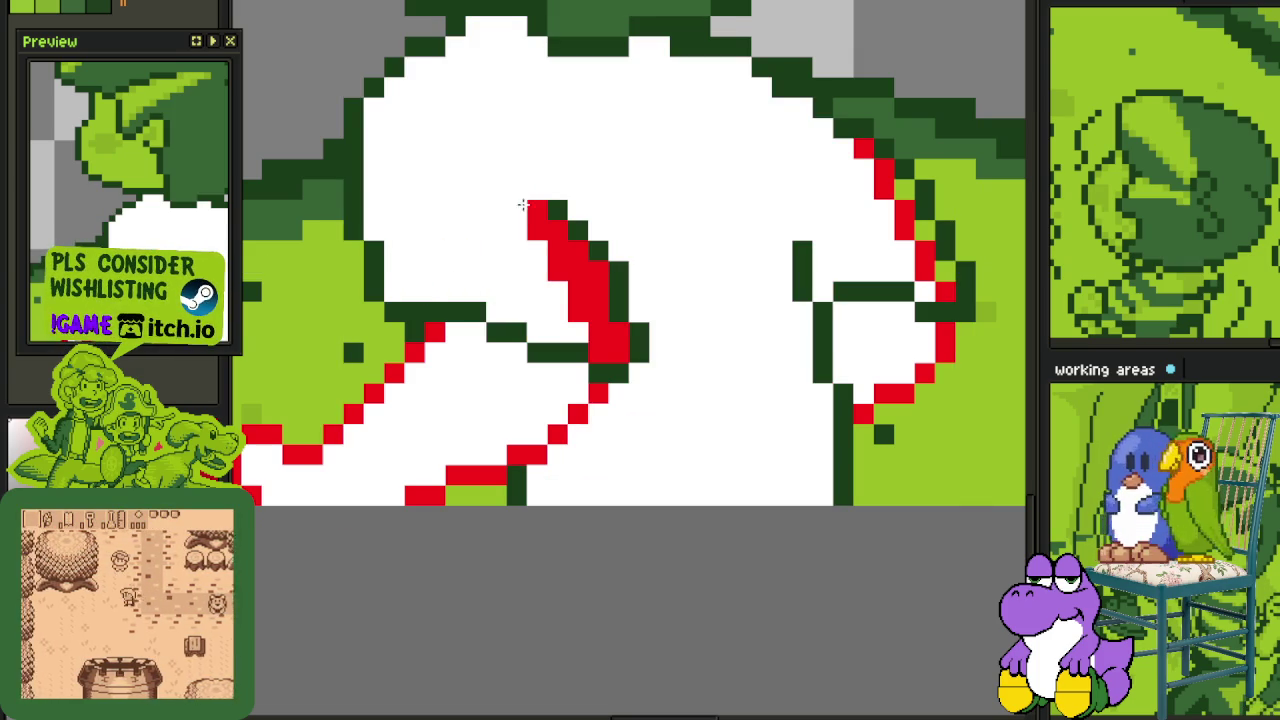
left_click_drag(517, 197, 612, 345)
mouse_move(929, 268)
left_mouse_down()
mouse_move(863, 148)
mouse_move(794, 177)
mouse_move(809, 194)
mouse_move(737, 186)
left_mouse_up()
- Save the artwork and close a gap in the dark-green outline
scroll(875, 130, "down", 2)
key("ctrl+s")
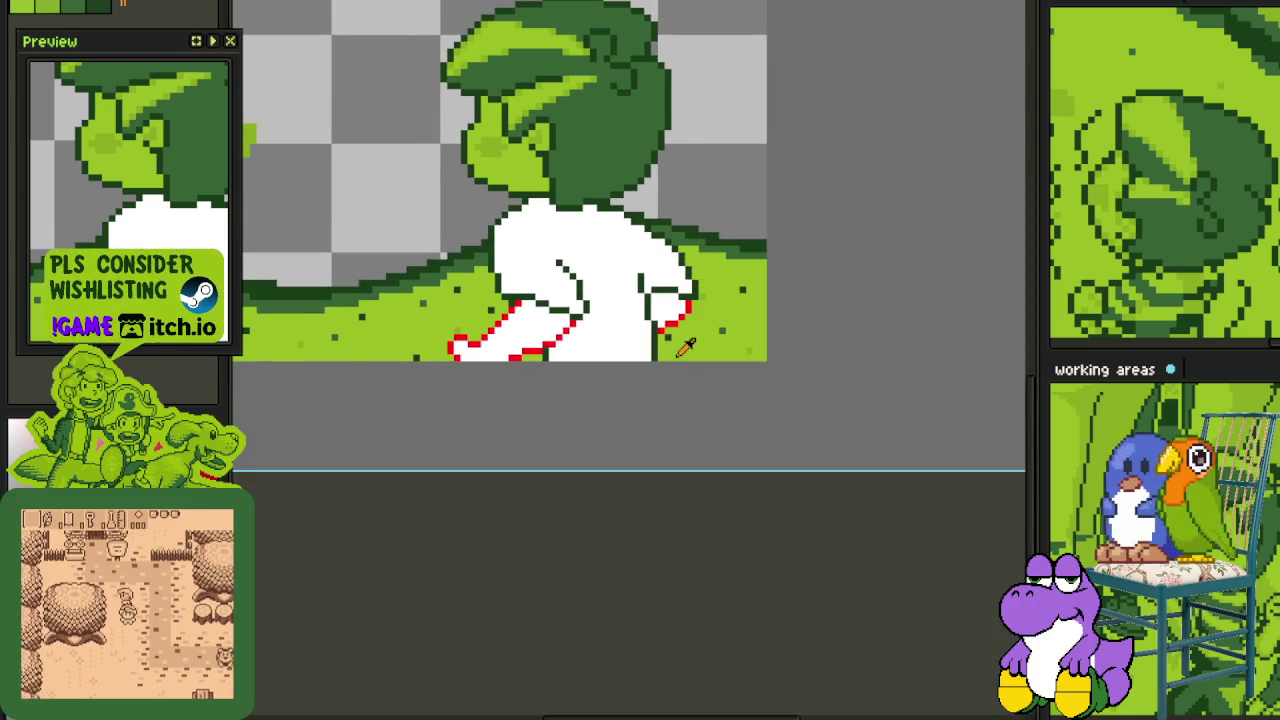
scroll(645, 250, "up", 1)
scroll(610, 260, "up", 1)
scroll(571, 206, "up", 1)
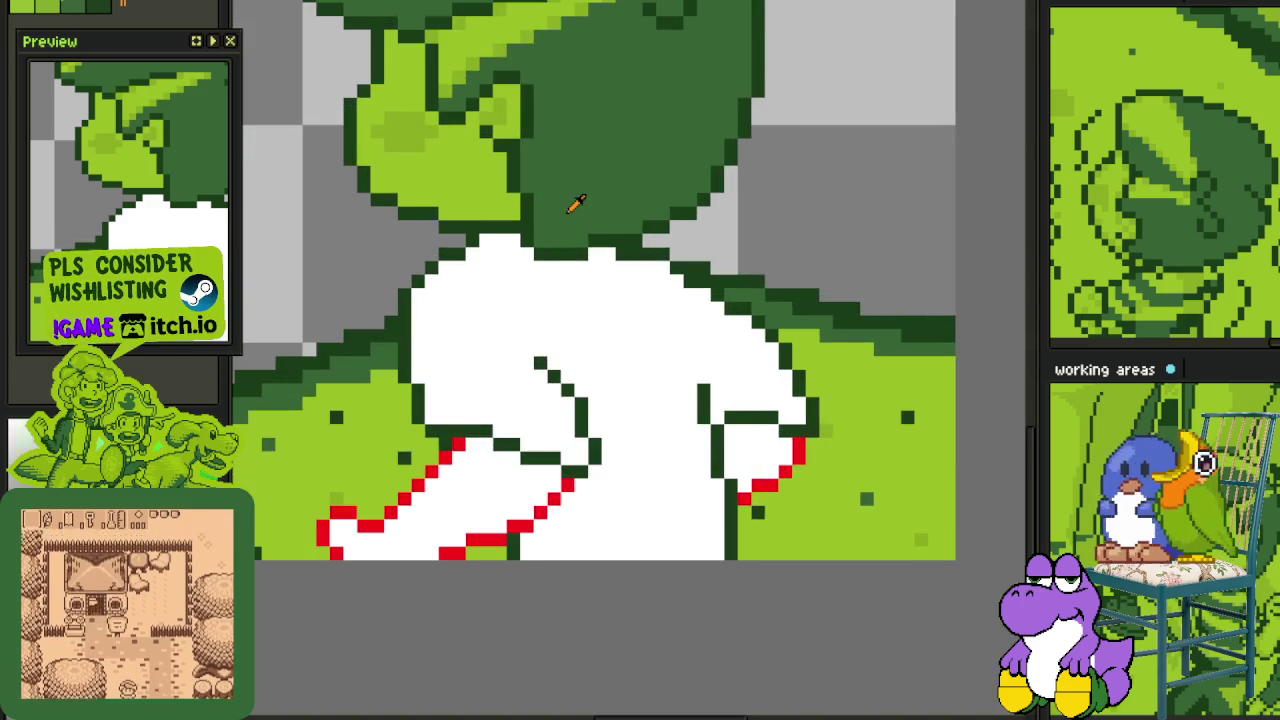
scroll(505, 262, "up", 1)
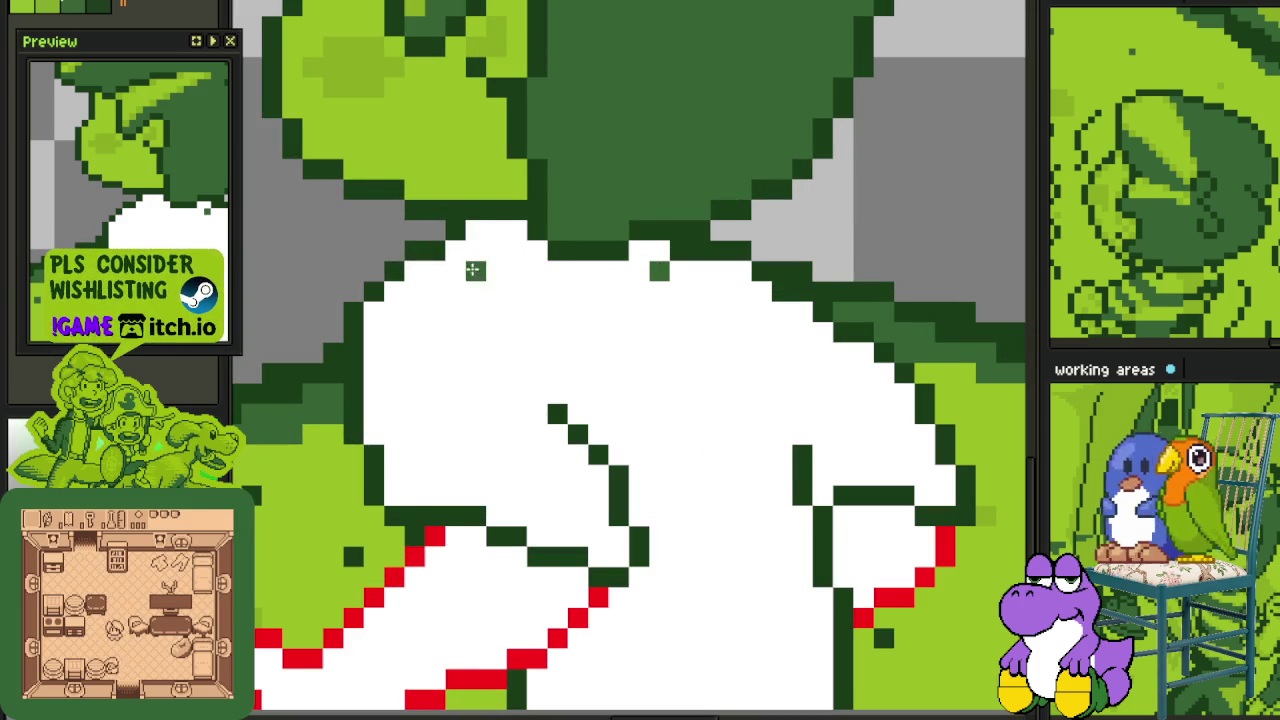
left_click(642, 255)
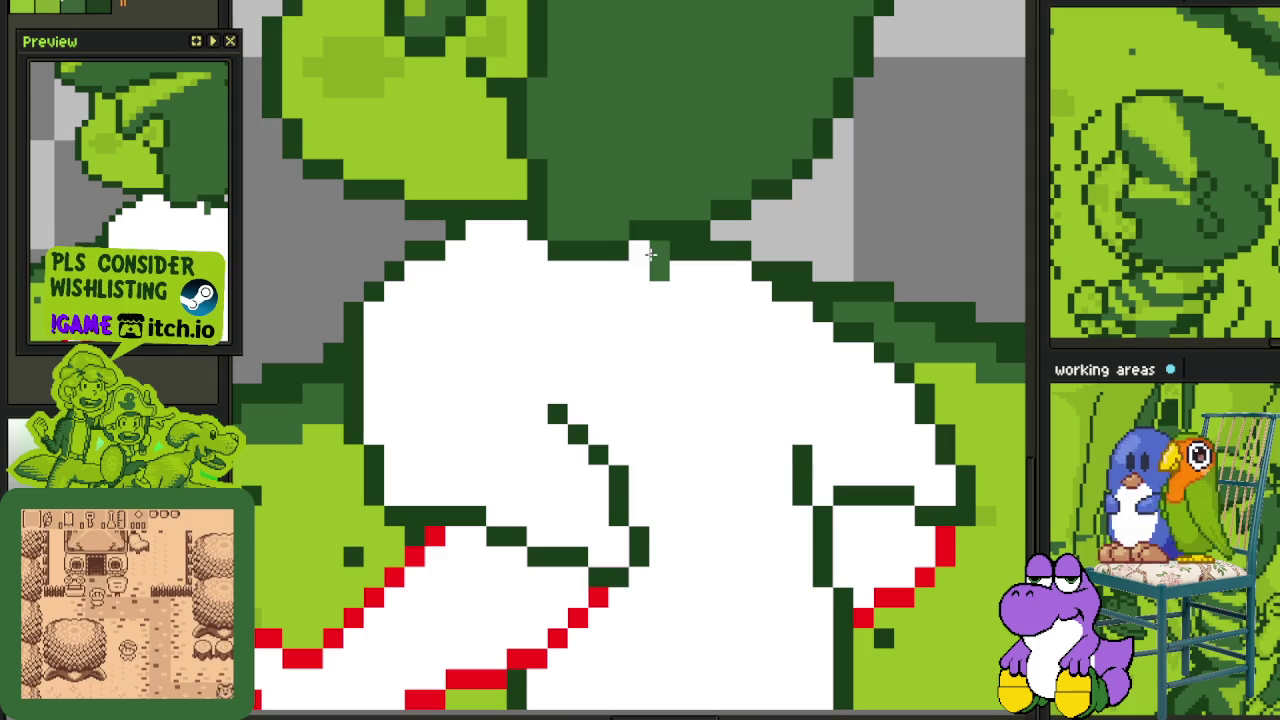
- Shade the shirt's top edge with mid-green collar pixels
left_click_drag(477, 252, 638, 279)
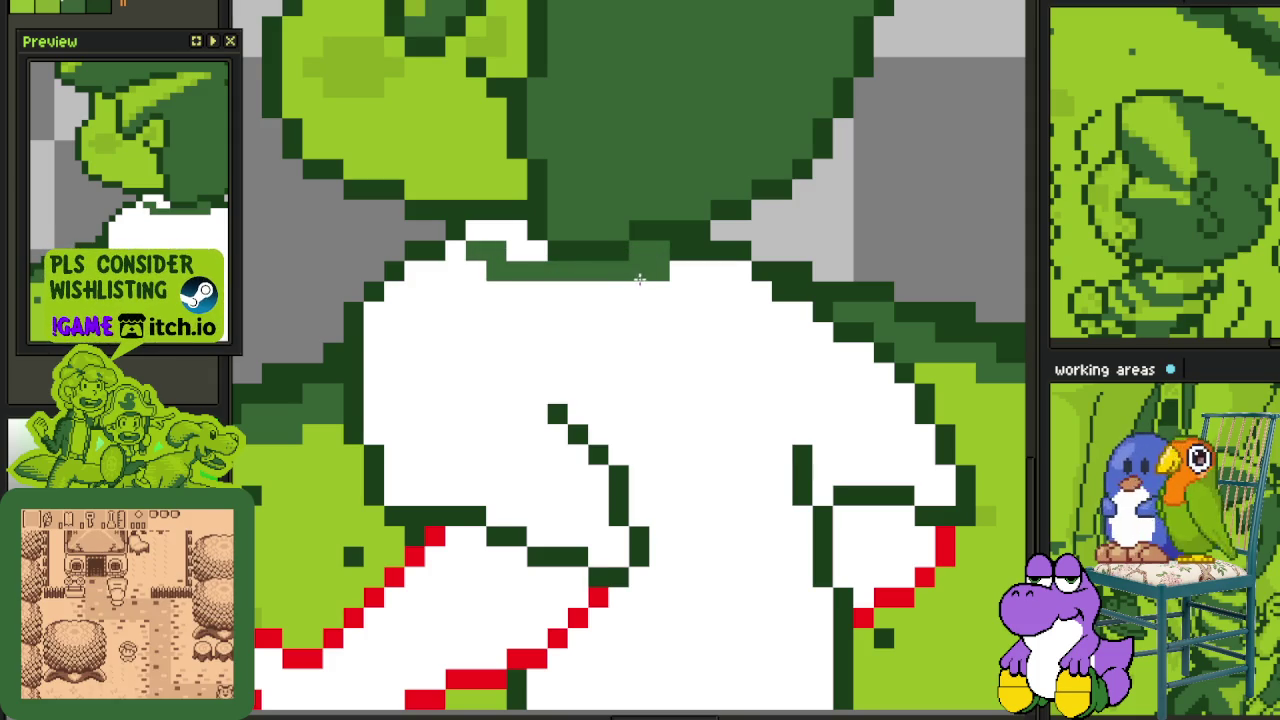
left_click(513, 254)
left_click(481, 176, "alt")
left_click_drag(476, 231, 530, 251)
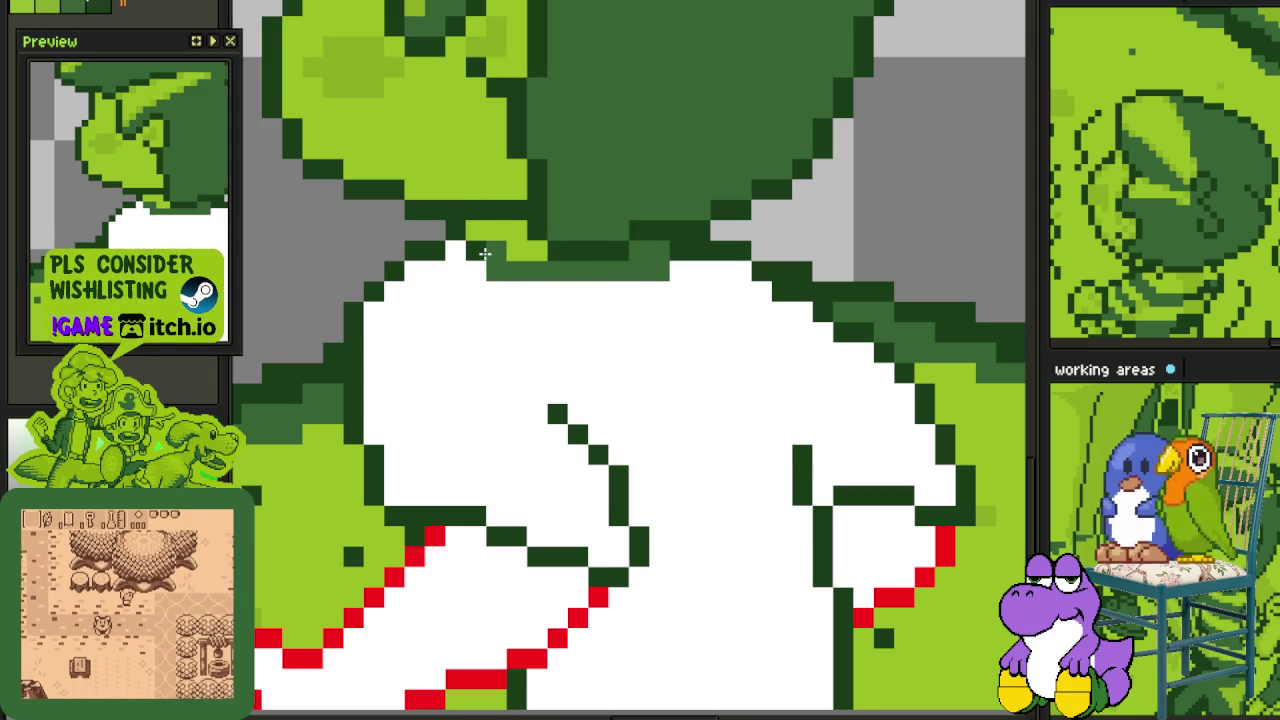
- Darken the collar's top outline with dark-green pixels, then switch to the comic reference sheet
left_click(576, 268)
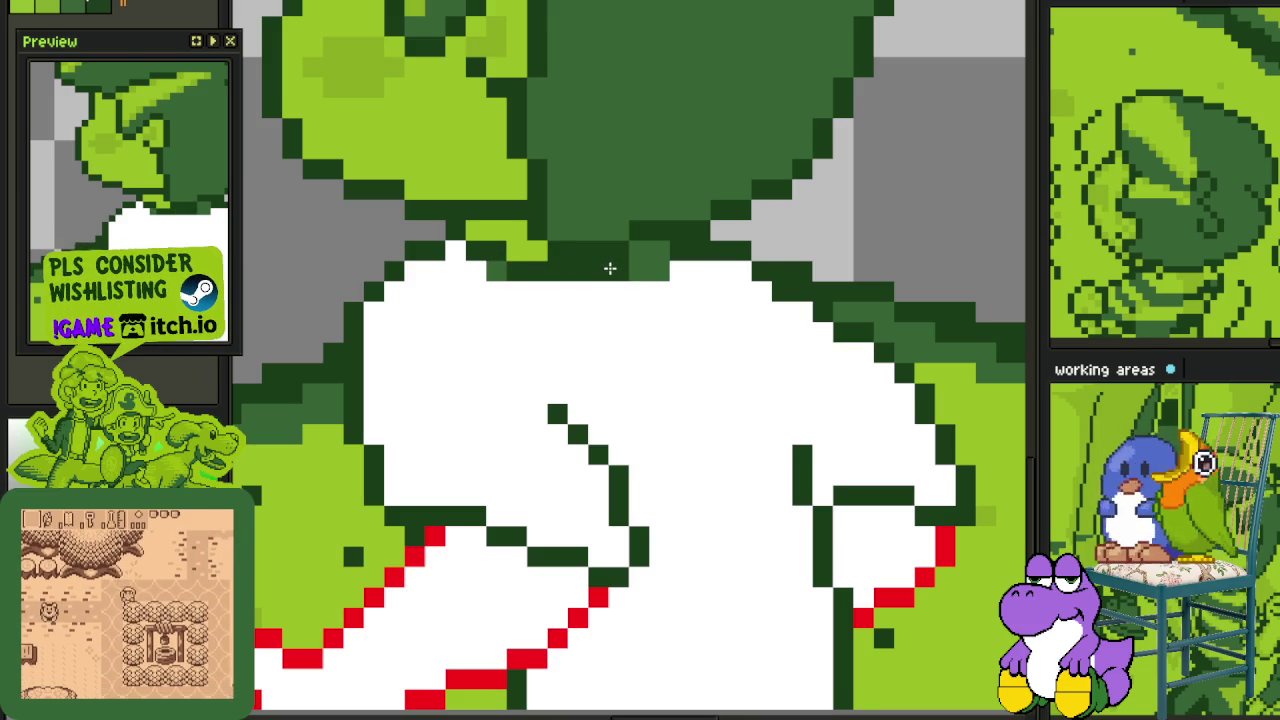
scroll(650, 265, "down", 3)
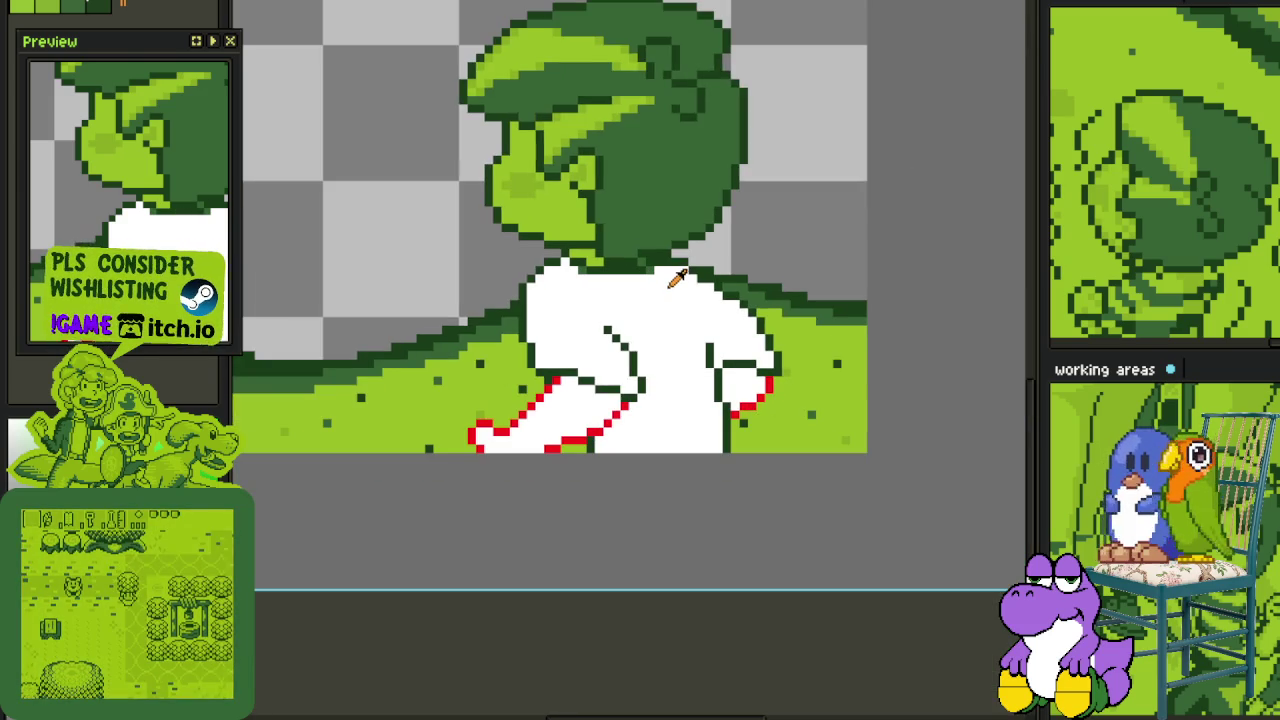
scroll(676, 281, "up", 1)
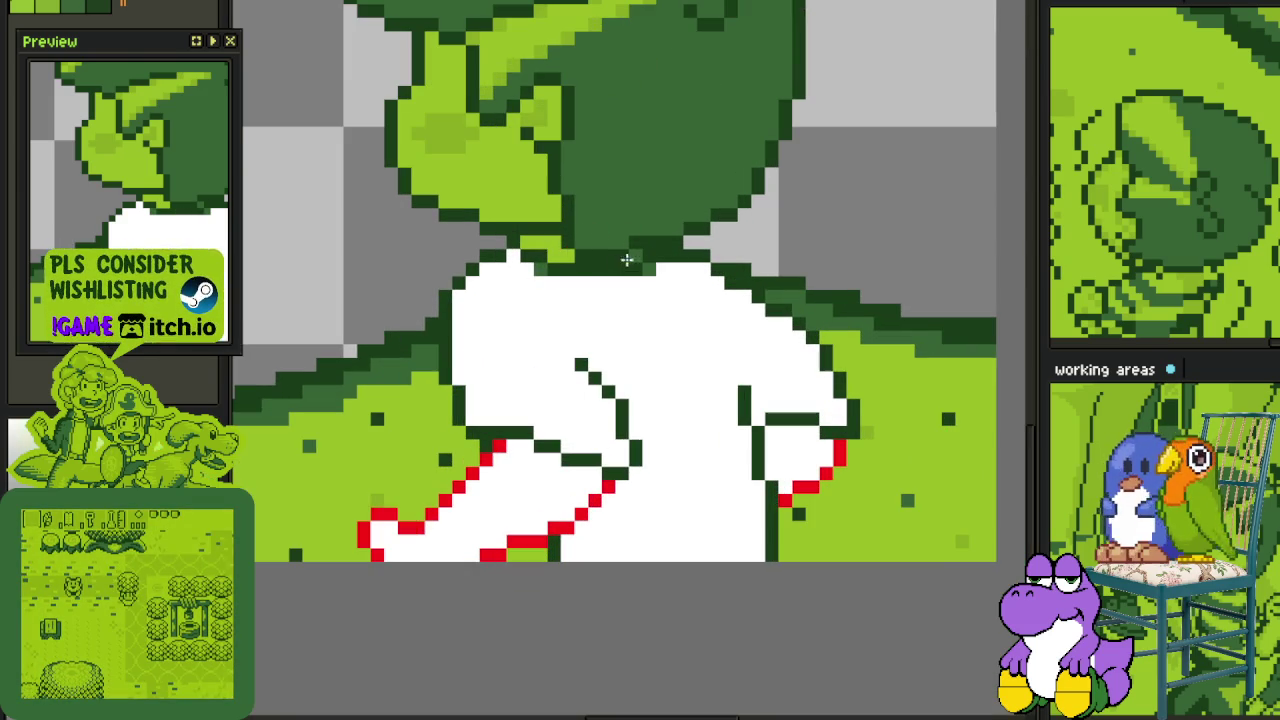
scroll(584, 262, "up", 1)
left_click(494, 264)
left_click(522, 291)
scroll(522, 283, "down", 3)
scroll(586, 371, "up", 1)
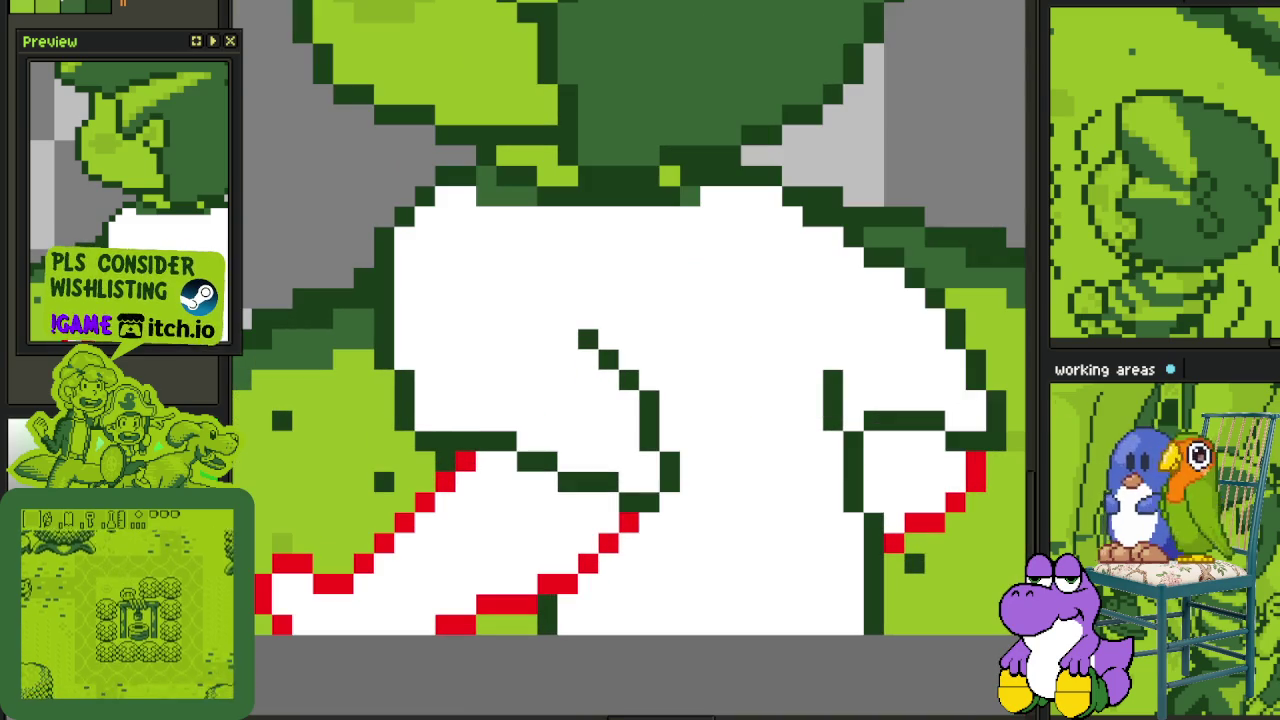
scroll(586, 371, "up", 1)
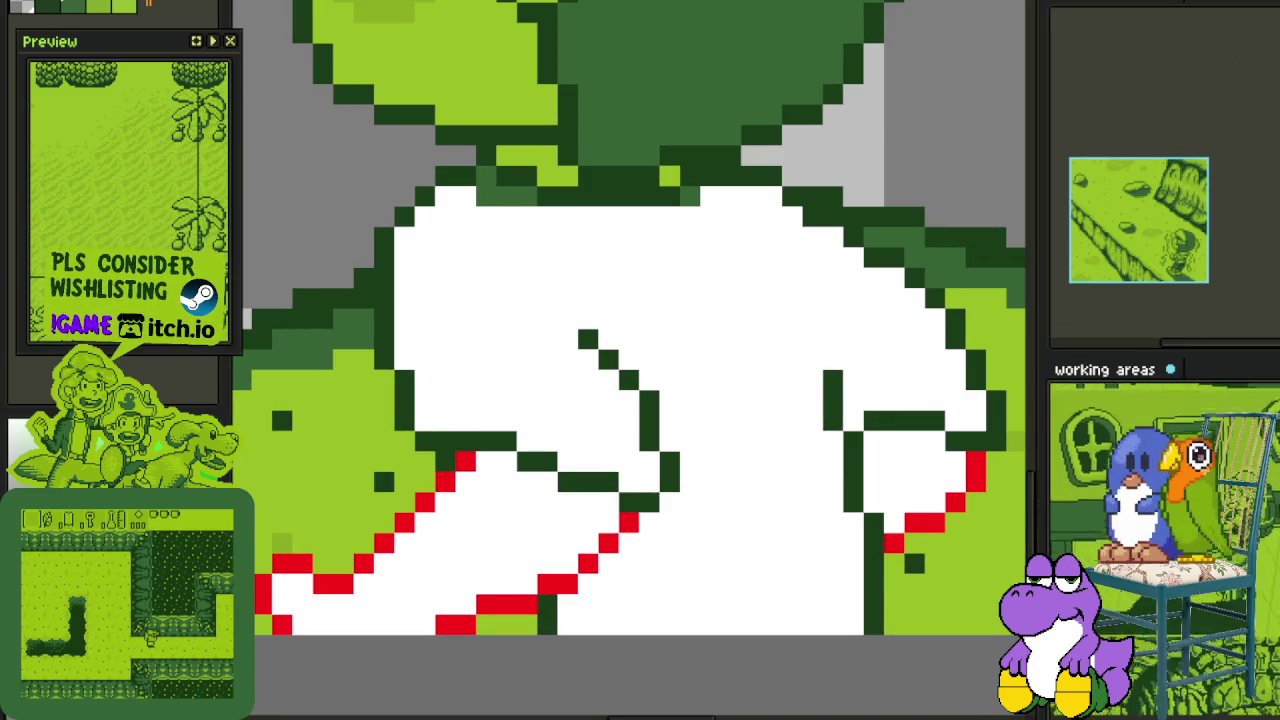
left_click(1141, 369)
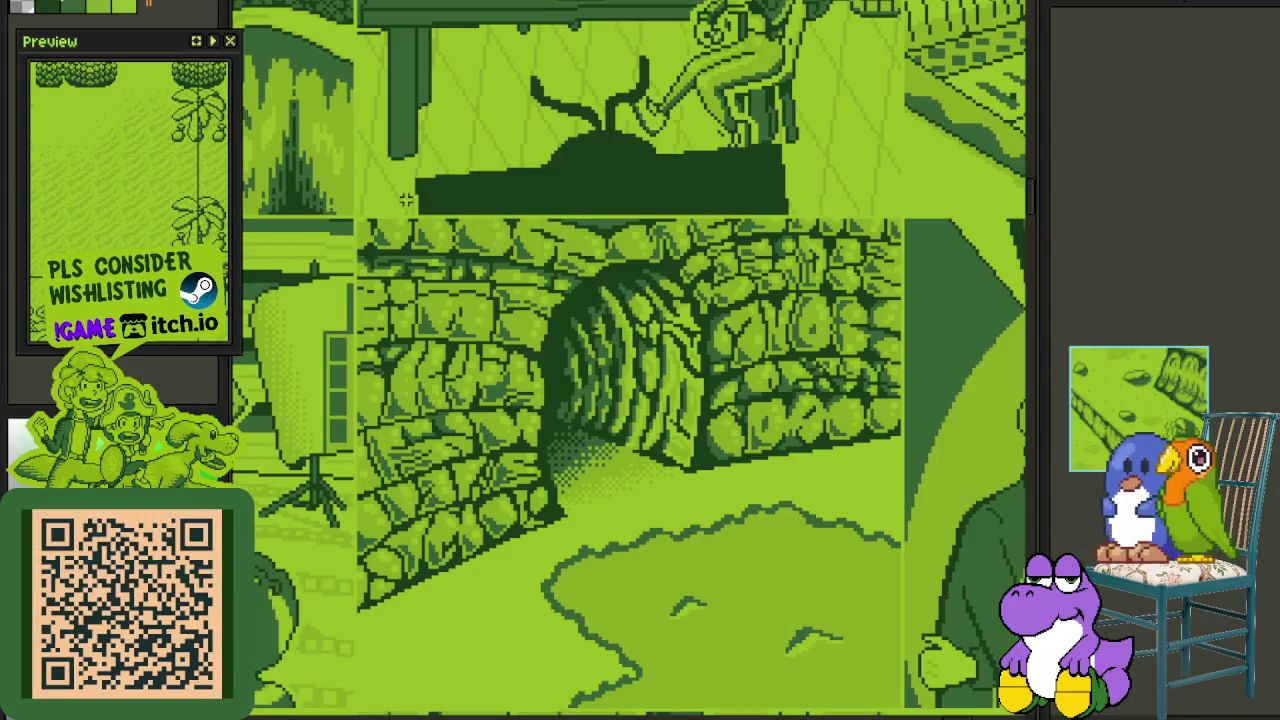
left_click_drag(400, 194, 838, 660)
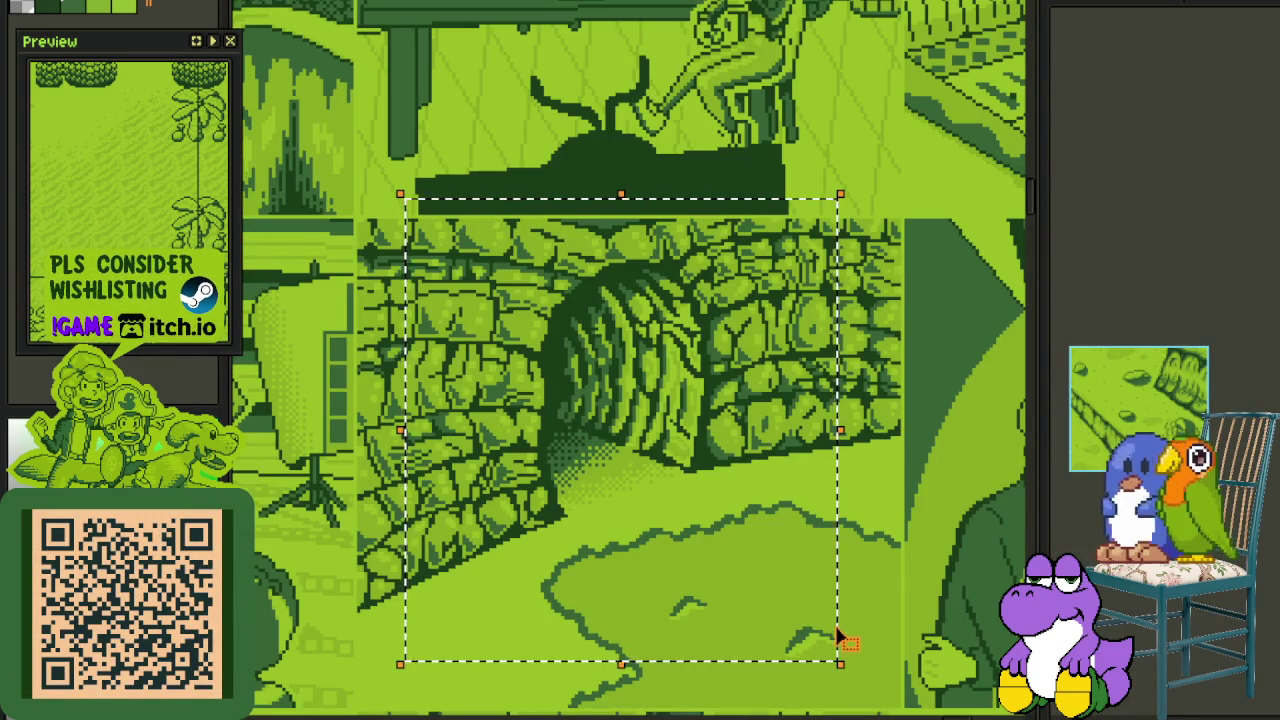
key("ctrl+d")
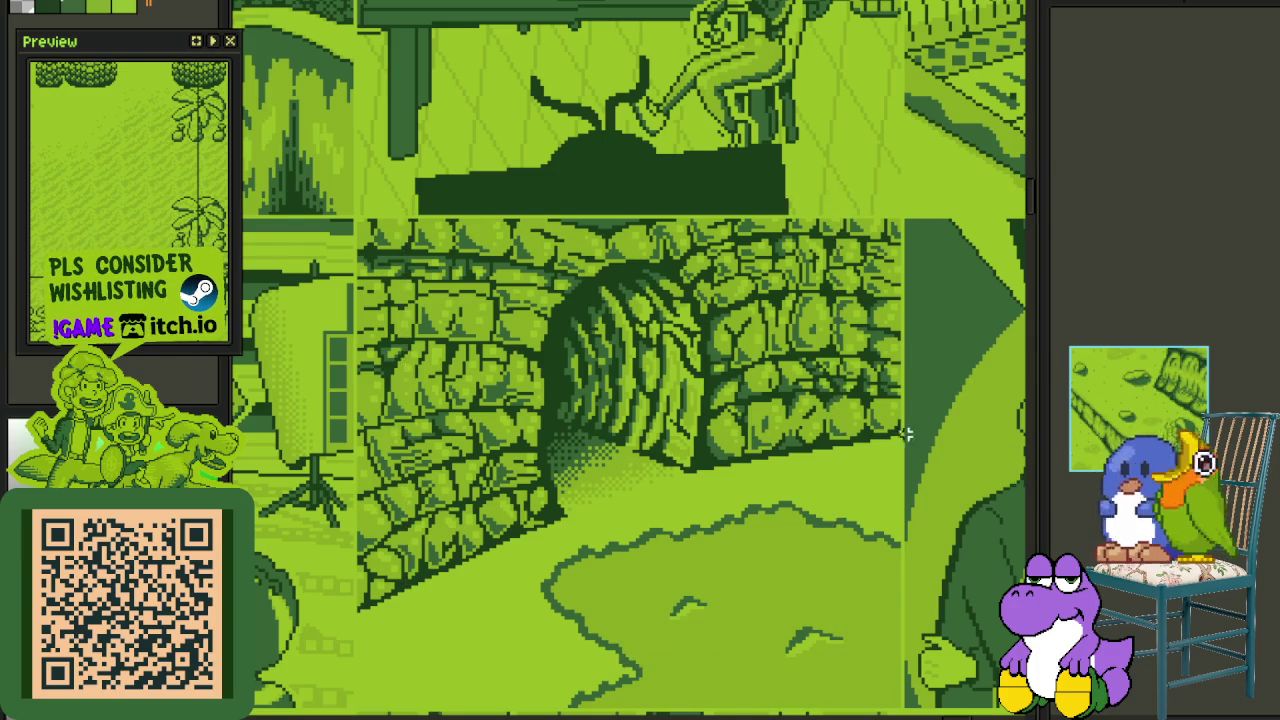
scroll(873, 433, "down", 2)
left_click_drag(868, 433, 801, 418)
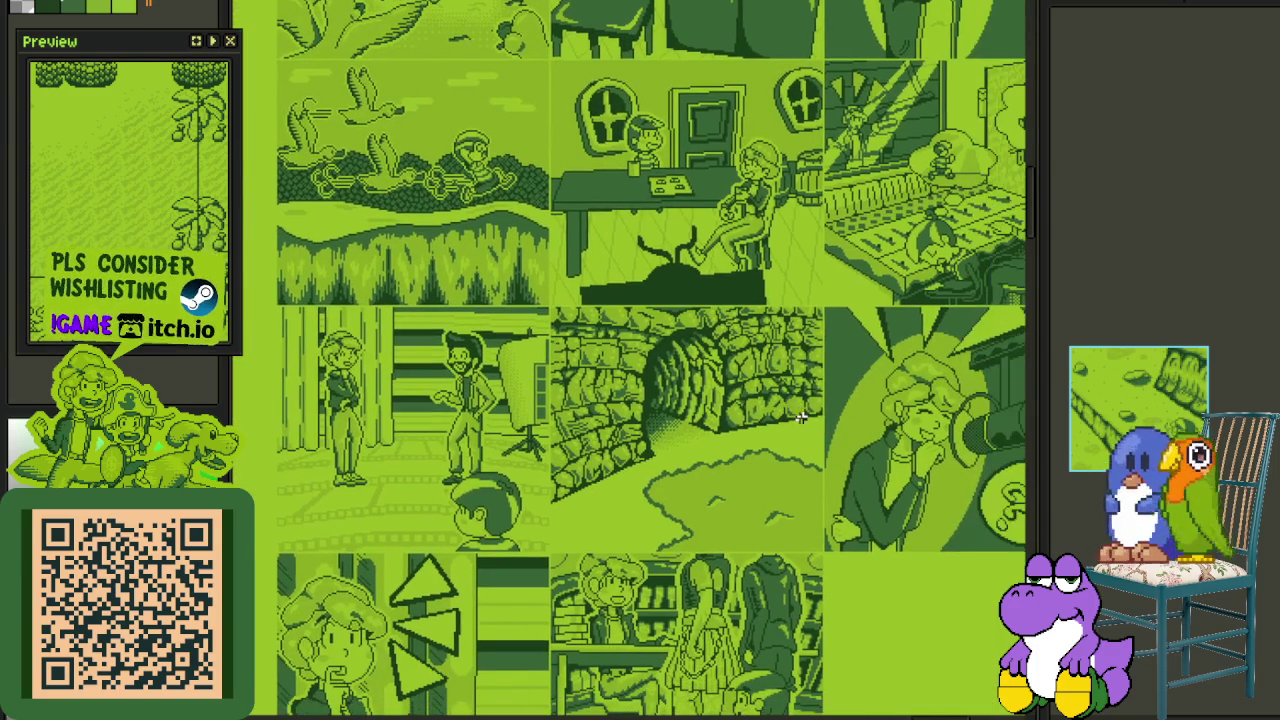
left_click_drag(500, 300, 846, 590)
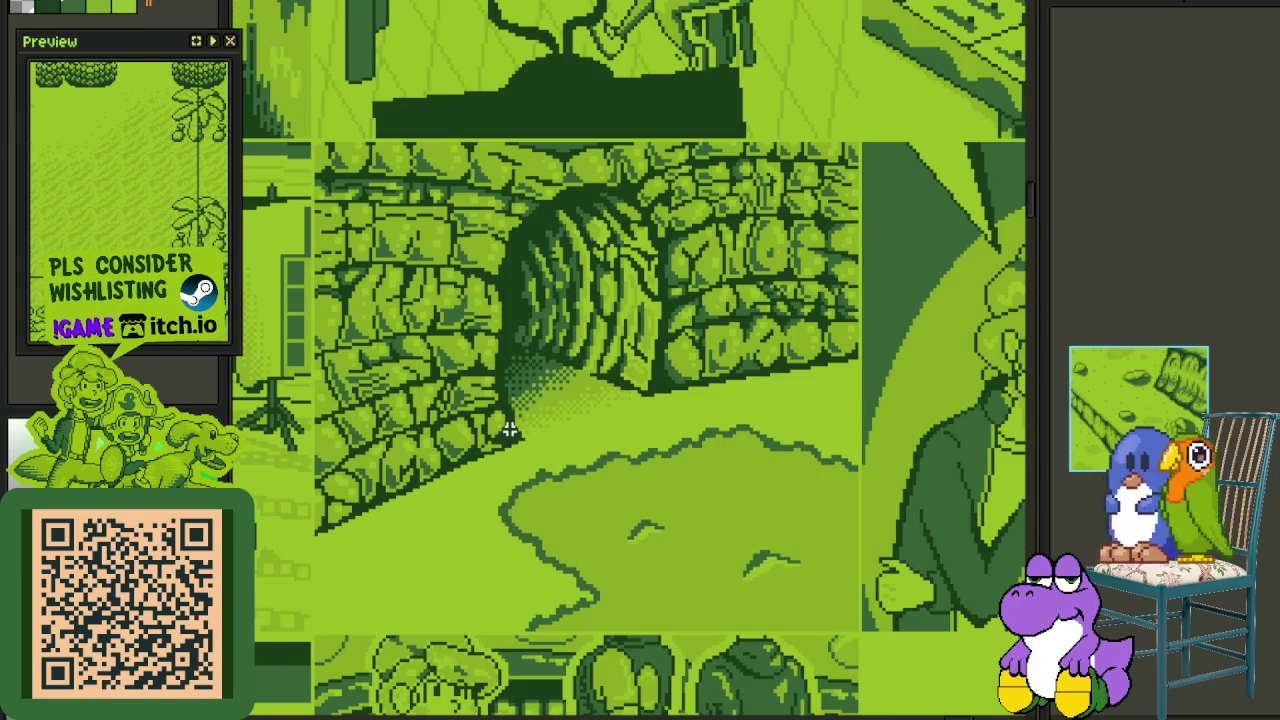
left_click_drag(509, 430, 824, 634)
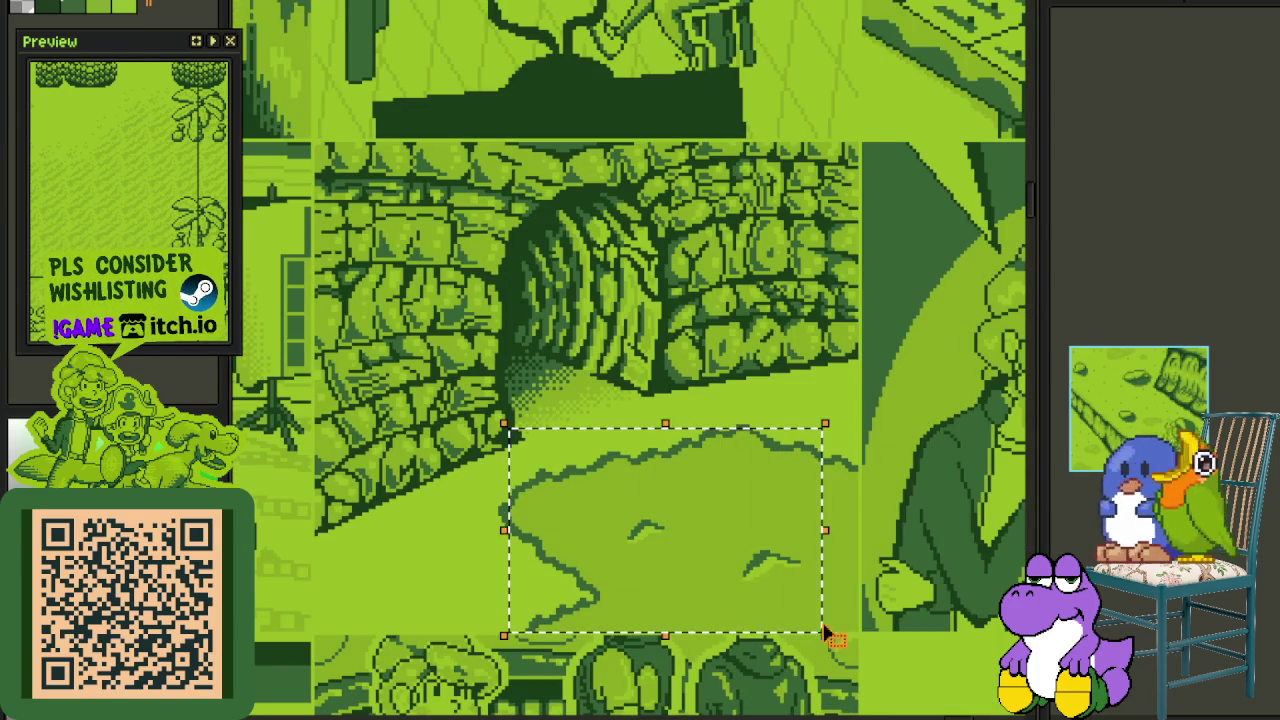
left_click(901, 535)
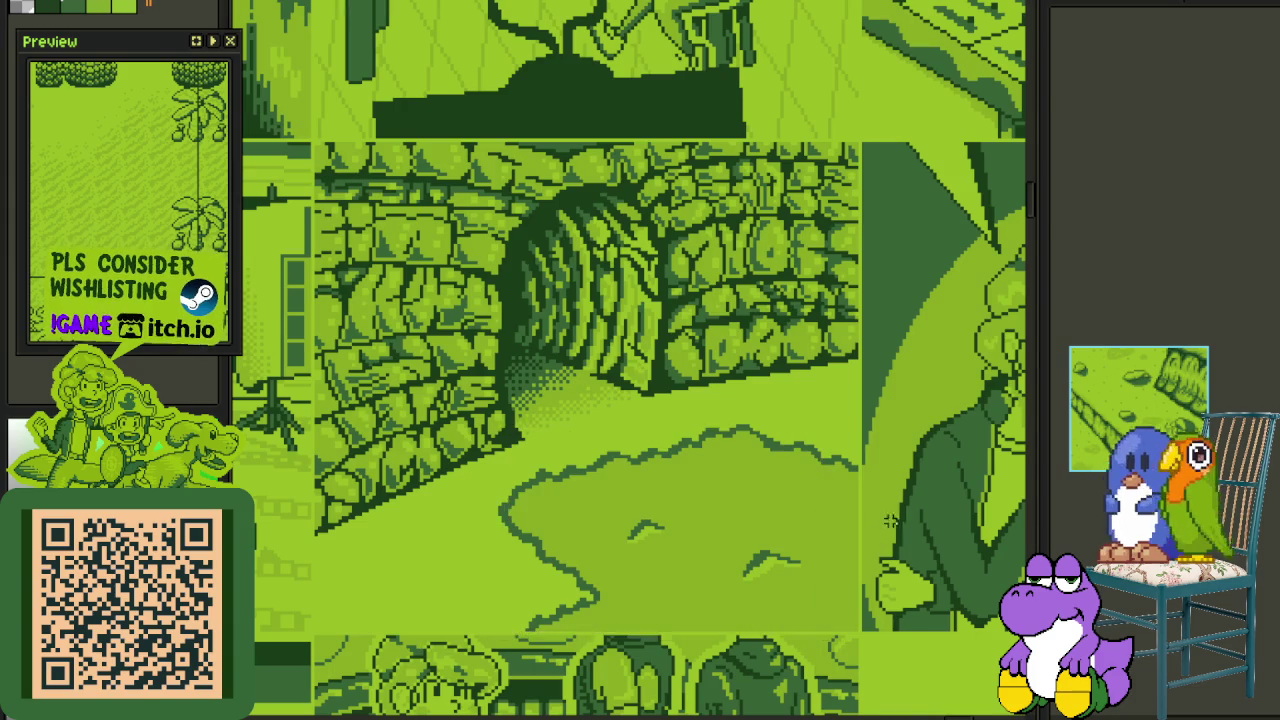
scroll(894, 531, "down", 2)
mouse_move(826, 507)
left_mouse_down()
mouse_move(731, 557)
mouse_move(764, 531)
left_mouse_up()
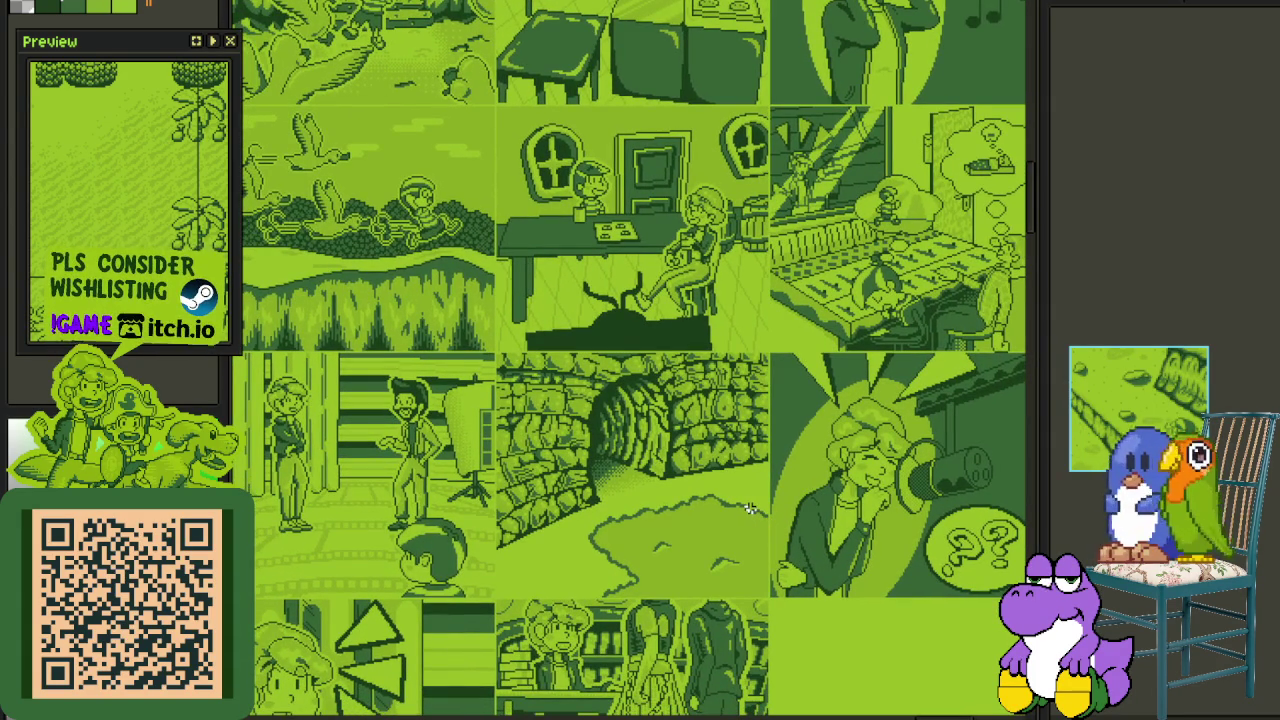
scroll(749, 509, "down", 1)
scroll(749, 509, "up", 1)
scroll(756, 547, "down", 1)
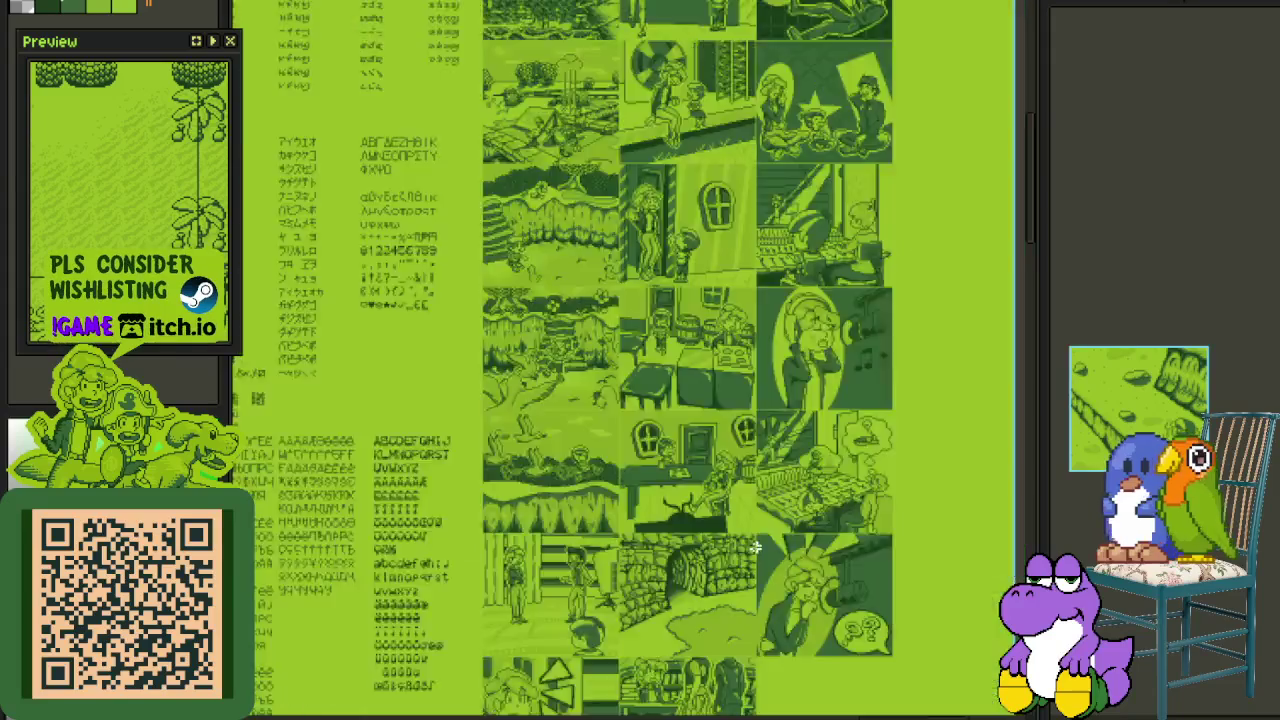
scroll(756, 547, "down", 1)
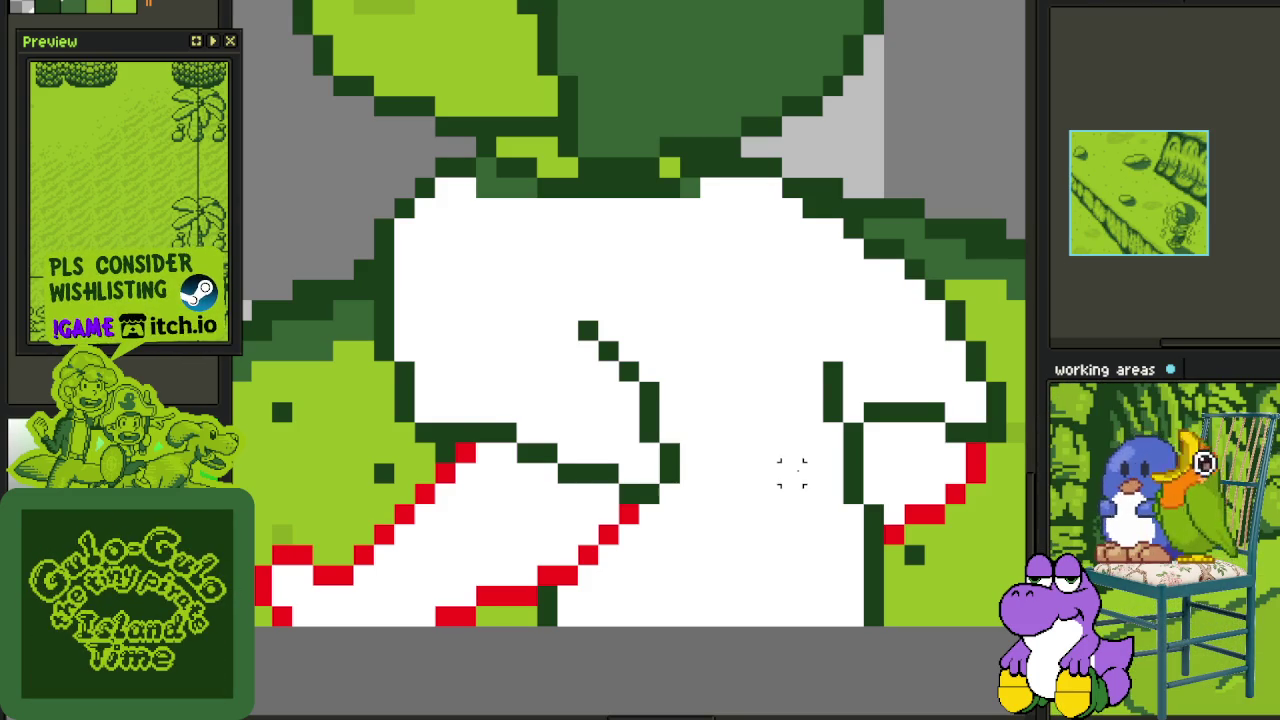
- Zoom in on the comic panel where a man hands a cup to the boy
scroll(792, 472, "down", 1)
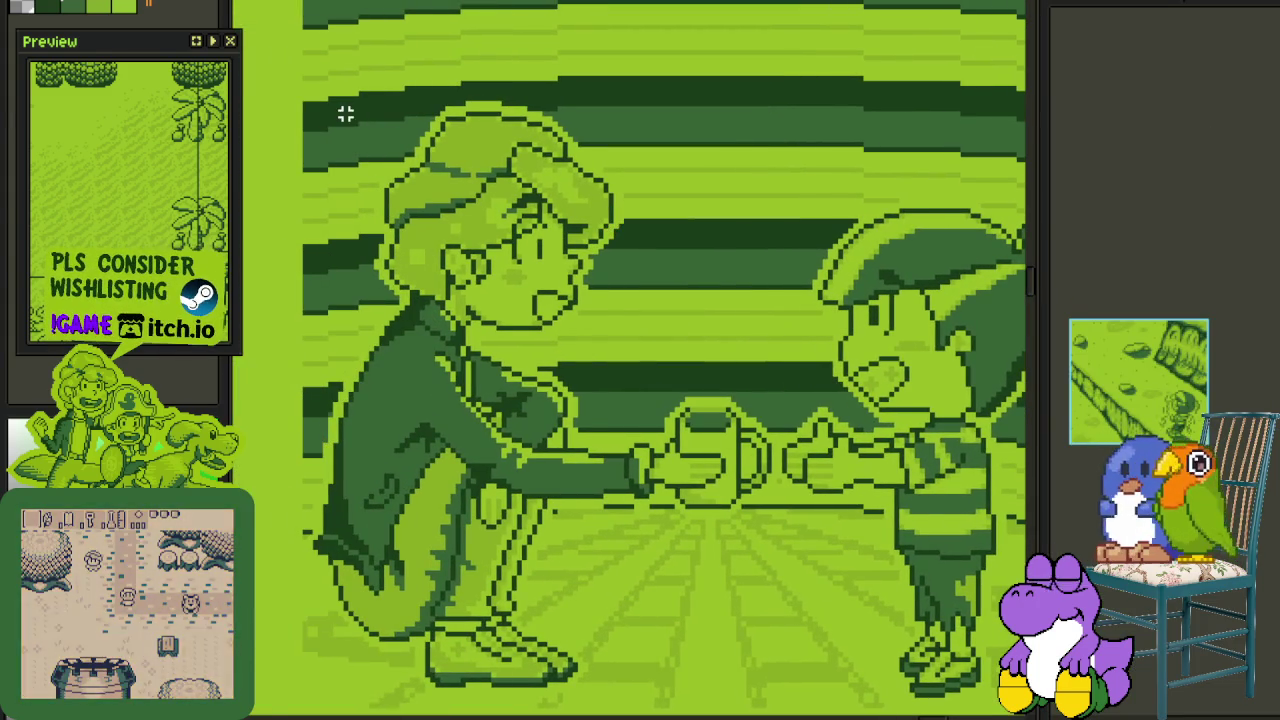
- Box the cup-handing panel, the cup, and the boy's head and body, then deselect
left_click_drag(344, 113, 990, 610)
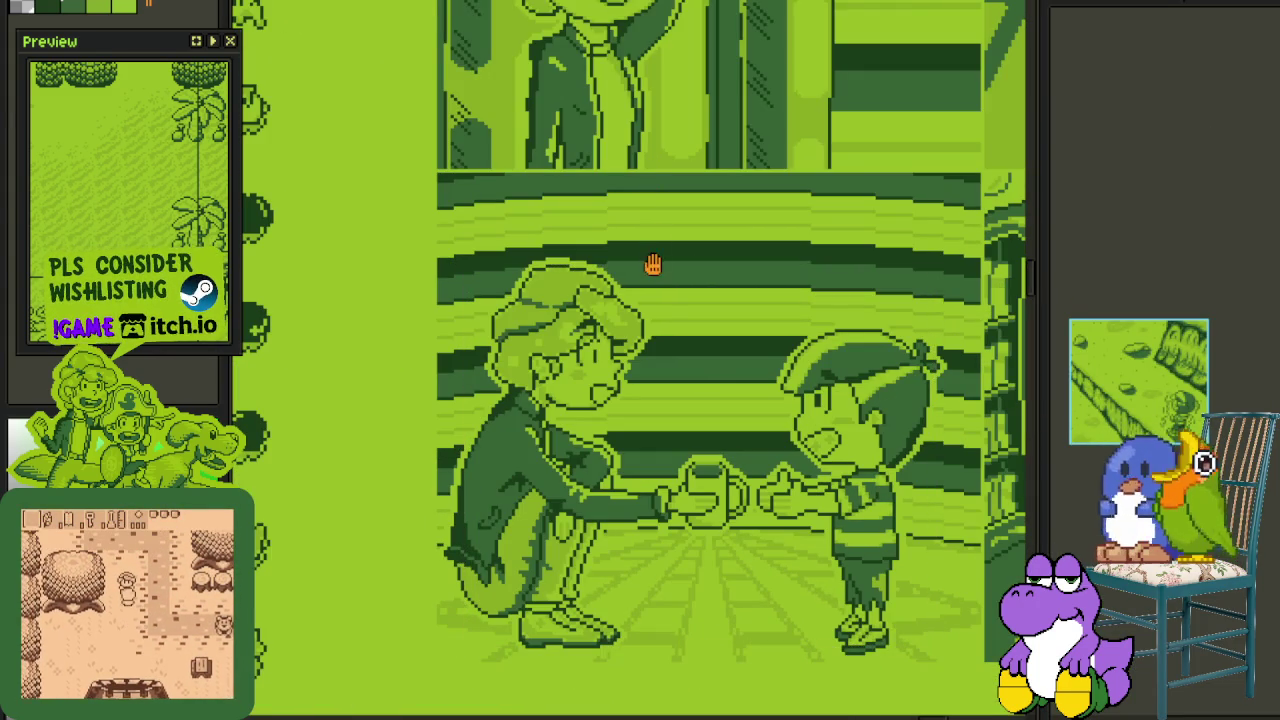
scroll(664, 500, "up", 1)
left_click_drag(647, 433, 795, 587)
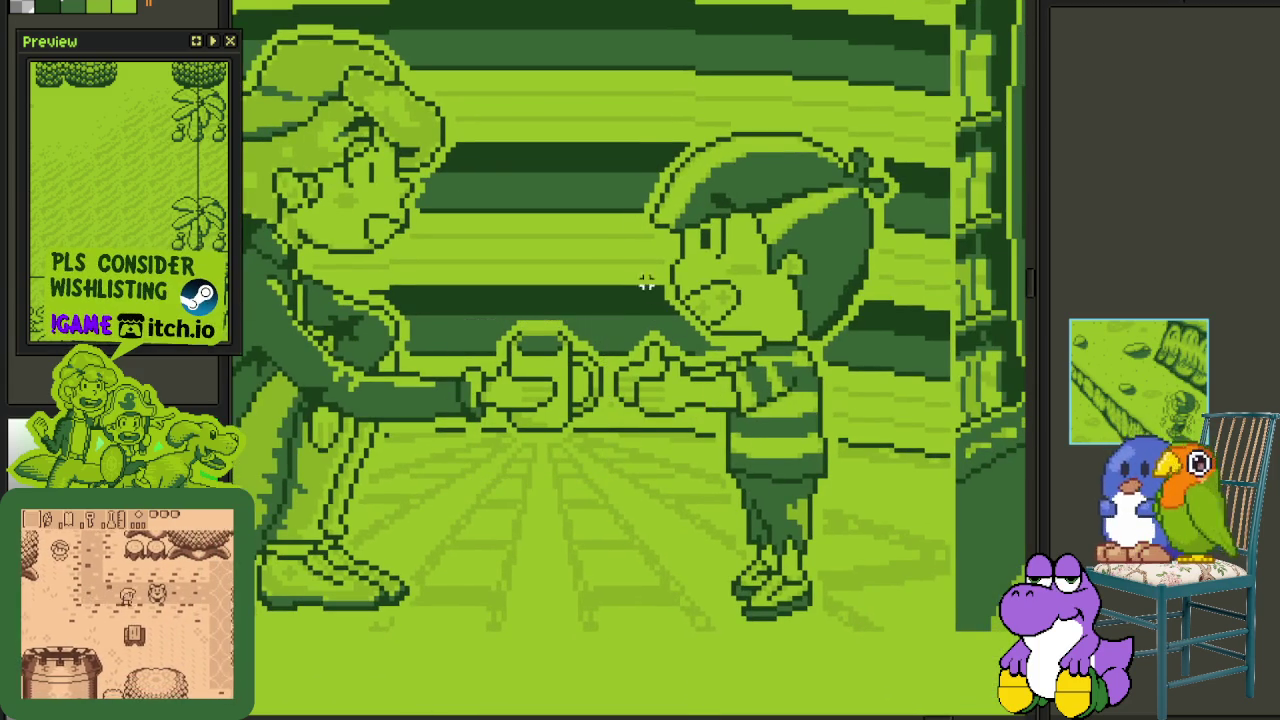
left_click_drag(636, 125, 873, 328)
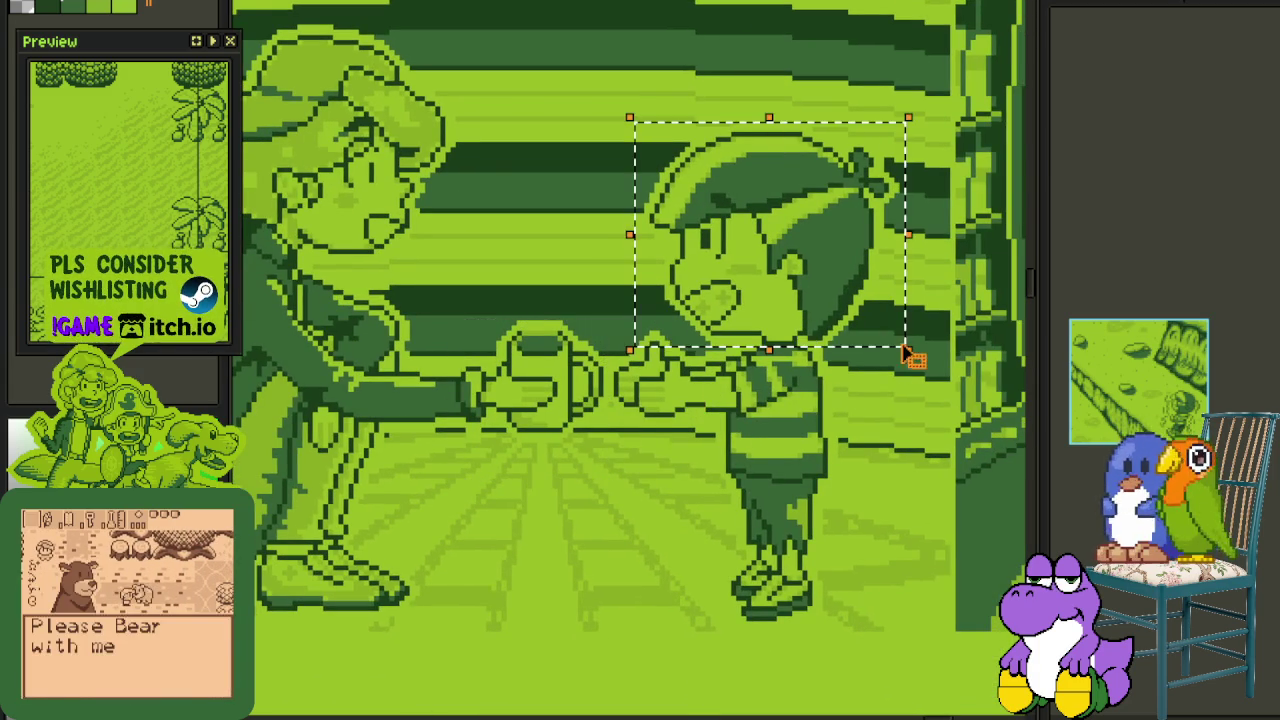
left_click_drag(589, 327, 877, 630)
scroll(868, 607, "down", 1)
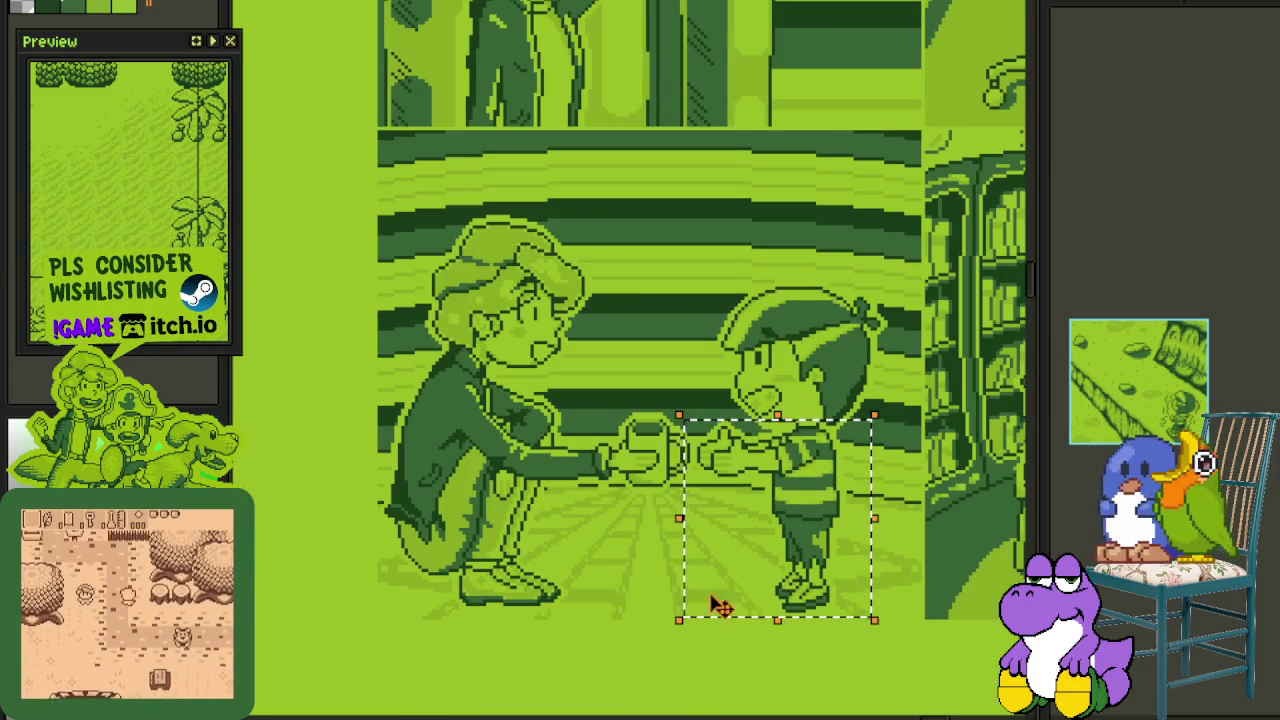
key("ctrl+d")
- Move to the panel above and box the thinking figure
scroll(470, 543, "up", 2)
scroll(520, 400, "up", 2)
scroll(600, 300, "up", 3)
scroll(636, 240, "up", 1)
scroll(636, 240, "down", 1)
left_click_drag(636, 240, 693, 430)
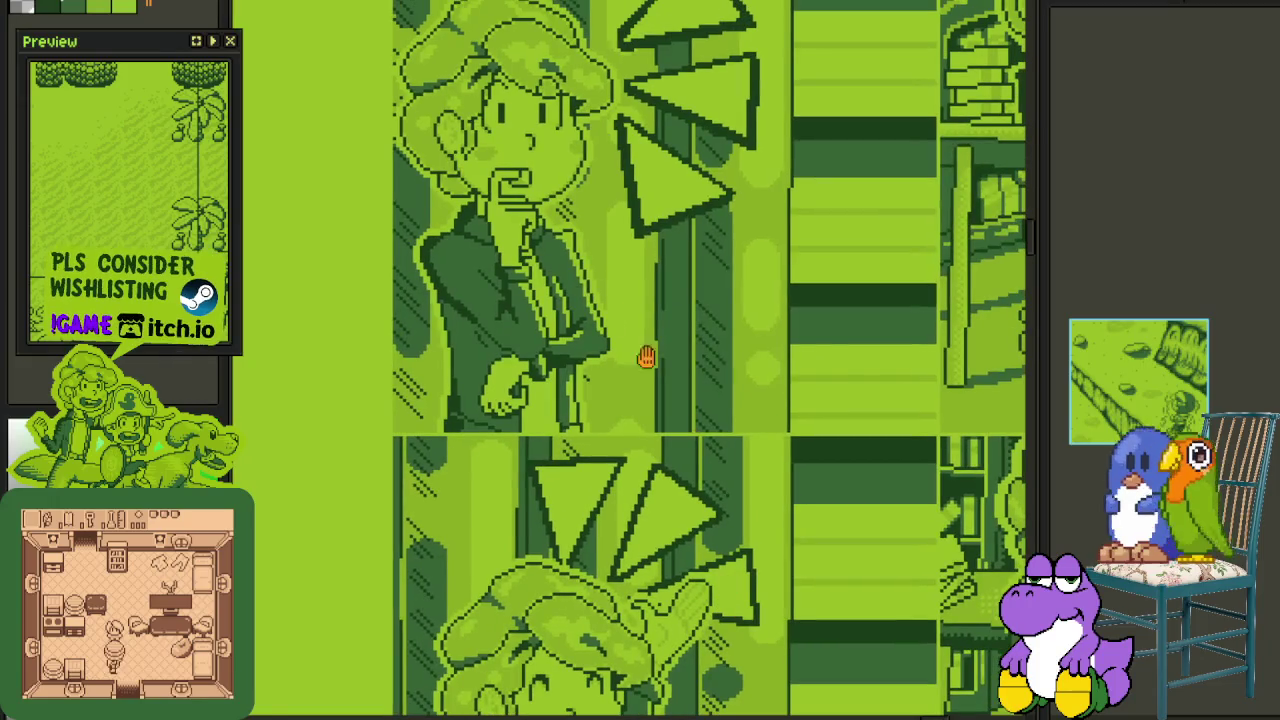
scroll(438, 60, "up", 1)
mouse_move(434, 80)
left_mouse_down()
mouse_move(709, 423)
mouse_move(712, 488)
left_mouse_up()
scroll(768, 440, "down", 1)
scroll(768, 440, "up", 1)
- Box the boy's head in the upper panel
scroll(768, 440, "right", 1)
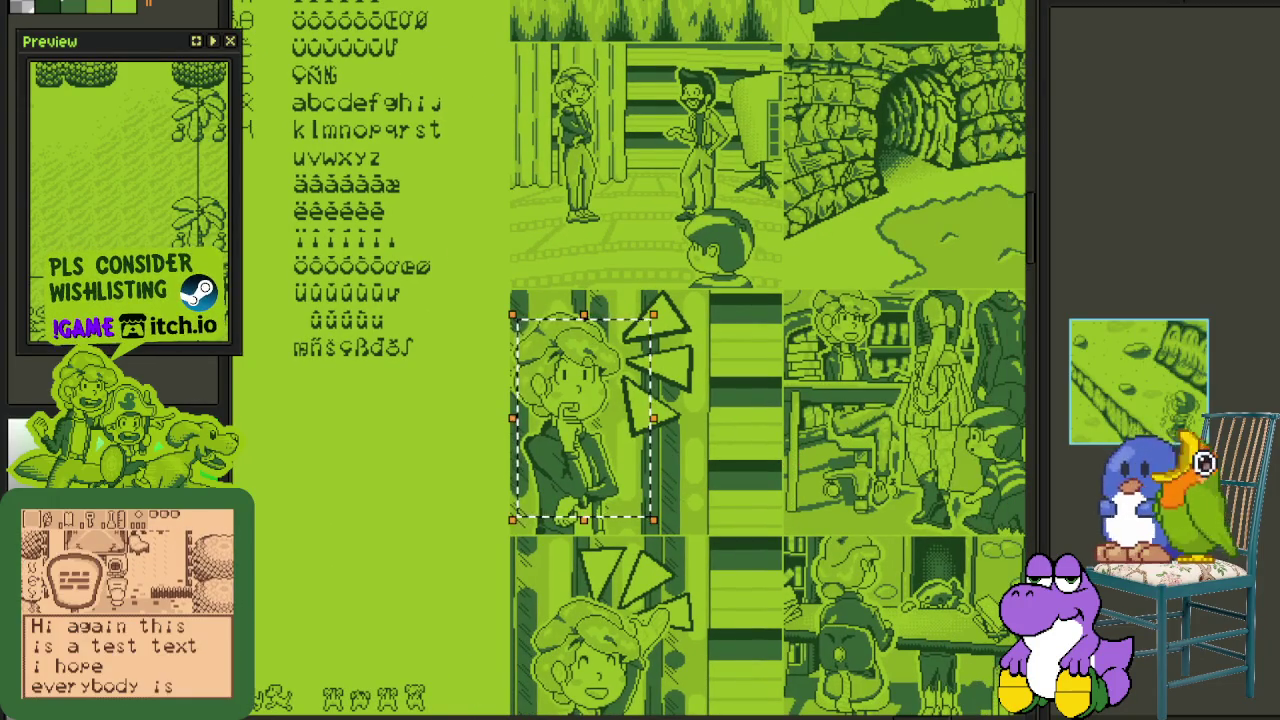
scroll(777, 250, "right", 1)
scroll(777, 250, "up", 1)
left_click_drag(503, 214, 774, 446)
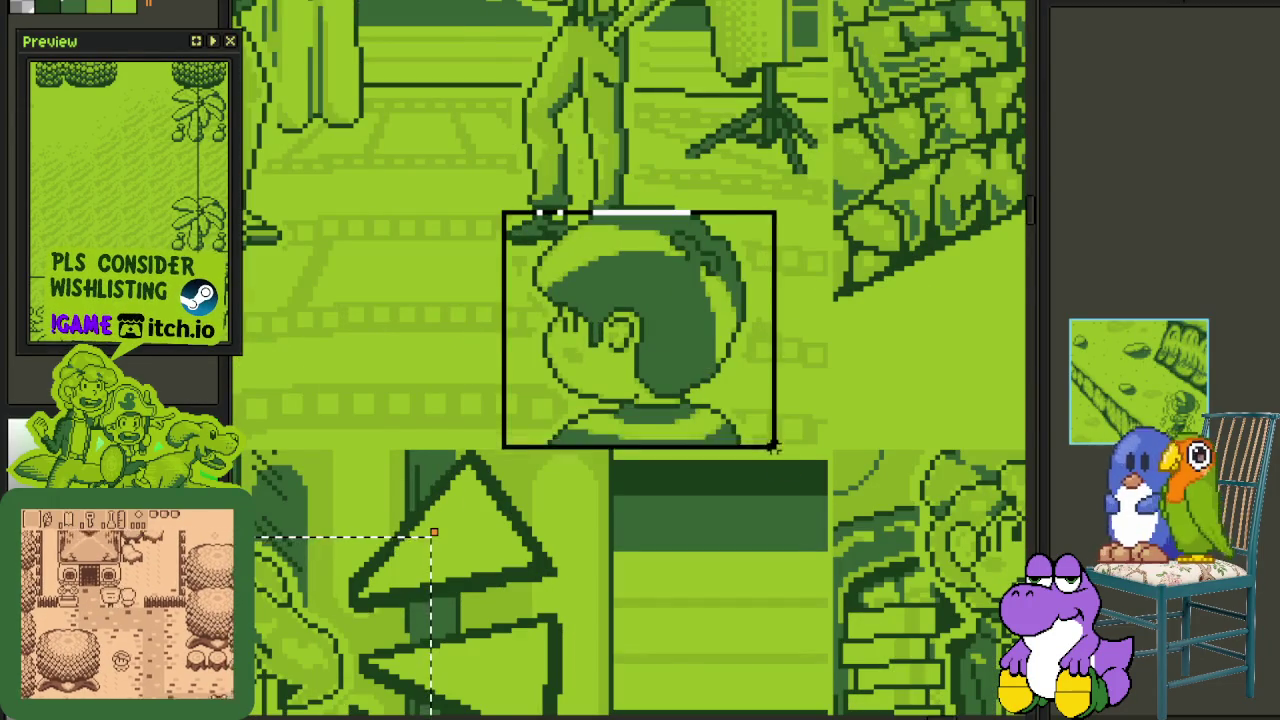
scroll(774, 446, "down", 1)
scroll(770, 421, "down", 2)
scroll(770, 421, "right", 3)
scroll(570, 360, "up", 1)
scroll(570, 360, "up", 1)
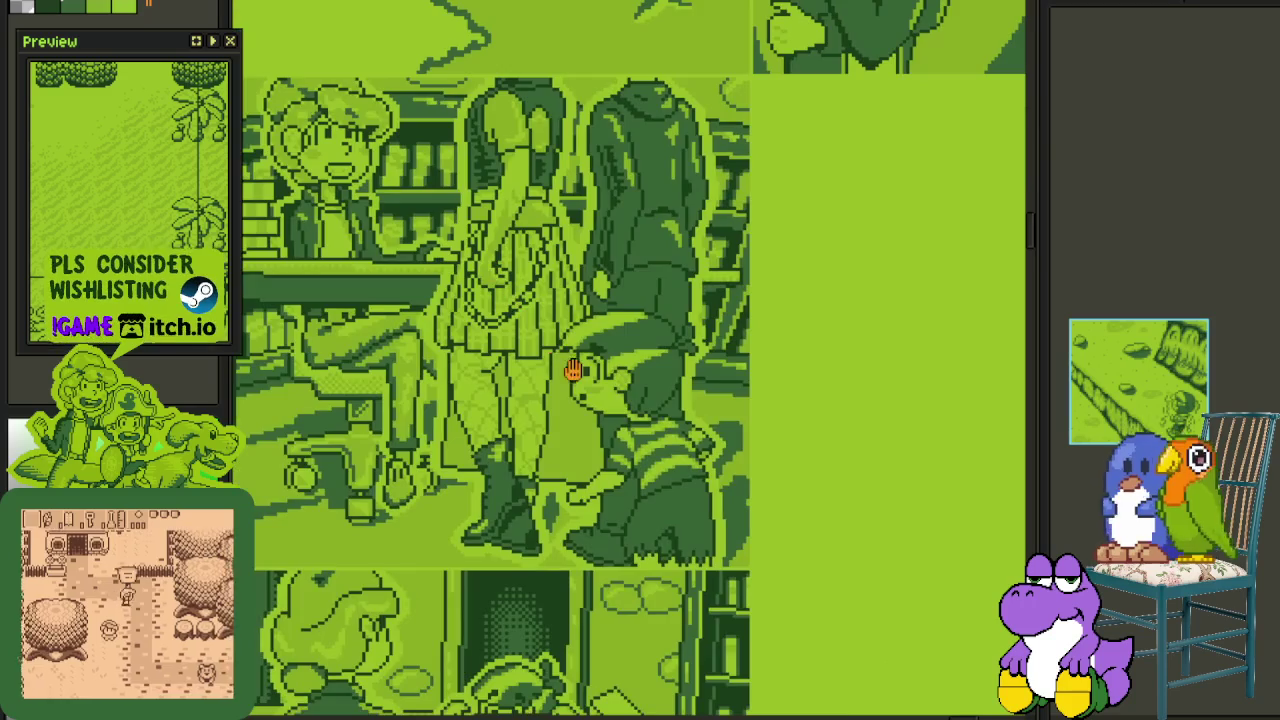
scroll(521, 303, "up", 1)
scroll(794, 551, "down", 2)
scroll(814, 583, "down", 2)
- Pan to the shop scene and box the boy standing by the bookshelves
left_click_drag(814, 583, 686, 408)
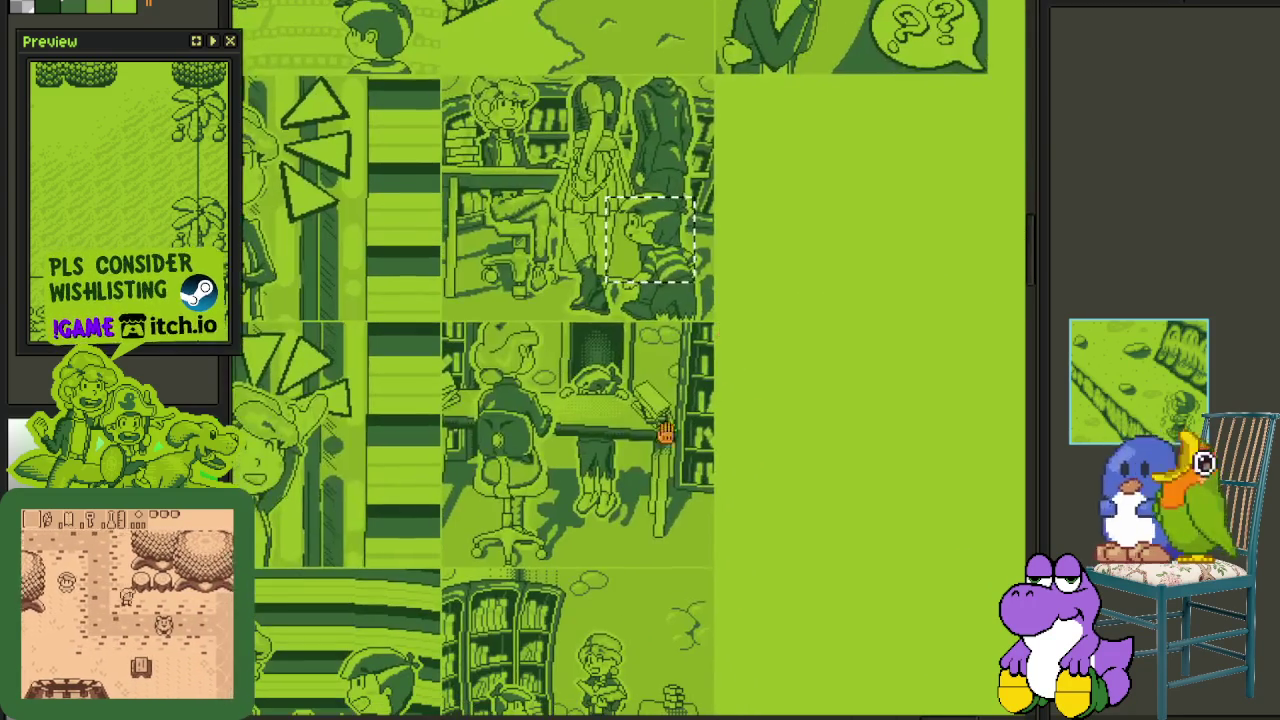
scroll(666, 214, "up", 2)
scroll(620, 174, "down", 1)
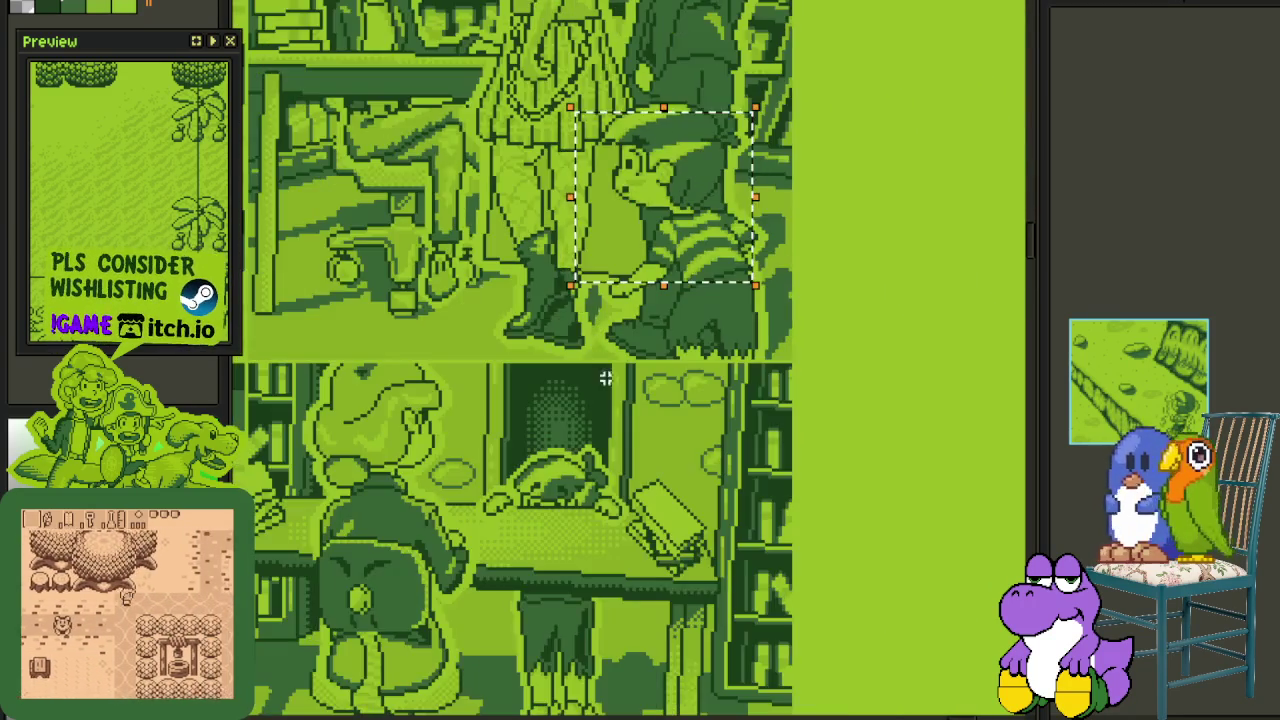
left_click_drag(617, 545, 617, 333)
scroll(617, 333, "down", 2)
left_click_drag(610, 445, 610, 335)
scroll(430, 330, "up", 3)
scroll(636, 480, "down", 3)
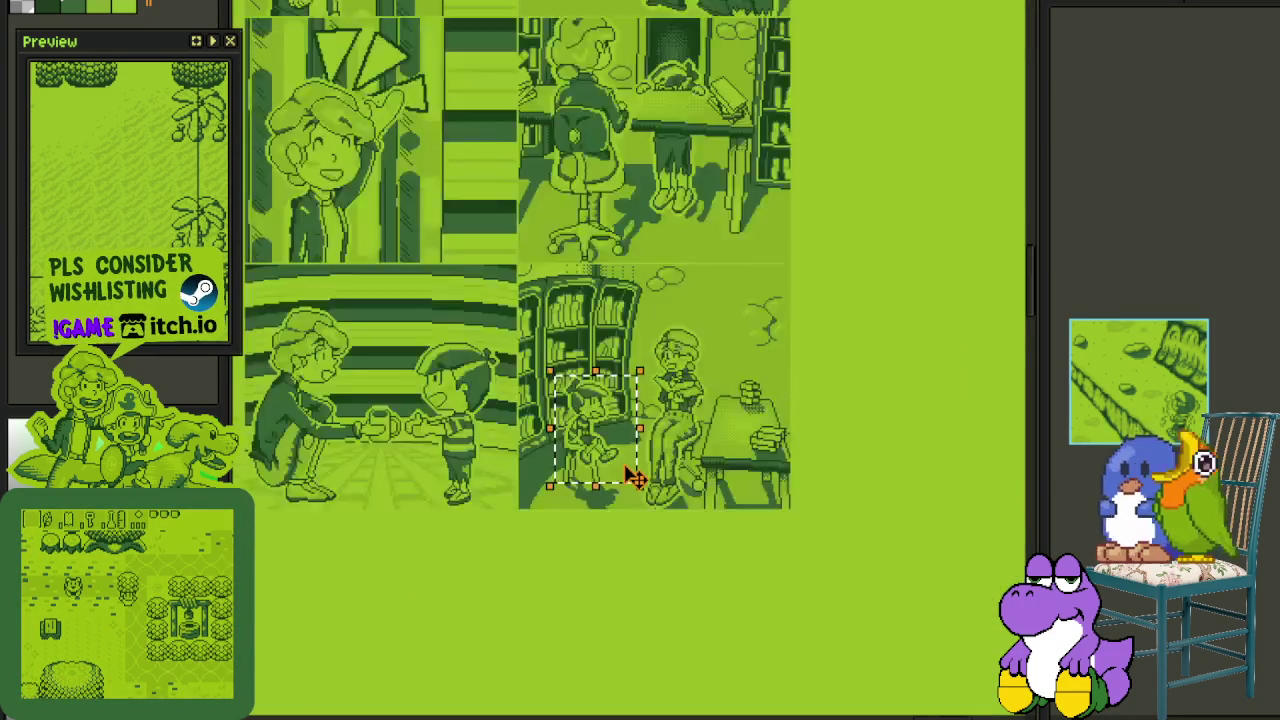
scroll(700, 390, "down", 2)
- Box the small boy in the library panel and the figure lying on the keyboard
left_click_drag(771, 297, 686, 409)
scroll(645, 407, "up", 3)
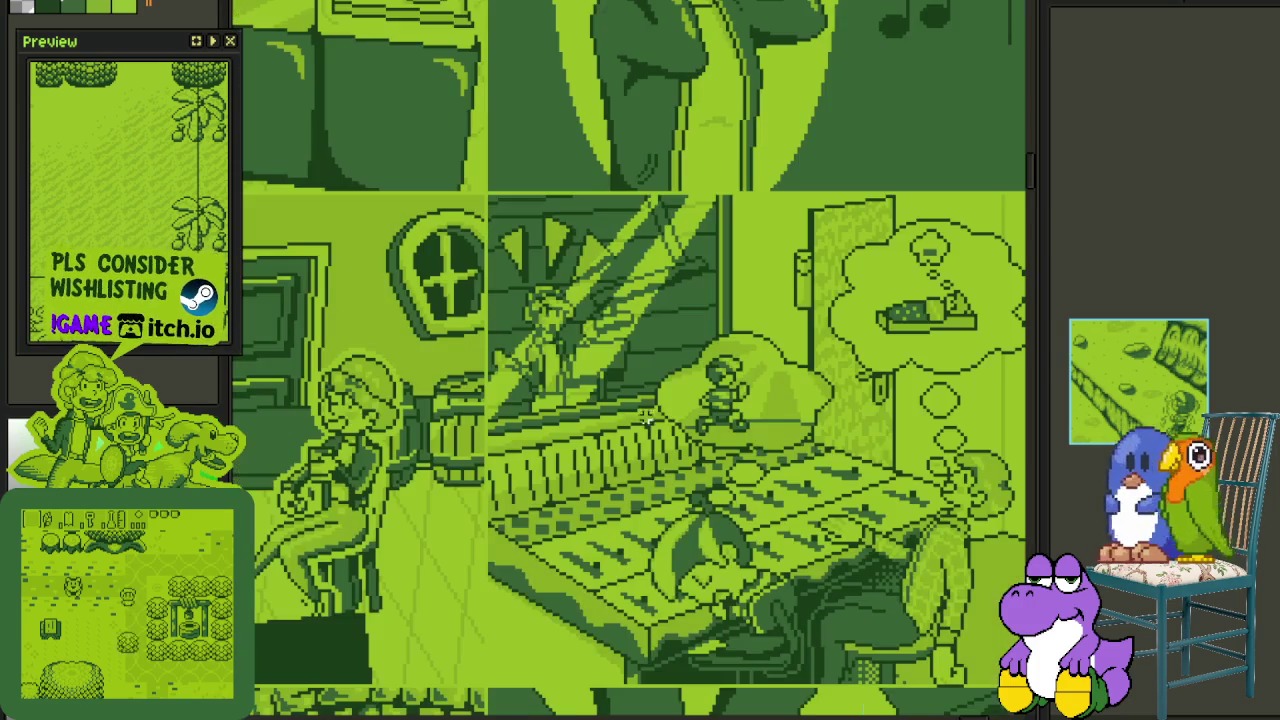
scroll(682, 553, "up", 2)
left_click_drag(590, 400, 893, 718)
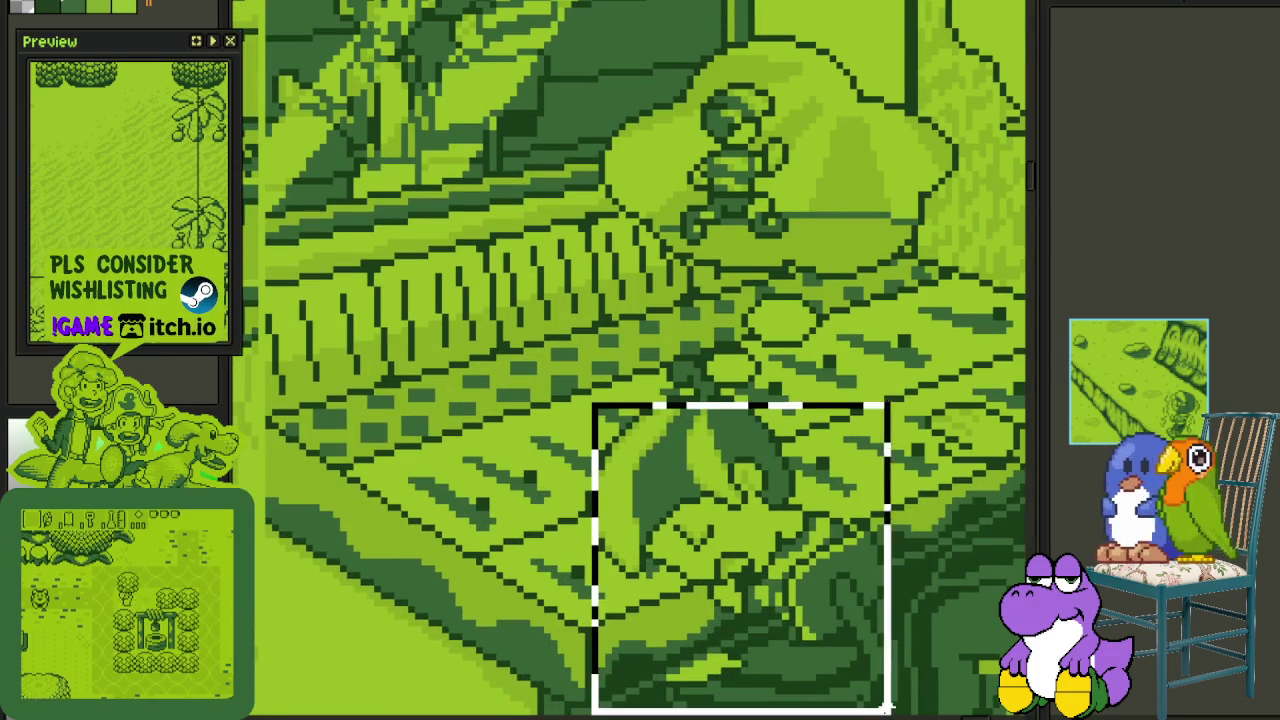
scroll(680, 578, "down", 2)
scroll(680, 578, "down", 1)
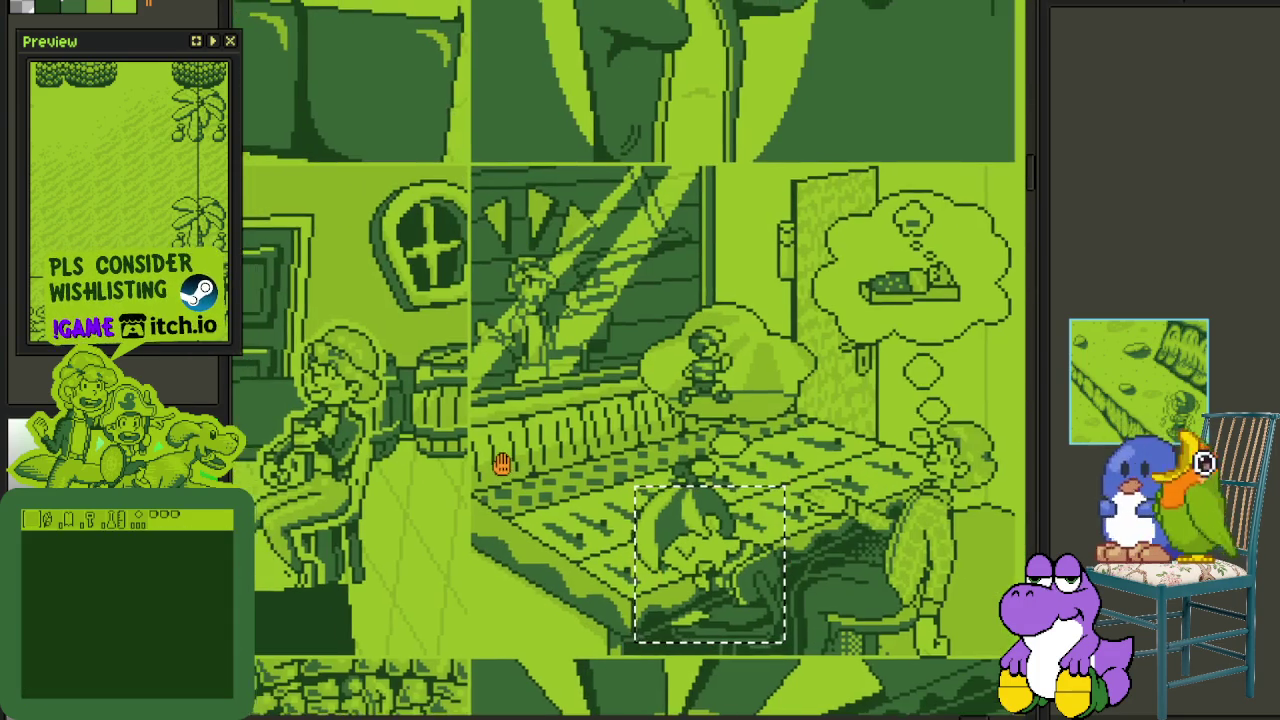
scroll(500, 466, "up", 2)
- Pan past the kitchen and door panels and box the sled rider among the ducks
left_click_drag(500, 466, 820, 653)
left_click_drag(420, 350, 530, 388)
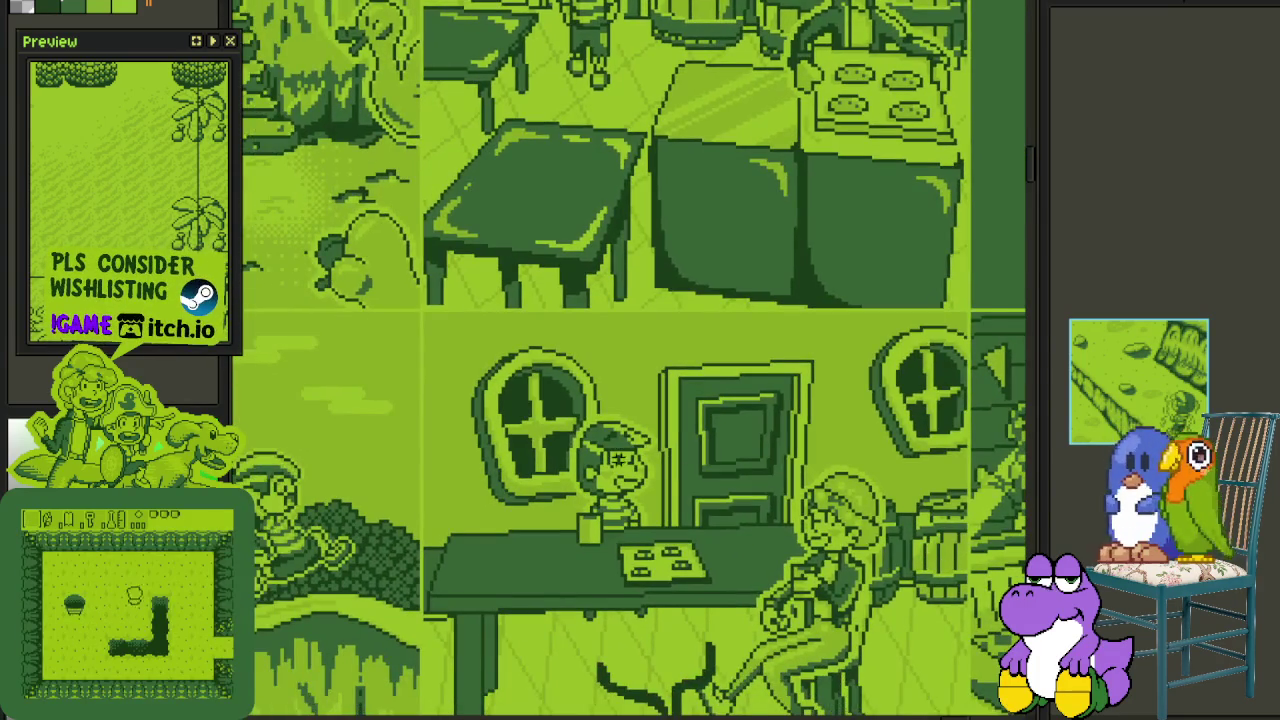
scroll(530, 388, "up", 2)
scroll(530, 388, "left", 3)
scroll(530, 350, "left", 8)
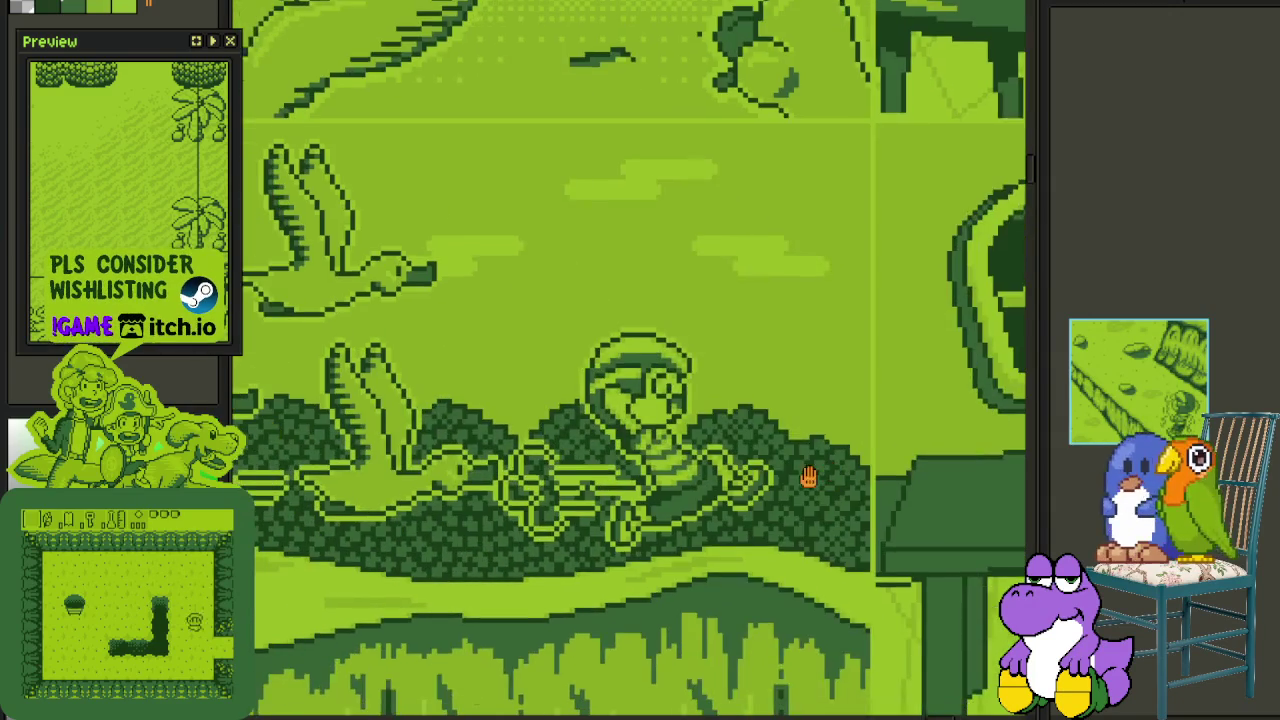
left_click_drag(527, 261, 820, 543)
scroll(889, 491, "down", 1)
left_click_drag(779, 263, 815, 382)
scroll(790, 459, "up", 1)
- Box the kid running down the stairs, then zoom out to a wide grid of panels
scroll(620, 500, "down", 1)
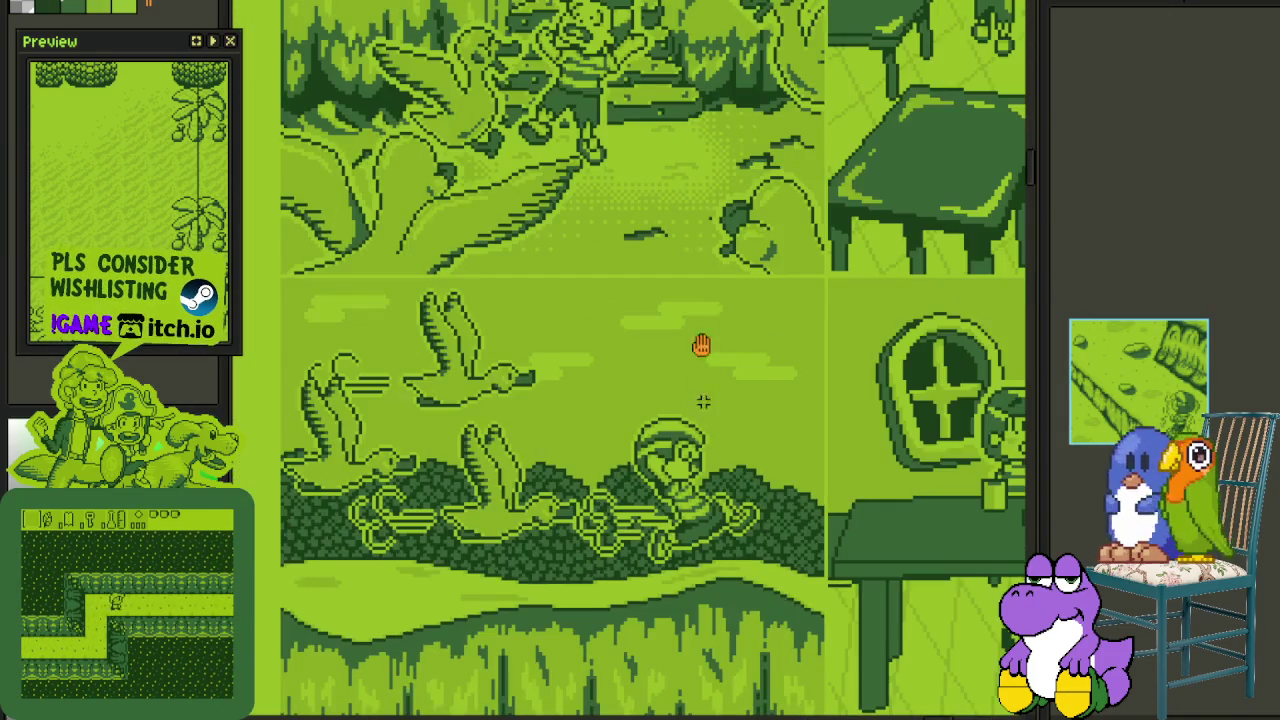
left_click_drag(700, 371, 714, 571)
scroll(646, 423, "up", 2)
left_click_drag(457, 214, 743, 500)
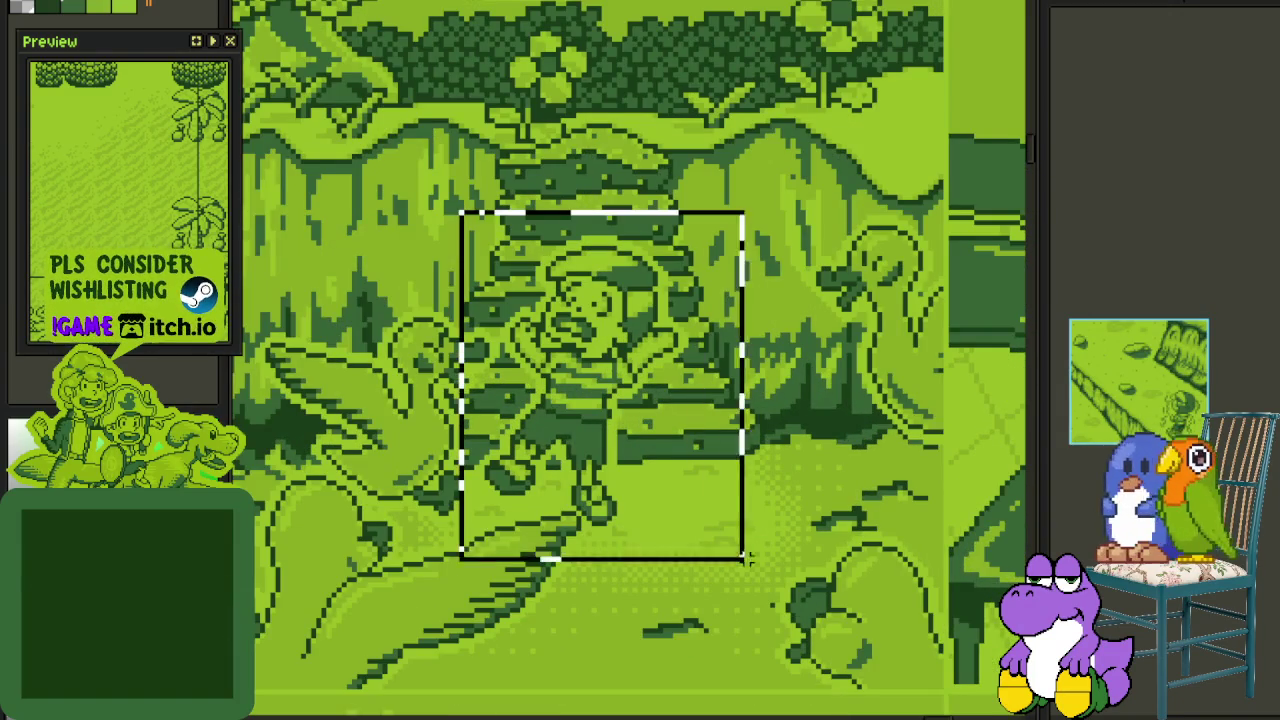
scroll(824, 457, "down", 1)
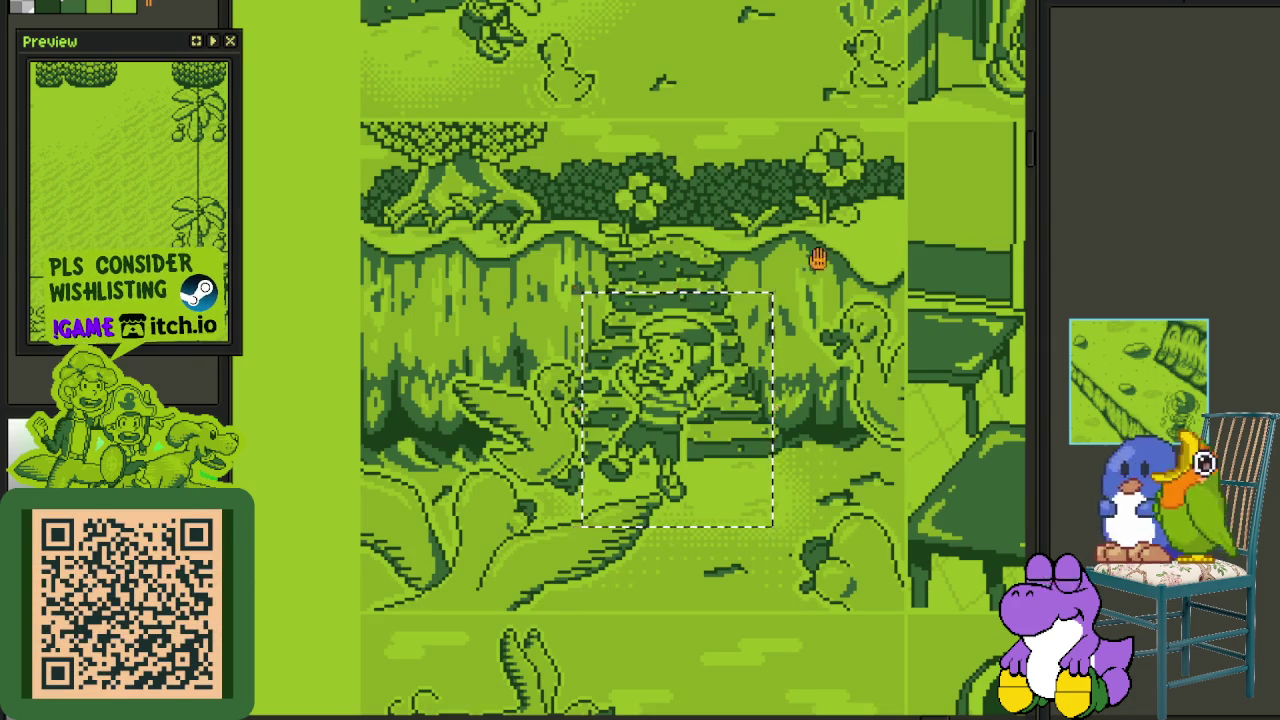
left_click_drag(815, 256, 809, 449)
scroll(530, 345, "up", 2)
scroll(585, 366, "down", 2)
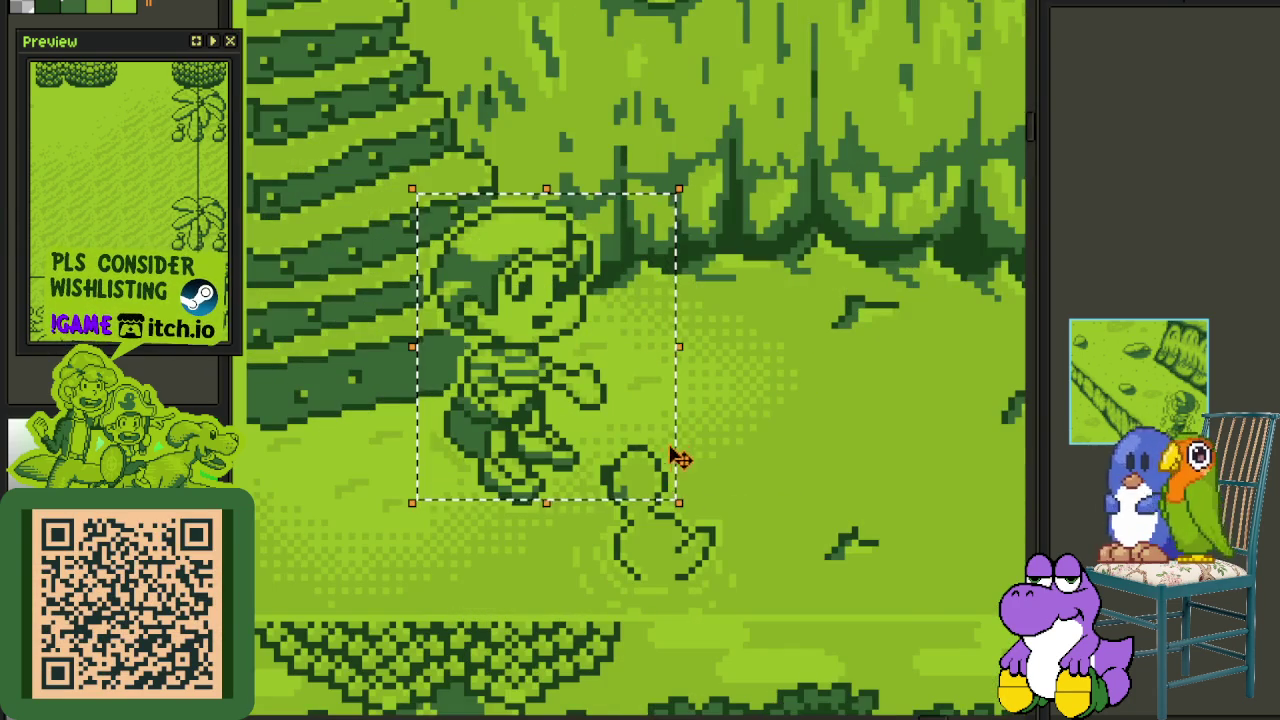
scroll(680, 466, "down", 1)
mouse_move(608, 417)
left_mouse_down()
mouse_move(663, 423)
mouse_move(604, 327)
mouse_move(581, 467)
left_mouse_up()
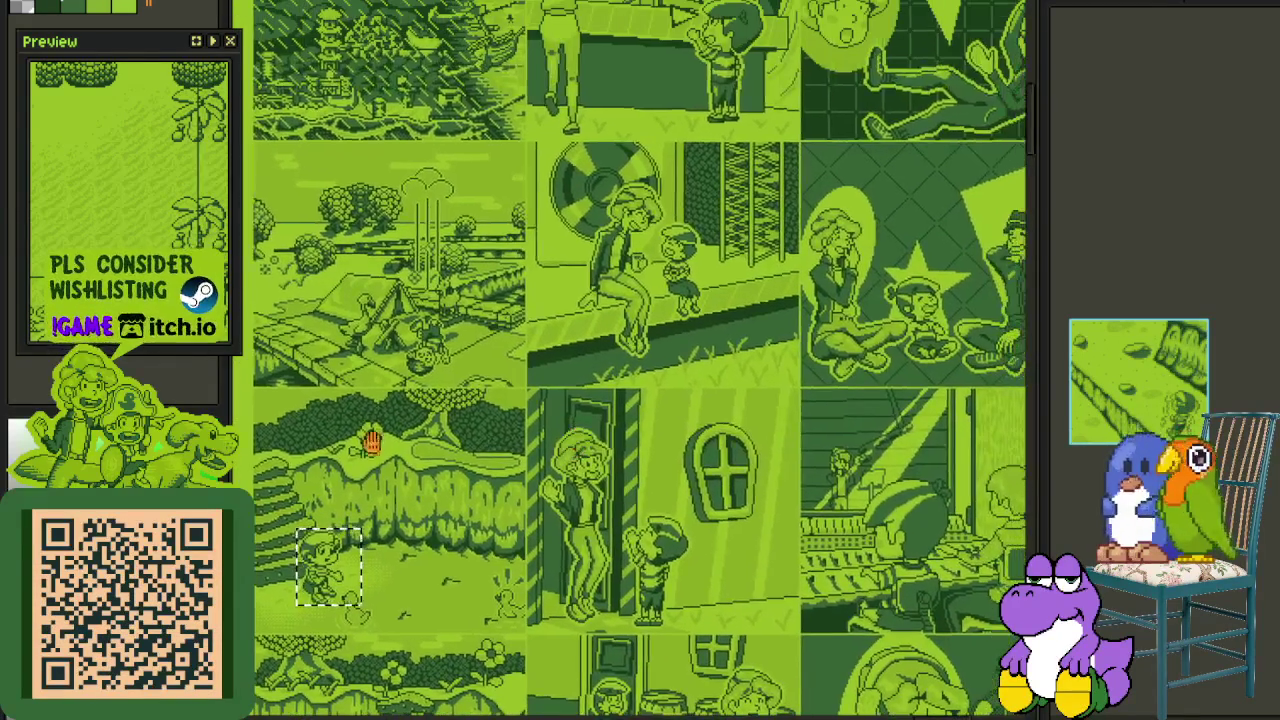
- Centre the sitting-woman and star panel and marquee-select the kid sitting beside the woman
scroll(338, 301, "up", 1)
left_click_drag(548, 358, 330, 420)
left_click_drag(600, 385, 386, 451)
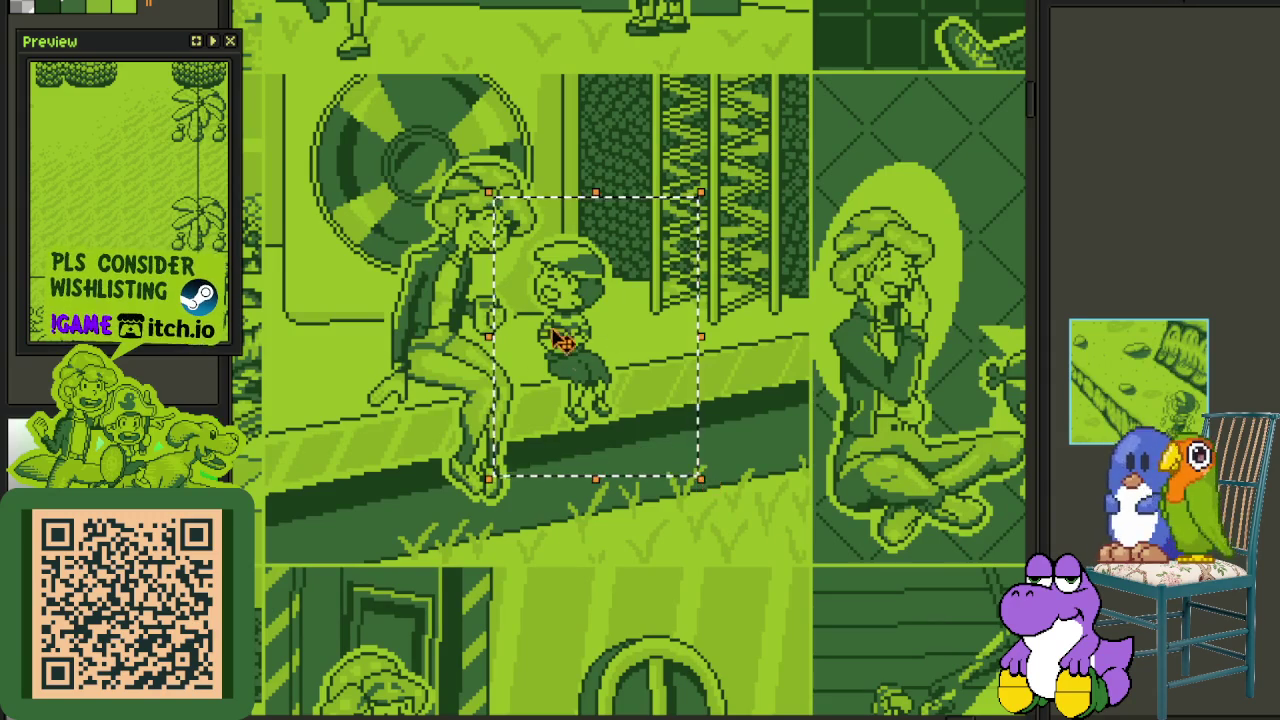
scroll(572, 360, "up", 1)
scroll(572, 360, "down", 1)
mouse_move(757, 343)
left_mouse_down()
mouse_move(513, 390)
mouse_move(355, 372)
left_mouse_up()
left_click_drag(530, 357, 815, 634)
- Select the kid between two seated adults, then the kid standing among tall legs
scroll(735, 552, "down", 2)
left_click_drag(528, 441, 618, 481)
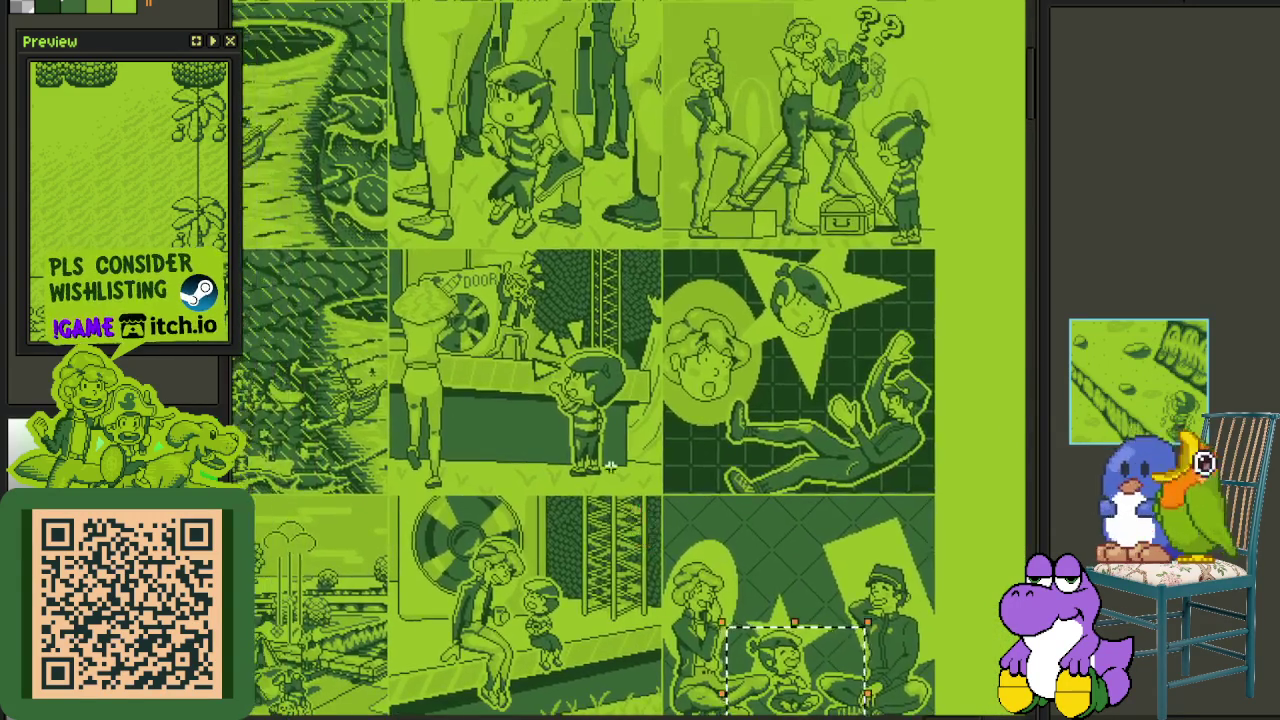
scroll(617, 481, "up", 1)
left_click_drag(429, 177, 766, 531)
scroll(735, 437, "down", 2)
left_click_drag(651, 280, 677, 377)
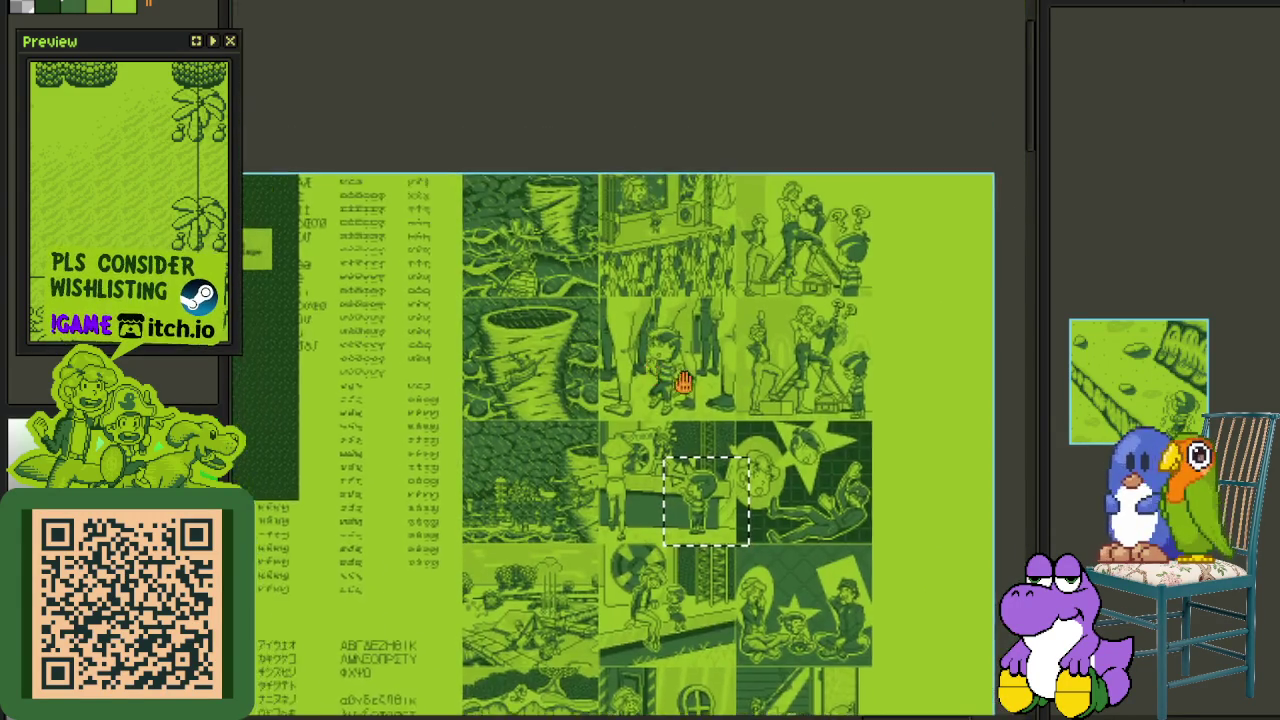
scroll(677, 377, "up", 1)
left_click_drag(602, 311, 809, 543)
- Pan to the ladder panel and select the kid beside the ladder and the kid facing question marks
scroll(737, 489, "up", 2)
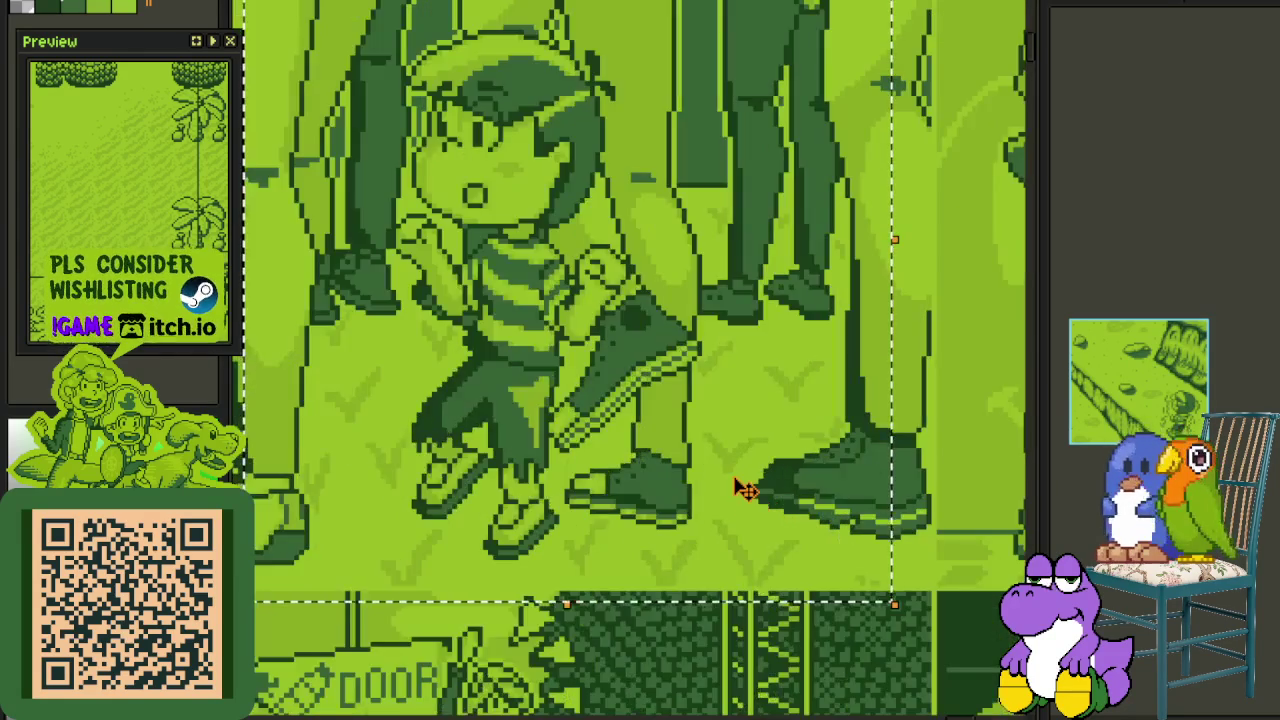
scroll(809, 463, "down", 1)
left_click_drag(809, 463, 397, 568)
scroll(634, 537, "right", 2)
scroll(680, 468, "right", 2)
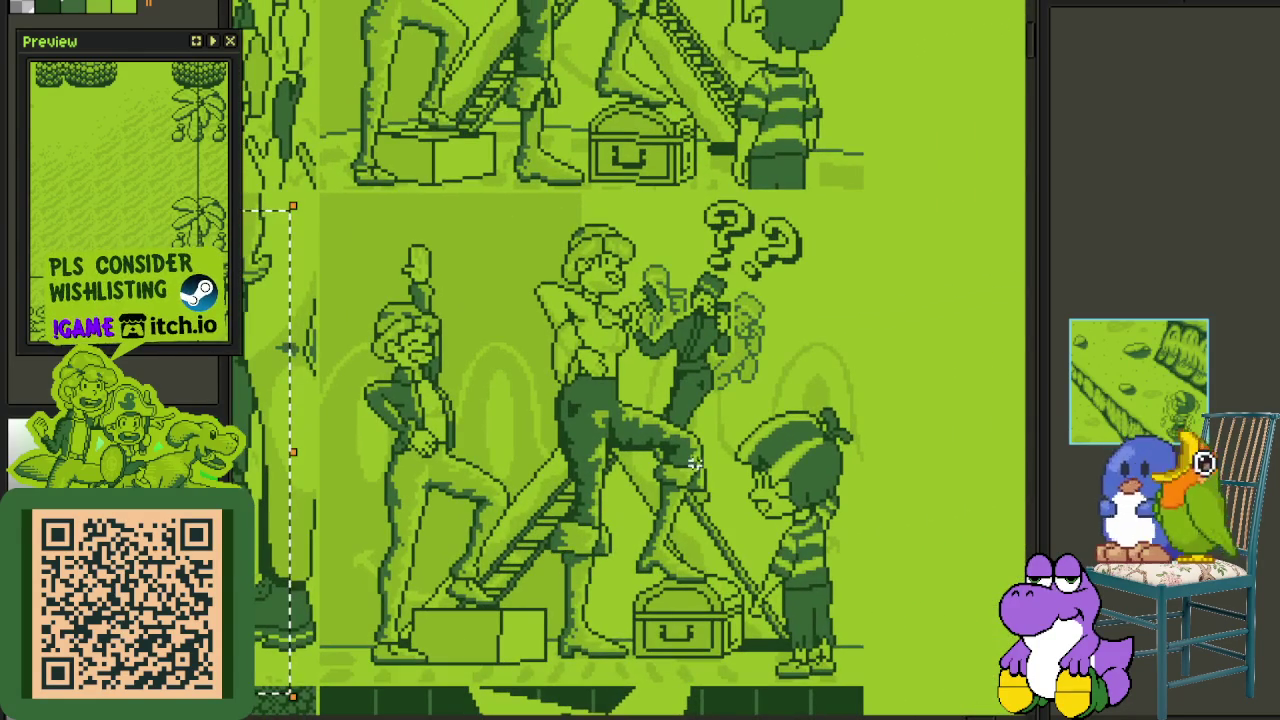
left_click_drag(720, 396, 914, 686)
scroll(914, 686, "down", 2)
scroll(609, 240, "up", 3)
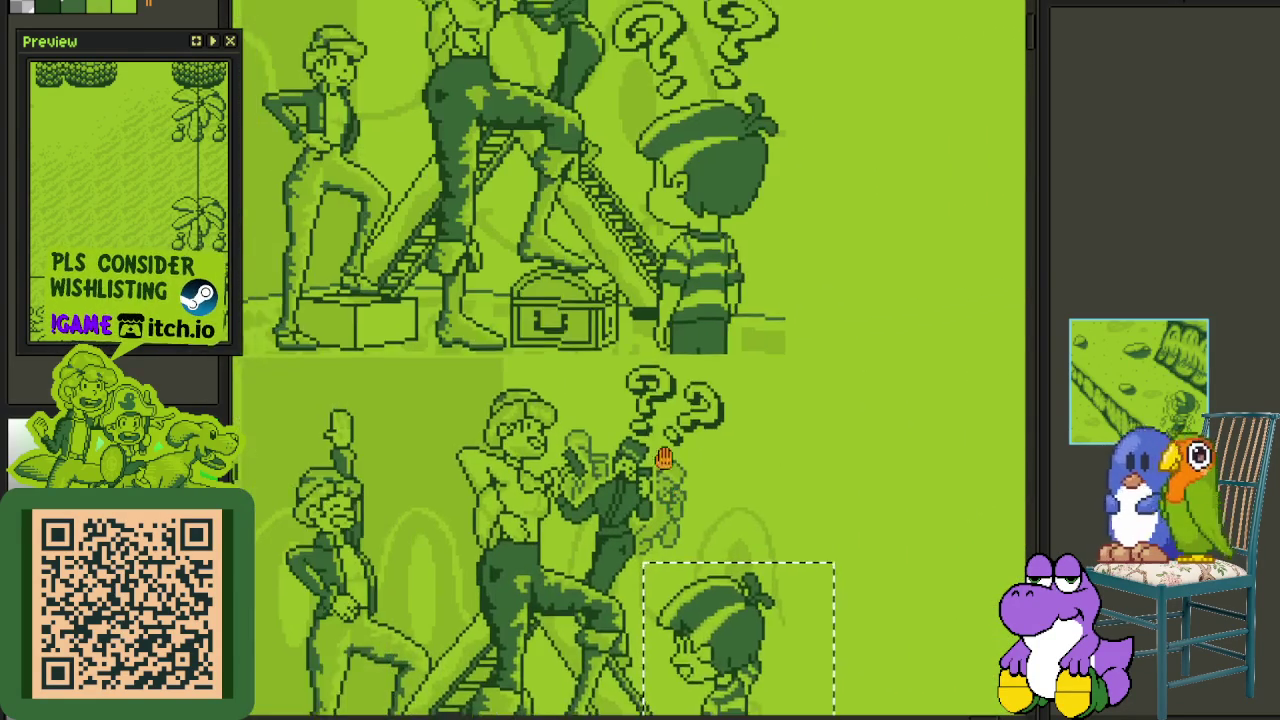
left_click_drag(605, 196, 820, 357)
- Bring the stage and tornado panels into view and select the poster on the stage
scroll(820, 357, "down", 2)
mouse_move(544, 489)
left_mouse_down()
mouse_move(643, 437)
mouse_move(720, 459)
left_mouse_up()
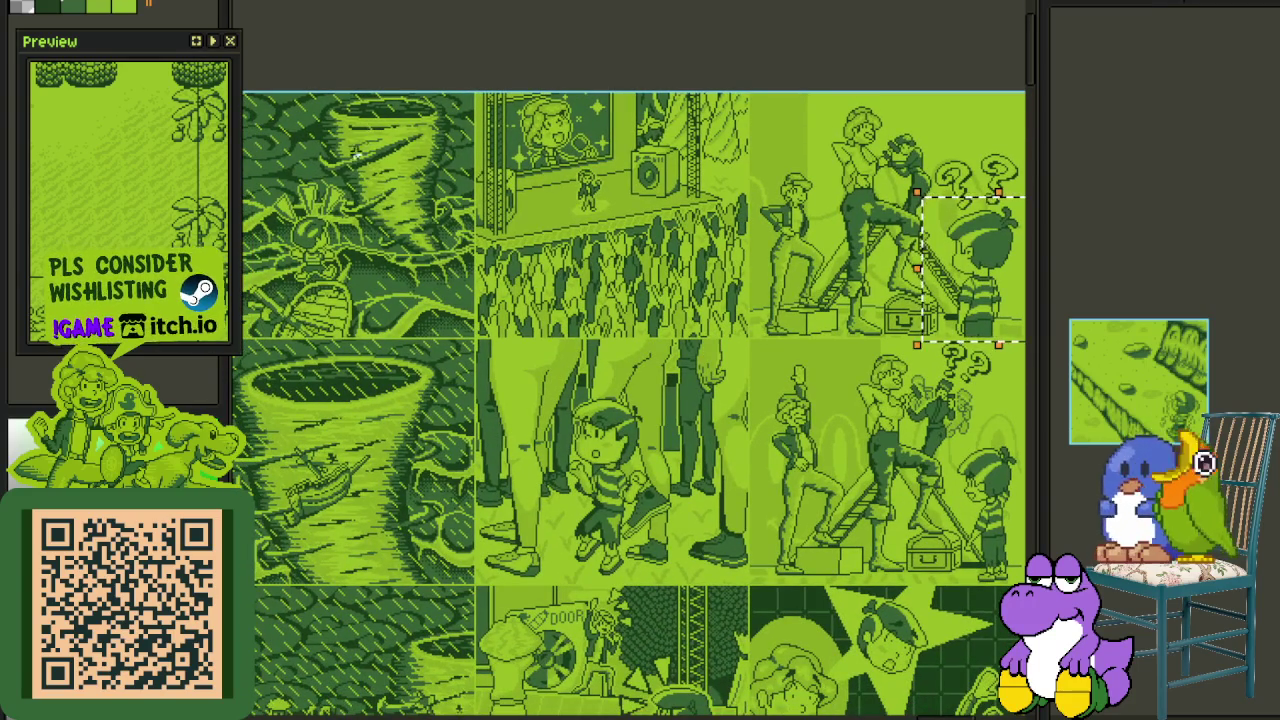
scroll(610, 150, "up", 3)
mouse_move(405, 125)
left_mouse_down()
mouse_move(405, 180)
mouse_move(580, 312)
left_mouse_up()
scroll(450, 200, "up", 1)
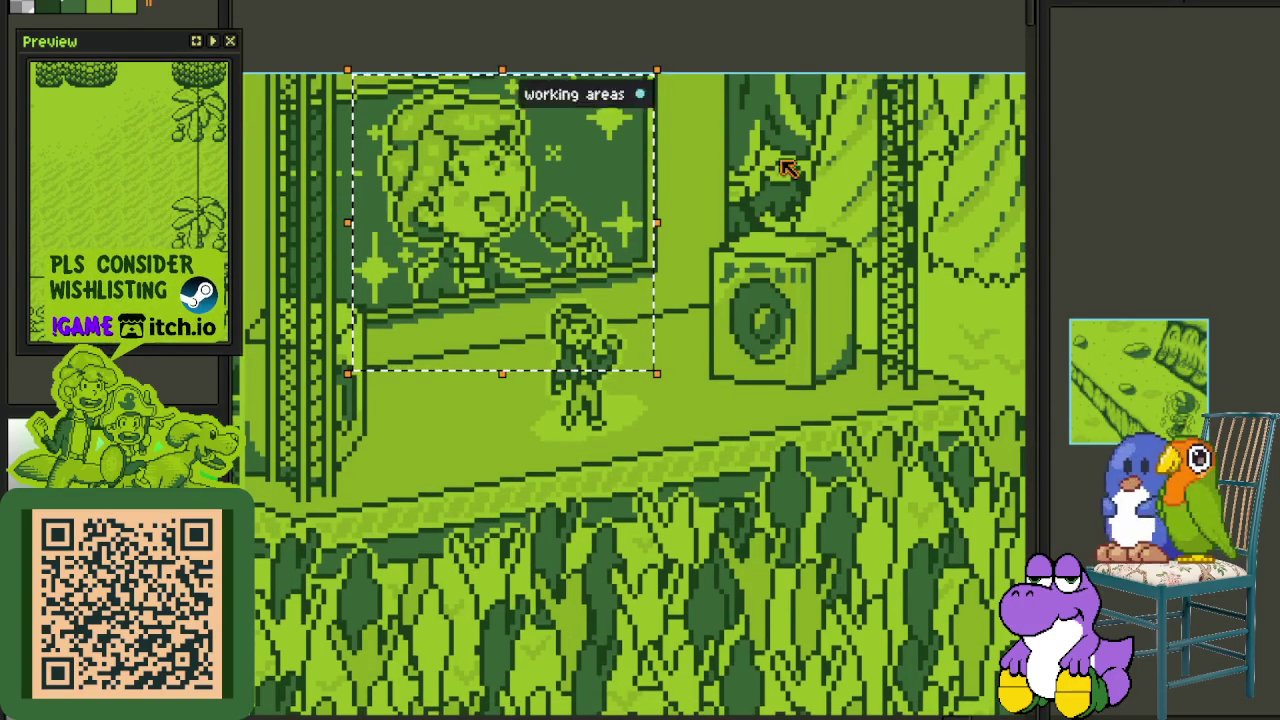
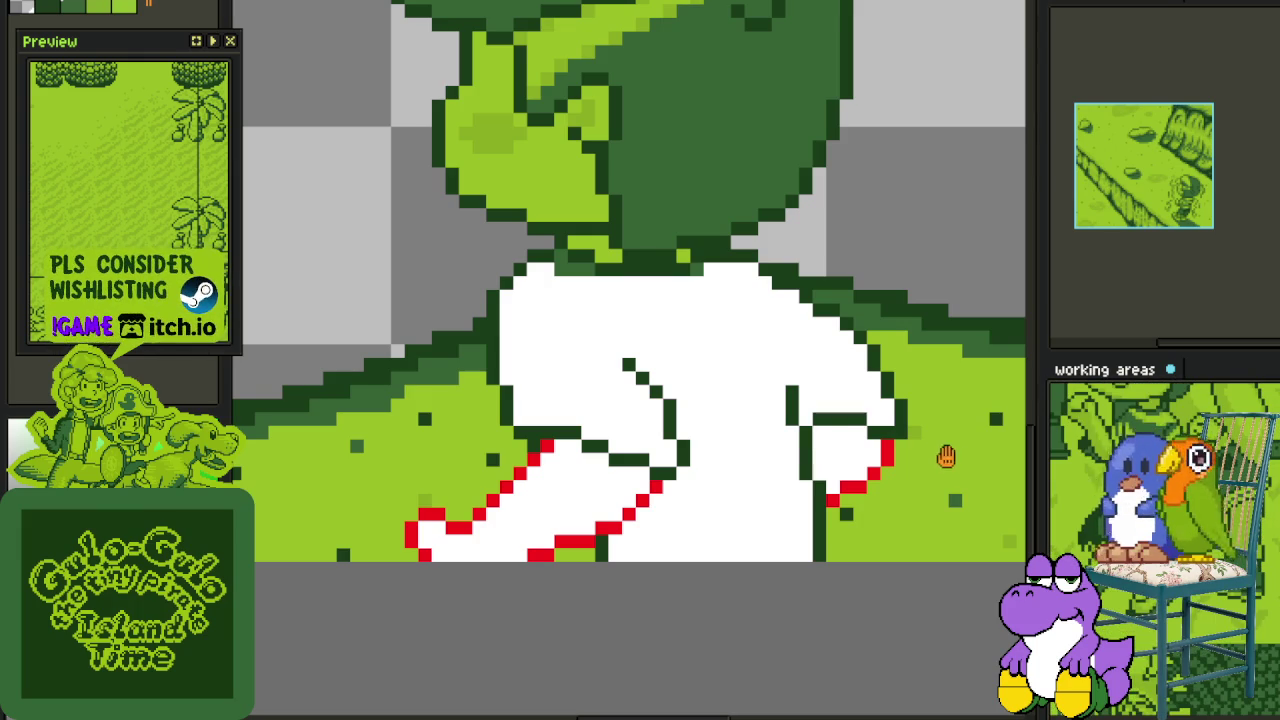
- Paint medium-green stripes across the left side of the boy's white shirt
left_click_drag(951, 457, 892, 505)
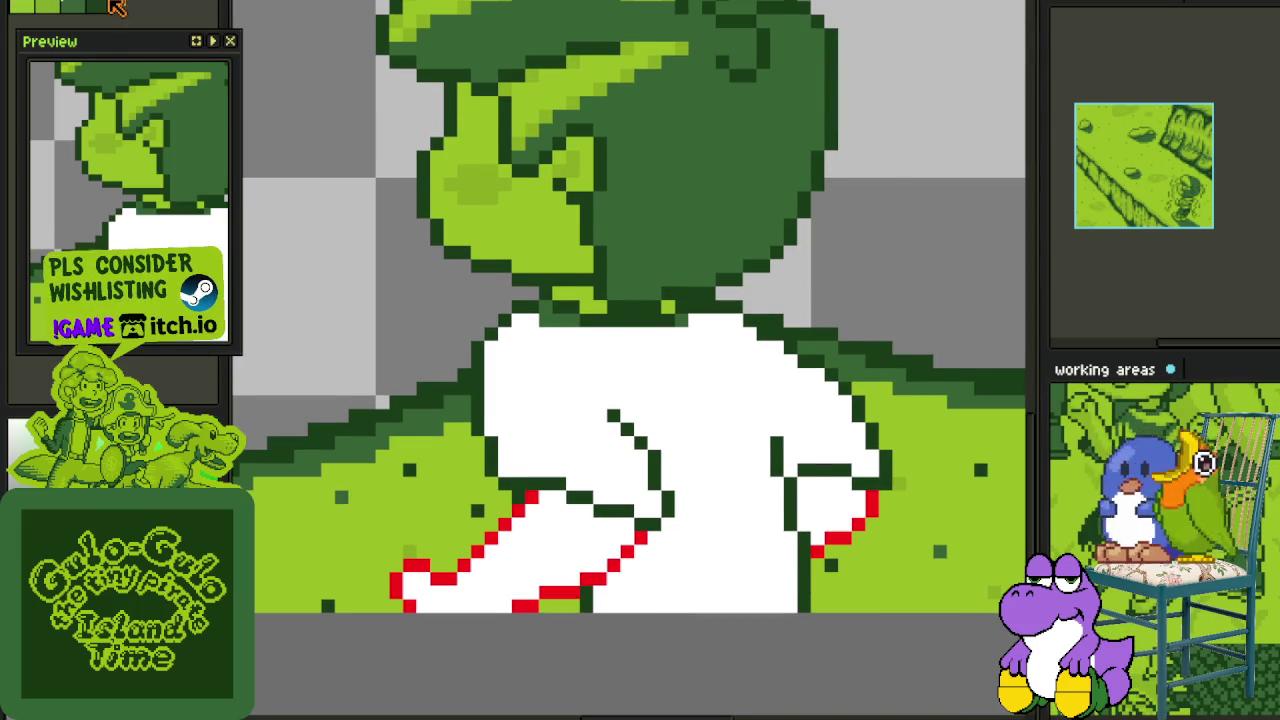
scroll(640, 460, "up", 2)
scroll(600, 490, "up", 1)
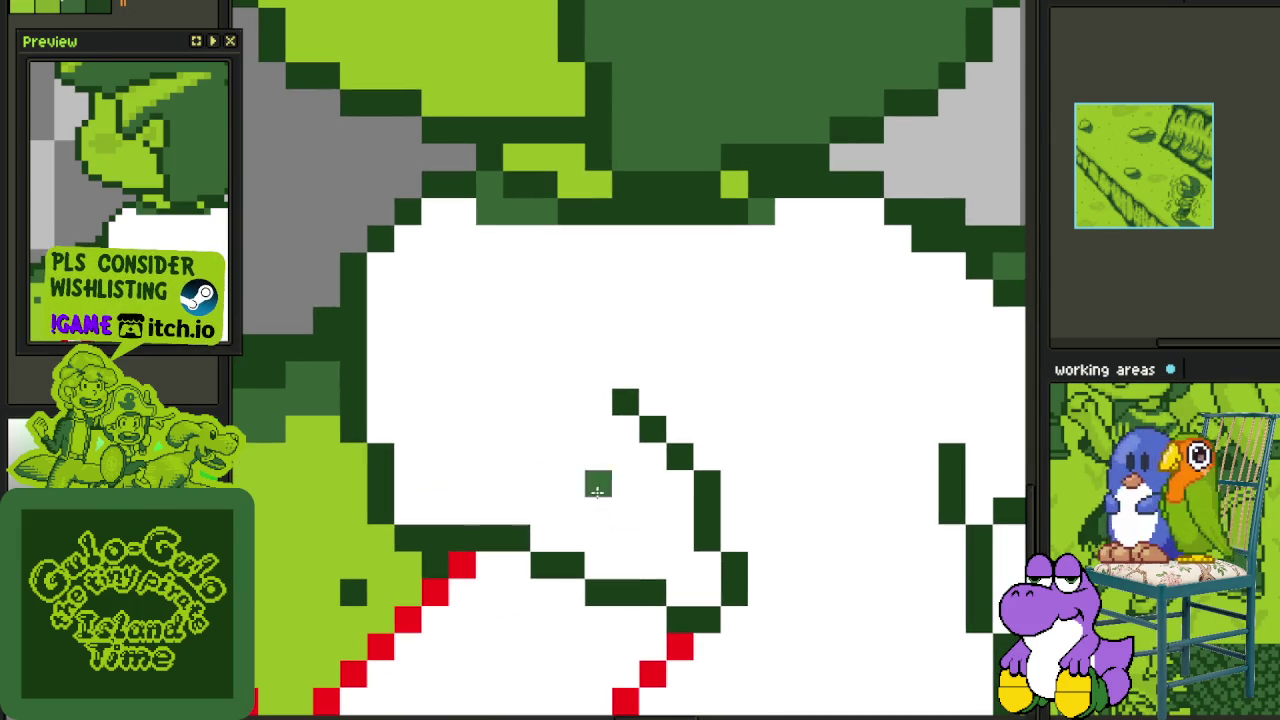
mouse_move(678, 510)
left_mouse_down()
mouse_move(572, 448)
mouse_move(502, 433)
left_mouse_up()
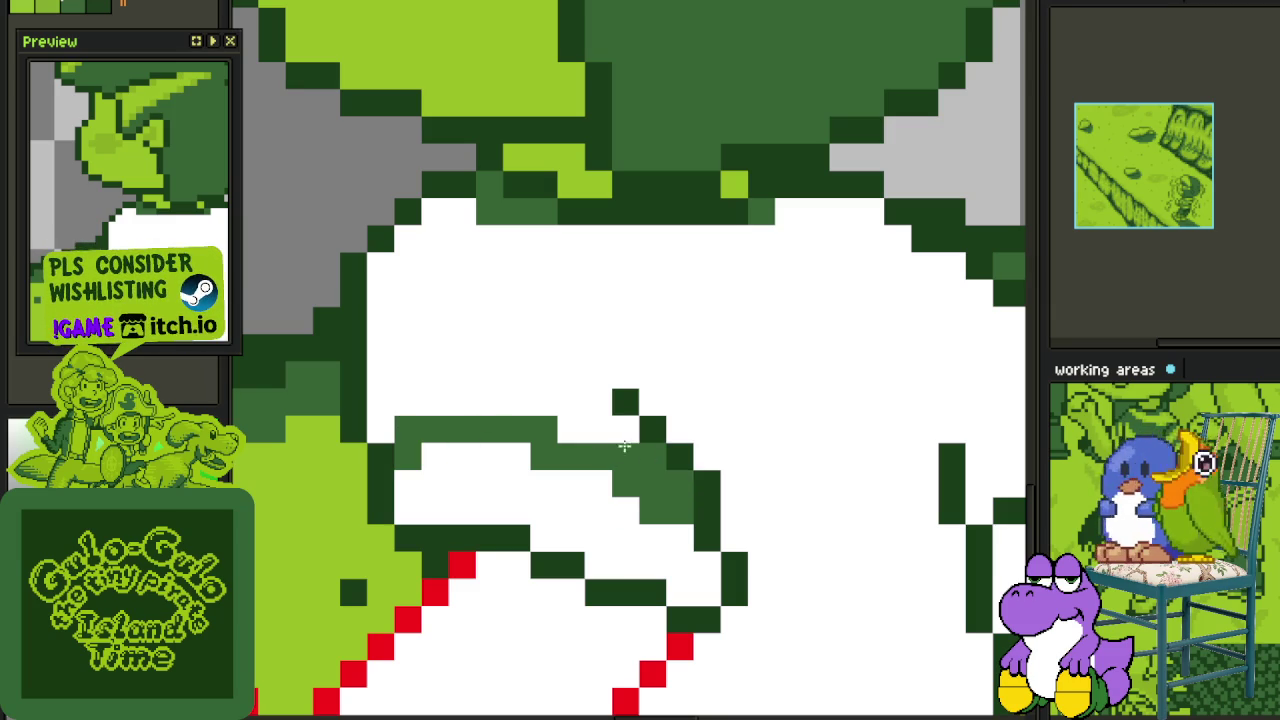
left_click_drag(559, 405, 392, 397)
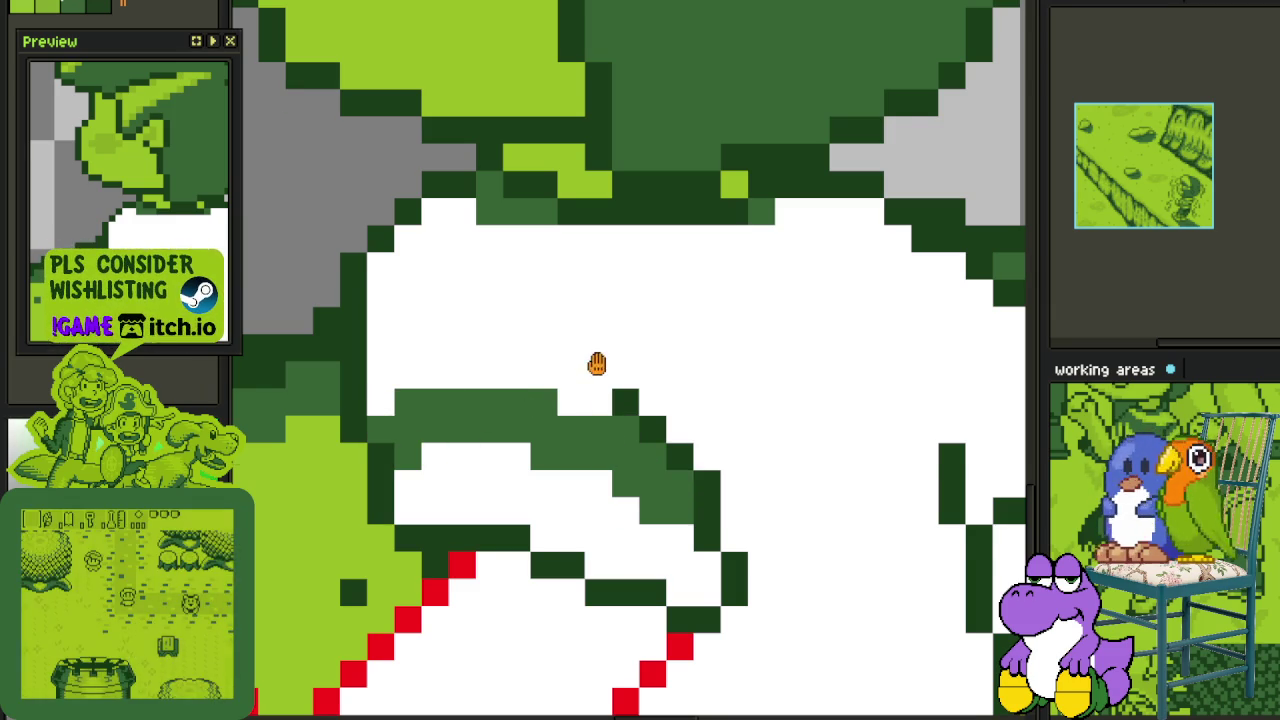
scroll(597, 370, "up", 2)
left_click(390, 399)
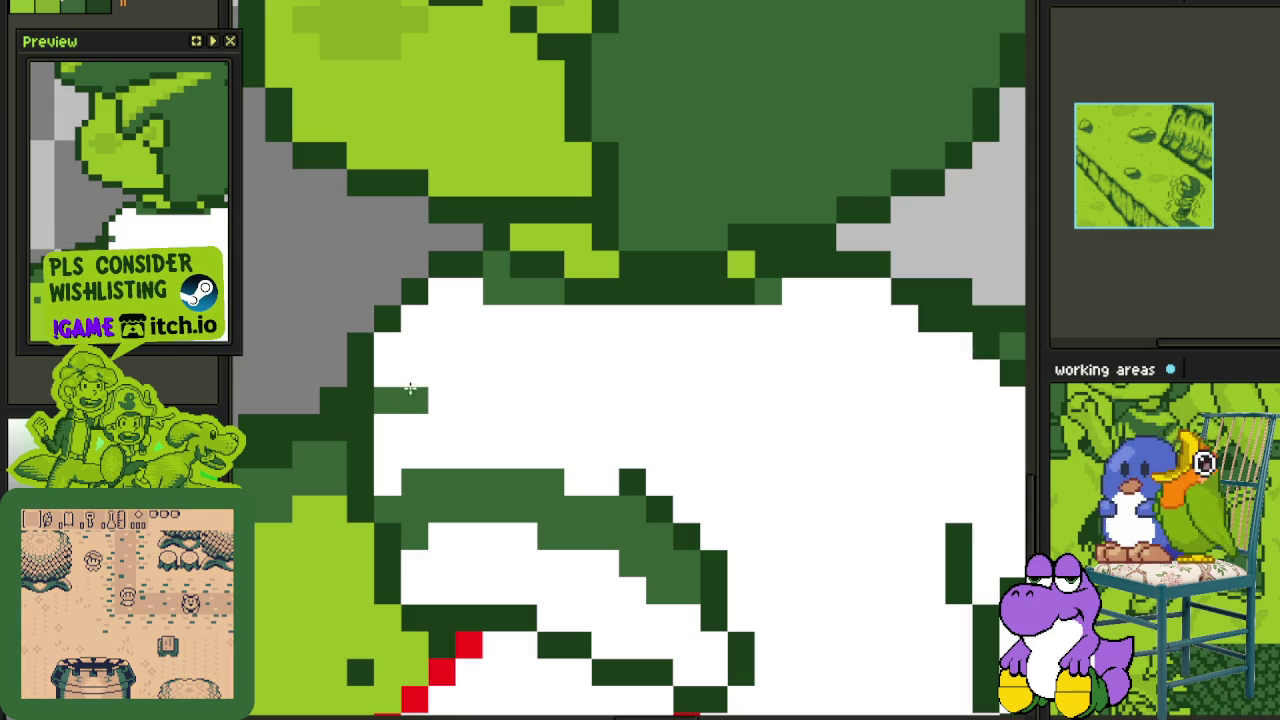
mouse_move(604, 428)
left_mouse_down()
mouse_move(471, 375)
mouse_move(394, 380)
mouse_move(541, 385)
left_mouse_up()
mouse_move(457, 355)
left_mouse_down()
mouse_move(405, 350)
mouse_move(491, 354)
left_mouse_up()
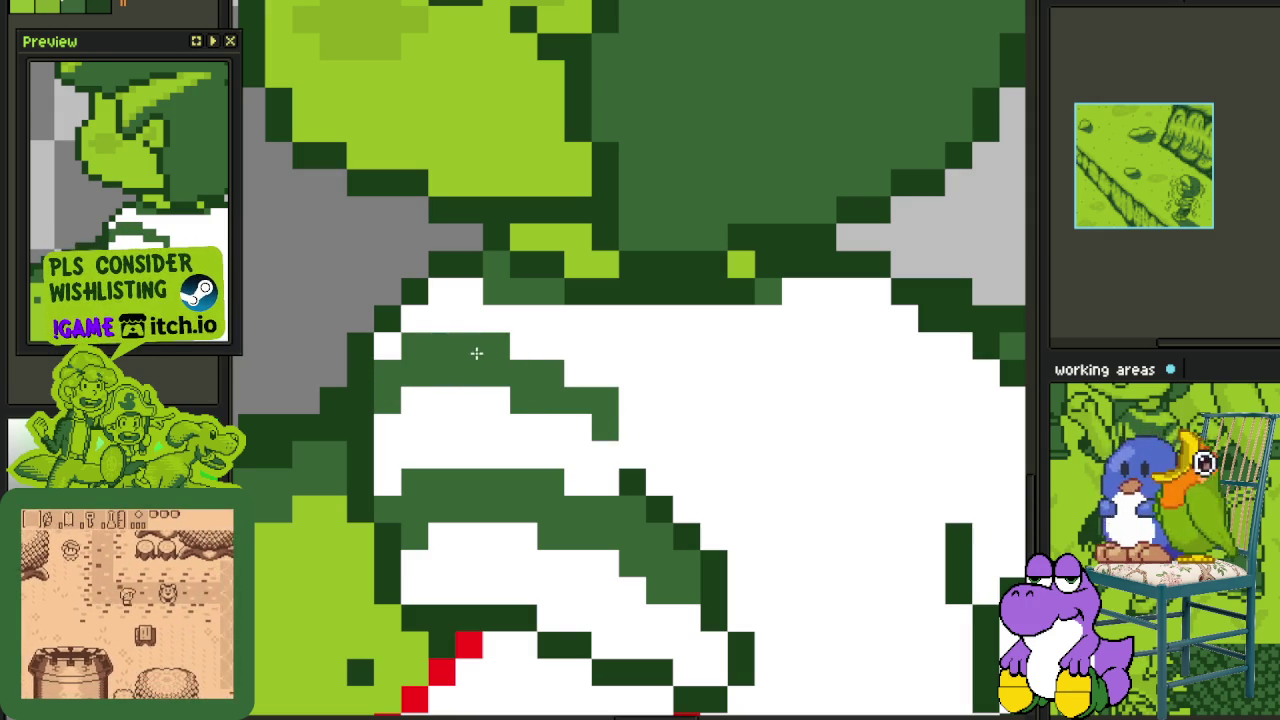
- Paint a diagonal medium-green stripe across the boy's right sleeve
scroll(706, 449, "right", 5)
left_click(650, 466)
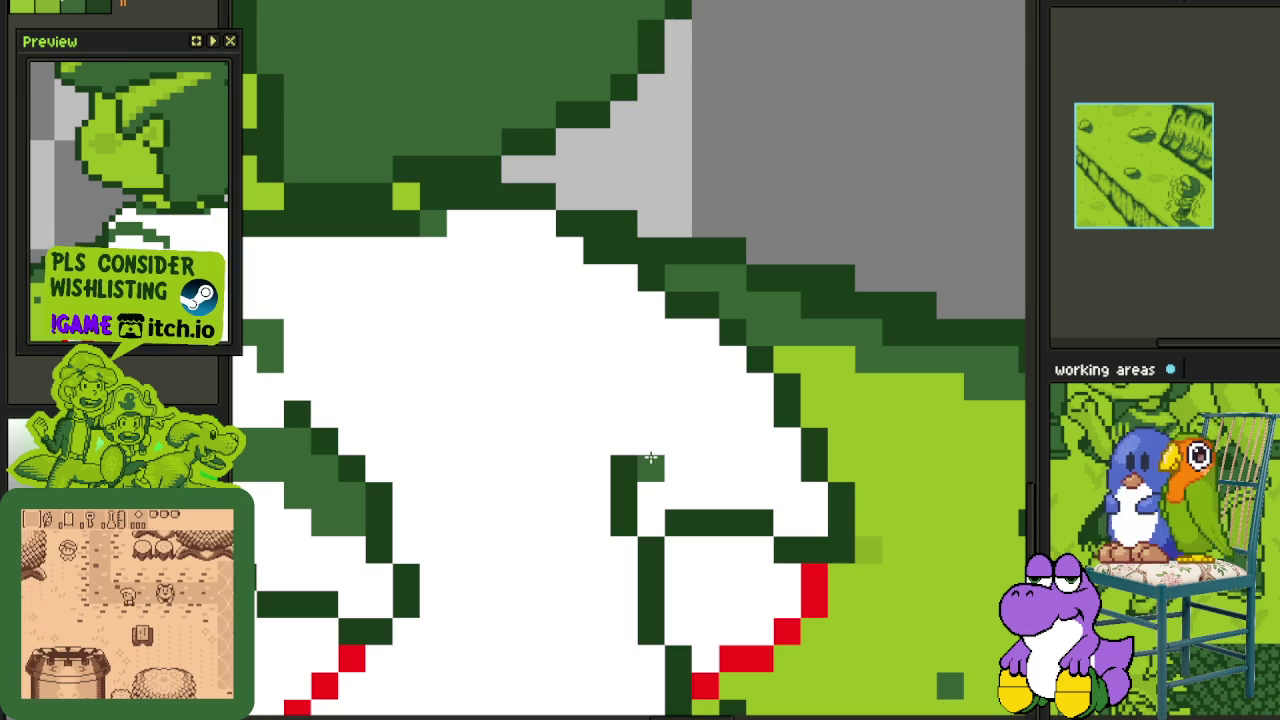
left_click_drag(650, 458, 755, 412)
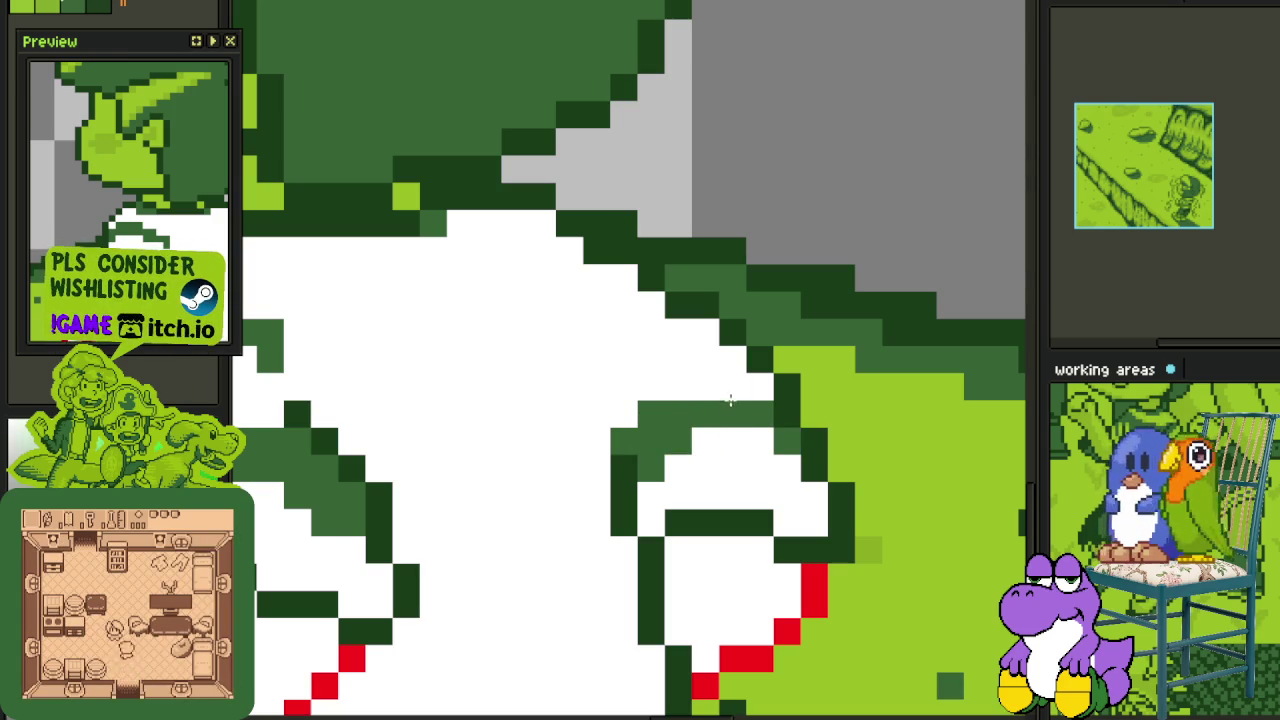
scroll(674, 380, "down", 1)
scroll(634, 337, "down", 2)
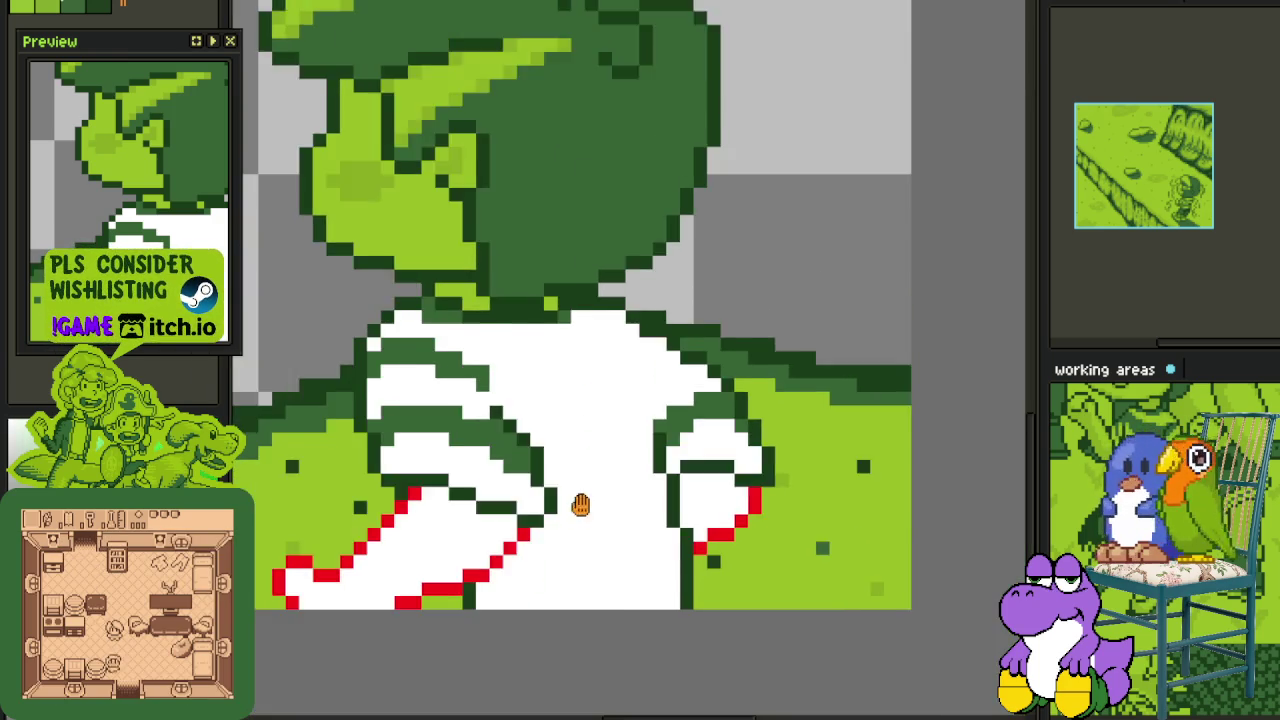
- Extend the mid-green stripes across the shirt's right side and along the sleeve
scroll(580, 509, "up", 1)
scroll(551, 486, "up", 1)
scroll(592, 482, "up", 2)
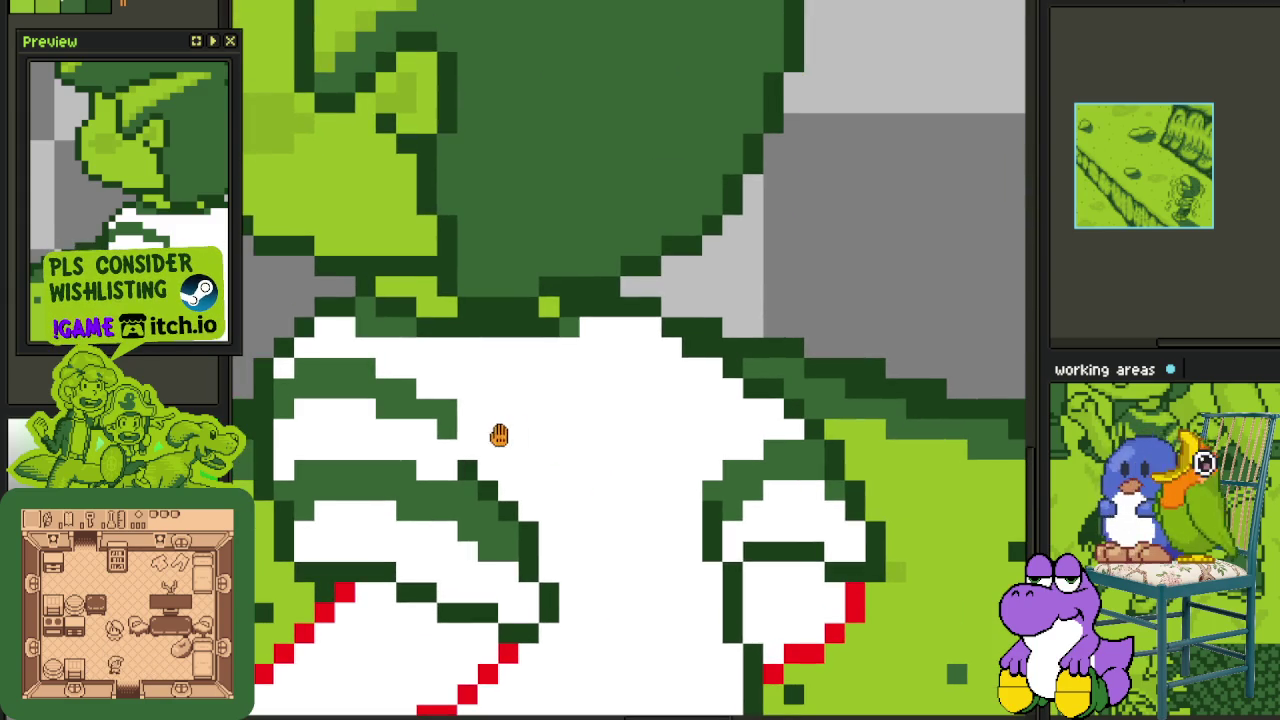
scroll(474, 432, "up", 1)
mouse_move(474, 430)
left_mouse_down()
mouse_move(556, 422)
mouse_move(537, 397)
mouse_move(698, 406)
left_mouse_up()
mouse_move(753, 452)
left_mouse_down()
mouse_move(708, 434)
mouse_move(582, 427)
left_mouse_up()
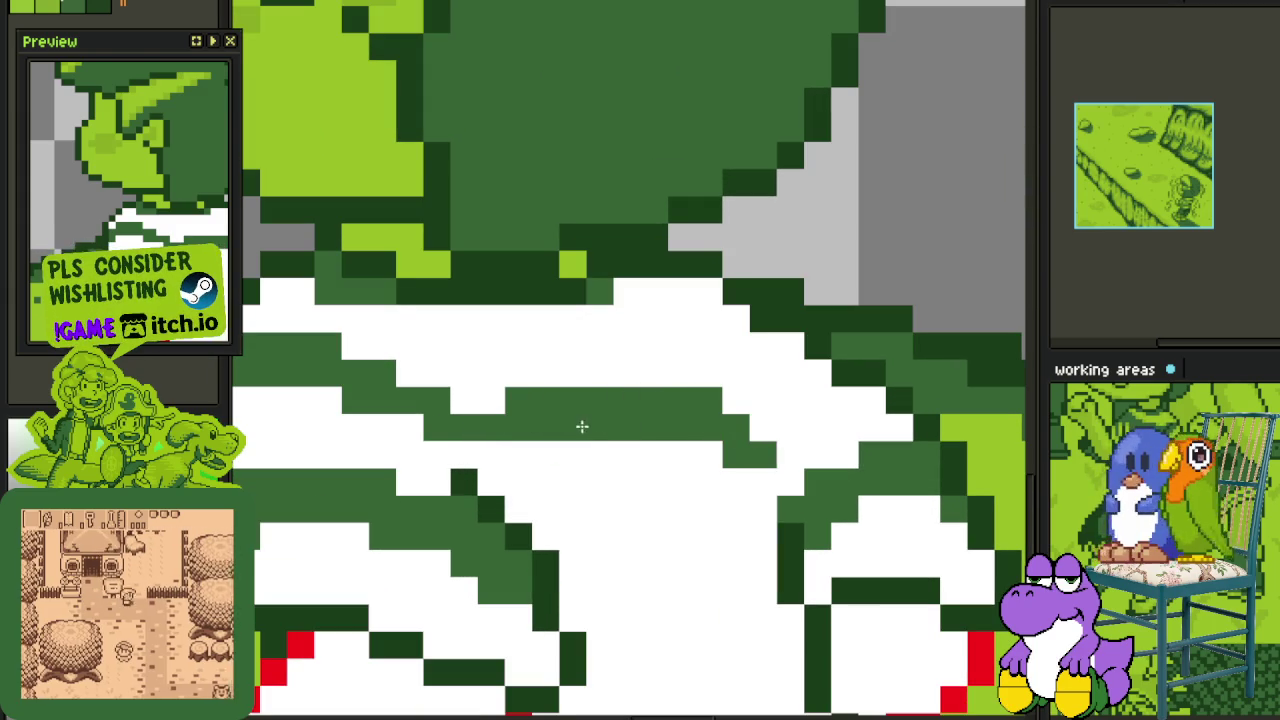
left_click(772, 403)
mouse_move(772, 403)
left_mouse_down()
mouse_move(874, 394)
mouse_move(787, 425)
left_mouse_up()
left_click(870, 400)
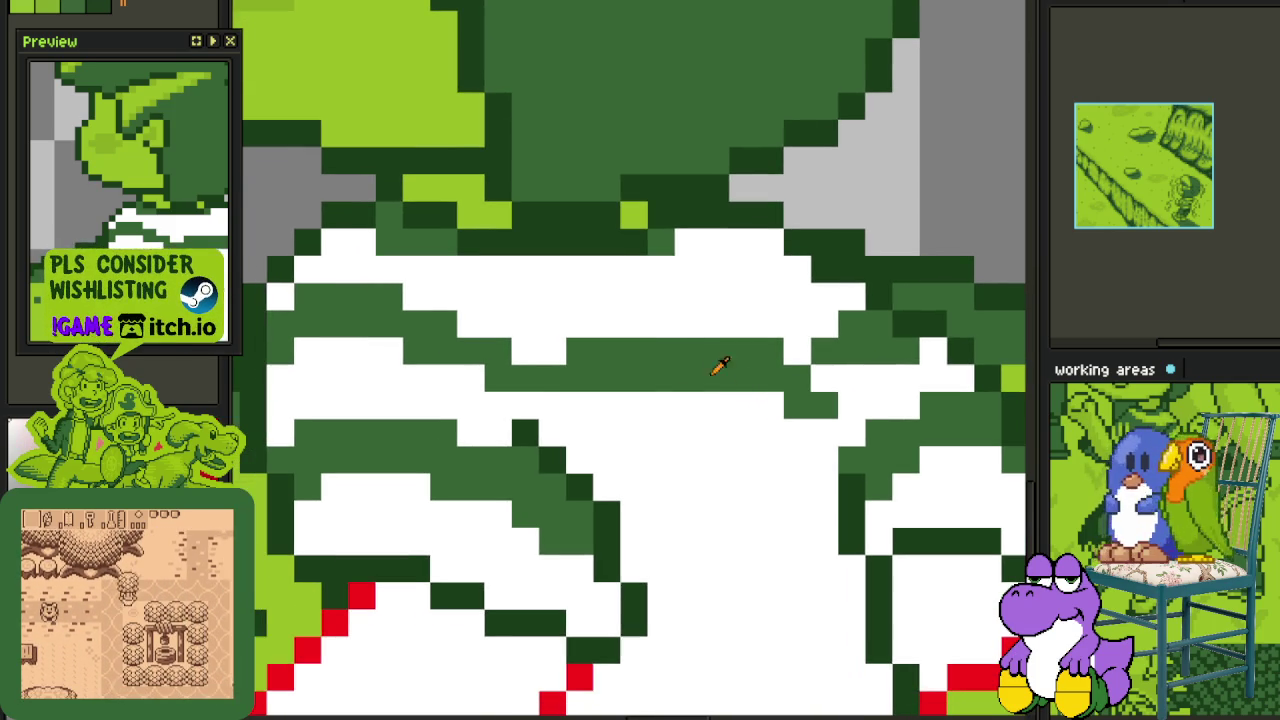
- Add a mid-green stripe across the shirt's middle and a short diagonal on the right sleeve
left_click_drag(685, 437, 746, 387)
left_click_drag(525, 405, 814, 422)
scroll(793, 433, "down", 1)
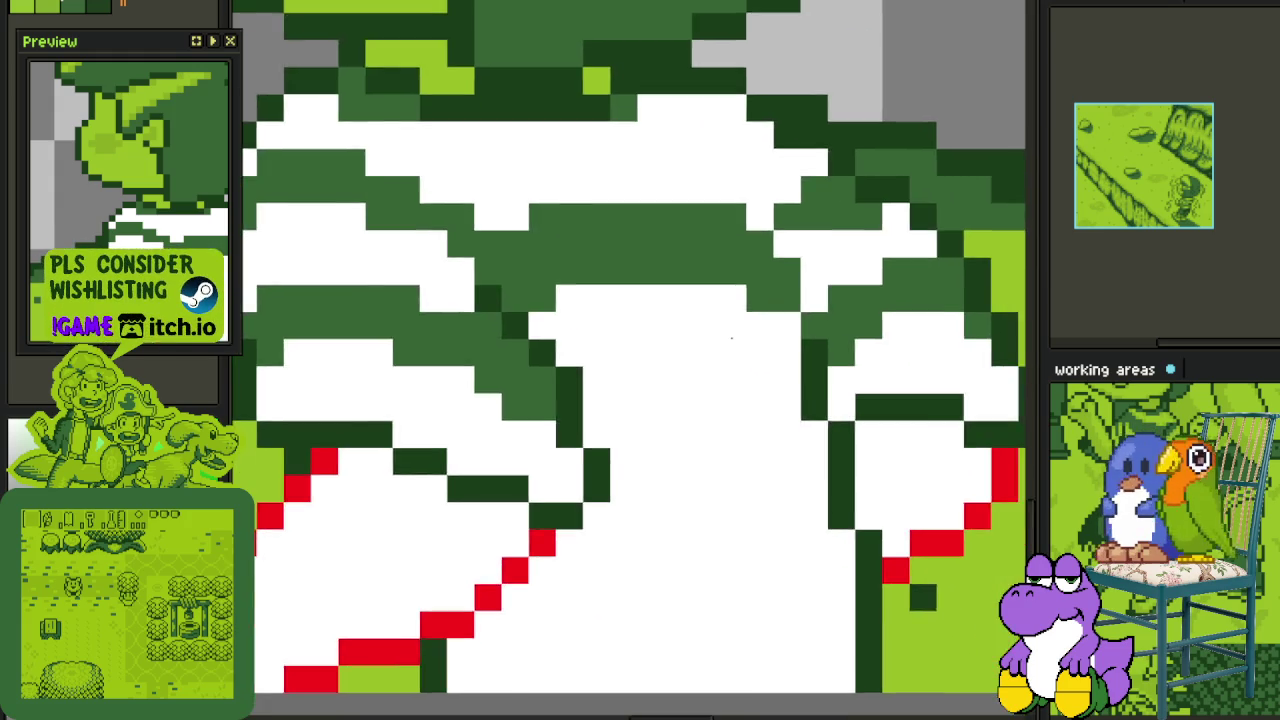
scroll(731, 337, "down", 2)
scroll(704, 393, "up", 2)
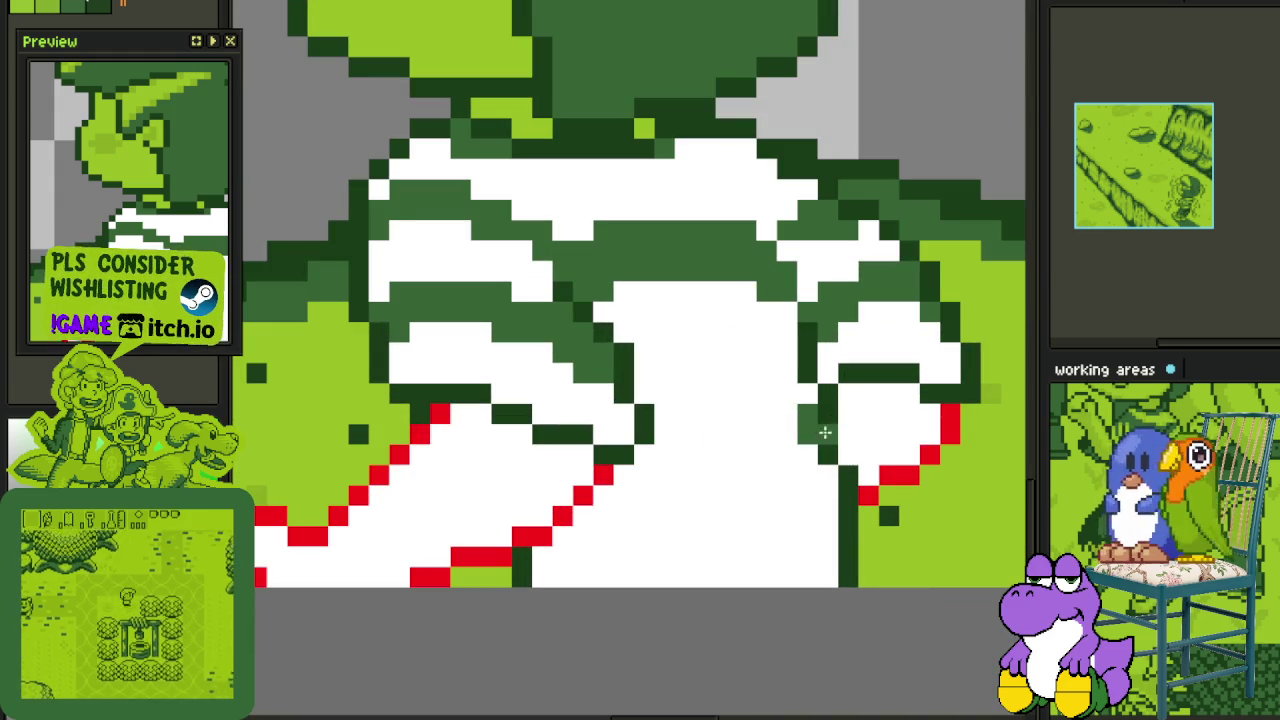
left_click_drag(810, 426, 680, 370)
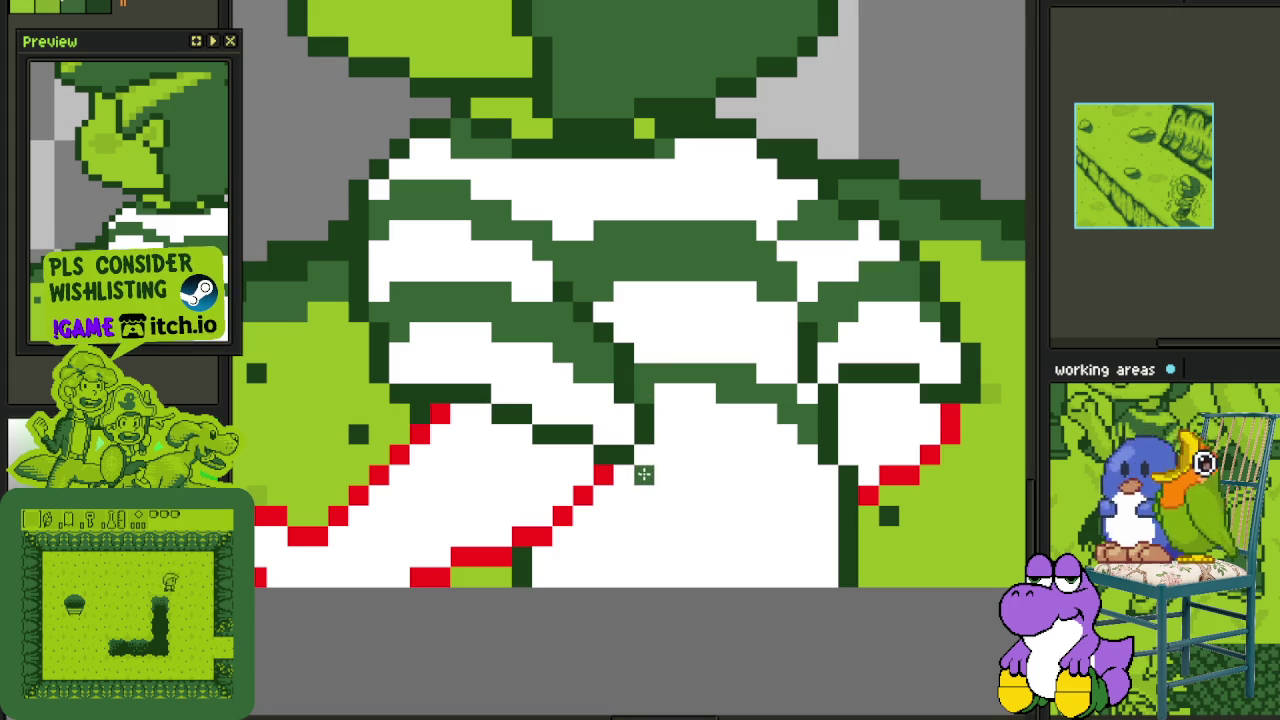
- Fill the shirt's white lower middle with mid-green and darken a stray white pixel
mouse_move(651, 467)
left_mouse_down()
mouse_move(709, 456)
mouse_move(811, 493)
left_mouse_up()
left_click(822, 478)
left_click(783, 466)
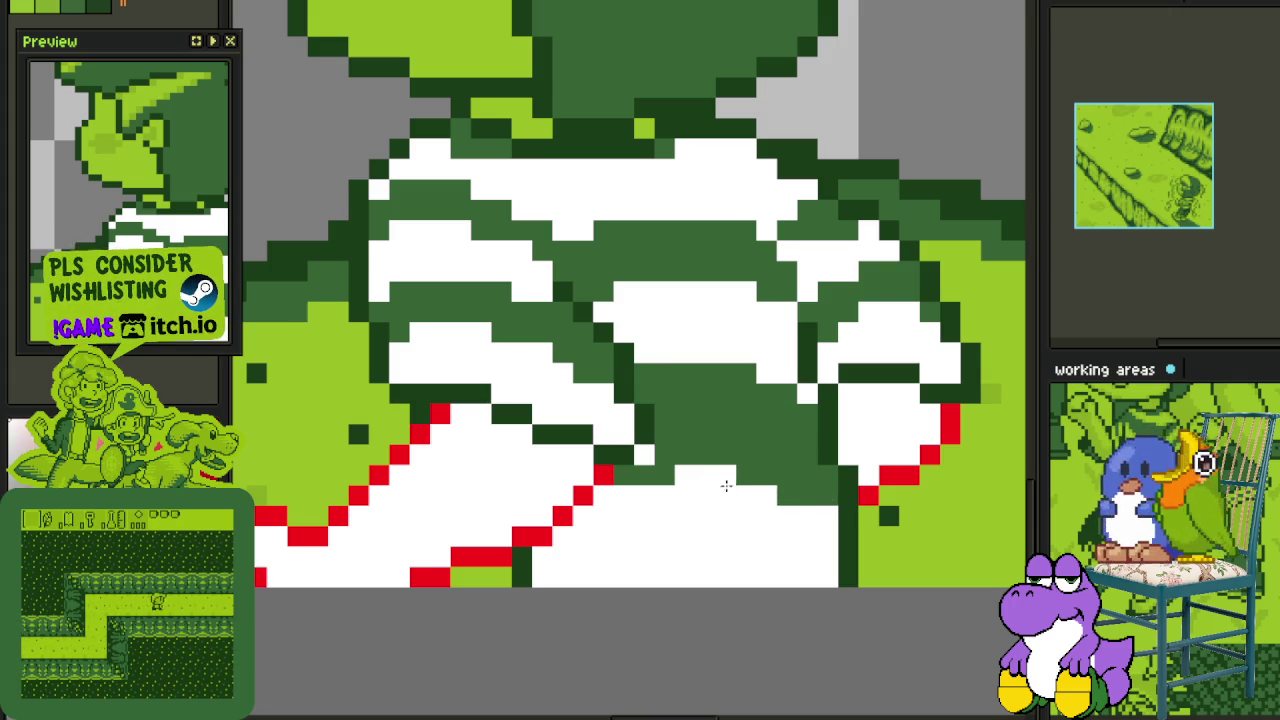
left_click(645, 455)
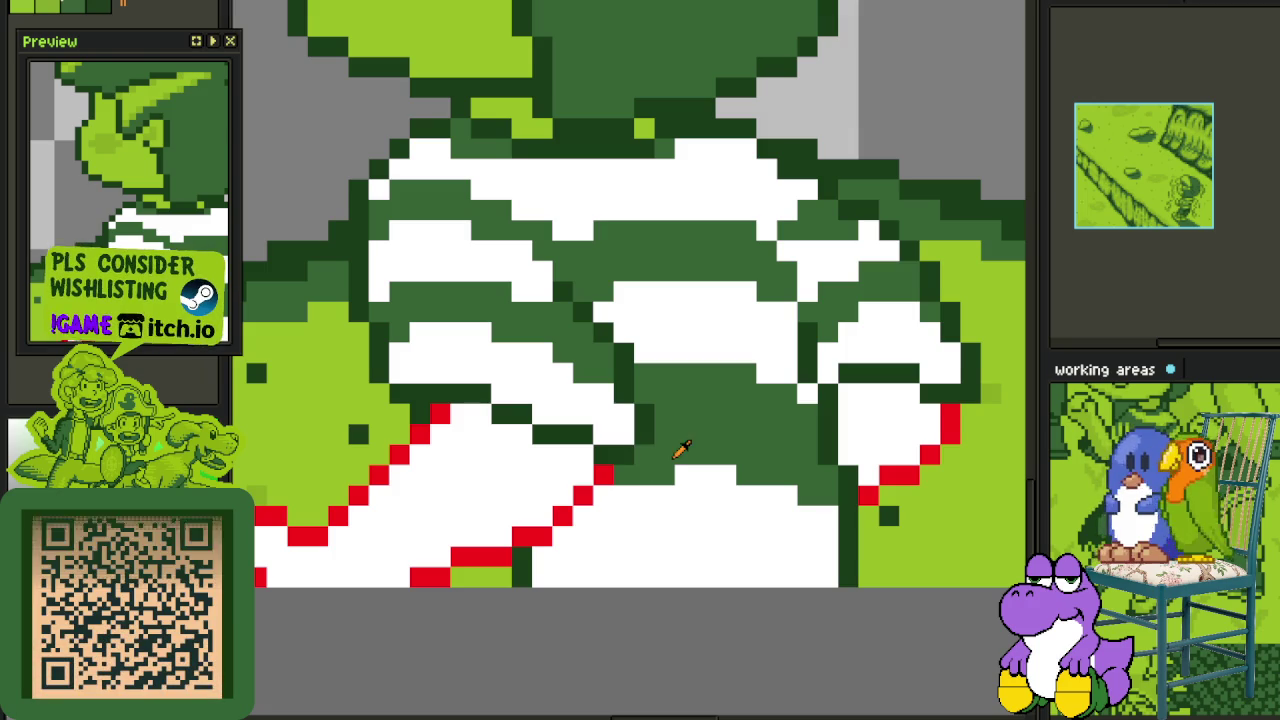
- Paint a dark-green run along the shirt's bottom edge
scroll(662, 480, "down", 2)
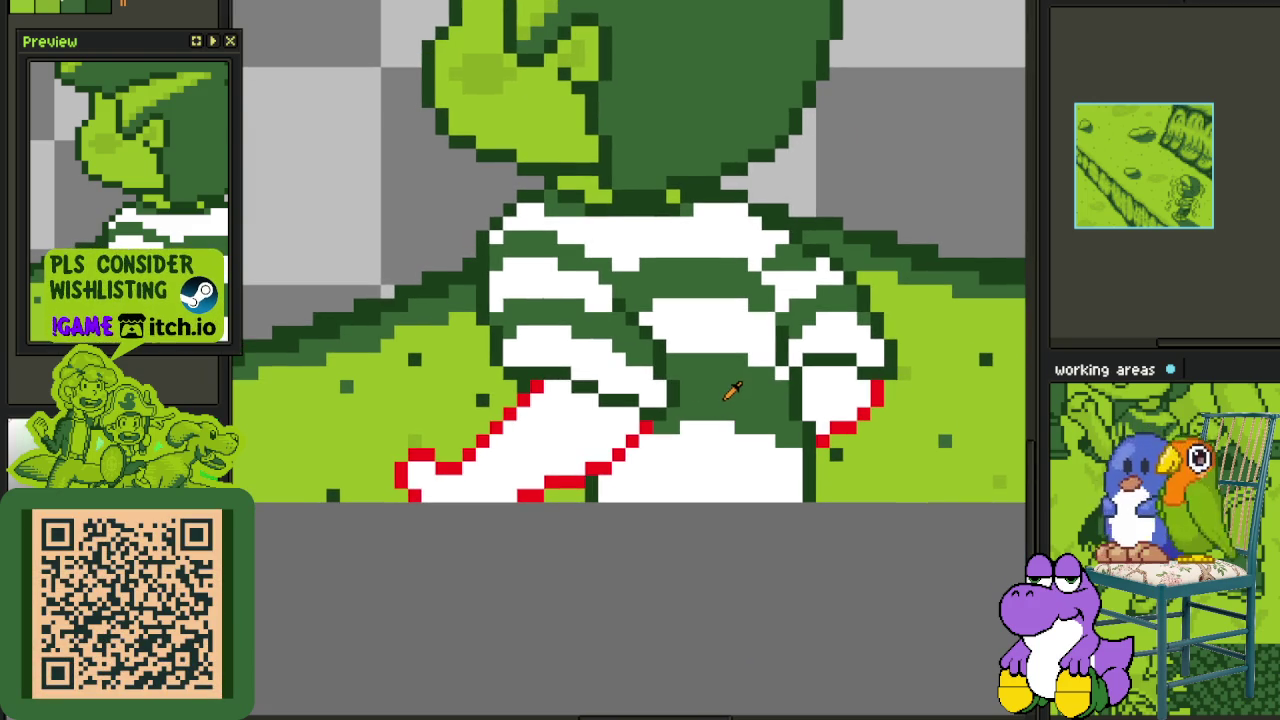
scroll(733, 432, "up", 1)
scroll(728, 371, "up", 1)
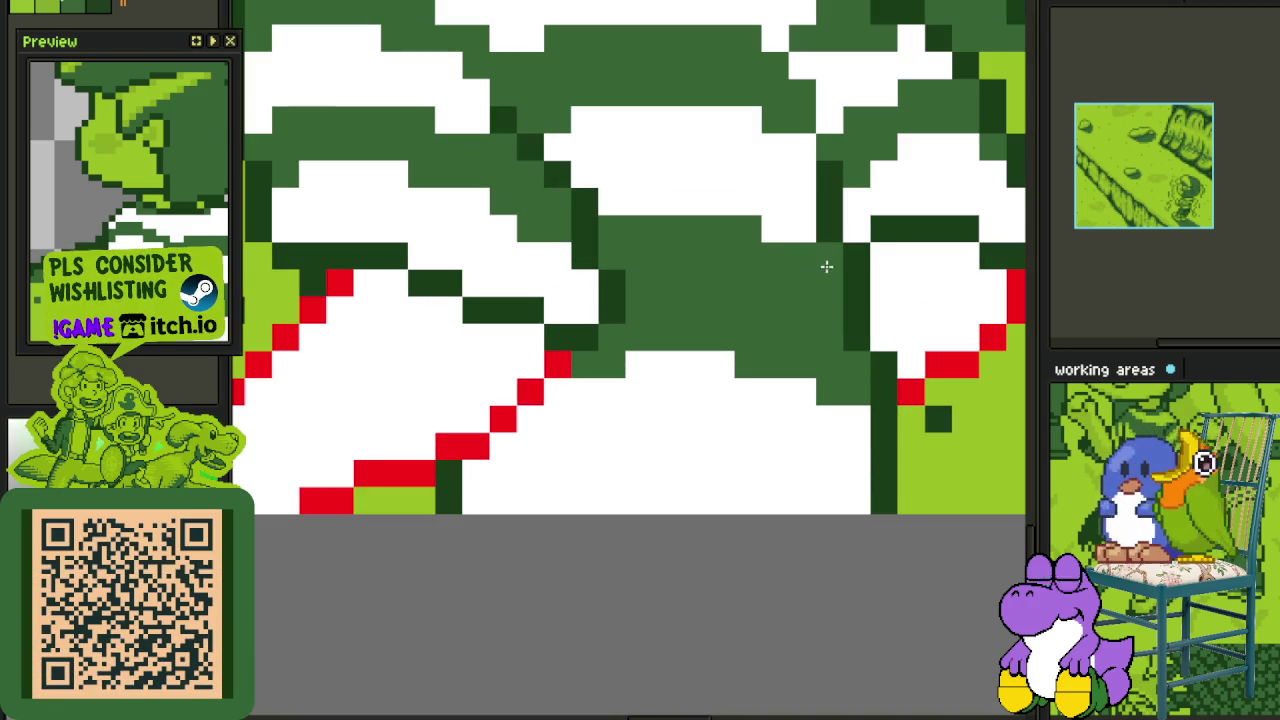
scroll(729, 336, "down", 2)
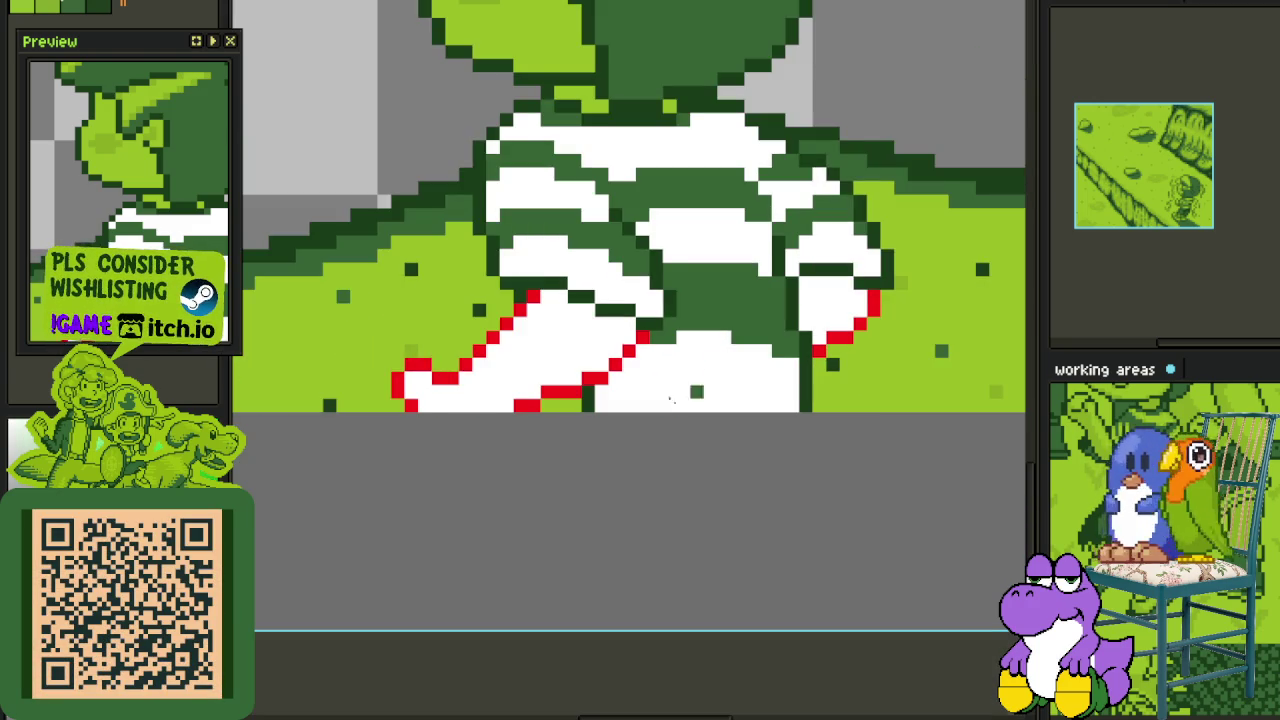
scroll(675, 397, "up", 2)
mouse_move(535, 401)
left_mouse_down()
mouse_move(849, 411)
mouse_move(692, 381)
mouse_move(570, 393)
left_mouse_up()
scroll(558, 398, "down", 3)
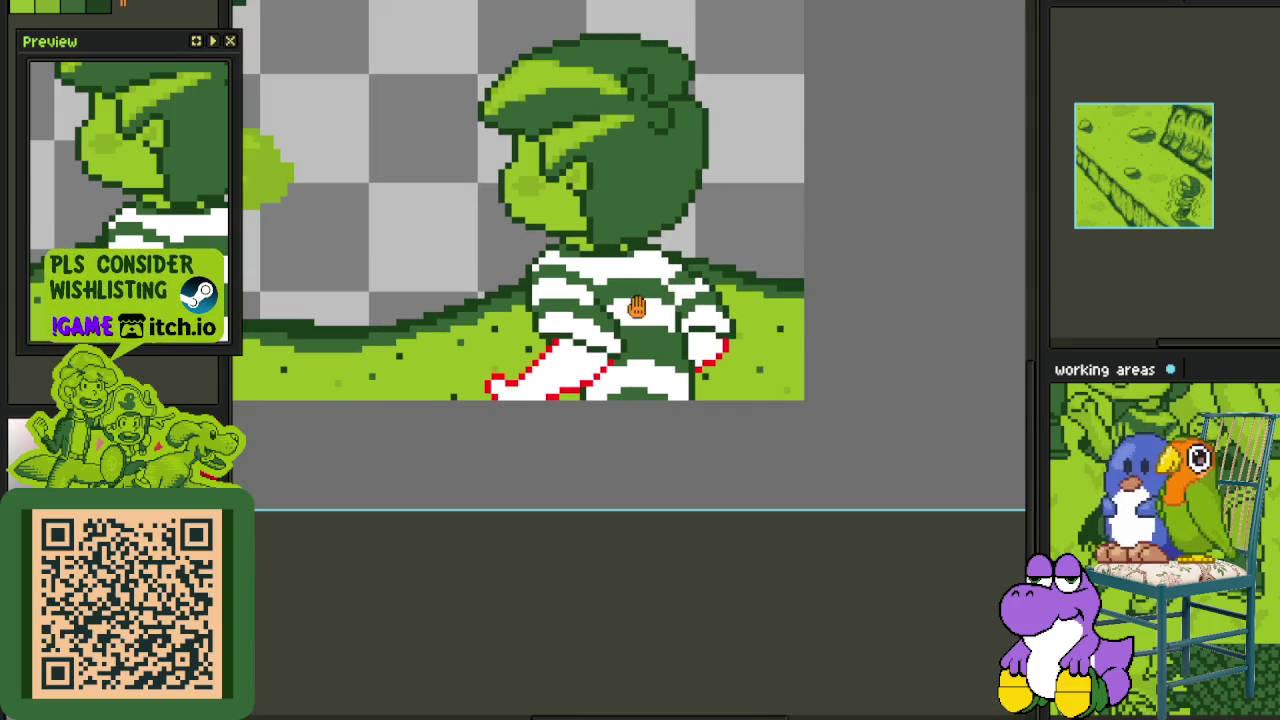
left_click_drag(637, 307, 663, 287)
scroll(663, 287, "up", 2)
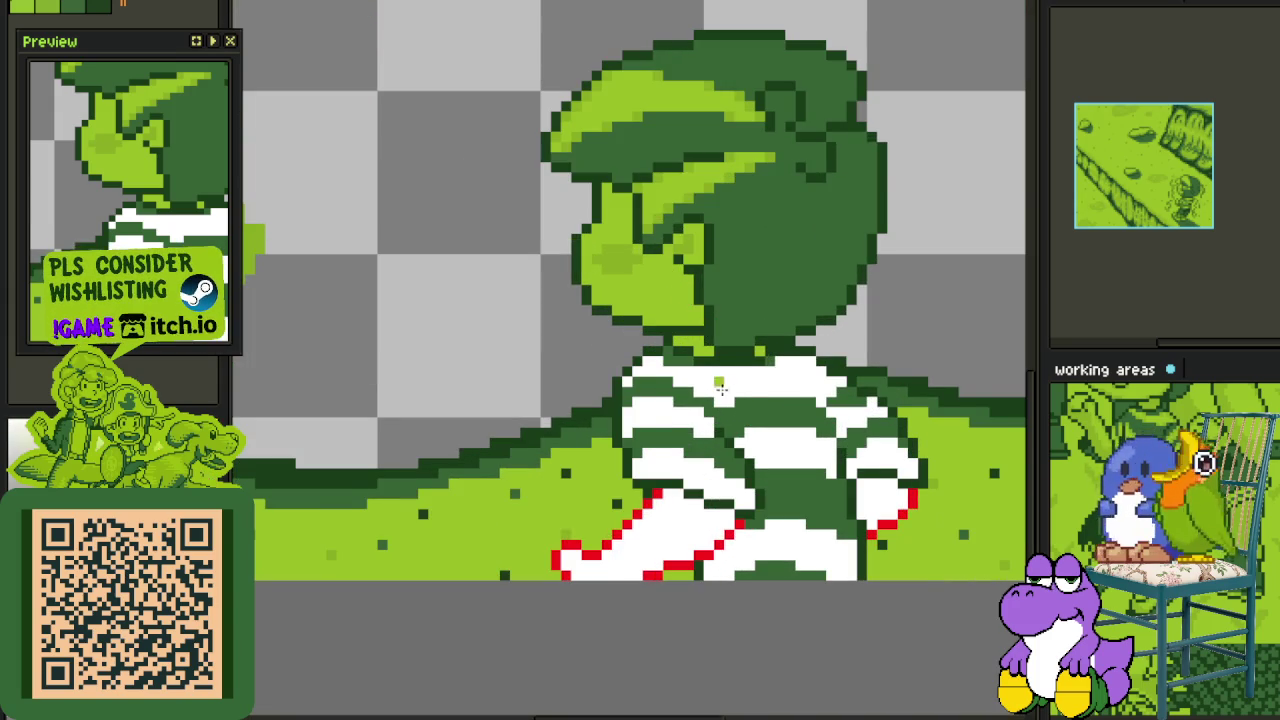
scroll(720, 390, "up", 2)
- Bucket-fill the remaining white shirt stripes with light green
left_click(718, 389)
left_click(574, 414)
left_click(600, 530)
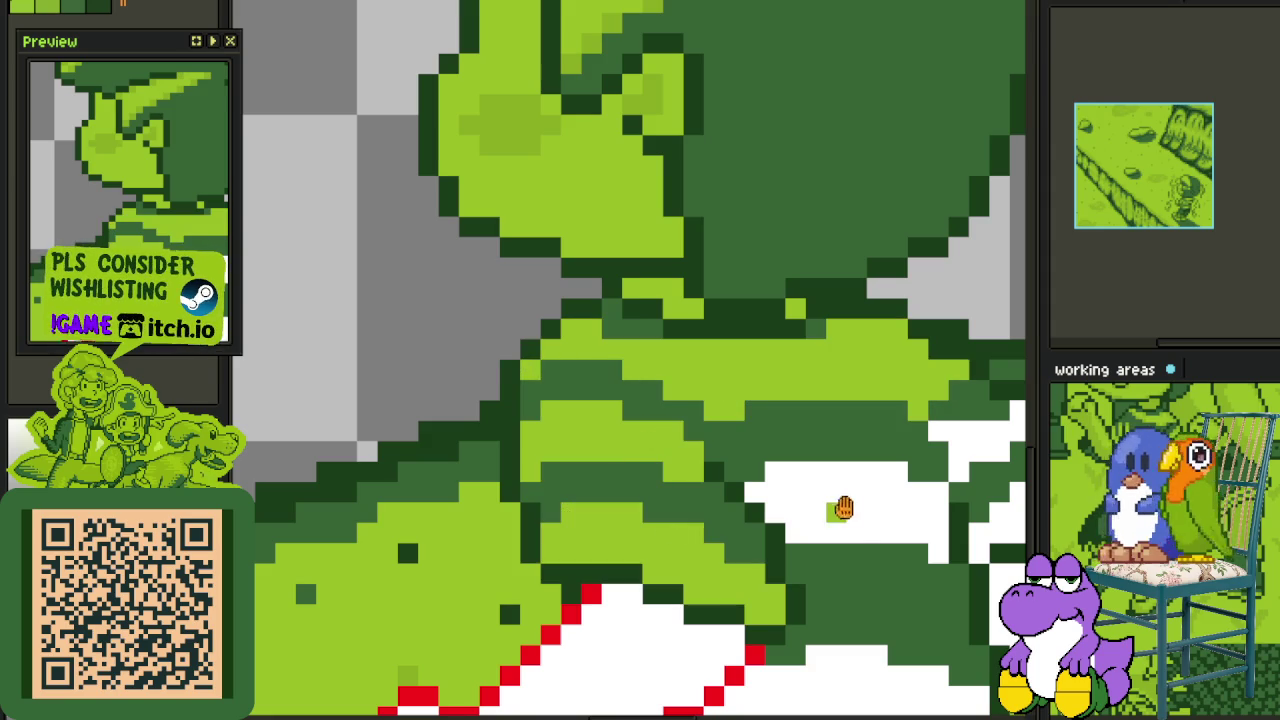
left_click(836, 513)
left_click_drag(720, 620, 520, 480)
left_click(668, 393)
left_click(670, 322)
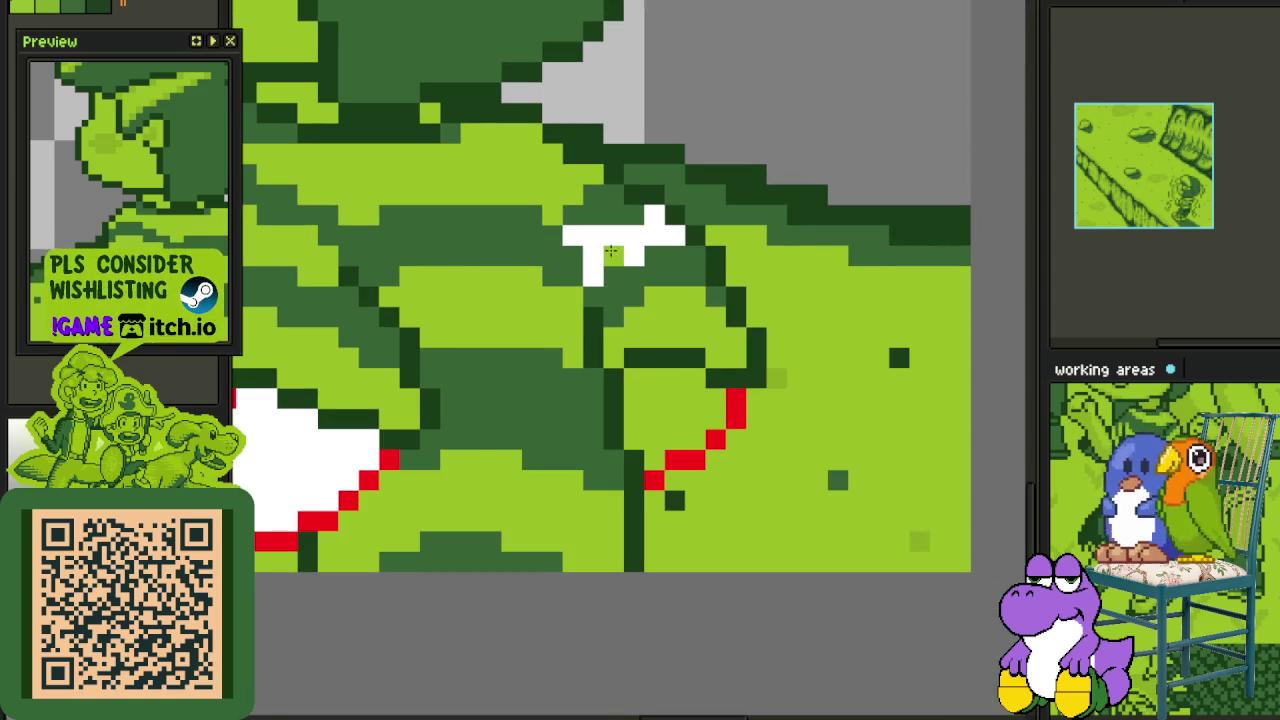
left_click(613, 256)
- Fill the last white patch beside the shirt with light green
scroll(613, 256, "down", 2)
scroll(600, 292, "down", 2)
scroll(600, 292, "down", 1)
scroll(604, 378, "up", 3)
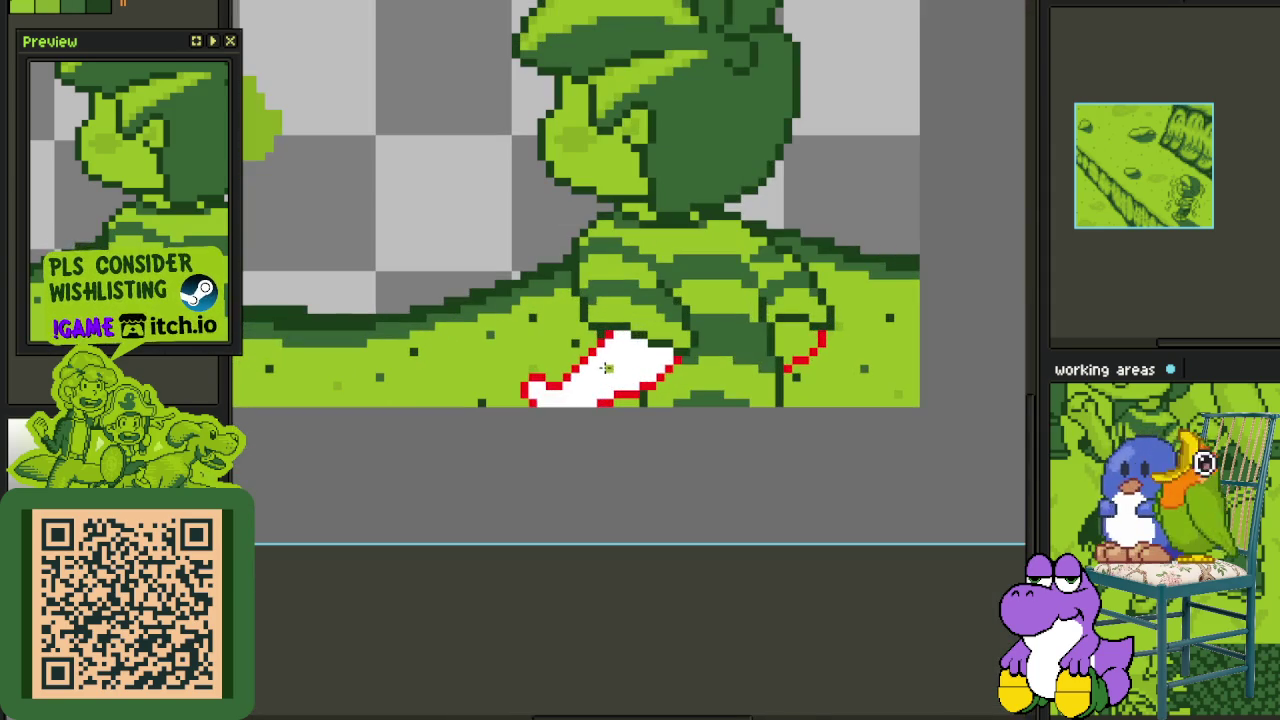
left_click(600, 370)
scroll(600, 370, "down", 2)
key("Tab")
- Merge Layer and a duplicated Layer 2 down into Layer 3
left_click(385, 637)
right_click(390, 637)
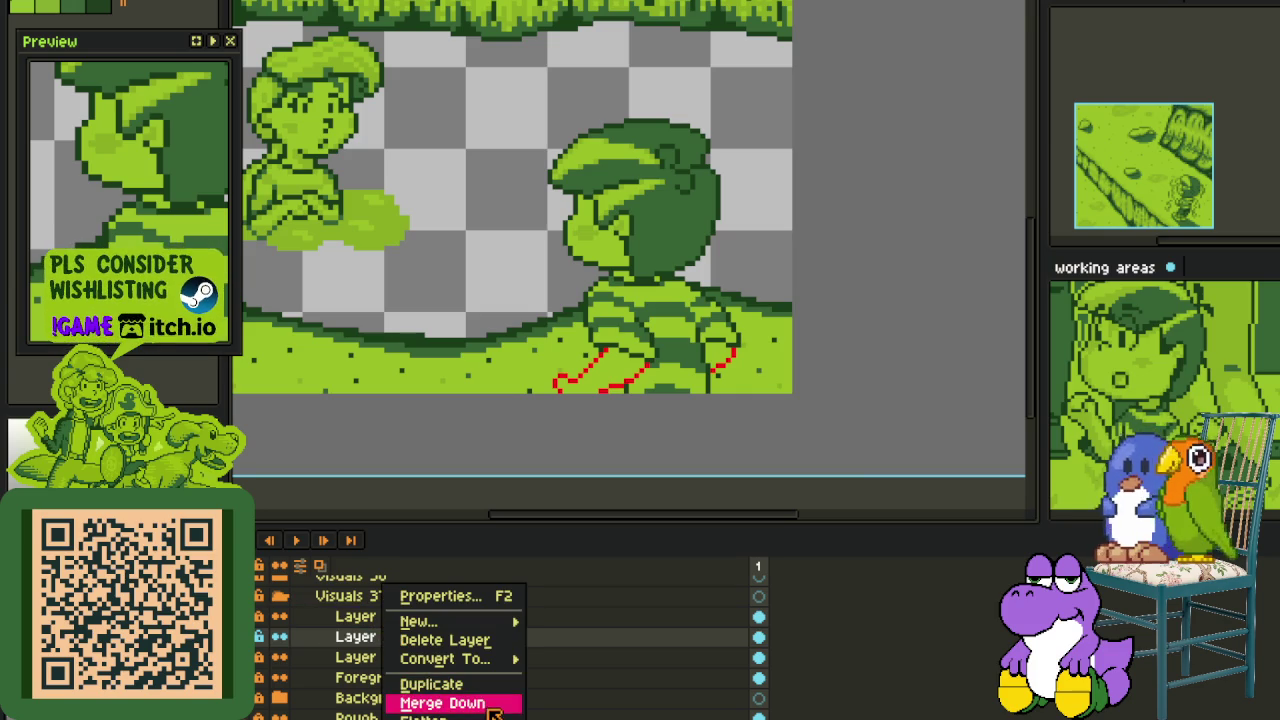
left_click(440, 700)
right_click(372, 616)
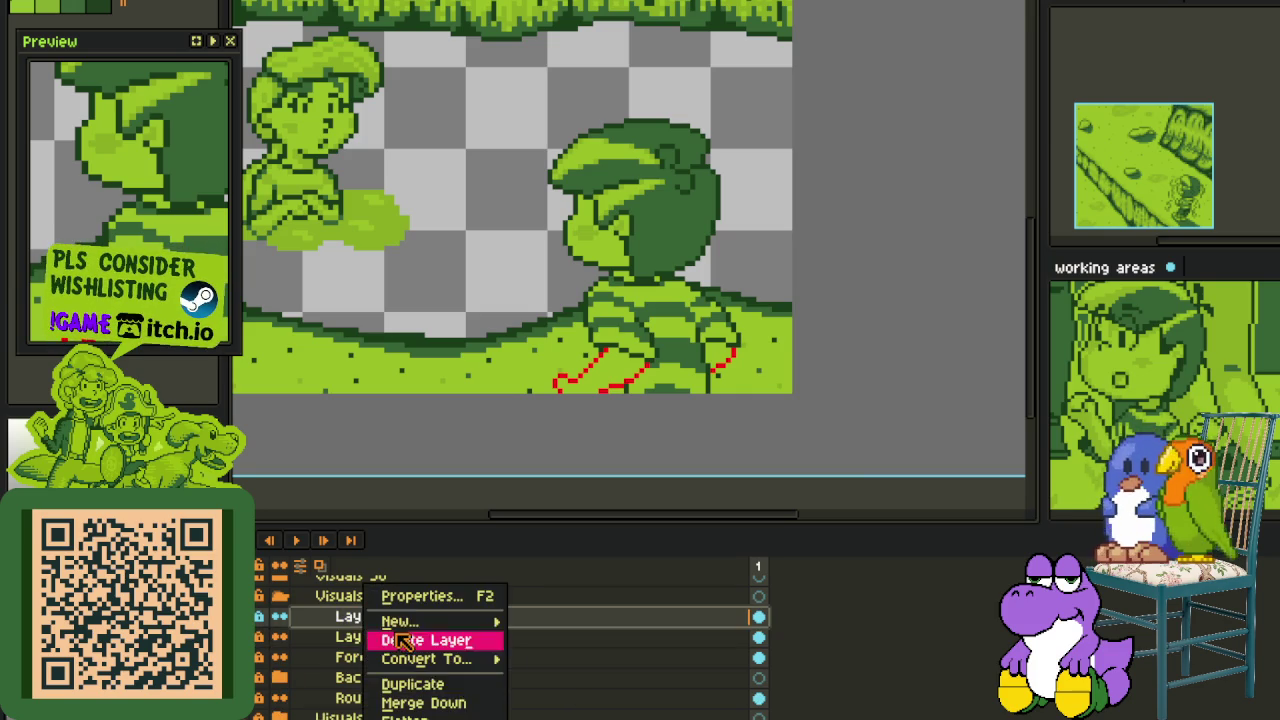
left_click(414, 686)
right_click(343, 620)
left_click(445, 703)
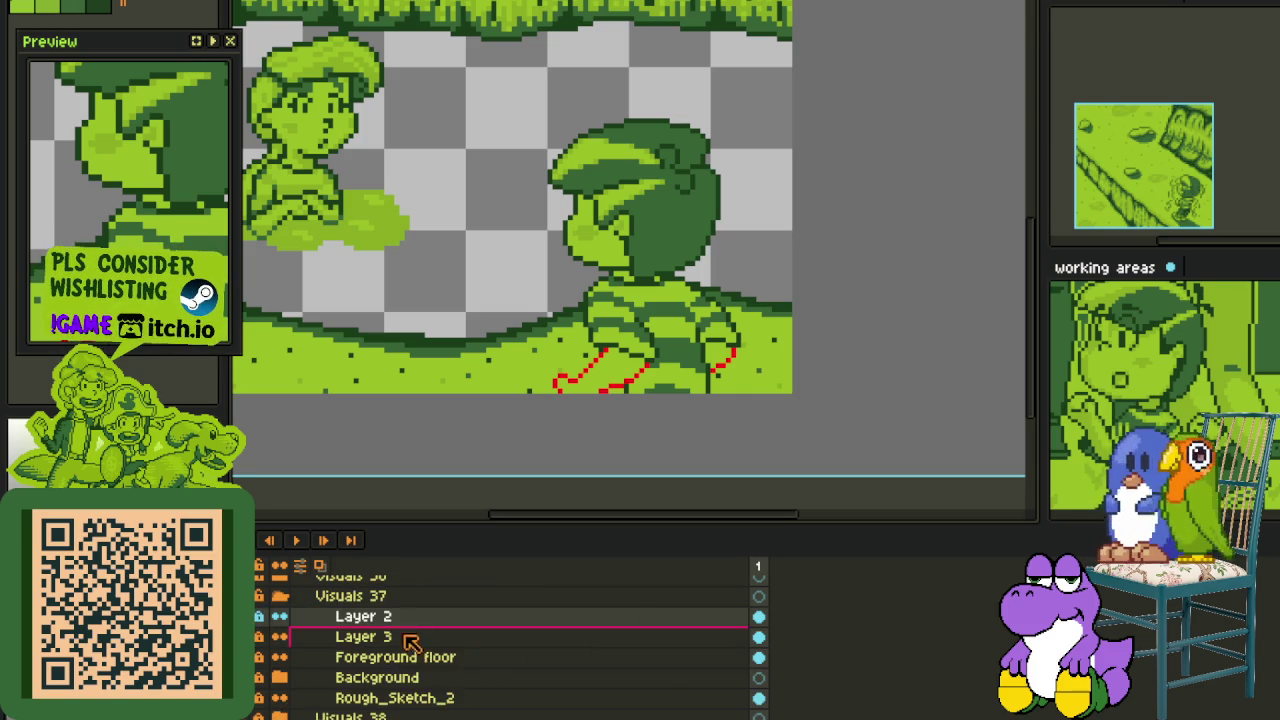
right_click(400, 618)
left_click(455, 703)
left_click(279, 616)
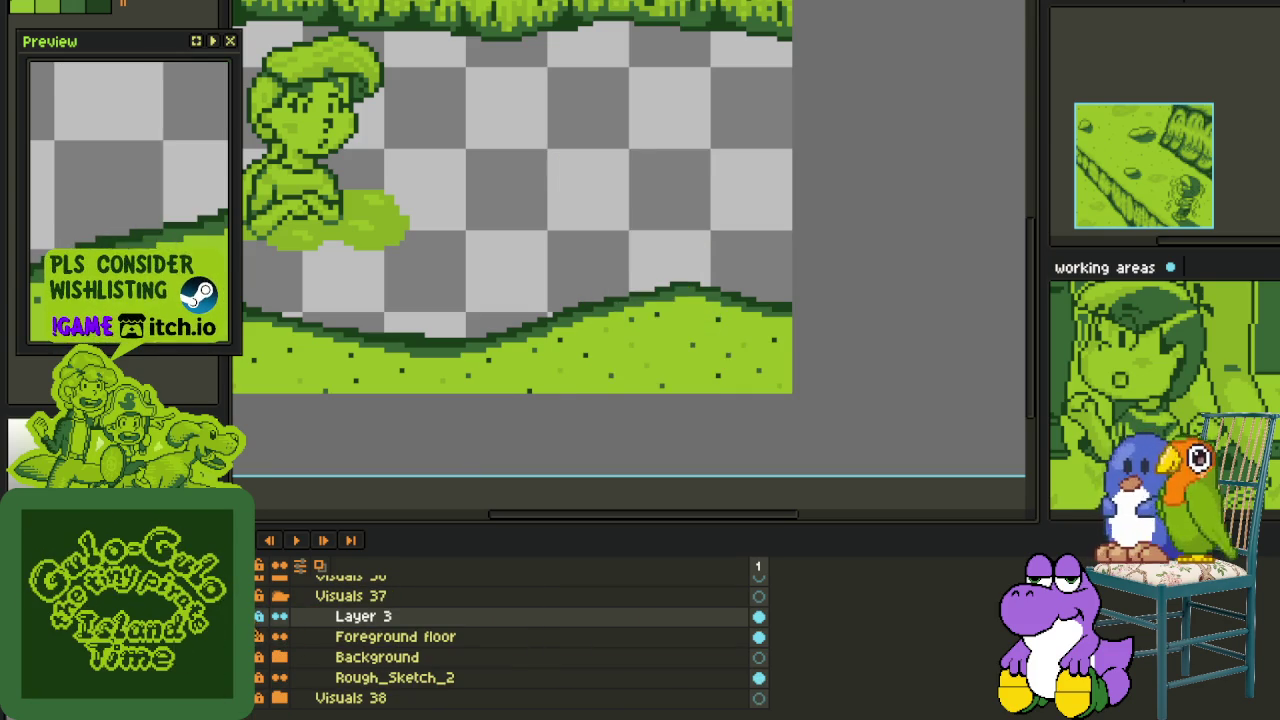
left_click(279, 616)
key("Tab")
- Replace red #FF0000 with dark green #0F380F on the boy's layer
scroll(612, 362, "up", 3)
scroll(612, 362, "up", 1)
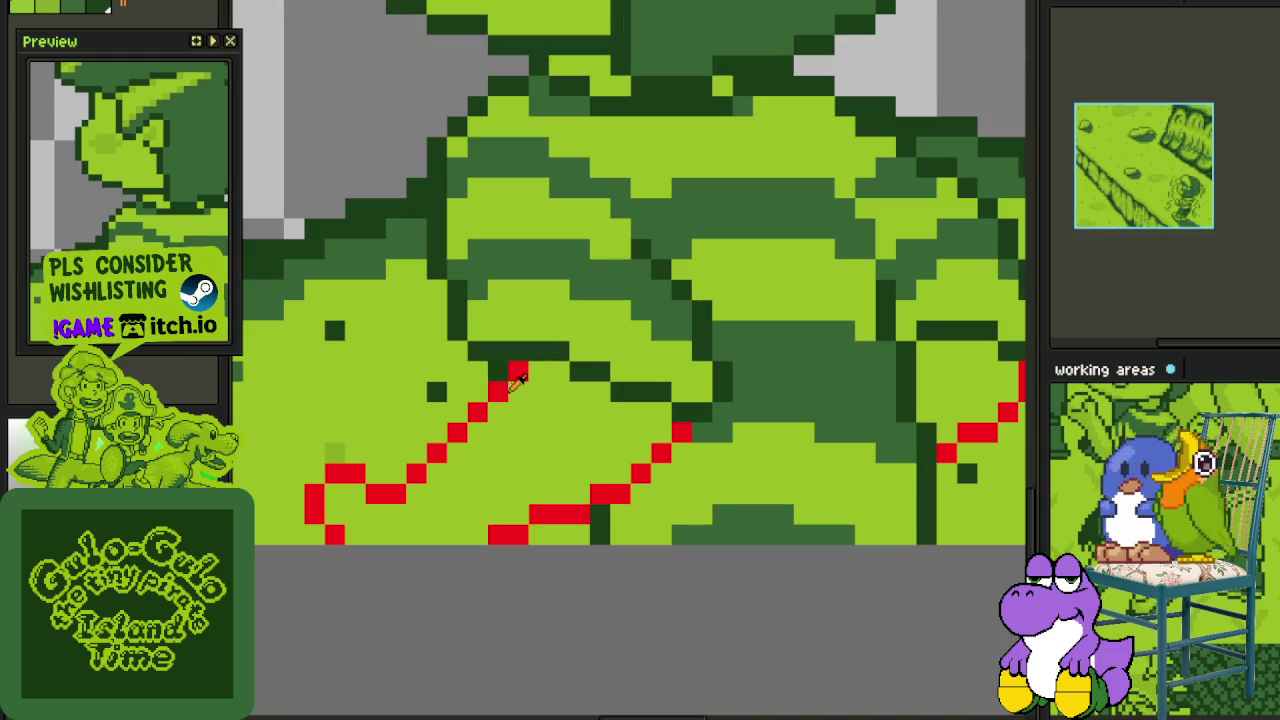
key("shift+r")
left_click(562, 557)
scroll(483, 425, "down", 3)
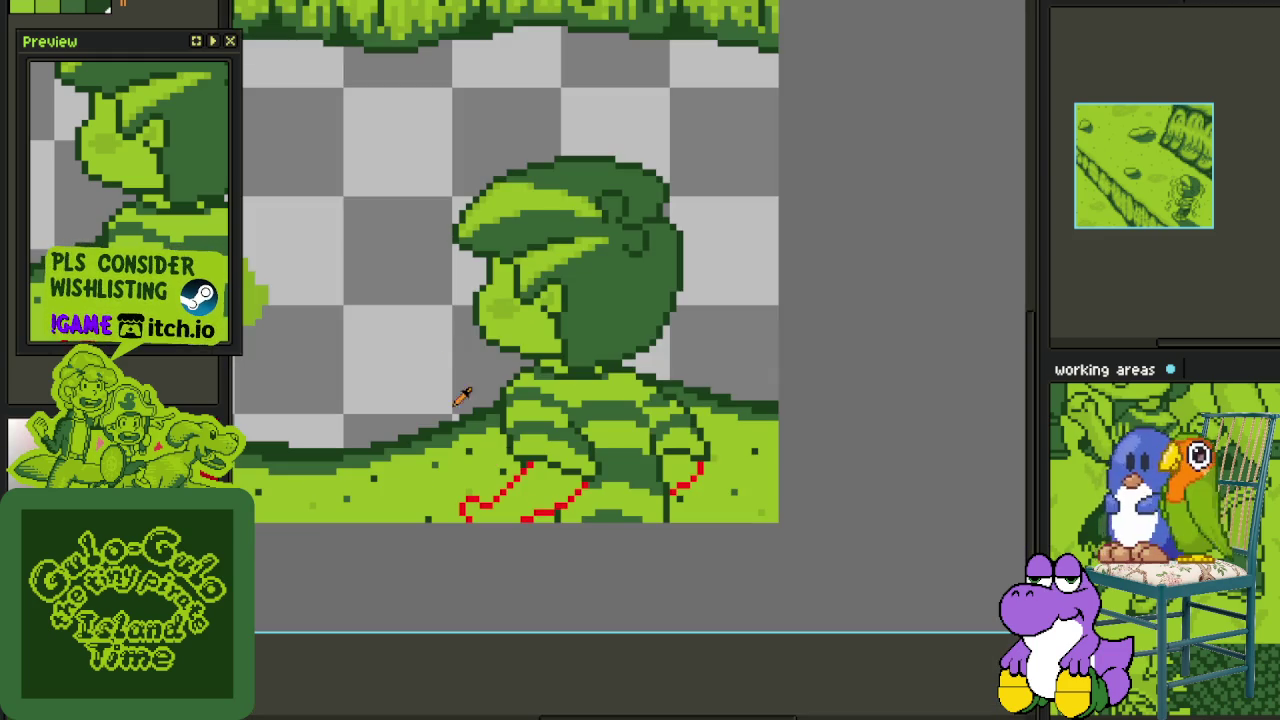
key("Tab")
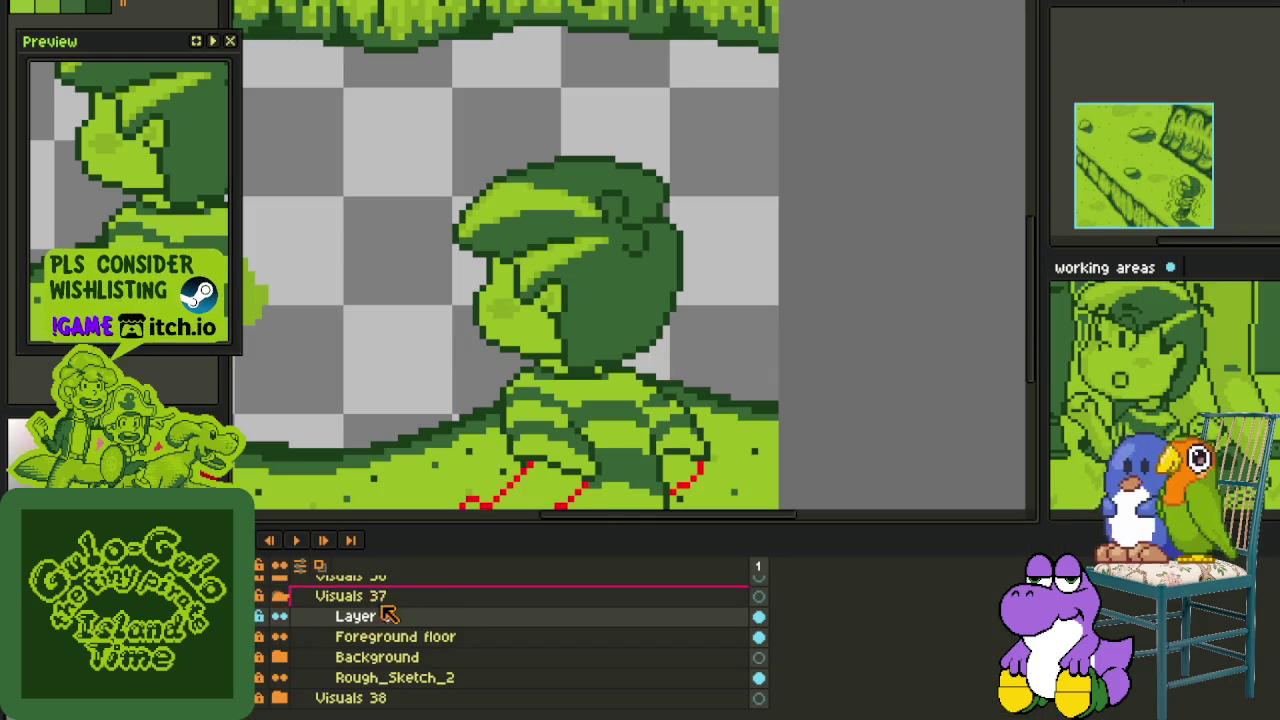
key("shift+r")
left_click(562, 557)
scroll(549, 445, "up", 3)
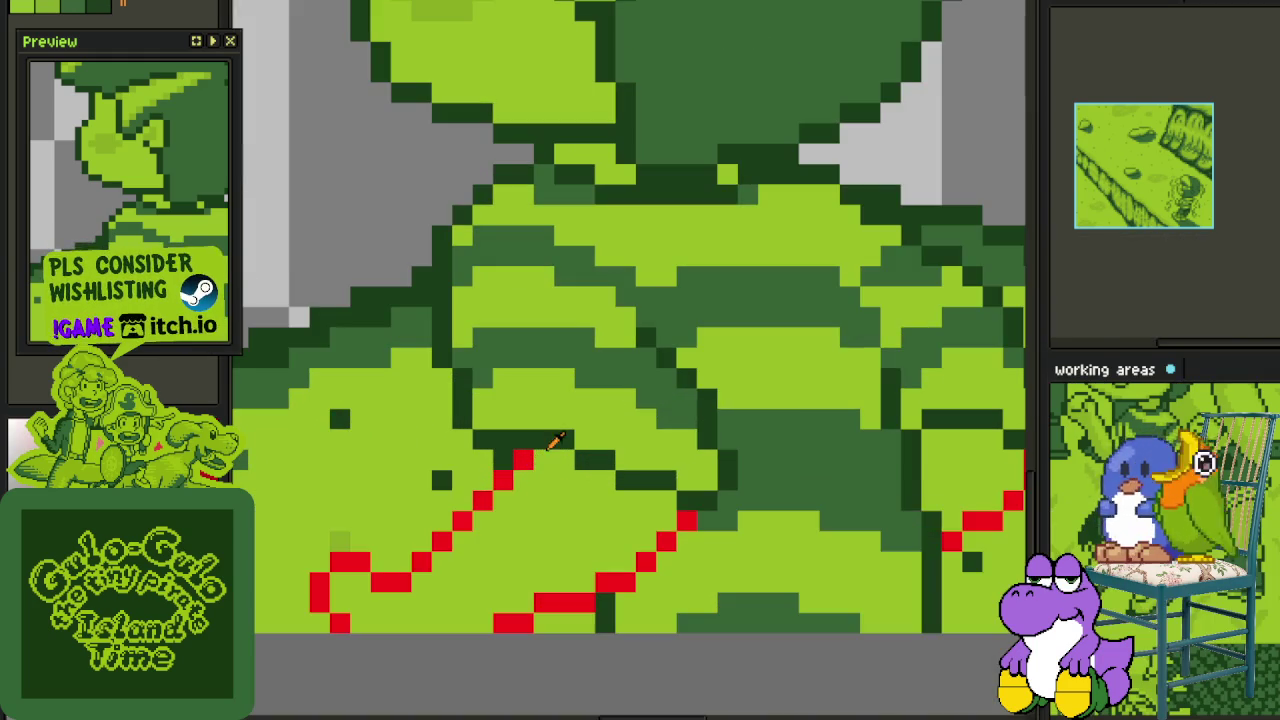
key("shift+r")
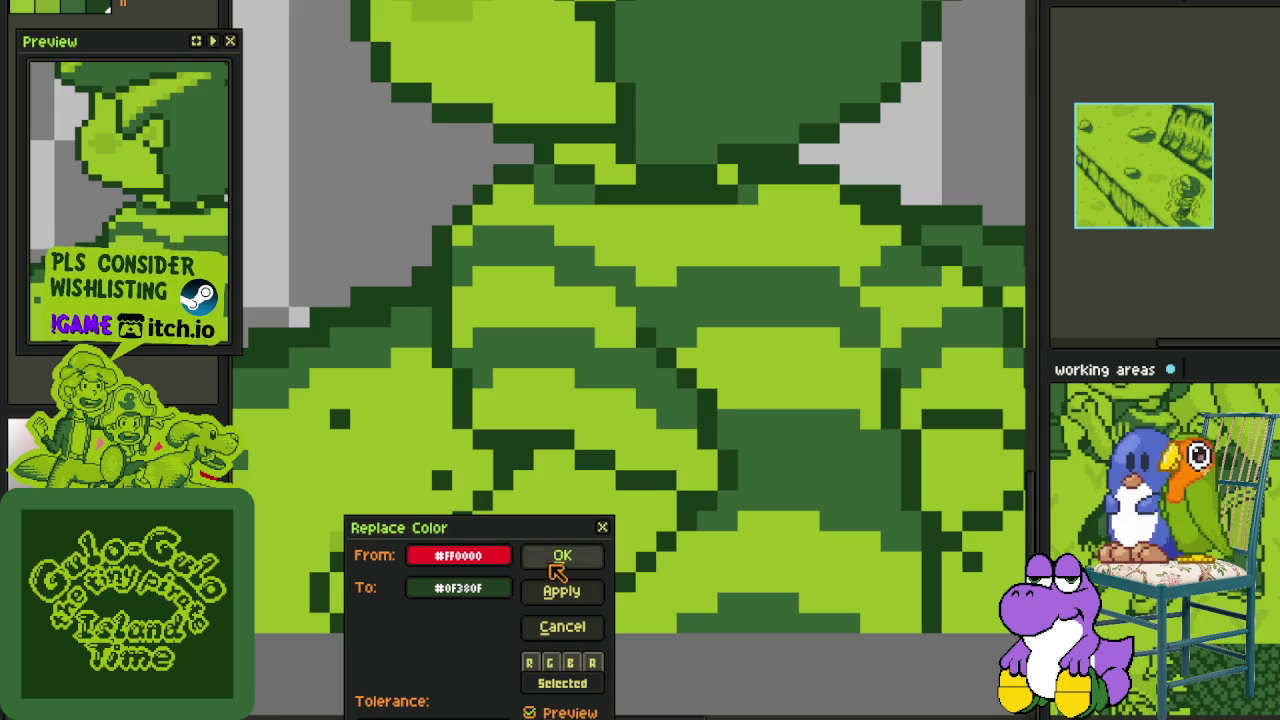
left_click(556, 560)
scroll(418, 368, "down", 3)
key("Tab")
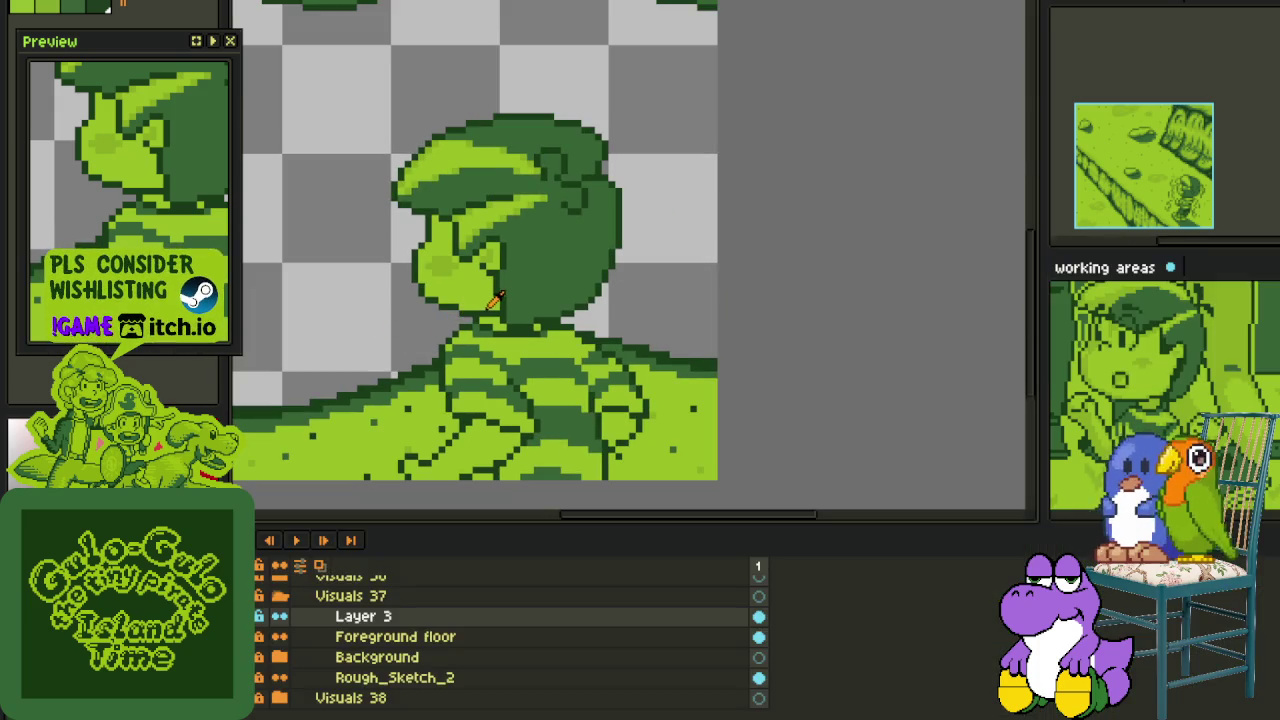
- Zoom in and out over the scene and save the file
key("Tab")
scroll(493, 302, "up", 3)
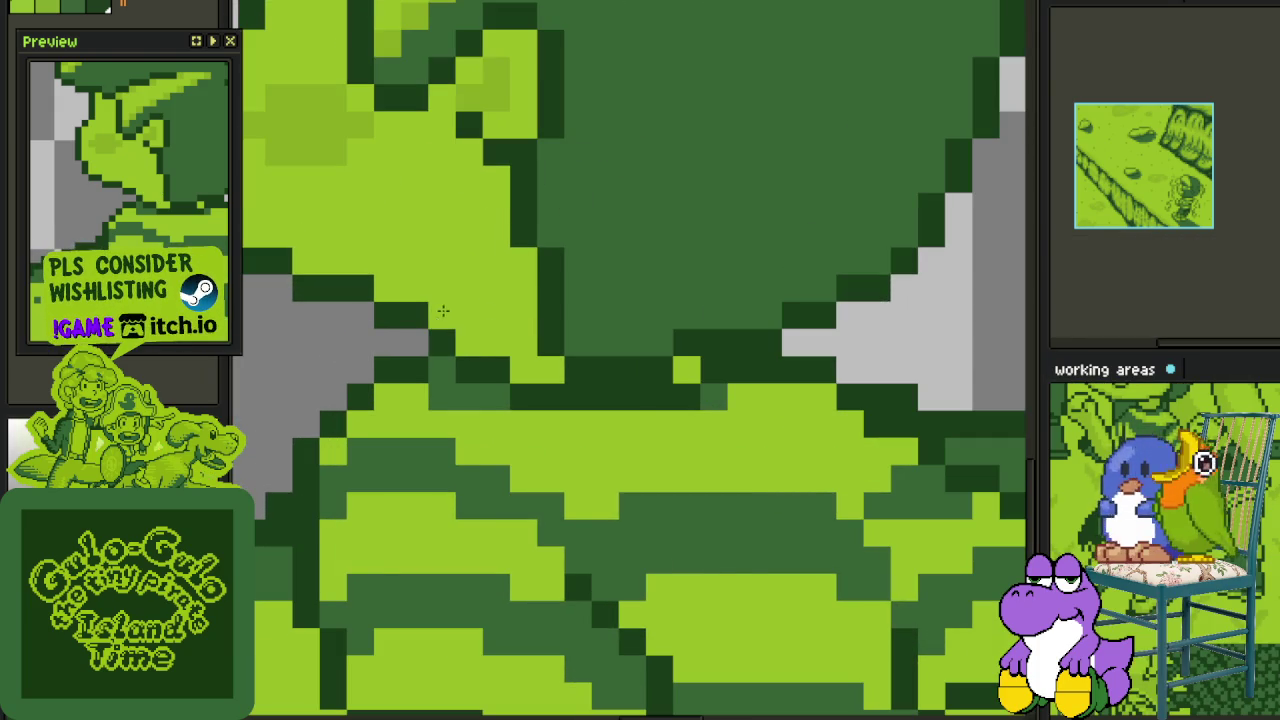
scroll(480, 320, "down", 3)
scroll(523, 345, "up", 3)
scroll(523, 360, "down", 3)
scroll(530, 371, "up", 3)
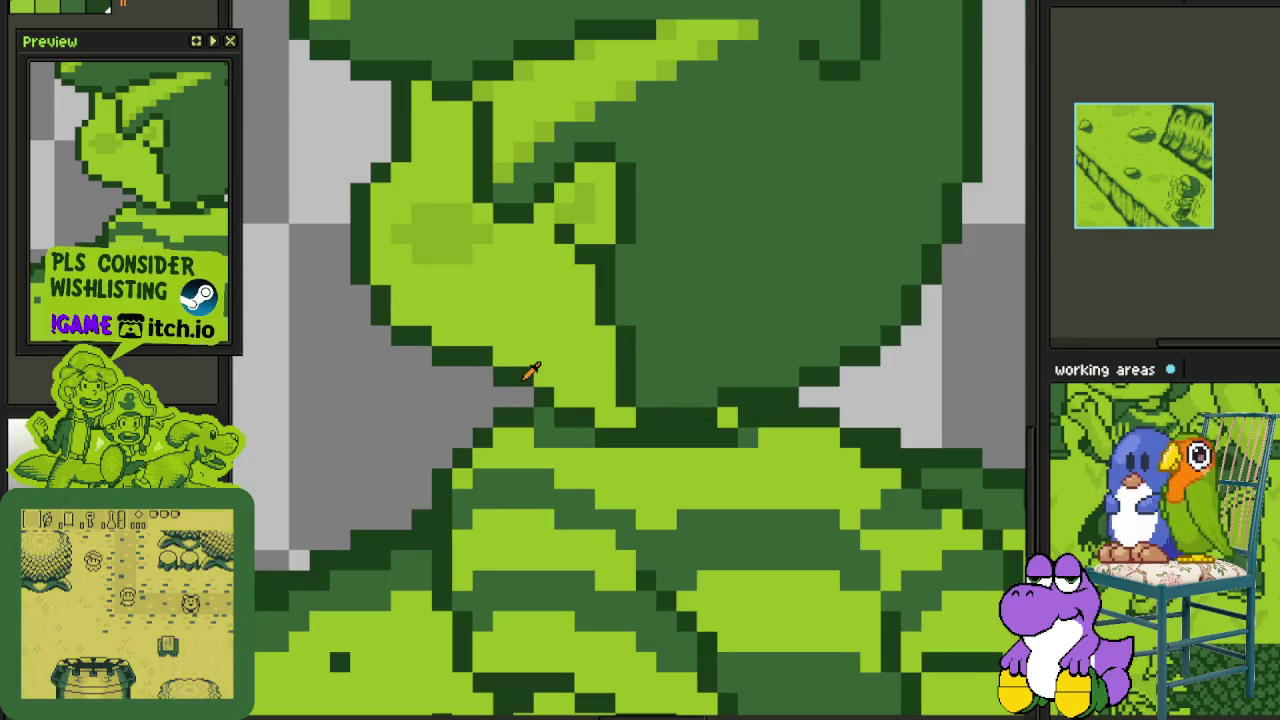
scroll(558, 364, "down", 3)
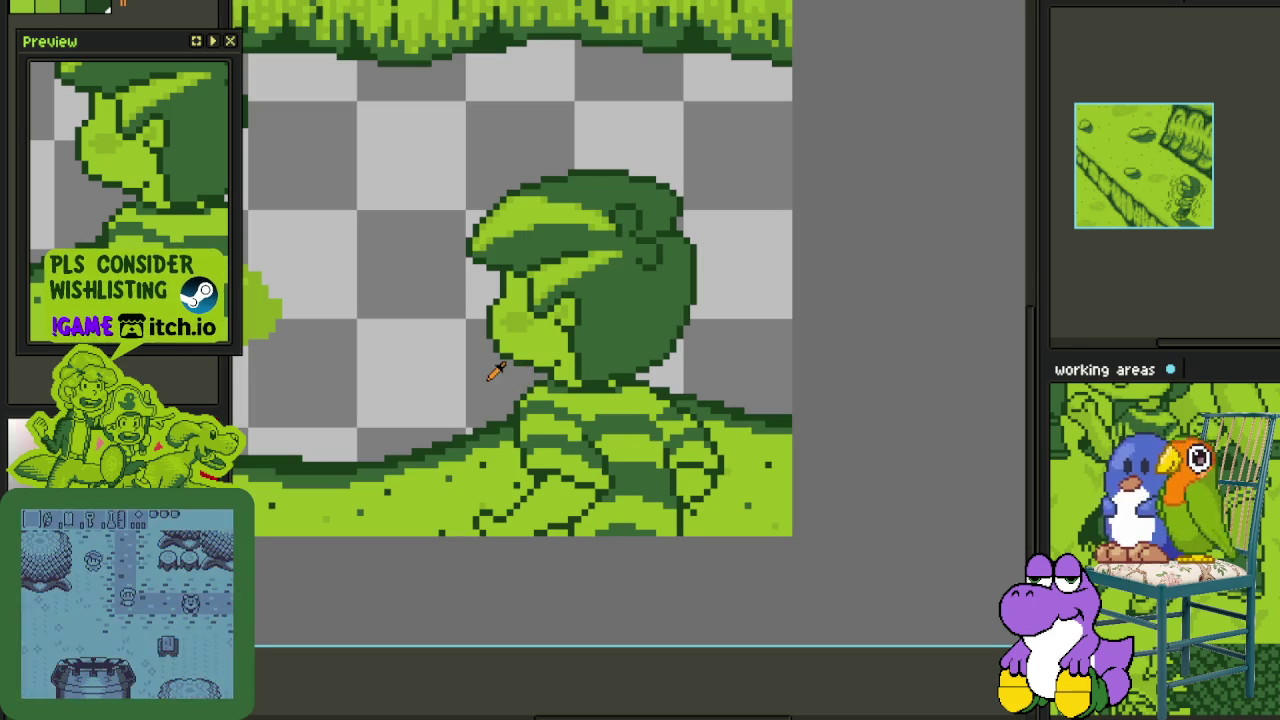
scroll(563, 345, "up", 3)
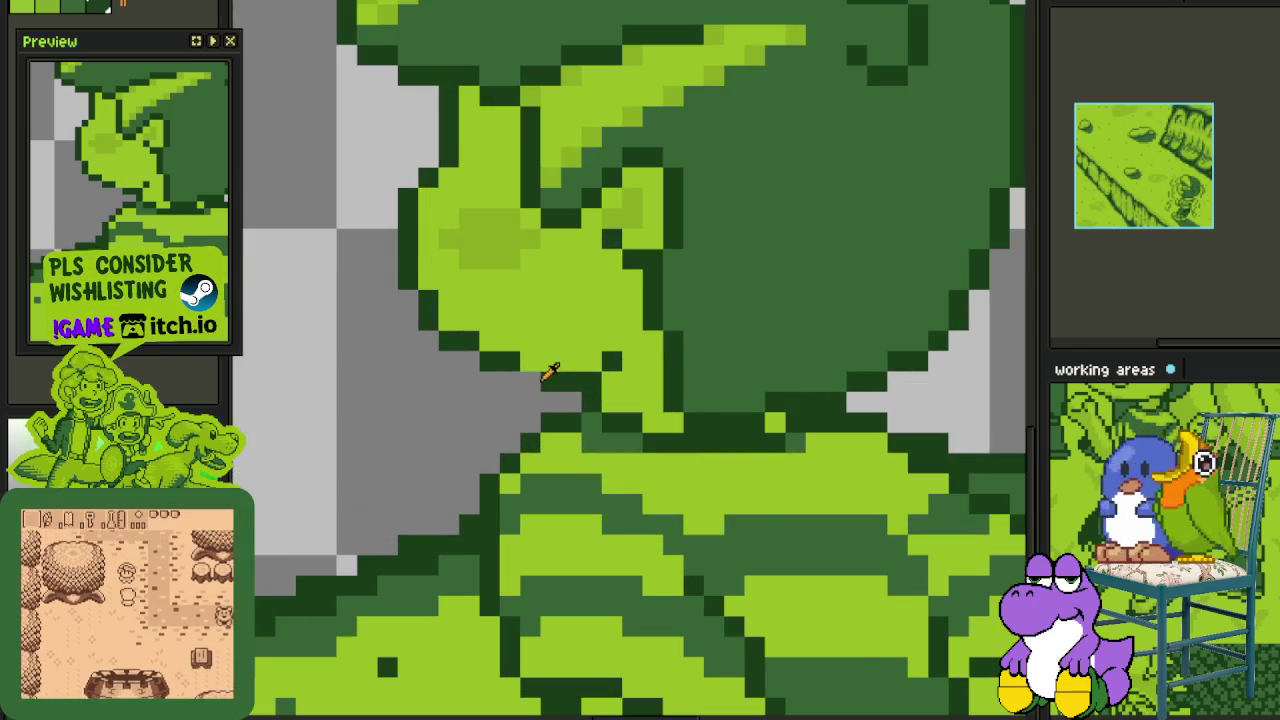
scroll(565, 360, "down", 2)
scroll(580, 390, "down", 2)
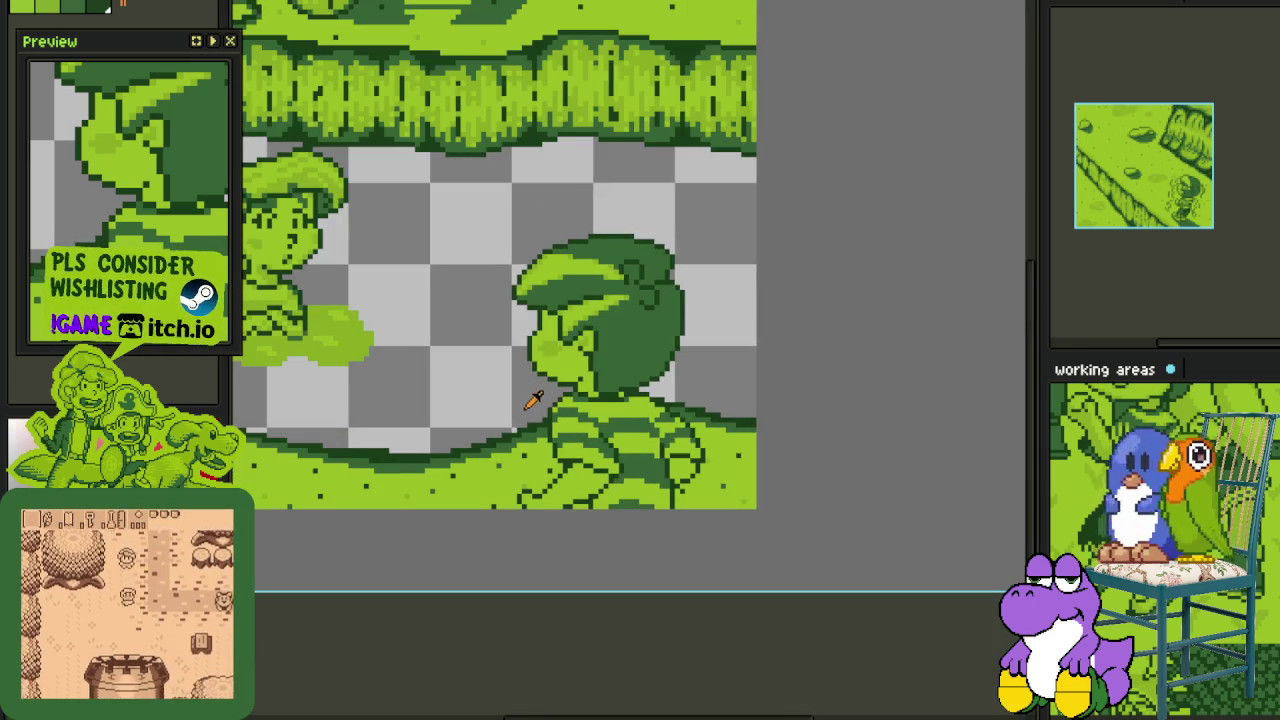
key("ctrl+s")
scroll(545, 378, "up", 2)
scroll(550, 388, "up", 2)
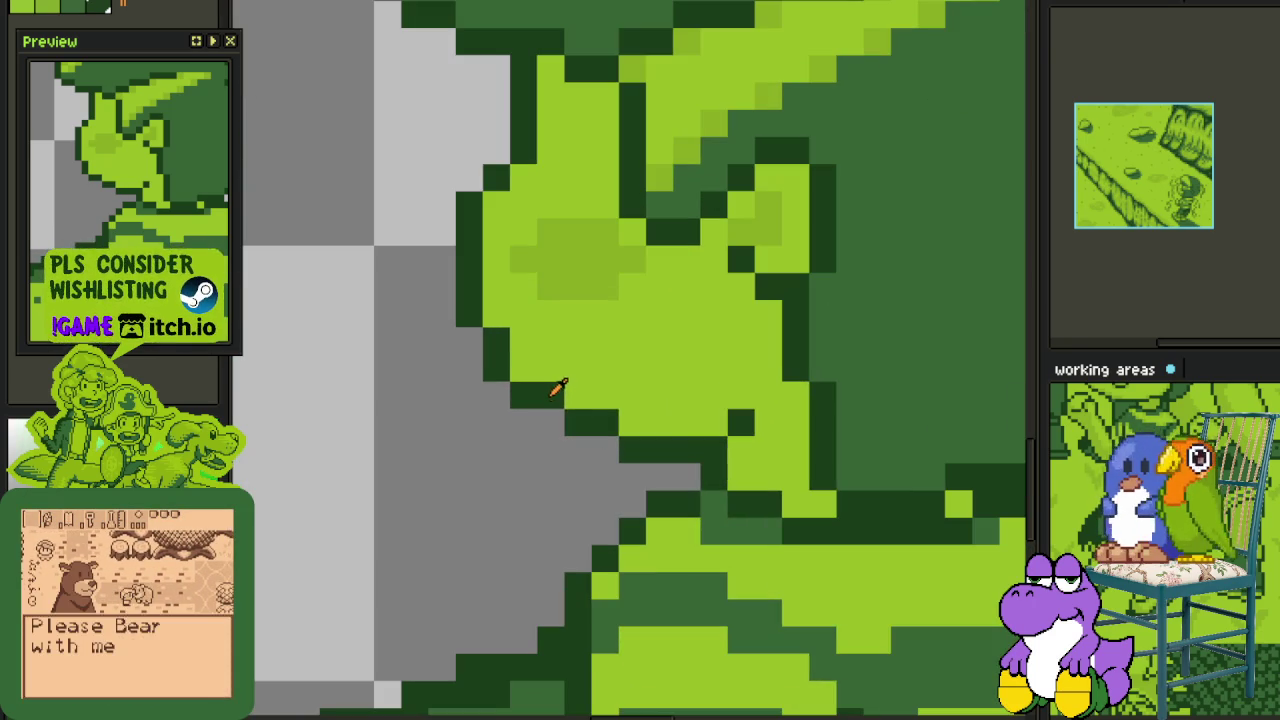
scroll(560, 410, "down", 2)
scroll(520, 435, "down", 1)
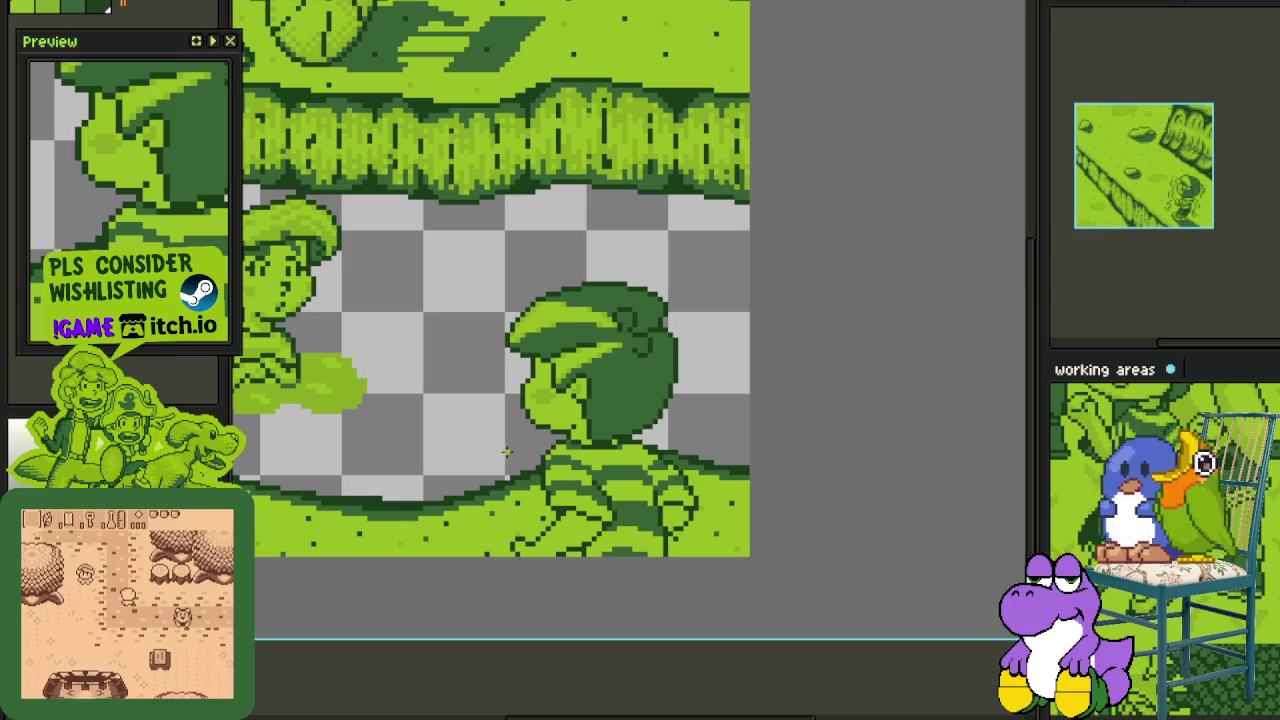
key("ctrl+s")
- Review the drawing again at different zoom levels and re-save it
scroll(514, 388, "down", 1)
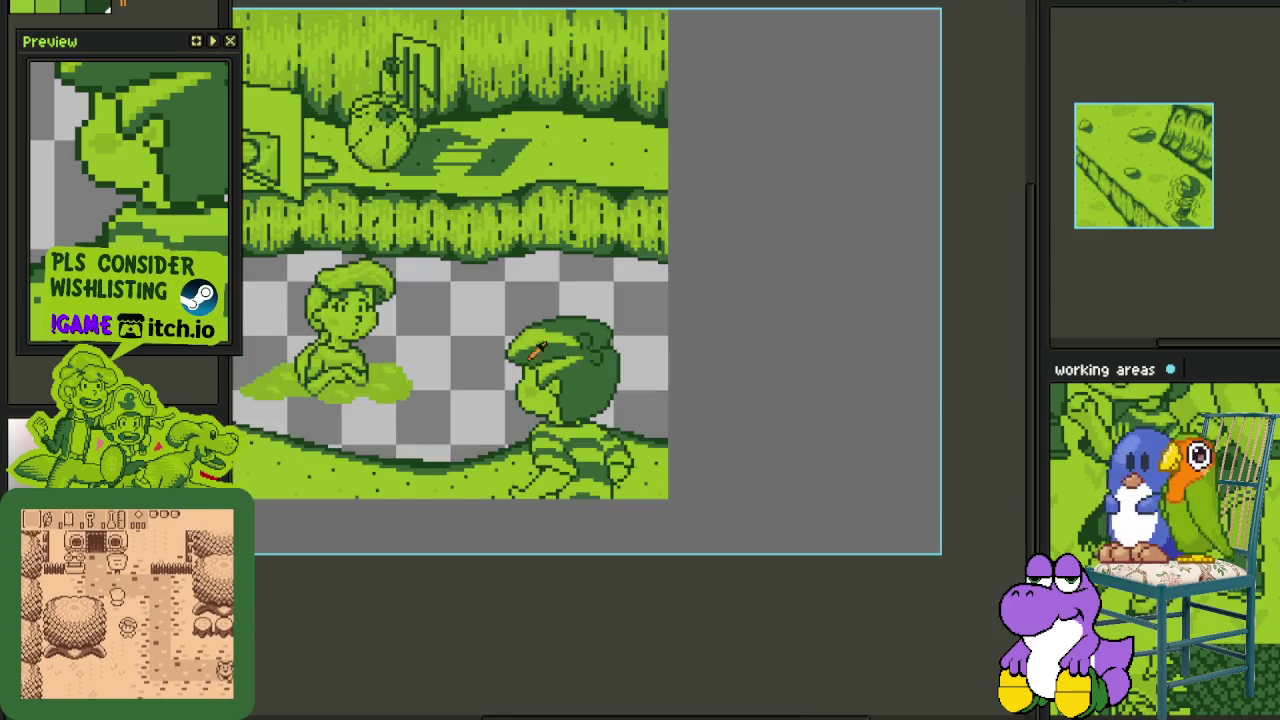
scroll(560, 323, "down", 2)
scroll(562, 322, "up", 2)
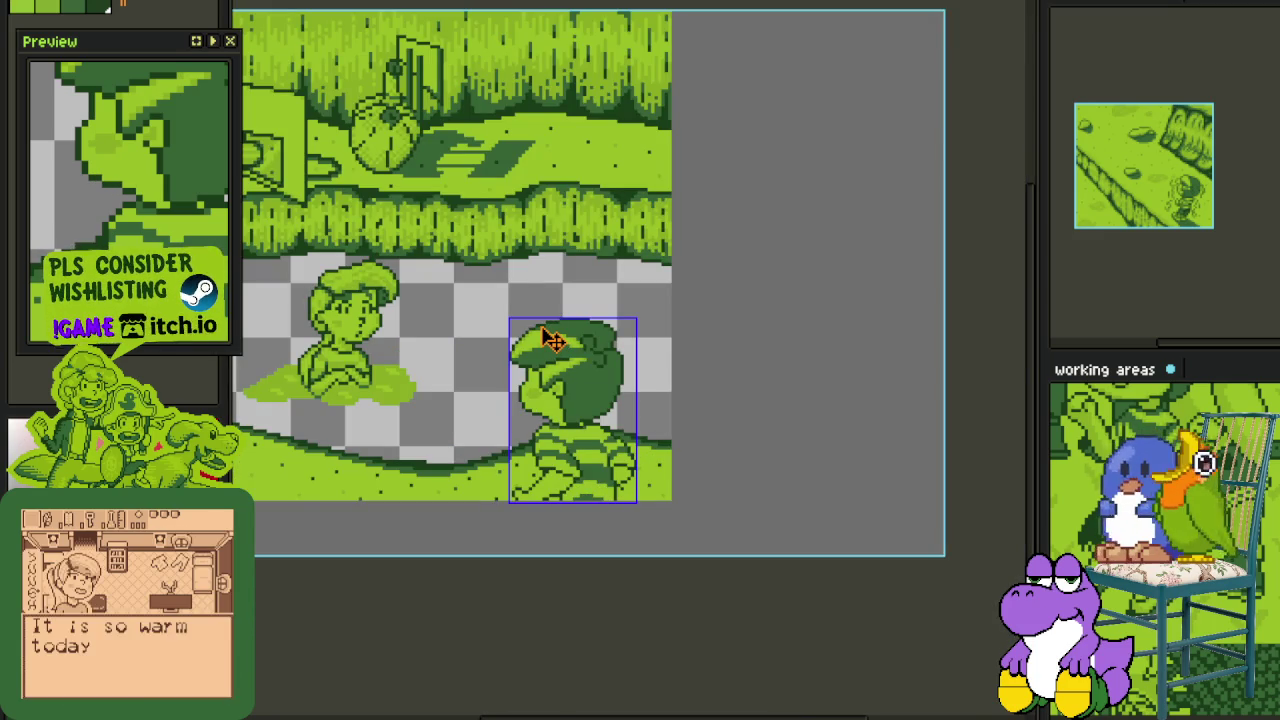
scroll(553, 340, "up", 3)
scroll(608, 364, "up", 1)
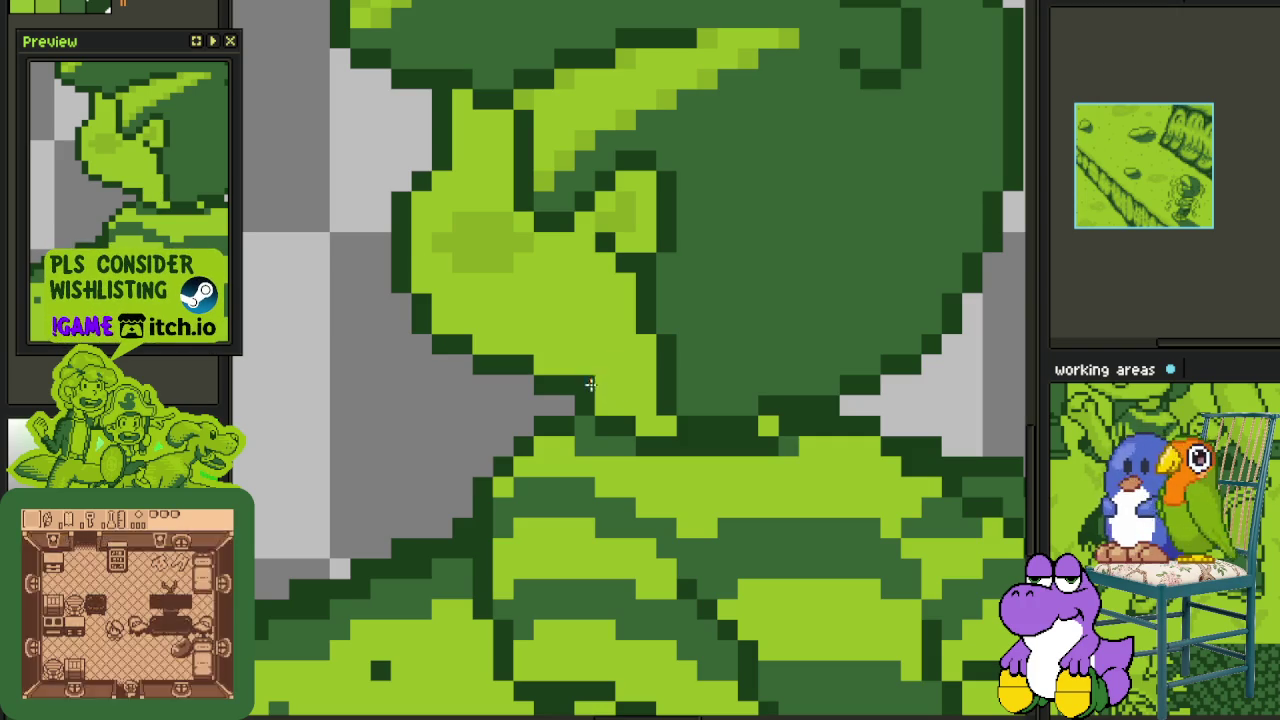
scroll(598, 383, "down", 4)
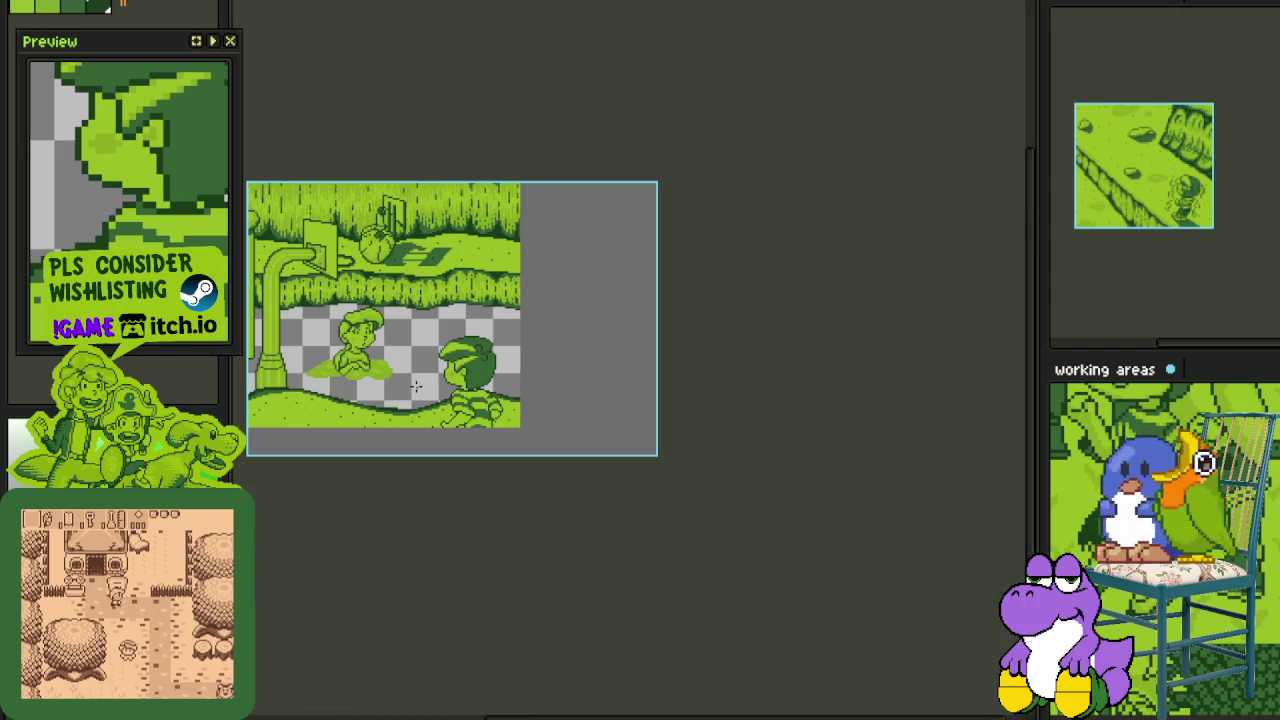
scroll(416, 386, "up", 3)
key("ctrl+s")
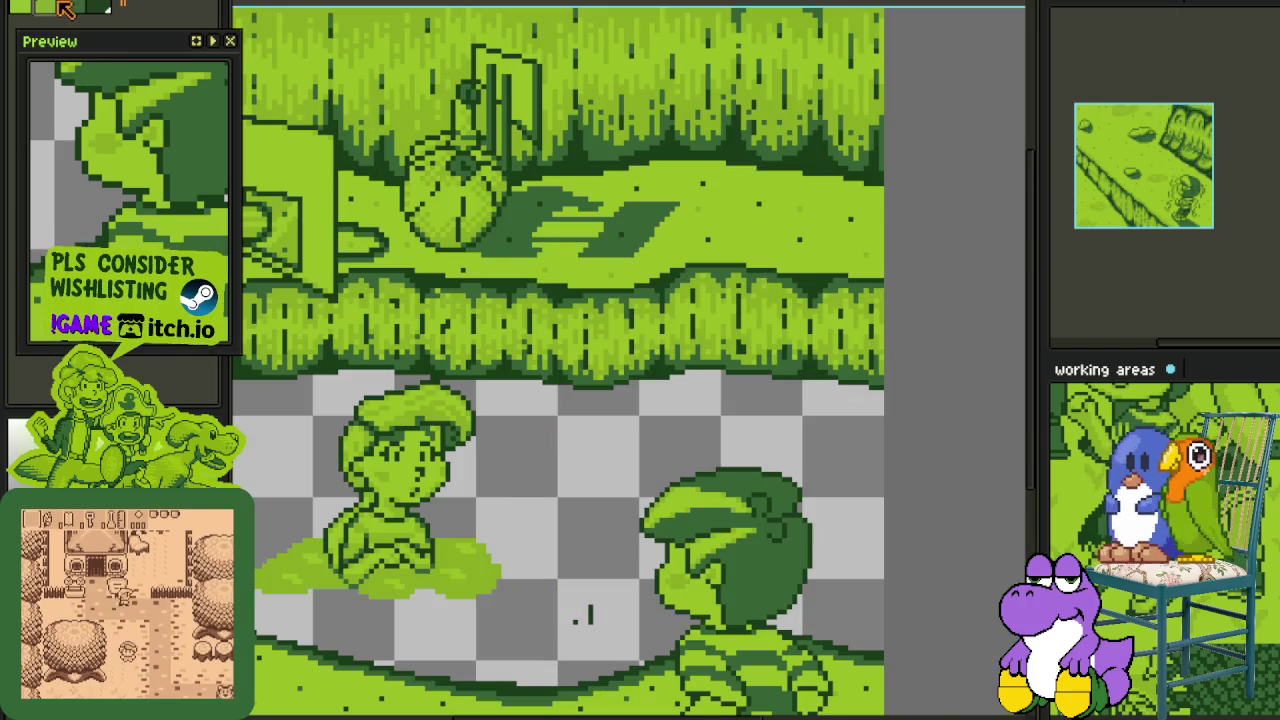
- Select and delete the stray dark pixel marks on the ground between the boys
scroll(598, 616, "up", 2)
scroll(620, 440, "up", 2)
left_click_drag(500, 371, 643, 491)
key("Delete")
scroll(831, 484, "up", 1)
scroll(831, 478, "up", 2)
left_click_drag(831, 474, 658, 464)
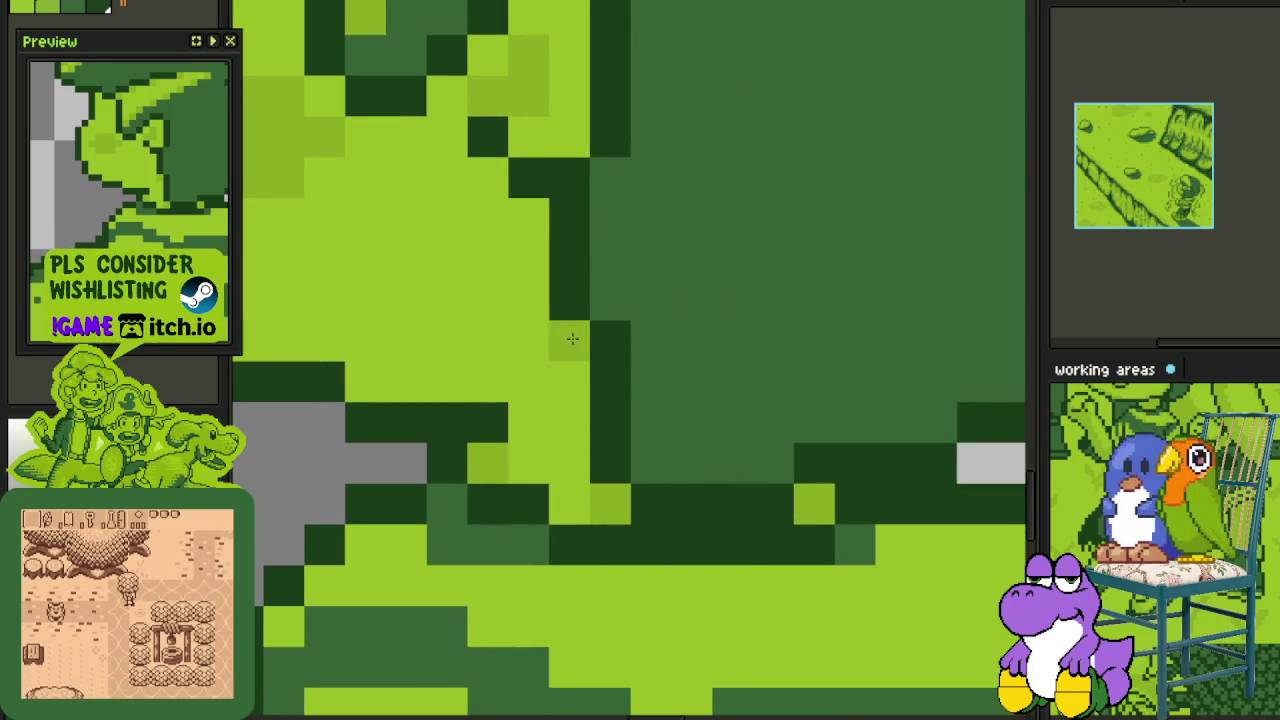
- Shade pixels on the upper part of the boy's face with darker and mid greens
left_click_drag(523, 209, 683, 431)
left_click(726, 358)
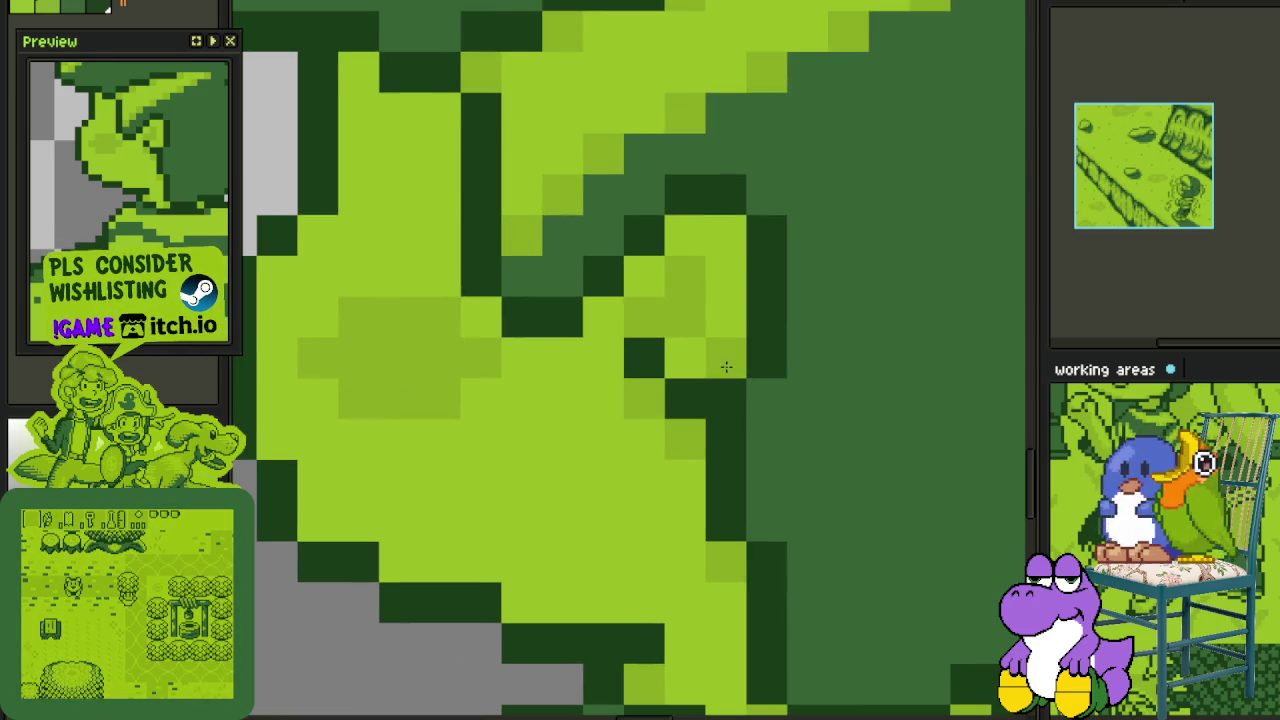
left_click(718, 232)
left_click_drag(650, 538, 708, 446)
left_click(742, 550)
left_click(742, 510)
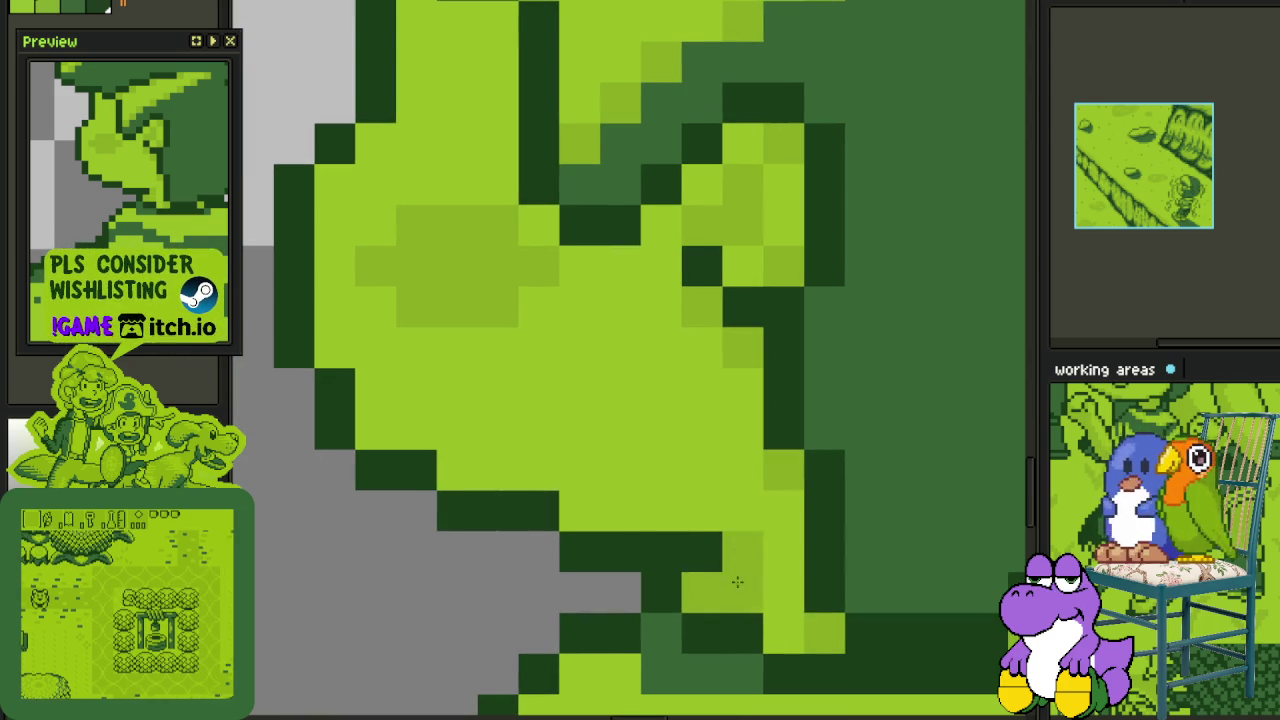
- Shade the chin and the face's left edge with mid-green pixels
left_click(579, 510)
left_click(456, 470)
left_click(375, 428)
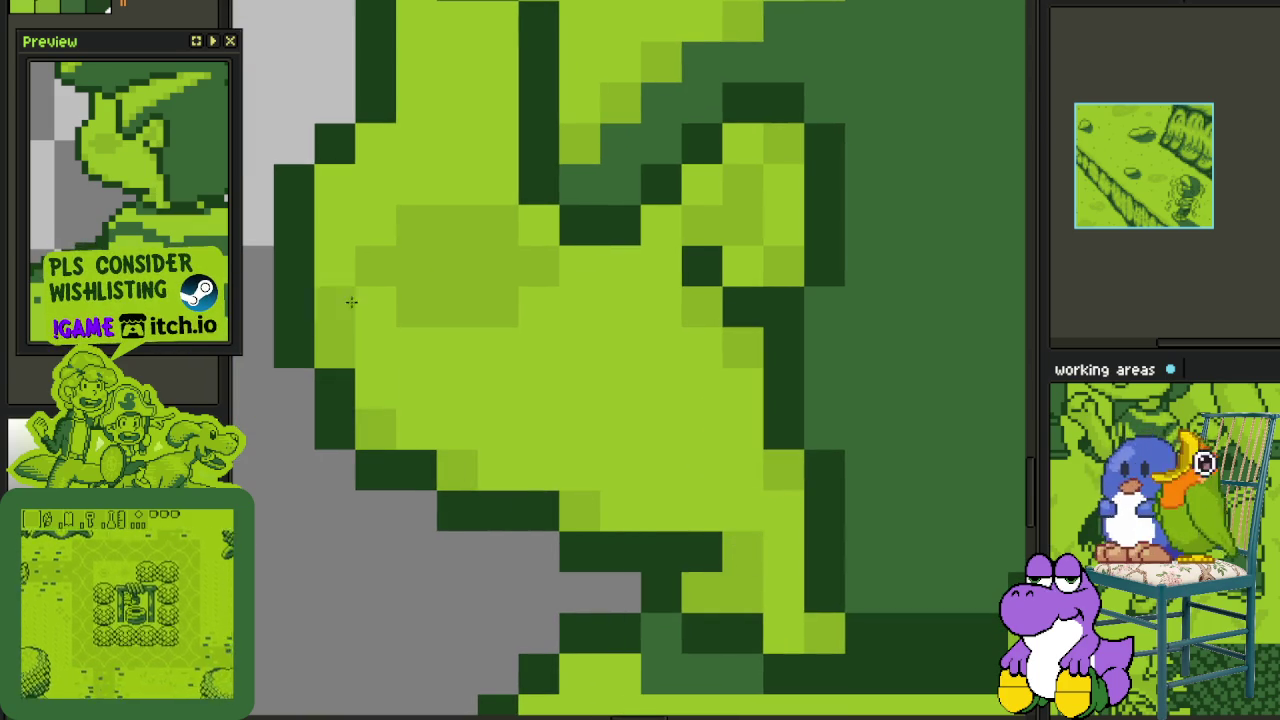
left_click(335, 348)
left_click(335, 184)
left_click(507, 350)
left_click(629, 351)
- Draw a darker green diagonal shading line on the lower shirt
scroll(703, 527, "down", 2)
scroll(749, 409, "down", 2)
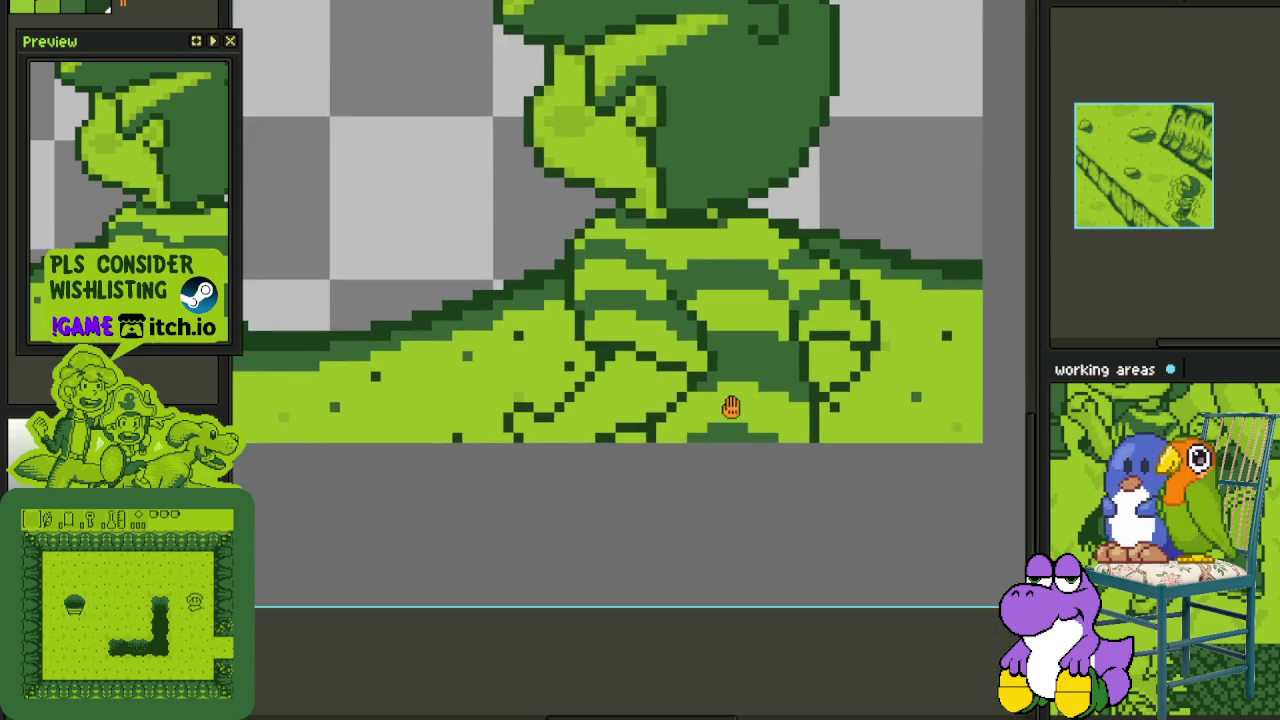
scroll(714, 337, "up", 4)
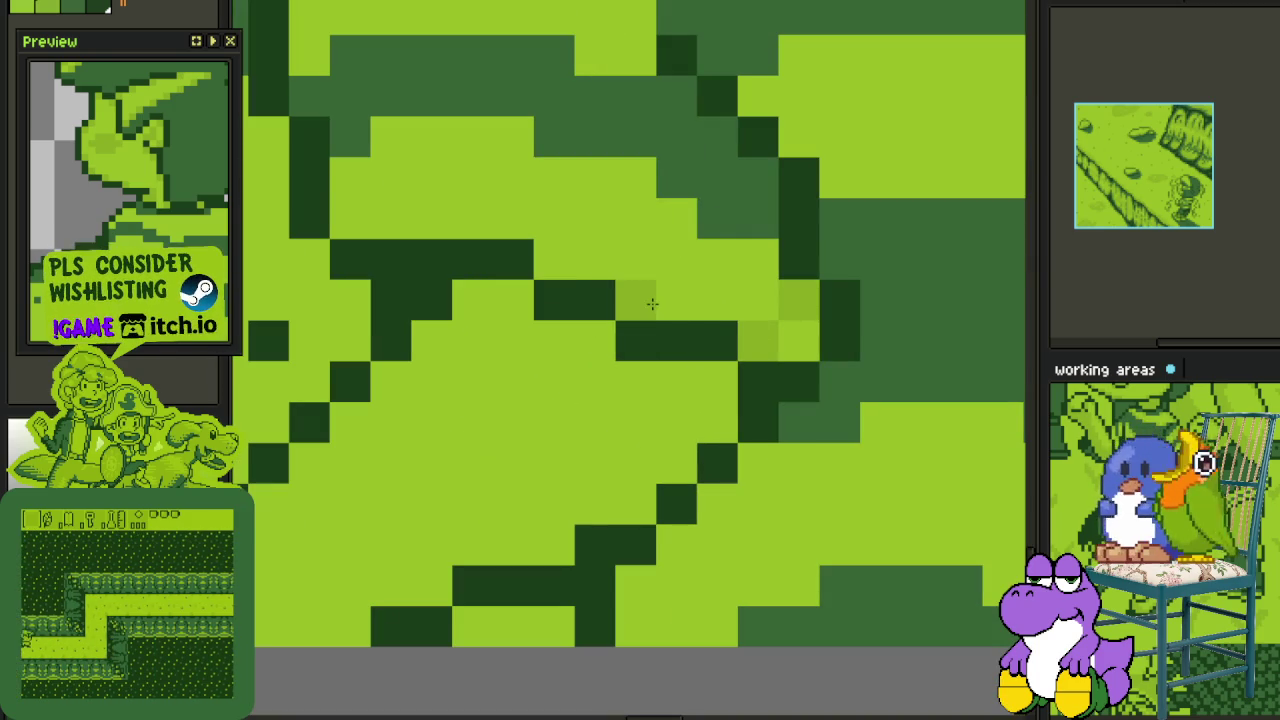
scroll(430, 215, "left", 3)
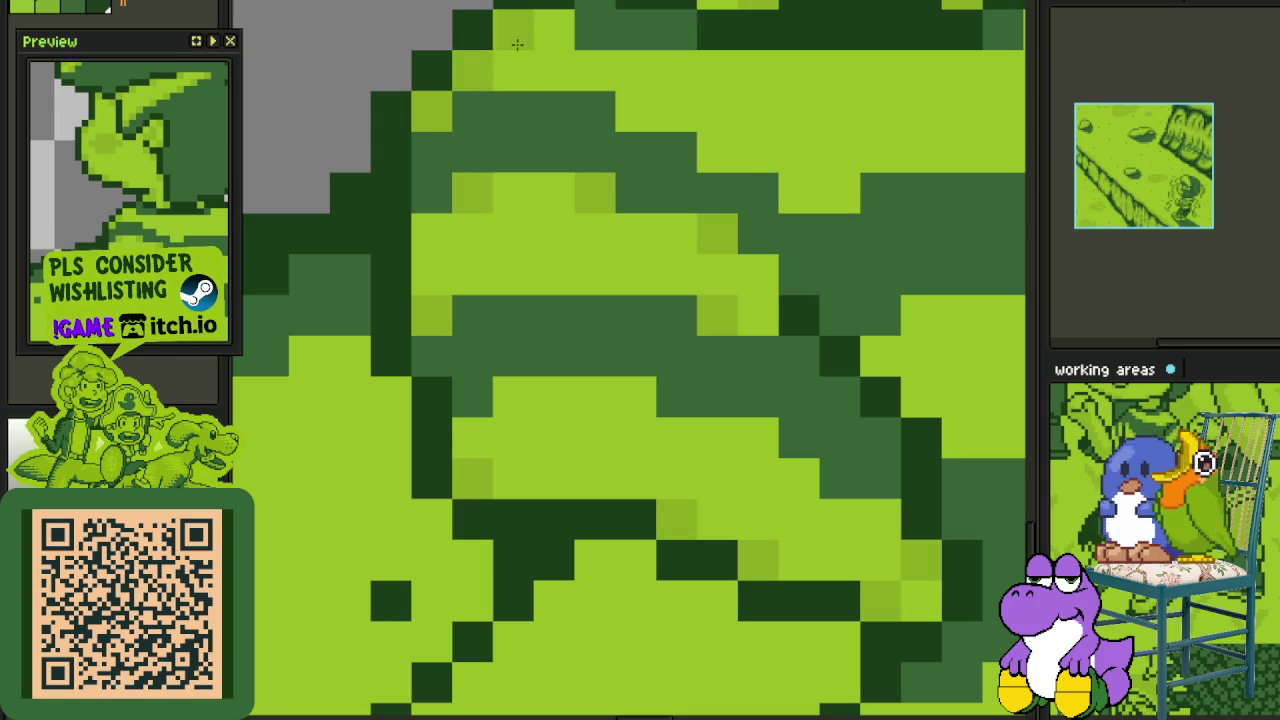
scroll(530, 272, "up", 3)
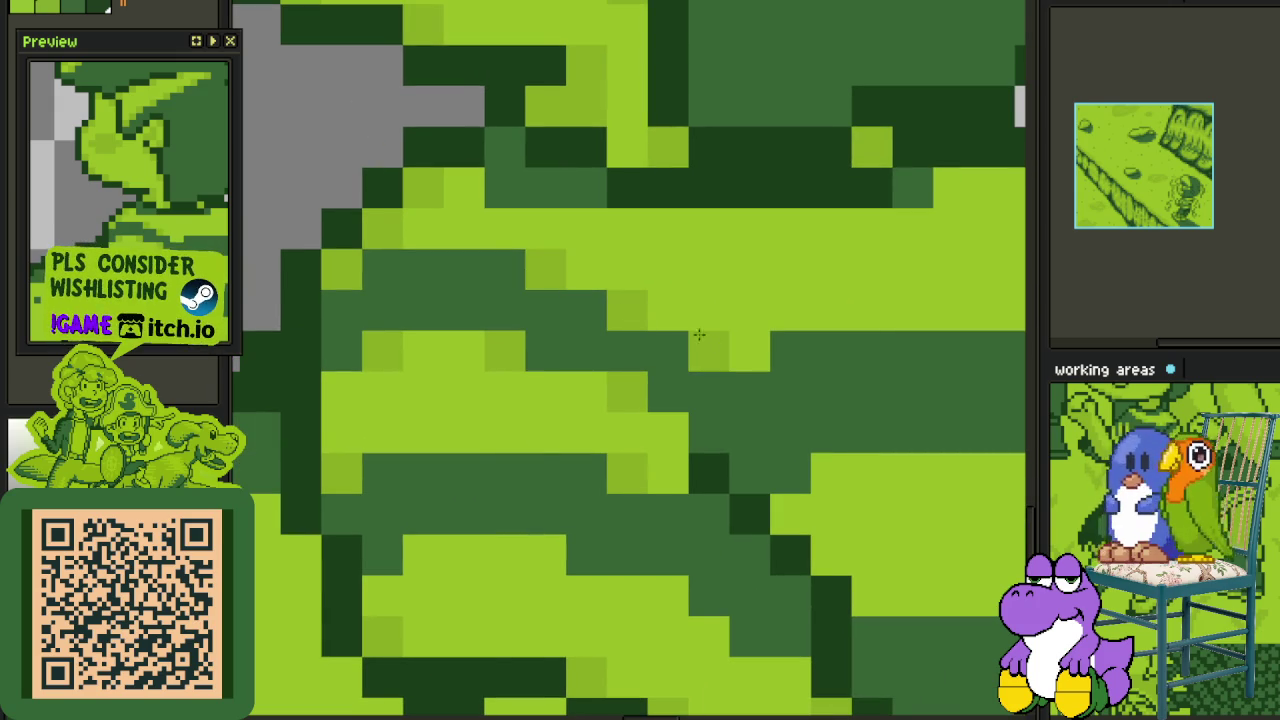
left_click_drag(925, 222, 626, 274)
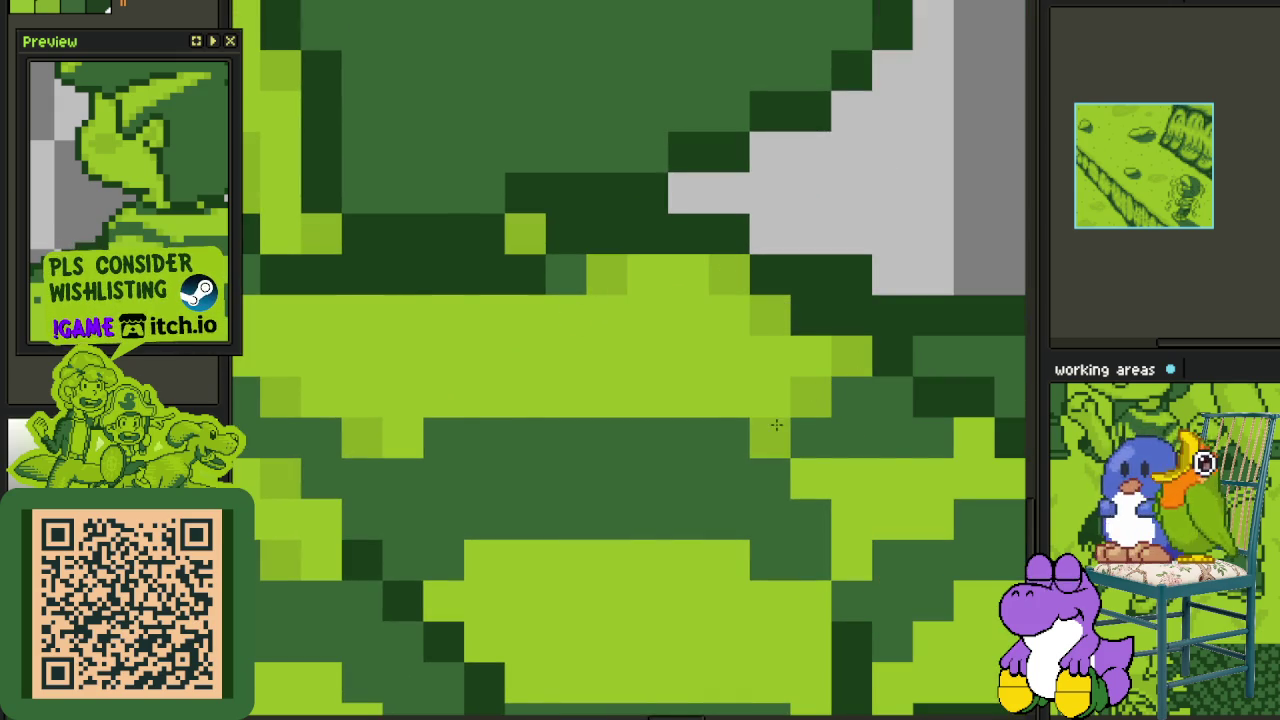
scroll(797, 323, "down", 2)
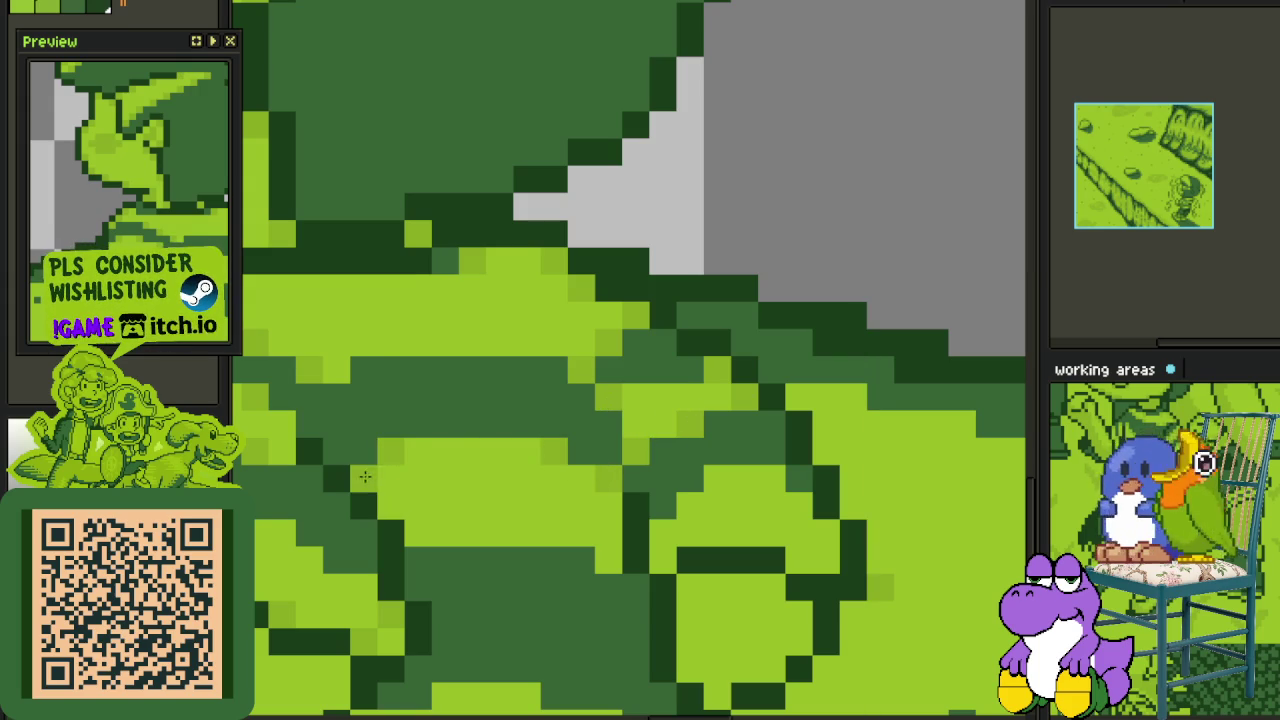
left_click_drag(667, 566, 583, 471)
left_click_drag(701, 392, 747, 440)
- Darken a shirt stripe and add dark green outline pixels along the bottom edge
scroll(766, 451, "down", 3)
scroll(855, 362, "up", 3)
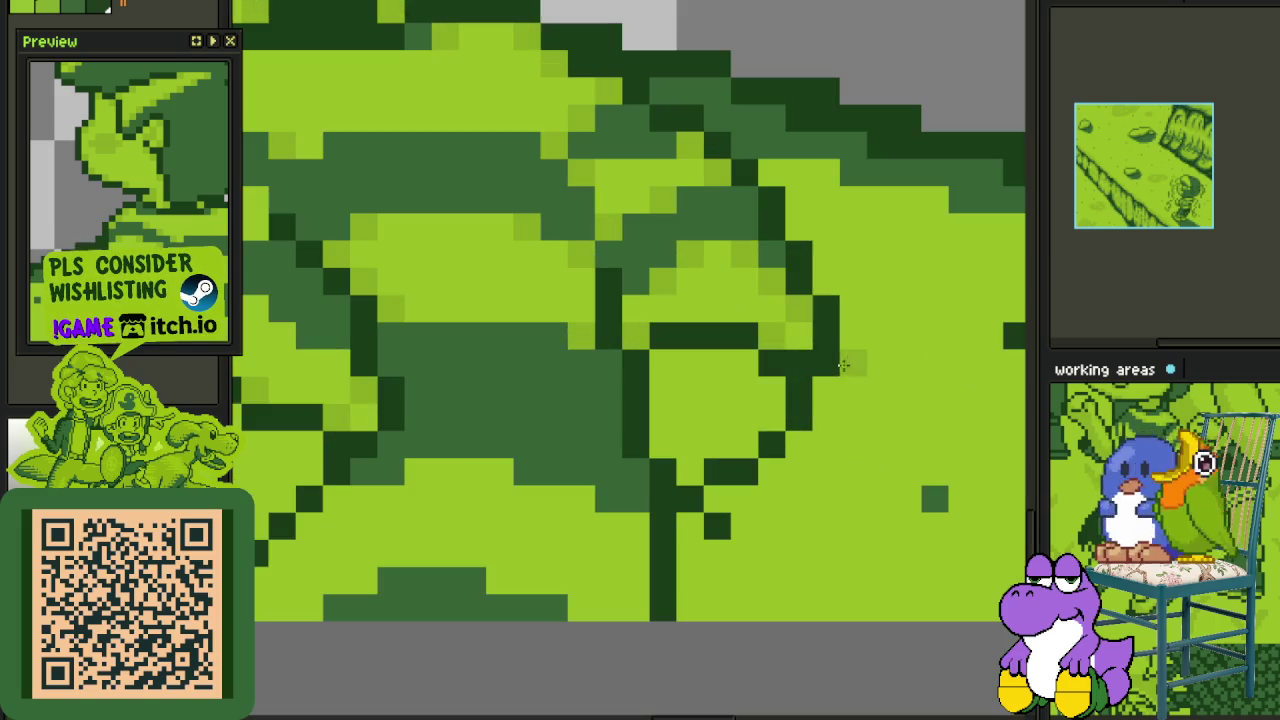
left_click_drag(665, 363, 736, 387)
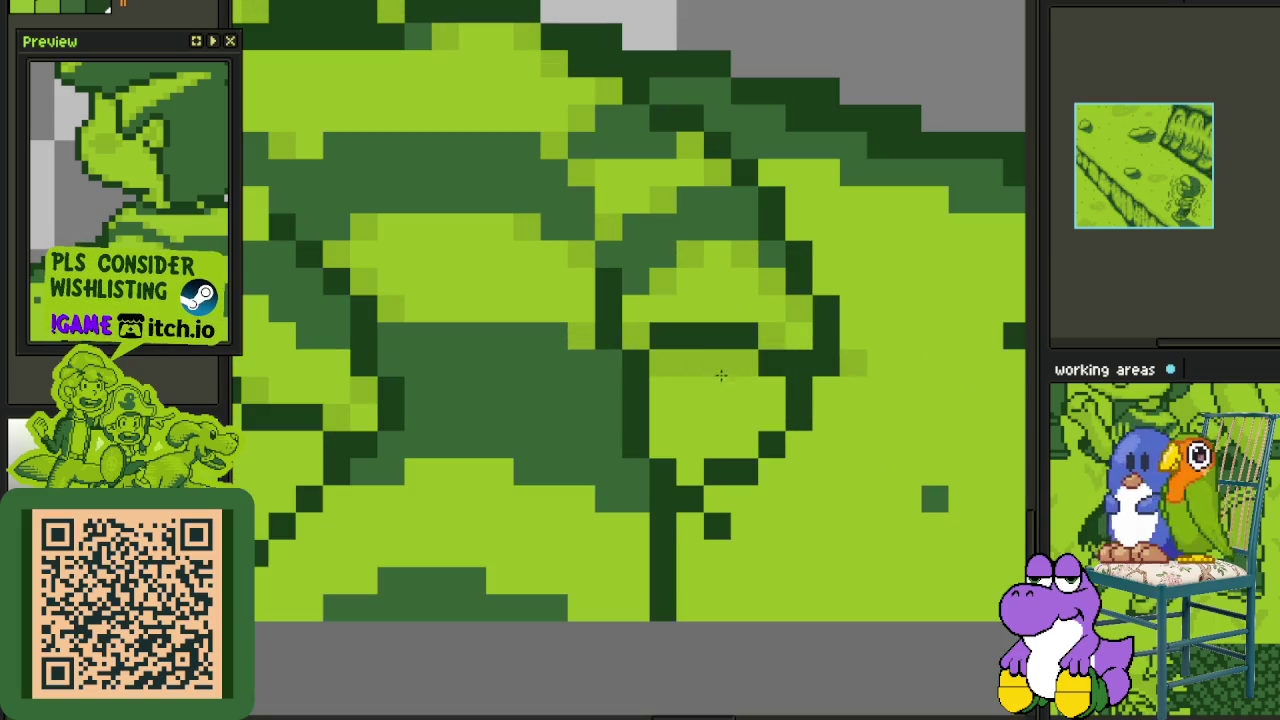
left_click(662, 444)
scroll(662, 444, "down", 3)
scroll(741, 440, "up", 3)
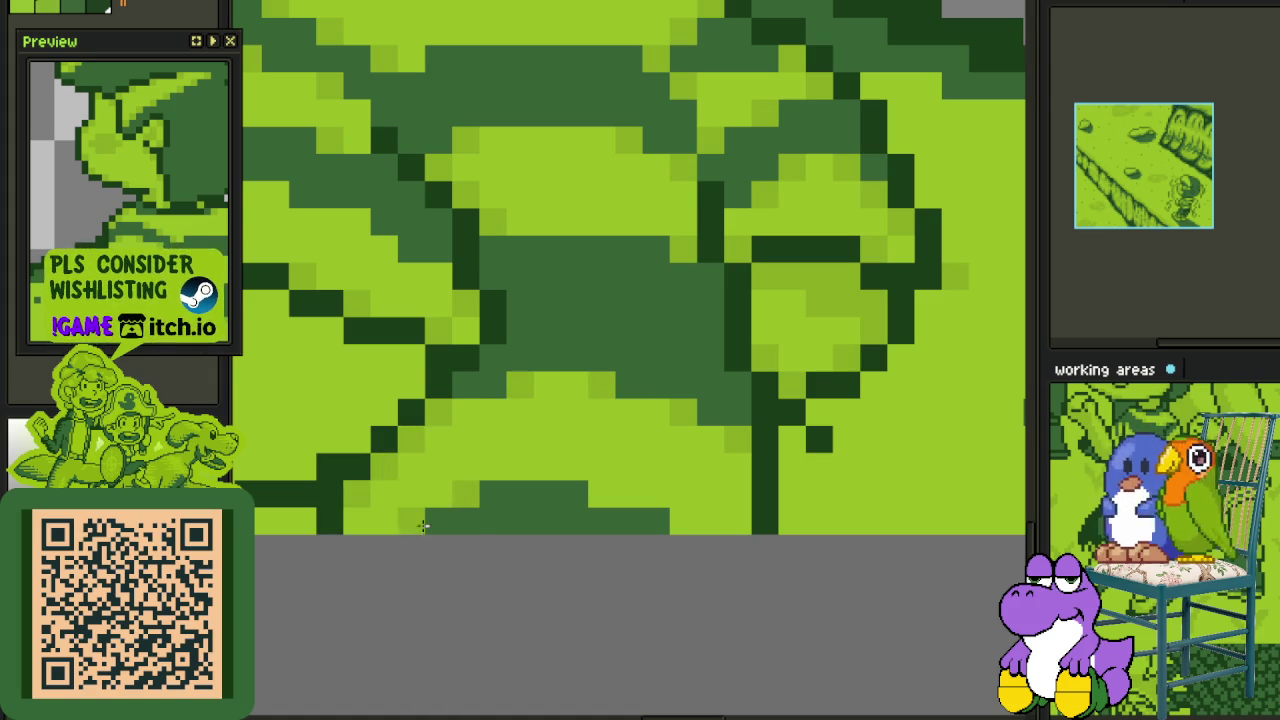
scroll(551, 486, "down", 2)
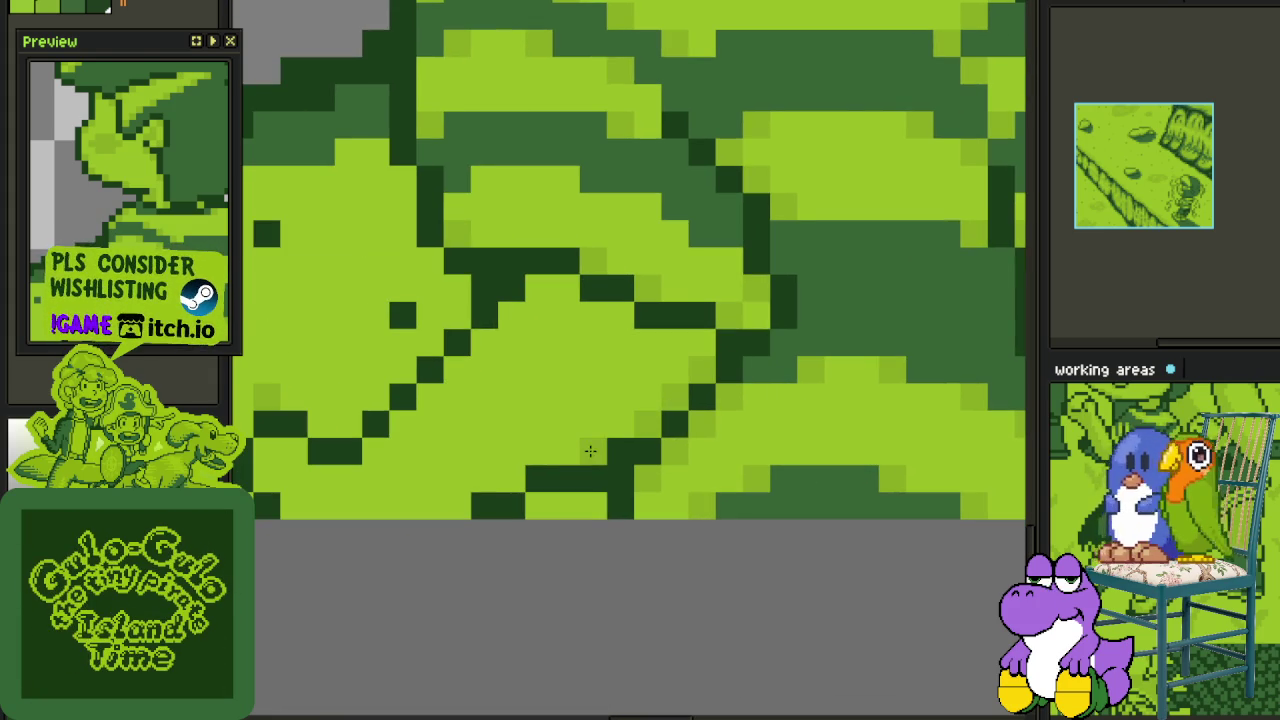
left_click(472, 496)
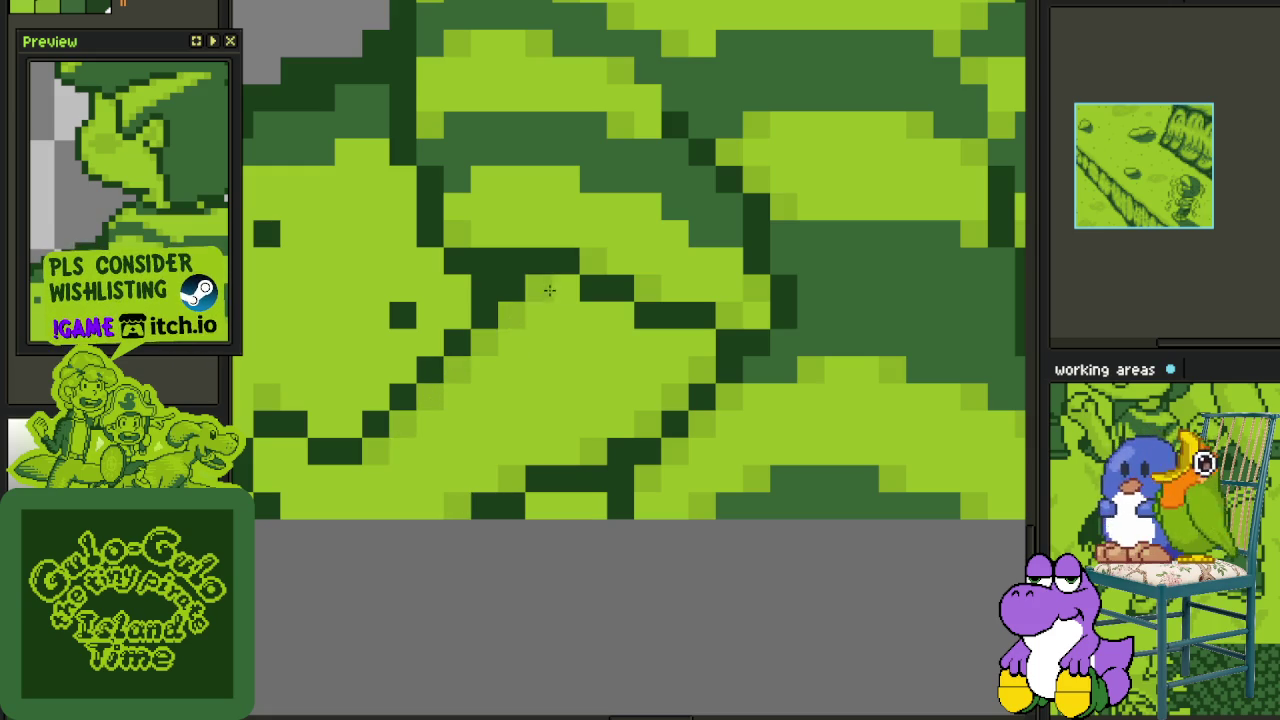
left_click_drag(466, 388, 692, 388)
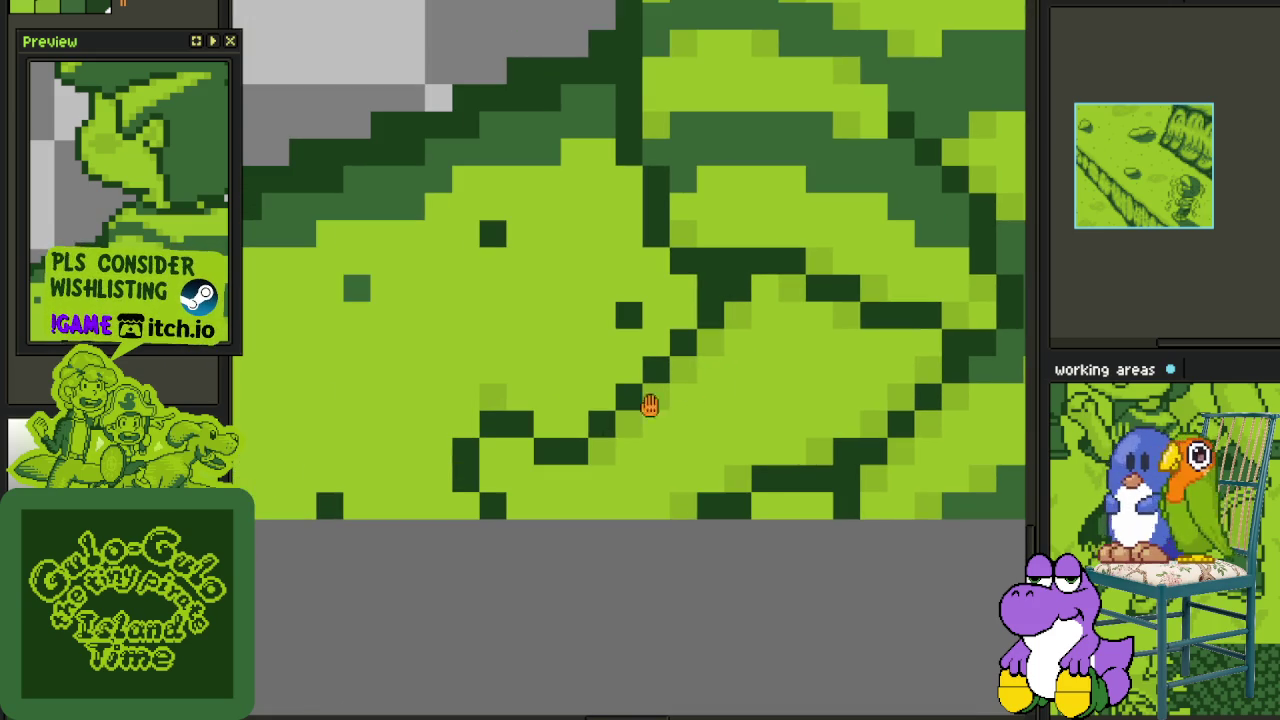
scroll(492, 476, "down", 3)
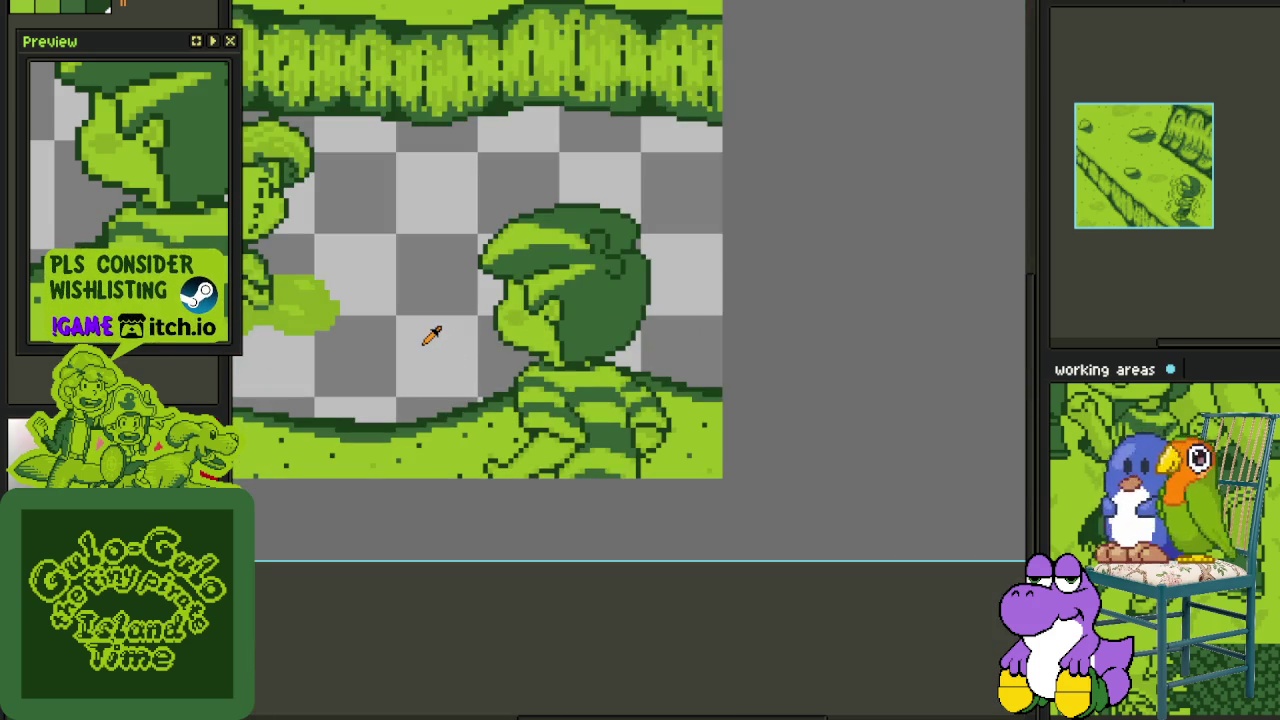
- Centre the whole scene in view and save the file
scroll(432, 334, "down", 2)
scroll(428, 330, "up", 1)
left_click_drag(428, 334, 734, 409)
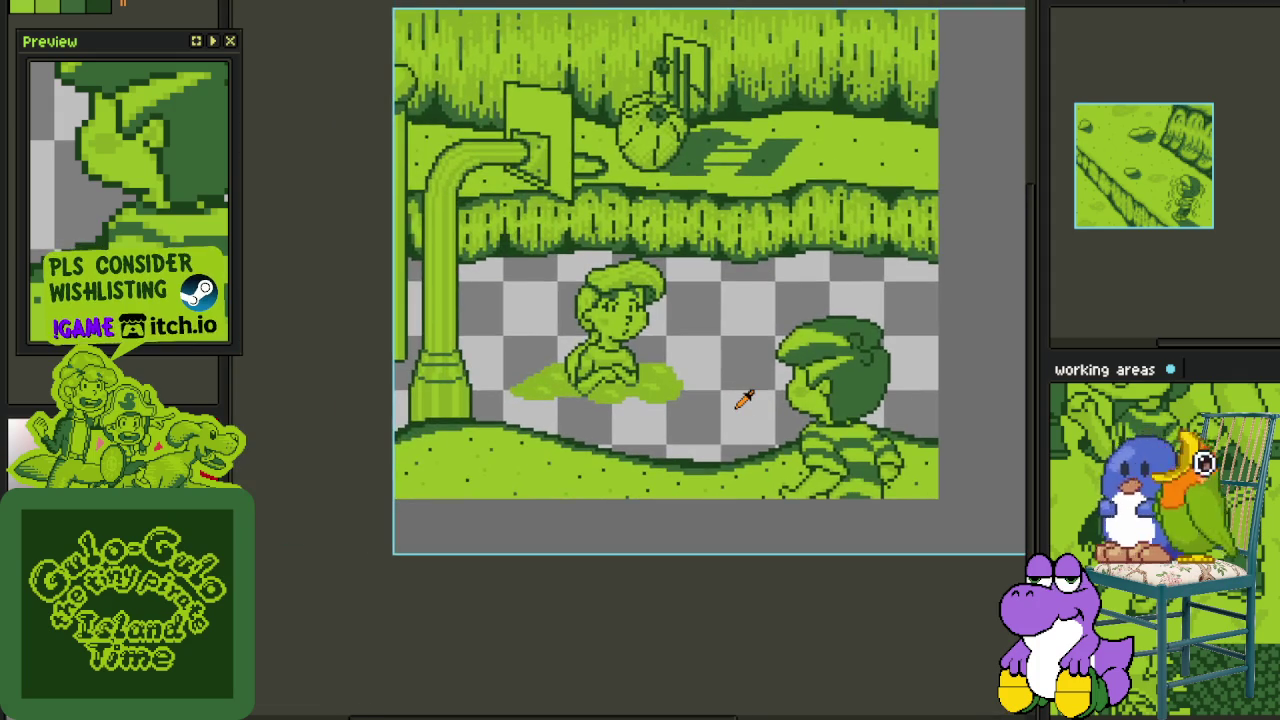
key("ctrl+s")
- Rename Layer 3 to 'Char 1' and save the file
key("Tab")
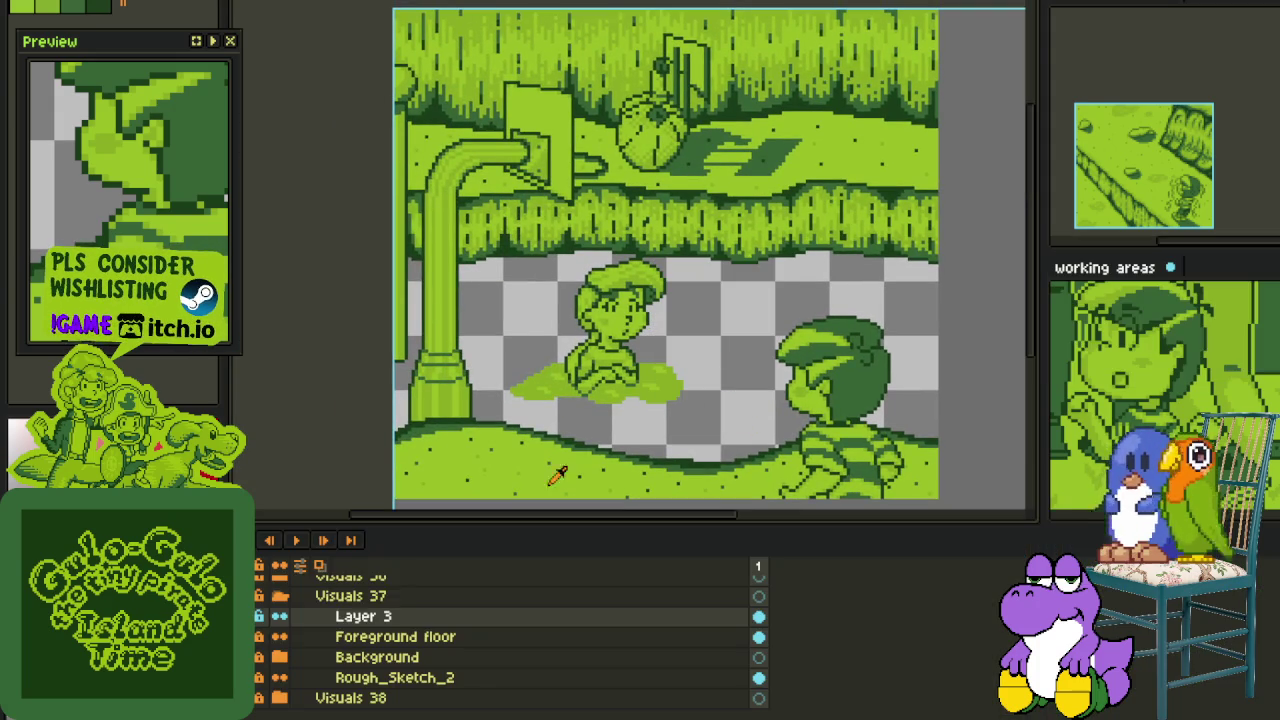
double_click(388, 617)
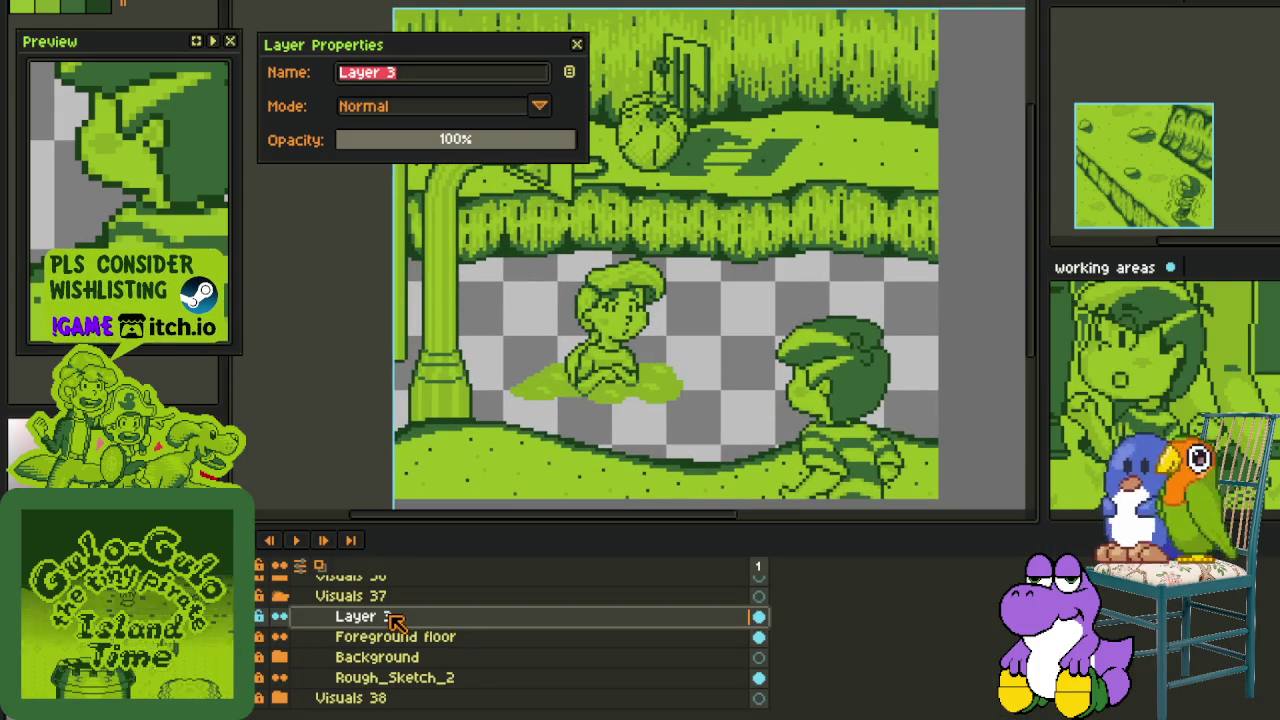
type("Char 1")
key("Return")
key("ctrl+s")
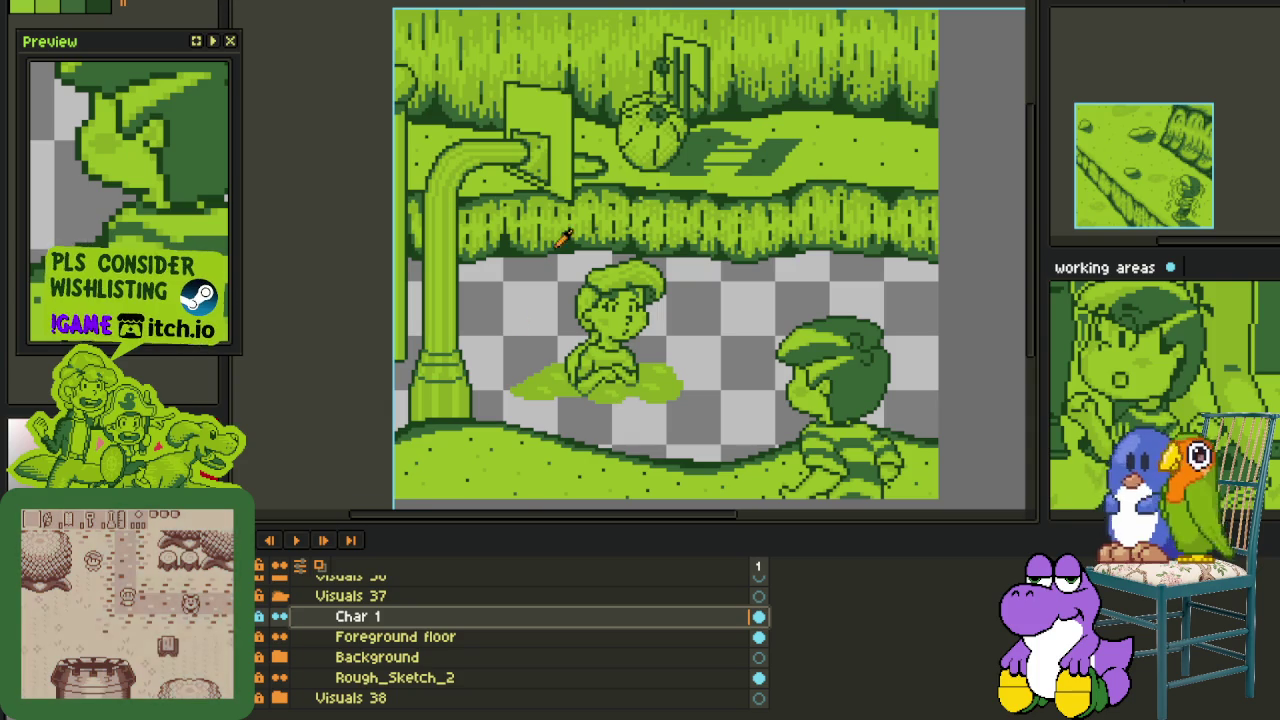
- Hide the foreground boy from the scene
scroll(610, 310, "down", 1)
scroll(686, 329, "down", 1)
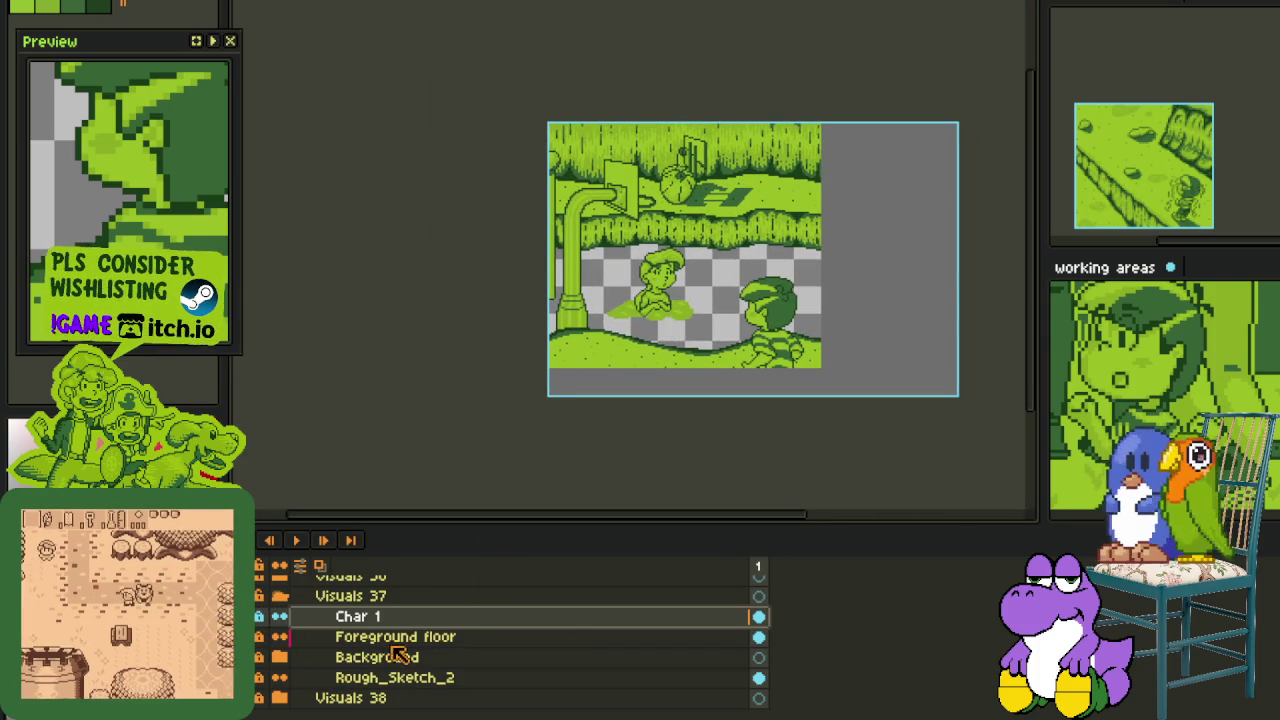
scroll(397, 655, "up", 1)
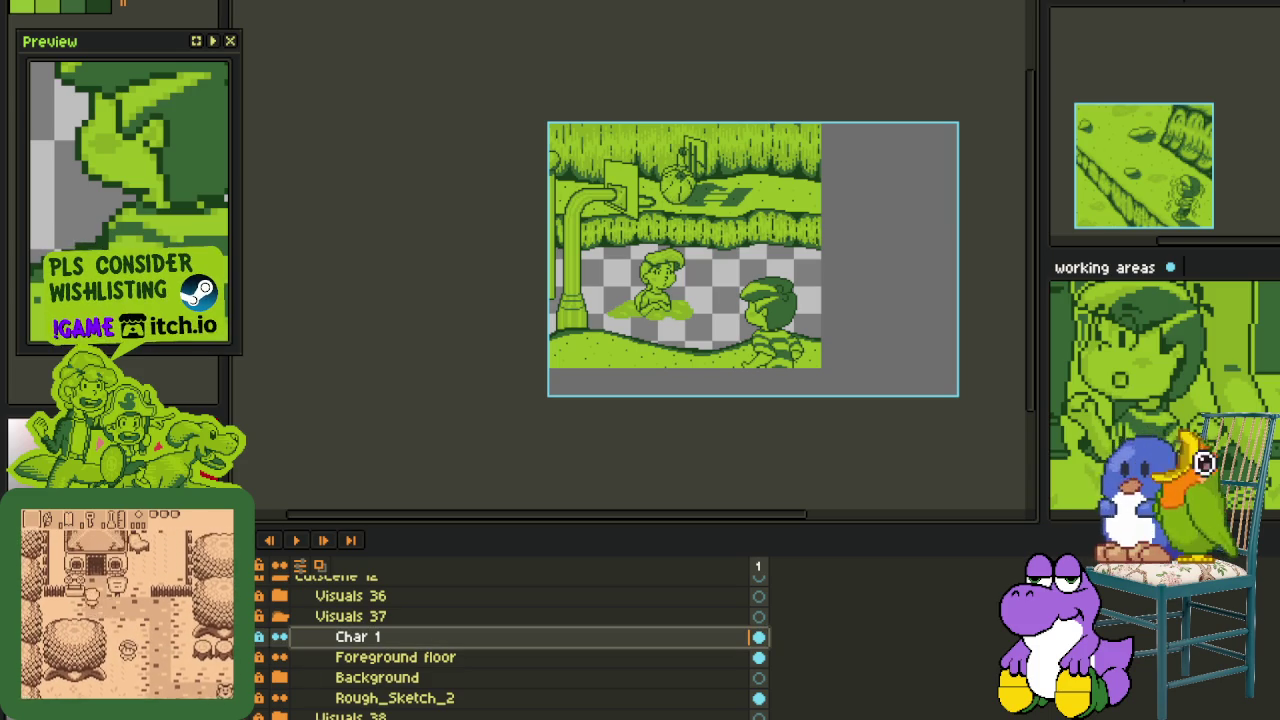
key("ctrl+z")
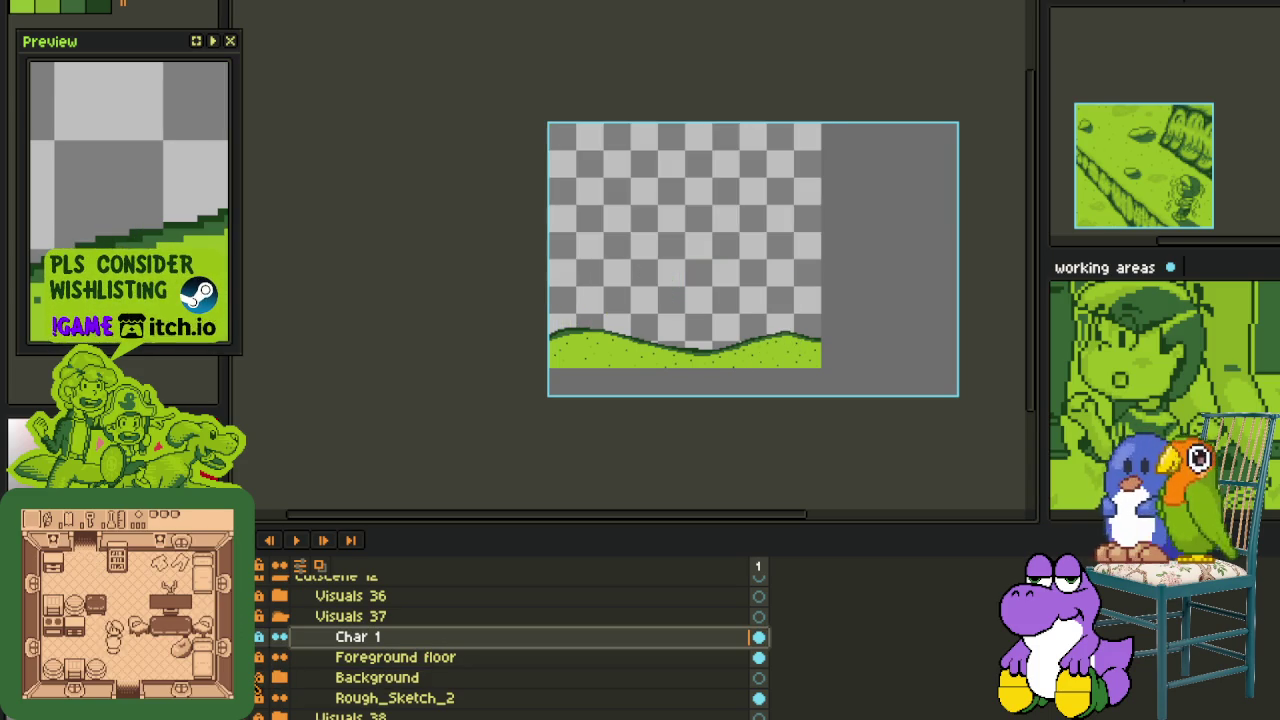
- Expand the Background group and hide the Char 3 seated-boy group
left_click(280, 678)
scroll(280, 690, "down", 2)
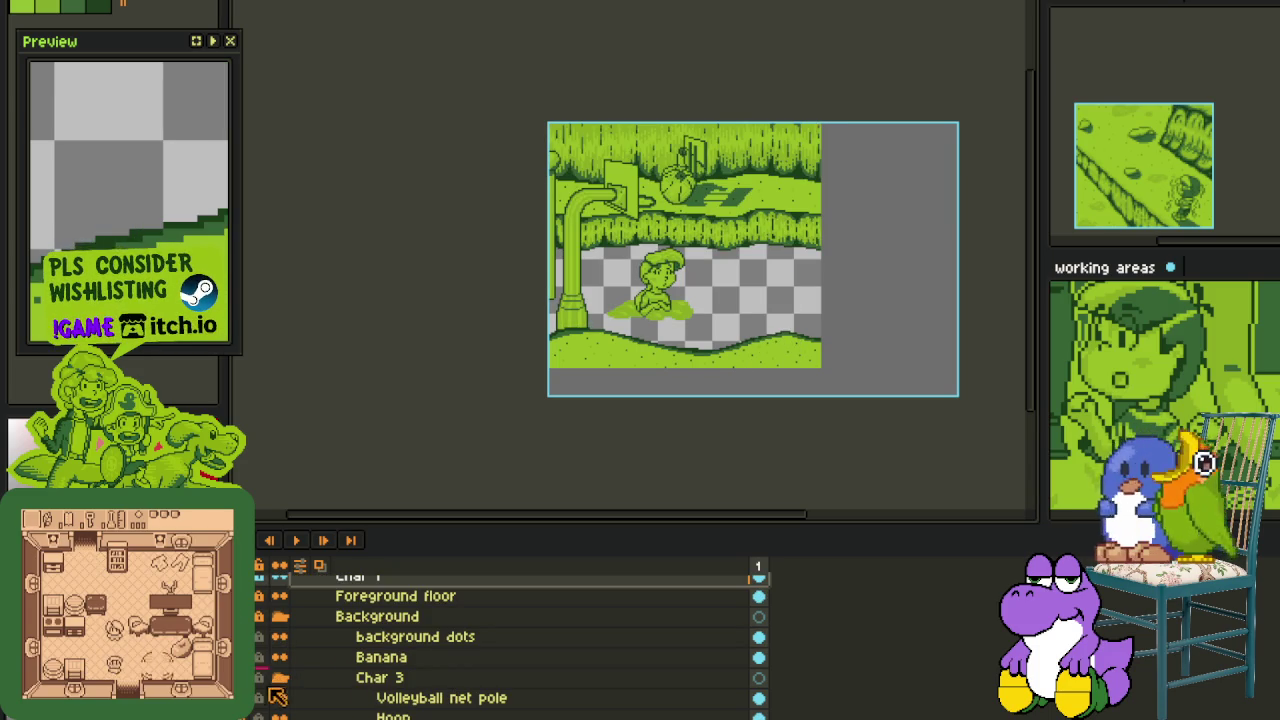
left_click(278, 679)
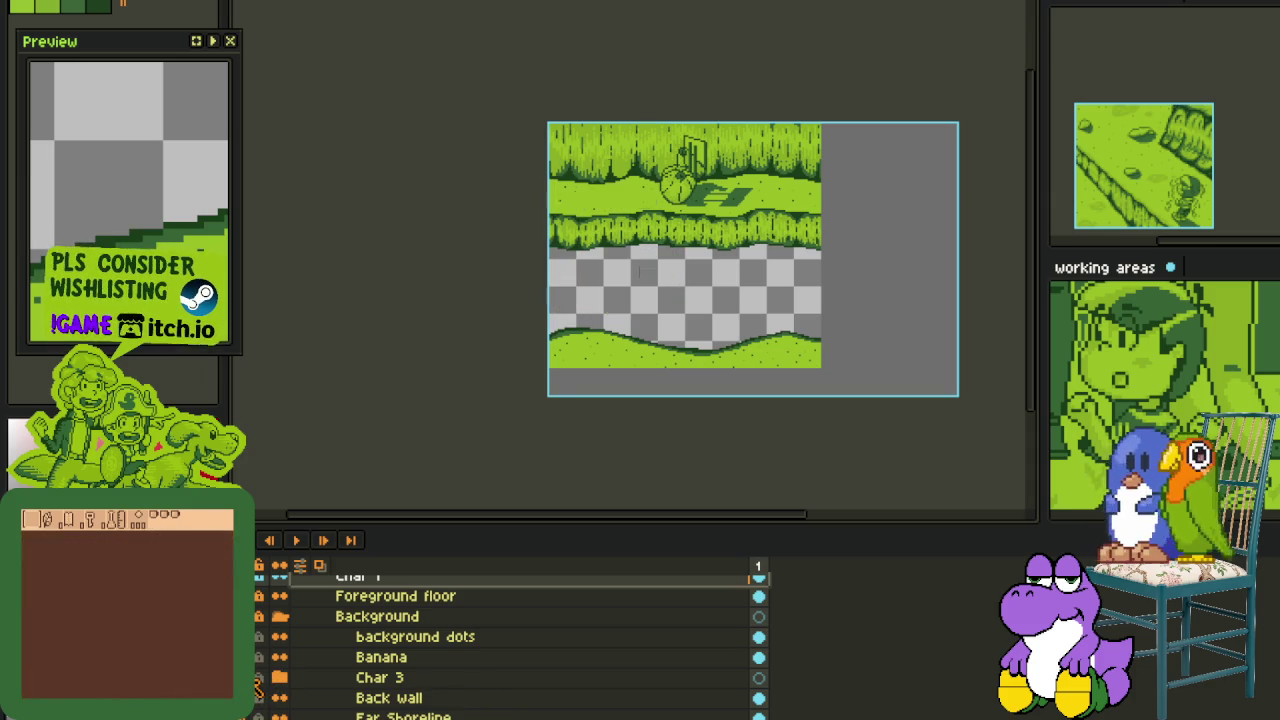
- Add a new layer named 'Water' above Back wall, then hide the timeline
right_click(377, 700)
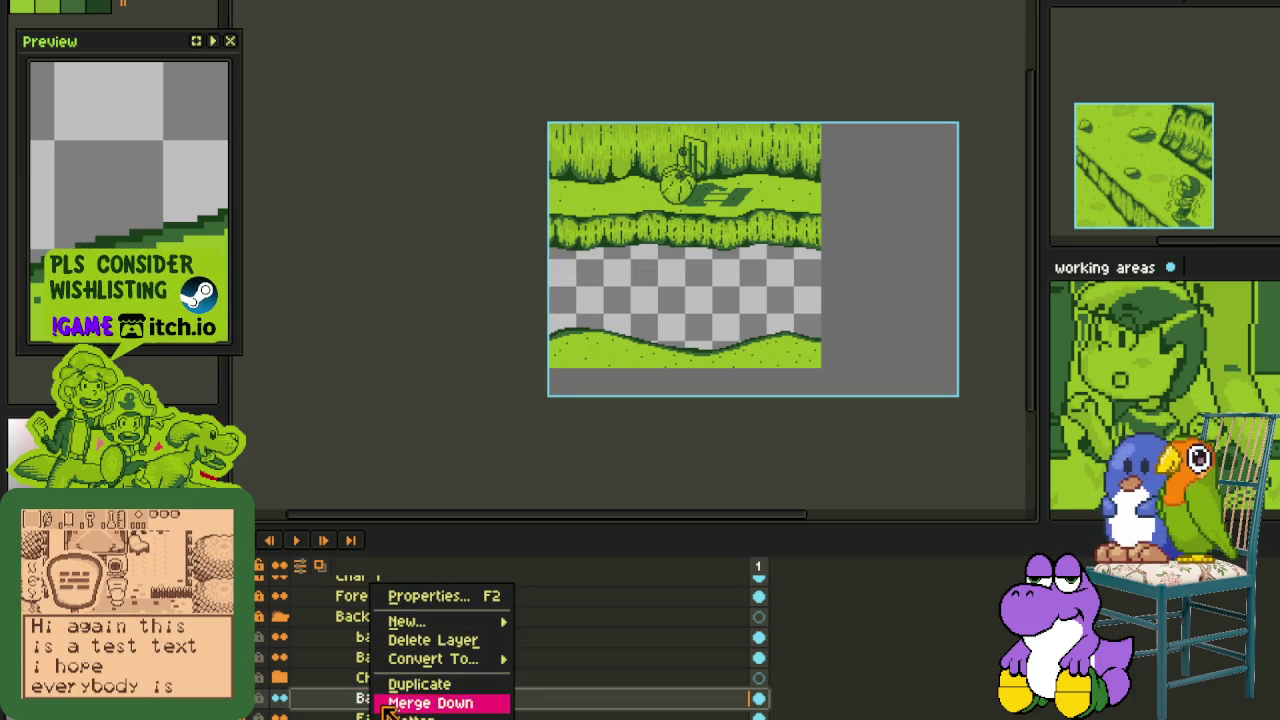
left_click(596, 621)
double_click(420, 700)
type("Water")
key("Return")
key("Tab")
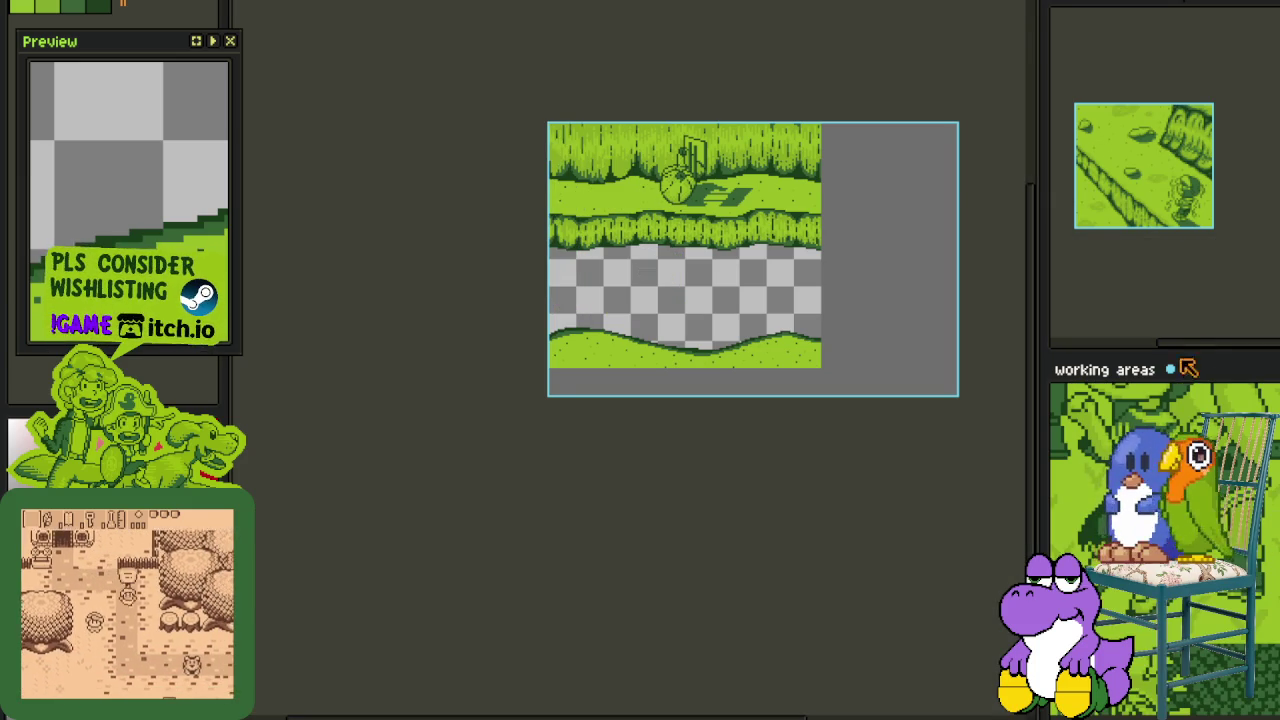
key("ctrl+Tab")
scroll(681, 268, "down", 3)
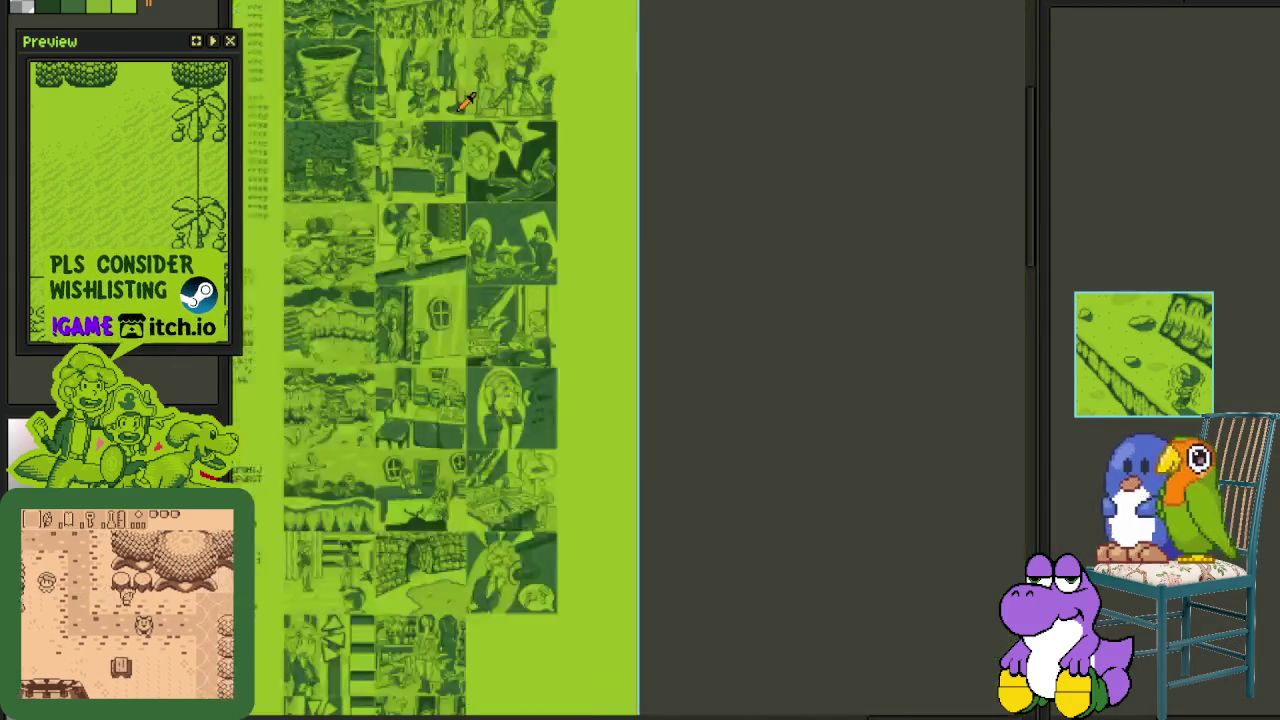
key("ctrl+Tab")
scroll(477, 380, "up", 2)
scroll(760, 322, "up", 2)
left_click_drag(760, 322, 469, 266)
scroll(409, 346, "up", 2)
scroll(349, 400, "up", 3)
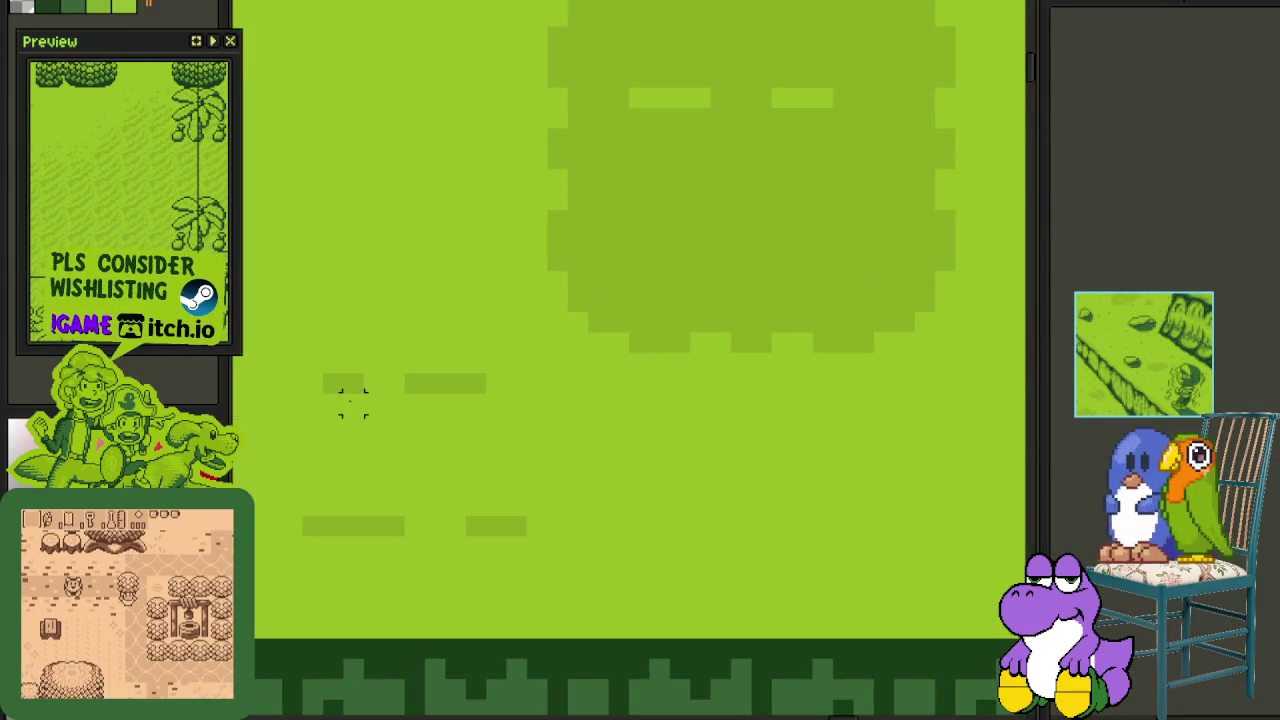
left_click_drag(298, 351, 651, 600)
scroll(611, 274, "down", 2)
scroll(517, 266, "down", 1)
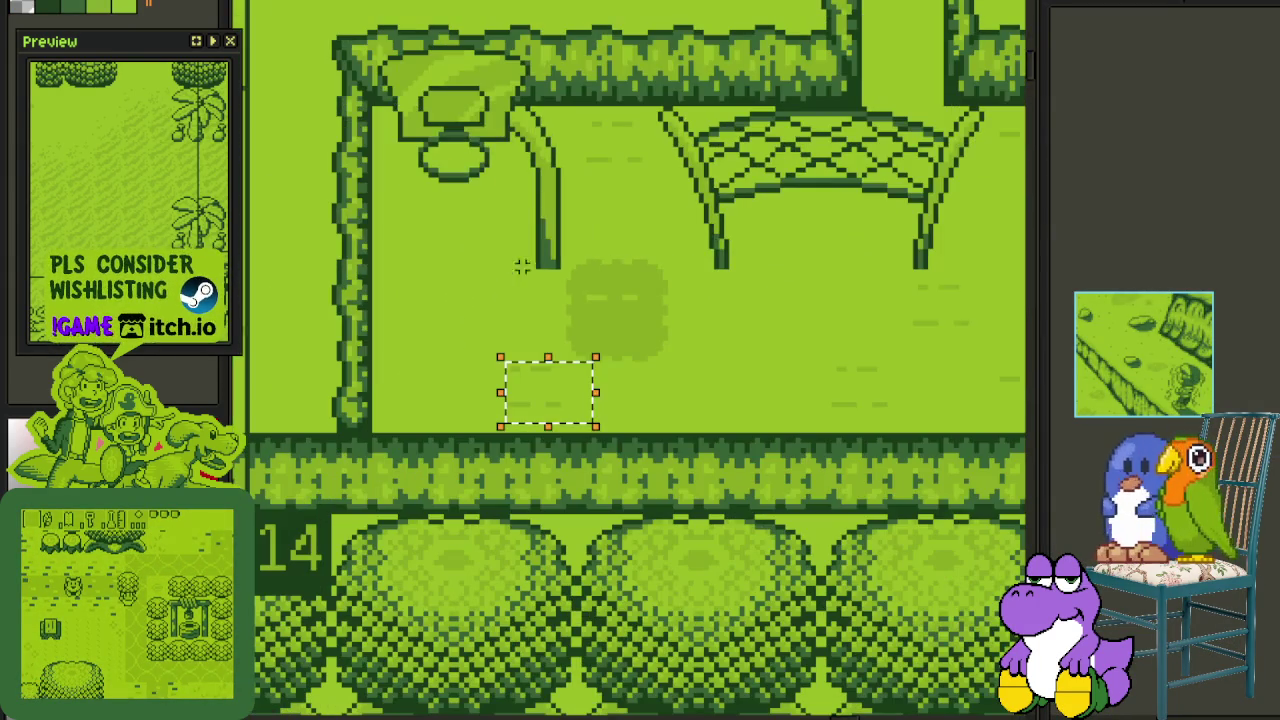
scroll(752, 246, "down", 2)
scroll(800, 200, "up", 1)
scroll(716, 348, "down", 1)
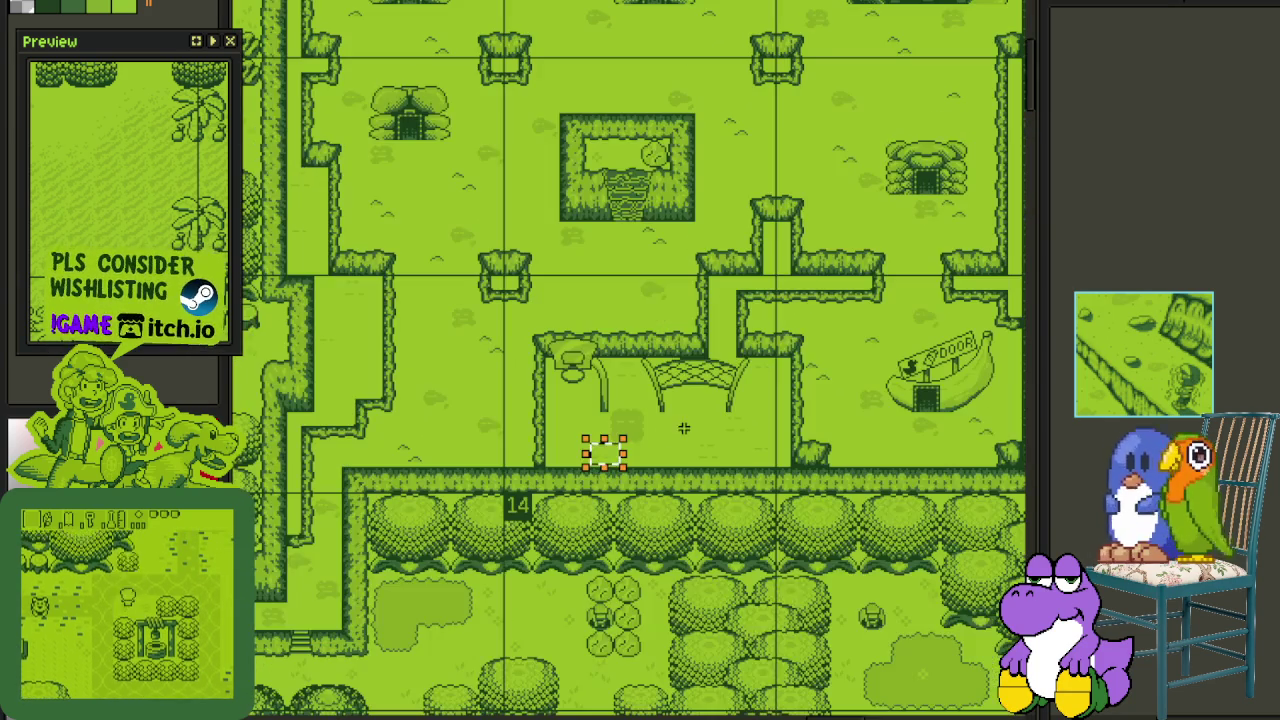
key("Tab")
key("Tab")
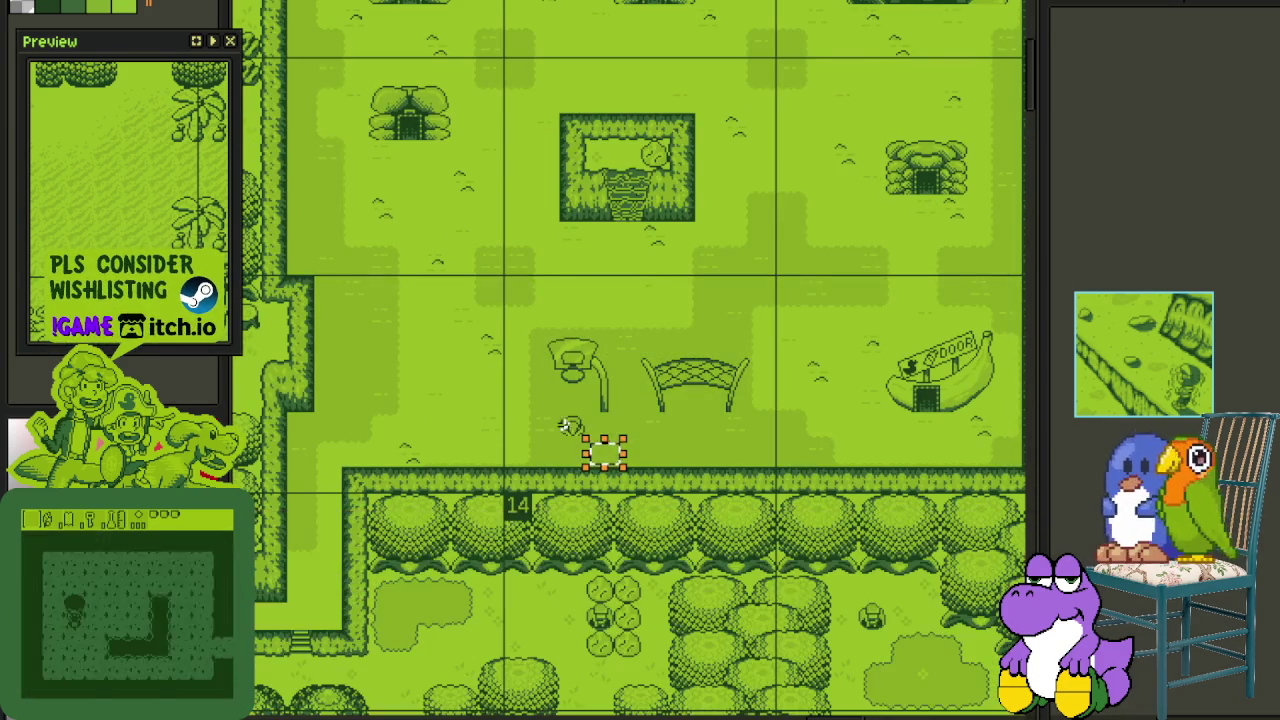
scroll(520, 420, "up", 1)
scroll(500, 400, "up", 1)
scroll(500, 420, "up", 1)
left_click_drag(357, 291, 837, 537)
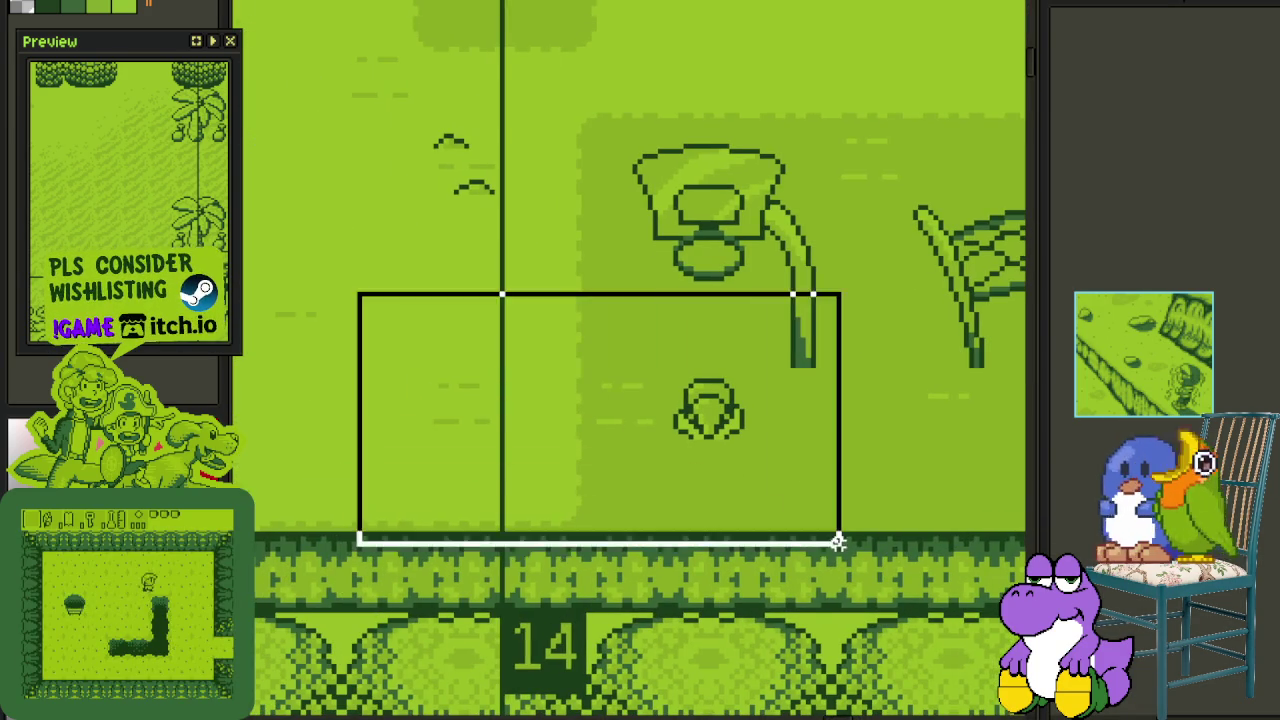
scroll(820, 527, "down", 2)
left_click_drag(614, 259, 459, 201)
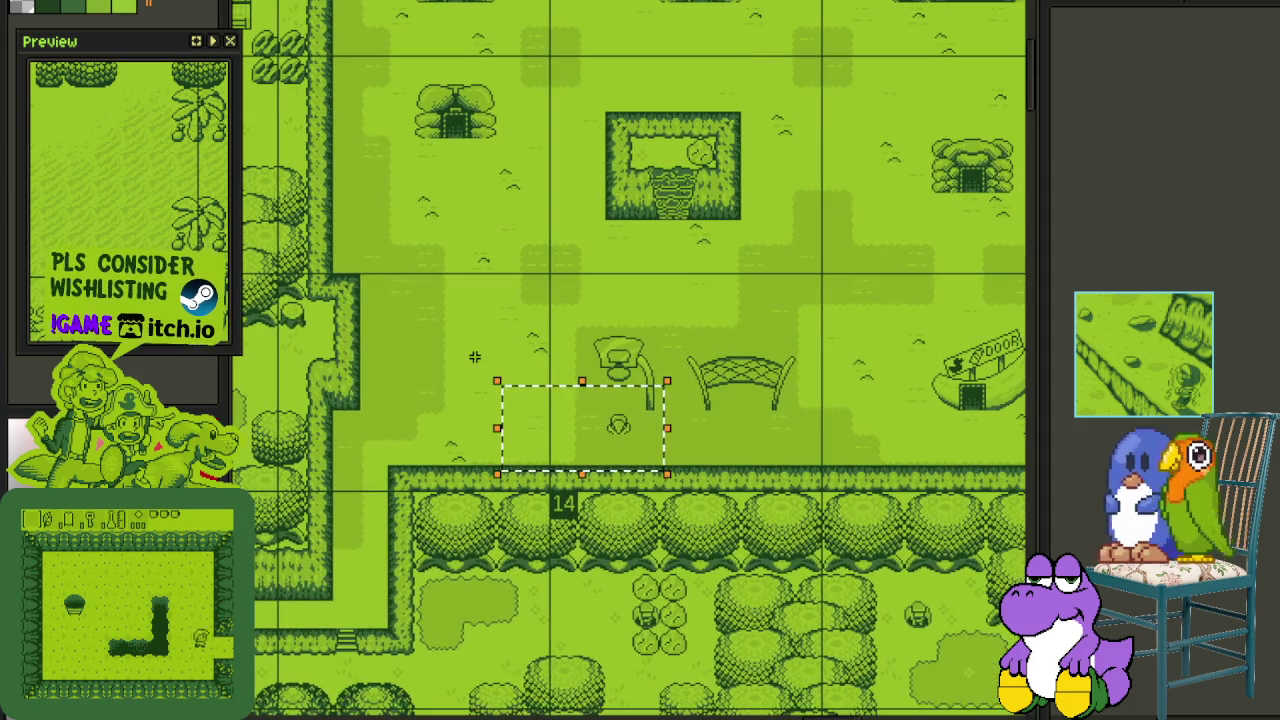
key("Tab")
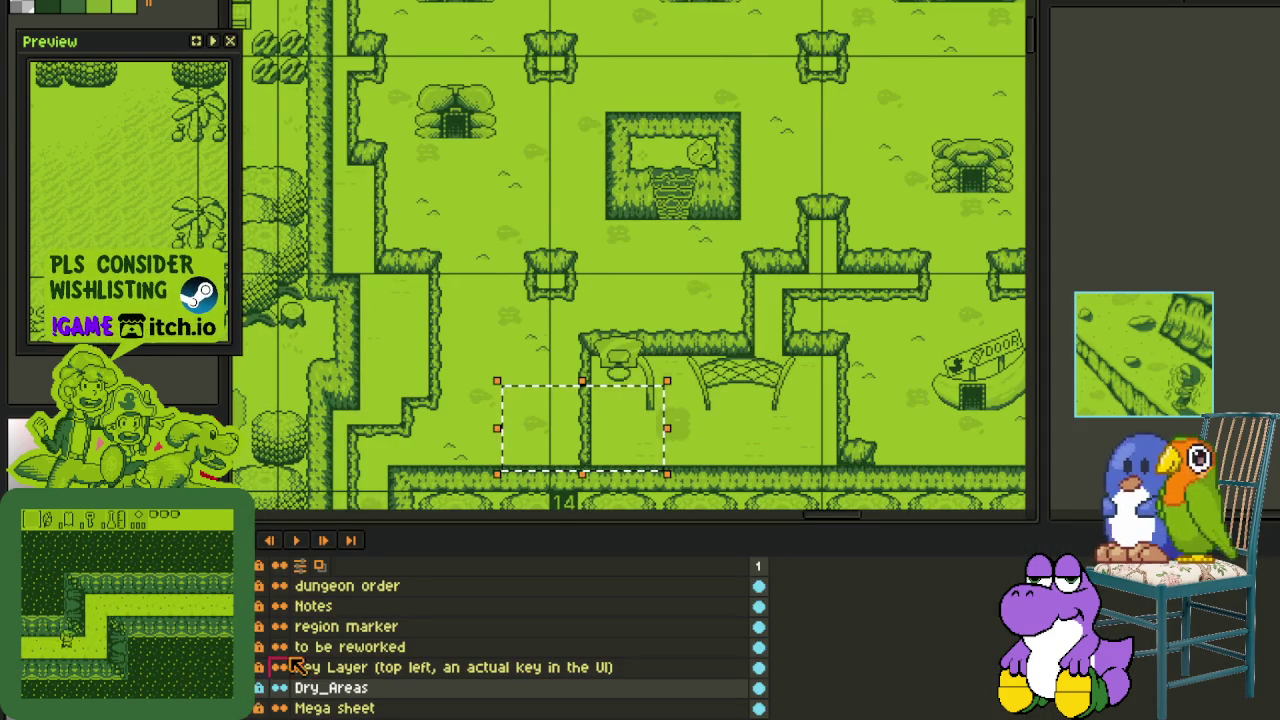
key("Tab")
scroll(691, 450, "up", 2)
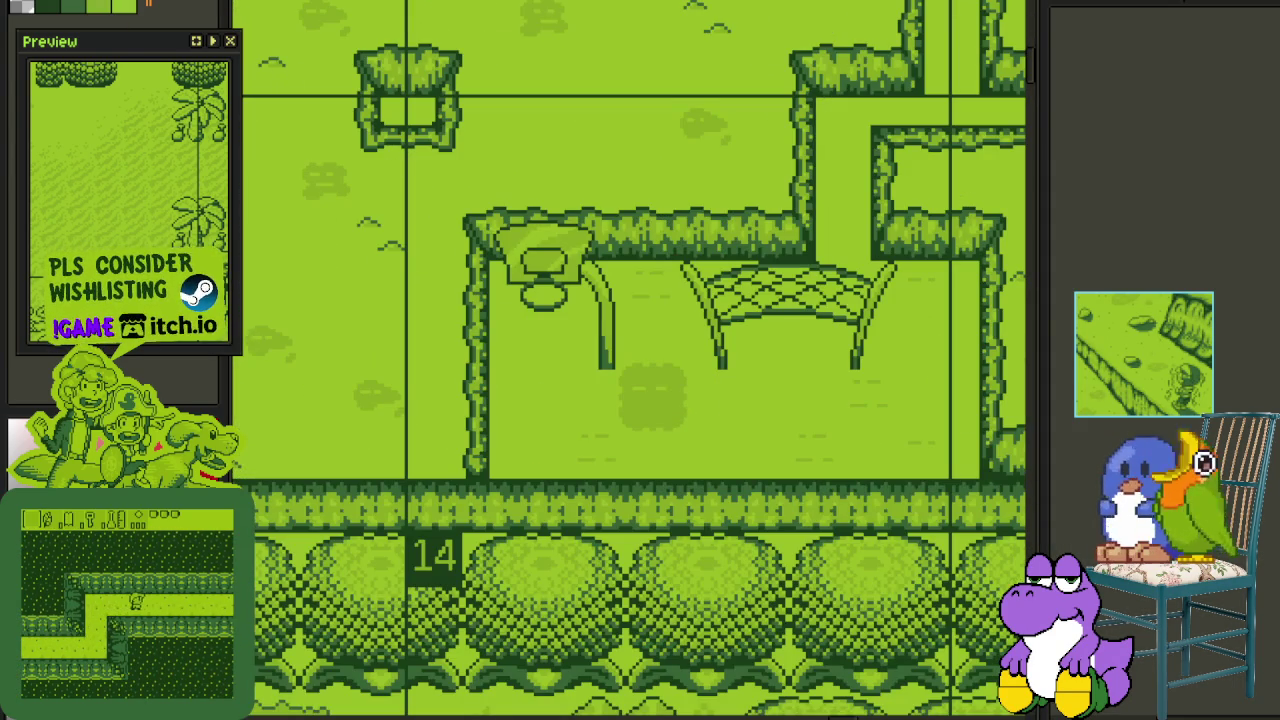
key("ctrl+Tab")
scroll(663, 222, "up", 3)
key("Tab")
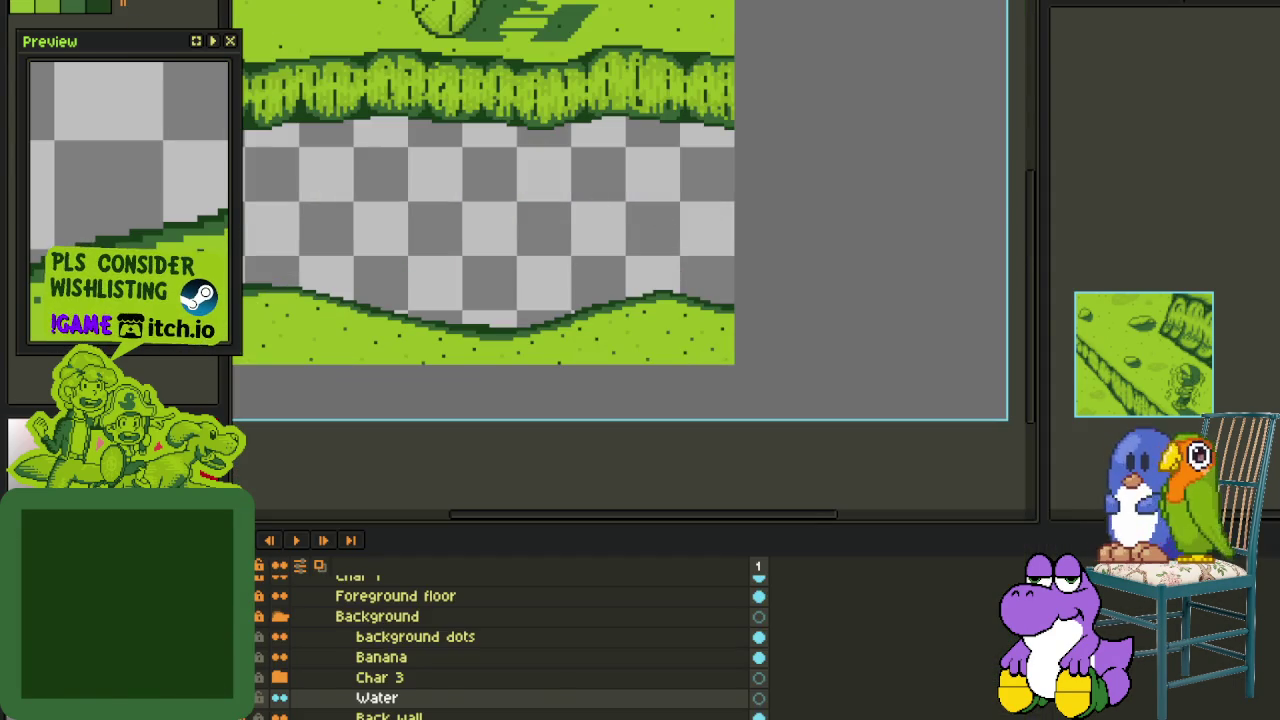
key("ctrl+shift+Tab")
key("ctrl+Tab")
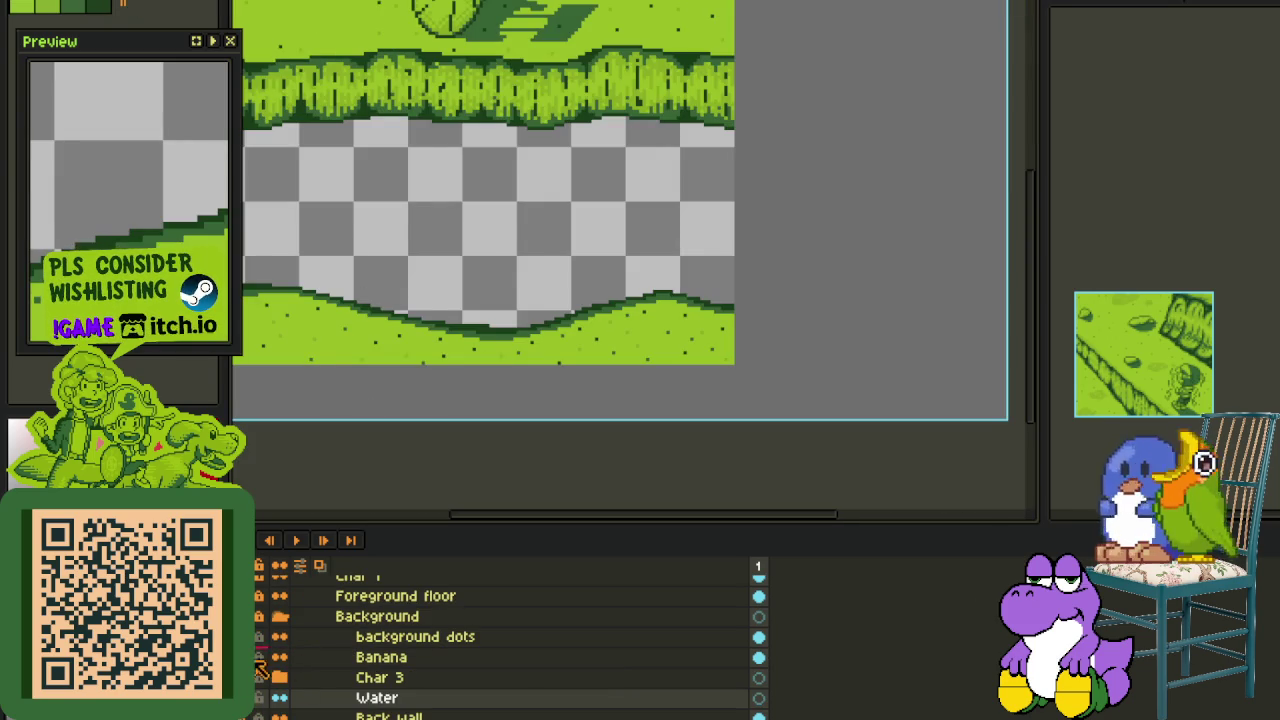
- Temporarily show the pole and seated boy, select a rectangle around the boy, then hide them again
scroll(503, 263, "down", 2)
scroll(503, 263, "left", 3)
scroll(503, 286, "up", 3)
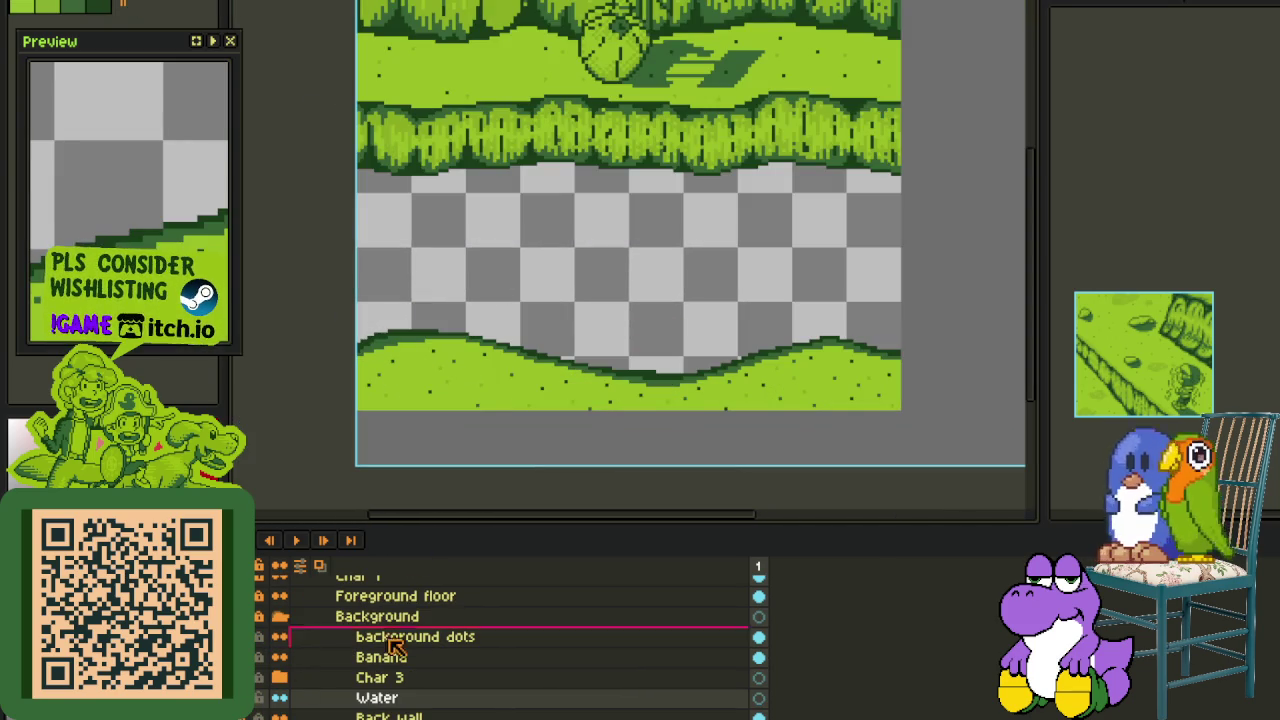
left_click_drag(258, 697, 259, 681)
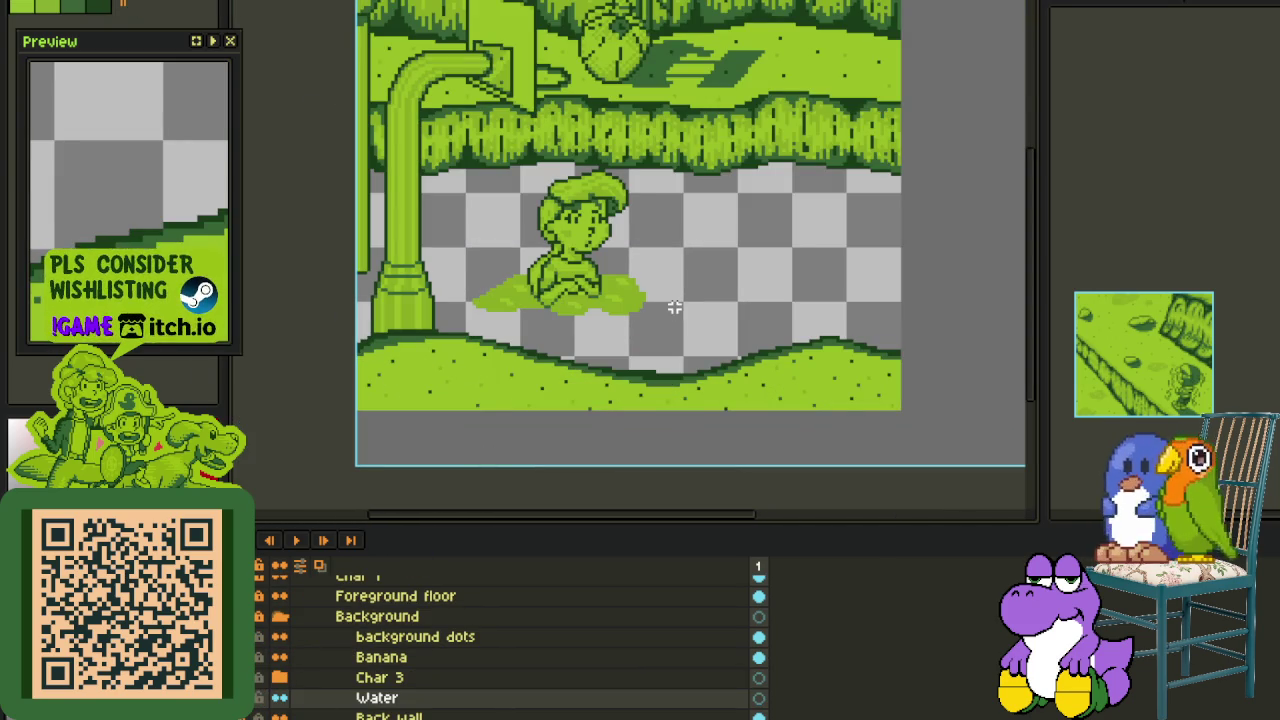
scroll(474, 166, "up", 2)
left_click_drag(472, 156, 768, 380)
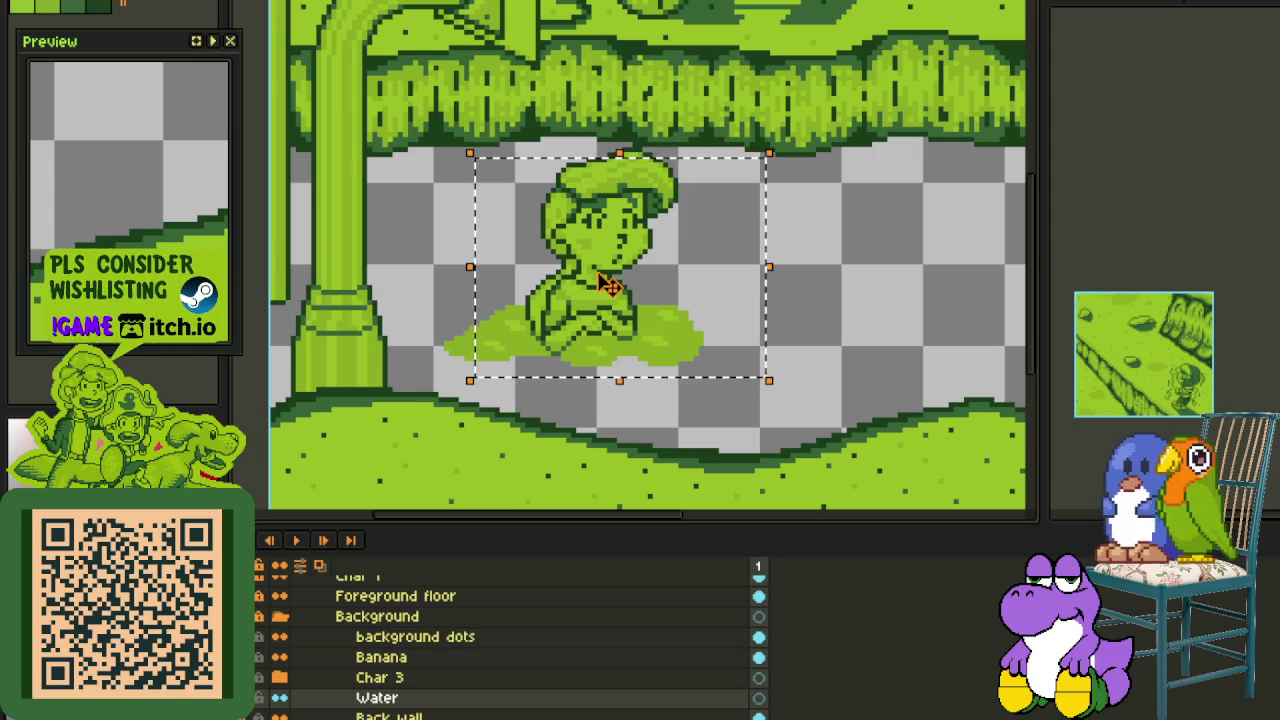
scroll(832, 318, "down", 1)
key("ctrl+z")
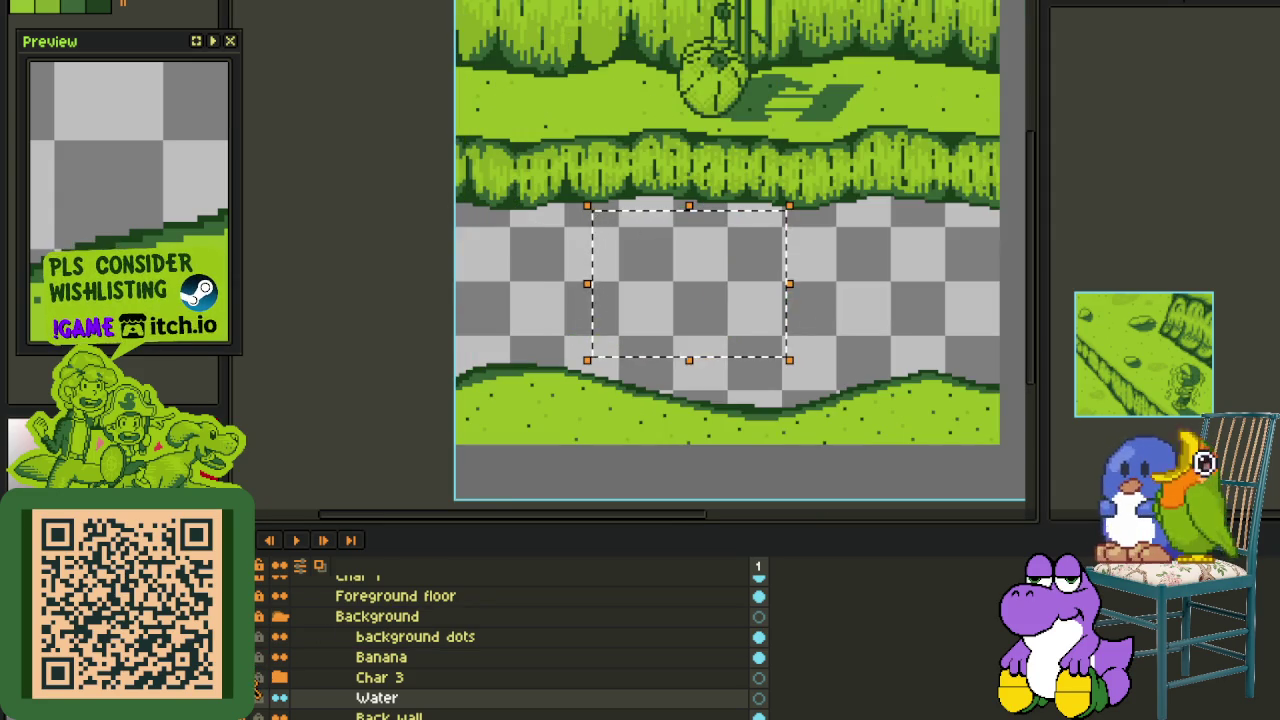
- Deselect the rectangle and switch to the NPC sprite sheet document
key("ctrl+d")
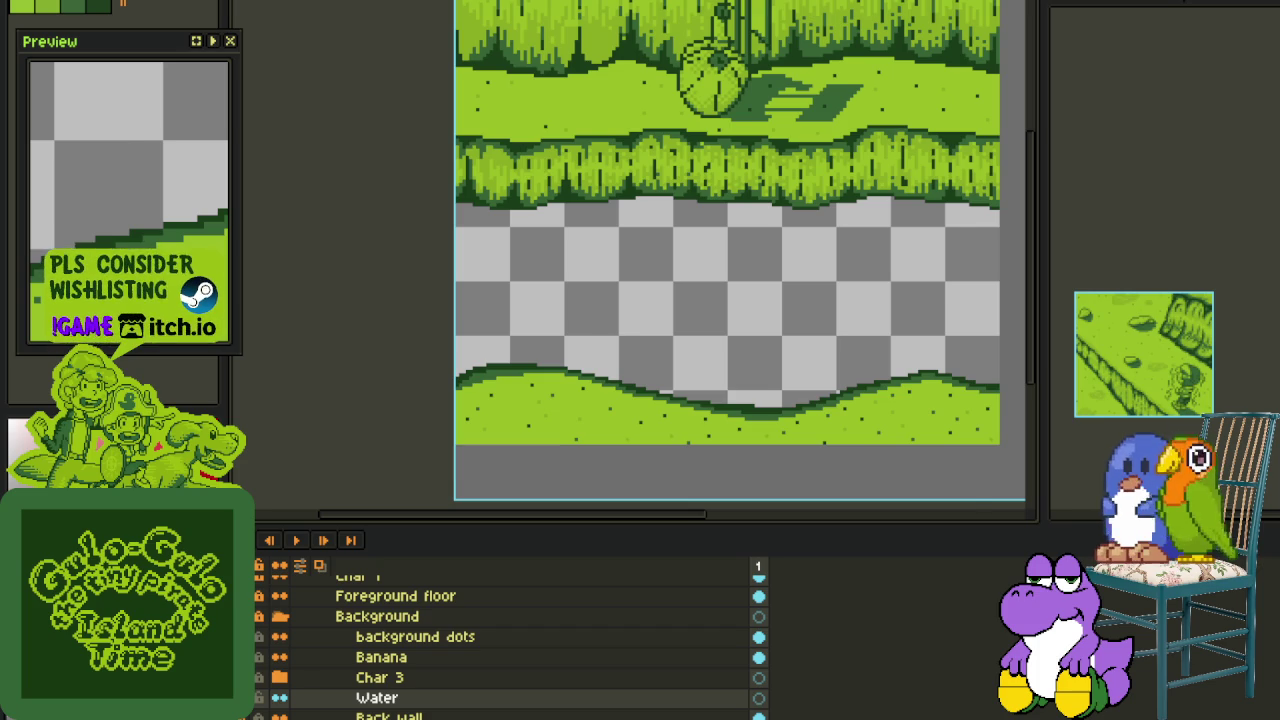
key("ctrl+Tab")
- Try out rectangular selections over an enlarged NPC sprite tile and thin strips of the sheet
scroll(530, 288, "up", 2)
scroll(530, 250, "up", 2)
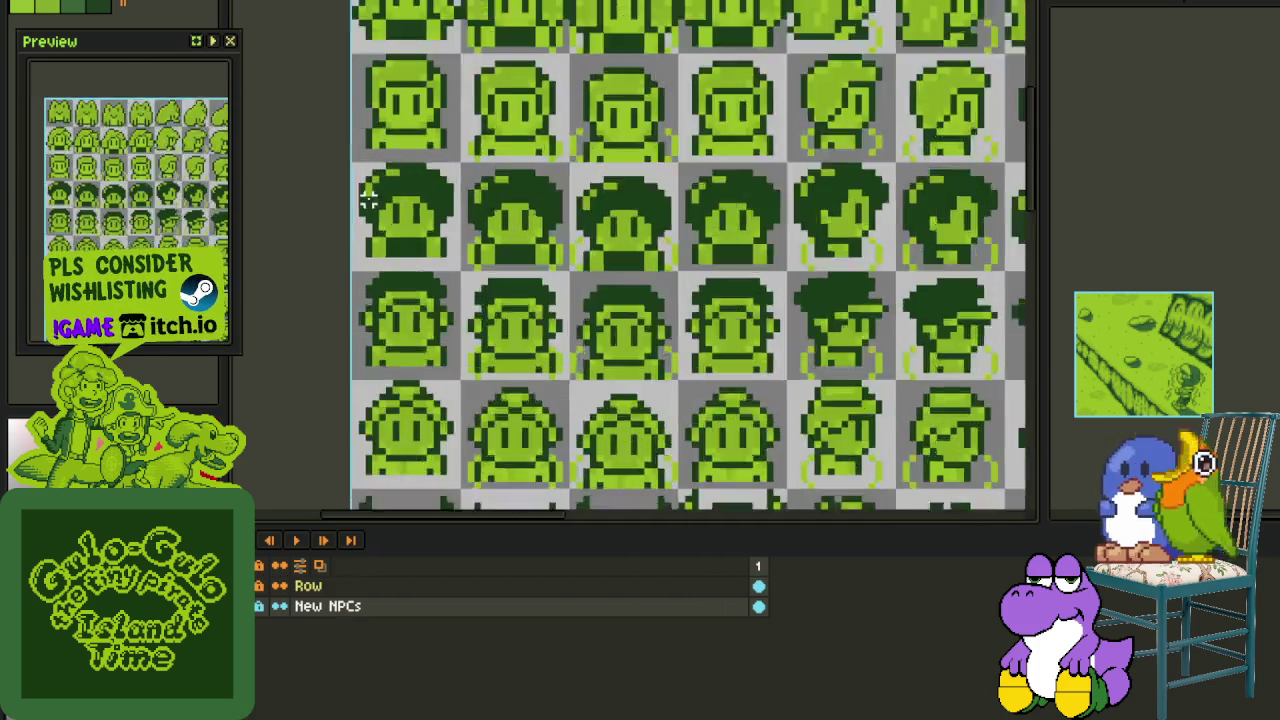
scroll(500, 250, "up", 2)
left_click_drag(322, 130, 637, 422)
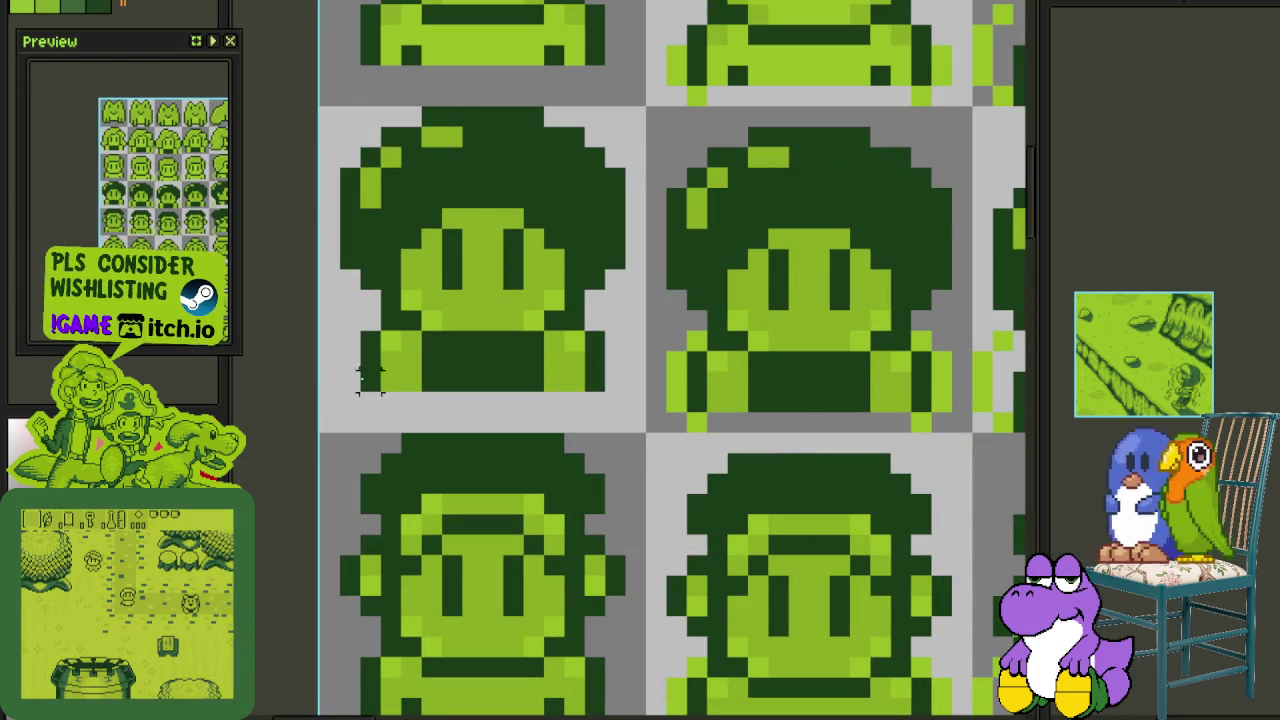
left_click_drag(360, 392, 635, 447)
scroll(640, 434, "down", 3)
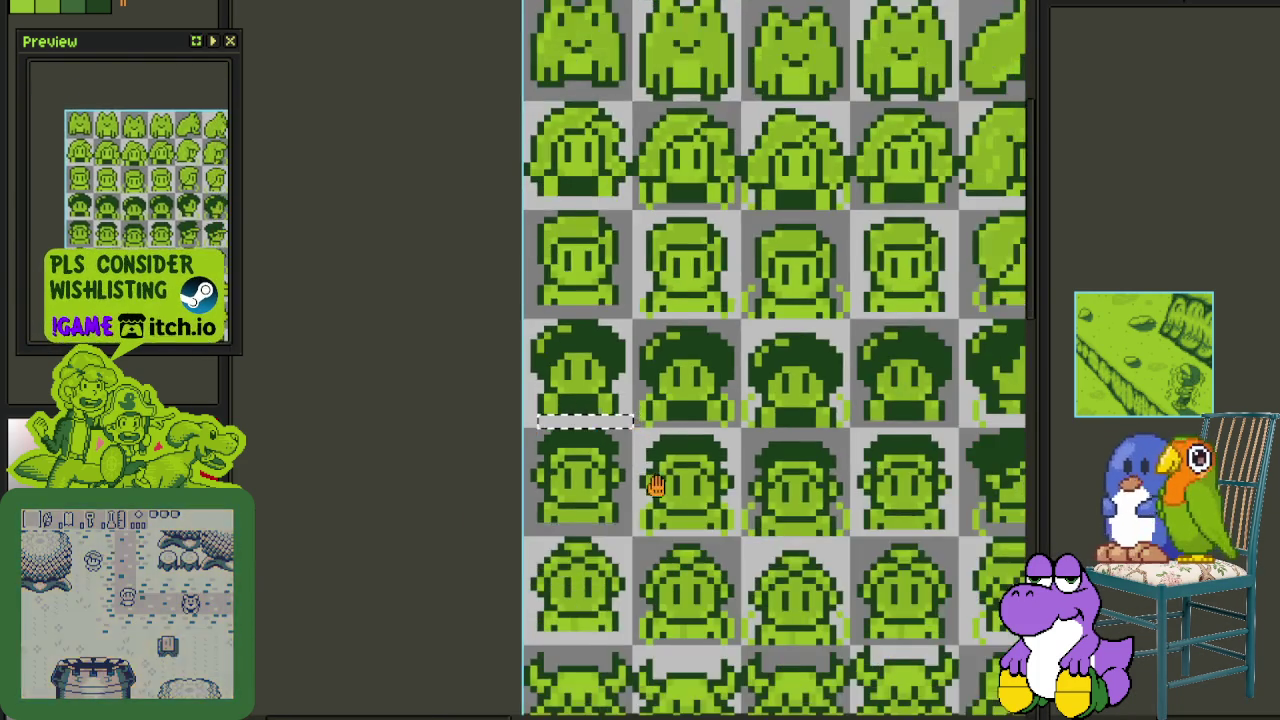
scroll(455, 390, "up", 1)
left_click_drag(455, 390, 634, 414)
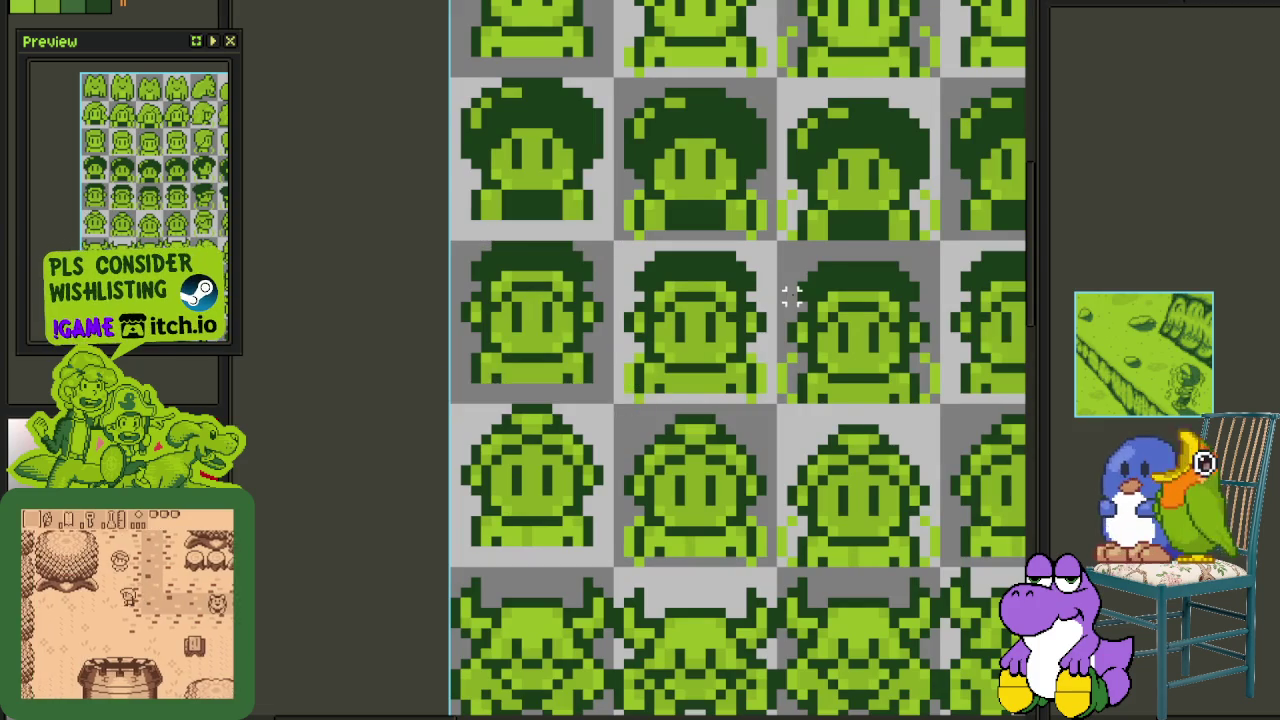
scroll(791, 294, "down", 1)
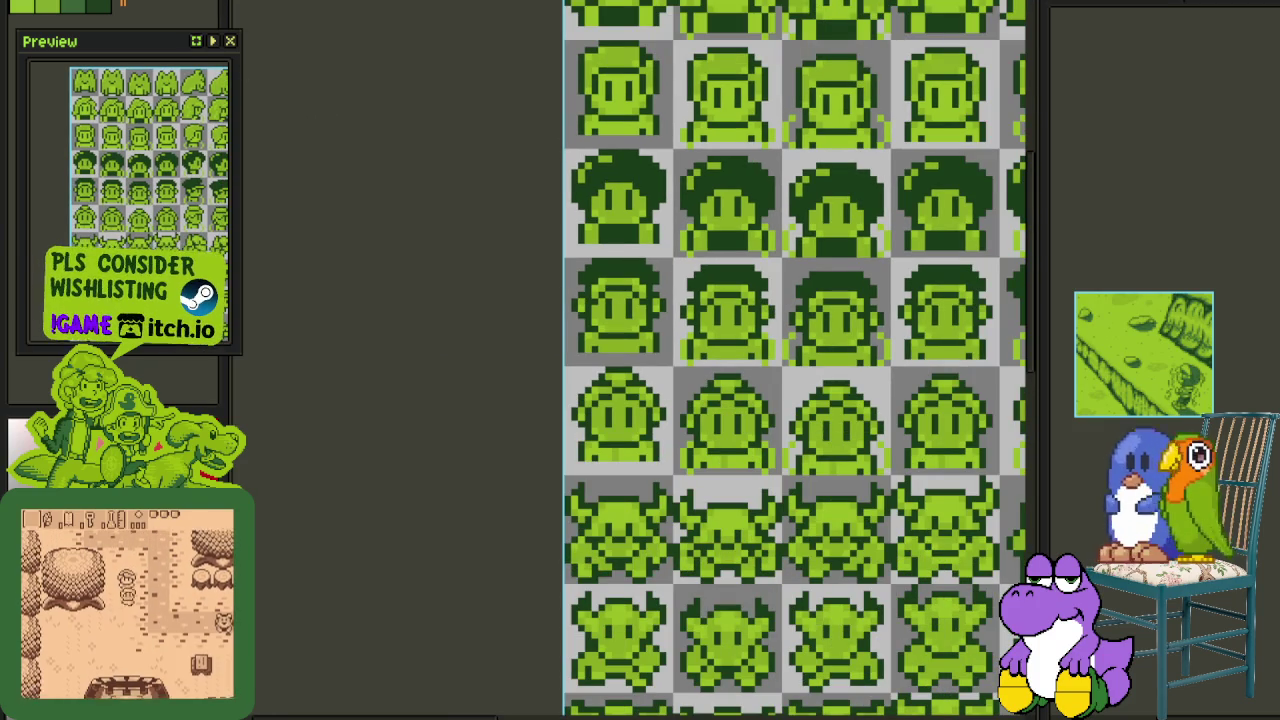
- Cycle through the open sprite tabs back to the grass-field scene with the timeline shown
key("ctrl+Tab")
scroll(634, 360, "down", 1)
key("ctrl+Tab")
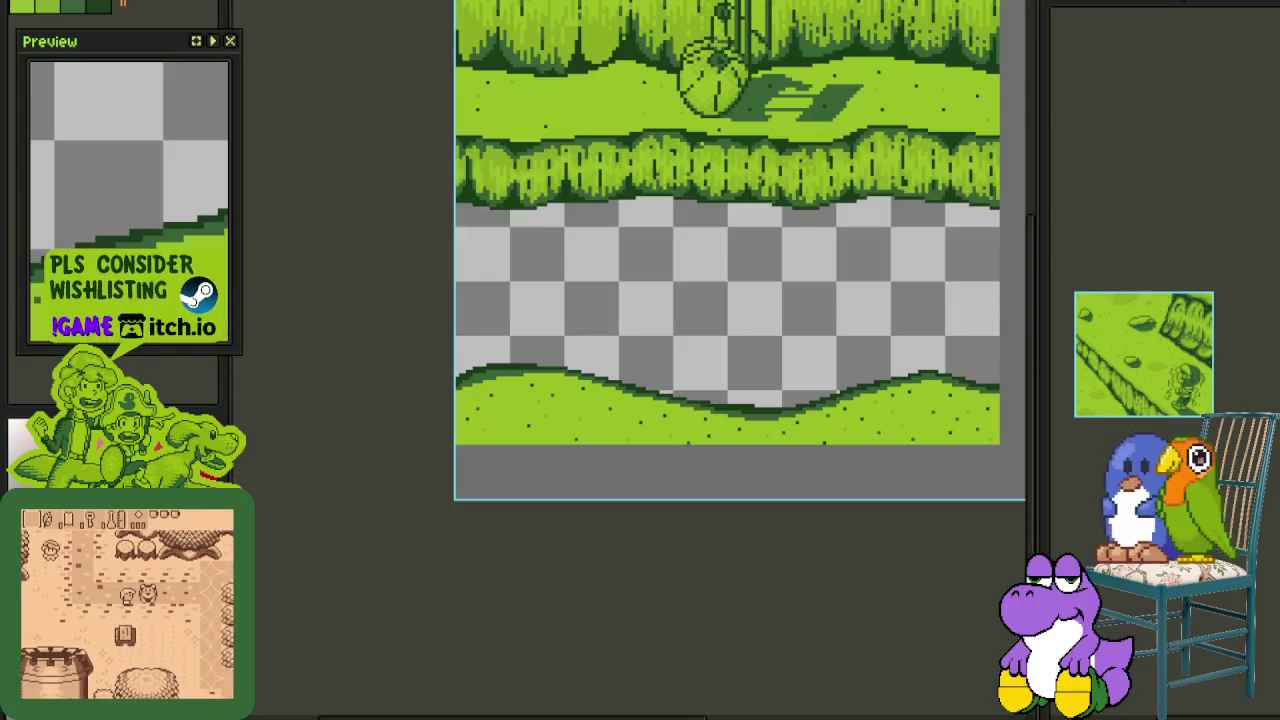
key("Tab")
- Show the Water layer's mauve fill and make the seated boy and pillar visible
left_click_drag(655, 325, 631, 237)
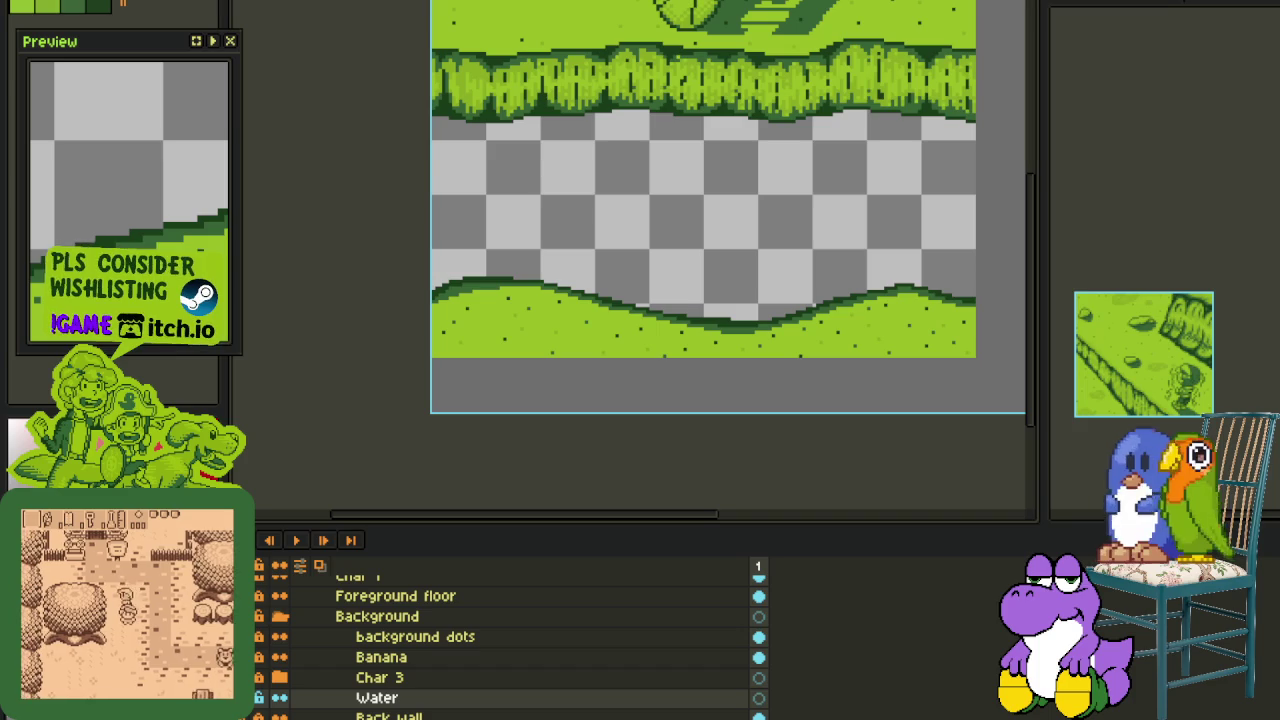
left_click(520, 251)
scroll(529, 243, "down", 1)
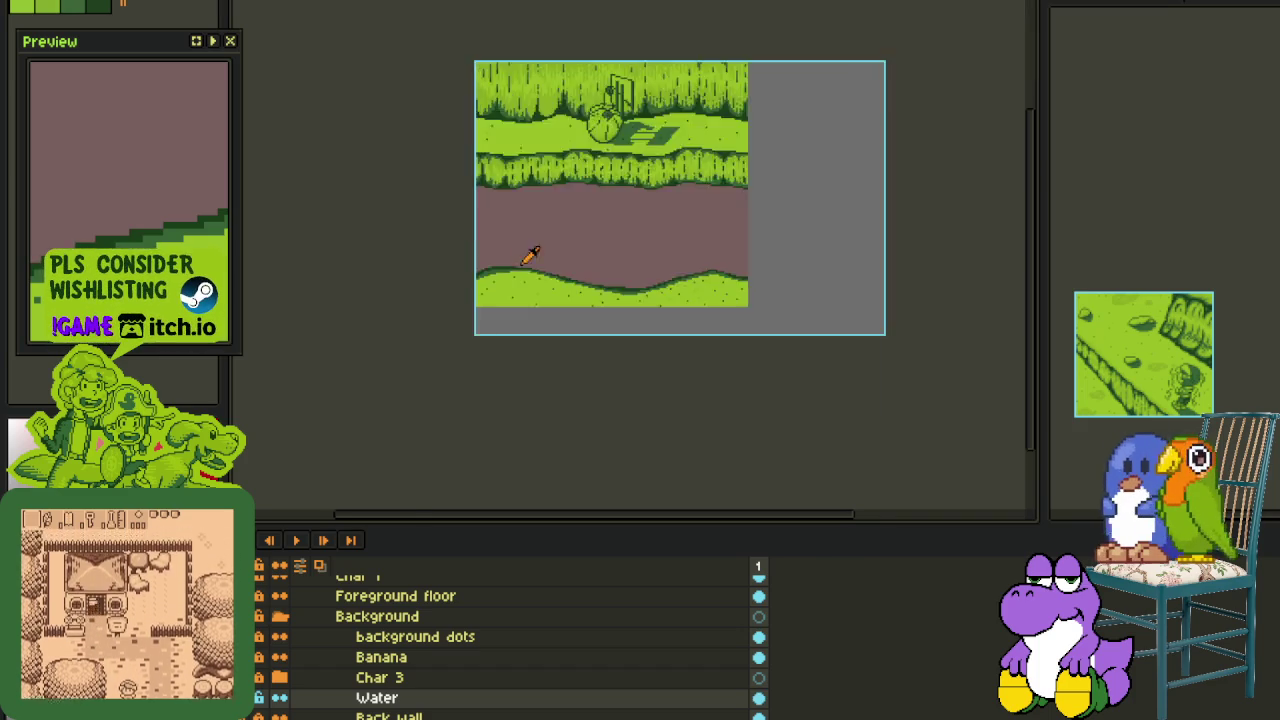
scroll(529, 374, "down", 1)
scroll(530, 372, "up", 2)
left_click_drag(580, 352, 527, 430)
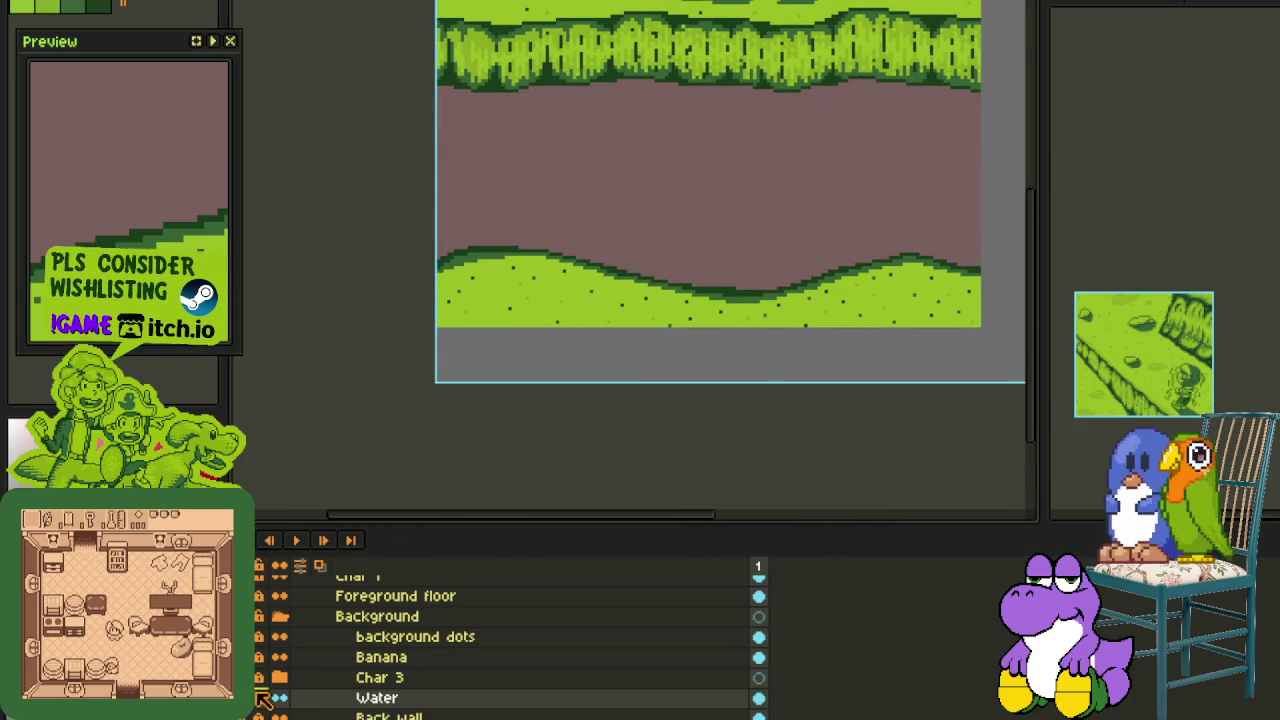
left_click(258, 698)
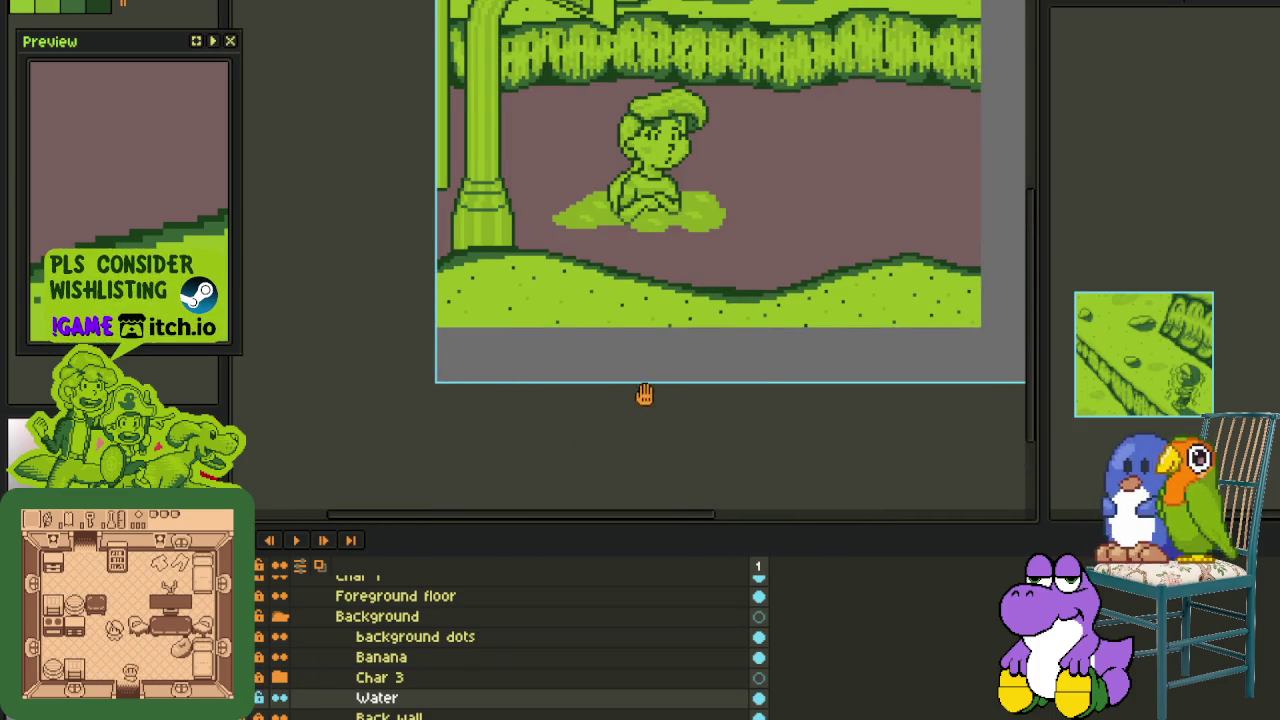
- Zoom in, test a pencil stroke on the ground, and undo the test marks
left_click_drag(634, 400, 573, 477)
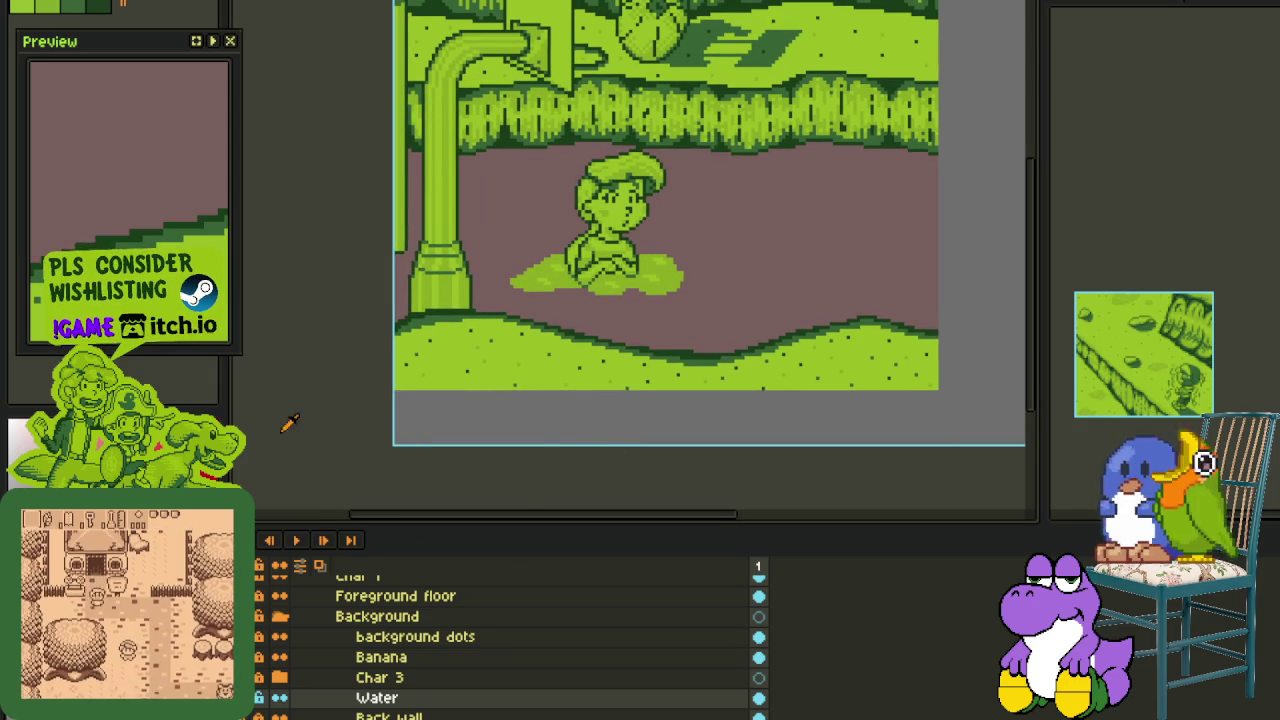
scroll(680, 294, "up", 1)
scroll(694, 320, "up", 1)
scroll(626, 317, "up", 1)
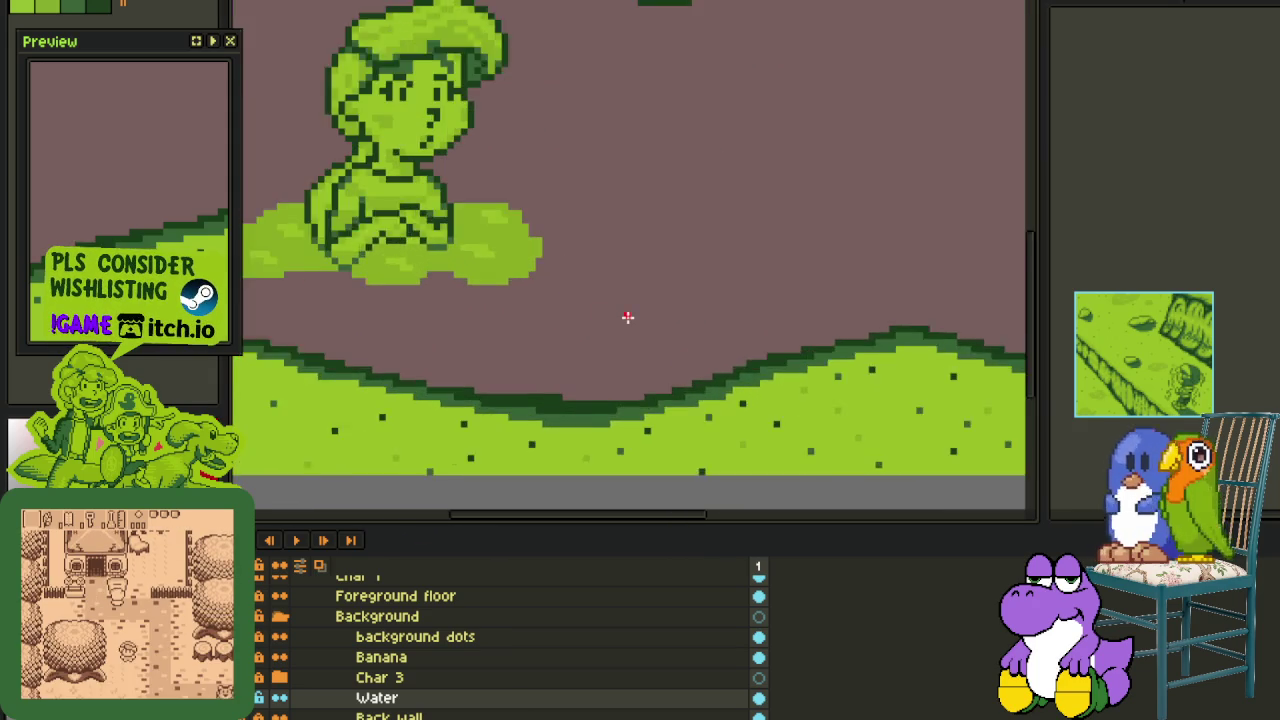
scroll(615, 316, "up", 1)
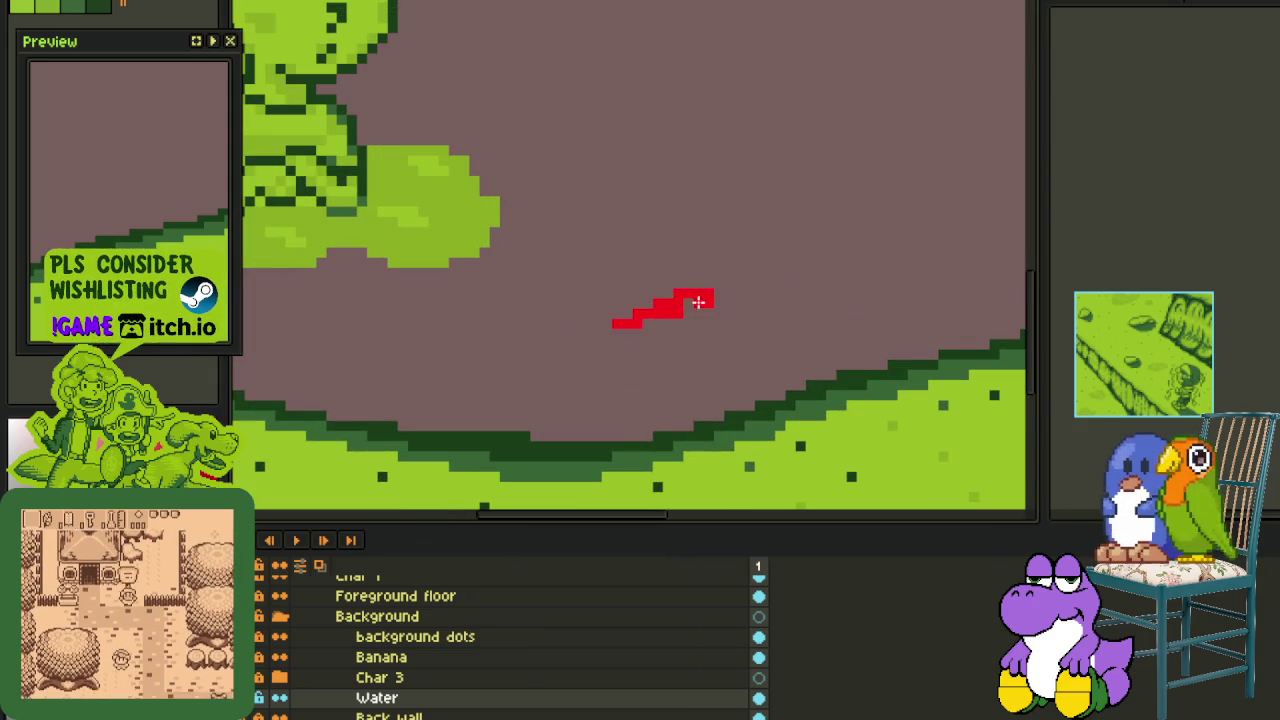
scroll(707, 299, "up", 1)
left_click_drag(694, 309, 680, 311)
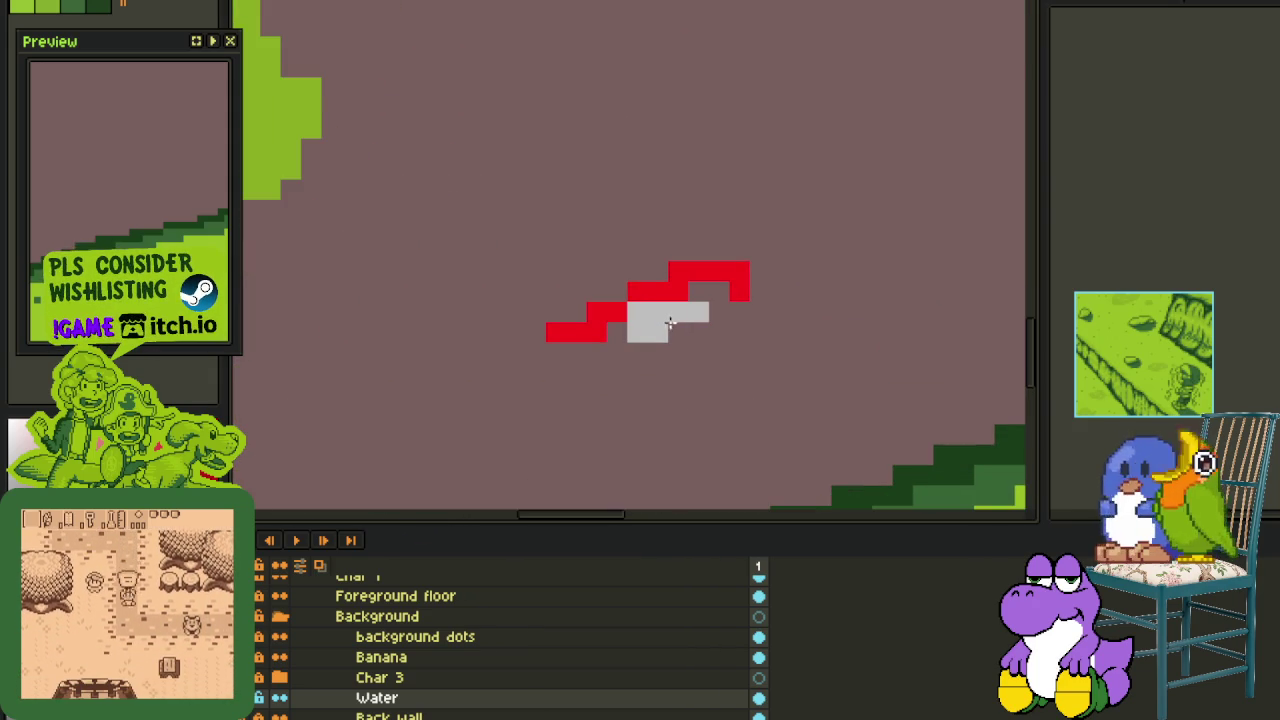
key("ctrl+z")
key("ctrl+z")
key("ctrl+z")
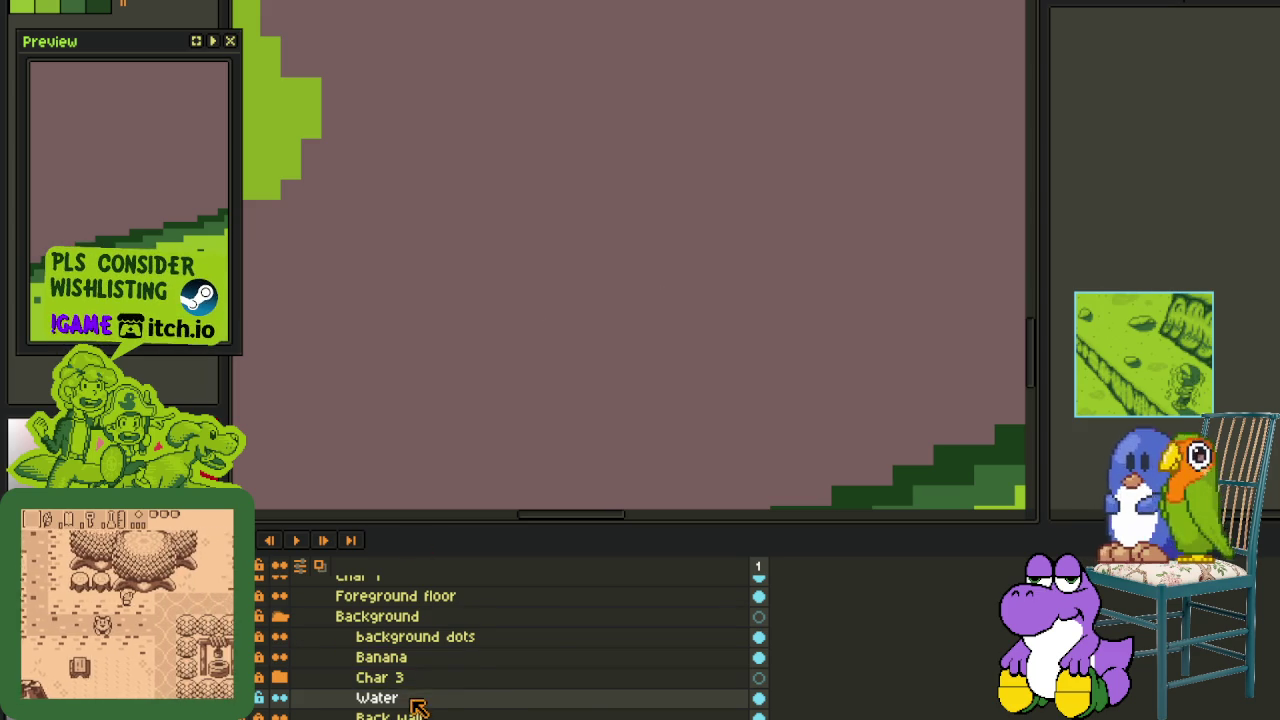
right_click(414, 697)
- Add a new layer above Water and draw a red hump-shaped beam on the ground
left_click(605, 617)
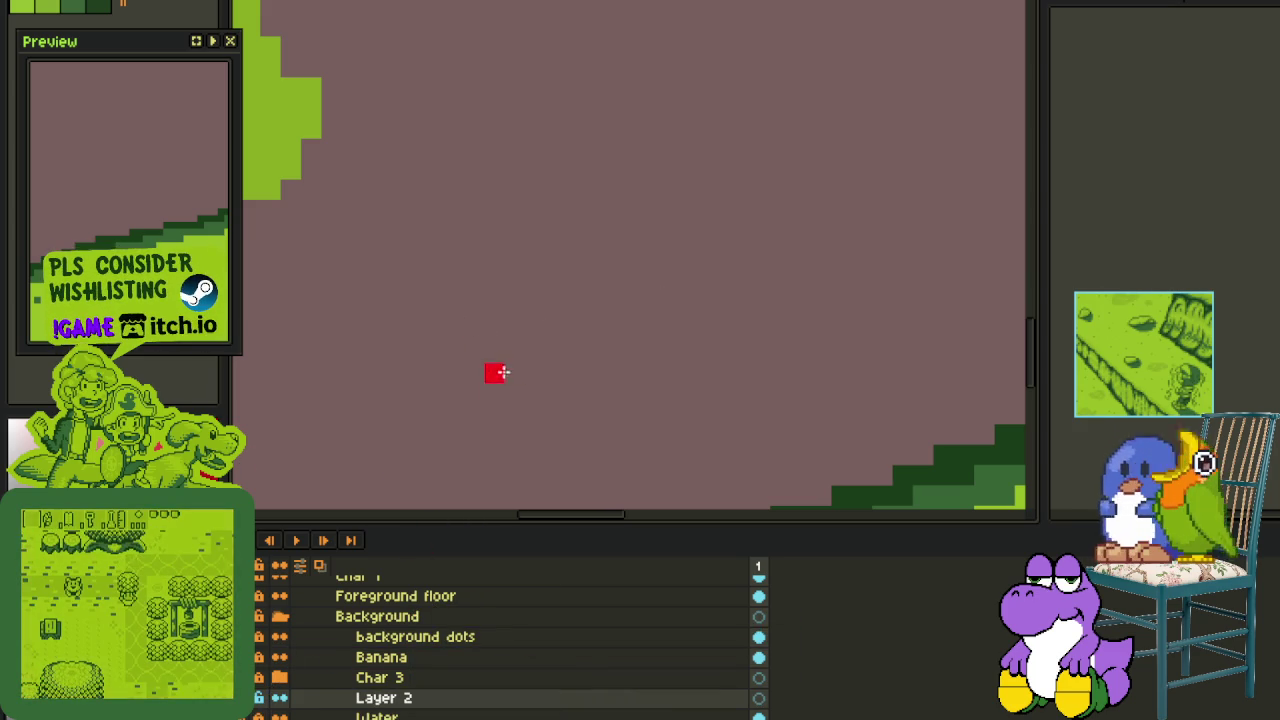
key("Tab")
mouse_move(628, 345)
left_mouse_down()
mouse_move(651, 334)
mouse_move(691, 369)
mouse_move(804, 377)
left_mouse_up()
scroll(700, 360, "down", 2)
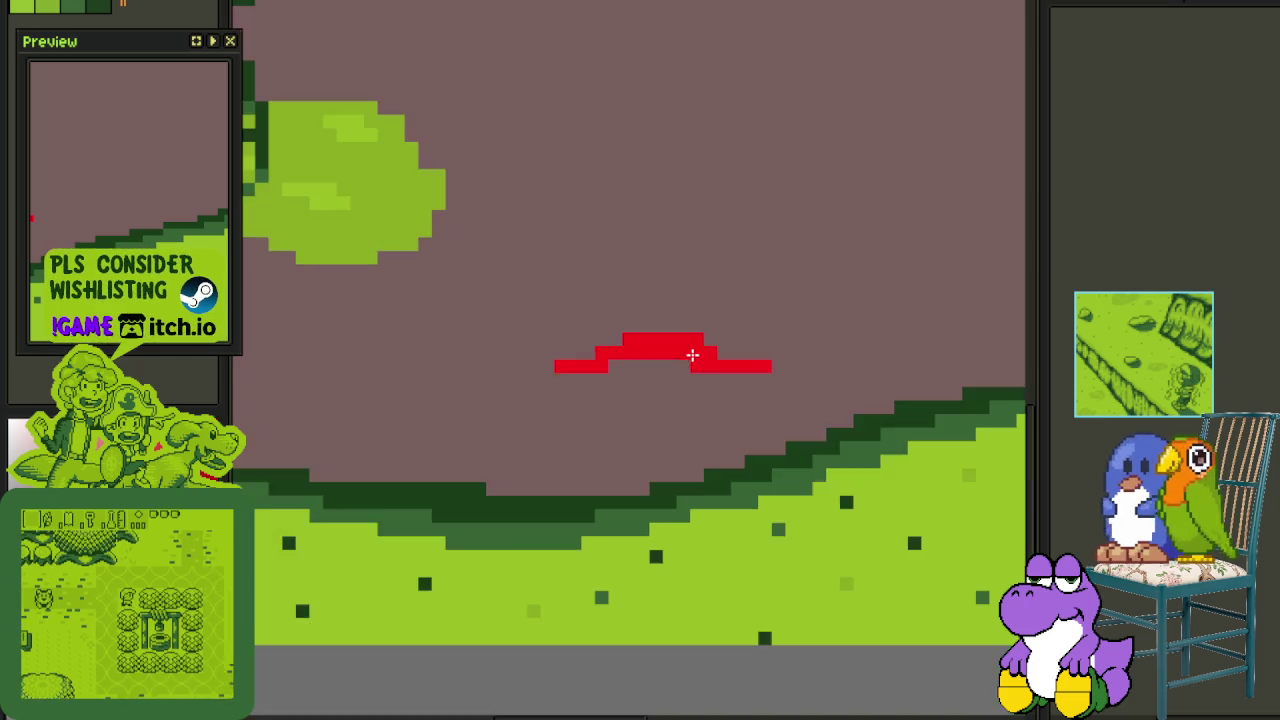
scroll(688, 362, "up", 3)
- Trim the left and right ends of the red hump stroke
mouse_move(713, 309)
left_mouse_down()
mouse_move(741, 336)
mouse_move(720, 358)
left_mouse_up()
left_click(741, 363)
left_click(850, 363)
left_click_drag(576, 363, 524, 363)
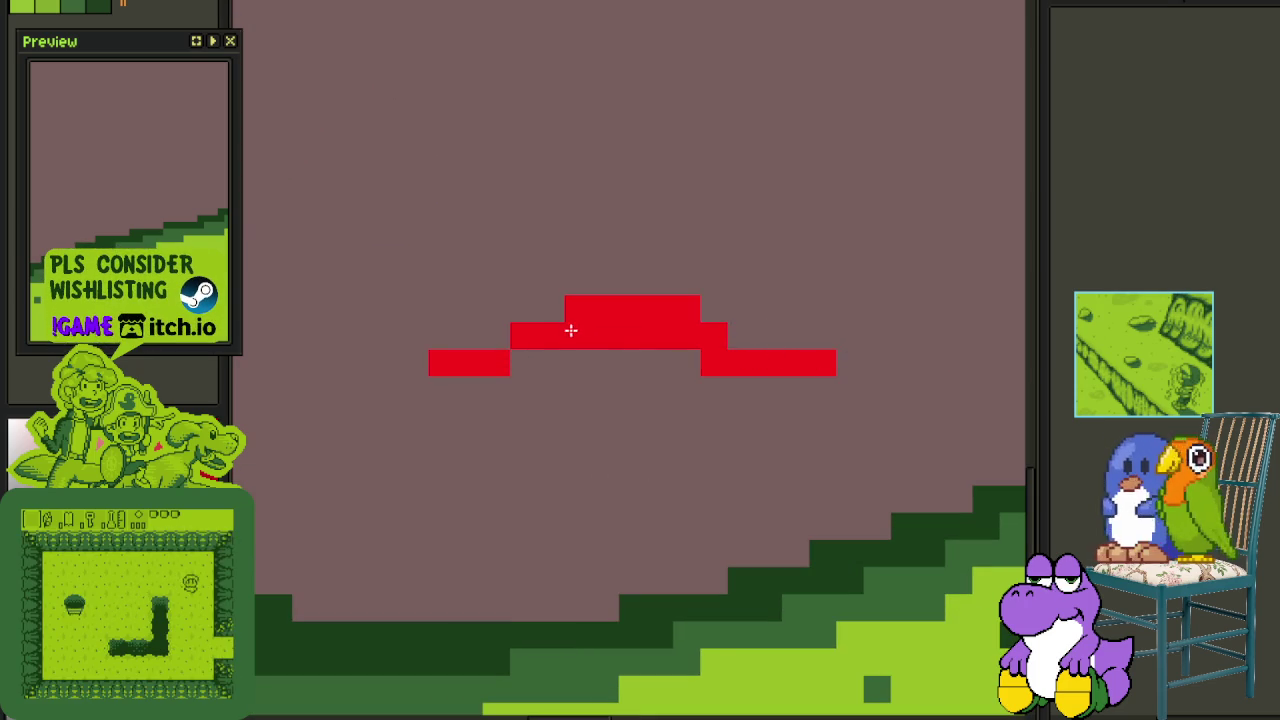
scroll(713, 372, "down", 3)
mouse_move(766, 354)
left_mouse_down()
mouse_move(709, 357)
mouse_move(861, 333)
mouse_move(723, 363)
mouse_move(680, 400)
left_mouse_up()
scroll(635, 337, "up", 2)
scroll(770, 352, "up", 1)
scroll(680, 400, "up", 2)
- Redo the stepped red joining line as a horizontal red run and start a new red mark
mouse_move(655, 340)
left_mouse_down()
mouse_move(742, 352)
mouse_move(651, 343)
left_mouse_up()
key("ctrl+z")
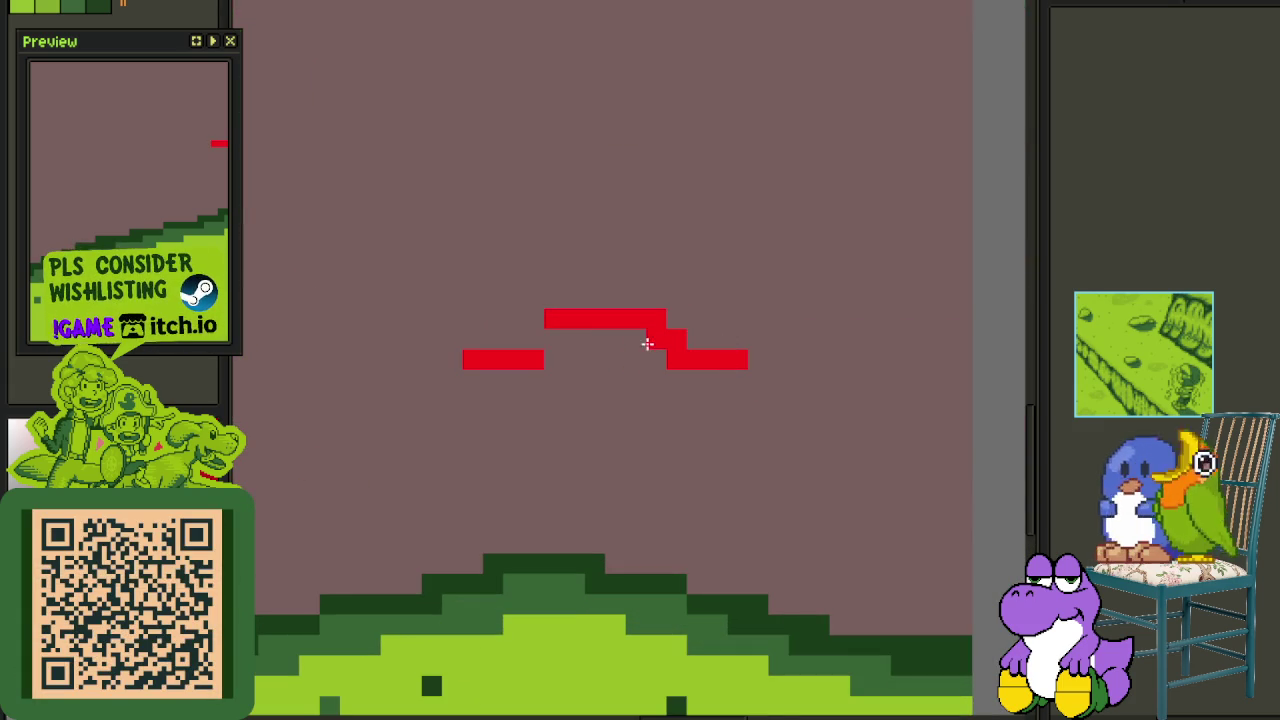
scroll(750, 347, "down", 3)
scroll(750, 347, "up", 1)
scroll(729, 346, "up", 1)
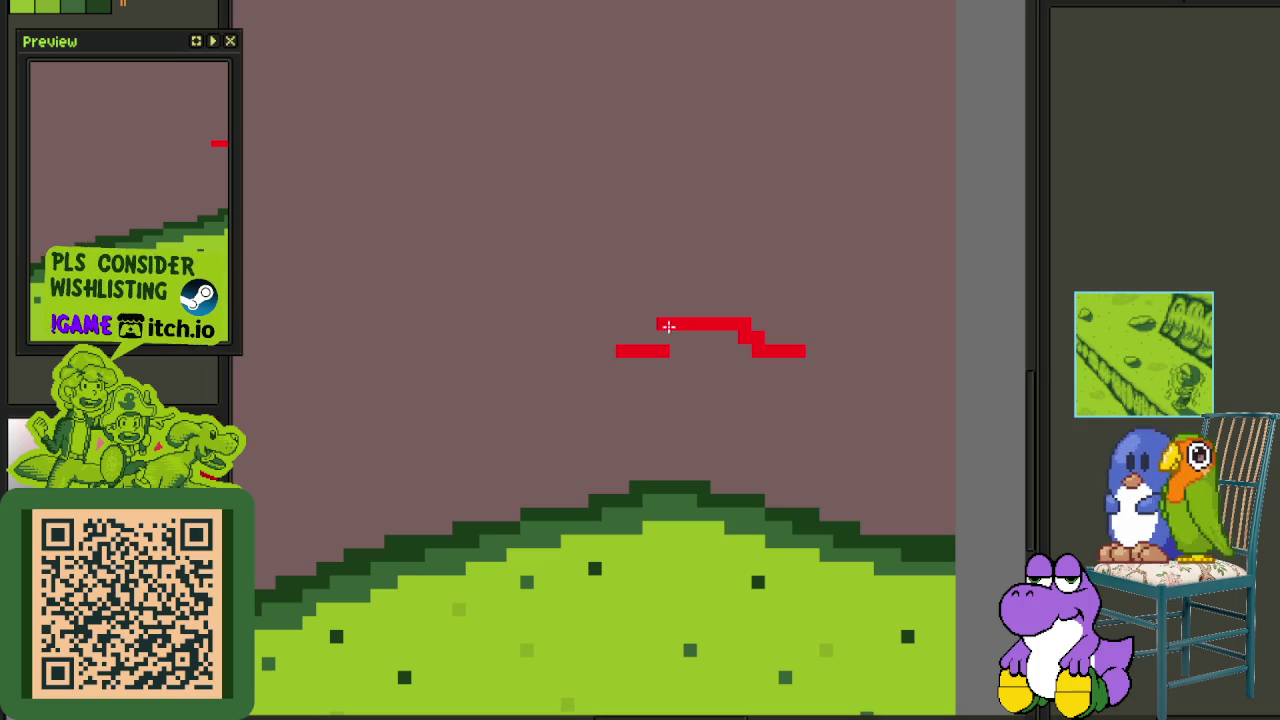
key("ctrl+z")
key("ctrl+z")
left_click_drag(746, 311, 690, 318)
left_click(595, 350)
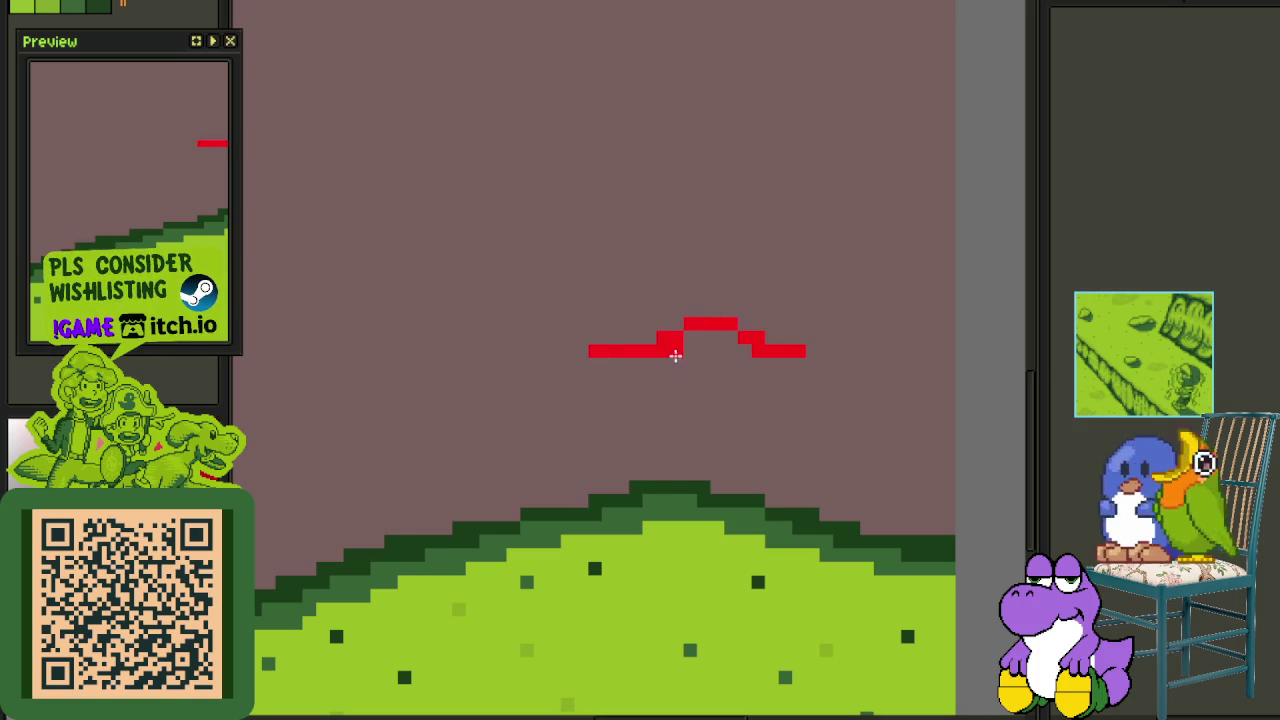
- Extend the new red mark into a stepped squiggle
scroll(596, 336, "down", 3)
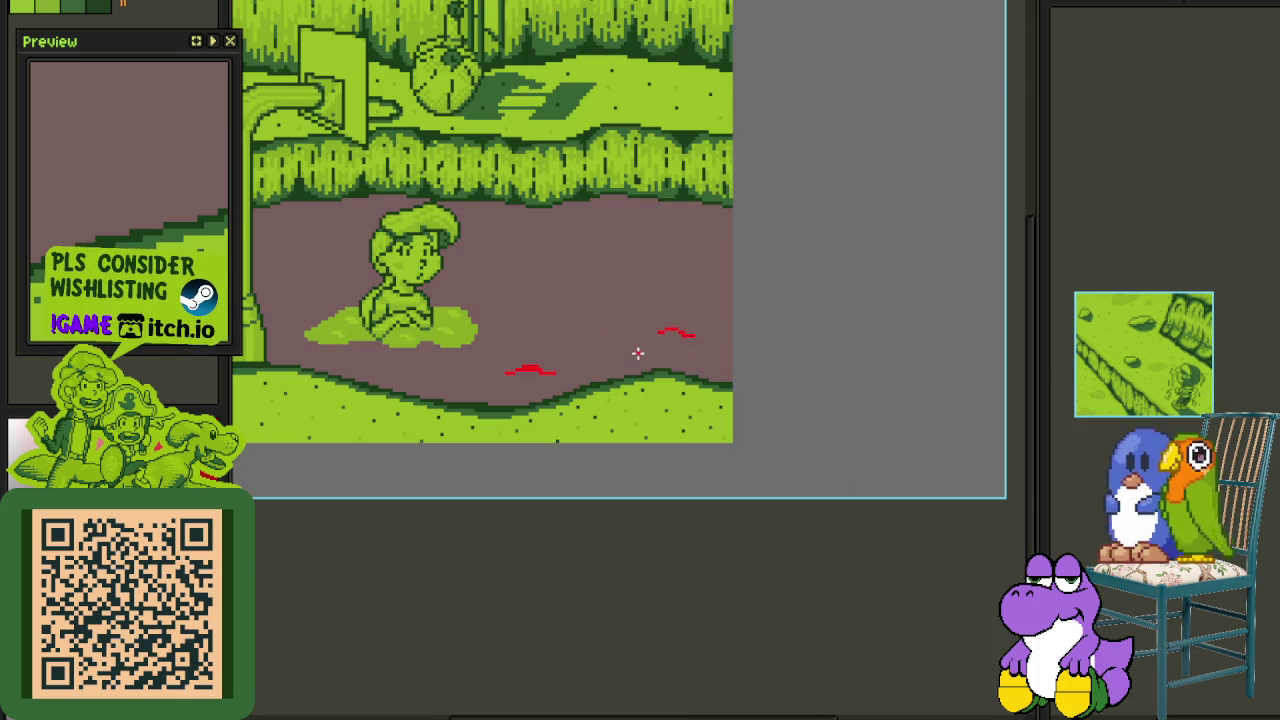
scroll(737, 320, "up", 1)
scroll(573, 279, "up", 1)
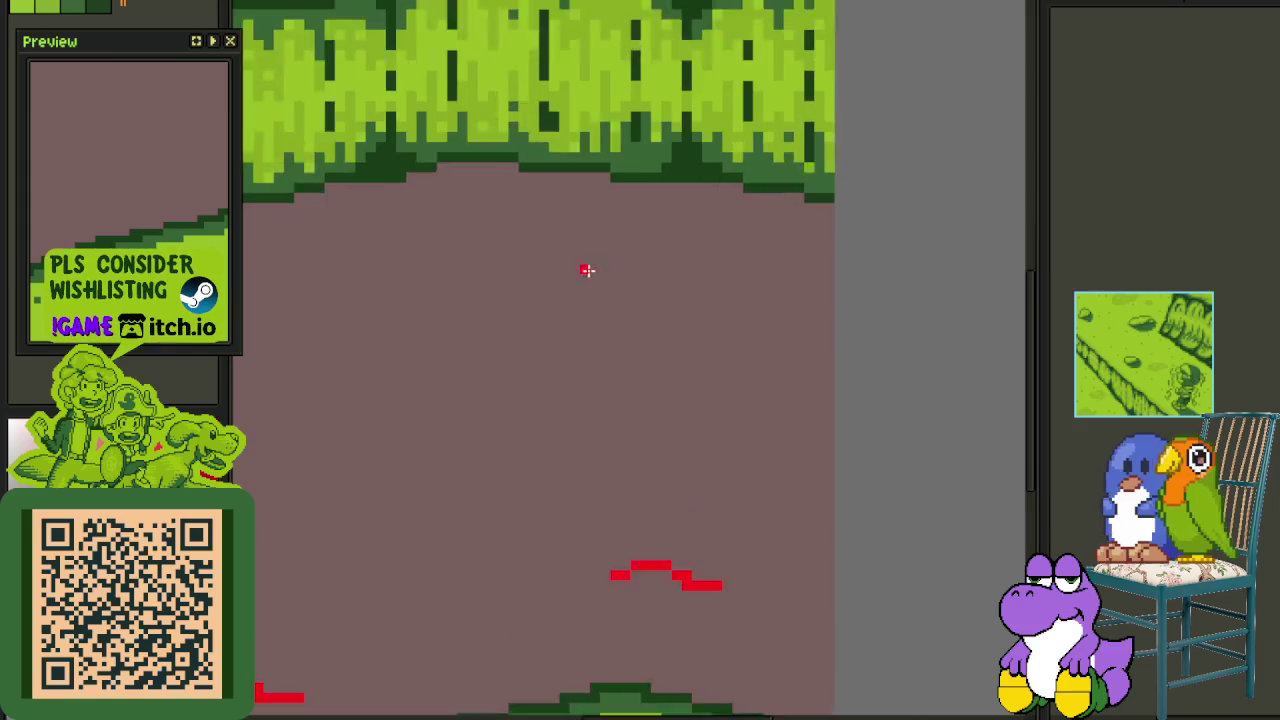
scroll(573, 279, "up", 1)
mouse_move(639, 303)
left_mouse_down()
mouse_move(666, 294)
mouse_move(703, 329)
mouse_move(677, 323)
mouse_move(714, 331)
mouse_move(636, 310)
left_mouse_up()
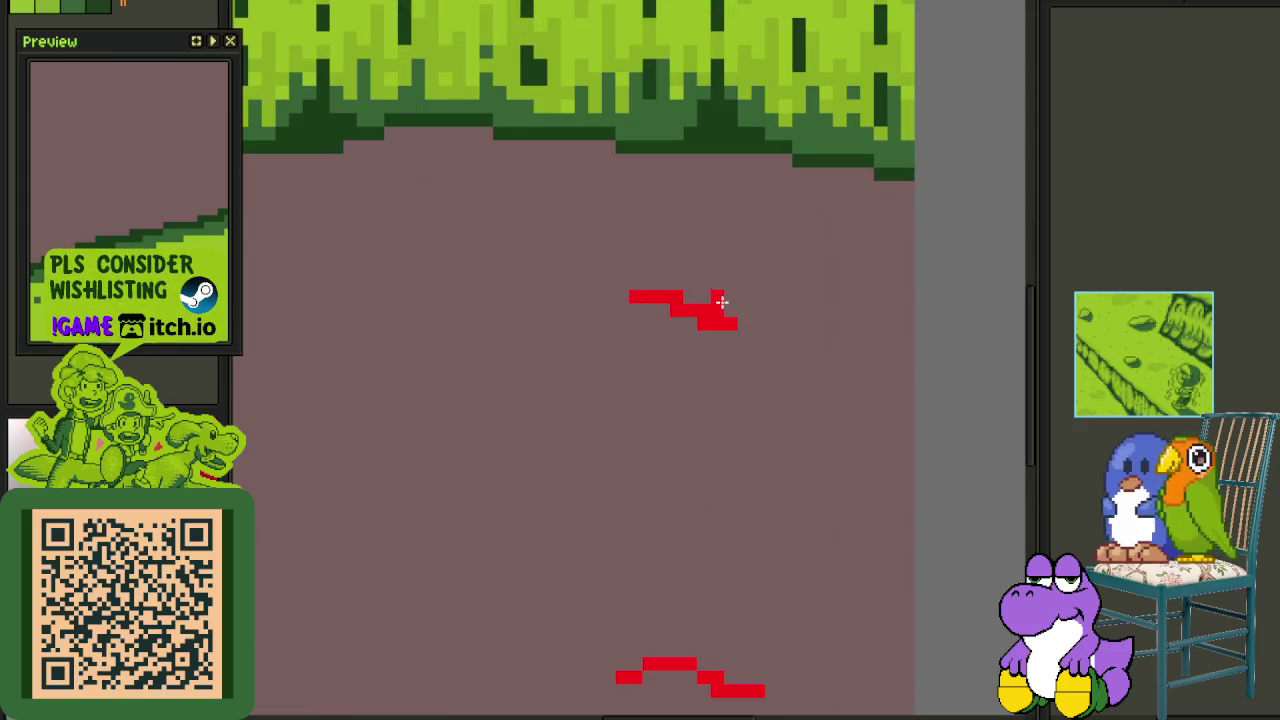
scroll(606, 329, "down", 3)
scroll(717, 326, "up", 1)
scroll(763, 275, "up", 2)
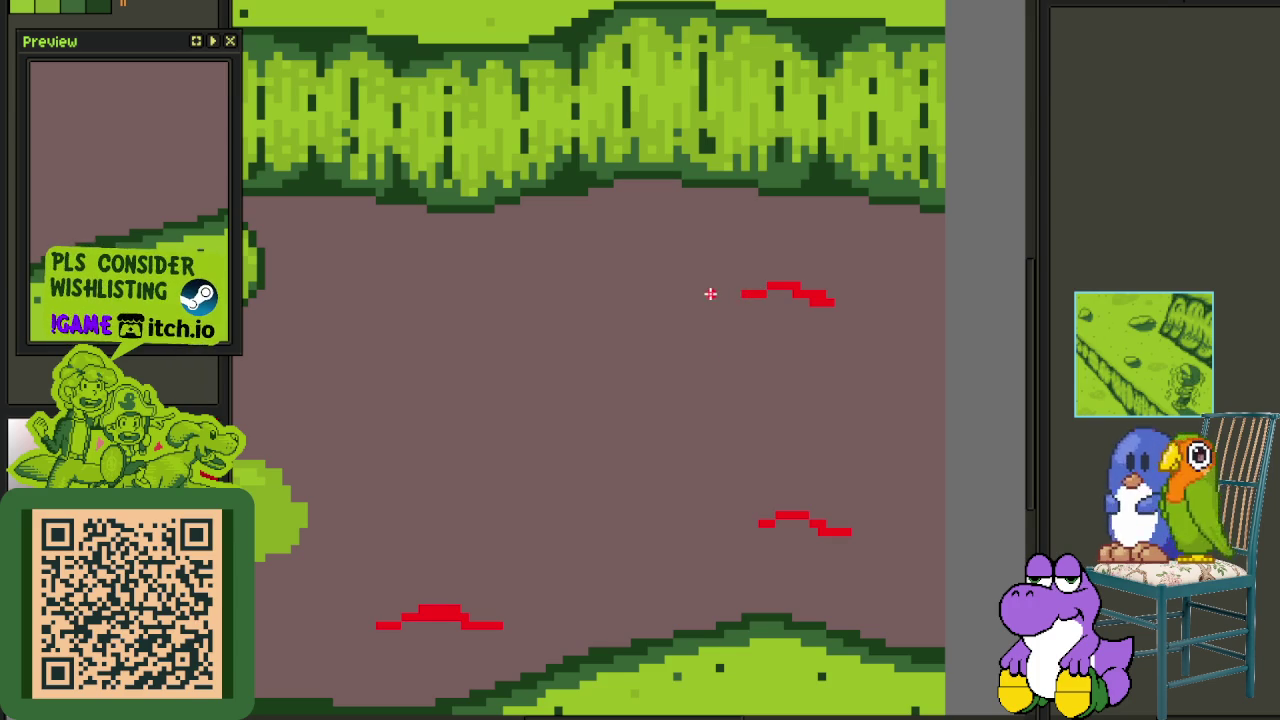
scroll(480, 303, "down", 2)
scroll(494, 305, "left", 1)
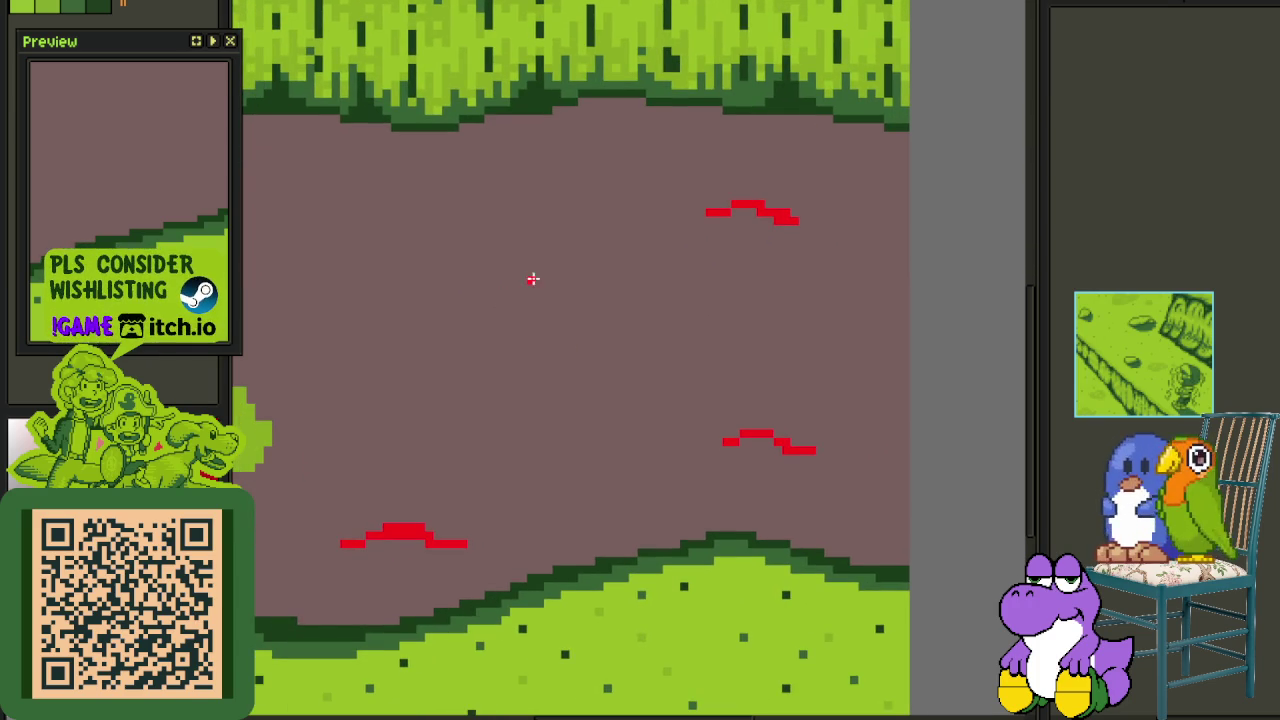
scroll(540, 307, "up", 1)
scroll(587, 316, "up", 1)
- Draw another red segment to the right and a red stair-step squiggle lower down
mouse_move(577, 333)
left_mouse_down()
mouse_move(630, 334)
mouse_move(677, 366)
mouse_move(717, 371)
left_mouse_up()
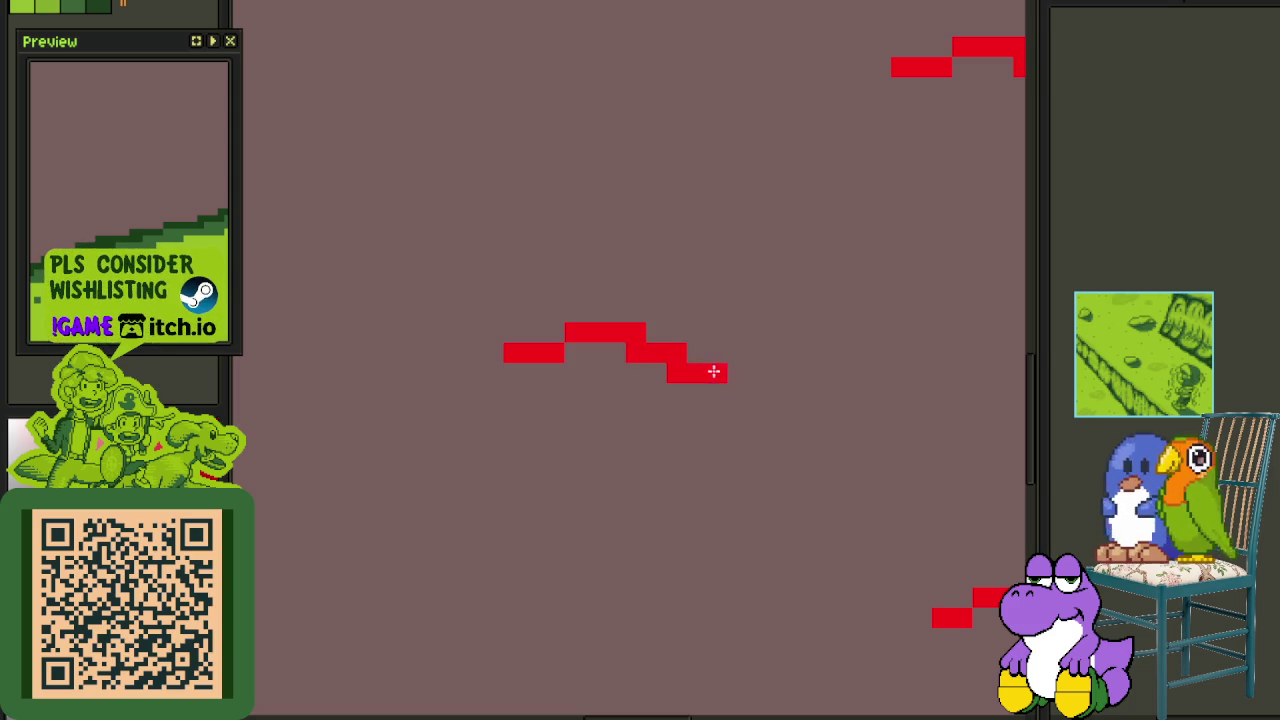
scroll(700, 350, "down", 3)
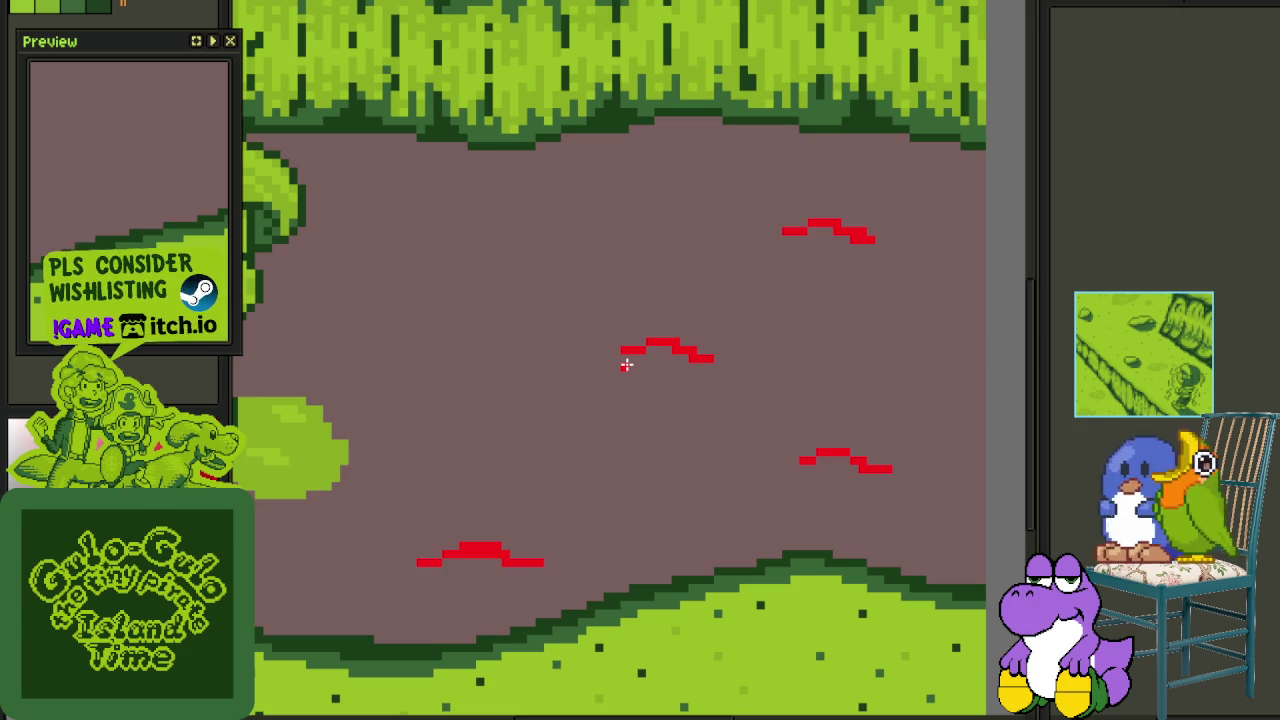
scroll(646, 311, "up", 2)
scroll(526, 409, "up", 2)
scroll(717, 366, "up", 2)
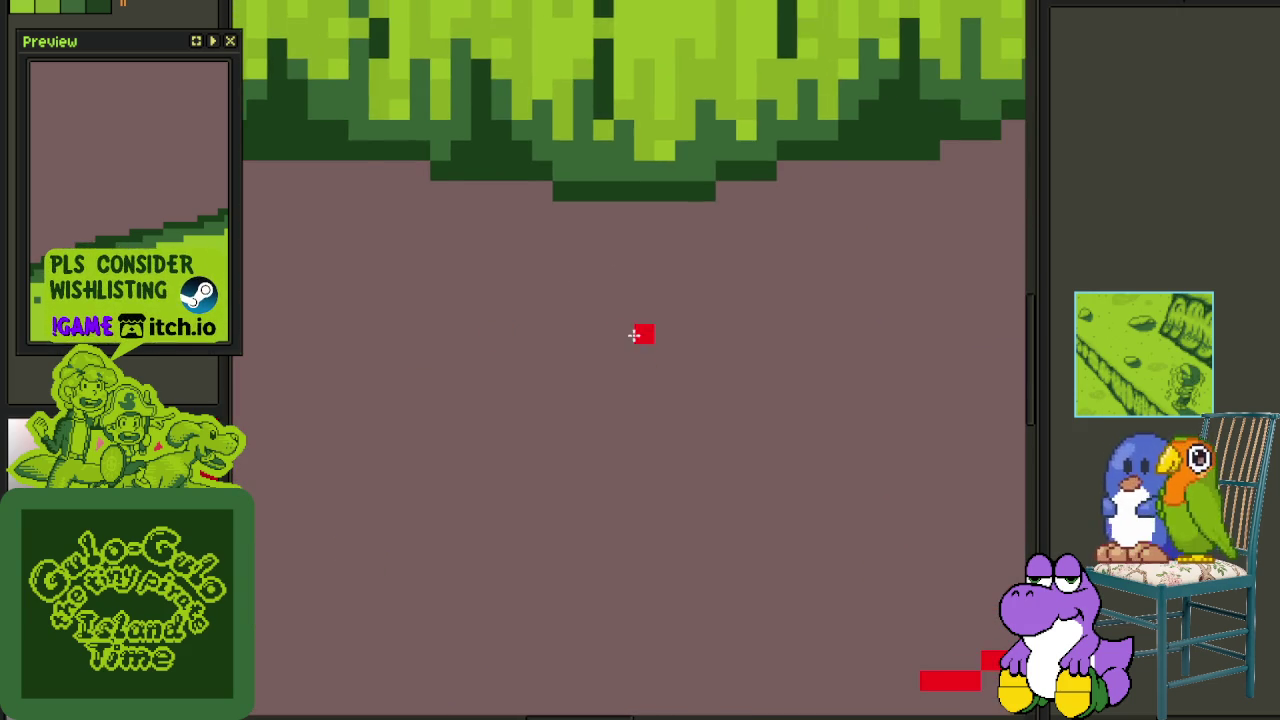
scroll(583, 345, "down", 3)
scroll(522, 404, "up", 2)
mouse_move(437, 434)
left_mouse_down()
mouse_move(556, 414)
mouse_move(511, 440)
mouse_move(666, 434)
mouse_move(666, 453)
left_mouse_up()
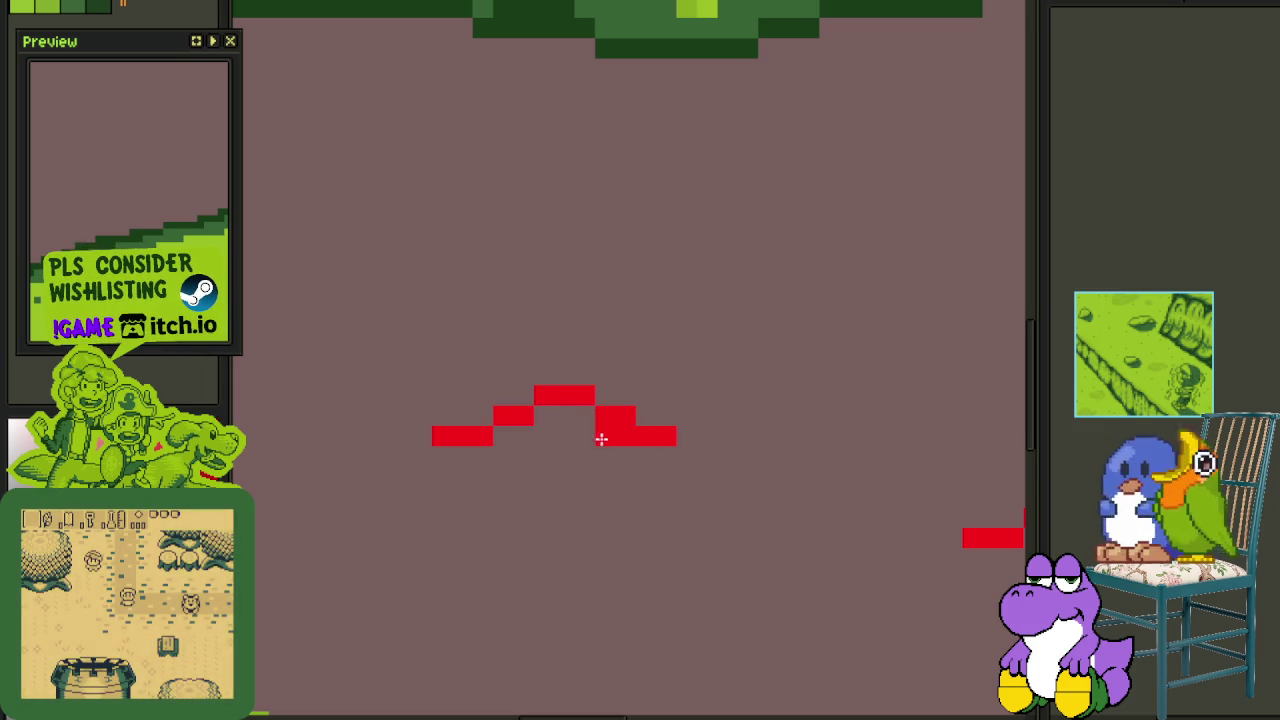
scroll(674, 449, "down", 5)
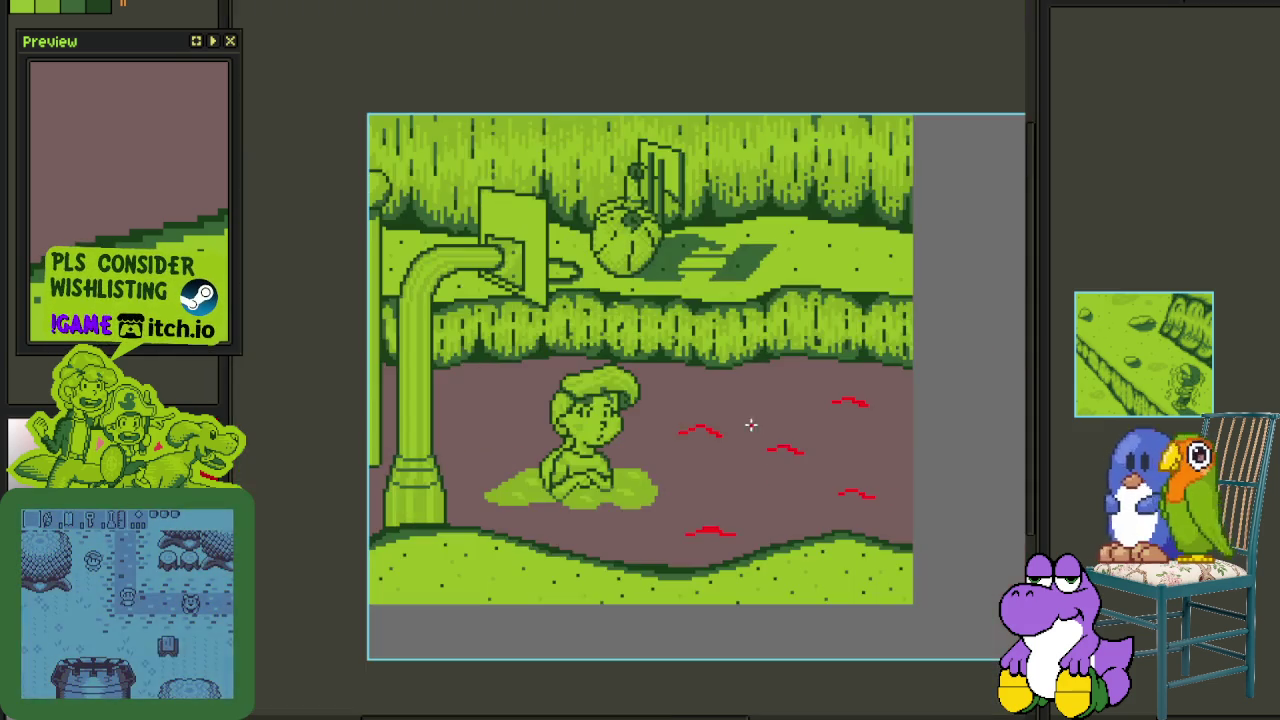
- Zoom in and fill in the red squiggle's steps
scroll(739, 425, "up", 2)
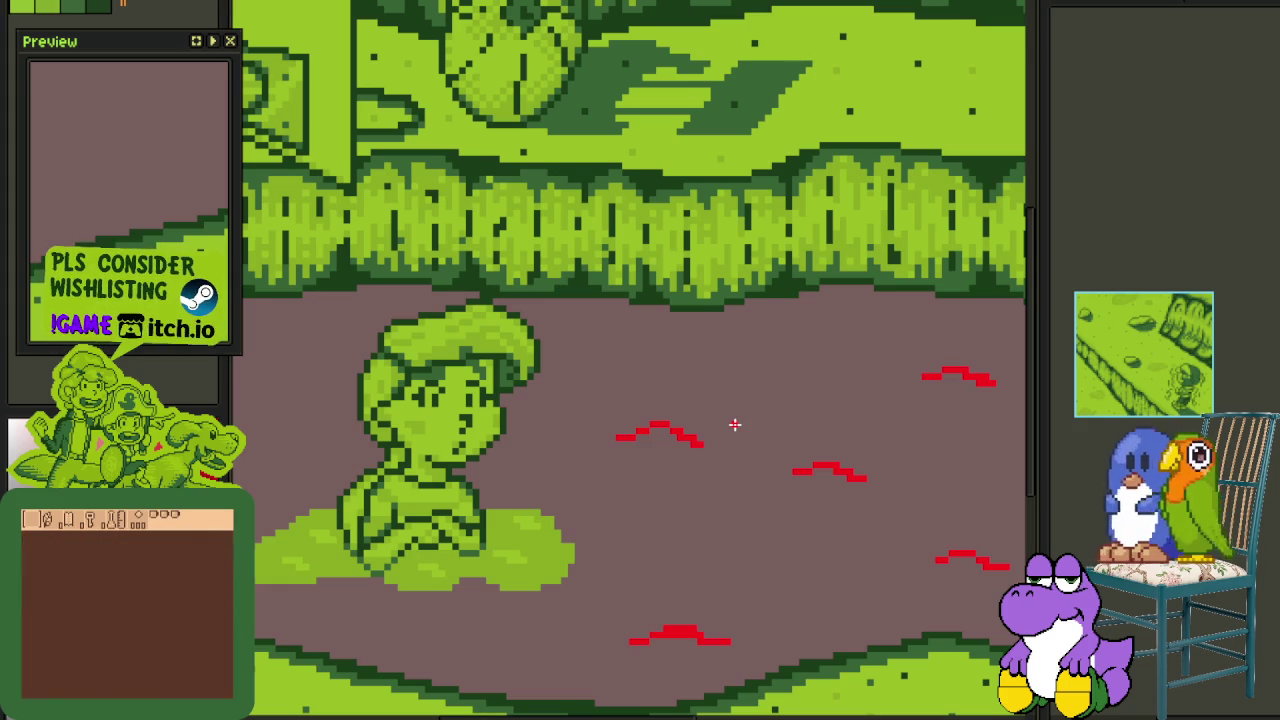
scroll(690, 412, "up", 2)
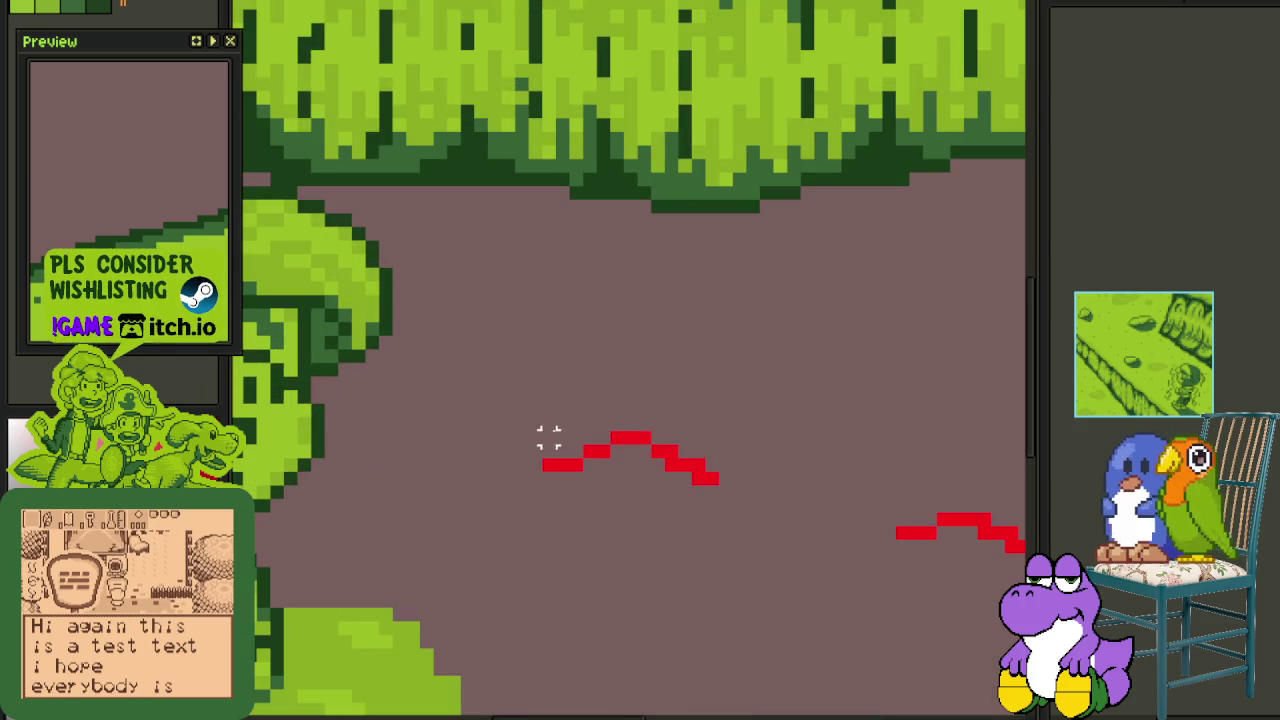
scroll(562, 437, "up", 2)
scroll(623, 437, "up", 1)
left_click_drag(665, 459, 734, 523)
- Nudge the left red squiggle one pixel right and up, then deselect
scroll(743, 523, "down", 3)
scroll(830, 502, "down", 2)
scroll(820, 523, "down", 1)
scroll(811, 534, "up", 3)
left_click_drag(717, 538, 843, 594)
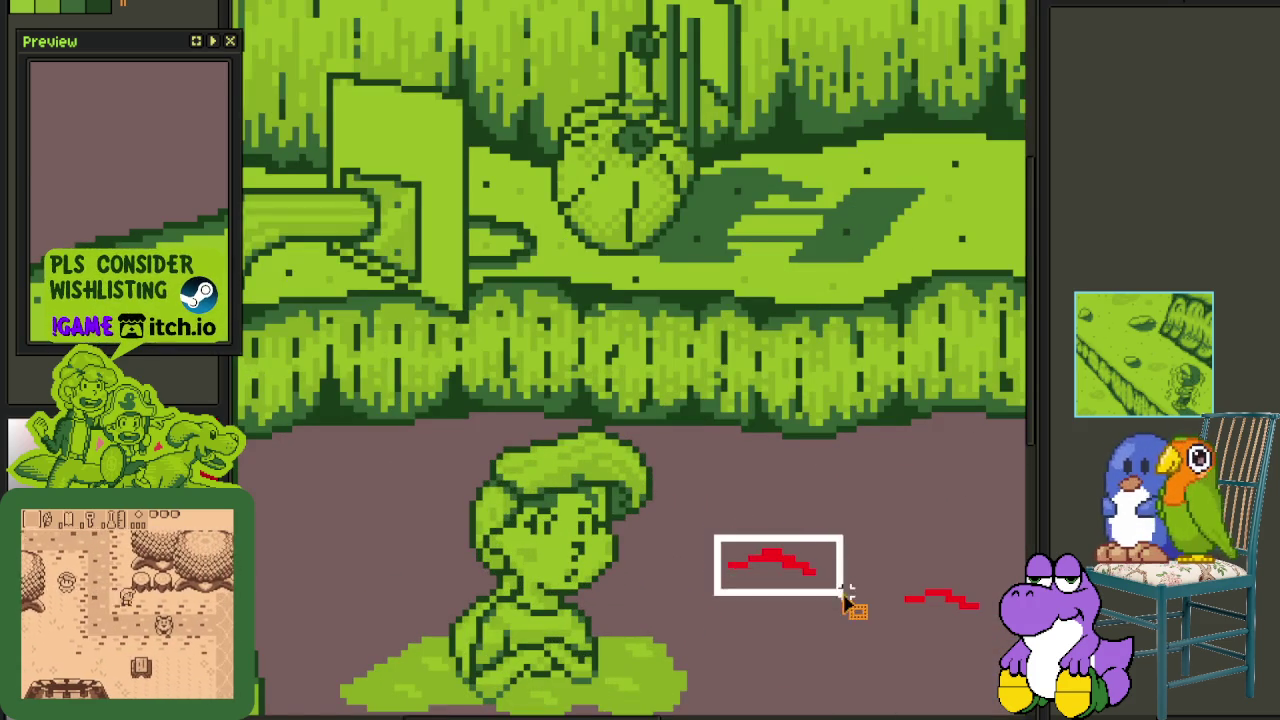
key("Right")
key("Right")
key("Right")
key("Up")
key("Up")
key("Up")
key("ctrl+d")
- Pan over to the right-hand squiggles and save the file
scroll(886, 463, "up", 2)
left_click_drag(818, 510, 554, 478)
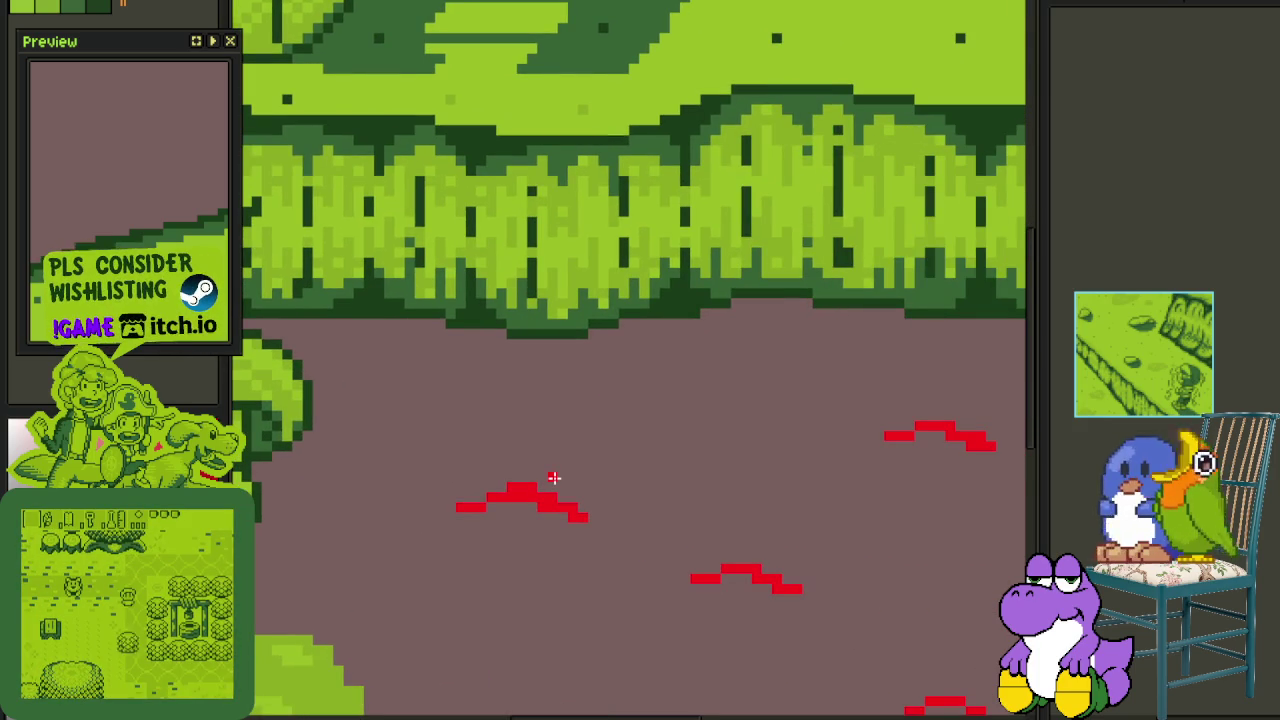
scroll(554, 478, "down", 3)
scroll(571, 374, "down", 1)
key("ctrl+s")
- Paint a red stroke rising to the right and erase a stray pixel
scroll(539, 357, "up", 3)
scroll(539, 357, "up", 2)
mouse_move(506, 351)
left_mouse_down()
mouse_move(592, 320)
mouse_move(693, 318)
mouse_move(708, 346)
mouse_move(780, 354)
mouse_move(719, 388)
mouse_move(808, 380)
mouse_move(639, 426)
mouse_move(502, 400)
left_mouse_up()
right_click(588, 350)
- Draw a horizontal red stroke near the pole
scroll(774, 356, "down", 3)
scroll(794, 386, "down", 1)
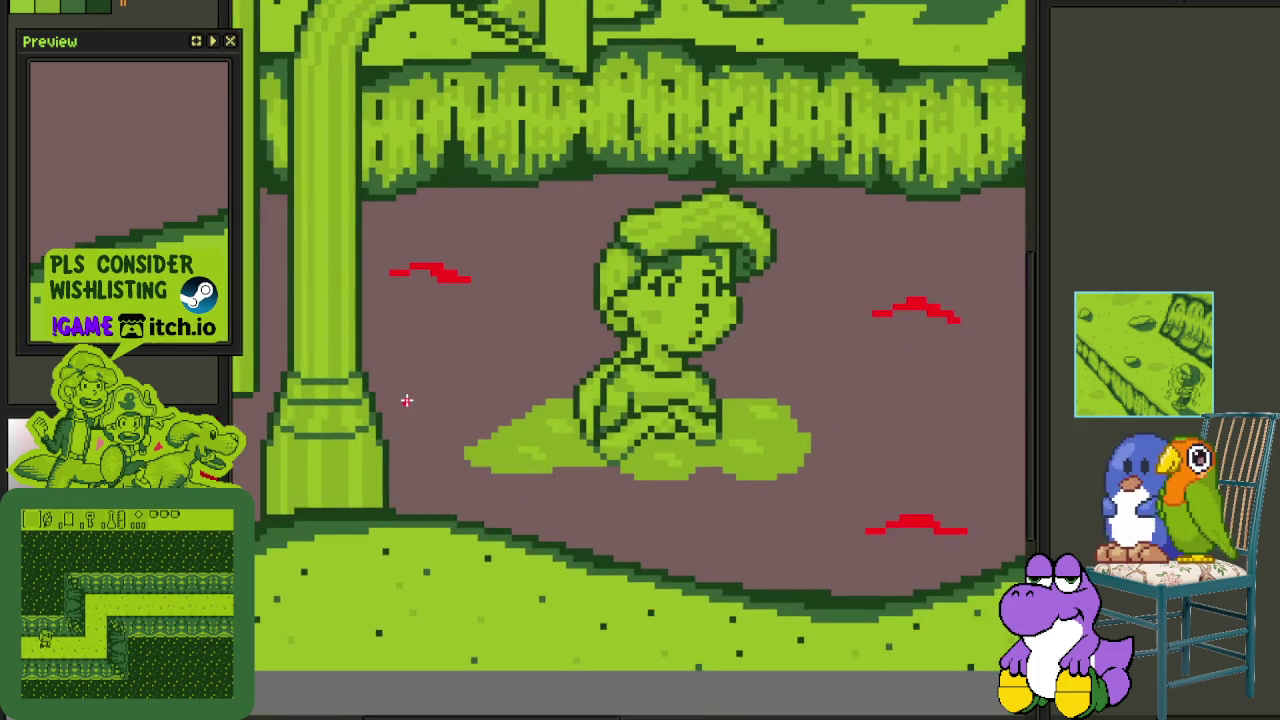
scroll(407, 400, "up", 4)
mouse_move(380, 438)
left_mouse_down()
mouse_move(446, 432)
mouse_move(530, 398)
mouse_move(543, 417)
mouse_move(526, 437)
mouse_move(620, 442)
left_mouse_up()
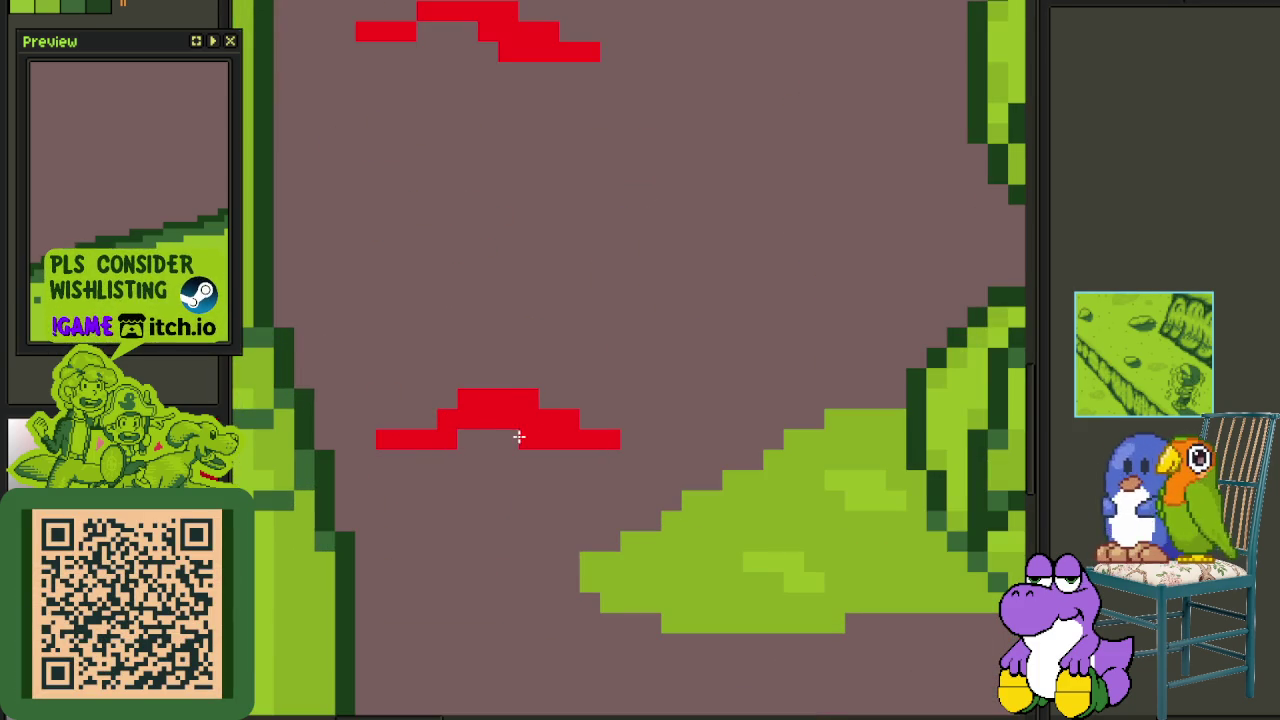
- Draw a red hill-shaped stroke on the ground beside the seated boy
scroll(500, 442, "down", 3)
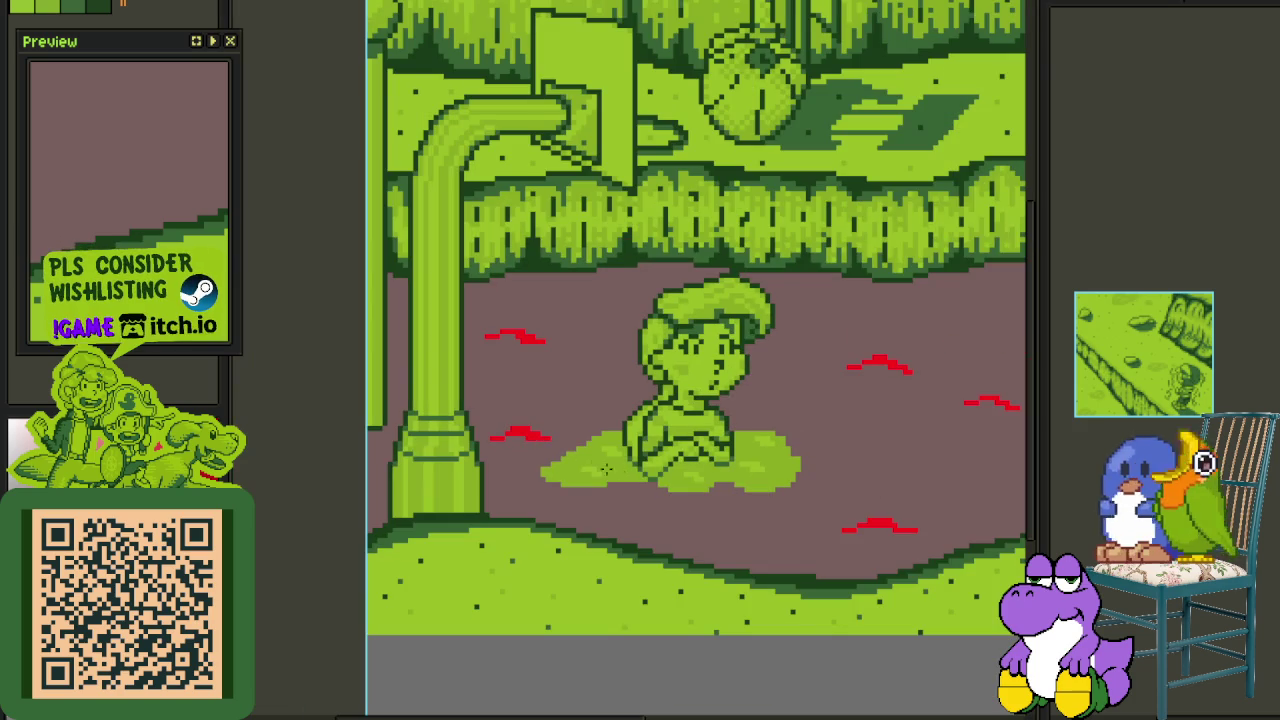
left_click_drag(746, 516, 597, 466)
scroll(486, 249, "up", 1)
scroll(457, 331, "up", 1)
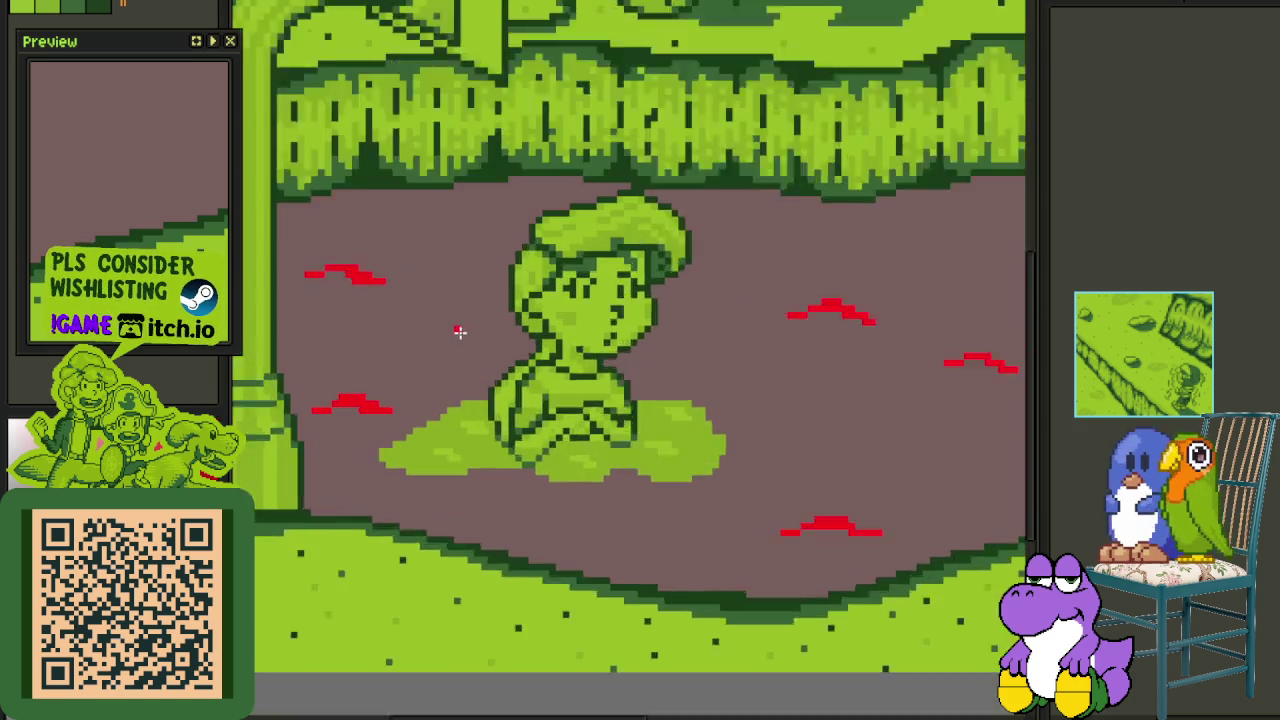
scroll(406, 357, "up", 1)
scroll(406, 357, "up", 1)
scroll(443, 342, "up", 1)
mouse_move(466, 326)
left_mouse_down()
mouse_move(551, 309)
mouse_move(513, 329)
mouse_move(589, 329)
mouse_move(560, 309)
mouse_move(571, 360)
mouse_move(602, 375)
mouse_move(700, 366)
mouse_move(575, 353)
left_mouse_up()
- Draw a short horizontal red line on the ground
scroll(591, 366, "down", 3)
scroll(598, 344, "down", 1)
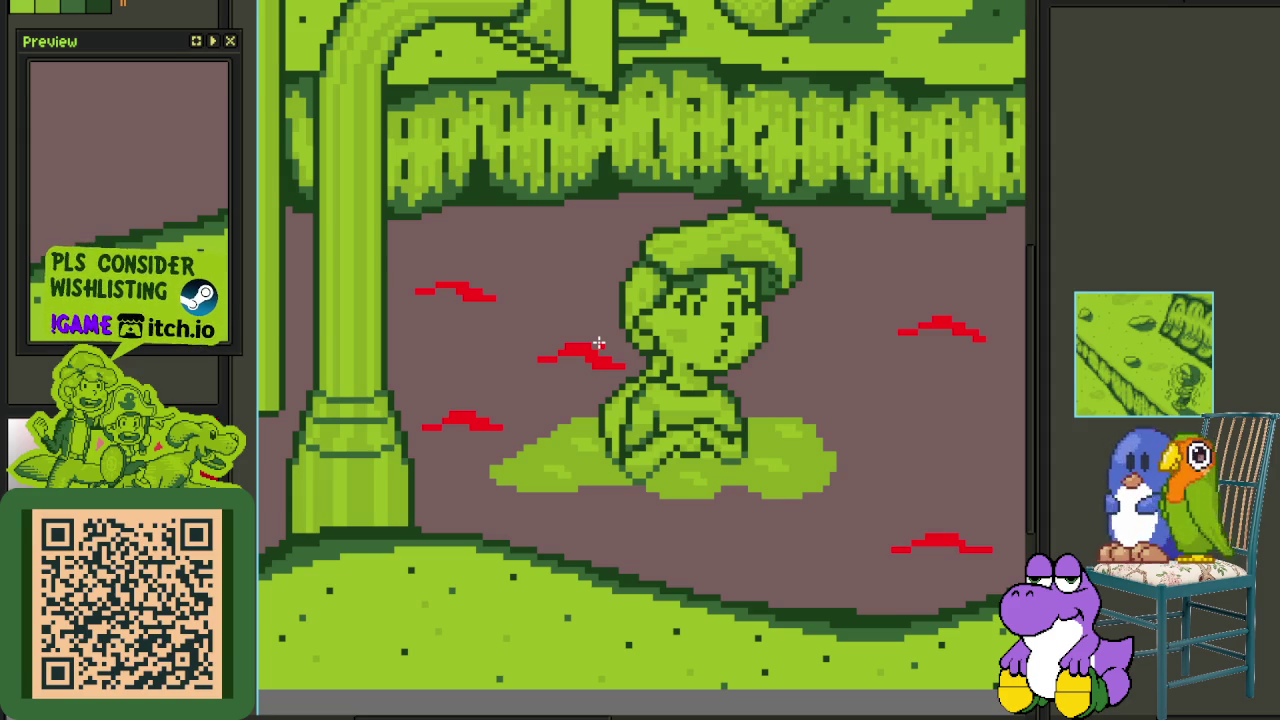
scroll(606, 343, "right", 1)
scroll(623, 277, "down", 2)
scroll(663, 343, "up", 1)
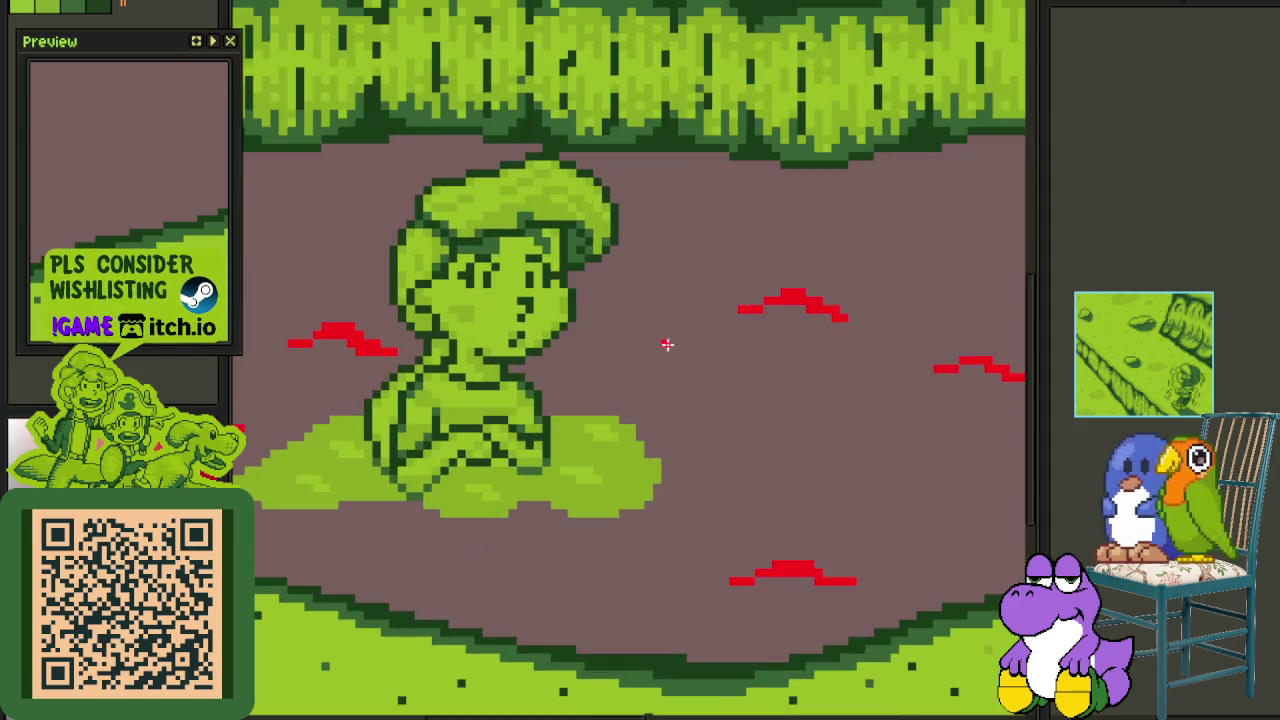
scroll(636, 365, "up", 2)
scroll(600, 355, "up", 1)
scroll(530, 390, "up", 1)
scroll(503, 420, "up", 1)
mouse_move(492, 409)
left_mouse_down()
mouse_move(557, 409)
mouse_move(587, 366)
mouse_move(571, 380)
mouse_move(703, 397)
mouse_move(680, 422)
mouse_move(715, 385)
mouse_move(580, 408)
mouse_move(594, 408)
mouse_move(553, 401)
mouse_move(609, 409)
left_mouse_up()
- Zoom out to check the red marks beside the boy and show the layers timeline
scroll(640, 415, "down", 3)
scroll(680, 418, "up", 1)
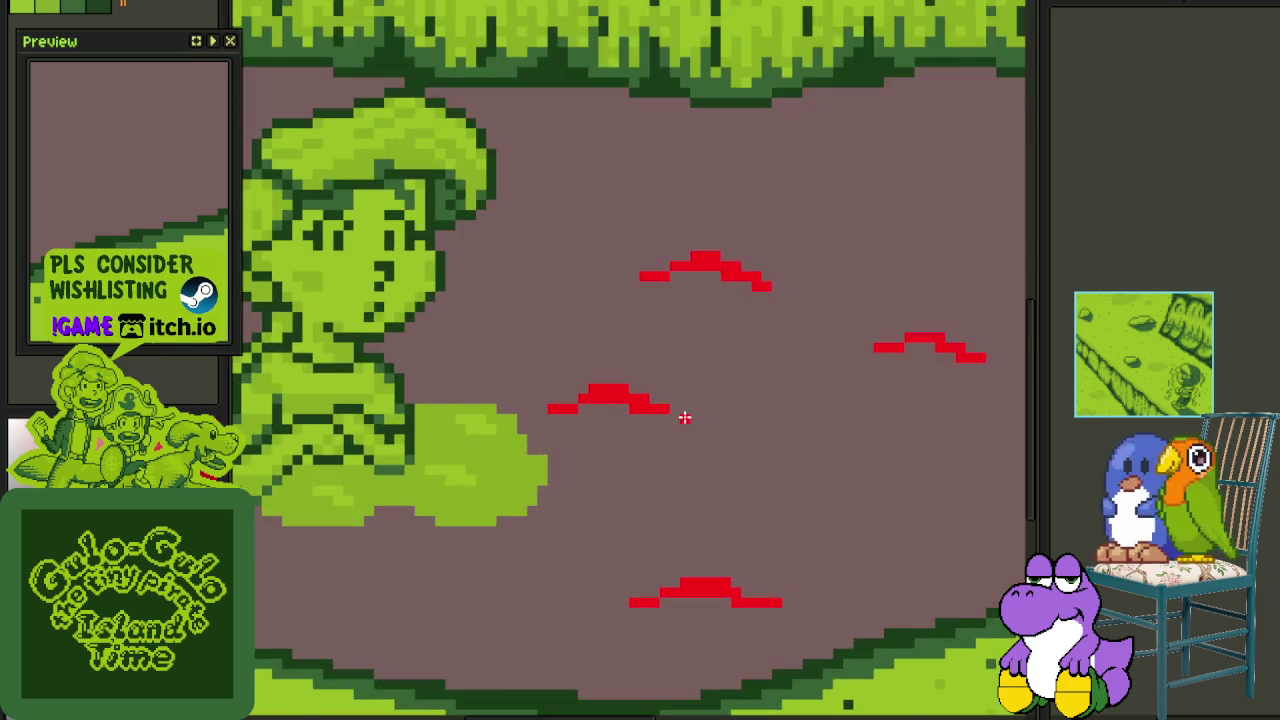
scroll(700, 430, "down", 1)
mouse_move(748, 469)
left_mouse_down()
mouse_move(657, 477)
mouse_move(733, 524)
left_mouse_up()
scroll(607, 512, "up", 1)
scroll(651, 505, "up", 1)
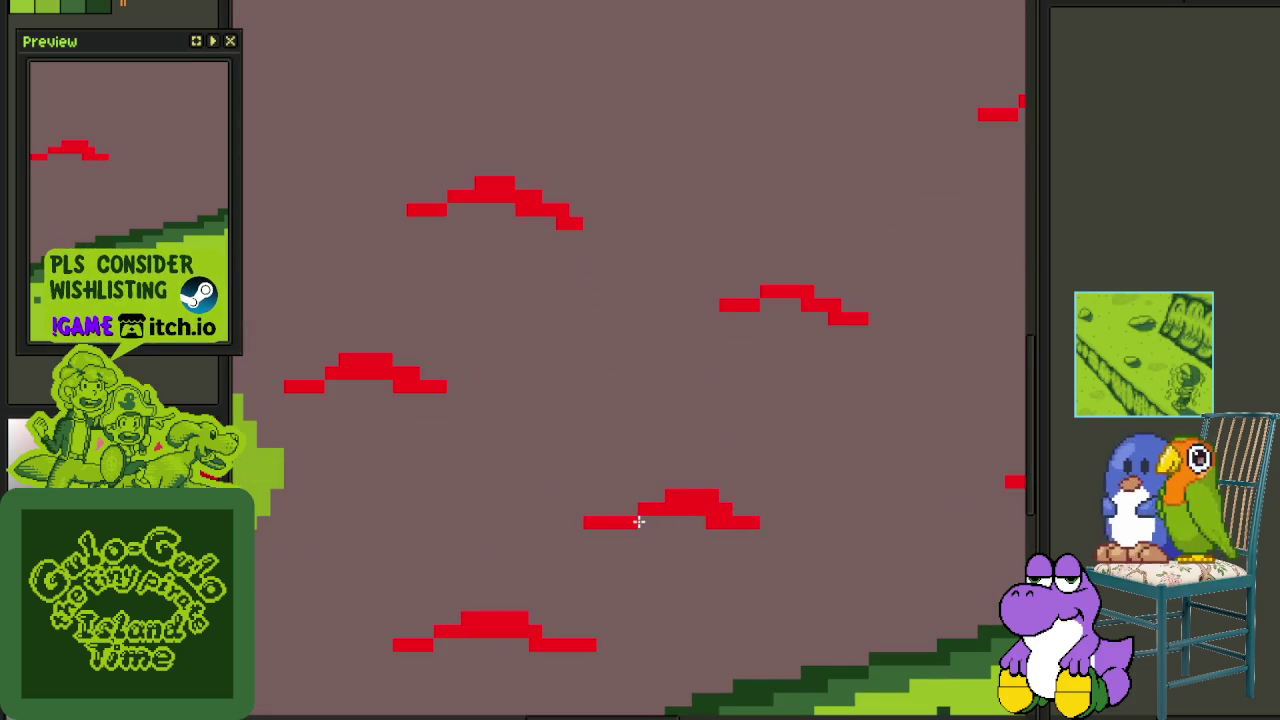
scroll(640, 521, "down", 2)
scroll(543, 434, "down", 2)
scroll(660, 371, "down", 2)
scroll(674, 428, "down", 2)
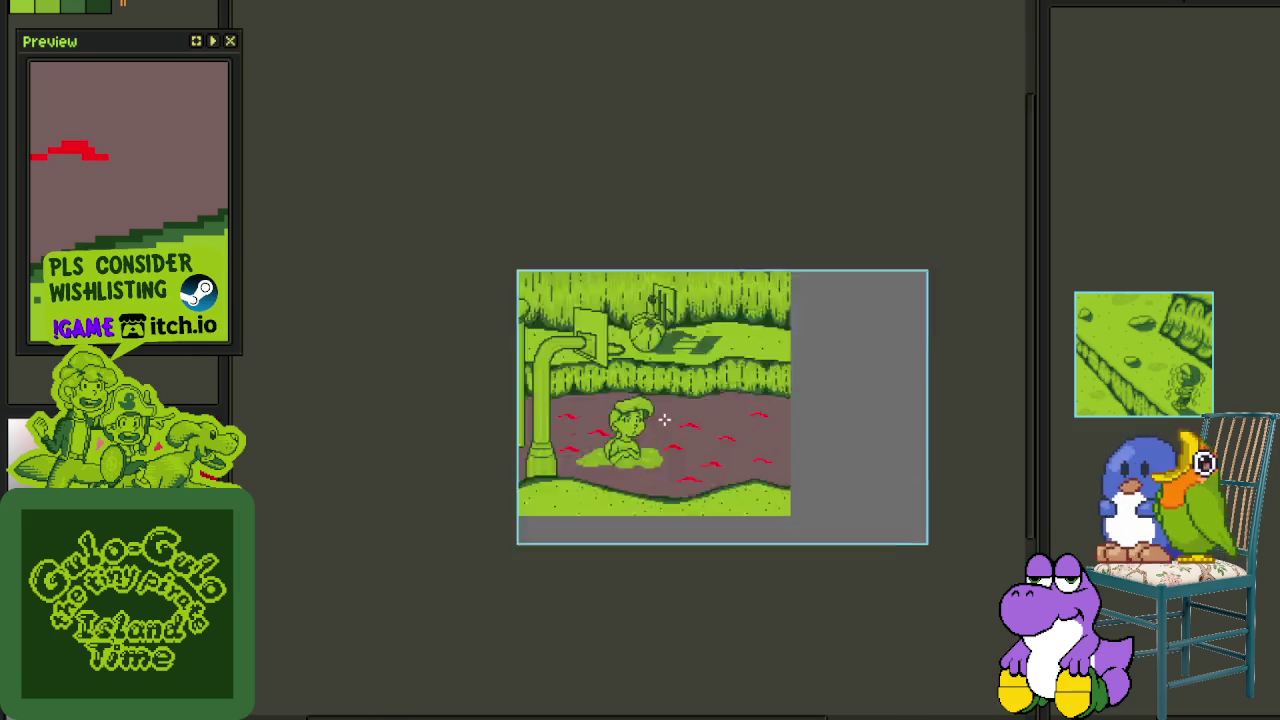
scroll(664, 421, "up", 3)
scroll(669, 351, "down", 2)
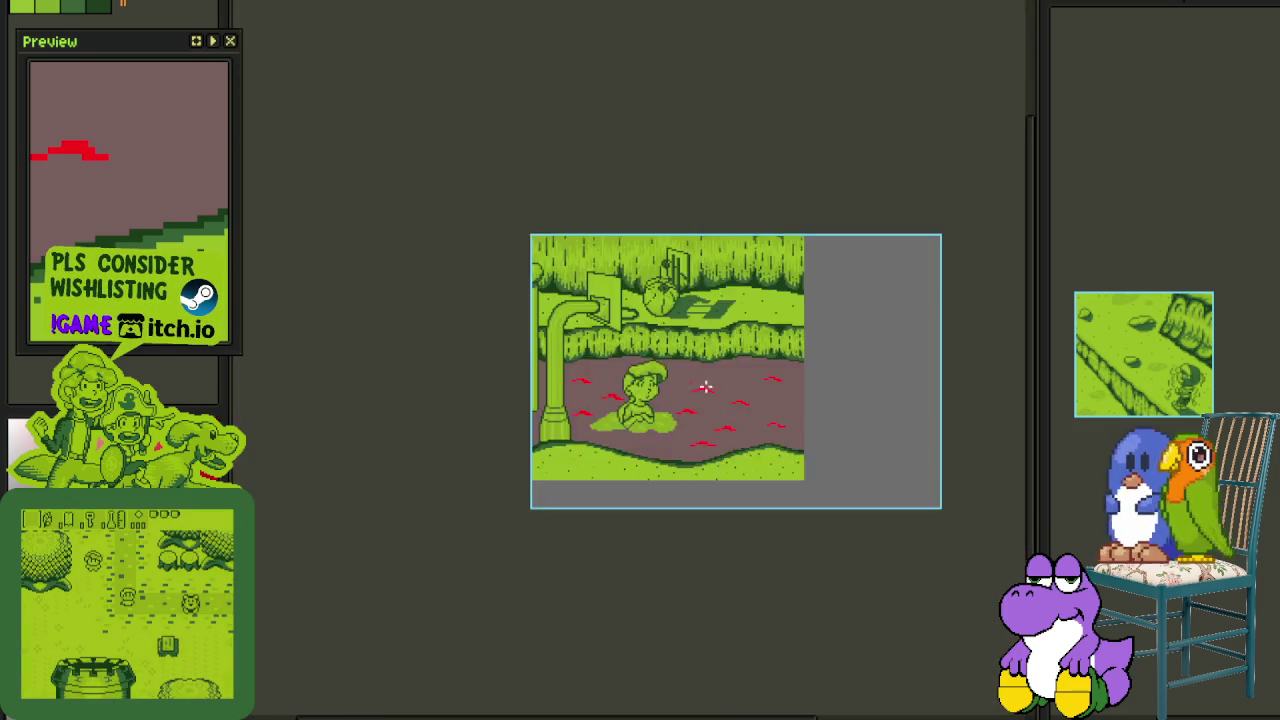
scroll(697, 385, "down", 2)
scroll(771, 391, "up", 4)
key("Tab")
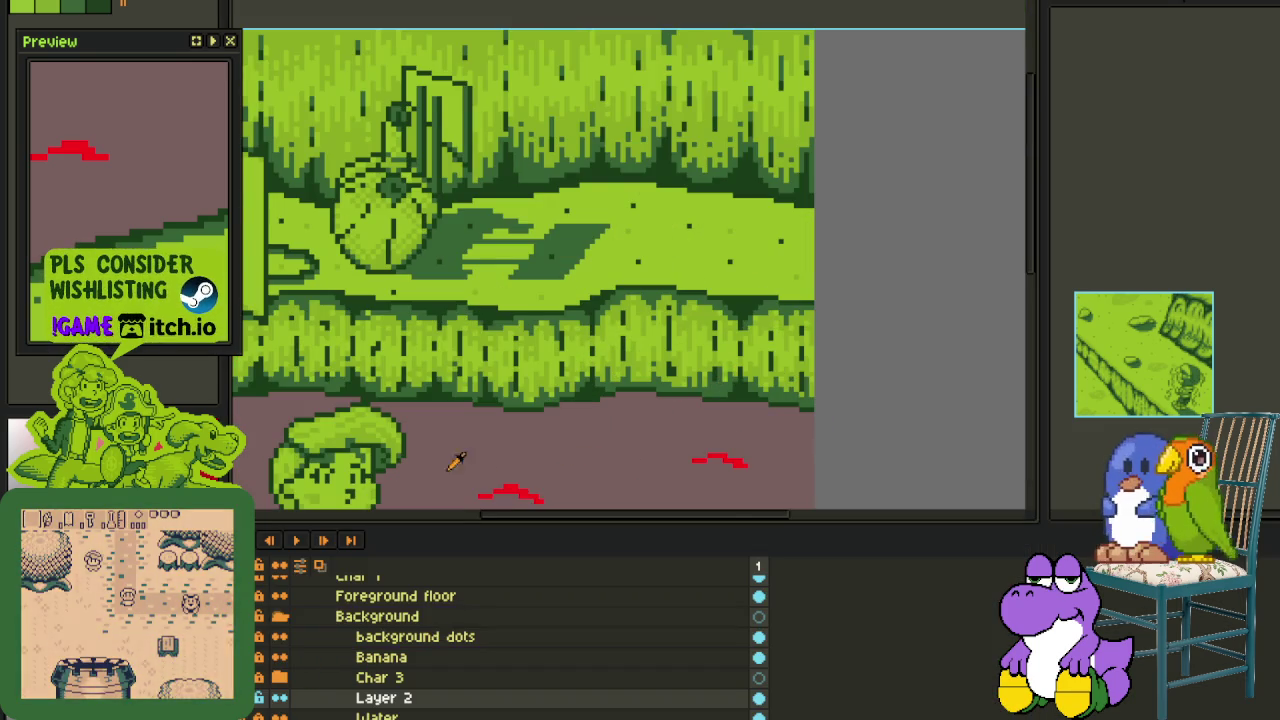
- Replace the brown ground colour #7c5f5f with grass green #9bbc0f
left_click_drag(506, 404, 606, 294)
right_click(360, 588)
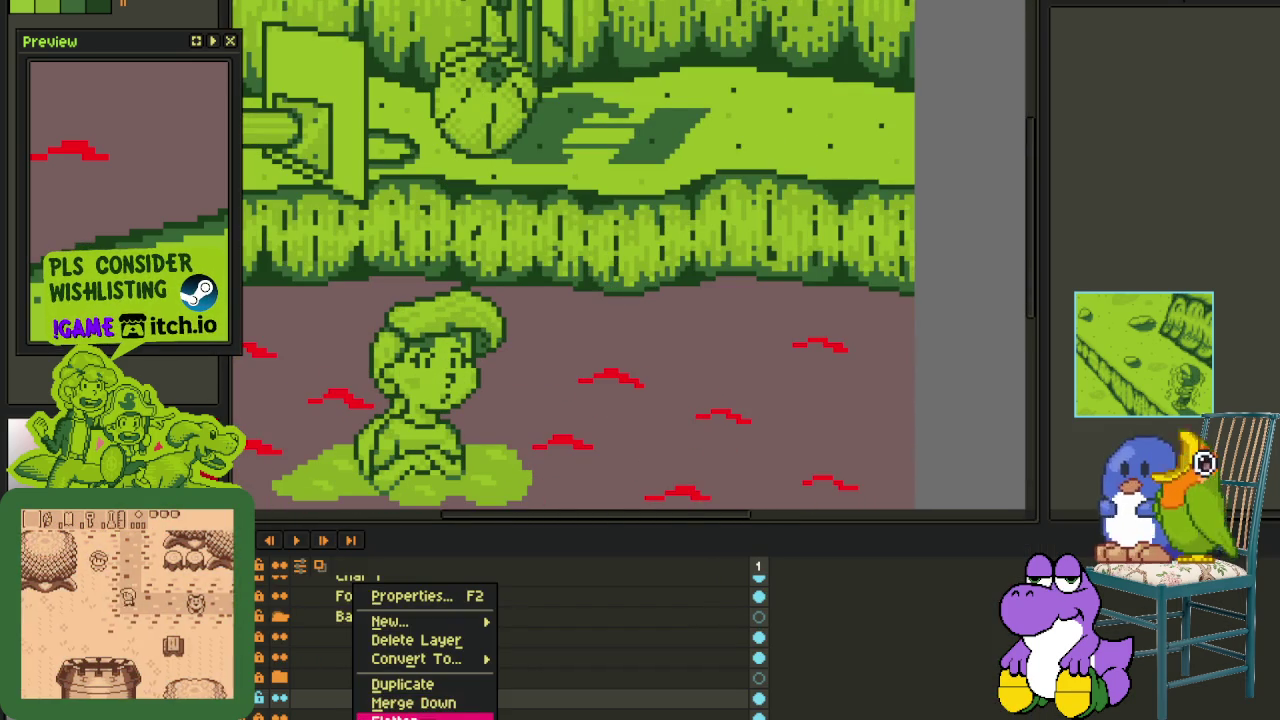
key("Escape")
key("Tab")
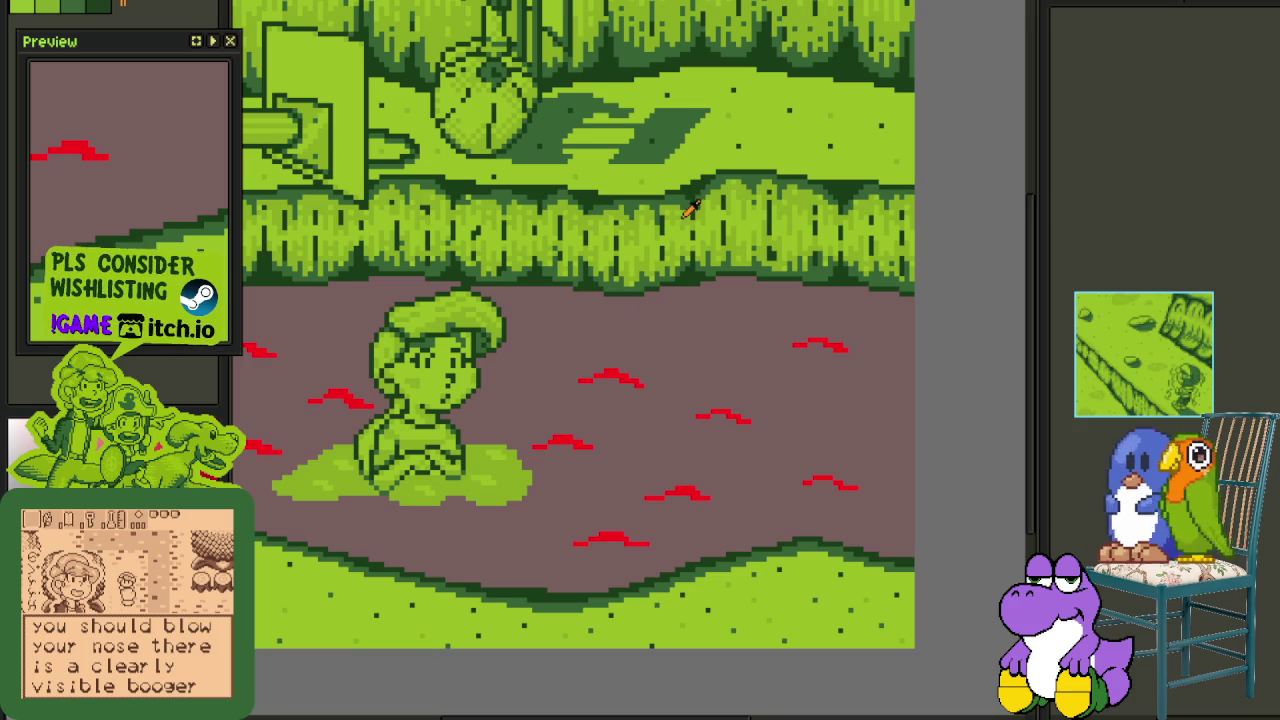
key("shift+r")
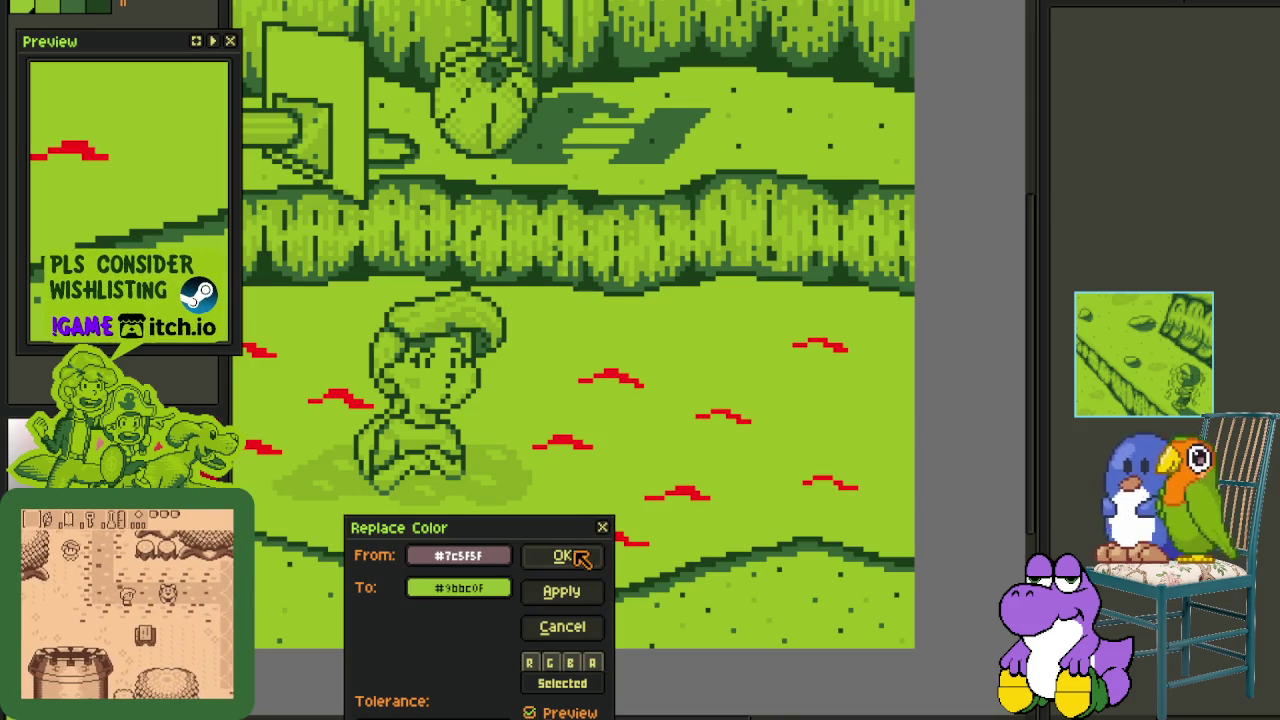
left_click(582, 558)
- Eyedrop the red stroke colour and replace it with green as well
scroll(582, 560, "down", 3)
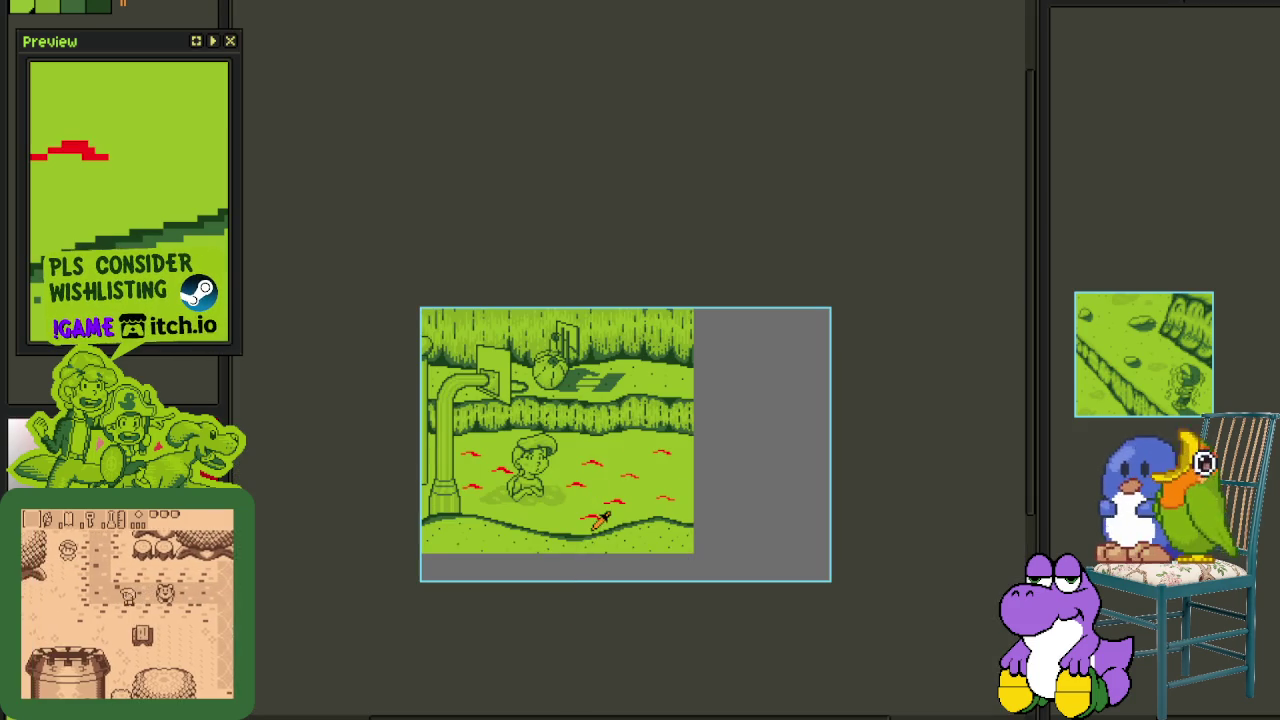
scroll(600, 520, "up", 3)
scroll(685, 550, "up", 1)
scroll(700, 565, "up", 1)
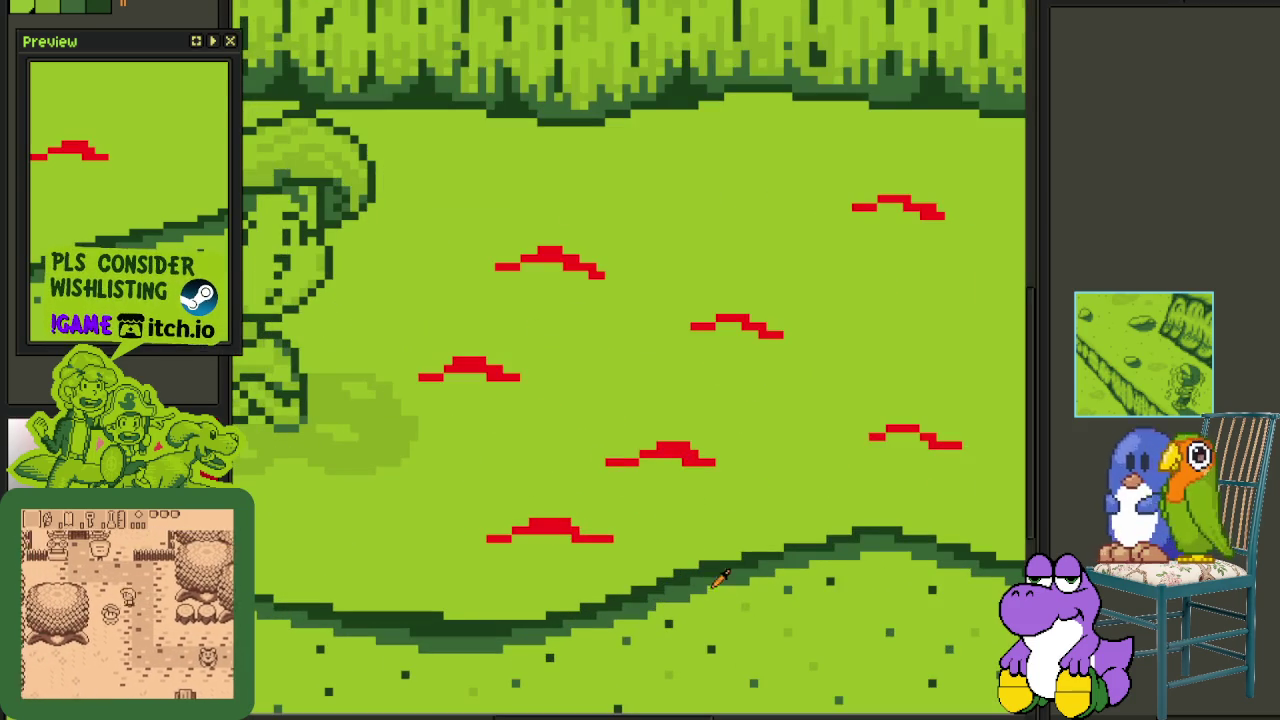
left_click(480, 366)
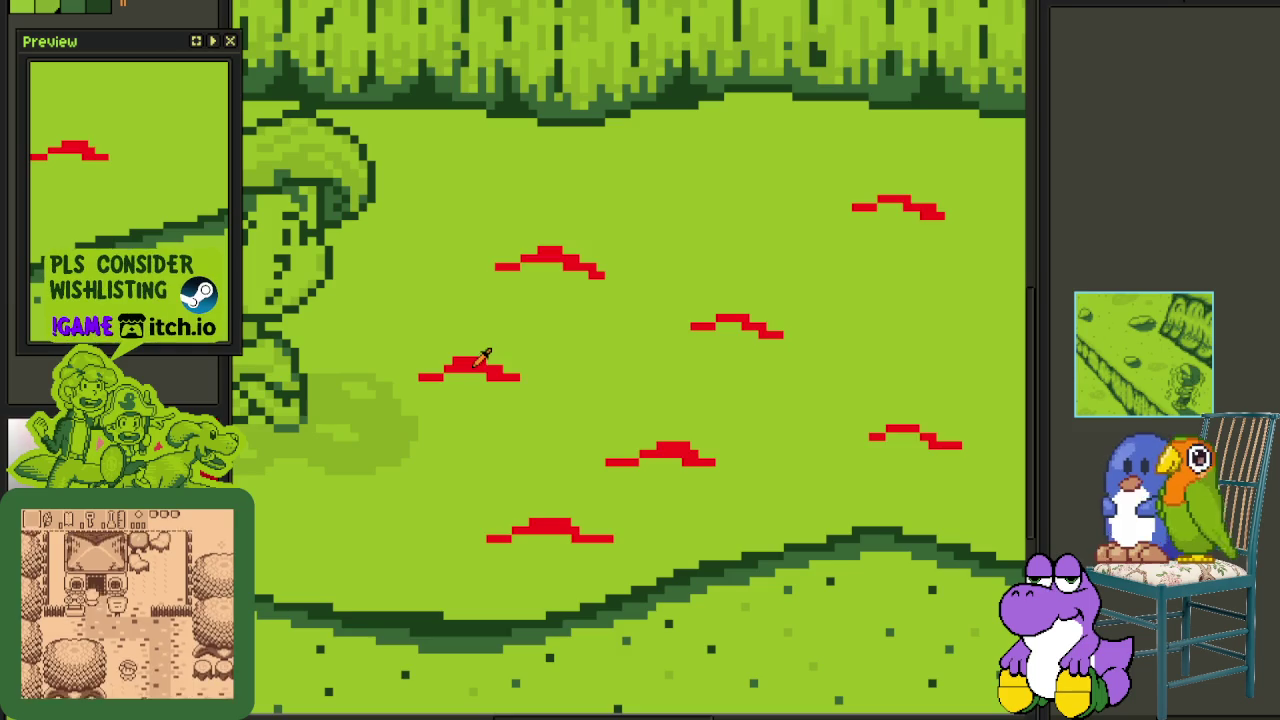
key("shift+r")
left_click(582, 558)
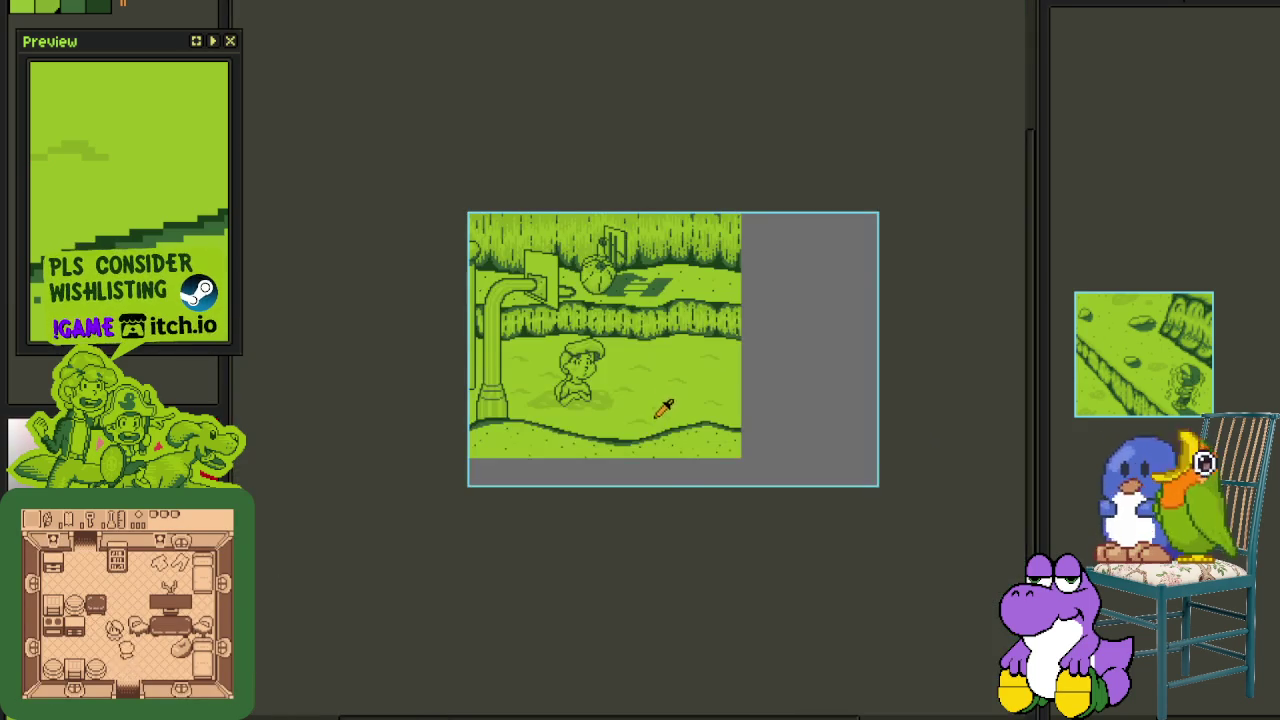
- Extend a darker green grass patch rightward and add tufts beside the seated boy
scroll(657, 367, "up", 3)
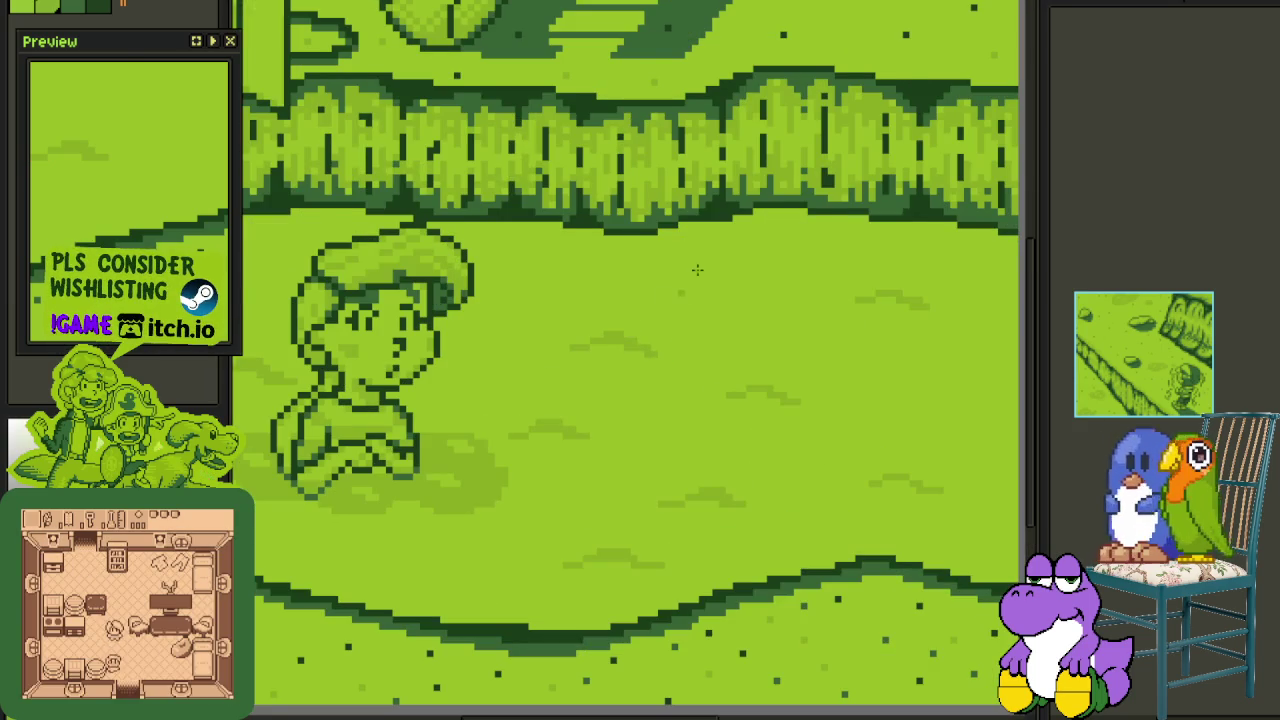
scroll(700, 295, "up", 1)
scroll(640, 315, "up", 2)
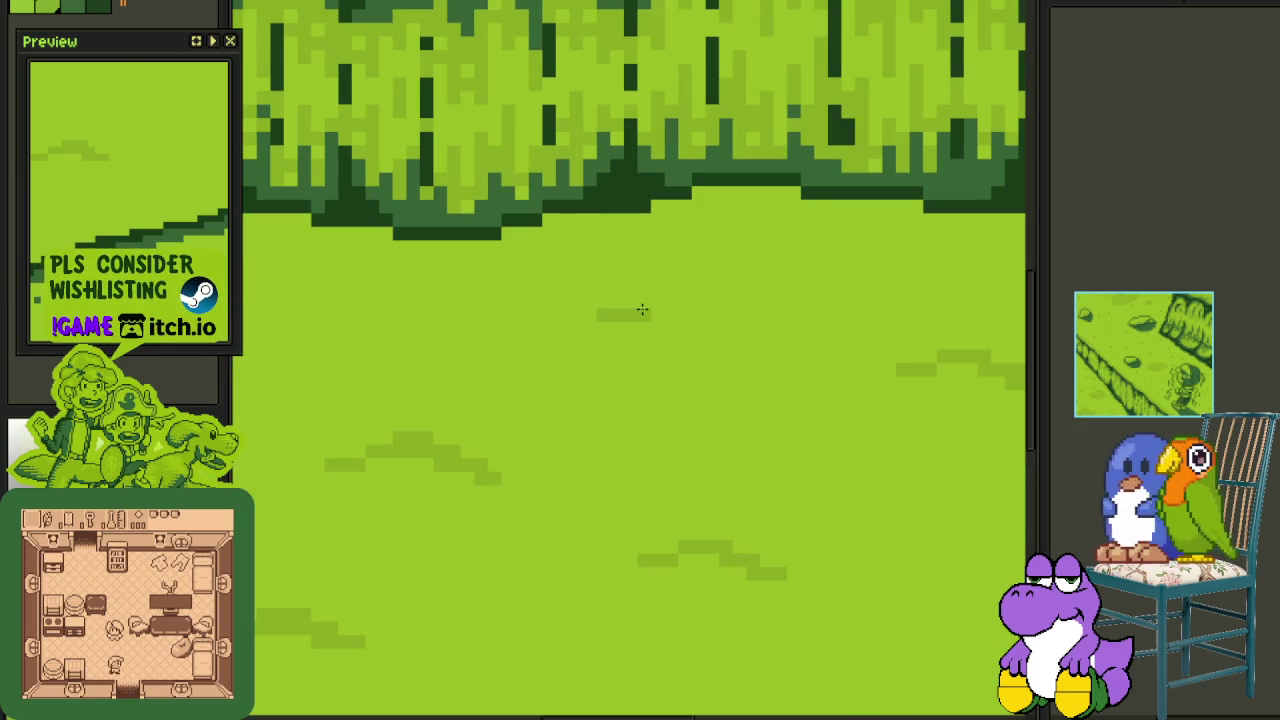
mouse_move(670, 295)
left_mouse_down()
mouse_move(718, 291)
mouse_move(779, 316)
left_mouse_up()
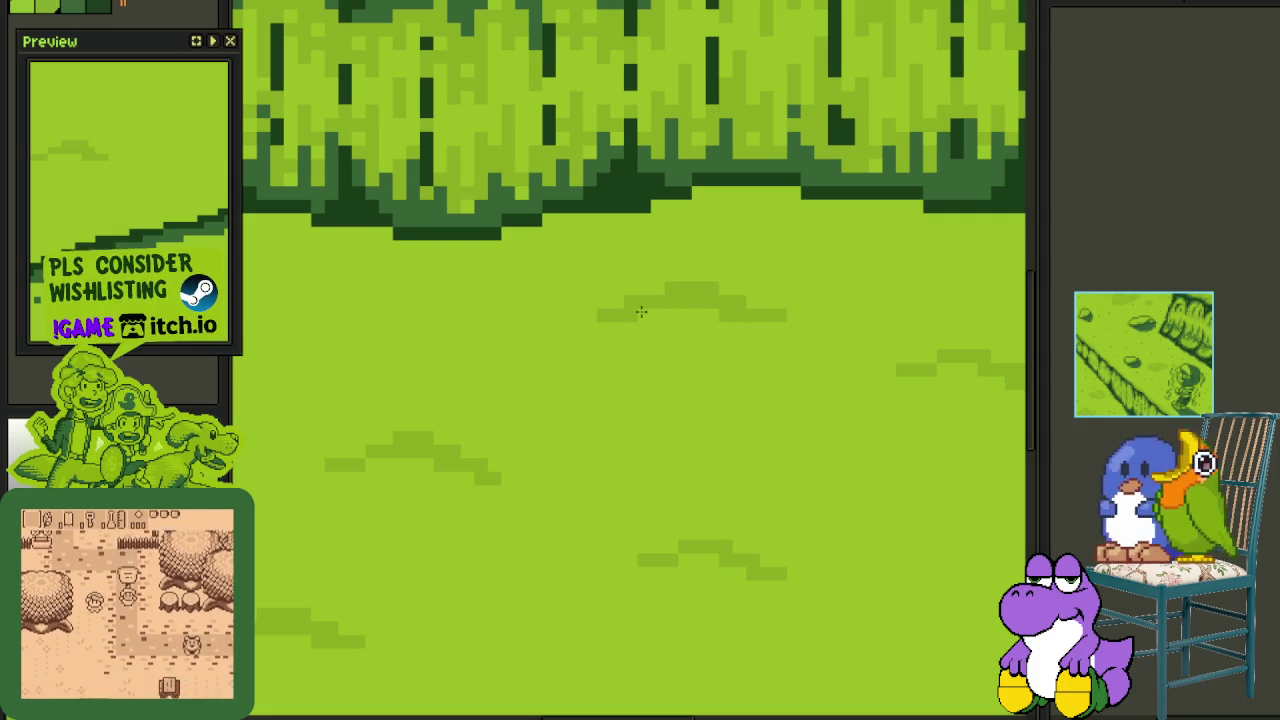
scroll(680, 294, "down", 2)
scroll(566, 309, "up", 2)
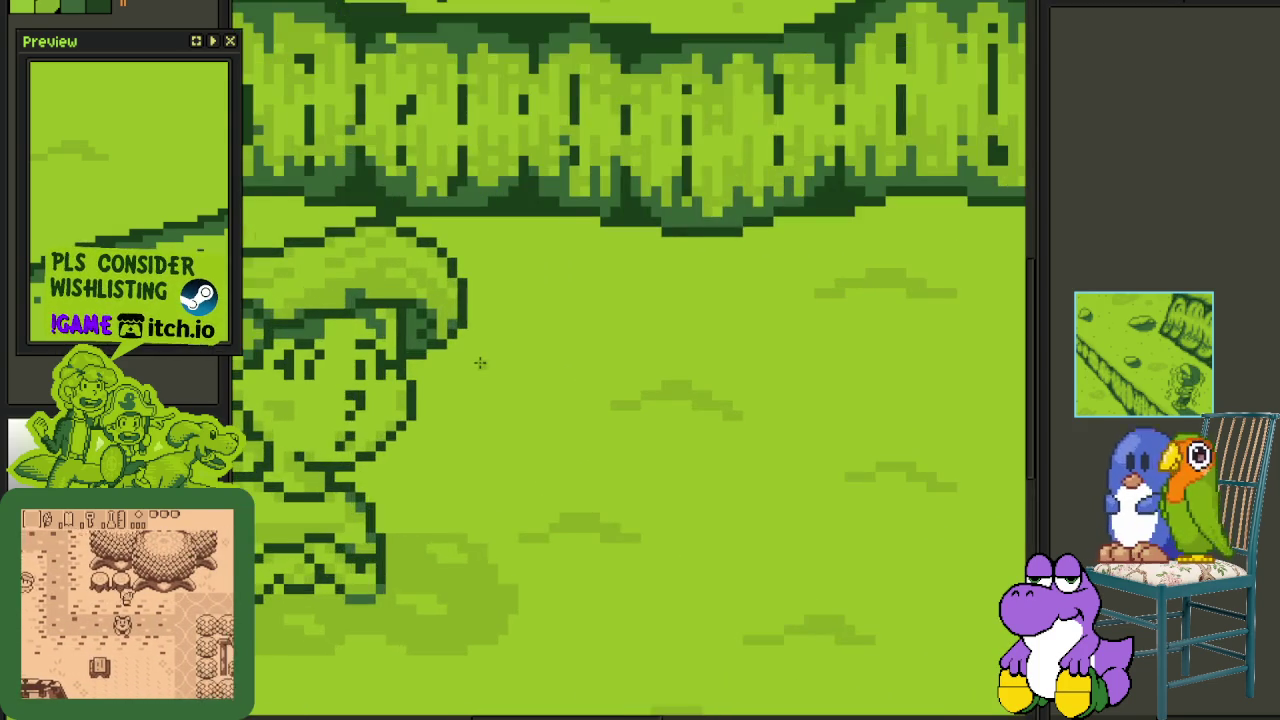
scroll(480, 363, "up", 1)
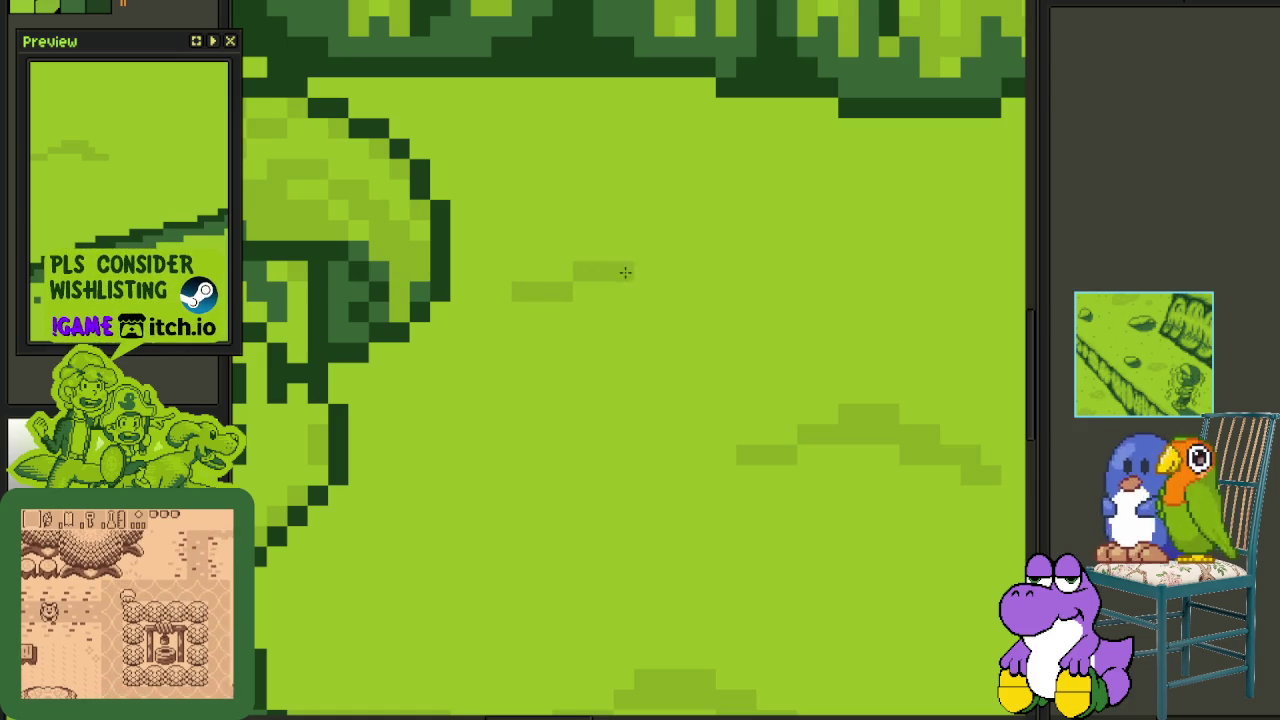
mouse_move(664, 291)
left_mouse_down()
mouse_move(614, 291)
mouse_move(706, 310)
left_mouse_up()
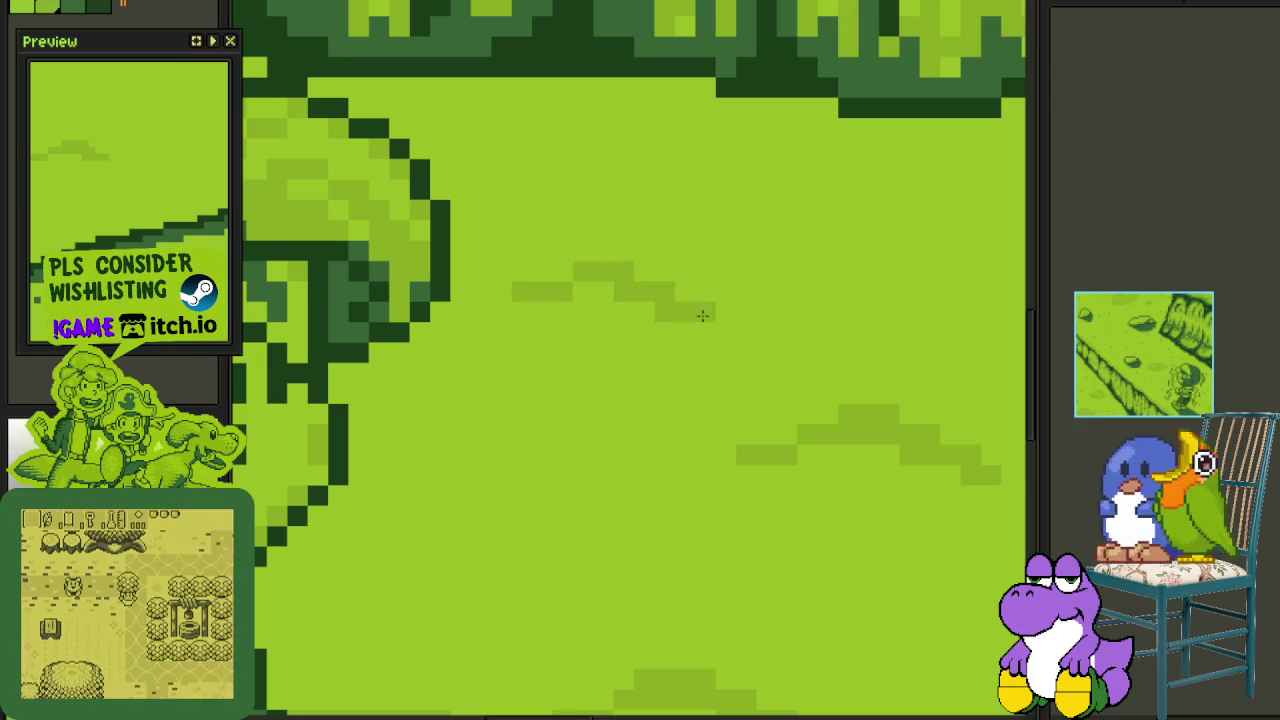
left_click_drag(501, 251, 734, 357)
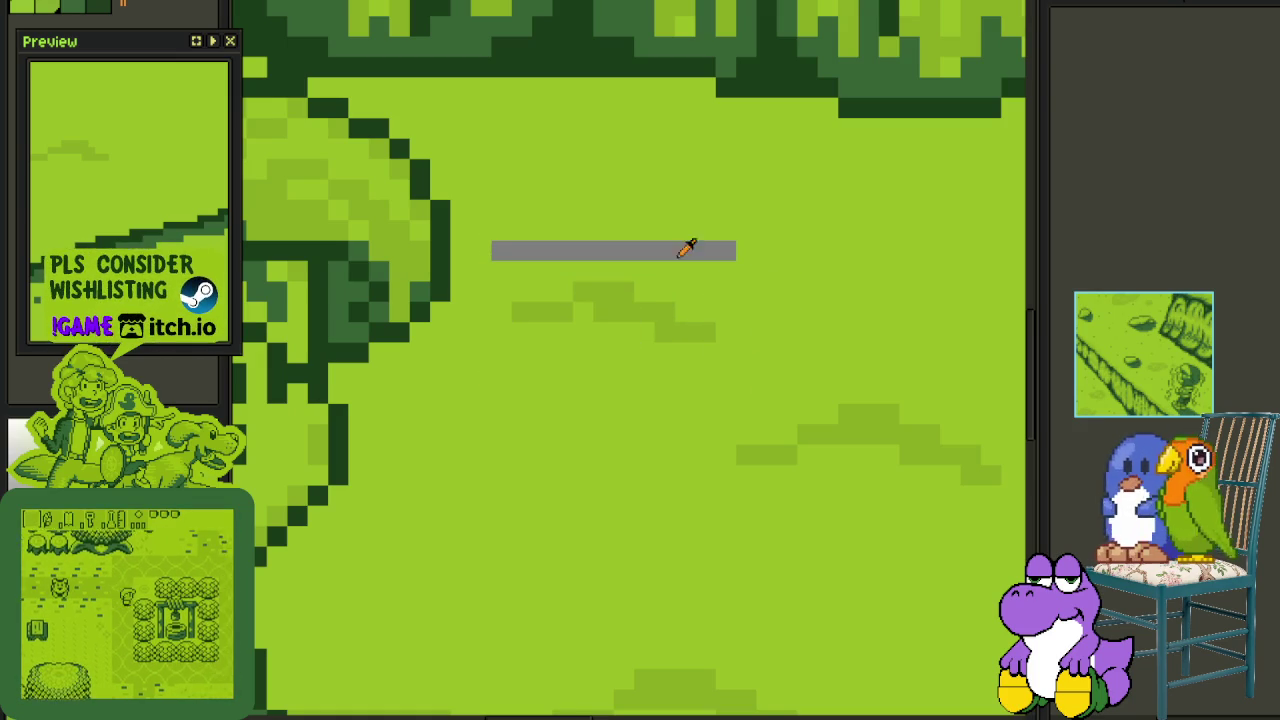
scroll(690, 255, "down", 3)
scroll(700, 300, "down", 3)
scroll(718, 372, "down", 3)
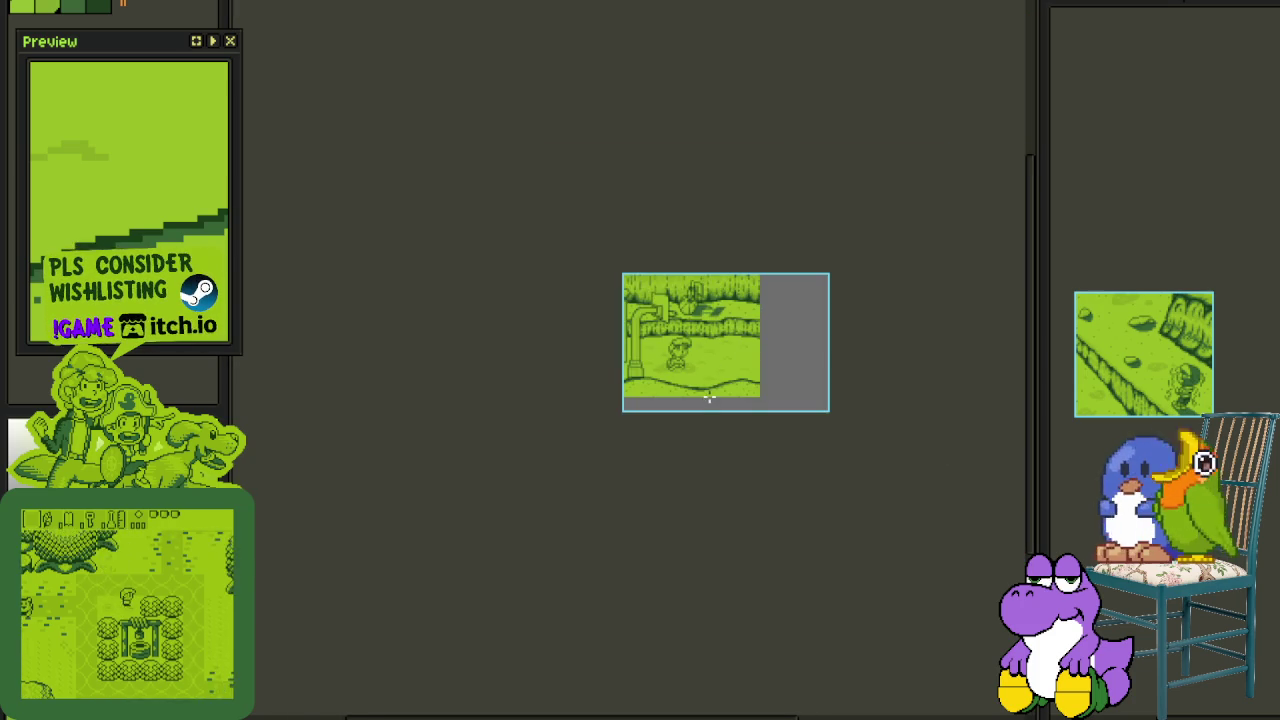
- Save, collapse the Background group and make the Char 1 foreground boy visible
scroll(708, 405, "up", 2)
key("ctrl+s")
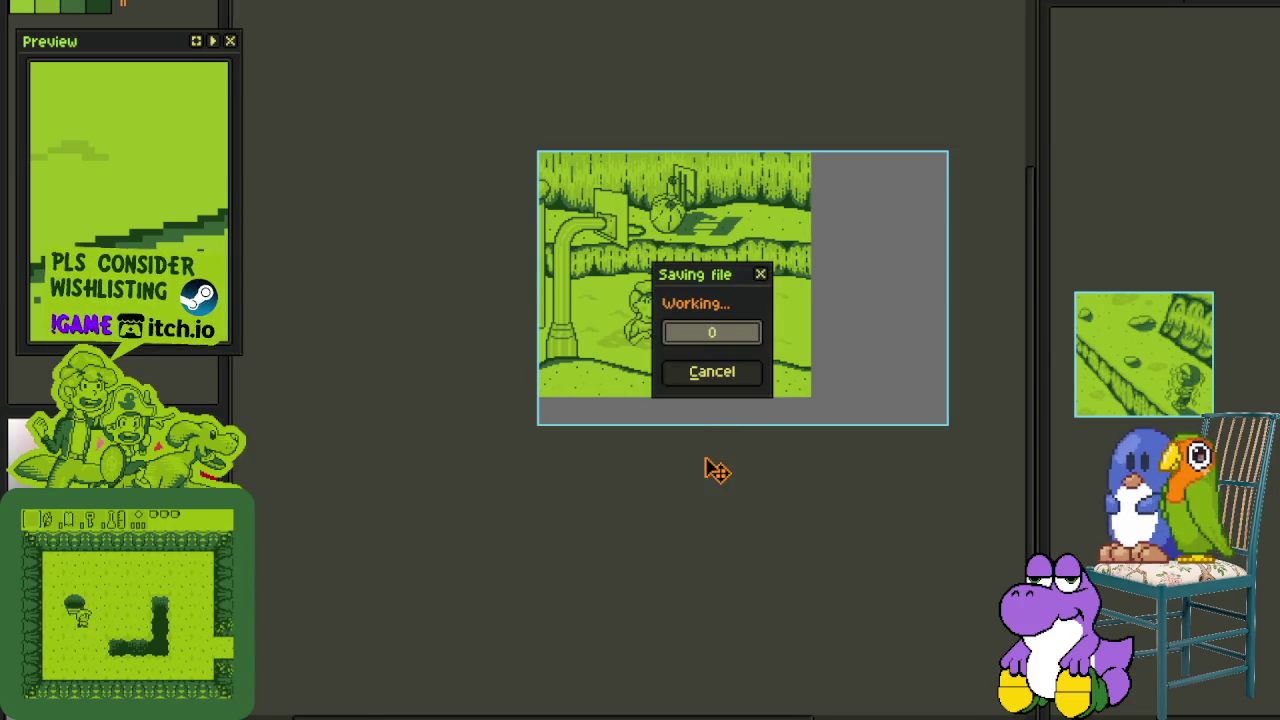
key("Tab")
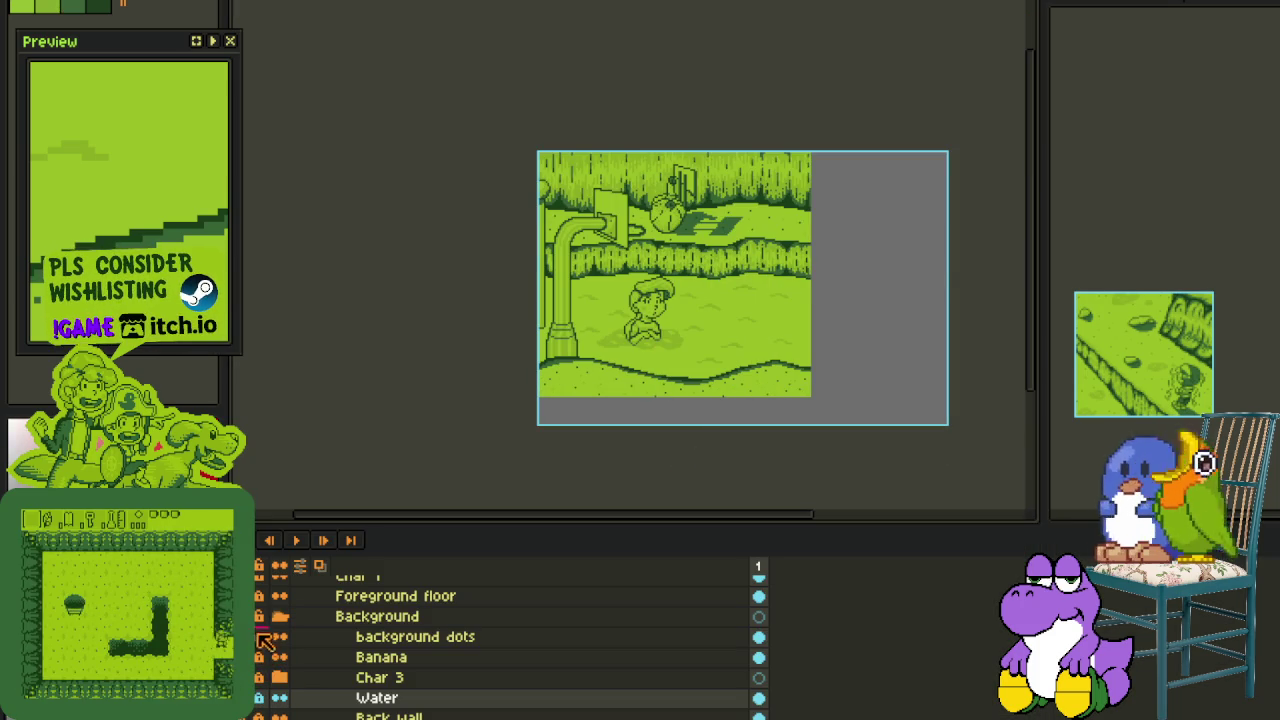
left_click(280, 617)
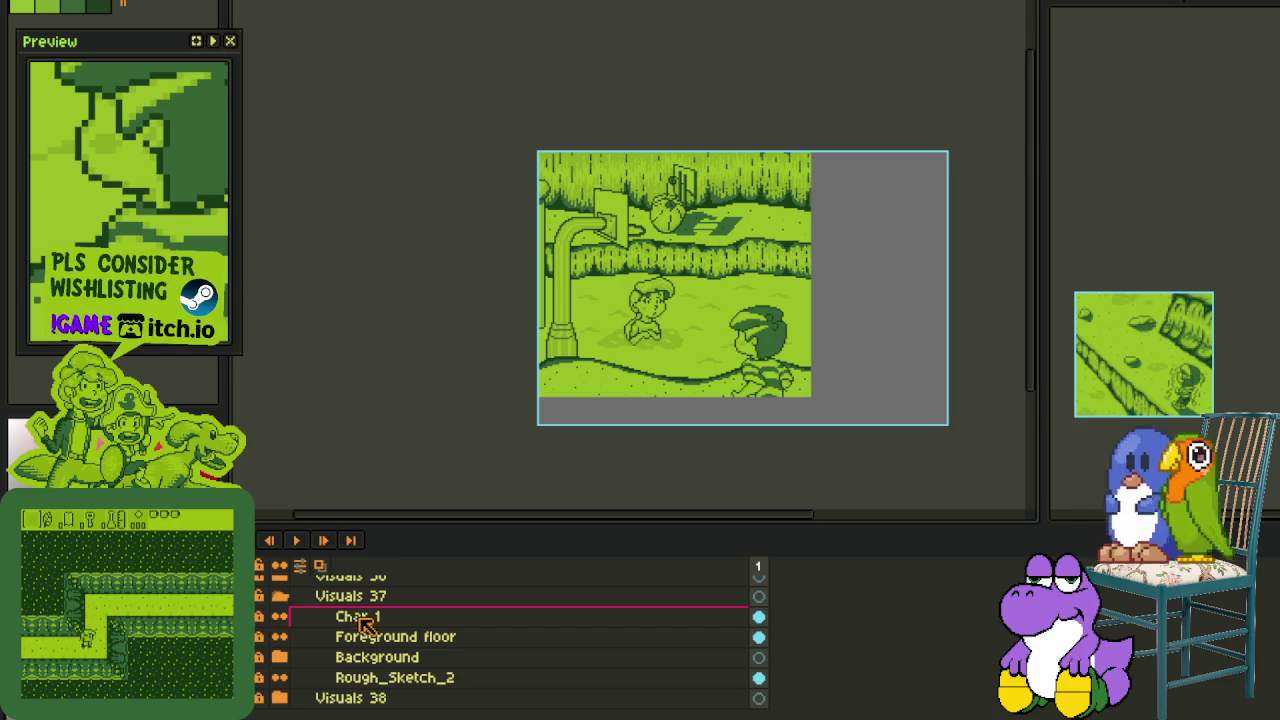
left_click(282, 612)
key("Tab")
- Zoom to the foreground boy and enlarge the reference picture beside the canvas
scroll(797, 418, "up", 2)
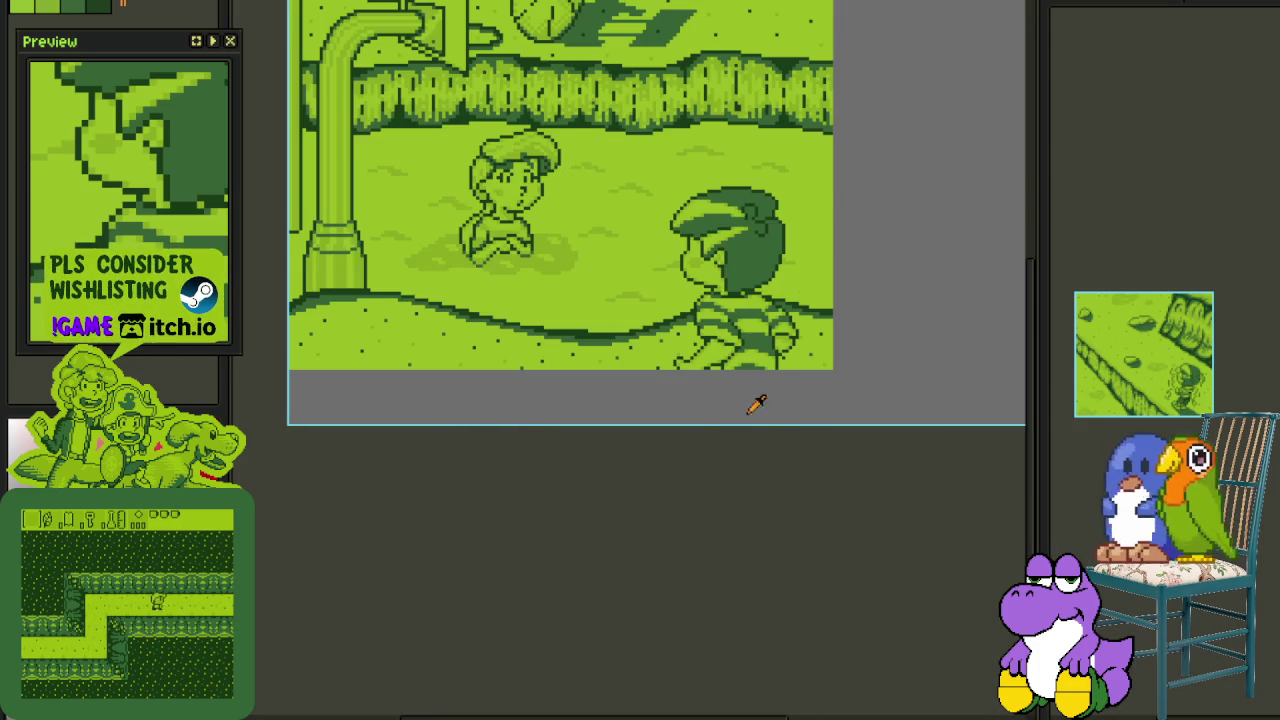
scroll(771, 408, "up", 1)
scroll(734, 420, "up", 1)
scroll(586, 337, "up", 2)
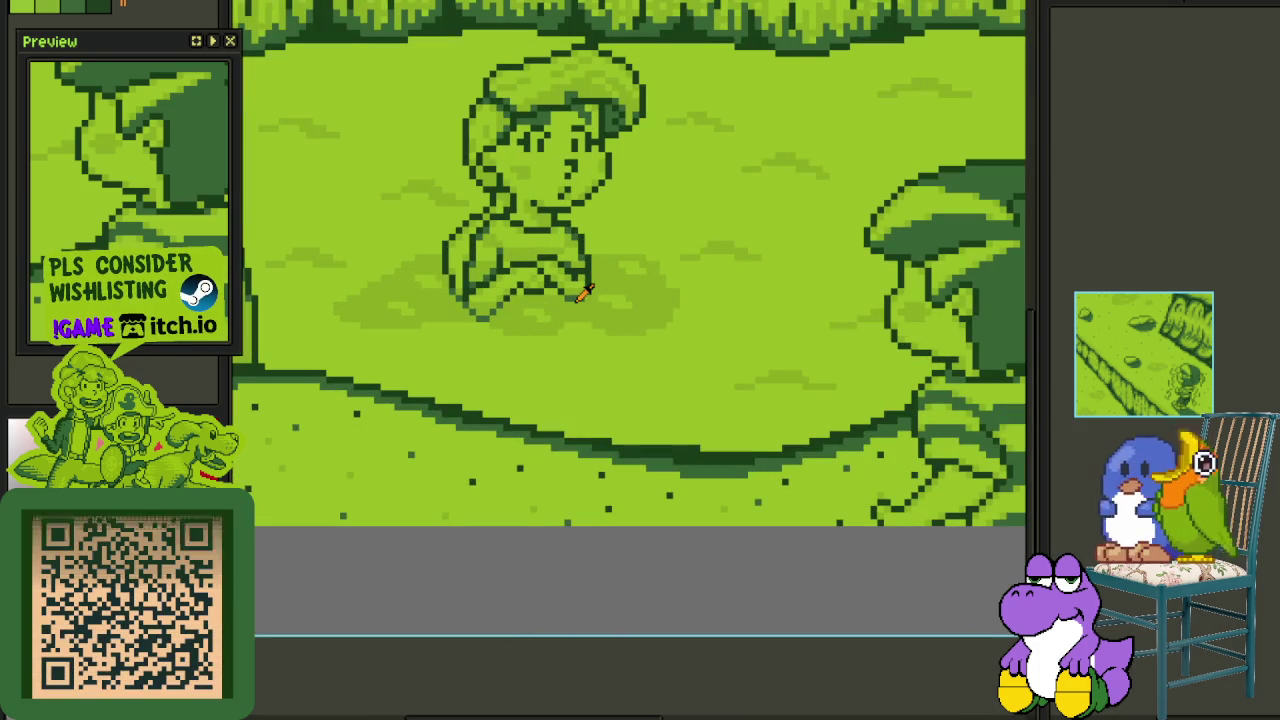
scroll(585, 290, "down", 2)
left_click_drag(651, 337, 533, 311)
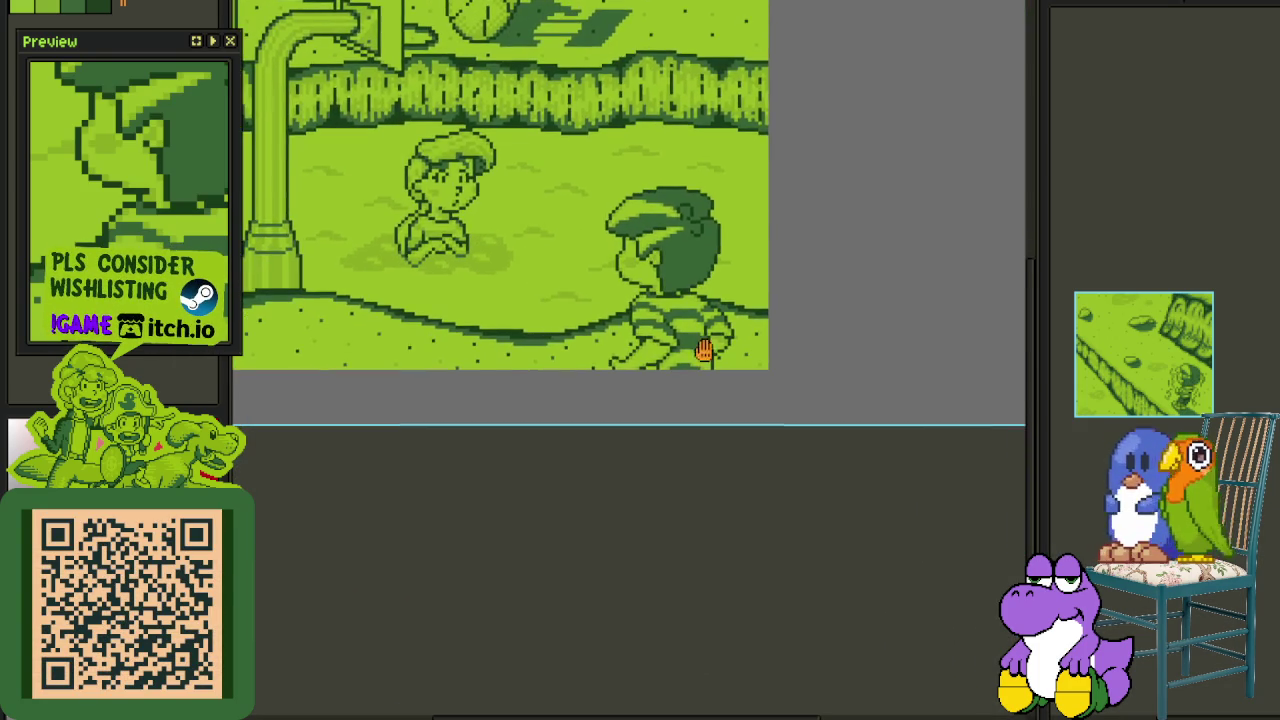
scroll(700, 345, "up", 2)
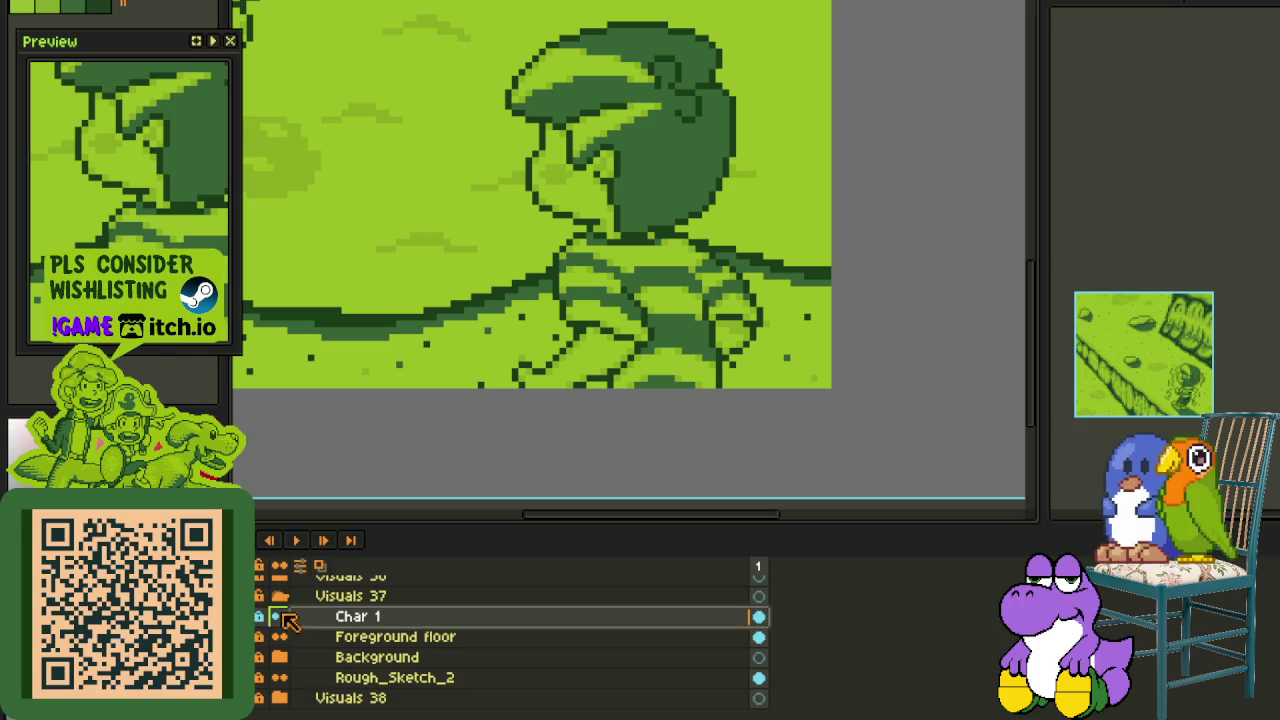
right_click(355, 613)
left_click(505, 621)
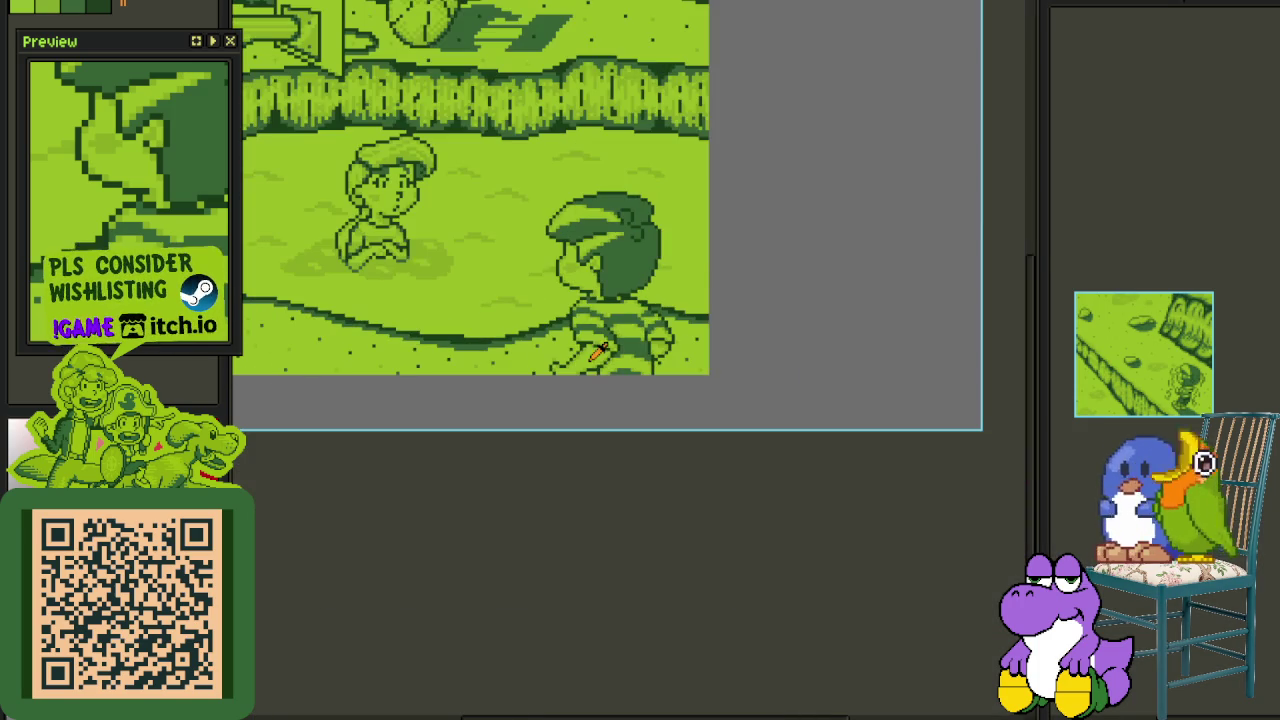
left_click(1106, 296)
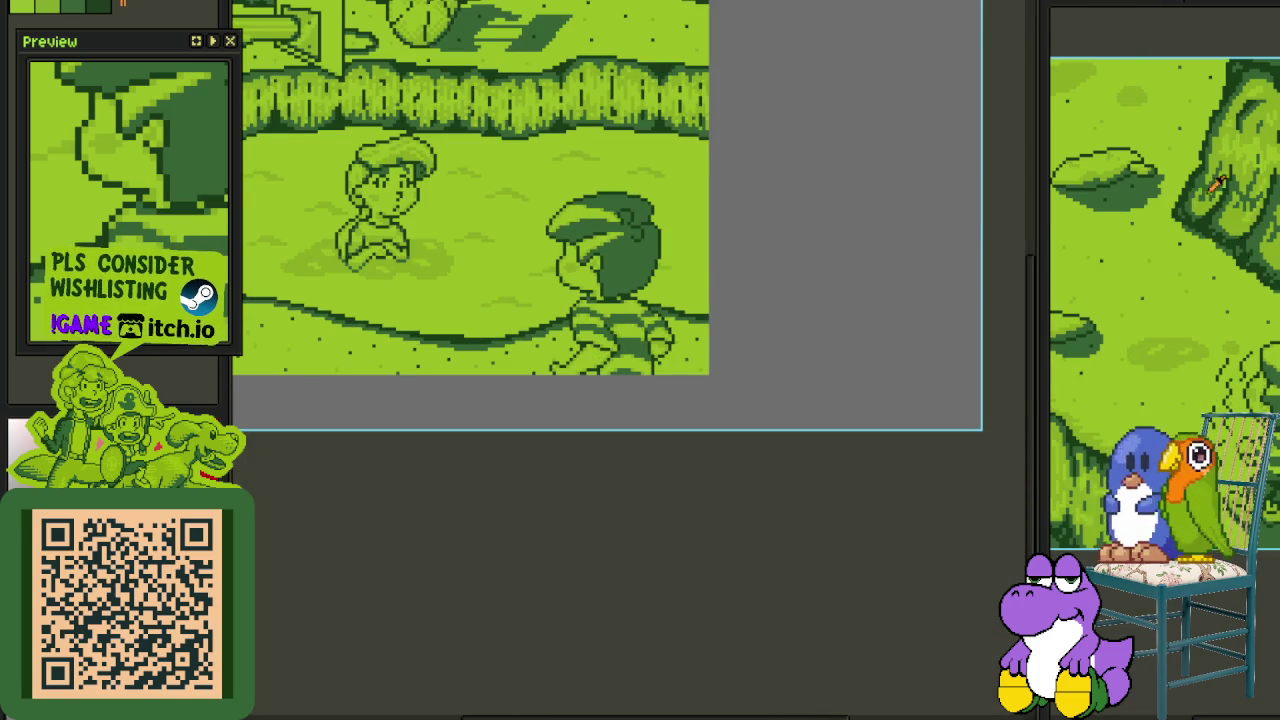
- Enlarge the canvas area, hide the layers timeline, and zoom into the foreground boy
left_click_drag(1038, 276, 605, 276)
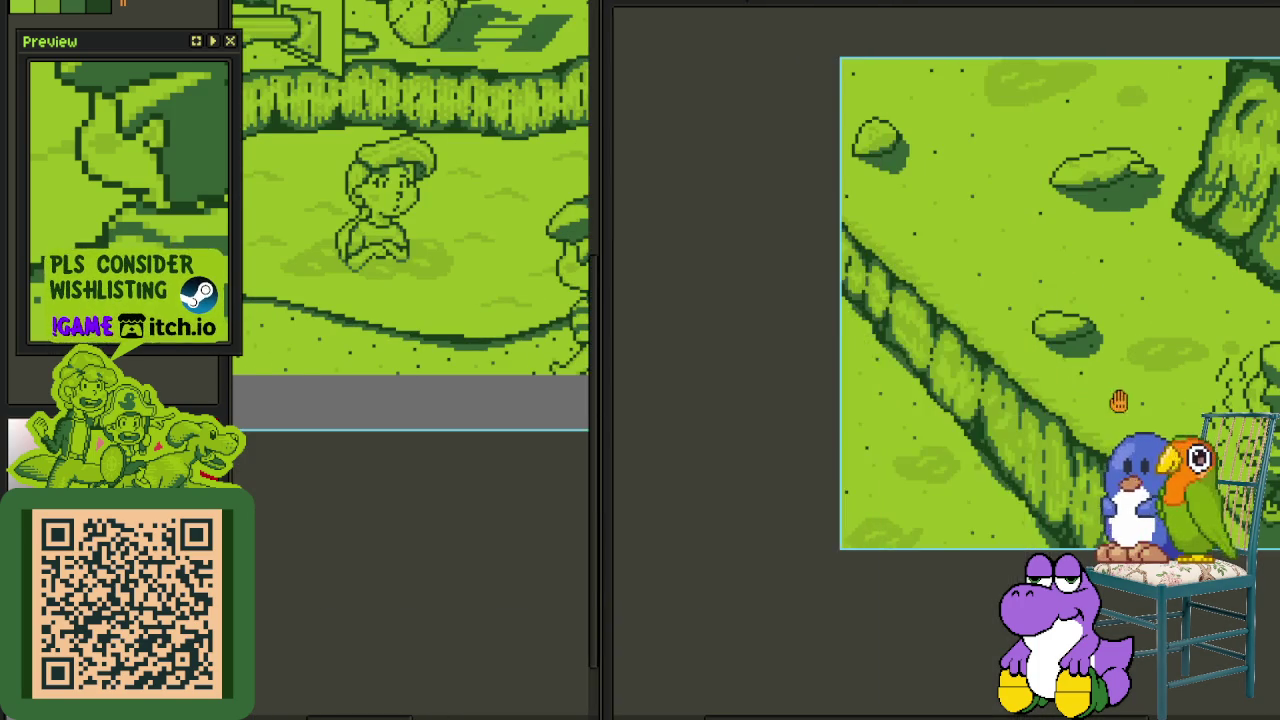
scroll(845, 261, "up", 2)
scroll(845, 261, "up", 2)
scroll(845, 261, "up", 2)
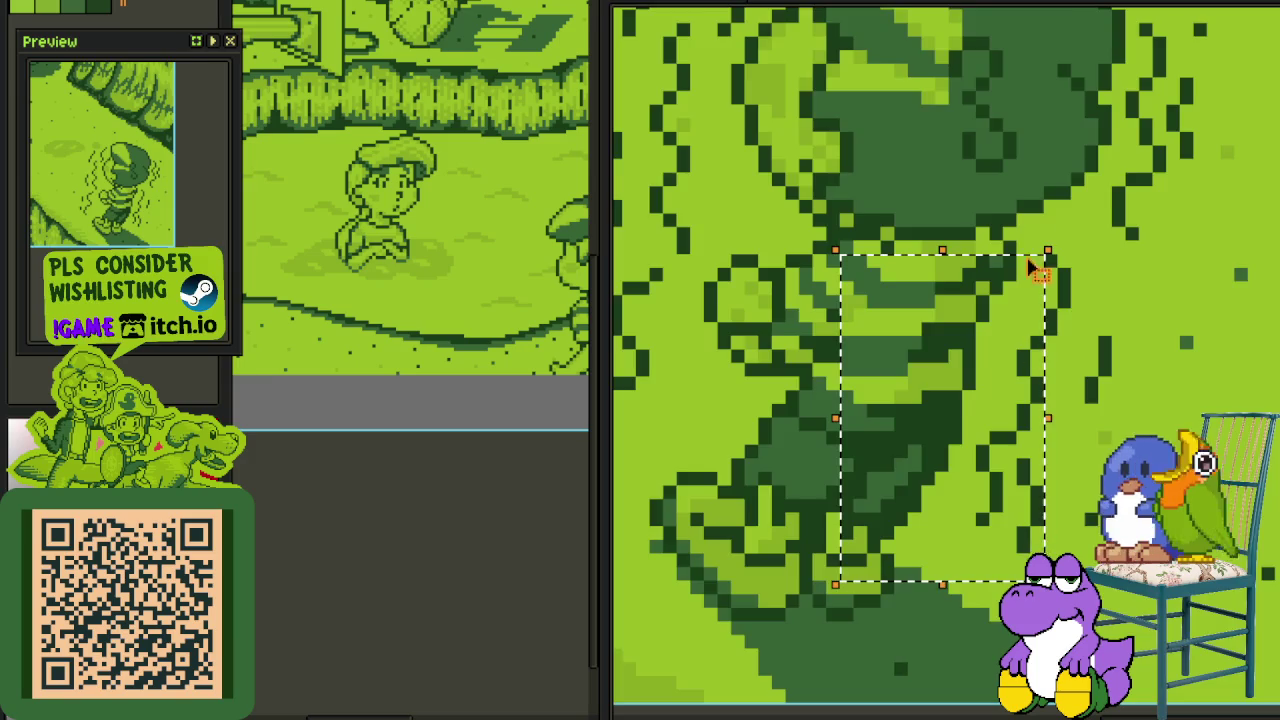
scroll(686, 249, "down", 2)
scroll(752, 222, "down", 2)
scroll(752, 222, "up", 2)
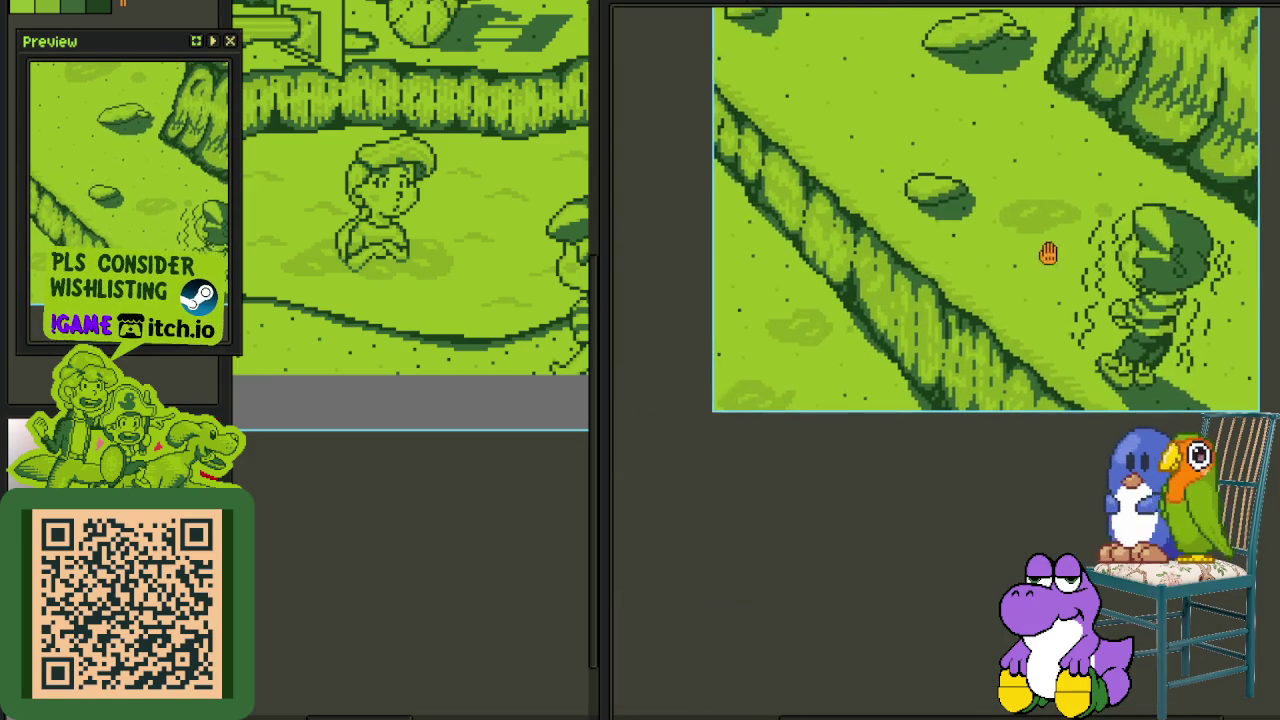
left_click_drag(597, 266, 869, 285)
scroll(586, 271, "up", 2)
scroll(434, 316, "up", 2)
scroll(506, 313, "up", 2)
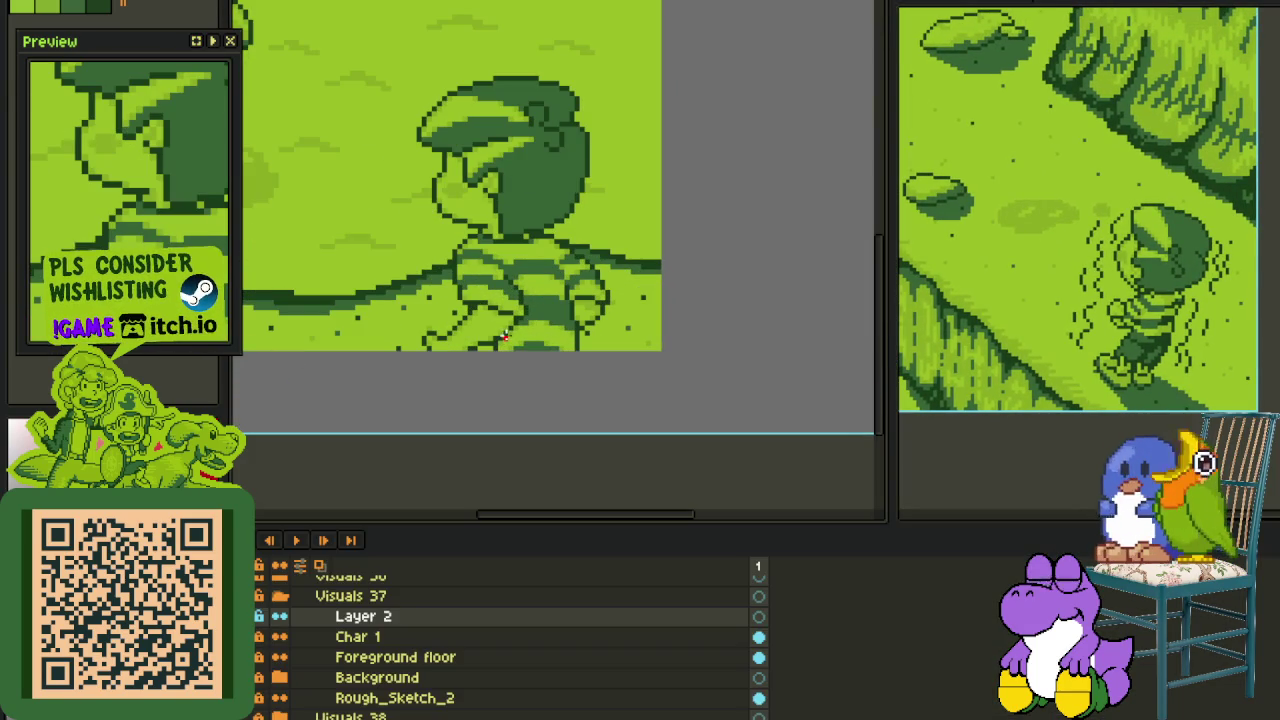
key("Tab")
scroll(505, 300, "up", 2)
scroll(480, 245, "up", 2)
- Sketch a red diagonal stroke across the shirt and add an L-shaped red pixel cluster
left_click_drag(472, 279, 514, 337)
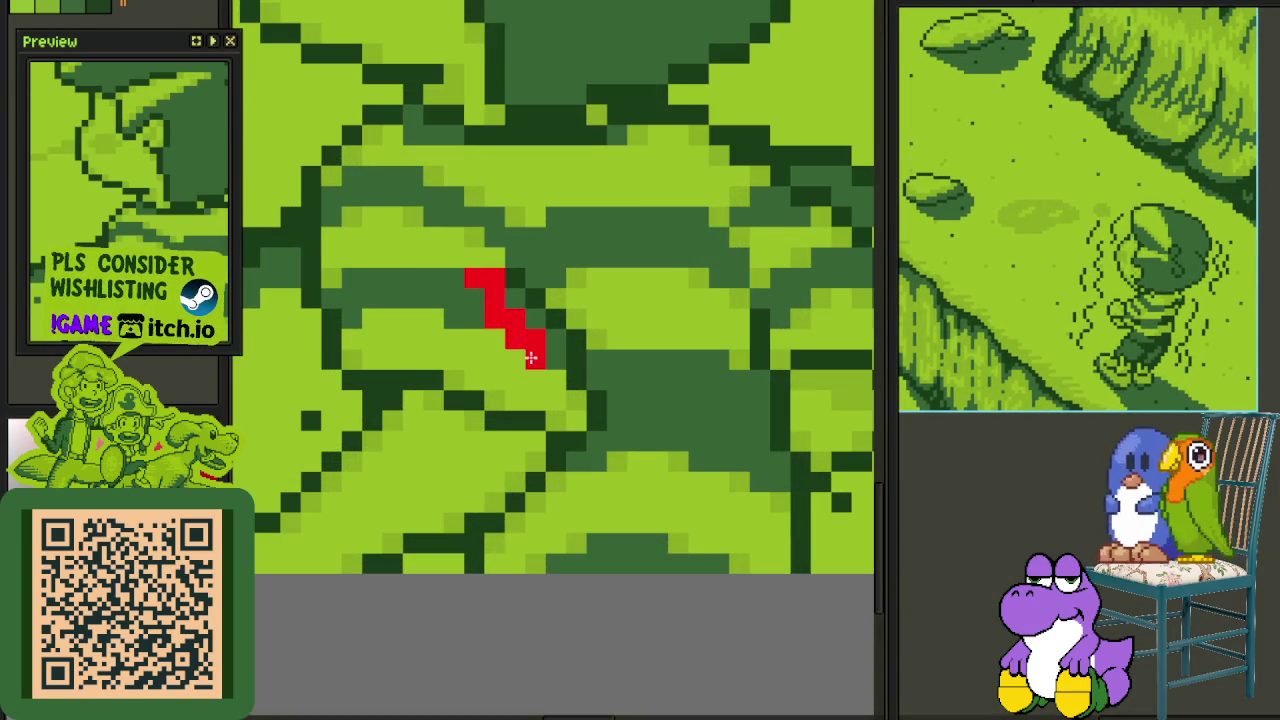
scroll(514, 337, "up", 2)
mouse_move(480, 289)
left_mouse_down()
mouse_move(591, 466)
mouse_move(617, 491)
mouse_move(629, 465)
mouse_move(666, 506)
mouse_move(543, 480)
mouse_move(548, 444)
mouse_move(614, 374)
mouse_move(537, 302)
left_mouse_up()
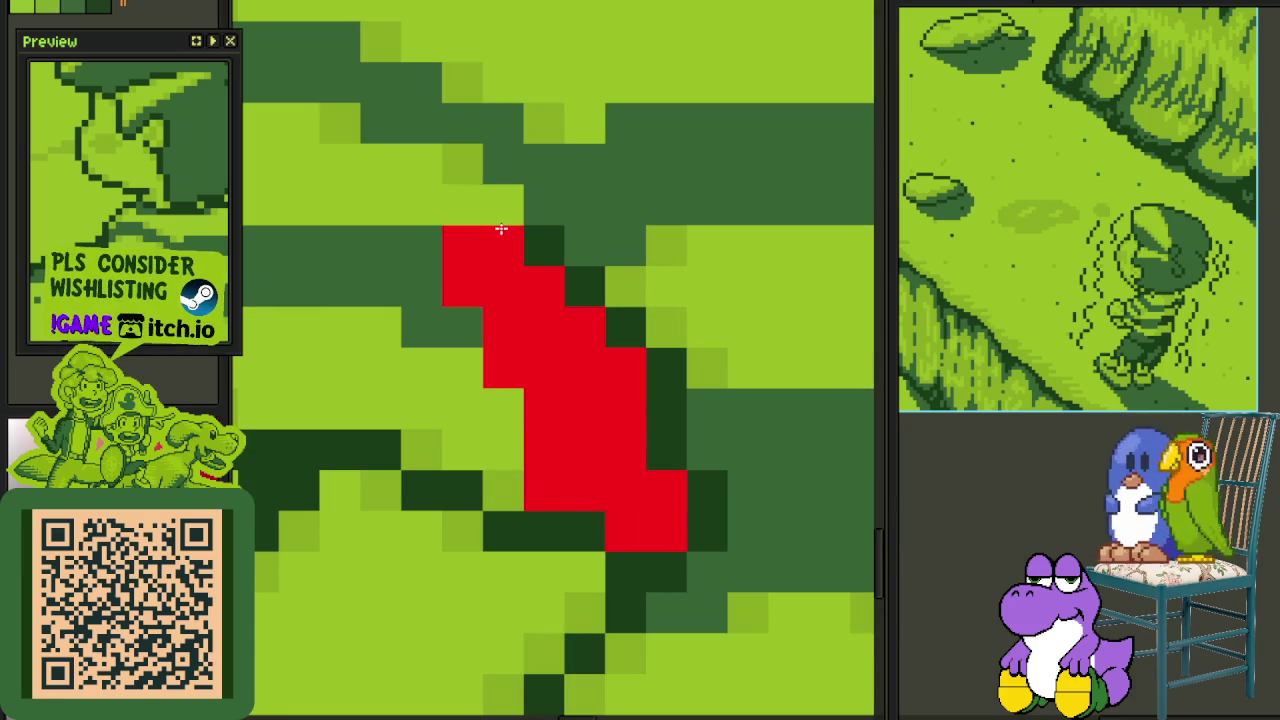
left_click_drag(500, 228, 459, 244)
scroll(629, 323, "down", 3)
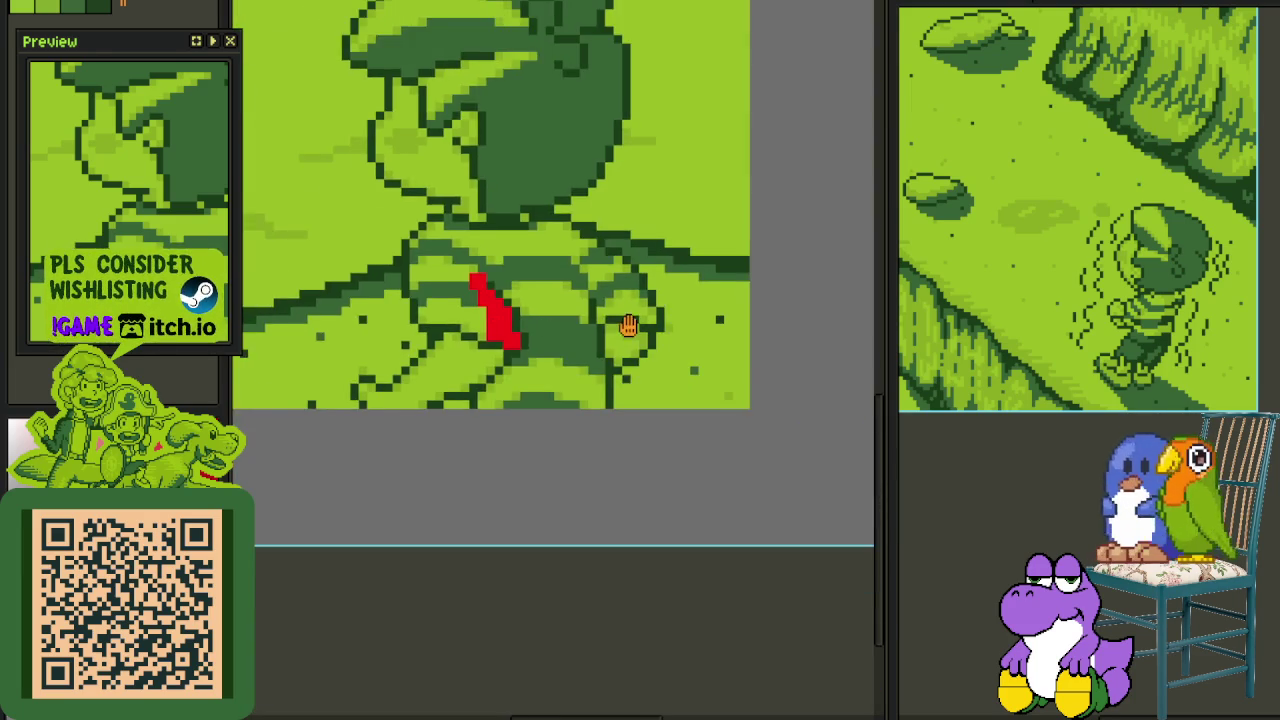
scroll(614, 343, "up", 2)
scroll(630, 322, "up", 2)
left_click_drag(630, 322, 702, 390)
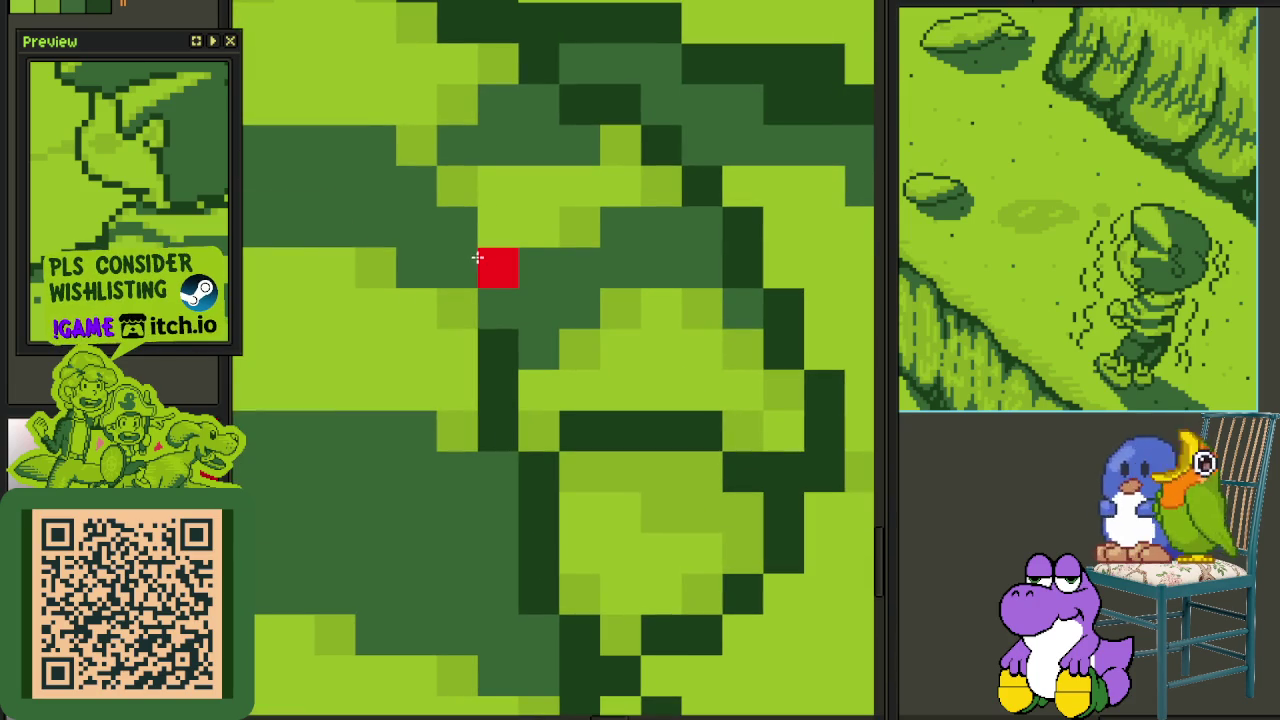
mouse_move(457, 223)
left_mouse_down()
mouse_move(485, 228)
mouse_move(660, 383)
mouse_move(571, 371)
mouse_move(531, 431)
mouse_move(503, 298)
mouse_move(434, 217)
left_mouse_up()
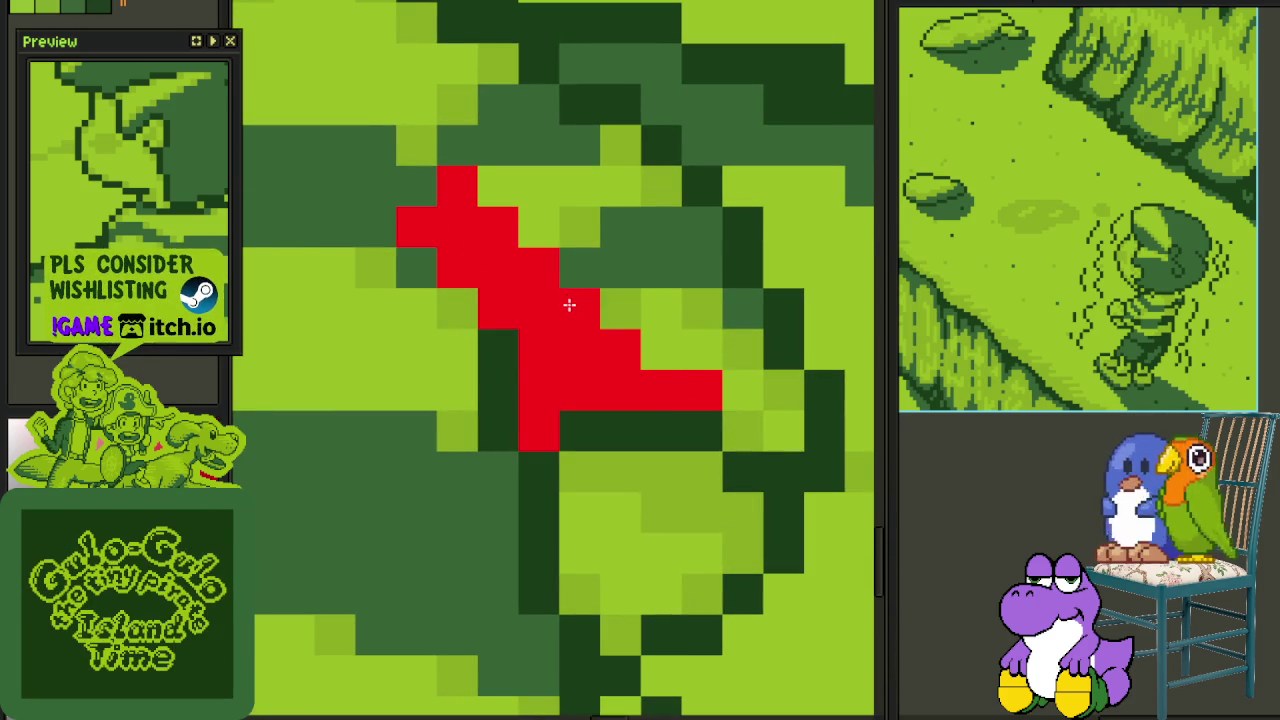
- Draw a red line down-right and close it into a filled red U shape
scroll(569, 303, "down", 2)
scroll(517, 231, "up", 1)
left_click_drag(517, 231, 599, 318)
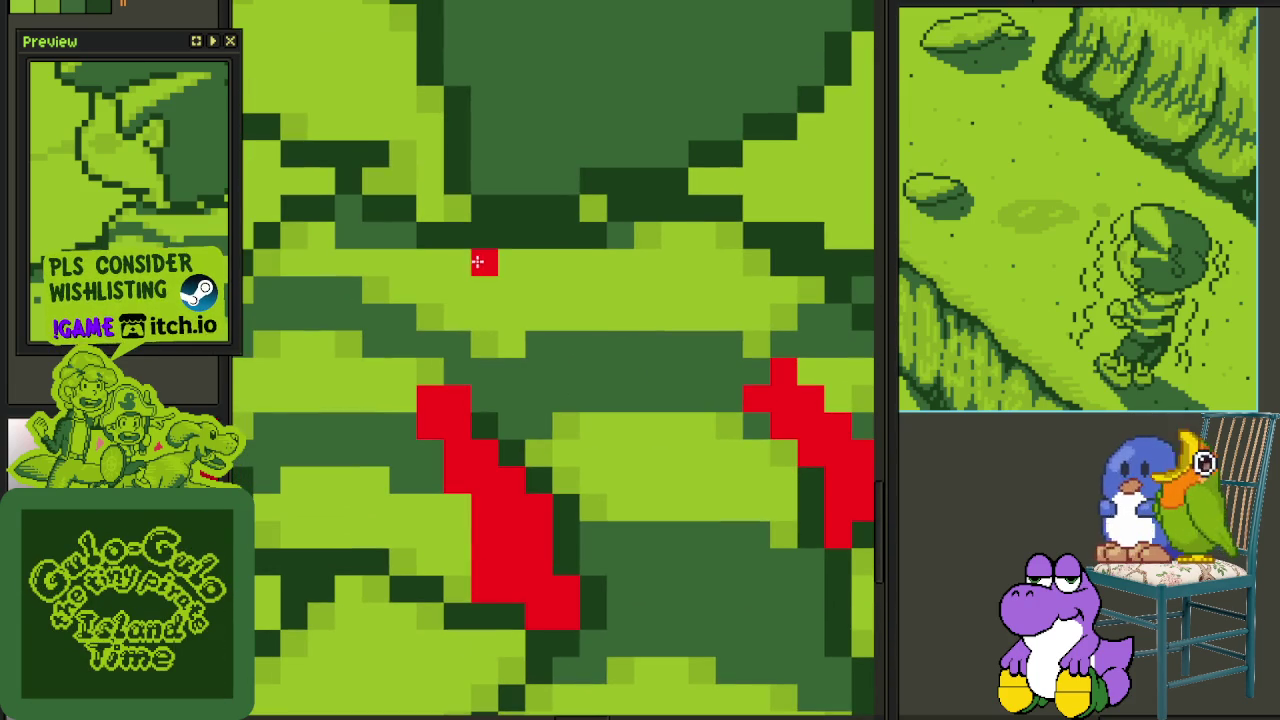
mouse_move(475, 259)
left_mouse_down()
mouse_move(636, 349)
mouse_move(703, 273)
left_mouse_up()
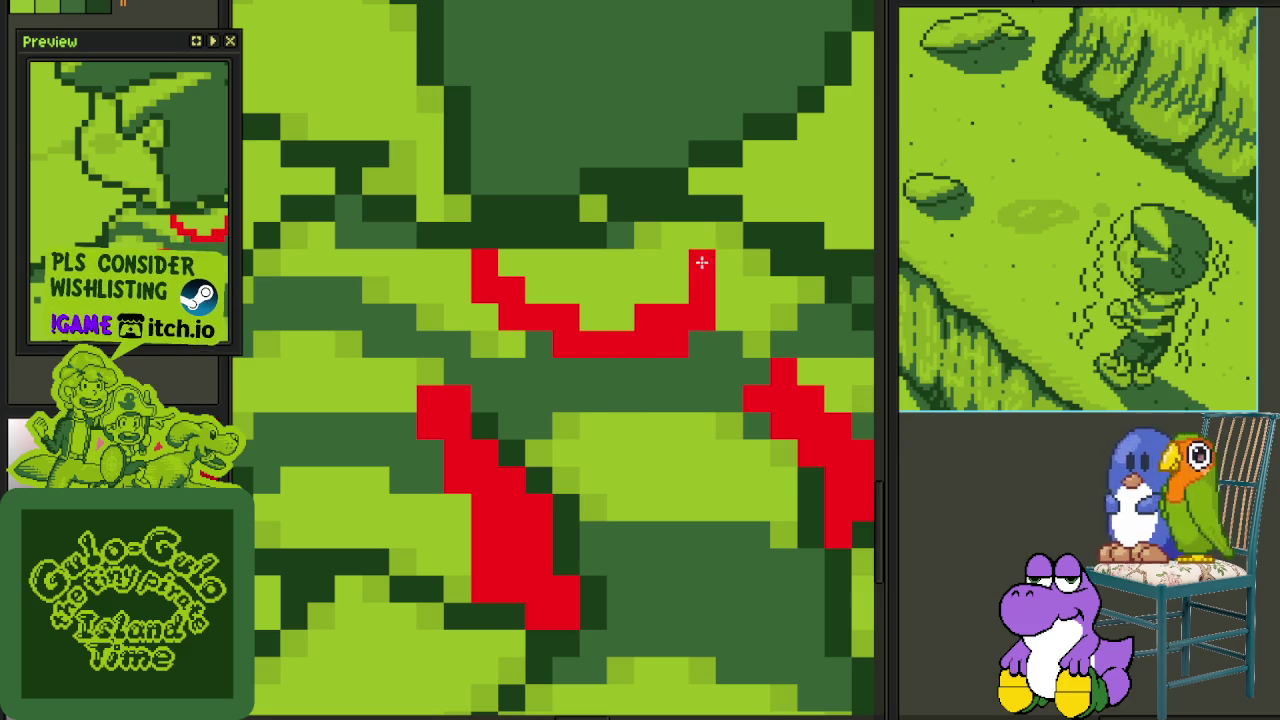
mouse_move(632, 232)
left_mouse_down()
mouse_move(677, 257)
mouse_move(611, 280)
mouse_move(597, 263)
mouse_move(711, 449)
left_mouse_up()
scroll(611, 280, "down", 2)
scroll(634, 343, "up", 2)
left_click(593, 298)
- Add a thickened red down-right stroke on the shirt, undoing the stray red pixels
scroll(649, 260, "down", 1)
left_click_drag(649, 260, 709, 454)
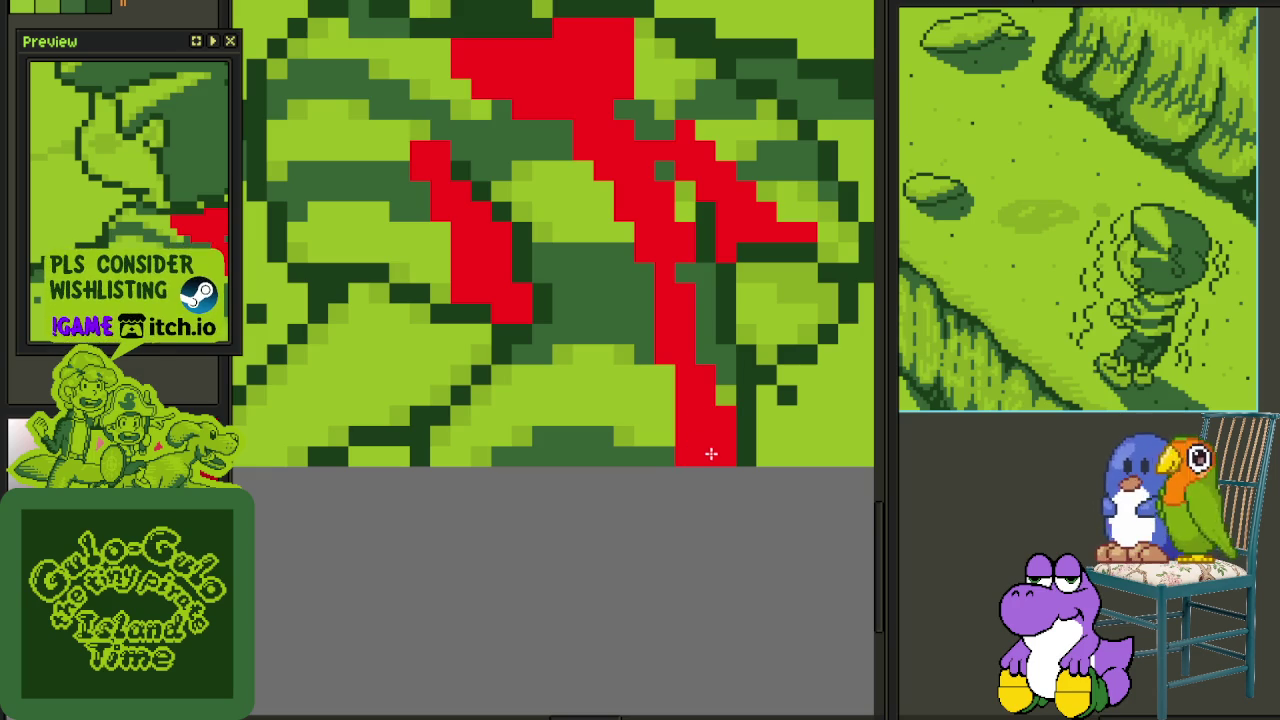
left_click_drag(724, 384, 704, 313)
mouse_move(689, 231)
left_mouse_down()
mouse_move(702, 238)
mouse_move(631, 123)
left_mouse_up()
key("ctrl+z")
scroll(631, 123, "down", 3)
scroll(620, 406, "up", 1)
scroll(620, 406, "up", 1)
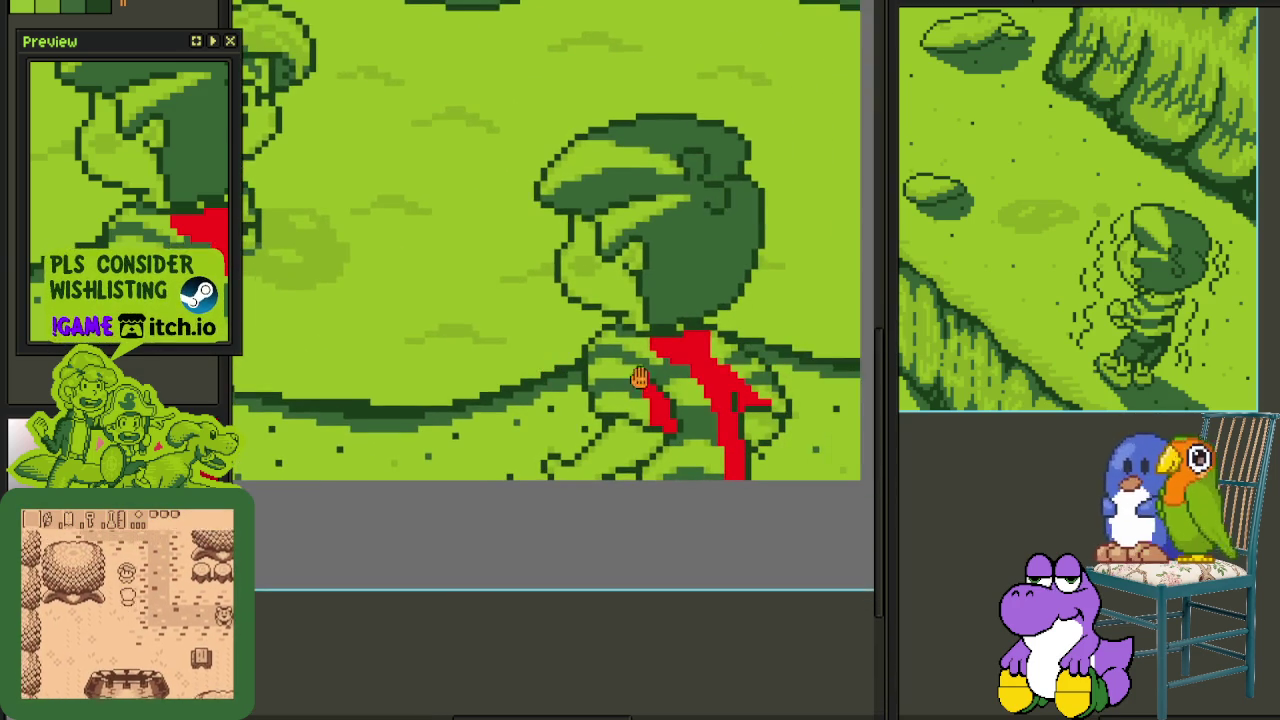
scroll(620, 406, "up", 2)
- Paint red along the shirt's bottom edge and add a short red diagonal down-left
mouse_move(526, 466)
left_mouse_down()
mouse_move(580, 462)
mouse_move(712, 406)
mouse_move(783, 363)
mouse_move(831, 306)
left_mouse_up()
left_click(722, 371)
key("ctrl+z")
left_click(692, 390)
scroll(759, 363, "down", 2)
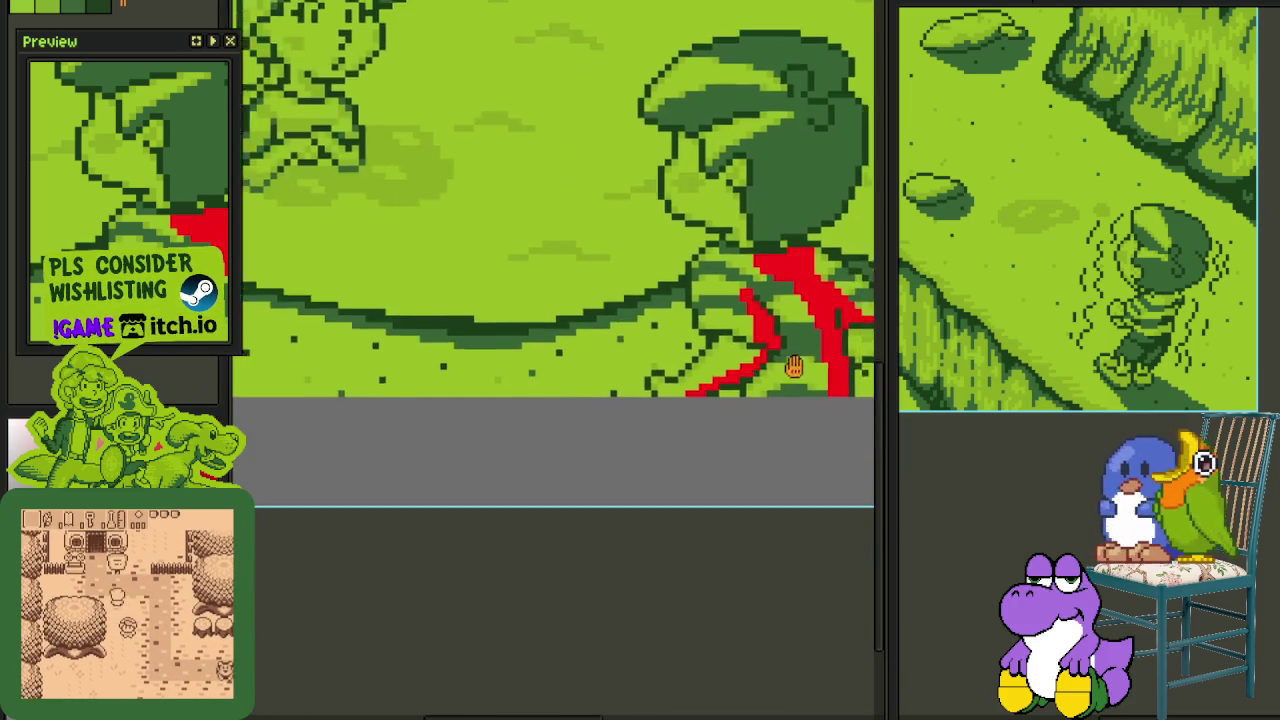
scroll(671, 357, "up", 2)
left_click(615, 305)
mouse_move(609, 301)
left_mouse_down()
mouse_move(571, 345)
mouse_move(561, 316)
mouse_move(614, 323)
left_mouse_up()
scroll(560, 340, "down", 2)
scroll(500, 370, "down", 1)
- Zoom in on the seated boy and paint a red patch over his crossed arms
left_click_drag(440, 389, 456, 404)
scroll(470, 430, "up", 2)
scroll(509, 486, "up", 1)
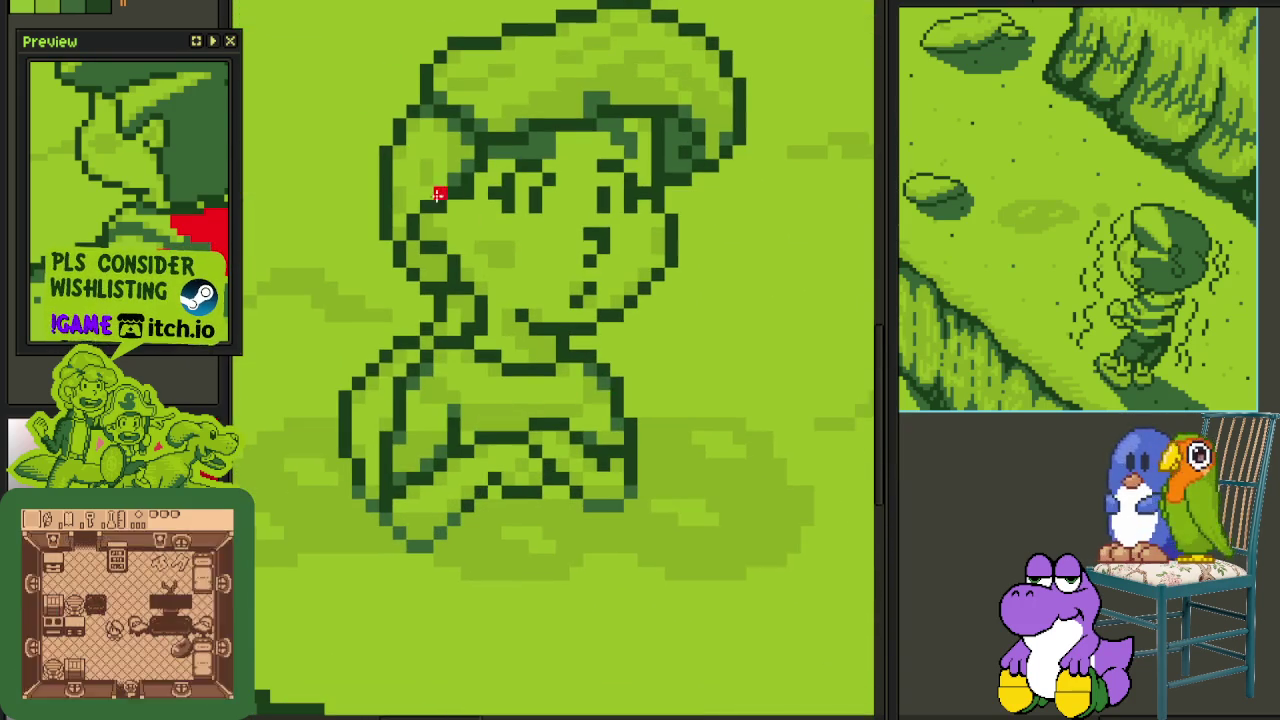
scroll(490, 260, "down", 2)
left_click_drag(517, 303, 486, 297)
scroll(594, 357, "down", 1)
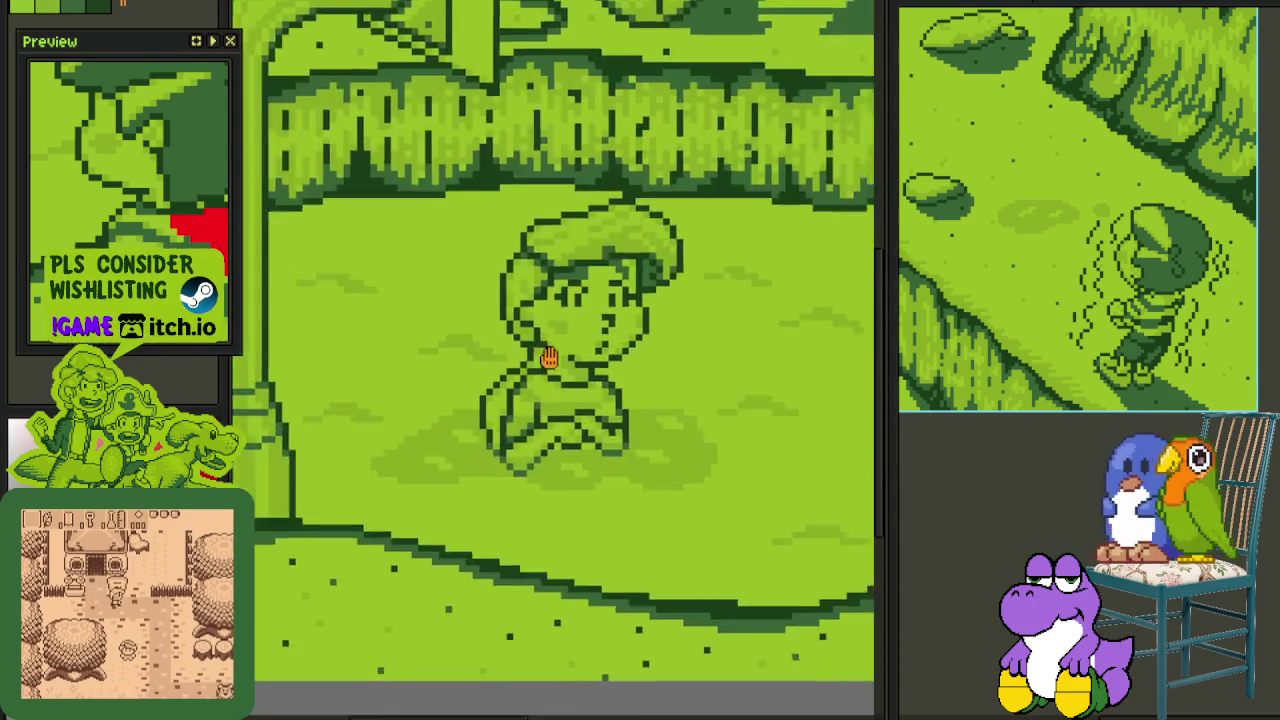
scroll(479, 362, "down", 1)
left_click_drag(479, 362, 521, 404)
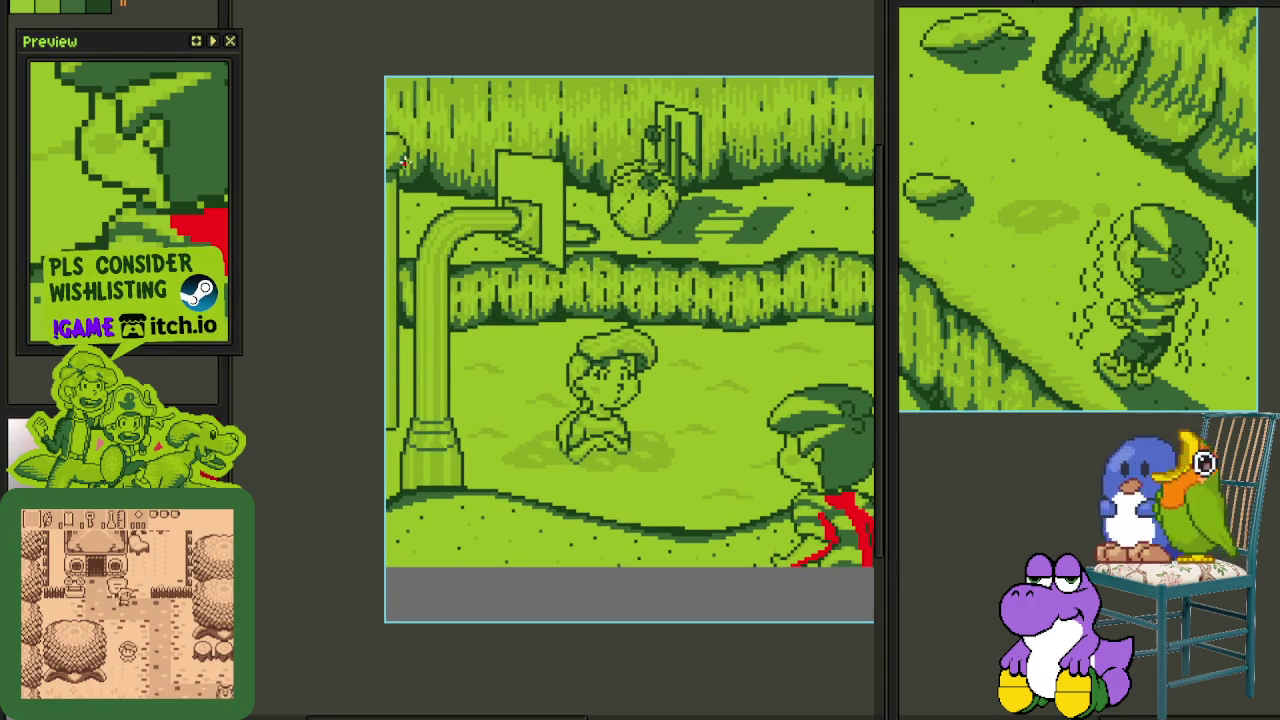
left_click_drag(506, 451, 420, 222)
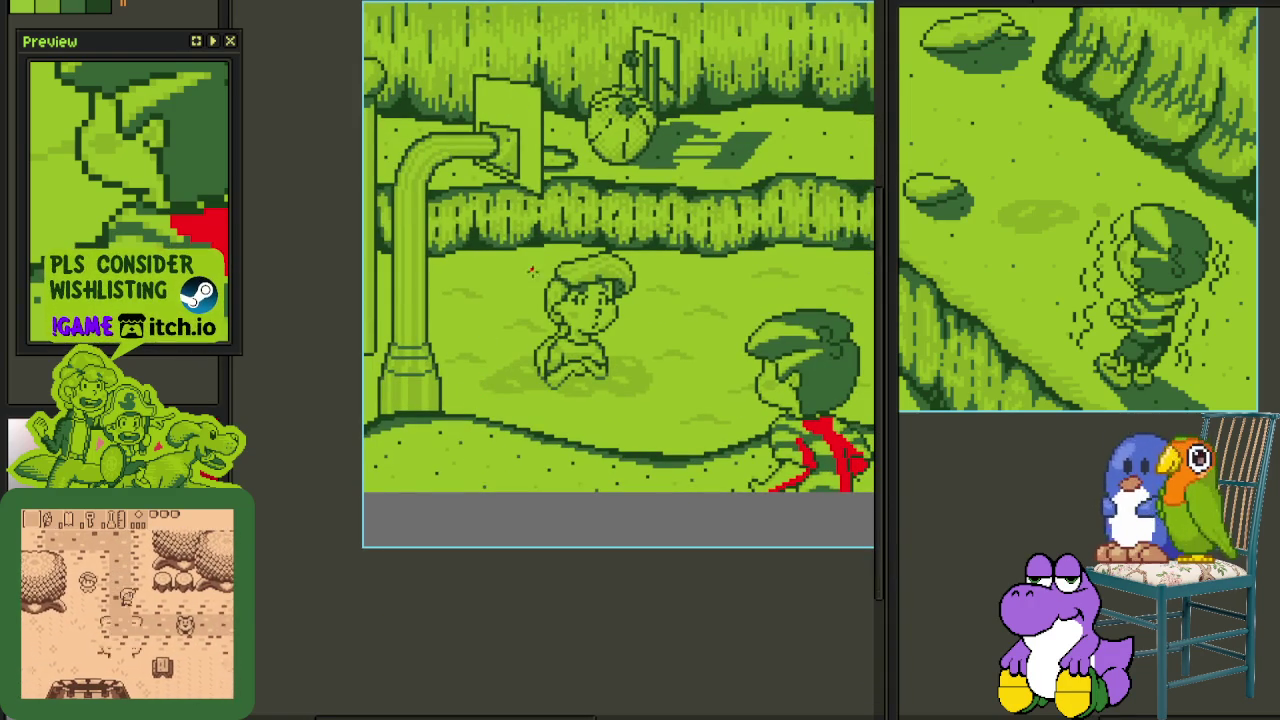
scroll(528, 245, "up", 1)
scroll(600, 386, "up", 1)
left_click_drag(600, 386, 571, 300)
scroll(566, 375, "up", 1)
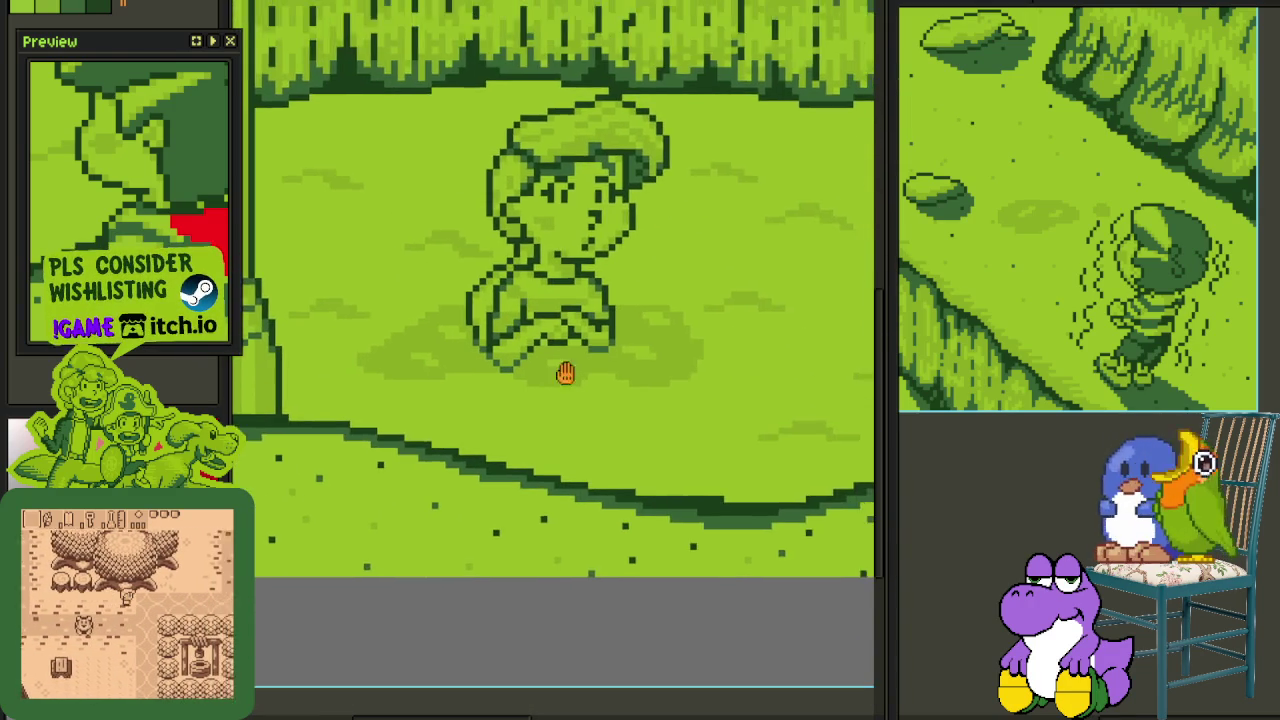
scroll(566, 375, "up", 1)
scroll(537, 326, "up", 1)
scroll(608, 234, "down", 1)
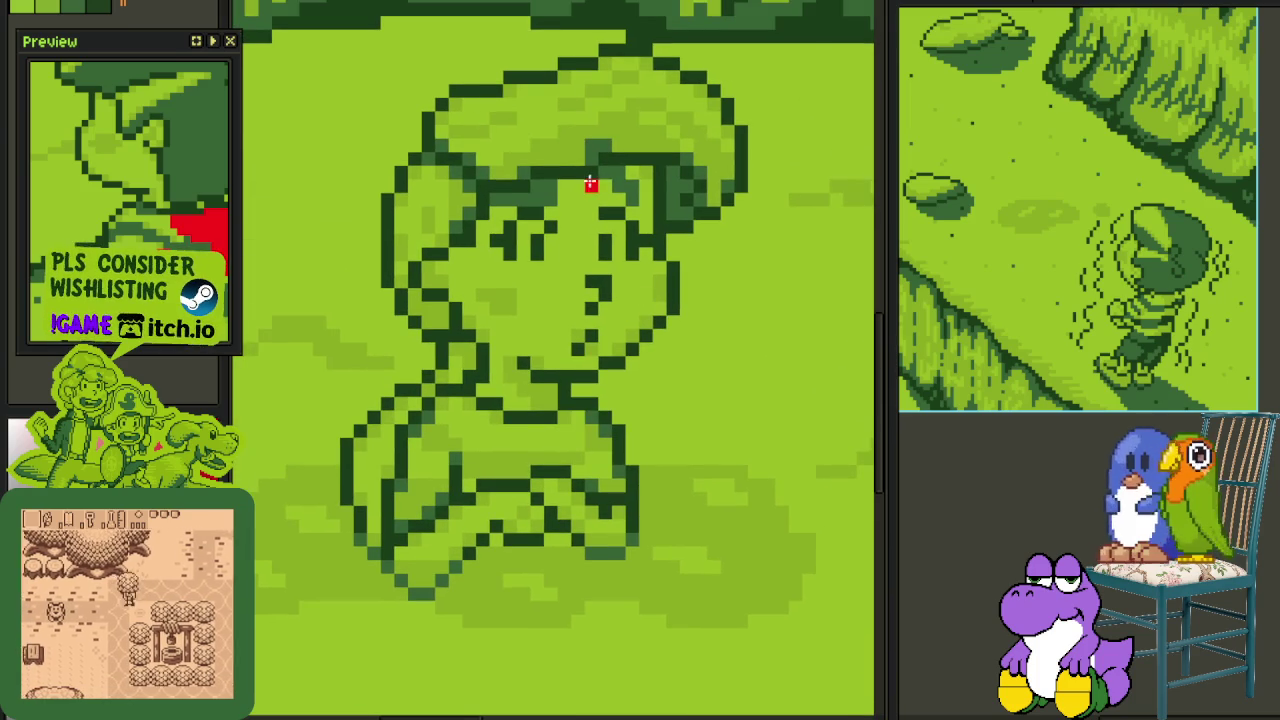
scroll(589, 429, "up", 1)
scroll(586, 346, "up", 2)
scroll(566, 326, "up", 1)
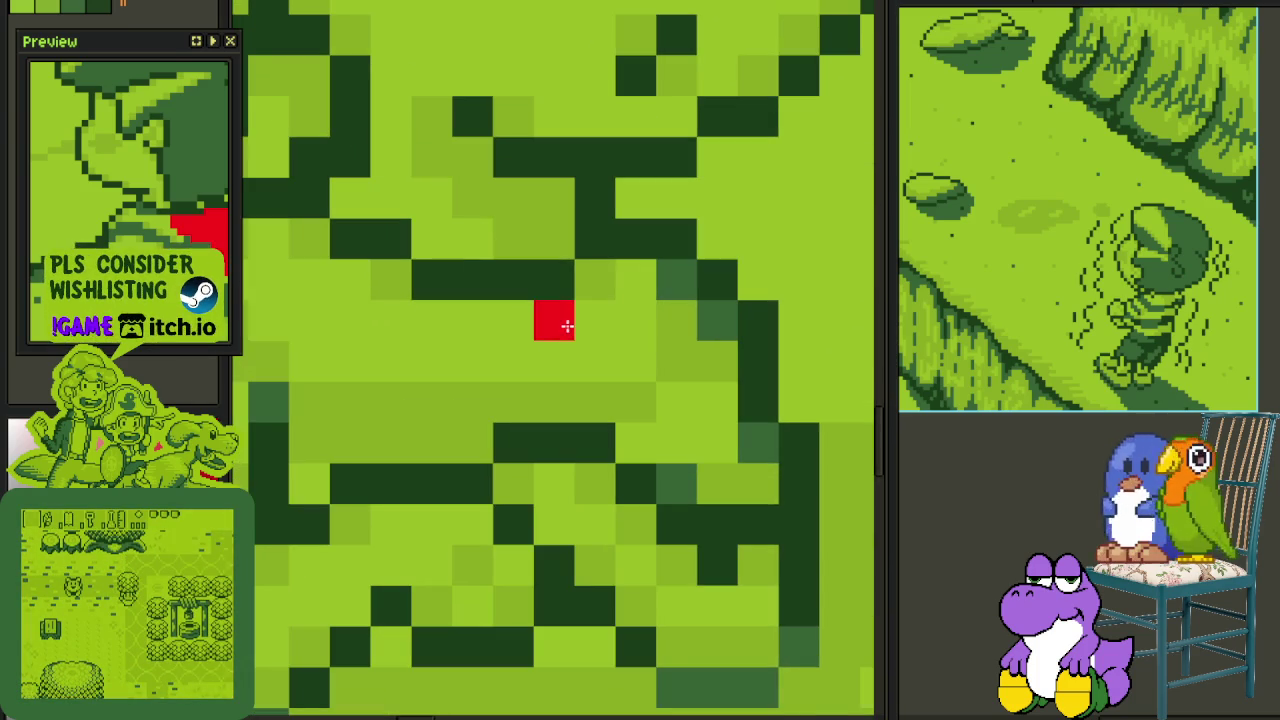
left_click(580, 350)
key("ctrl+z")
mouse_move(551, 317)
left_mouse_down()
mouse_move(575, 413)
mouse_move(646, 420)
mouse_move(671, 360)
mouse_move(653, 336)
mouse_move(694, 337)
mouse_move(694, 306)
mouse_move(717, 486)
mouse_move(763, 486)
left_mouse_up()
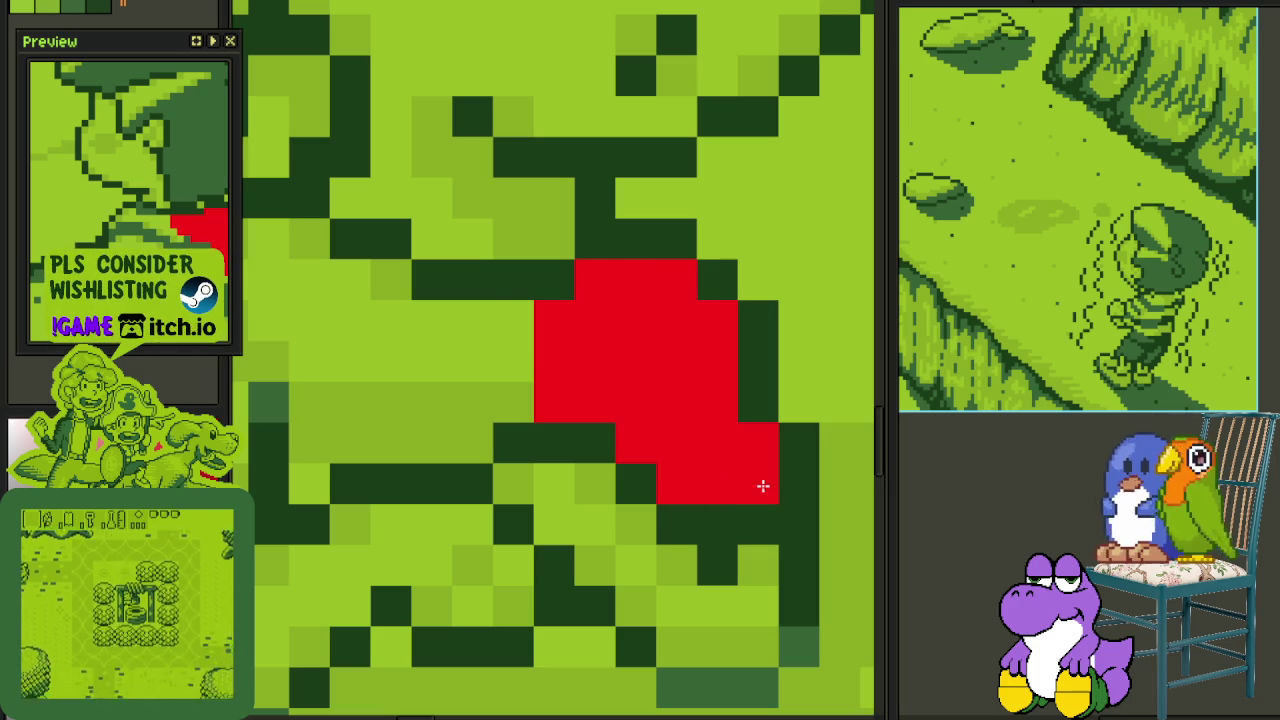
- Draw a straight red line from the post across the boy, ending just past him
scroll(714, 437, "down", 5)
scroll(678, 398, "up", 1)
scroll(678, 398, "up", 3)
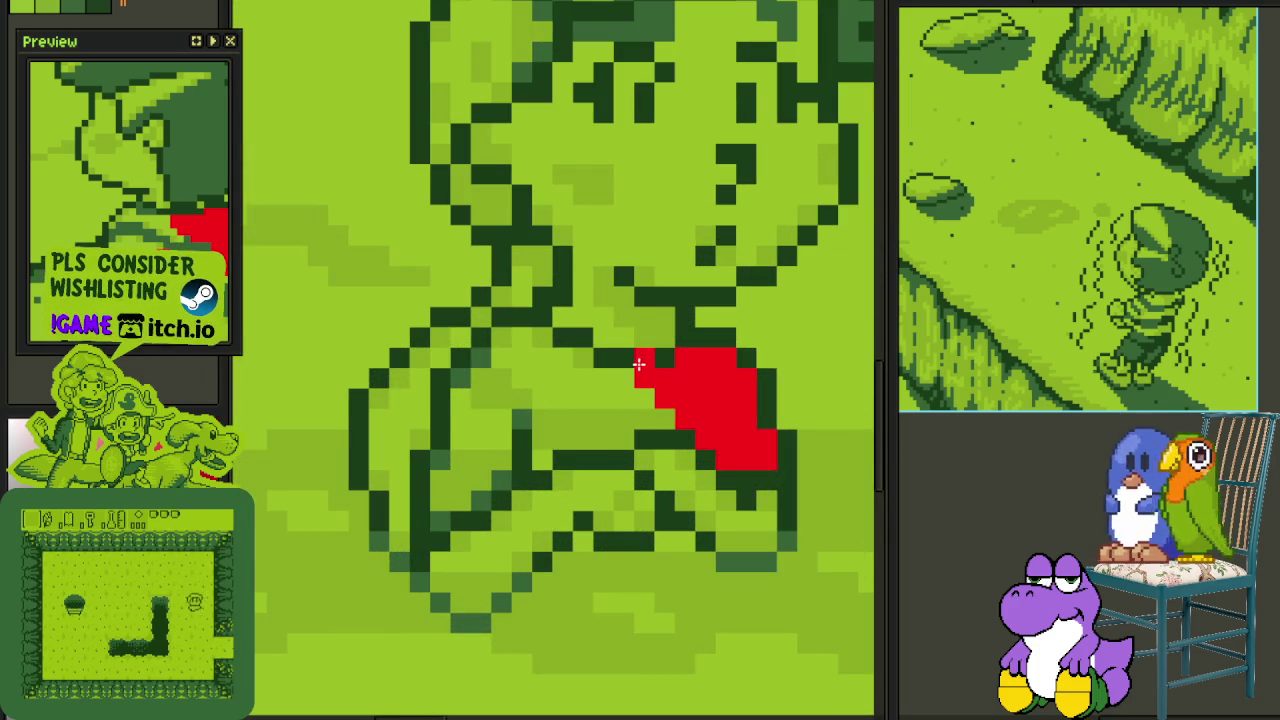
scroll(628, 376, "down", 2)
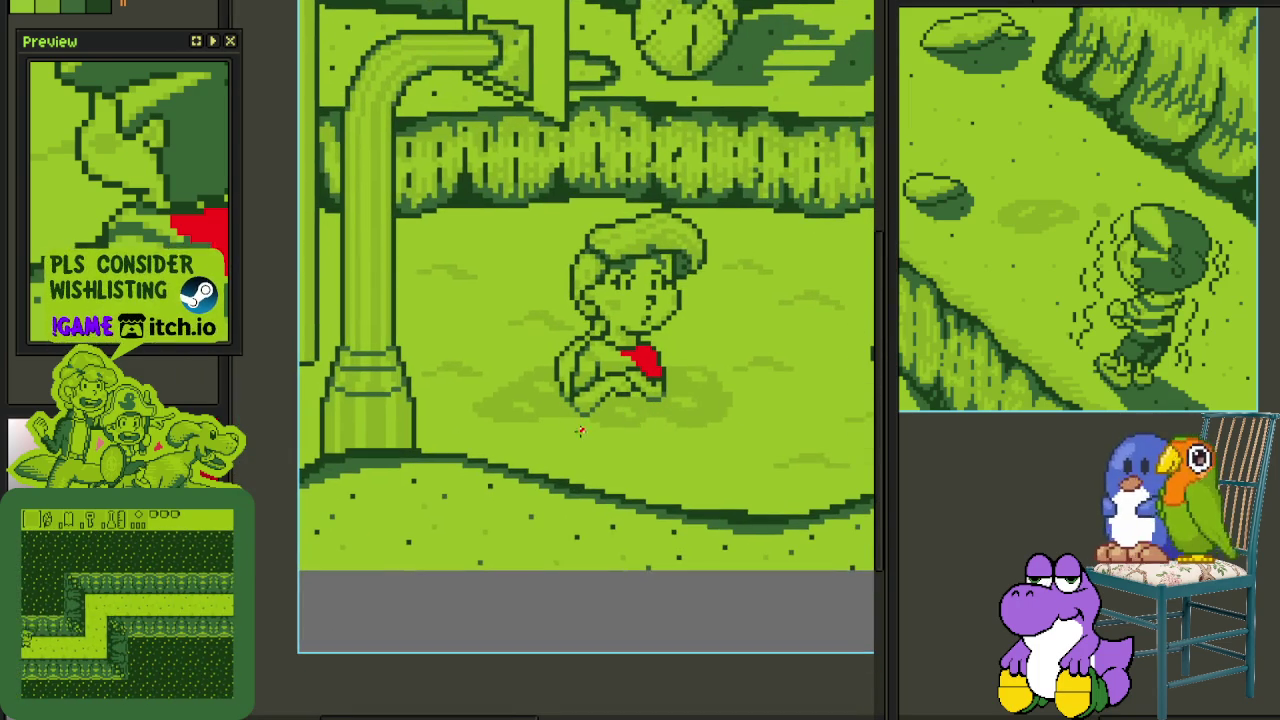
scroll(339, 328, "up", 1)
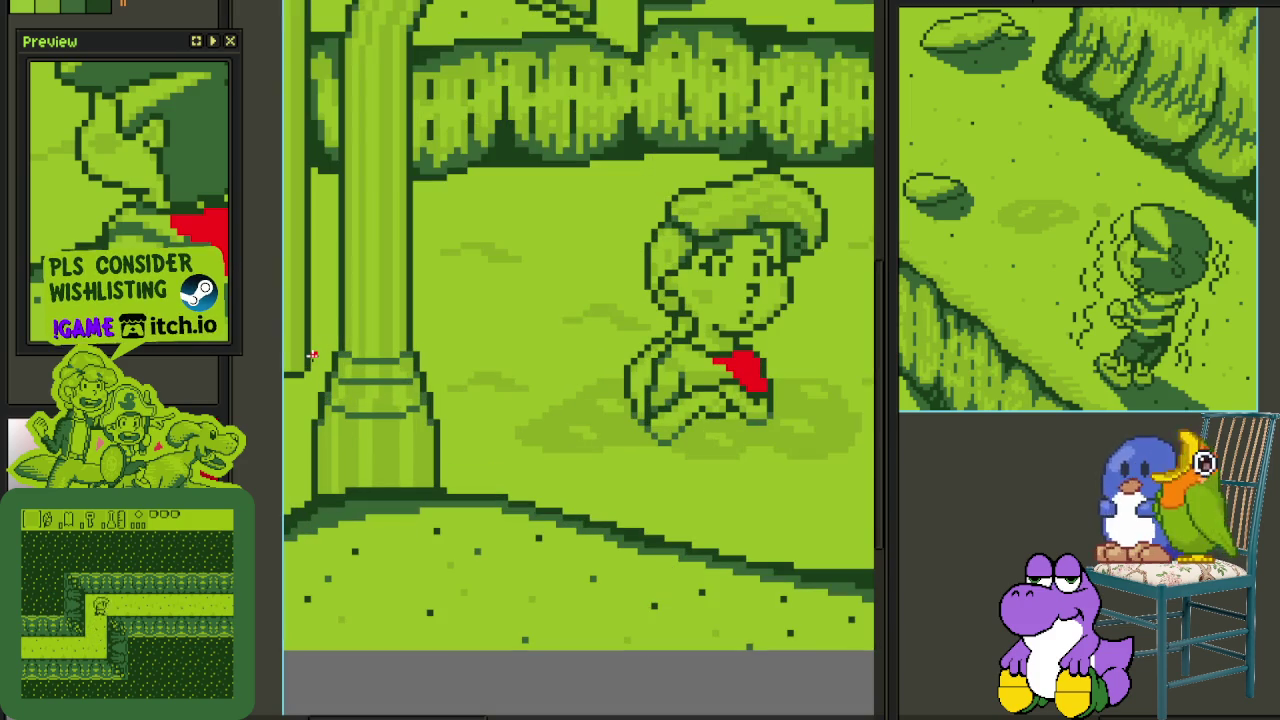
mouse_move(312, 355)
left_mouse_down()
mouse_move(771, 337)
mouse_move(814, 309)
mouse_move(872, 306)
mouse_move(756, 301)
left_mouse_up()
scroll(872, 306, "down", 1)
left_click_drag(838, 296, 800, 291)
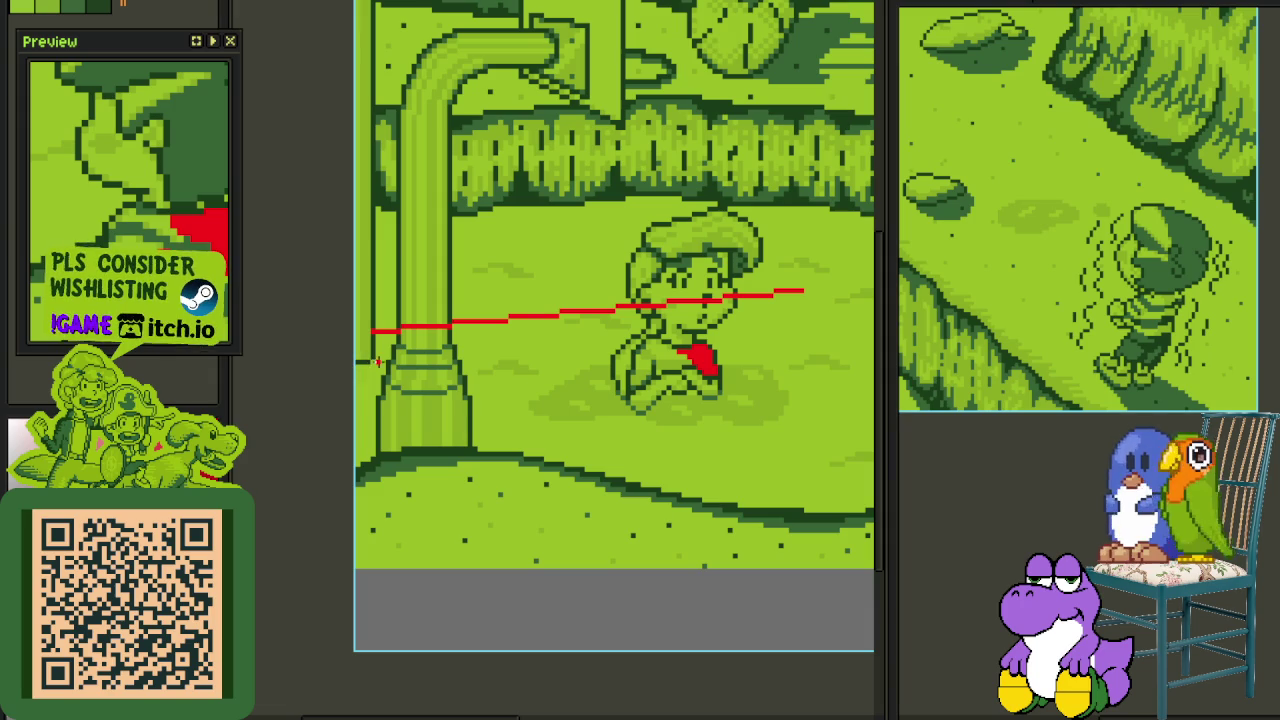
- Draw a second red line from the post and bucket-fill the beam outline solid red
mouse_move(375, 362)
left_mouse_down()
mouse_move(800, 302)
mouse_move(778, 307)
left_mouse_up()
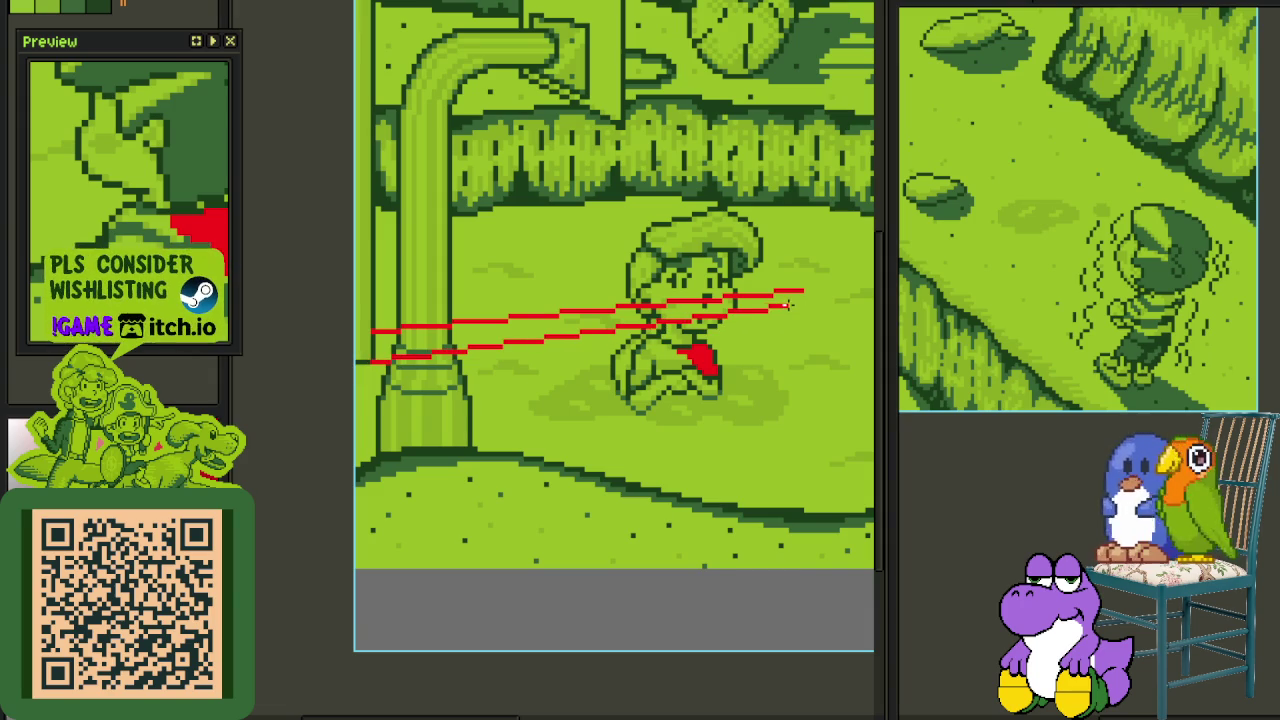
scroll(790, 303, "down", 3)
scroll(760, 315, "up", 1)
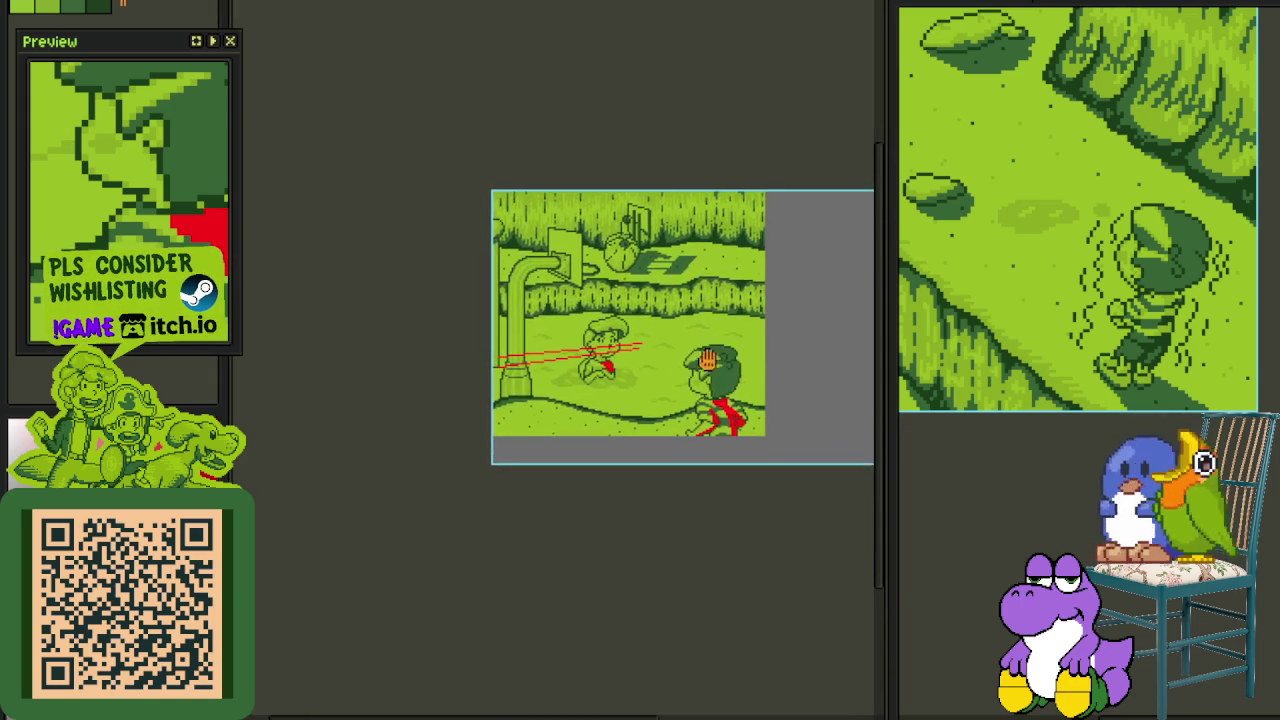
scroll(700, 330, "up", 2)
scroll(652, 340, "up", 1)
scroll(690, 315, "up", 1)
scroll(716, 292, "up", 1)
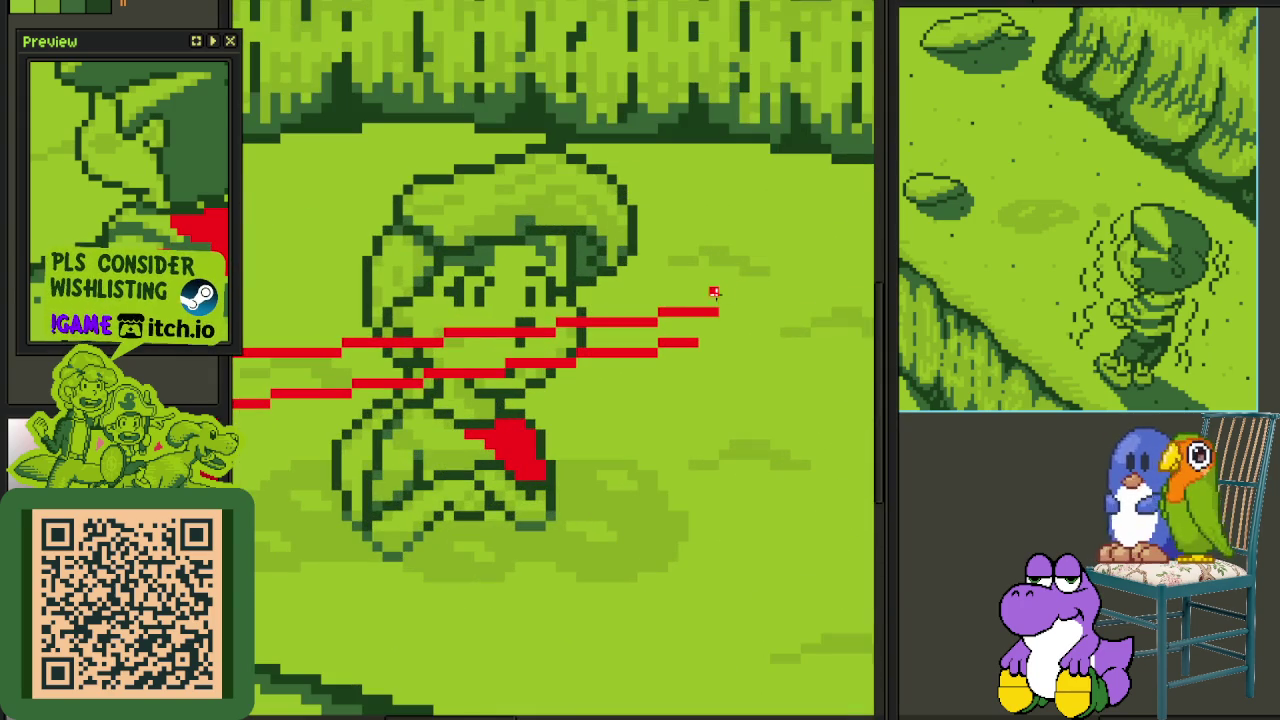
scroll(712, 302, "down", 4)
scroll(700, 307, "up", 3)
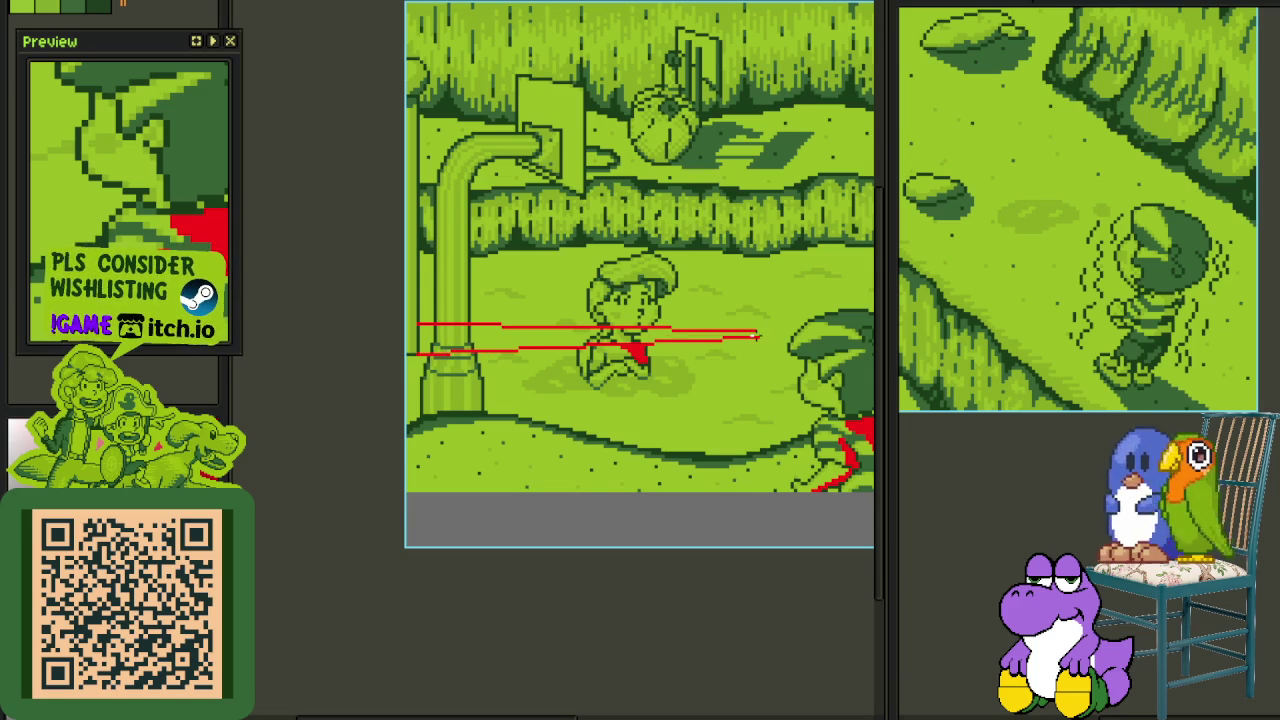
scroll(758, 337, "up", 2)
scroll(745, 335, "up", 3)
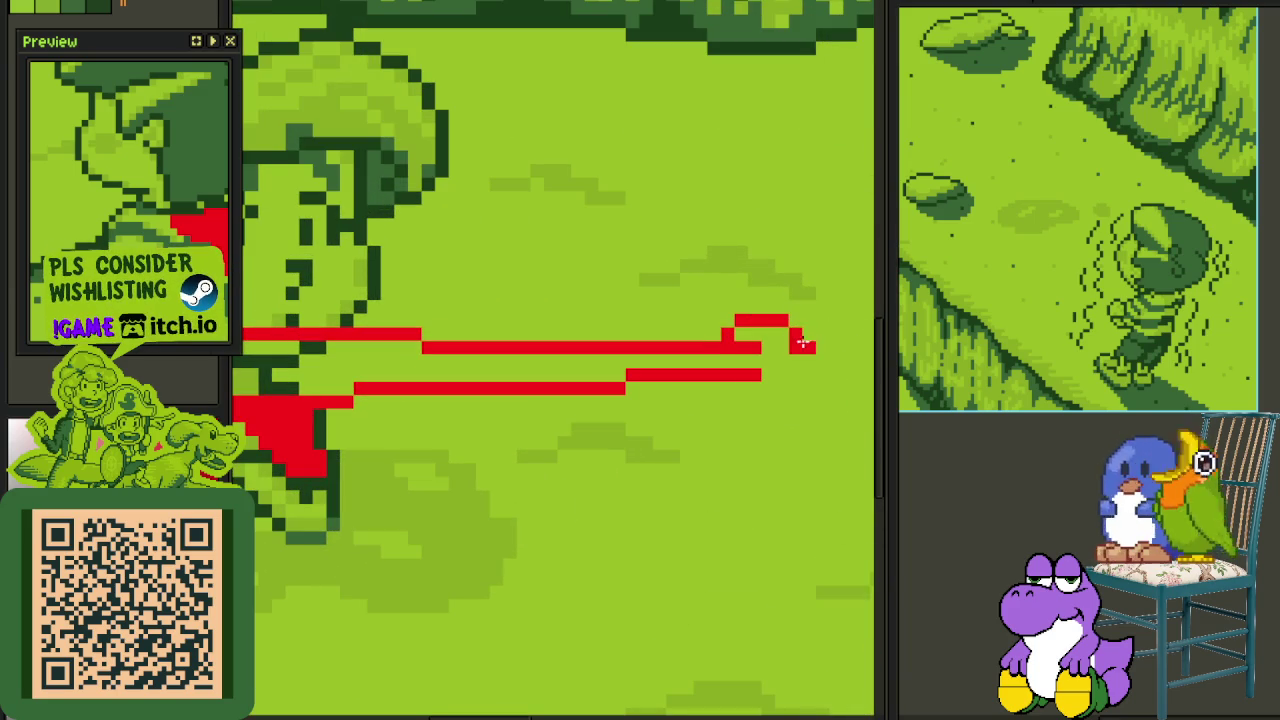
left_click(756, 388)
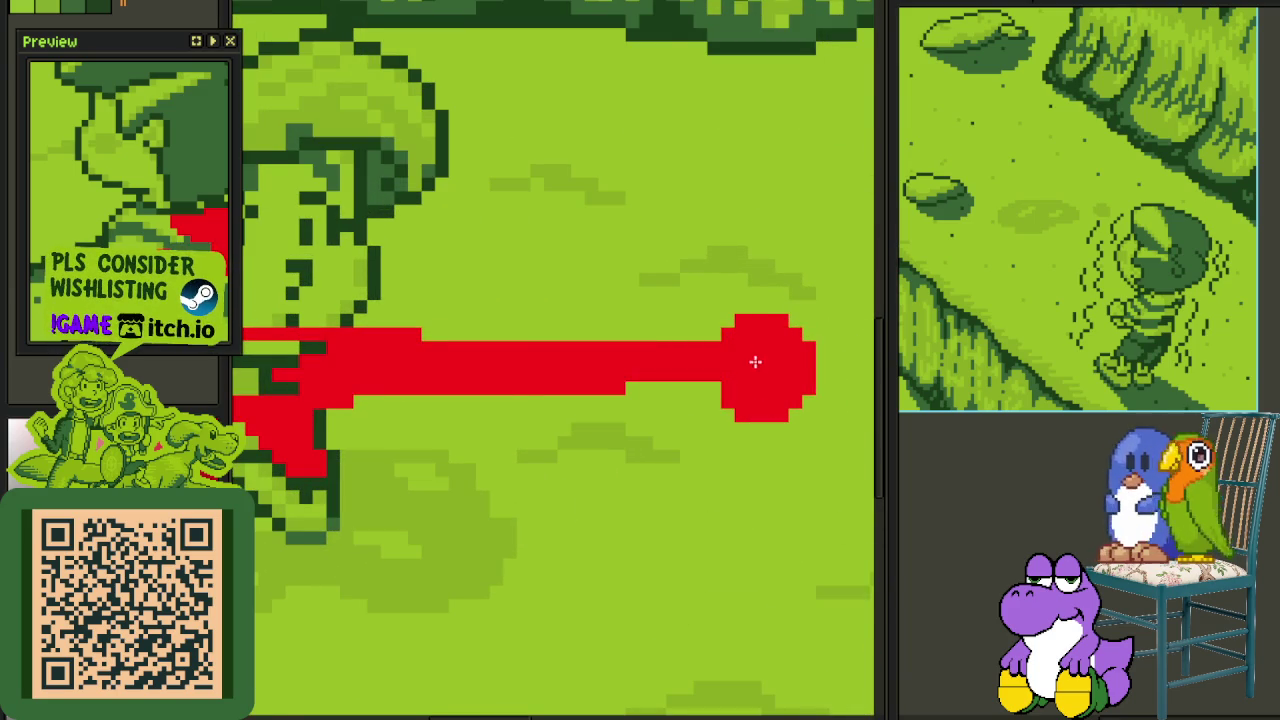
- Paint stray red pixels beside the beam back to grass green
scroll(763, 369, "down", 2)
scroll(420, 365, "up", 1)
scroll(400, 365, "up", 1)
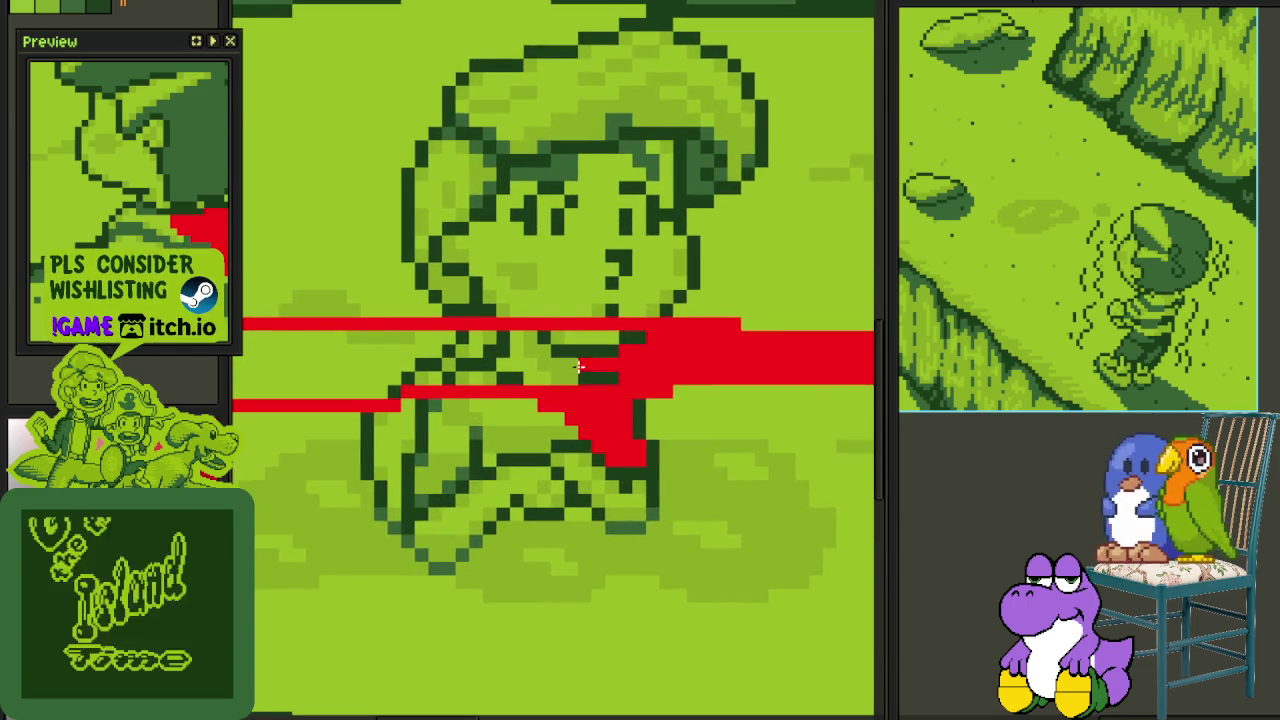
scroll(470, 366, "up", 1)
scroll(520, 370, "up", 1)
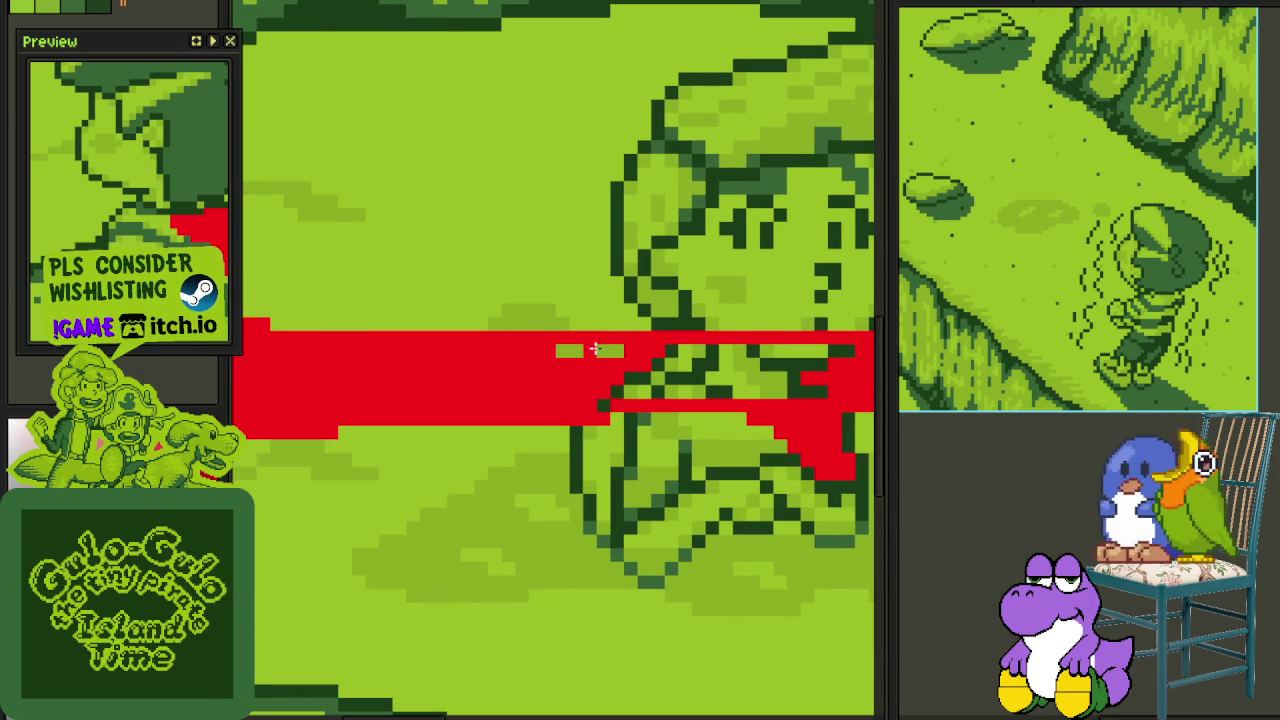
scroll(595, 421, "up", 1)
mouse_move(586, 417)
left_mouse_down()
mouse_move(771, 380)
mouse_move(503, 339)
mouse_move(560, 366)
mouse_move(640, 366)
left_mouse_up()
- Sample the grass green and cover the thin red lines over the pipe
scroll(771, 380, "up", 1)
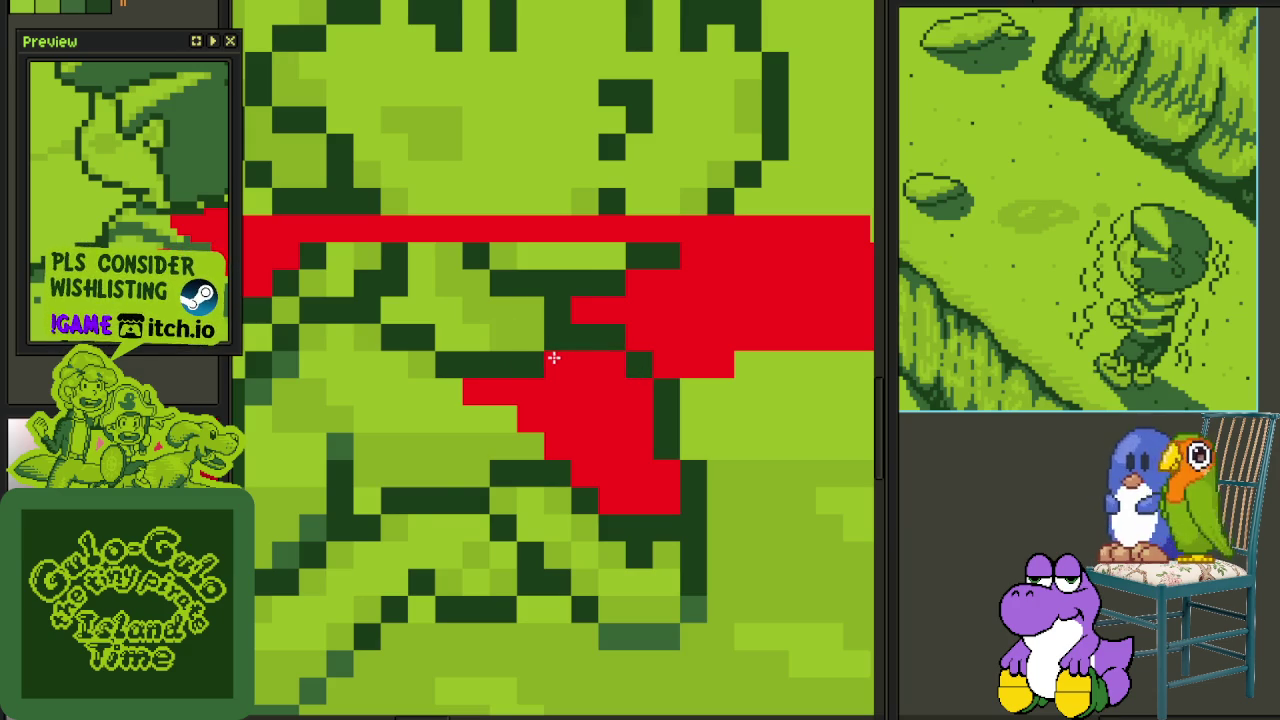
scroll(554, 357, "down", 2)
scroll(434, 371, "down", 1)
scroll(563, 357, "up", 1)
scroll(524, 350, "up", 1)
scroll(525, 350, "up", 1)
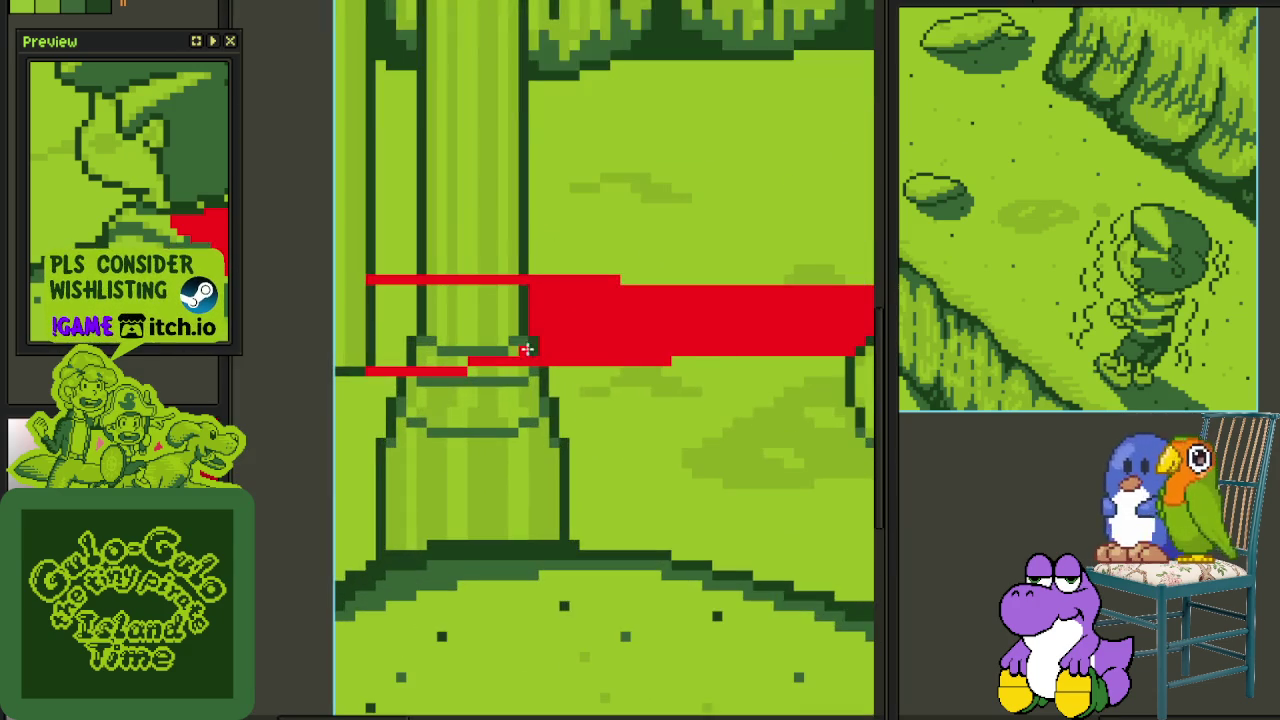
scroll(535, 345, "up", 1)
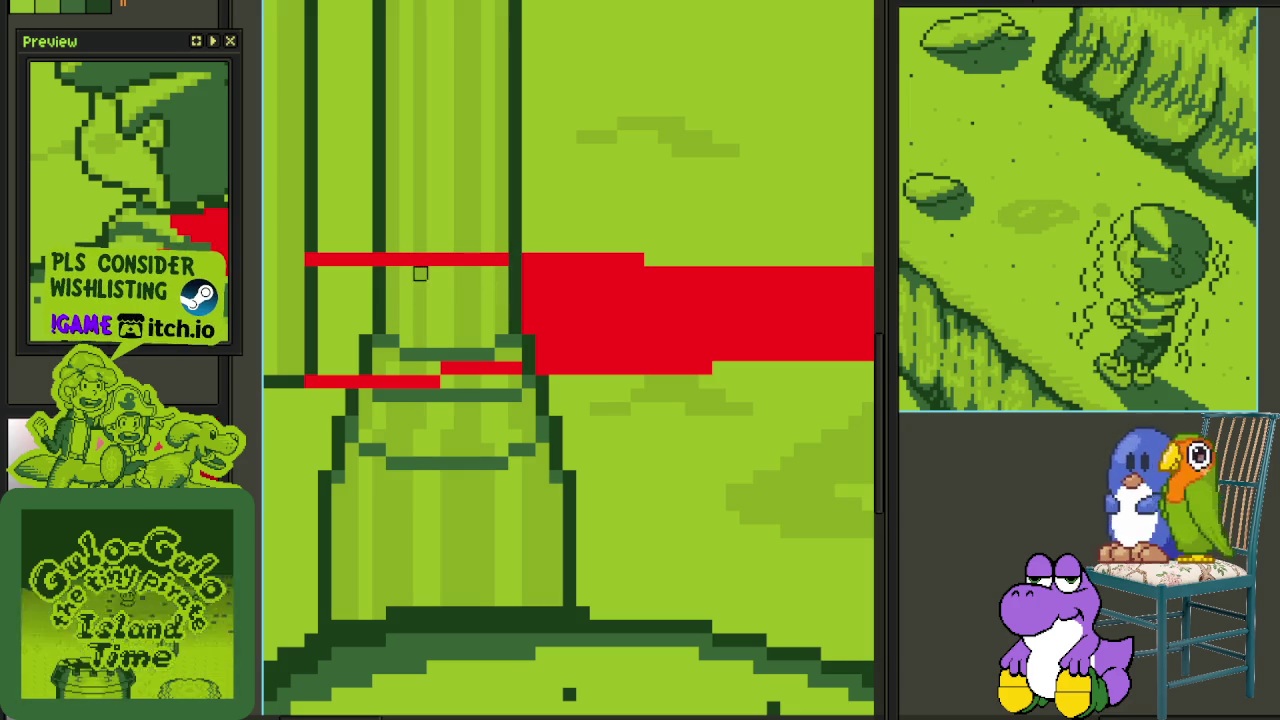
key("alt")
left_click_drag(420, 257, 503, 257)
mouse_move(455, 368)
left_mouse_down()
mouse_move(515, 368)
mouse_move(366, 380)
left_mouse_up()
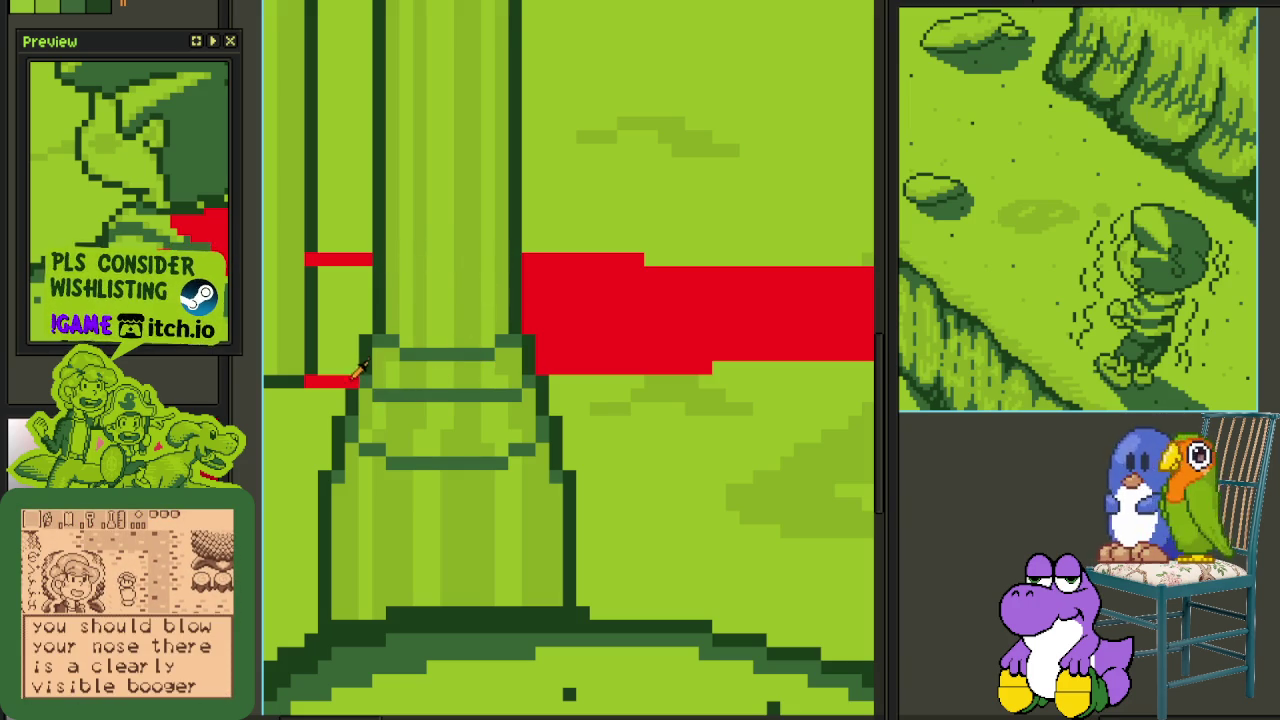
- Paint the beam's top row of red pixels grass green
scroll(338, 328, "down", 4)
scroll(386, 380, "up", 1)
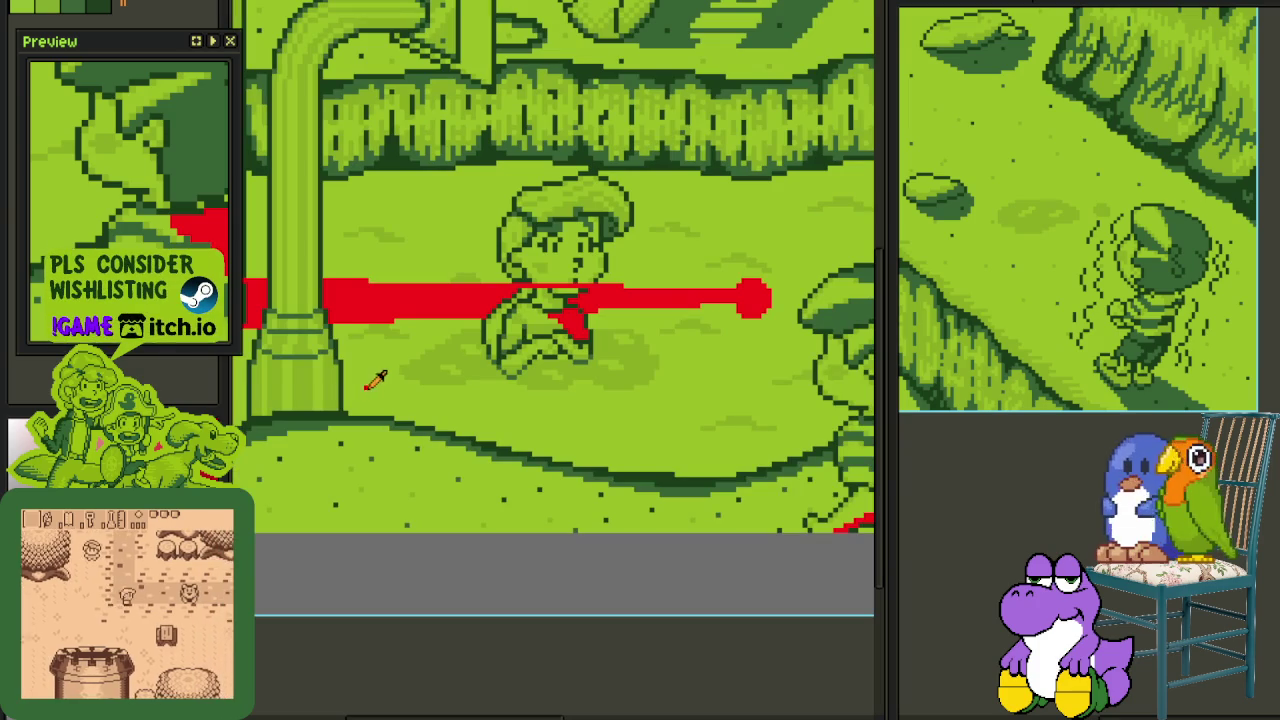
scroll(500, 280, "up", 1)
scroll(500, 280, "up", 2)
left_click_drag(544, 261, 829, 259)
- Adjust two red beam sections, including the part right of the seated boy, with marquee selections
scroll(564, 354, "down", 2)
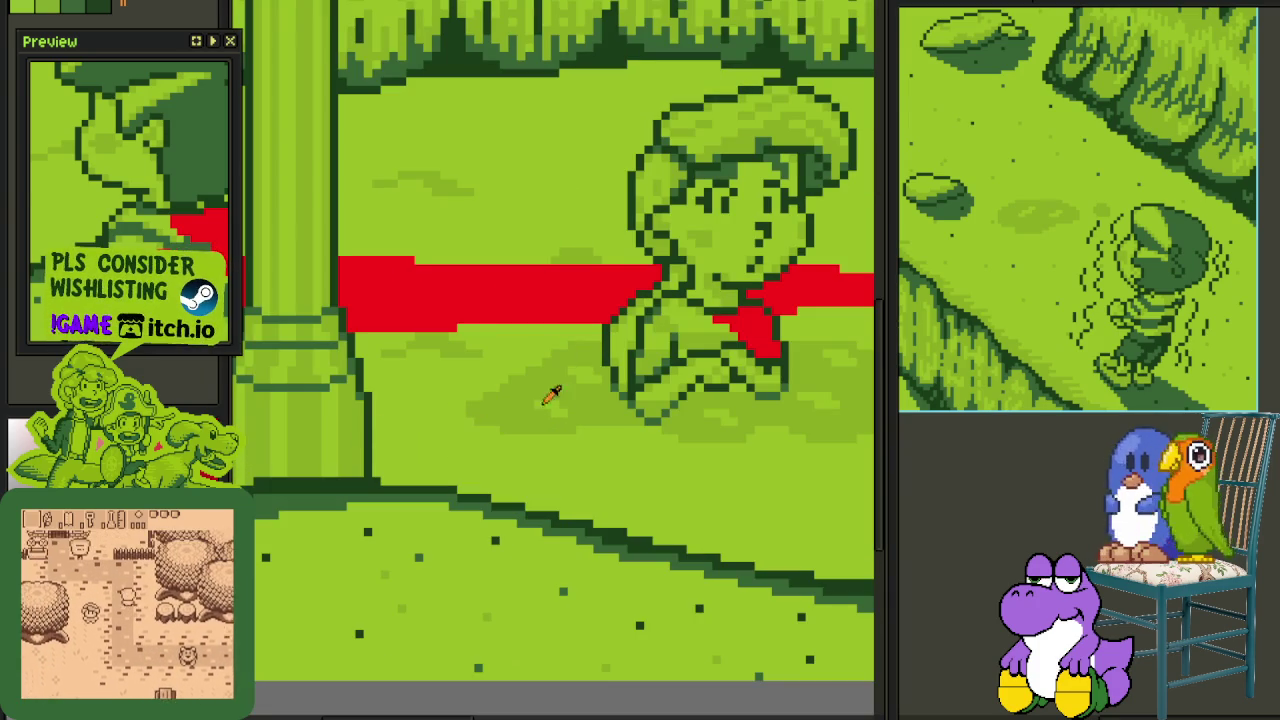
scroll(590, 272, "down", 2)
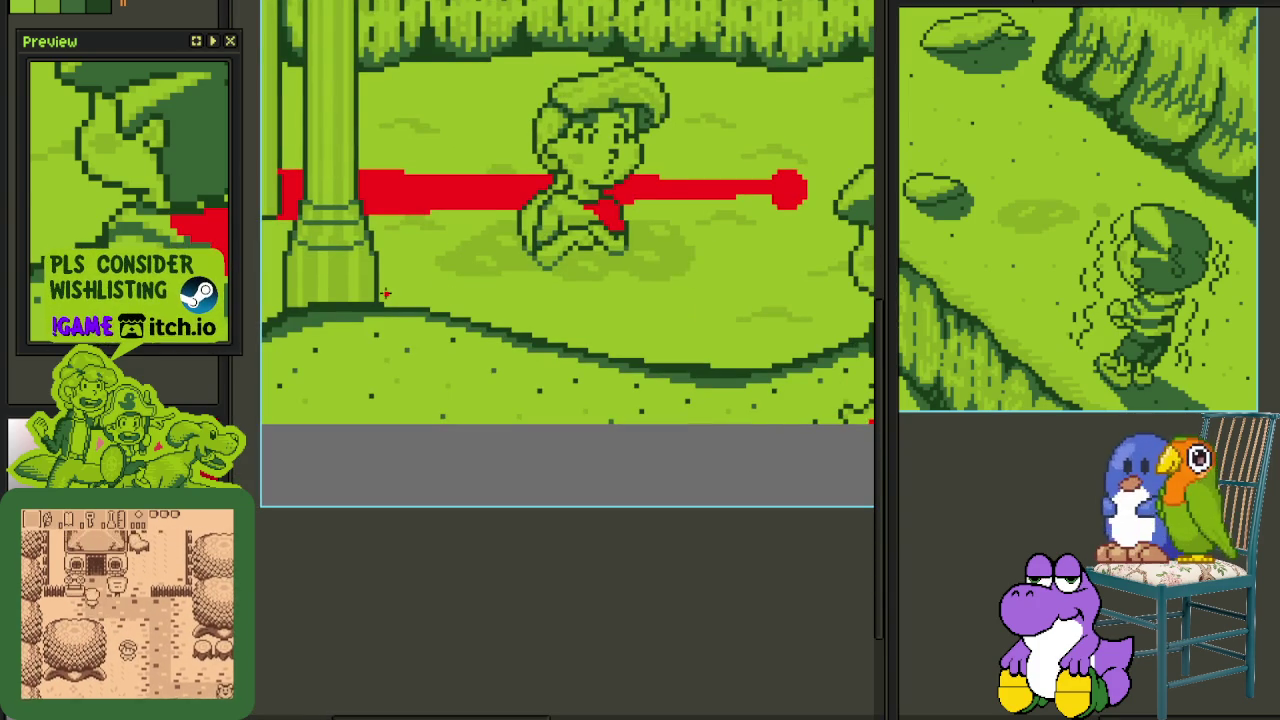
scroll(385, 303, "down", 1)
scroll(371, 300, "down", 1)
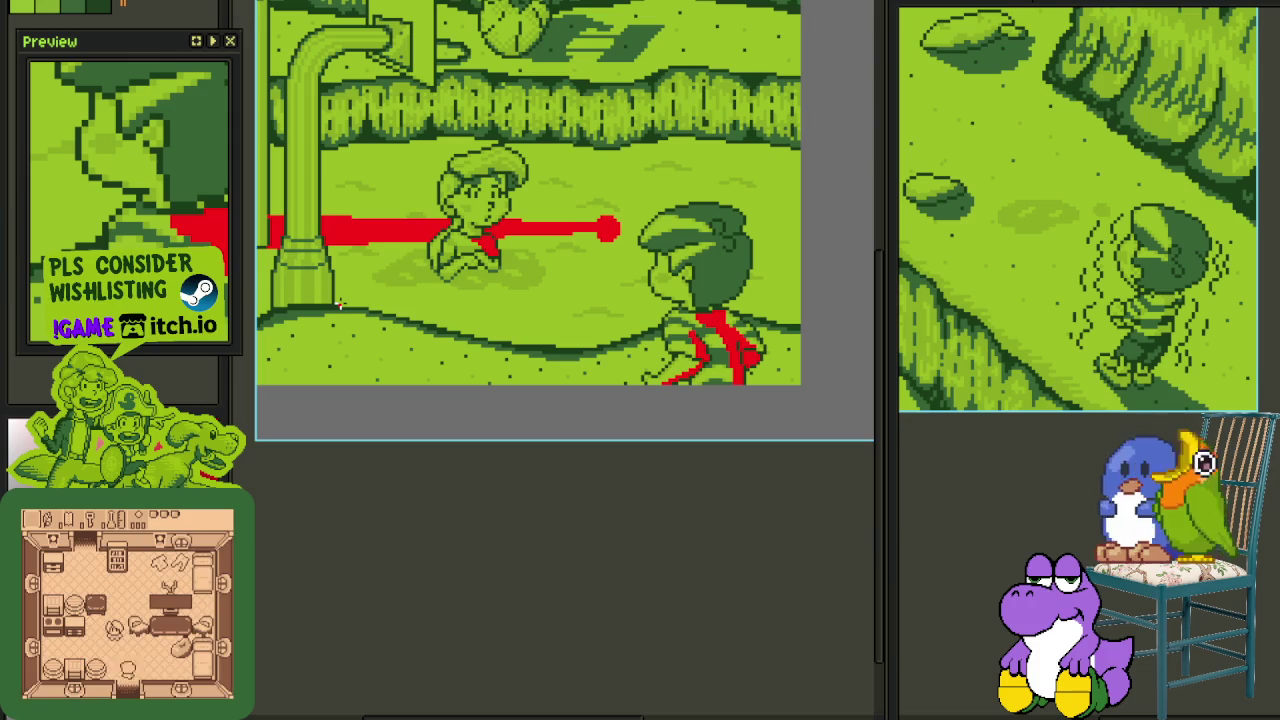
scroll(554, 314, "up", 1)
scroll(592, 314, "down", 1)
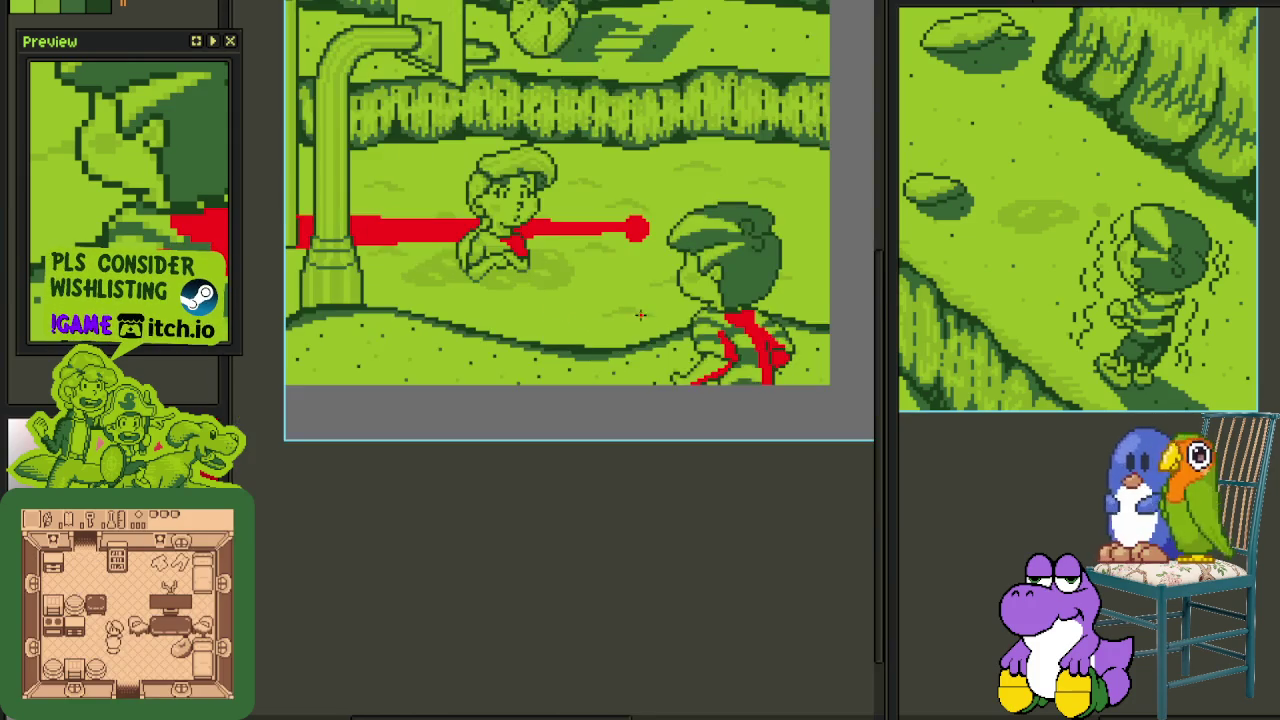
scroll(525, 318, "up", 1)
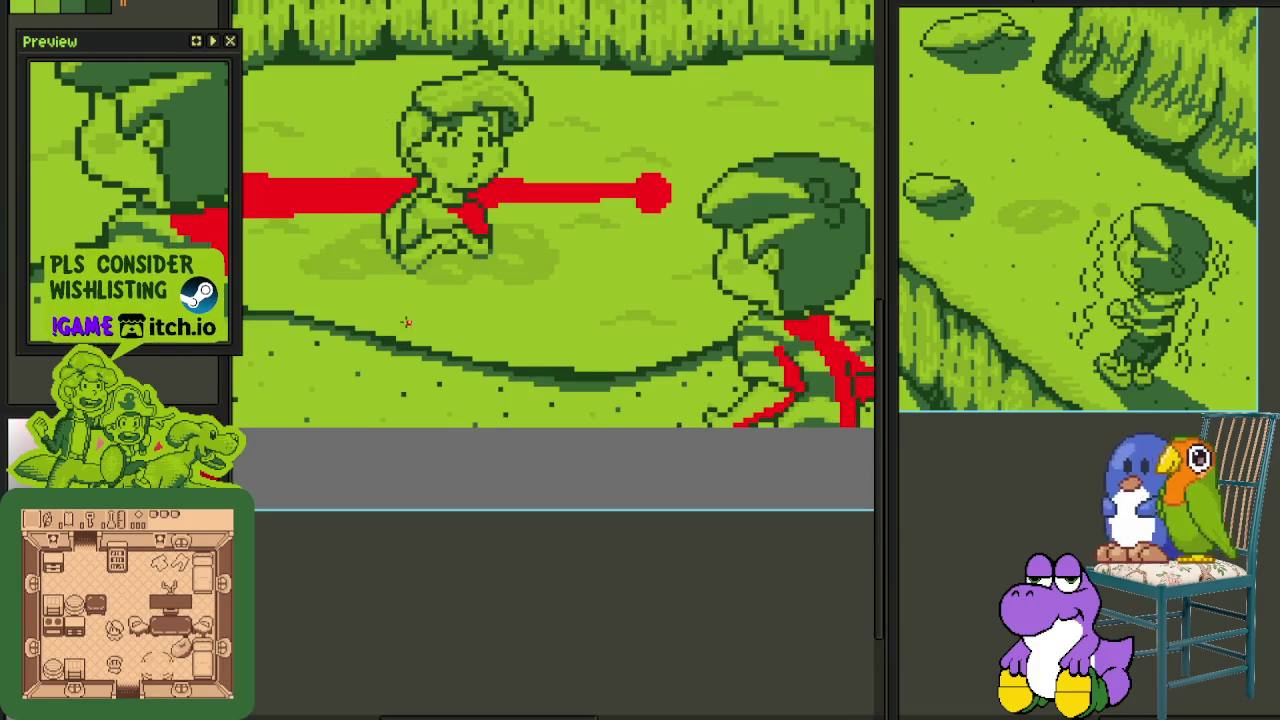
scroll(352, 323, "down", 1)
scroll(352, 320, "up", 2)
left_click_drag(307, 197, 398, 255)
key("ctrl+d")
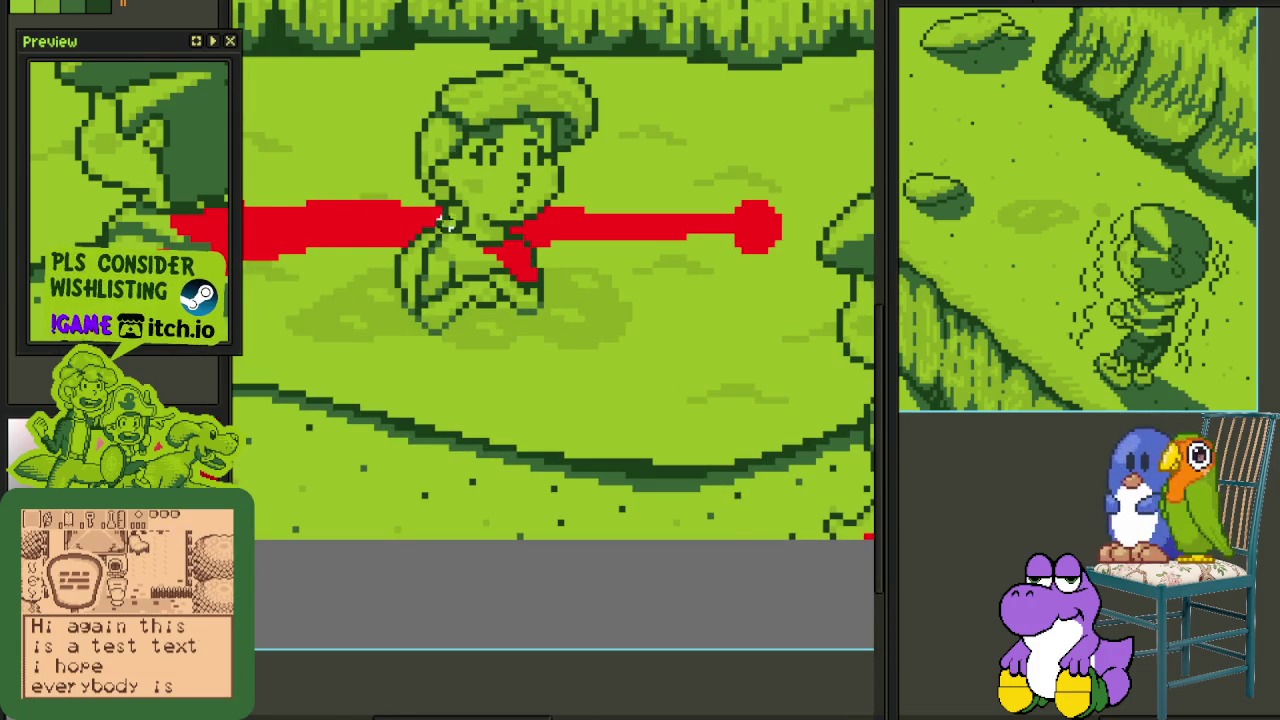
scroll(475, 220, "down", 1)
scroll(600, 240, "up", 2)
left_click_drag(666, 232, 792, 286)
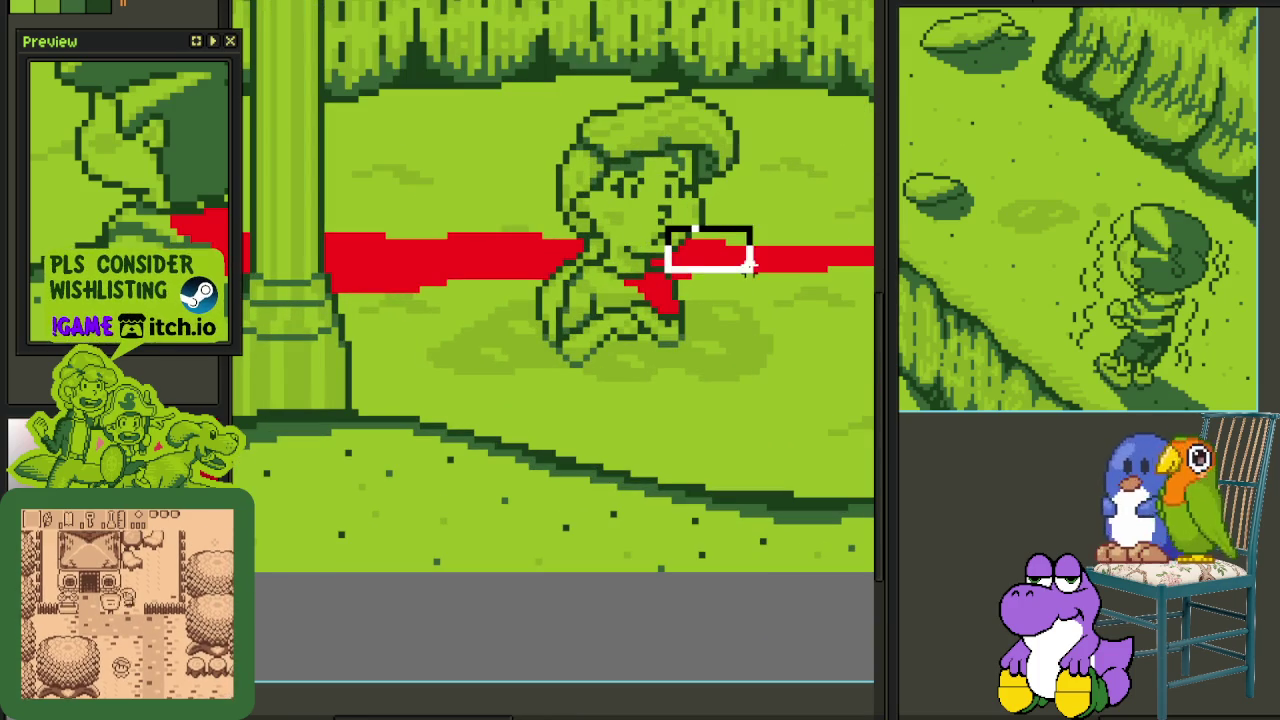
key("ctrl+d")
- Recolour a beam pixel dark green to thin the beam, then show the layer list
scroll(688, 271, "up", 1)
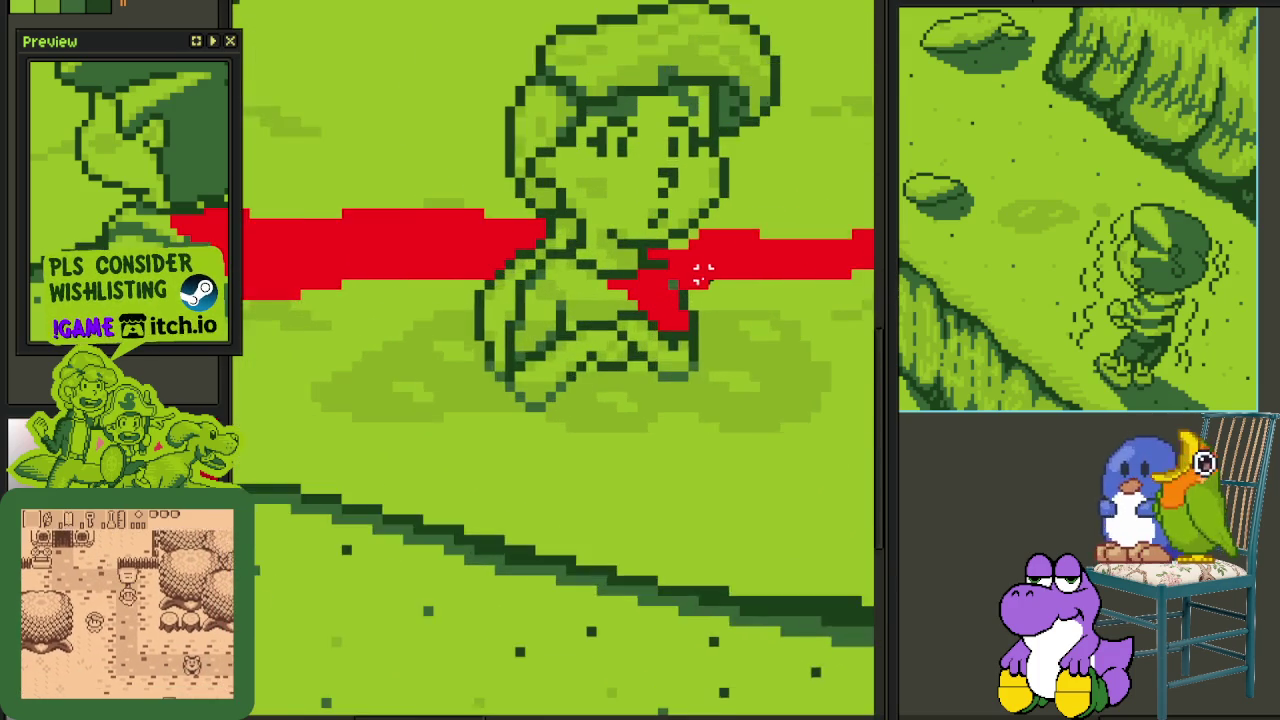
scroll(674, 280, "up", 1)
scroll(660, 269, "up", 1)
left_click(660, 268)
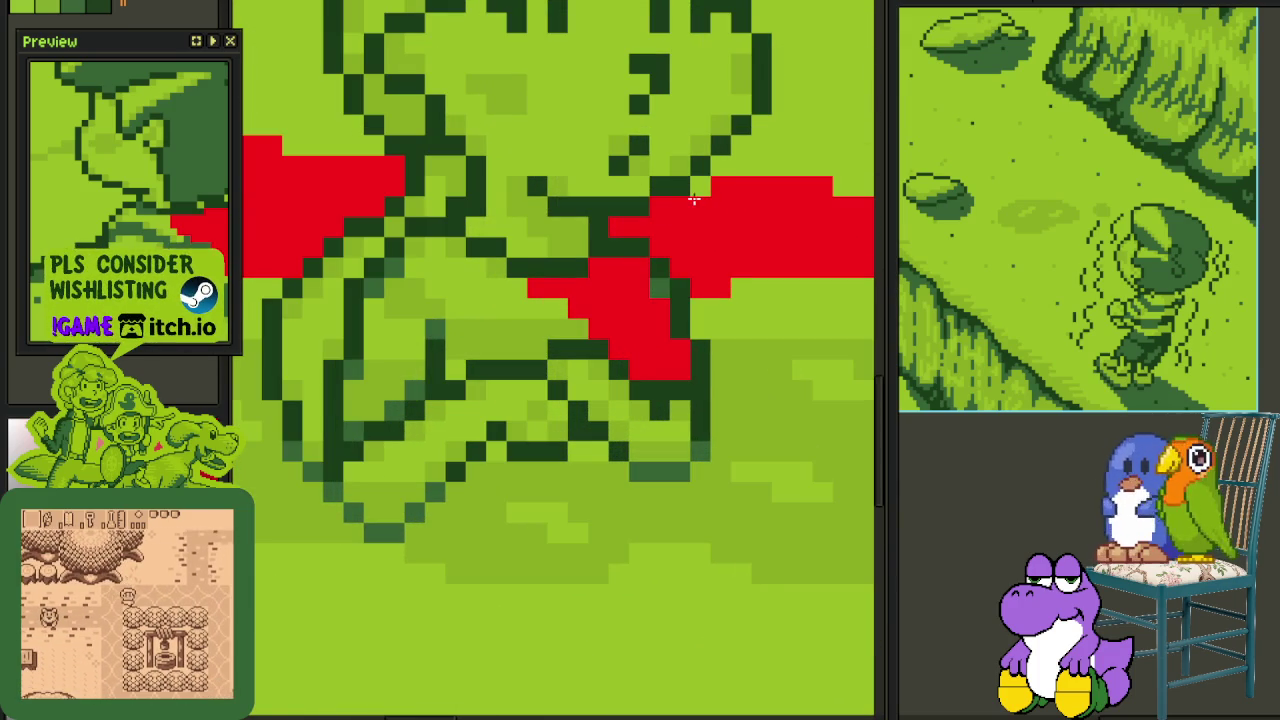
scroll(699, 192, "down", 3)
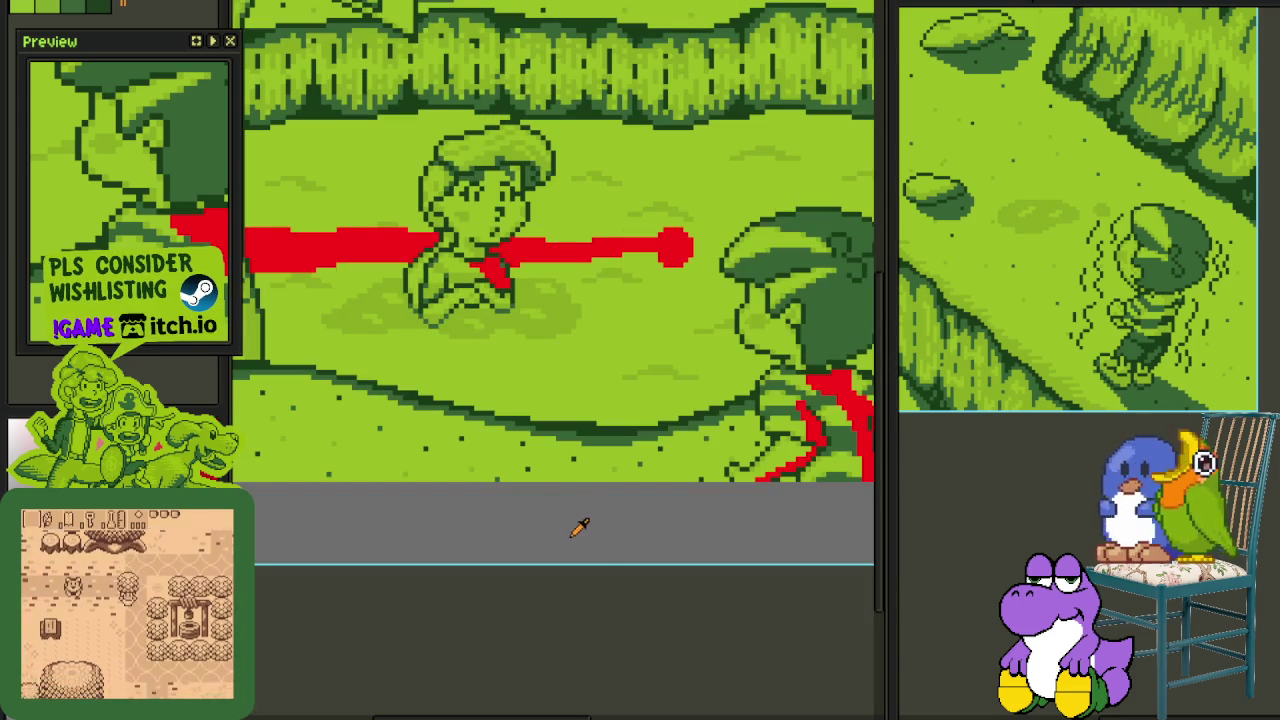
scroll(643, 200, "up", 1)
scroll(623, 278, "up", 1)
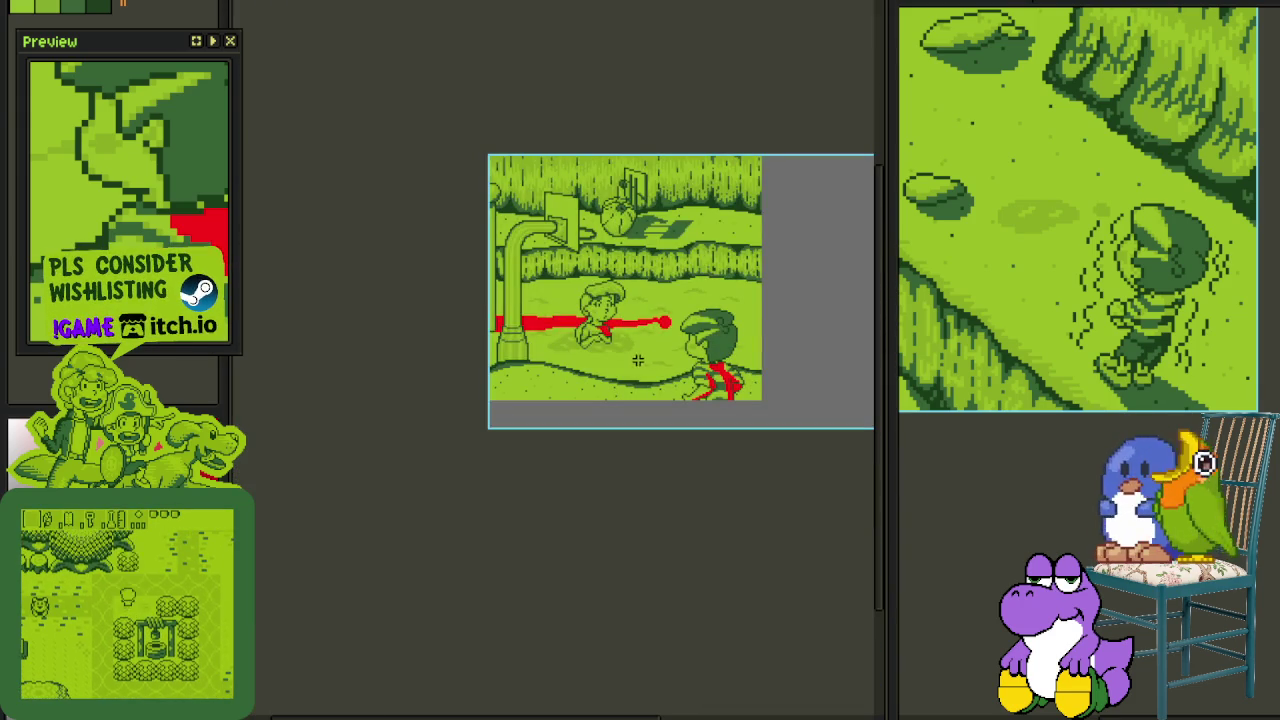
scroll(658, 341, "up", 4)
scroll(638, 326, "up", 1)
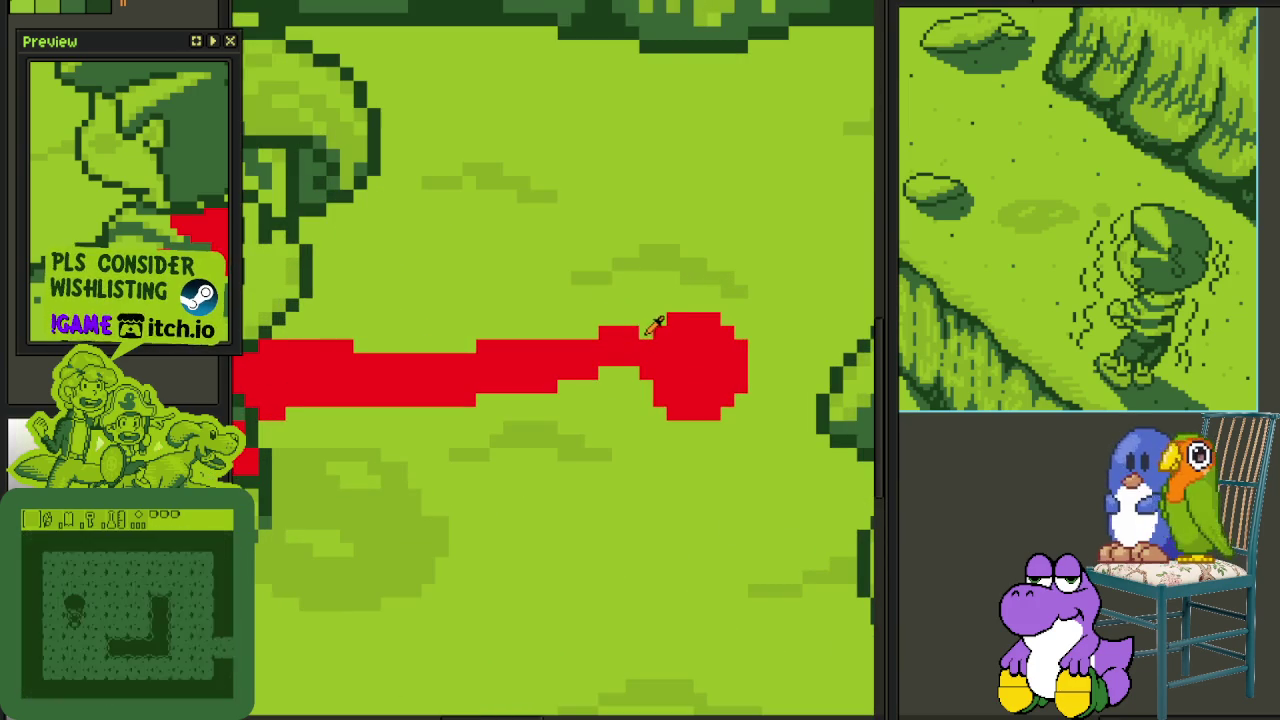
scroll(604, 333, "down", 2)
scroll(580, 400, "down", 3)
scroll(502, 432, "up", 3)
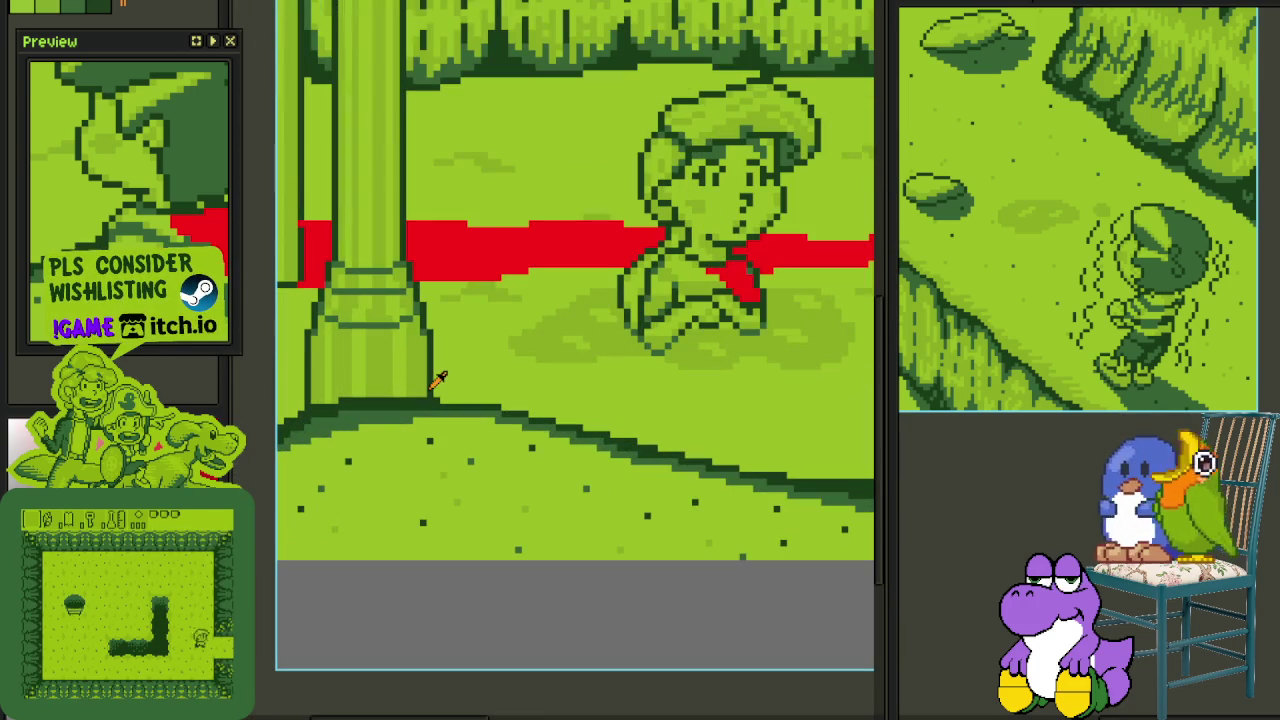
scroll(488, 236, "down", 3)
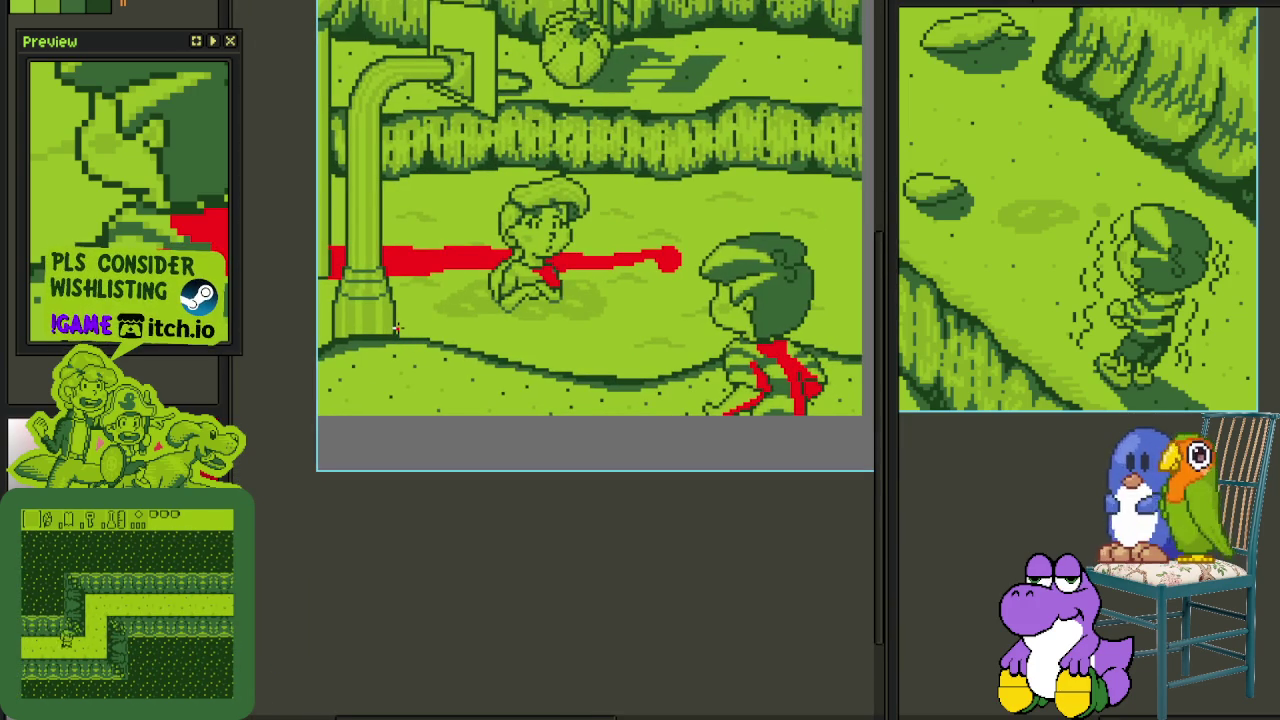
key("Tab")
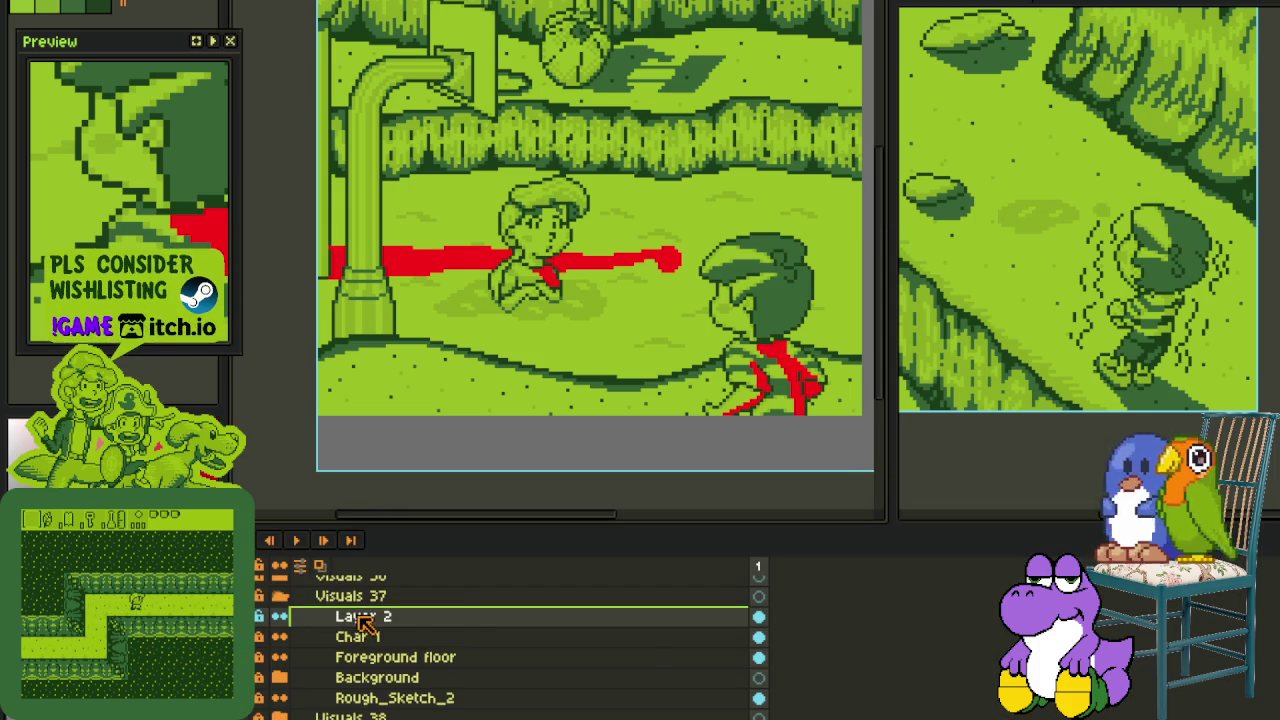
- Draw a blue outline beside and over the foreground boy's head, closing it at the bottom
right_click(362, 622)
left_click(540, 618)
key("Tab")
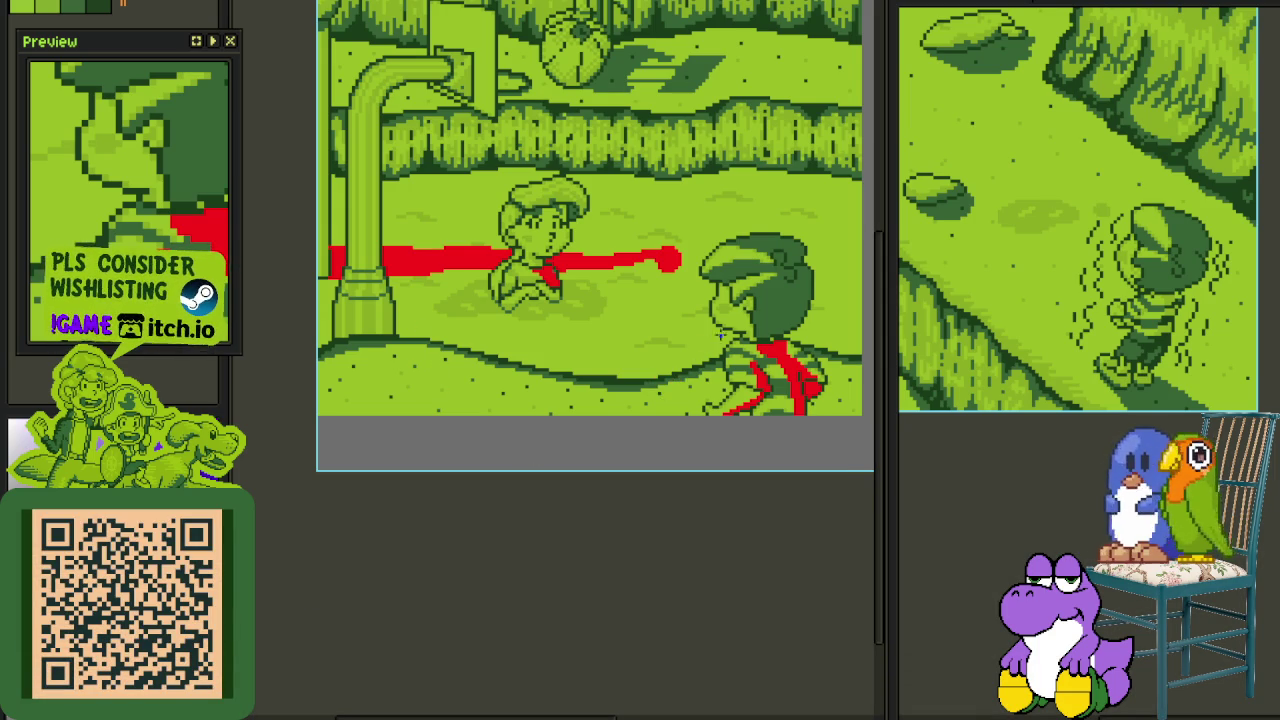
scroll(735, 328, "up", 1)
scroll(700, 370, "up", 1)
scroll(686, 391, "up", 1)
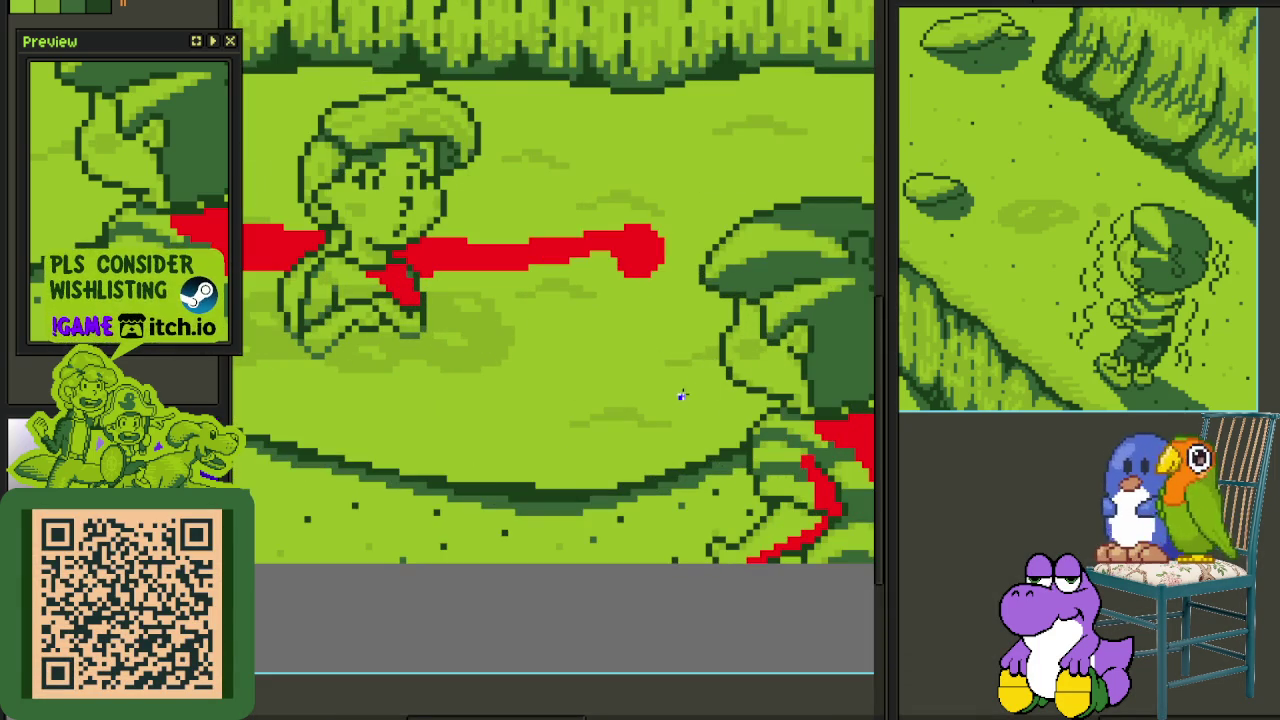
left_click_drag(707, 343, 723, 432)
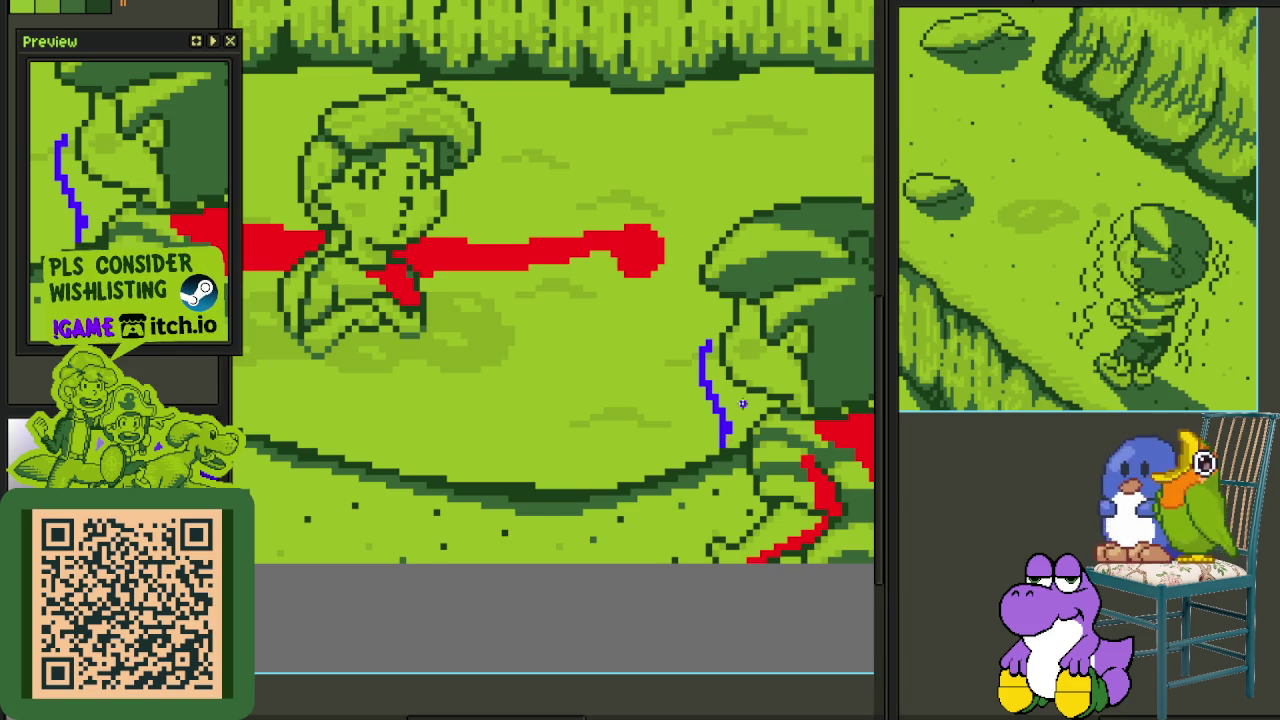
scroll(740, 408, "right", 3)
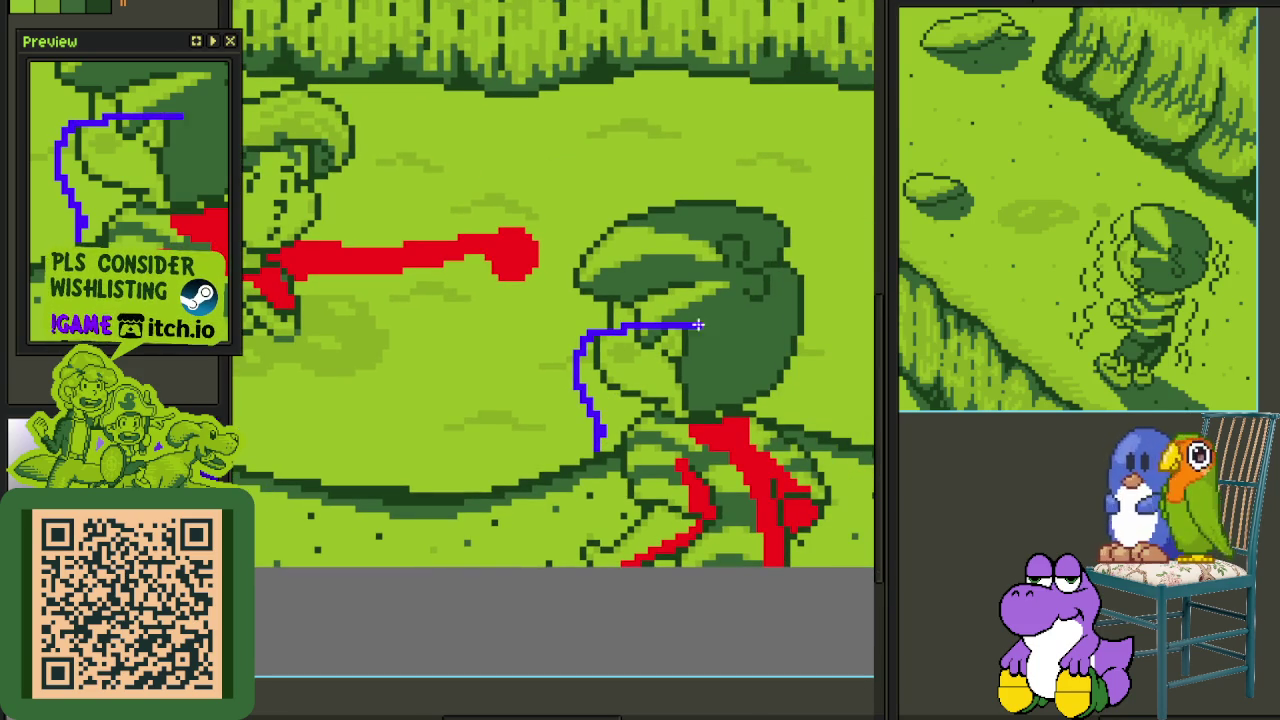
left_click_drag(750, 346, 750, 410)
scroll(748, 415, "up", 2)
scroll(741, 424, "up", 1)
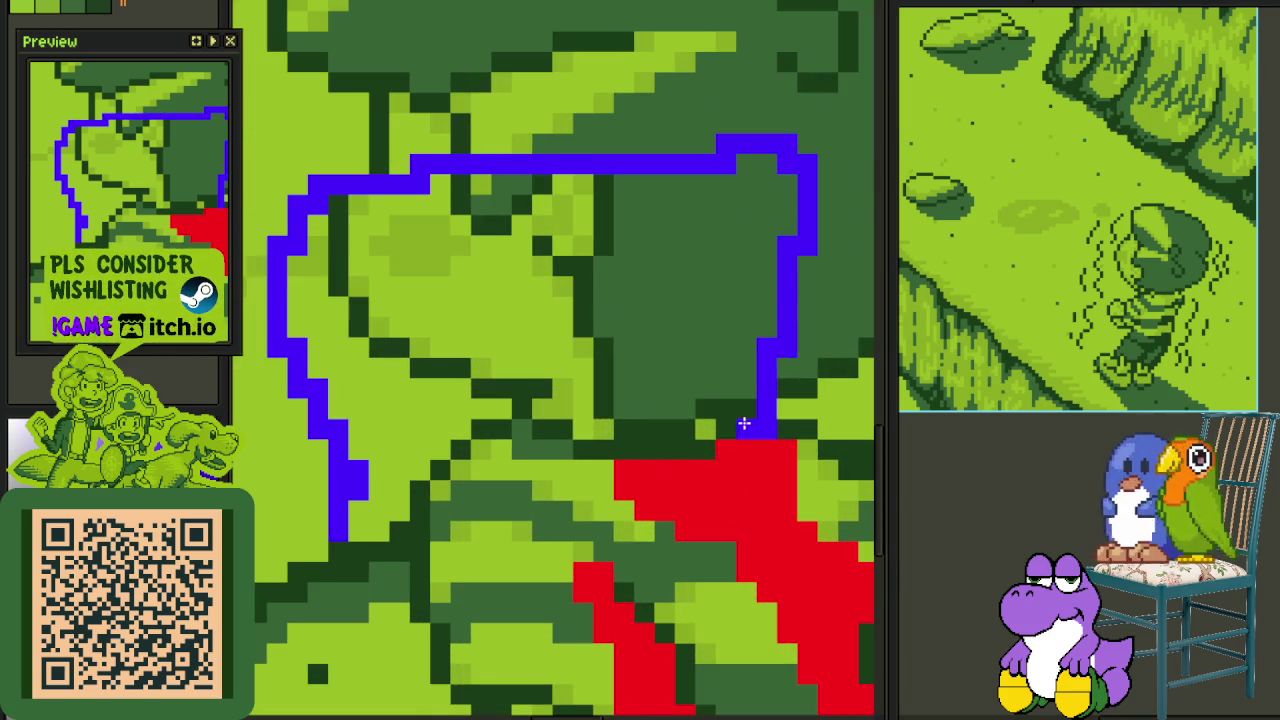
left_click_drag(625, 428, 386, 540)
- Patch gaps in the blue outline's edge and fill its left lobe blue
left_click(414, 455)
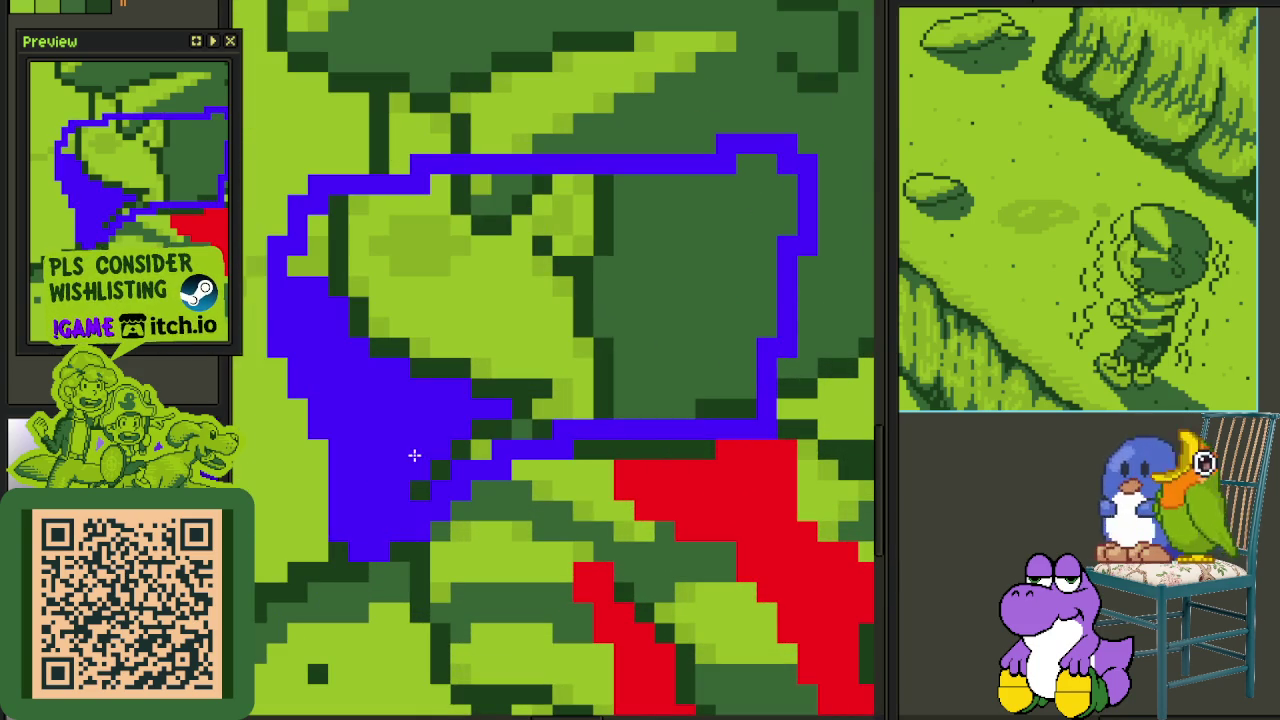
scroll(452, 452, "down", 2)
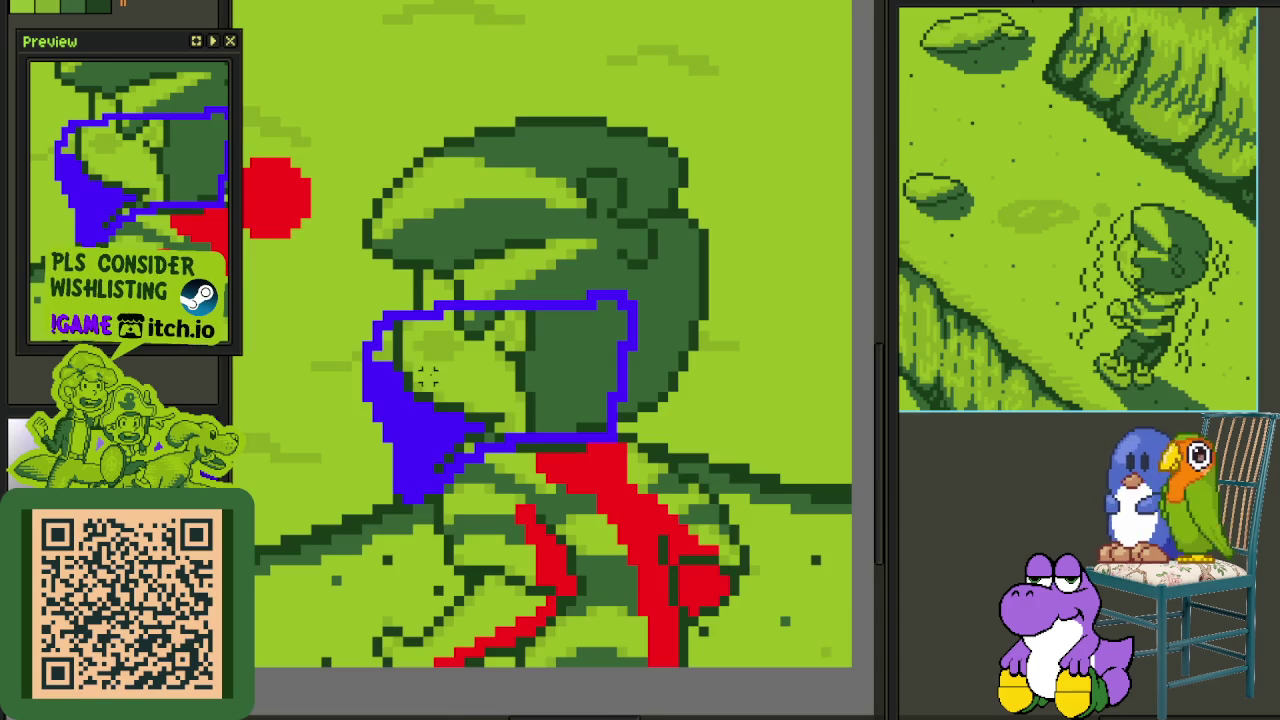
key("ctrl+z")
scroll(428, 375, "up", 2)
mouse_move(388, 342)
left_mouse_down()
mouse_move(377, 360)
mouse_move(388, 310)
left_mouse_up()
left_click(421, 484)
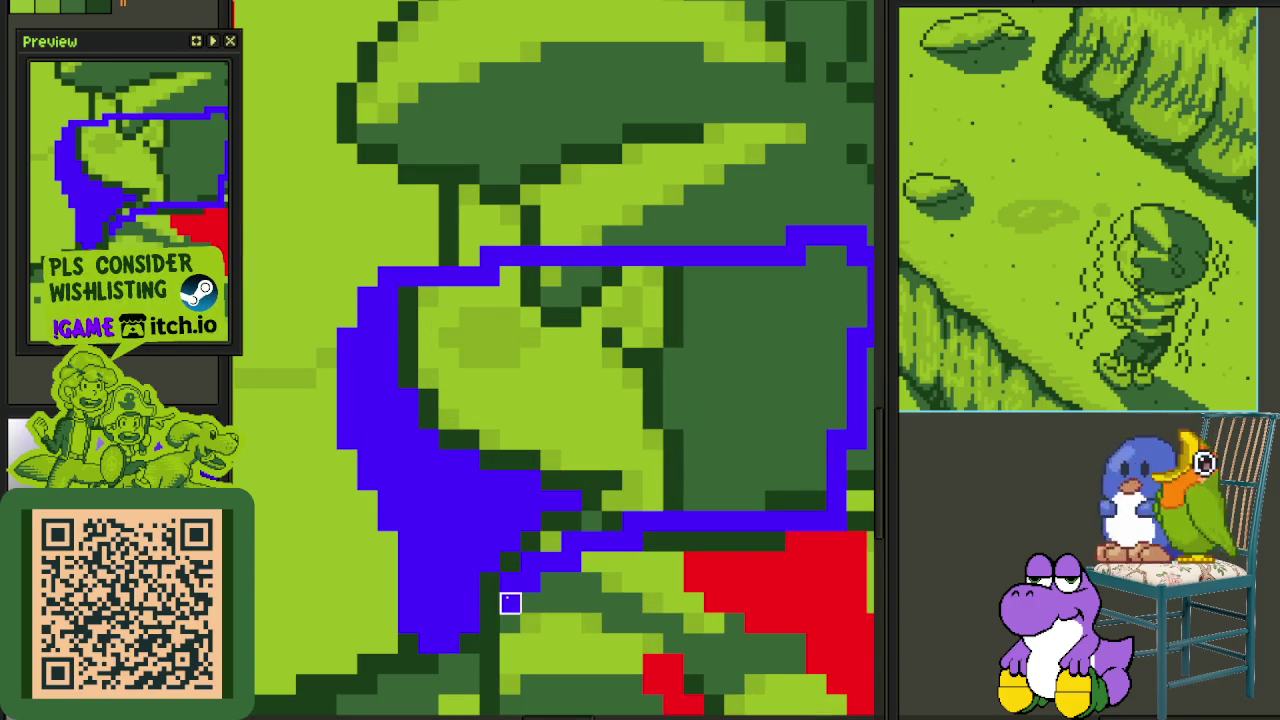
- Delete two stretches of the blue outline, including the upper stroke, using marquee selections
scroll(505, 575, "right", 5)
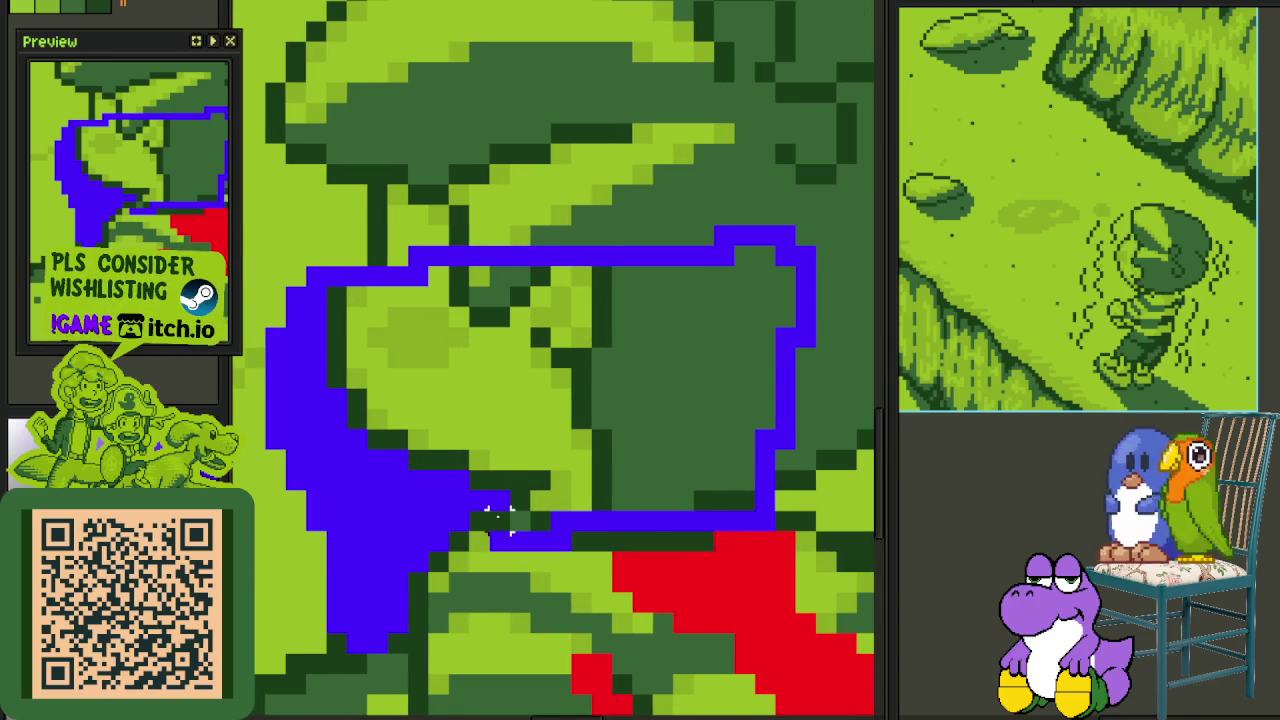
left_click_drag(462, 565, 886, 165)
key("Delete")
scroll(777, 223, "down", 2)
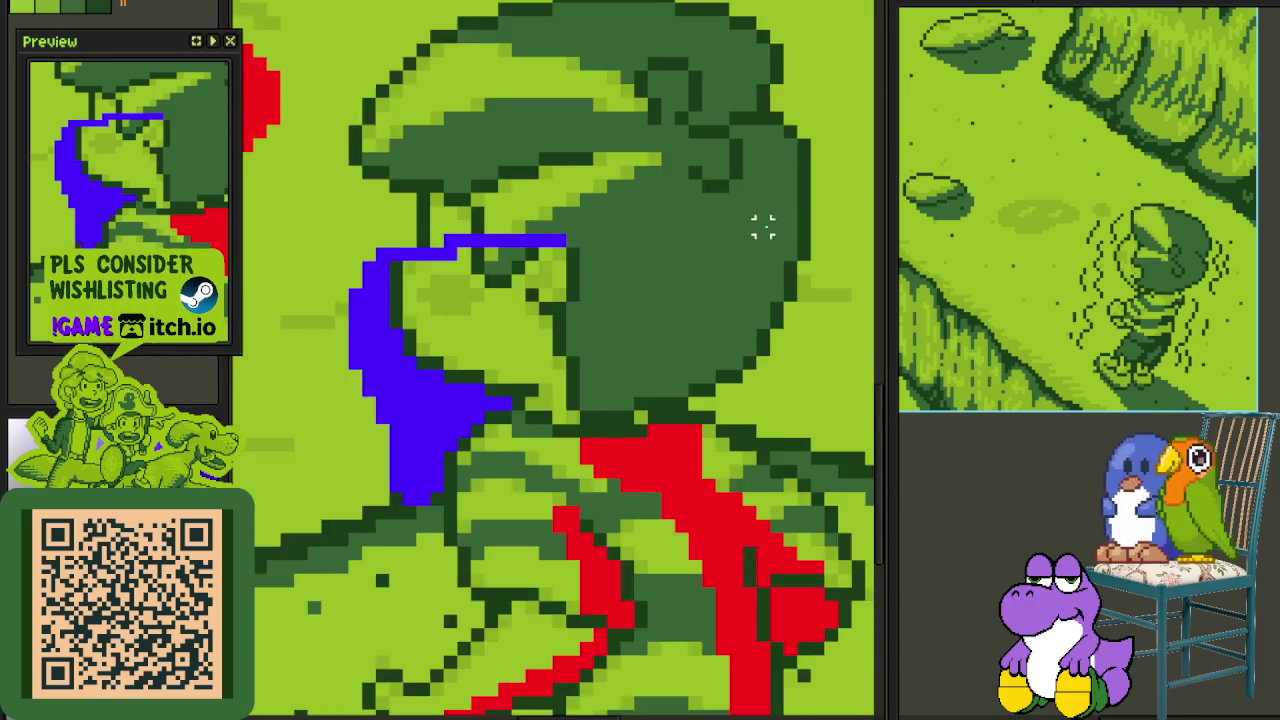
scroll(561, 274, "up", 1)
left_click_drag(462, 262, 766, 130)
key("Delete")
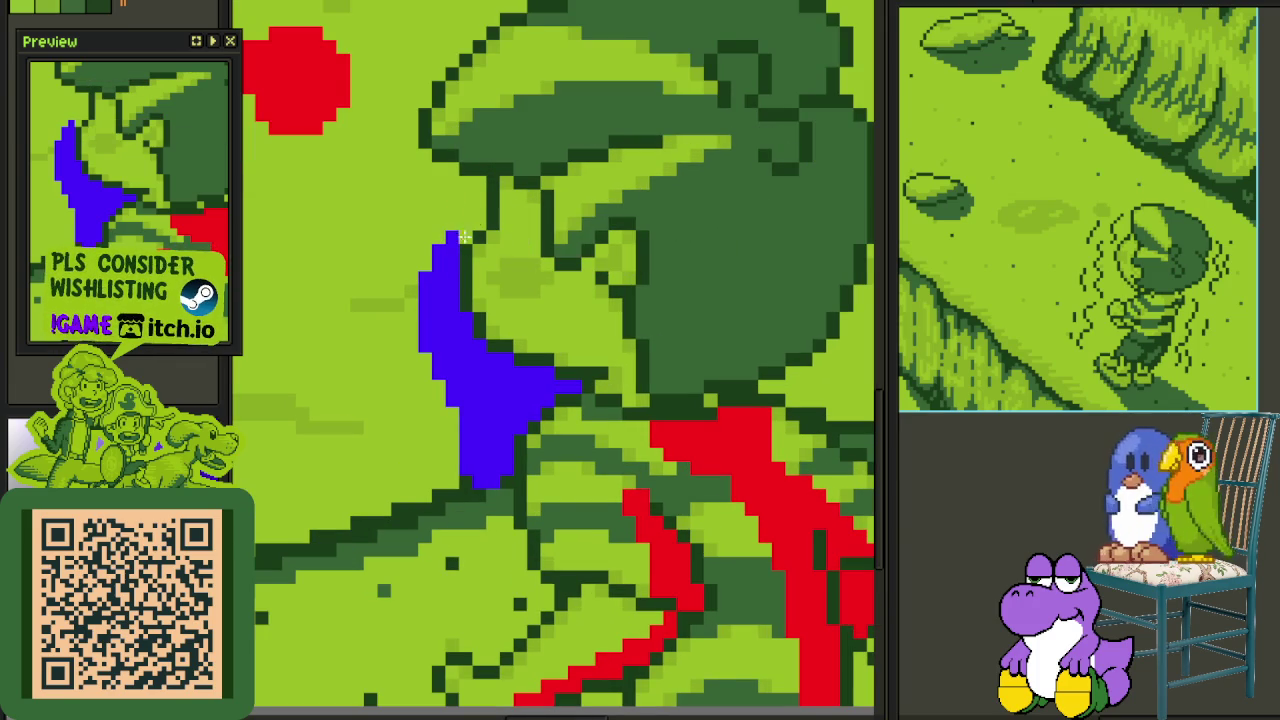
- Pan toward the foreground boy and undo the long blue stroke
scroll(473, 230, "down", 2)
scroll(600, 260, "down", 1)
scroll(700, 280, "down", 1)
scroll(776, 302, "up", 1)
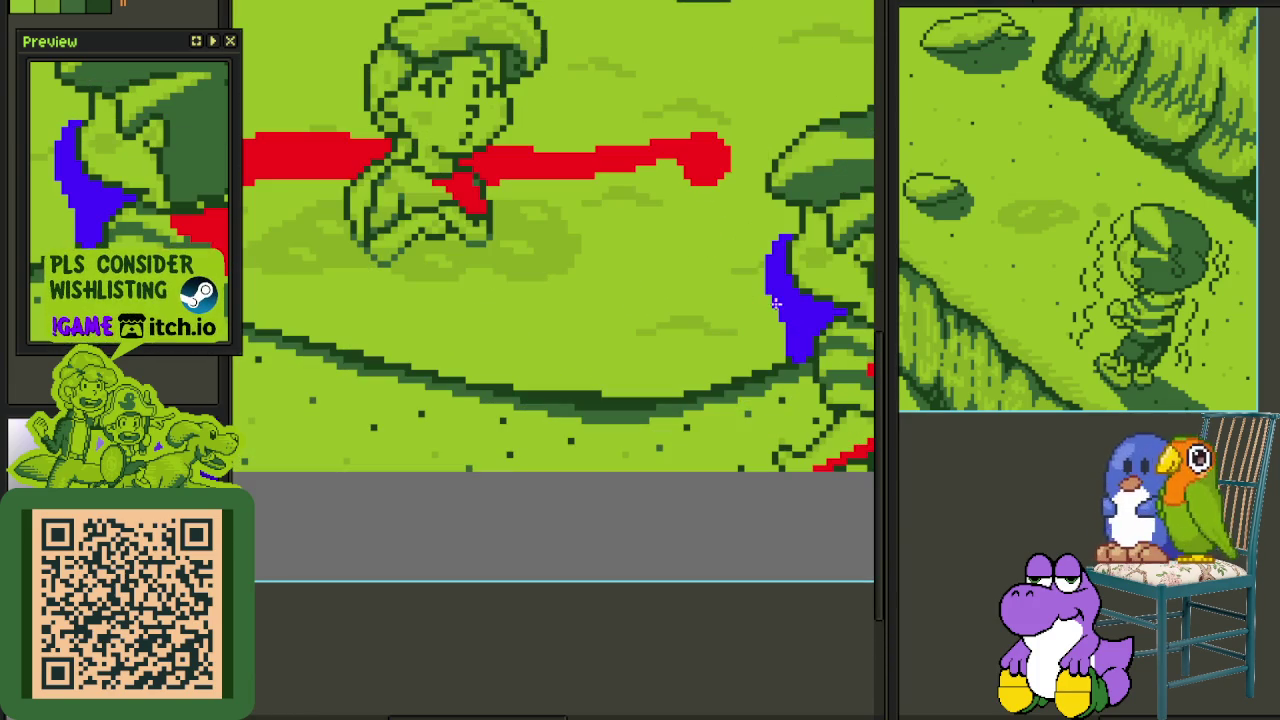
mouse_move(766, 303)
left_mouse_down()
mouse_move(817, 325)
mouse_move(586, 356)
mouse_move(484, 350)
mouse_move(660, 337)
mouse_move(390, 352)
left_mouse_up()
scroll(378, 352, "down", 2)
key("ctrl+z")
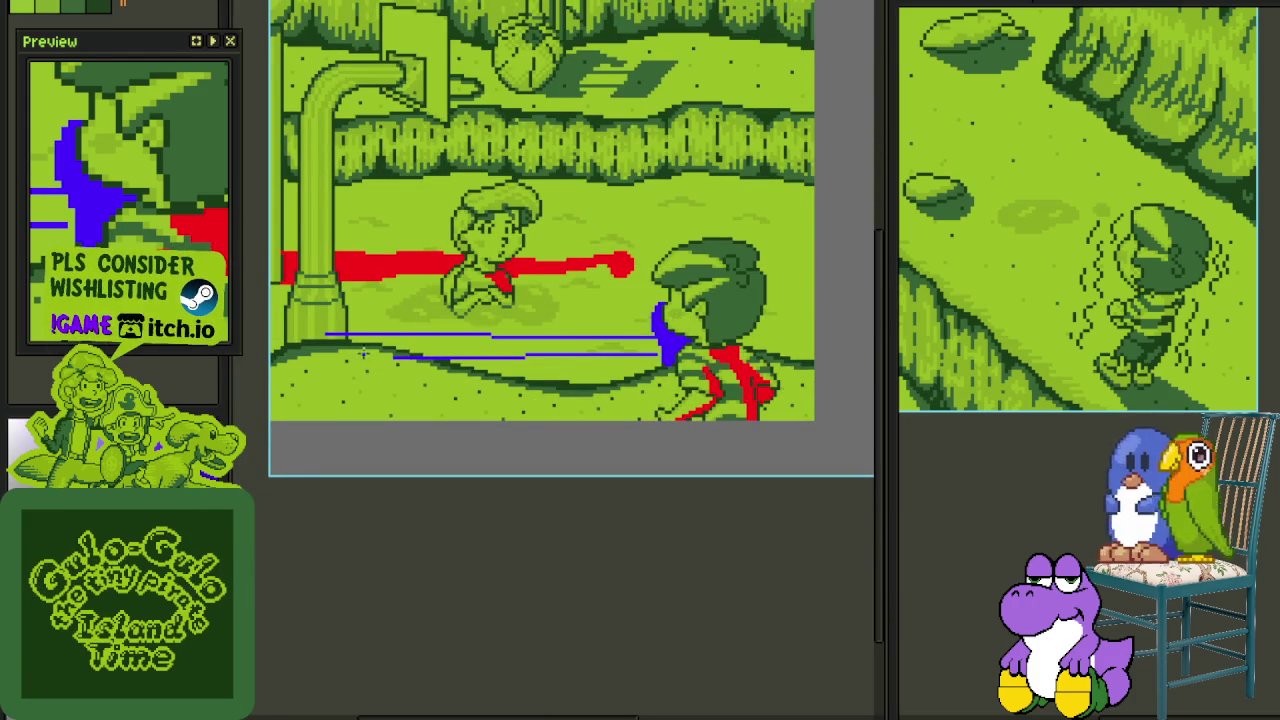
- Erase parts of the upper blue line, trying a blue fill below it then undoing it
scroll(381, 352, "up", 4)
mouse_move(687, 361)
left_mouse_down()
mouse_move(543, 361)
mouse_move(625, 361)
left_mouse_up()
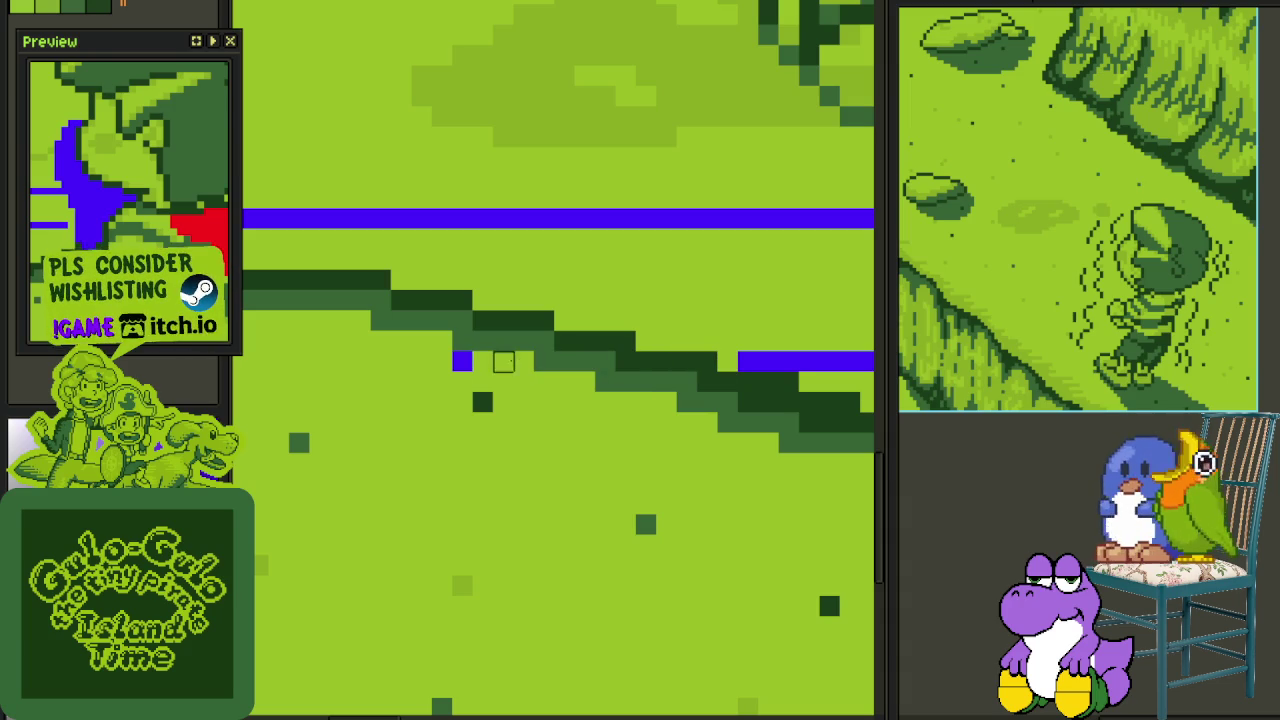
scroll(371, 277, "down", 4)
scroll(478, 305, "up", 4)
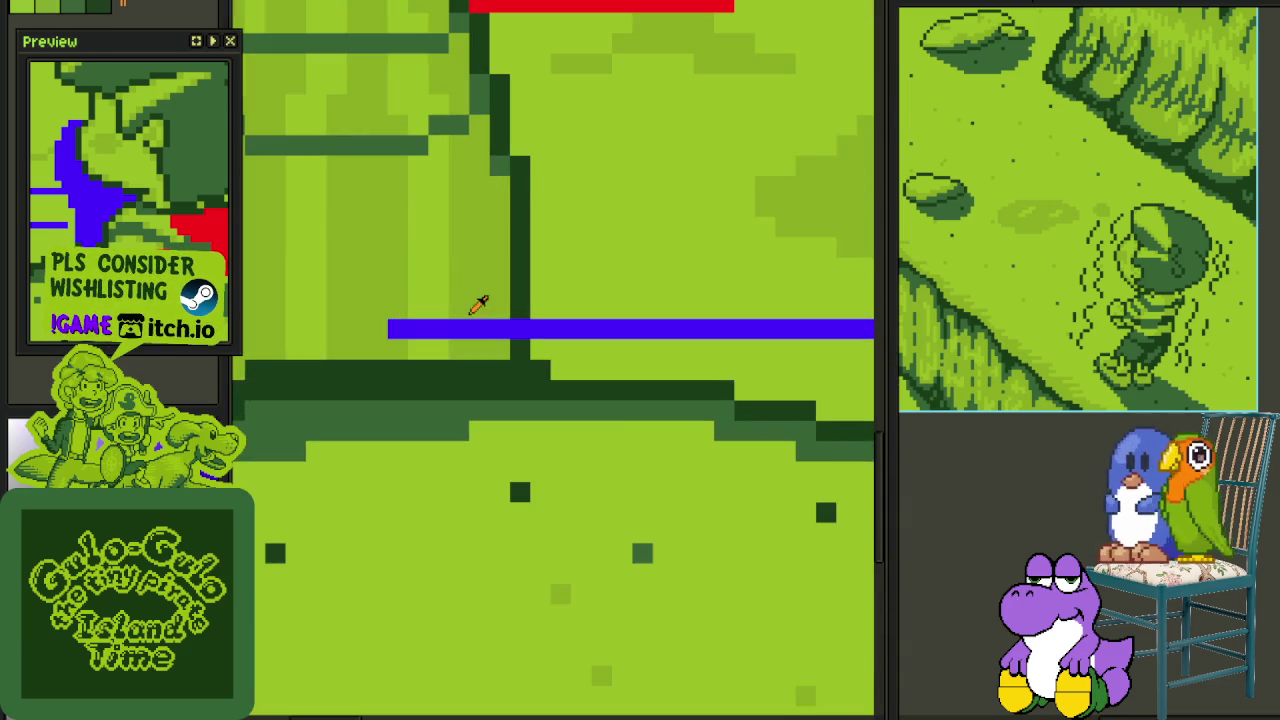
left_click_drag(512, 326, 418, 329)
left_click(614, 346)
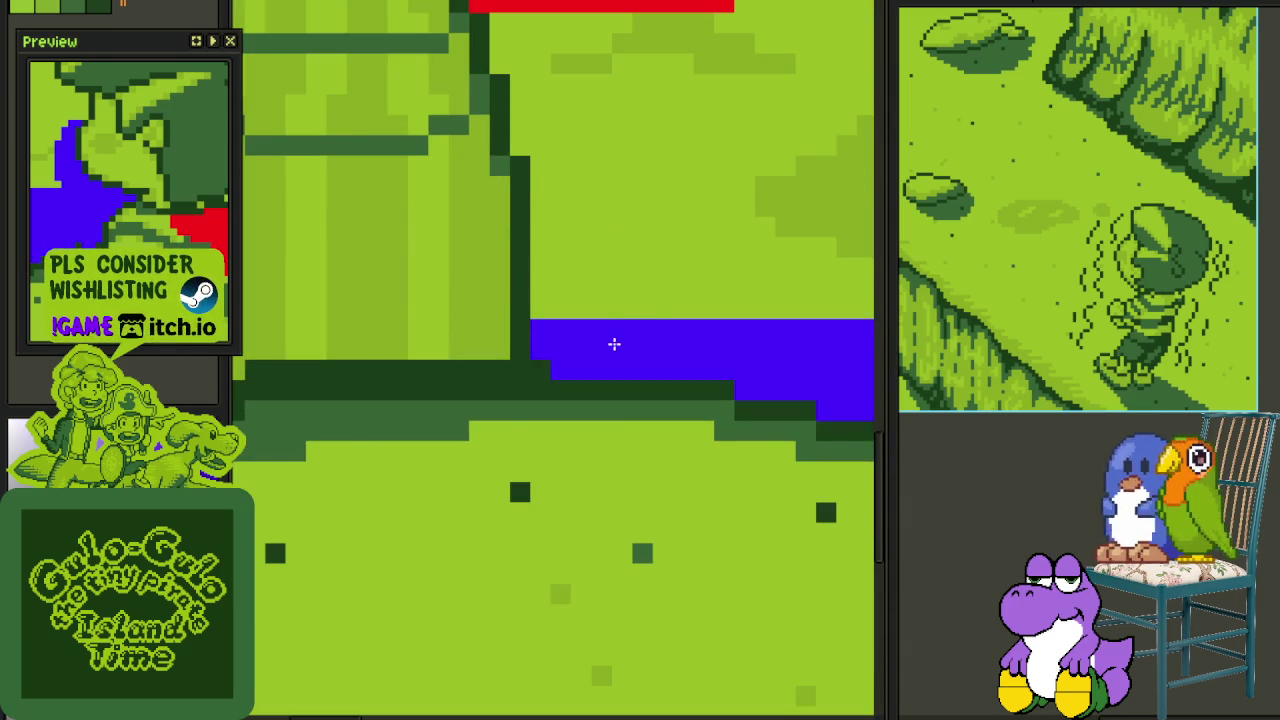
scroll(560, 300, "down", 3)
scroll(512, 300, "down", 1)
scroll(512, 298, "up", 1)
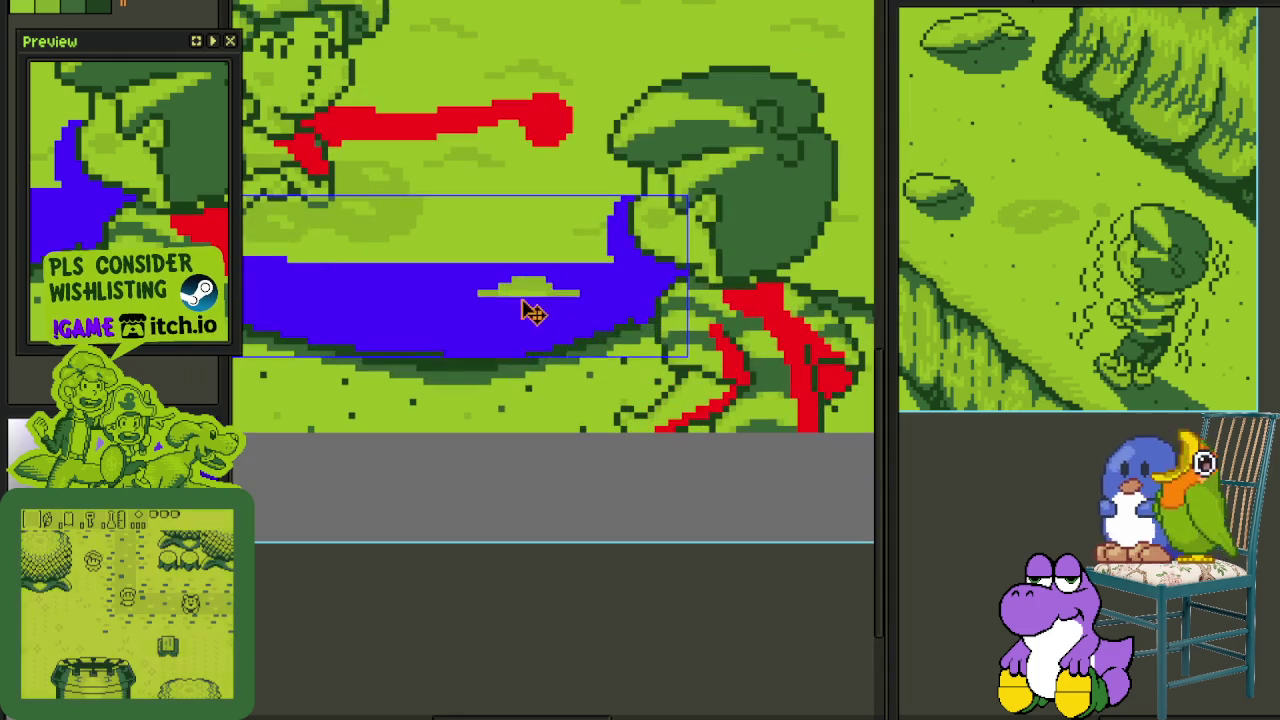
key("ctrl+z")
- Erase the lower blue line's right end and fill the gap between the lines blue
scroll(625, 297, "up", 3)
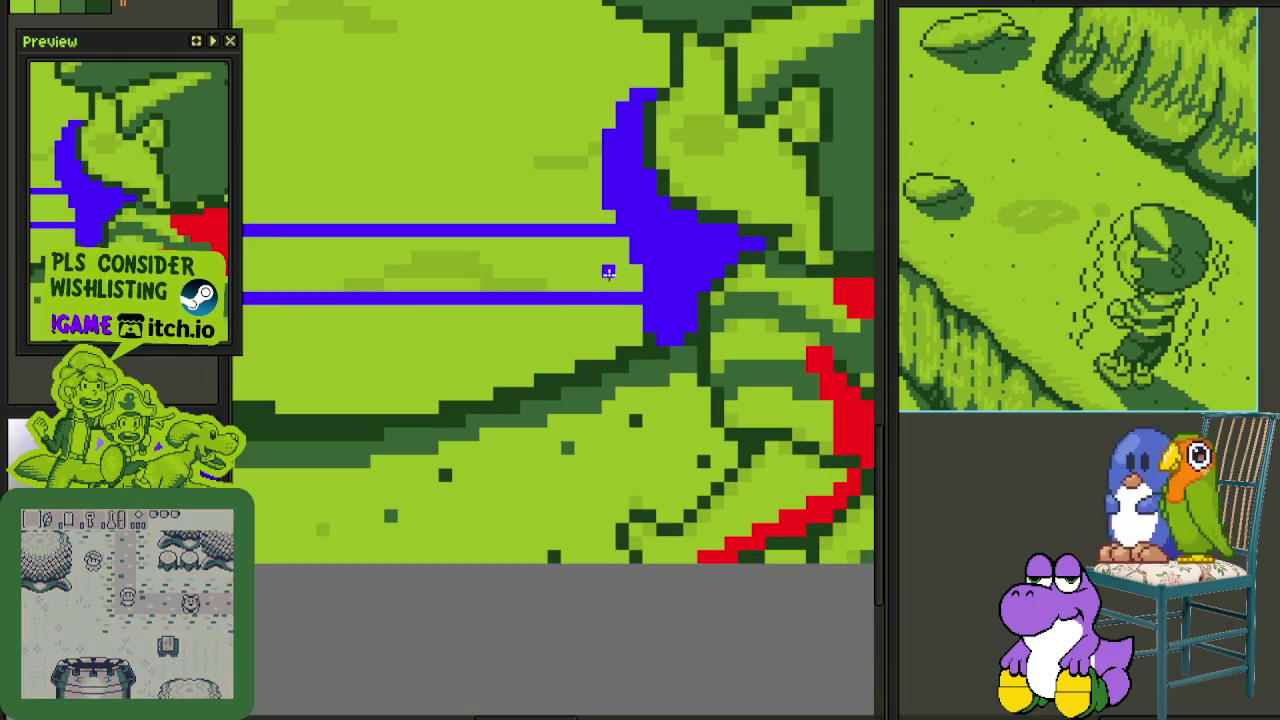
left_click_drag(634, 297, 384, 285)
left_click(567, 285)
scroll(435, 281, "down", 1)
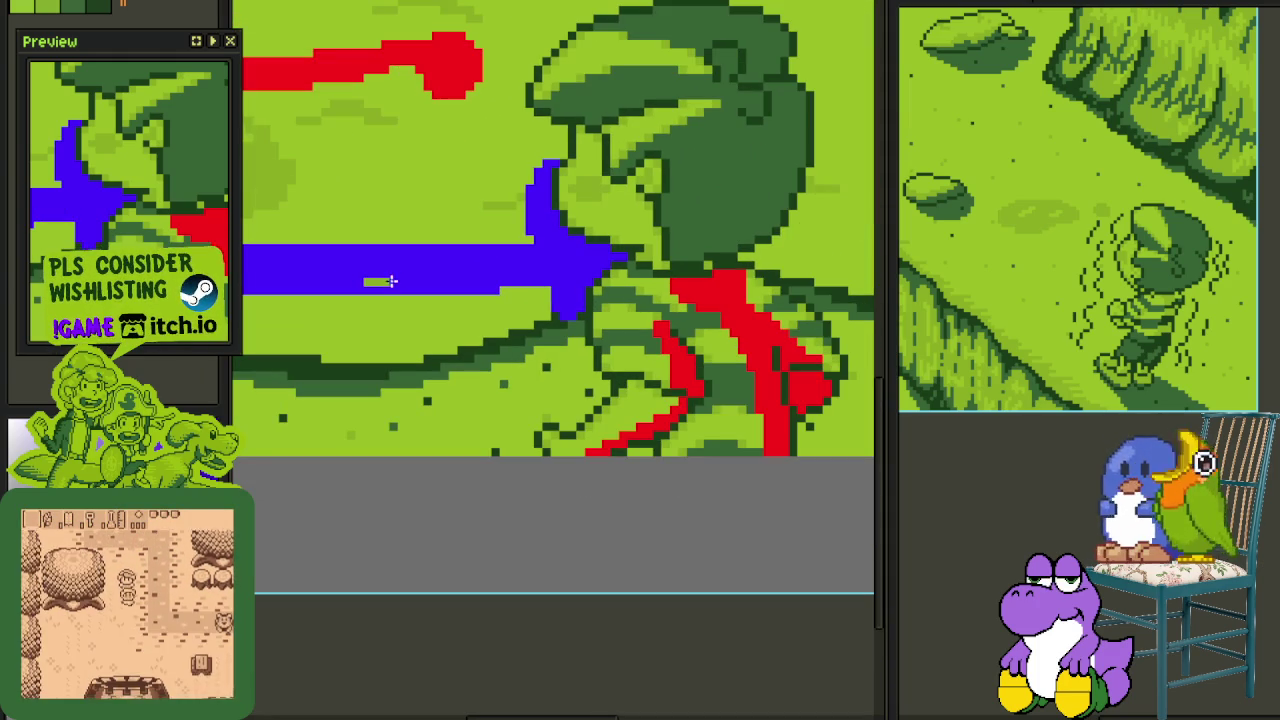
scroll(540, 270, "down", 1)
- Reshape the blue band with marquee selections, nudging its left section upward
left_click_drag(542, 243, 666, 349)
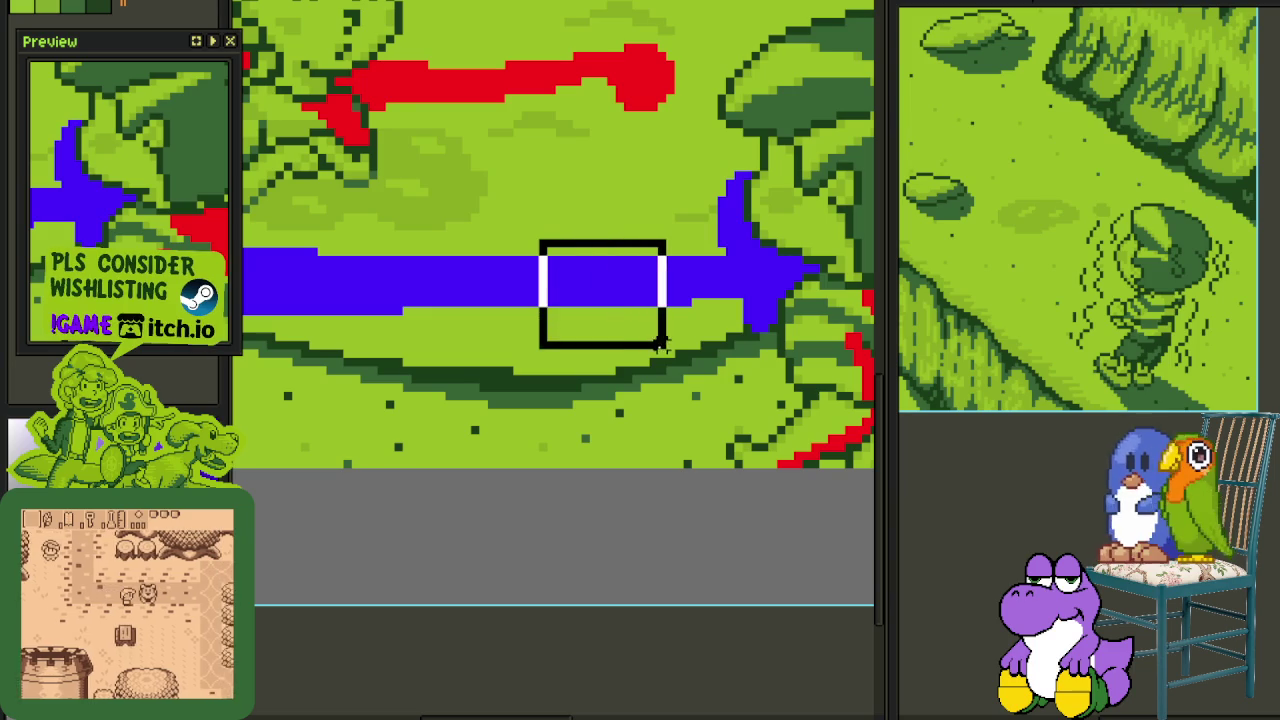
left_click_drag(463, 233, 648, 330)
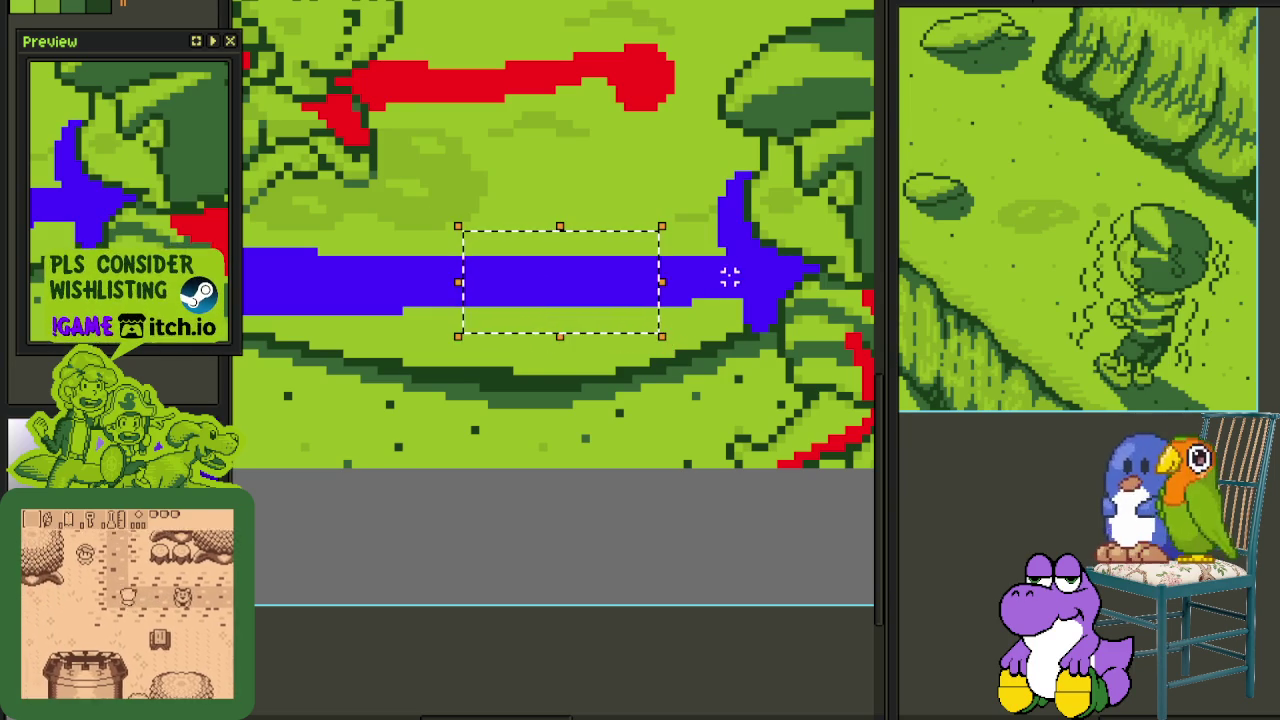
key("ctrl+d")
scroll(414, 283, "up", 1)
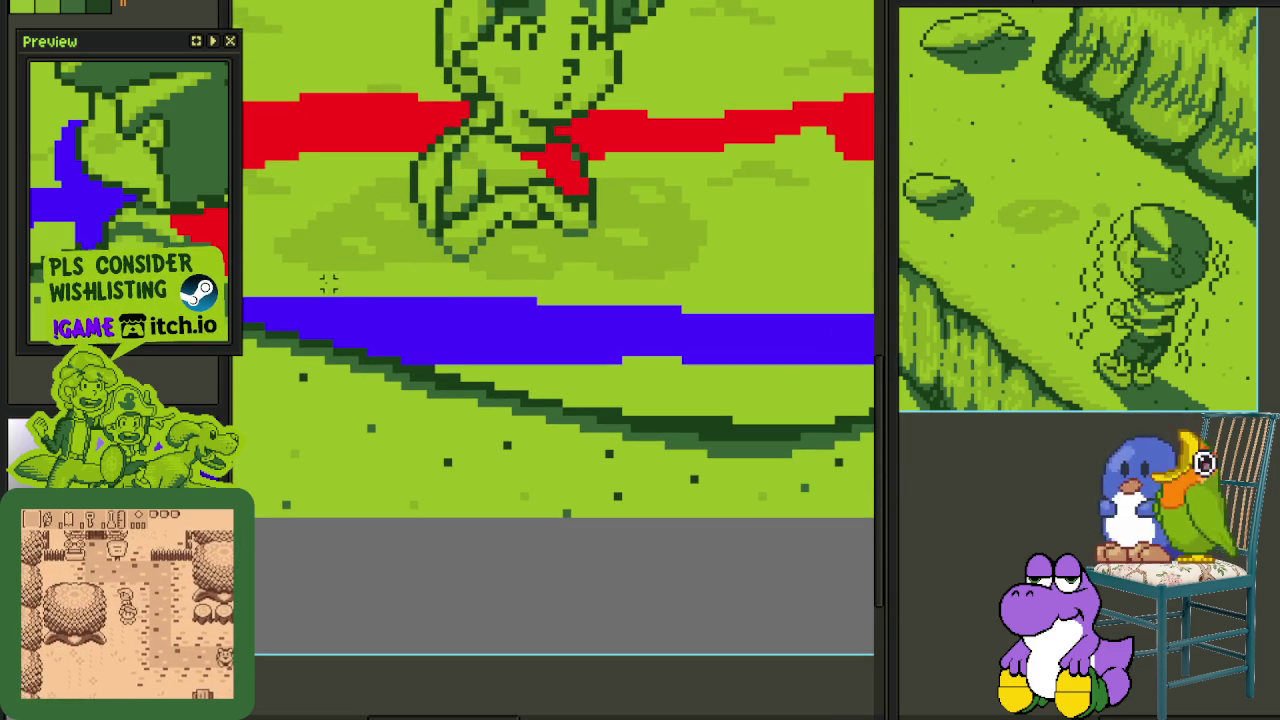
left_click_drag(328, 284, 430, 335)
key("Up")
key("Up")
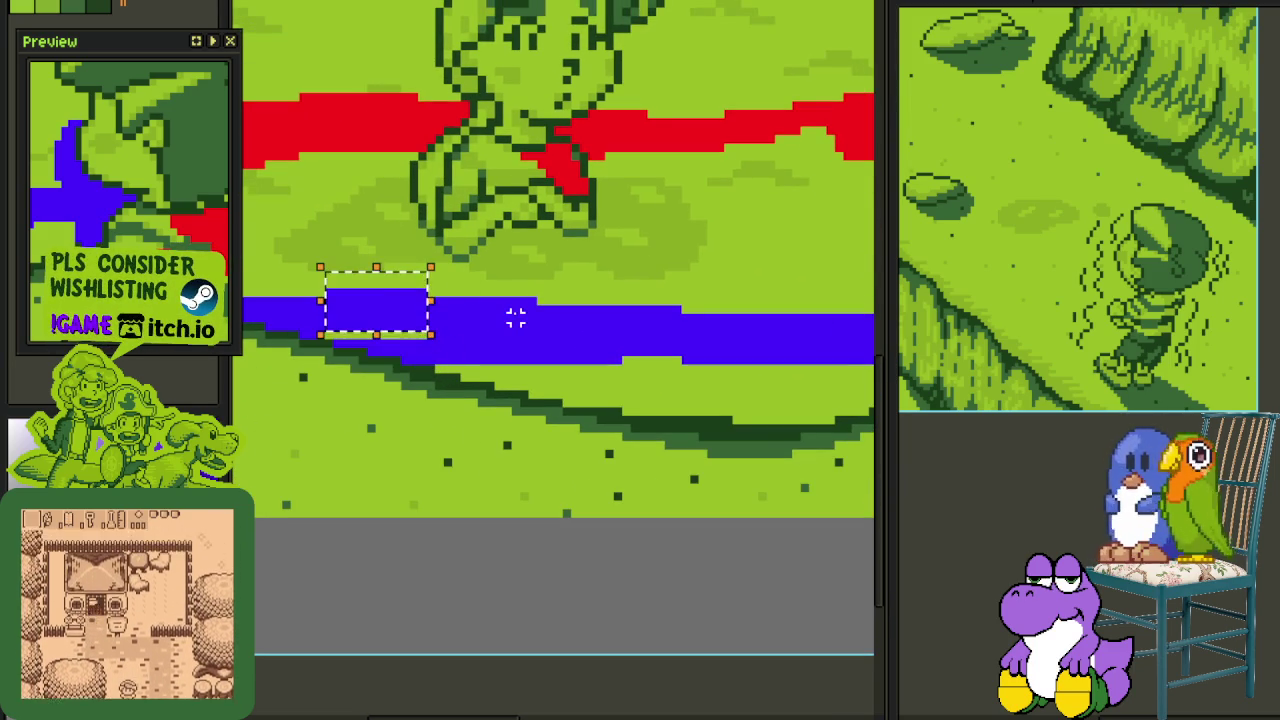
key("Return")
scroll(449, 303, "up", 1)
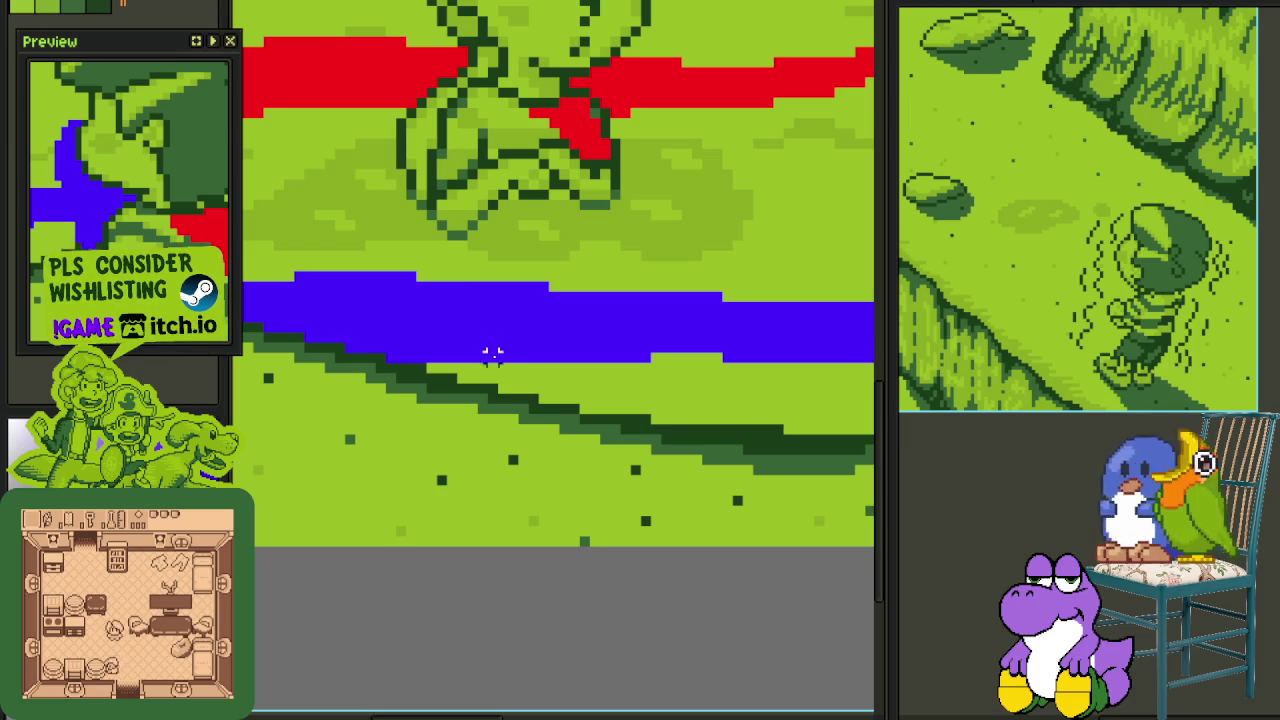
mouse_move(461, 355)
left_mouse_down()
mouse_move(343, 337)
mouse_move(350, 357)
left_mouse_up()
key("ctrl+d")
- Show the layers and timeline and bring up the current layer's options
scroll(391, 334, "up", 1)
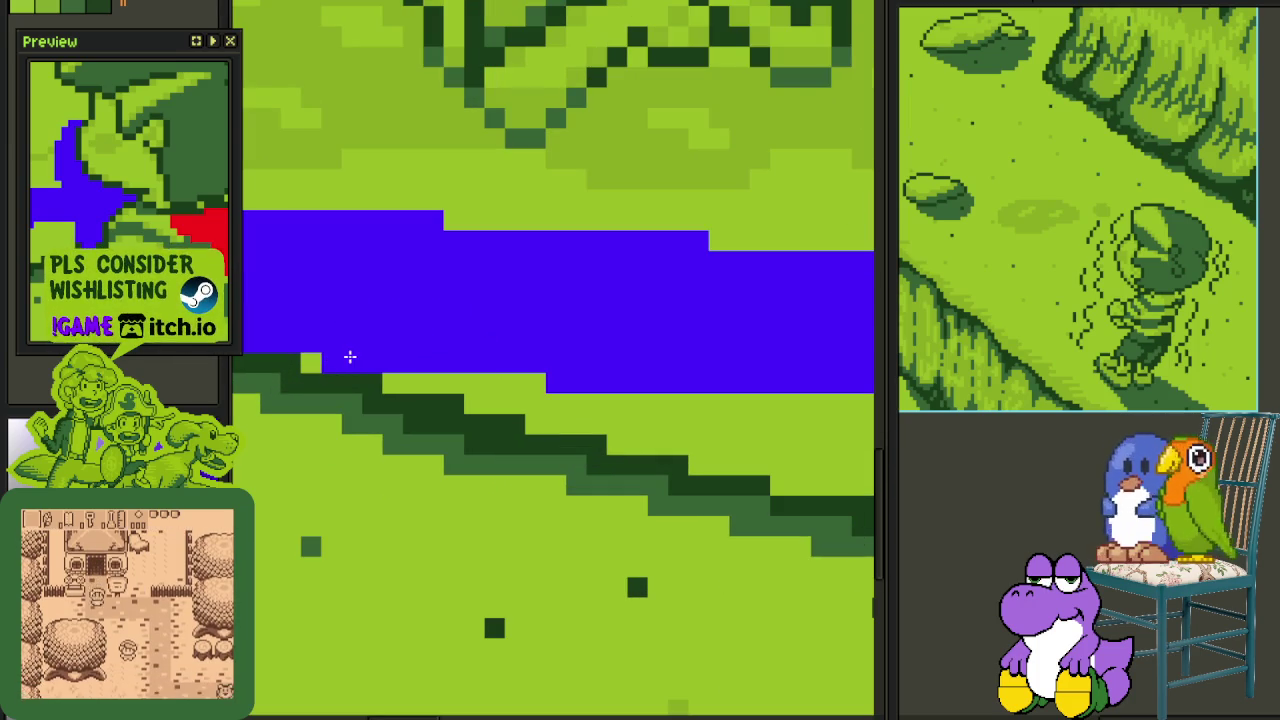
scroll(545, 390, "down", 5)
scroll(570, 415, "down", 2)
scroll(590, 435, "down", 1)
scroll(600, 440, "up", 3)
scroll(609, 443, "up", 1)
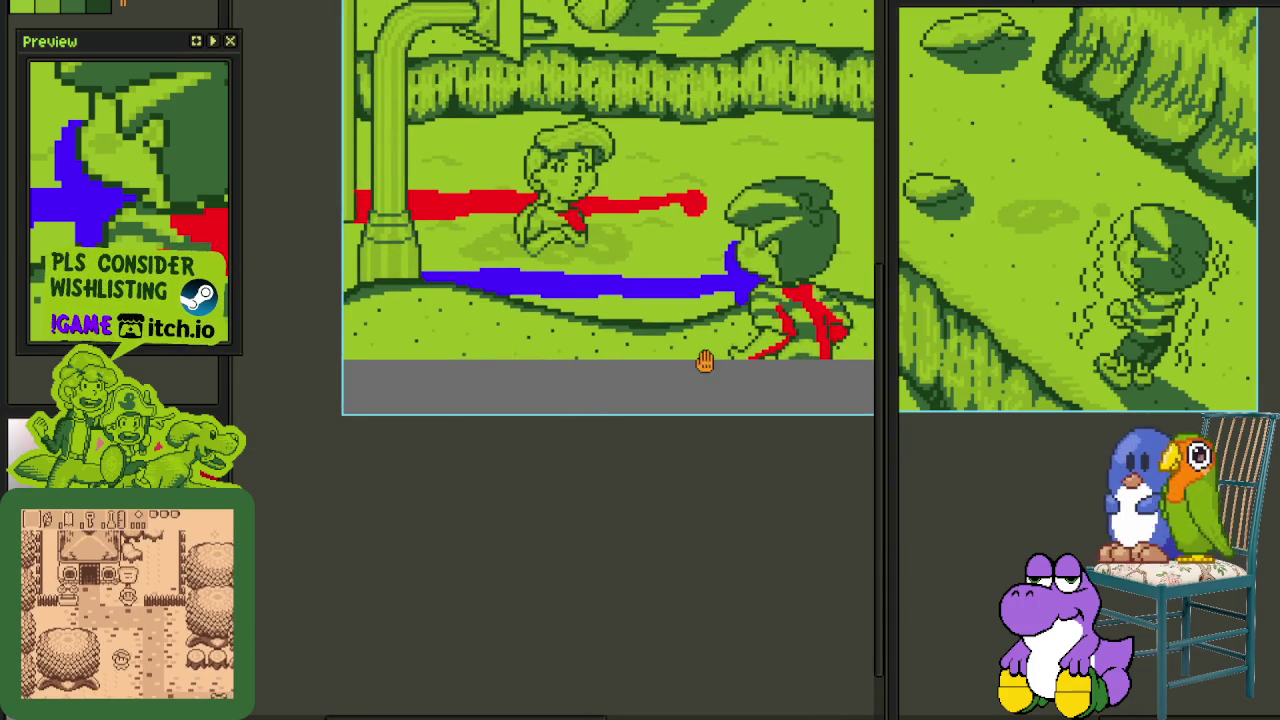
scroll(700, 366, "up", 1)
key("Tab")
right_click(355, 590)
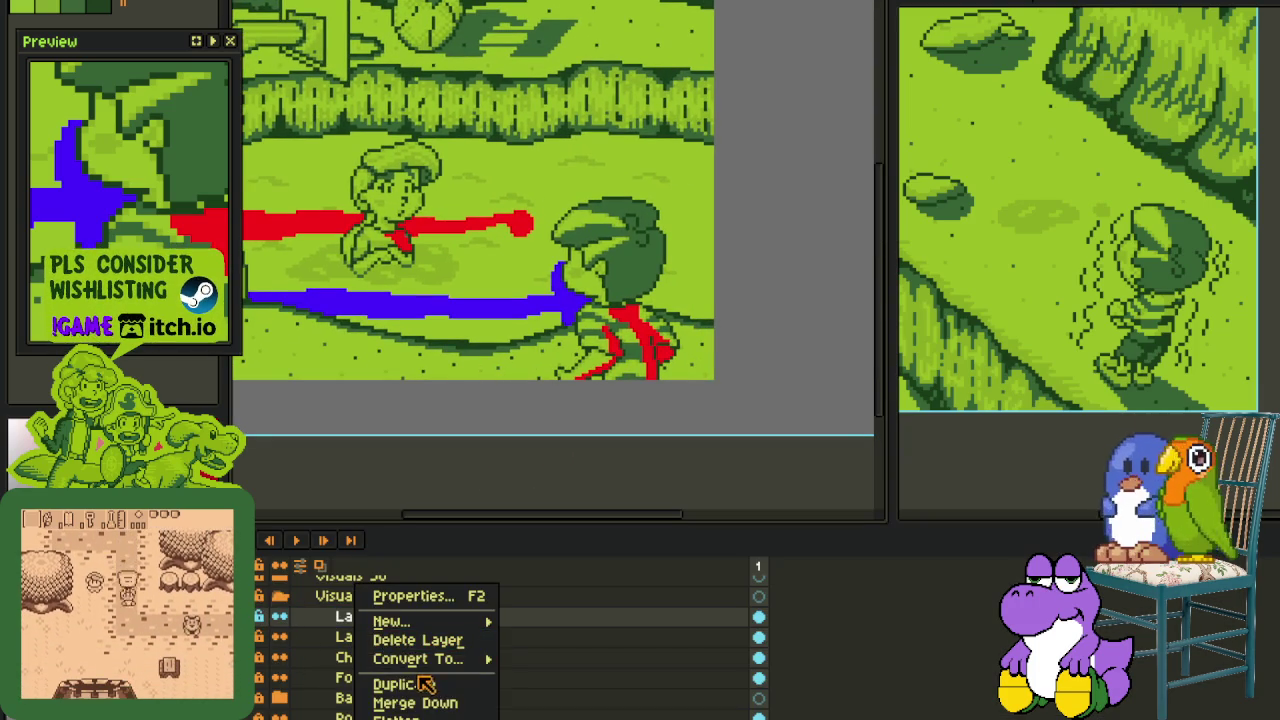
- Merge the blue band layer down and replace its blue colour with red
left_click(370, 697)
key("Tab")
scroll(430, 460, "up", 1)
scroll(465, 440, "up", 1)
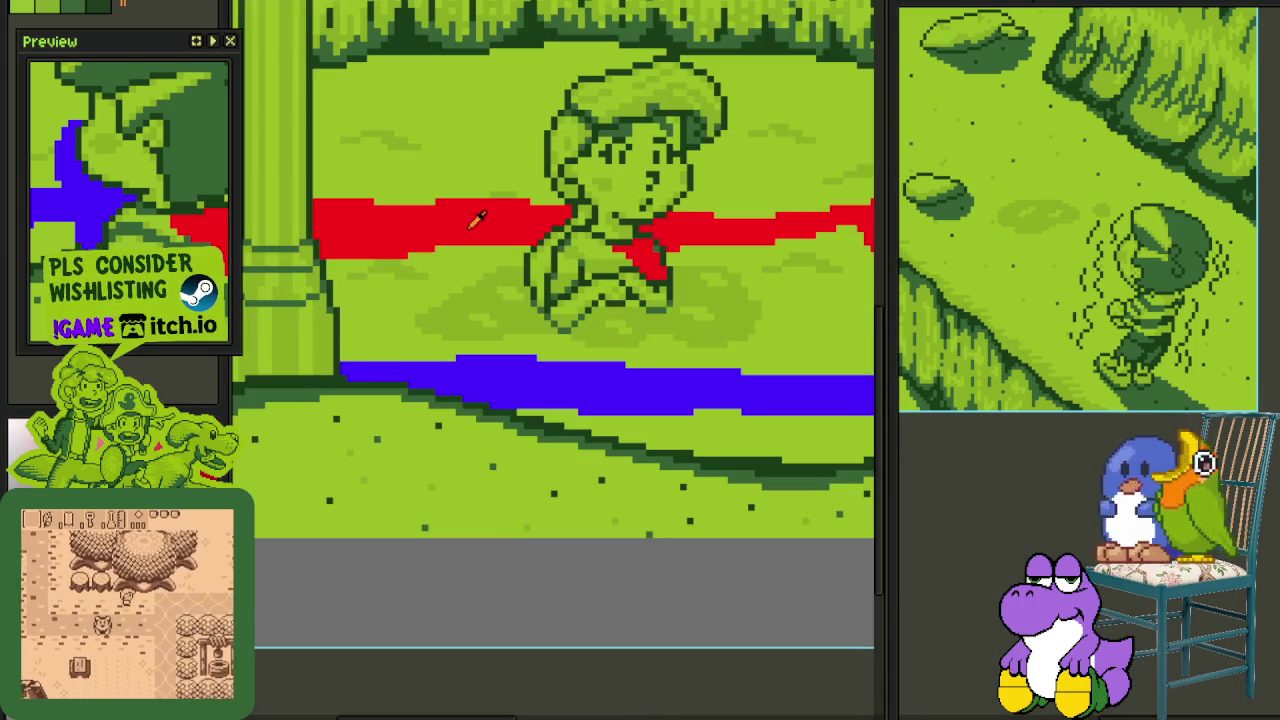
key("shift+r")
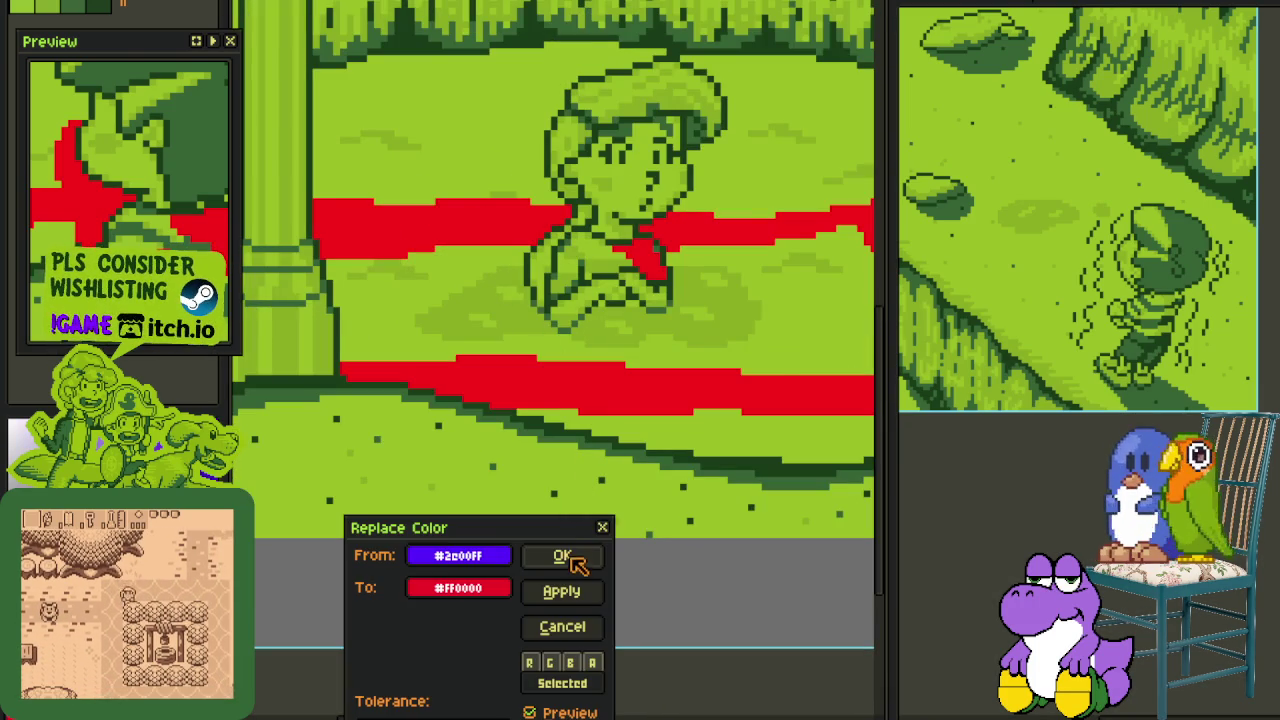
left_click(567, 556)
- Try recolouring the red bands brown, then undo it
scroll(523, 594, "down", 4)
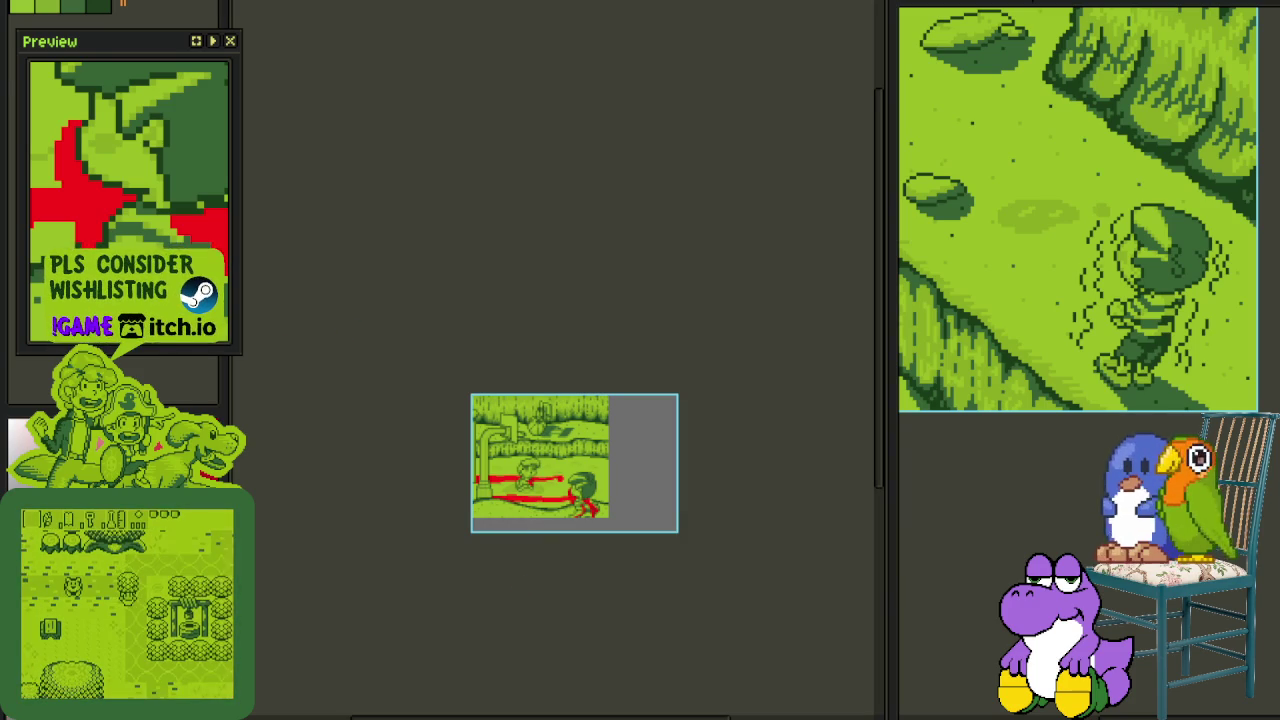
scroll(460, 609, "up", 1)
scroll(600, 491, "up", 1)
scroll(603, 327, "up", 2)
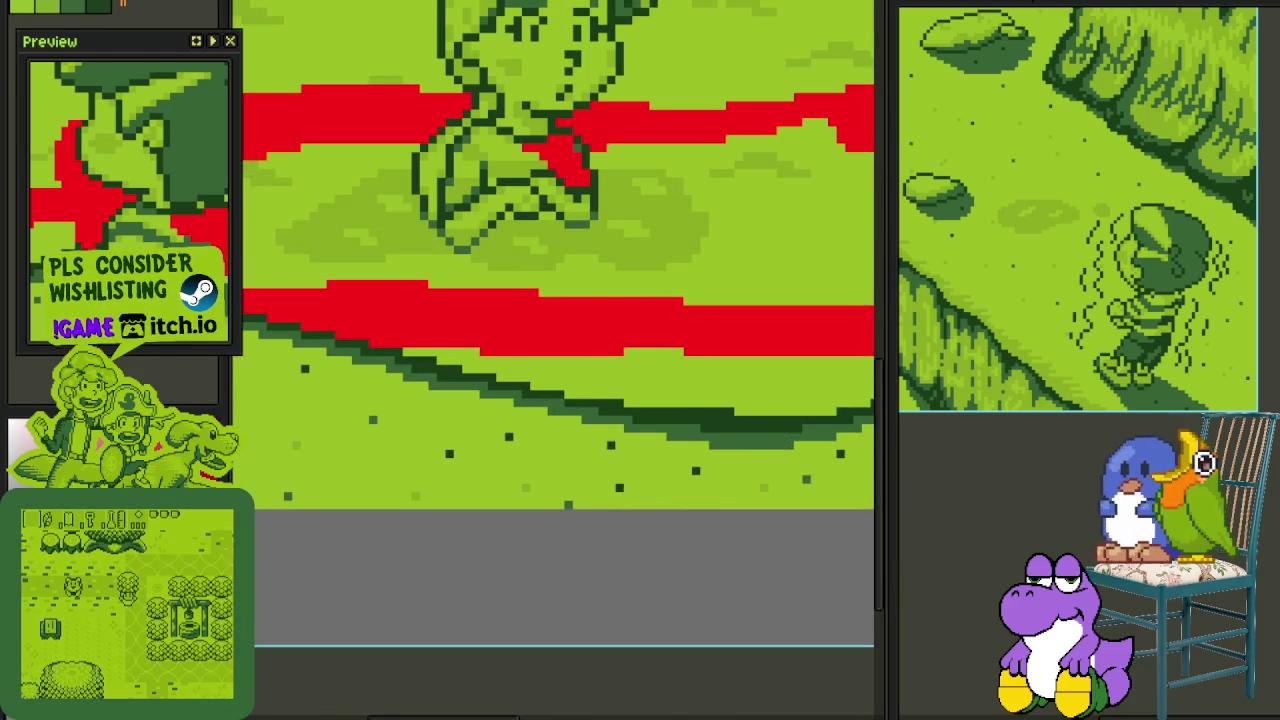
key("shift+r")
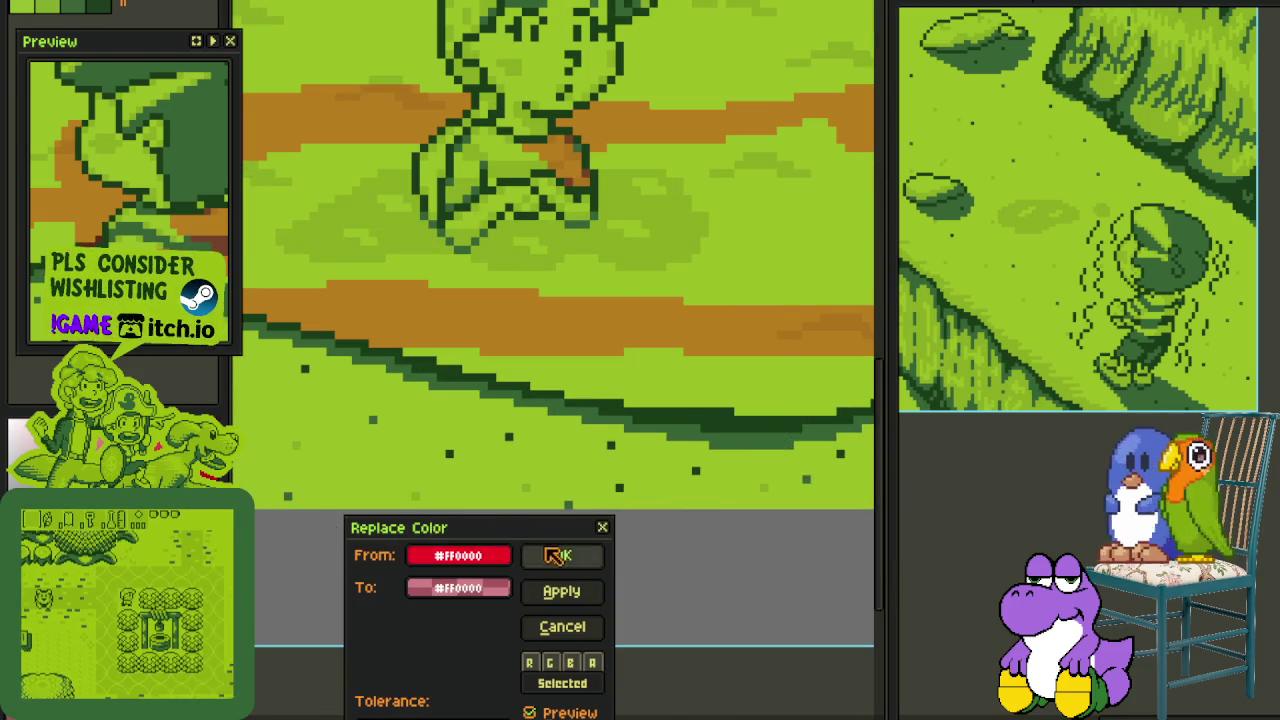
left_click(563, 554)
scroll(558, 570, "down", 4)
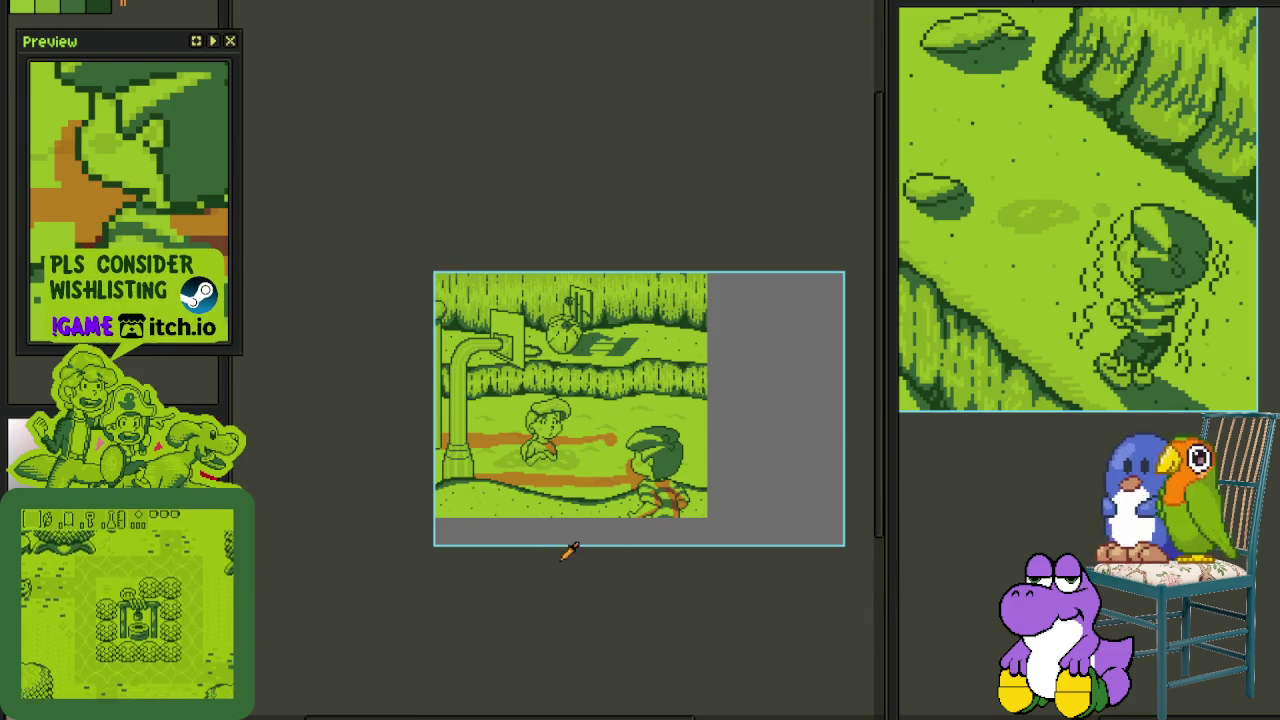
scroll(617, 463, "up", 2)
scroll(617, 463, "up", 1)
key("ctrl+z")
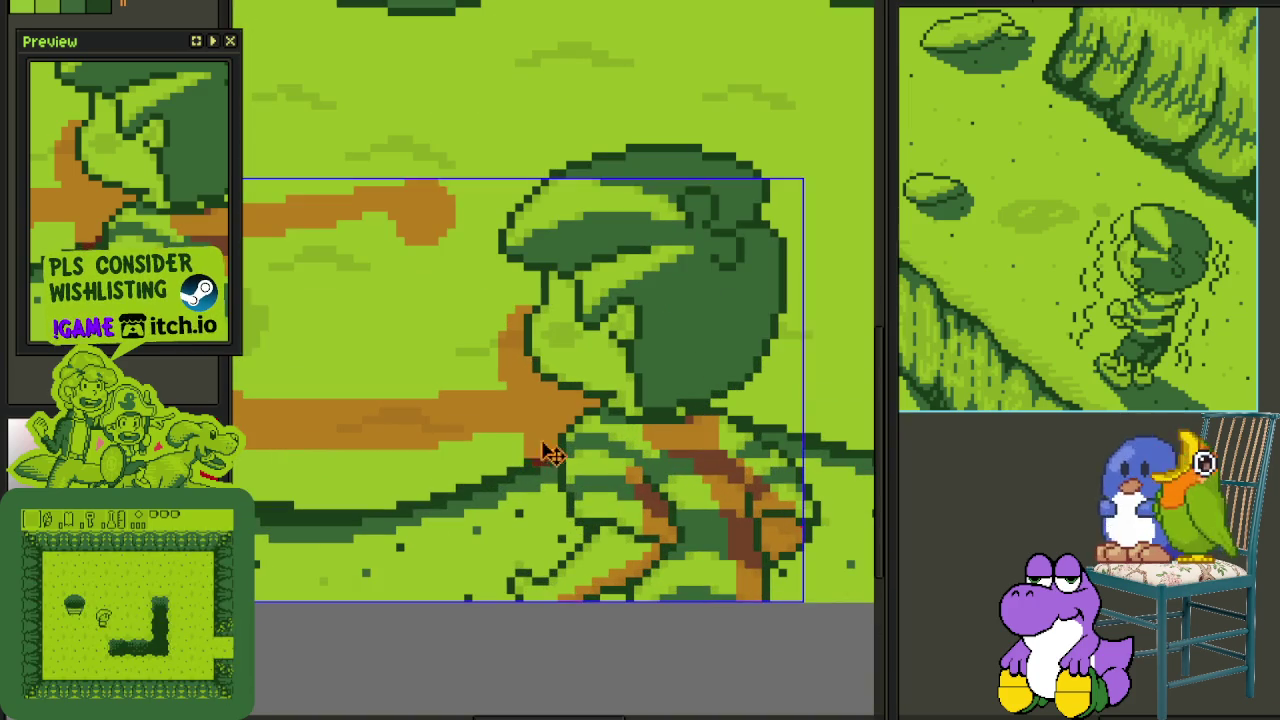
- Draw a stepped red stroke down the foreground boy's dark green head, ending horizontally
scroll(737, 317, "up", 2)
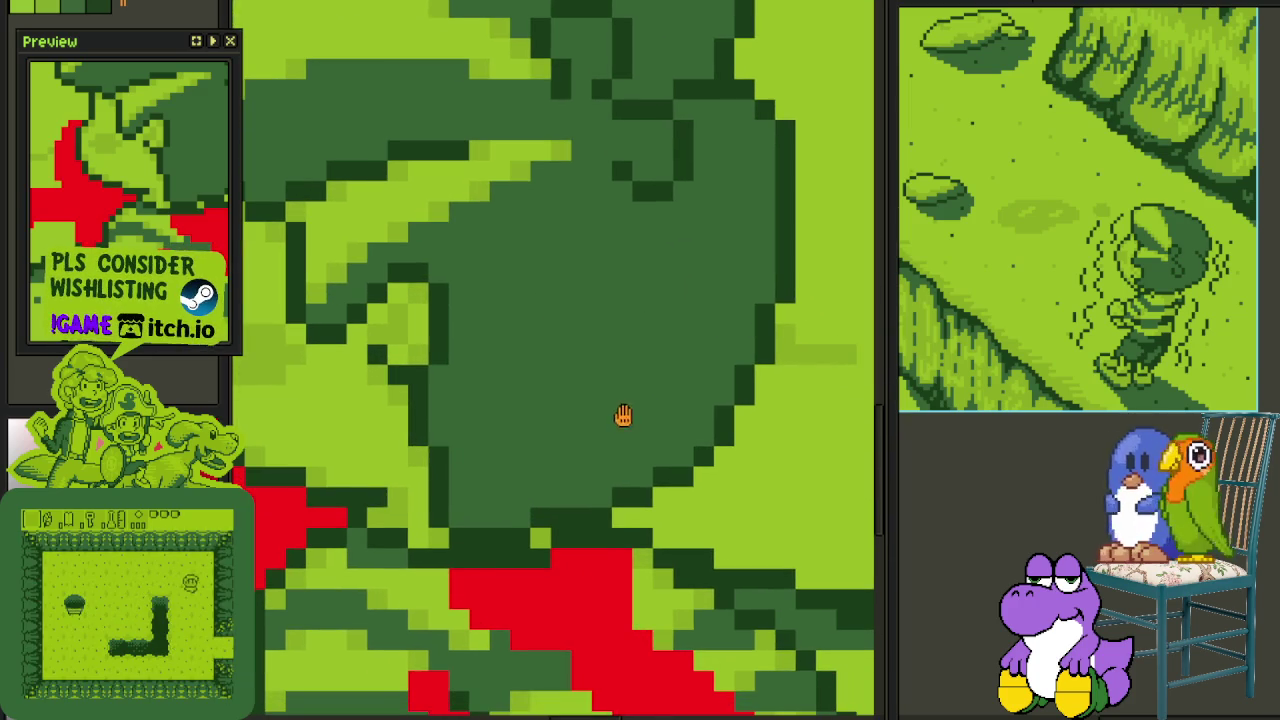
mouse_move(684, 228)
left_mouse_down()
mouse_move(636, 334)
mouse_move(532, 491)
mouse_move(486, 514)
left_mouse_up()
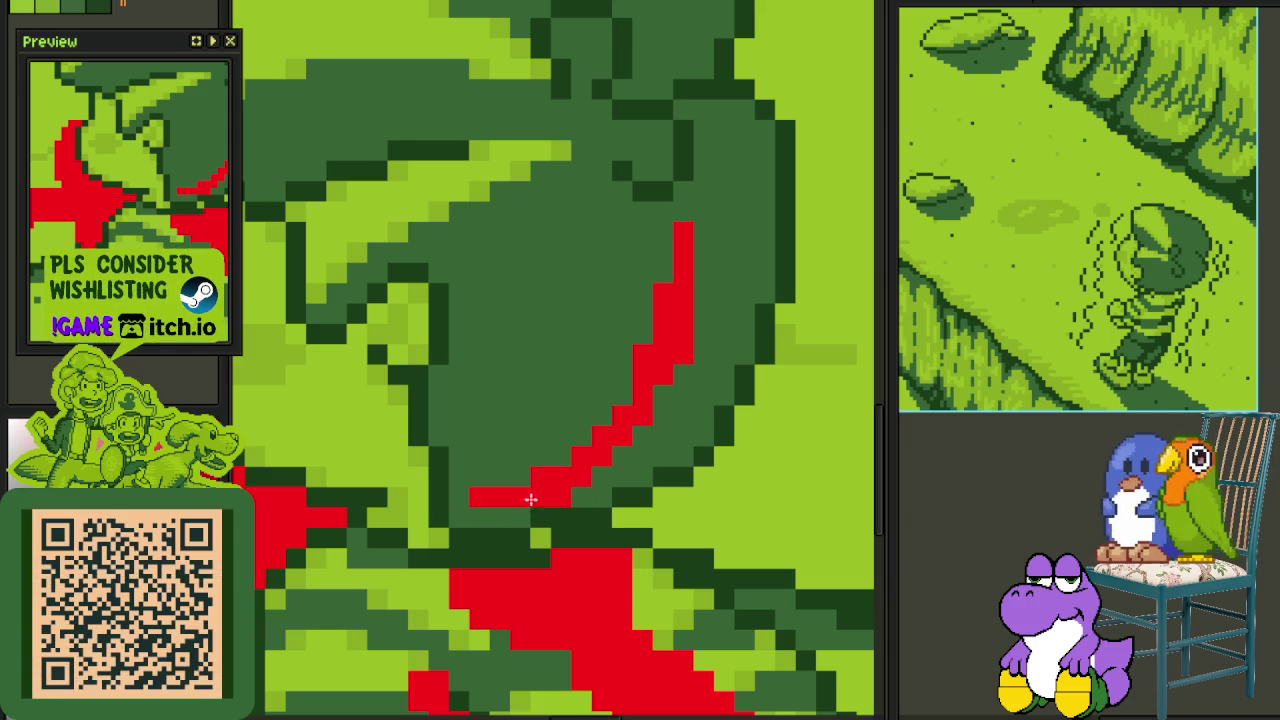
left_click_drag(487, 514, 560, 491)
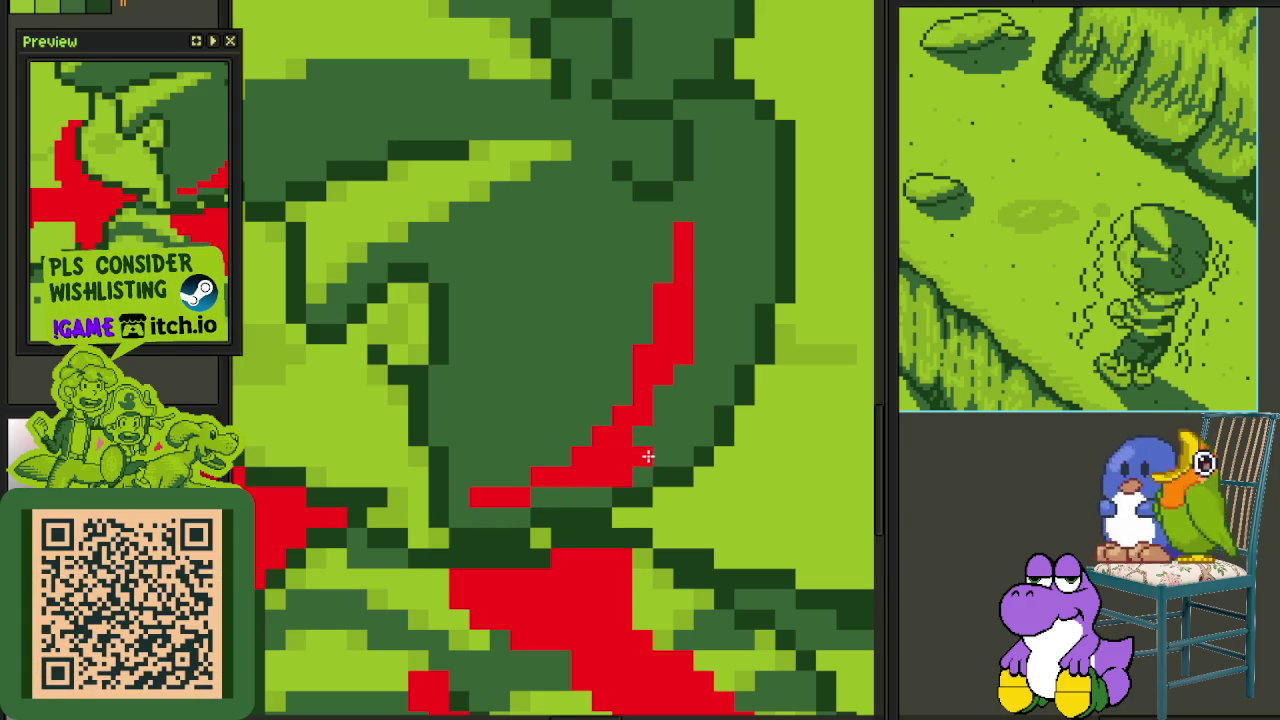
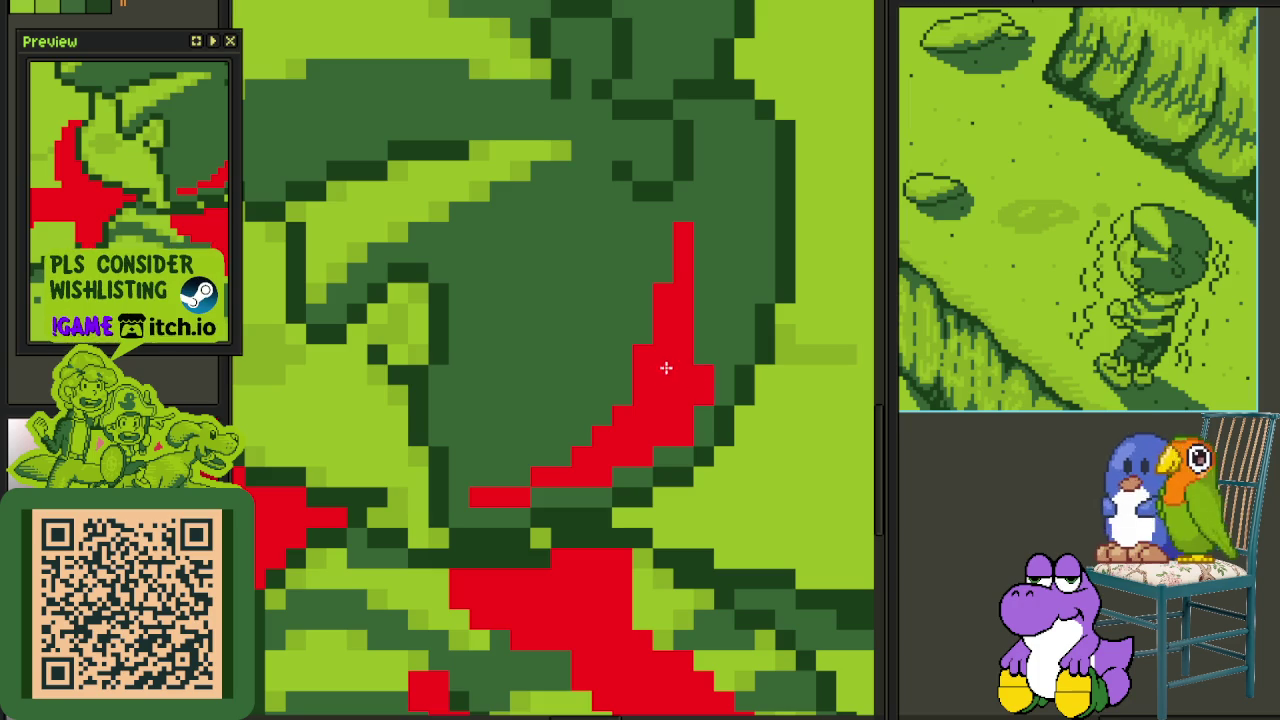
- Widen the red stroke along the green-haired kid's head and fill the gap between strokes
left_click_drag(727, 346, 712, 288)
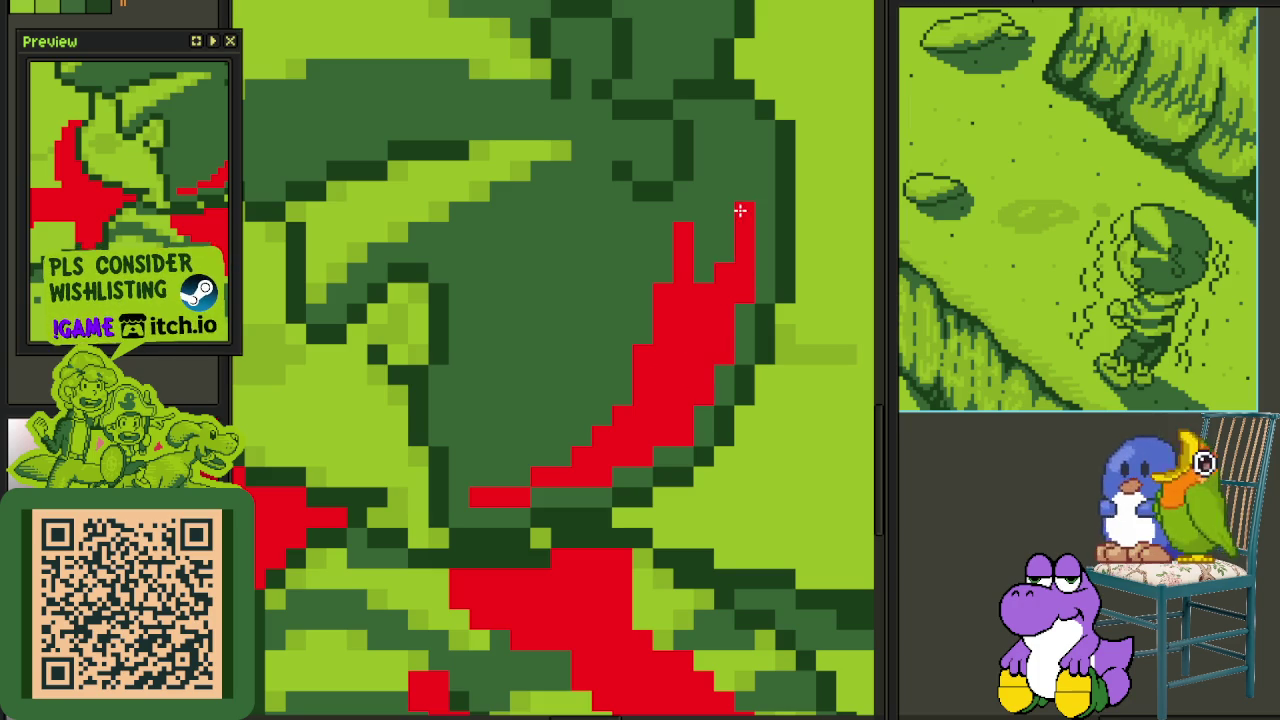
left_click_drag(740, 210, 703, 213)
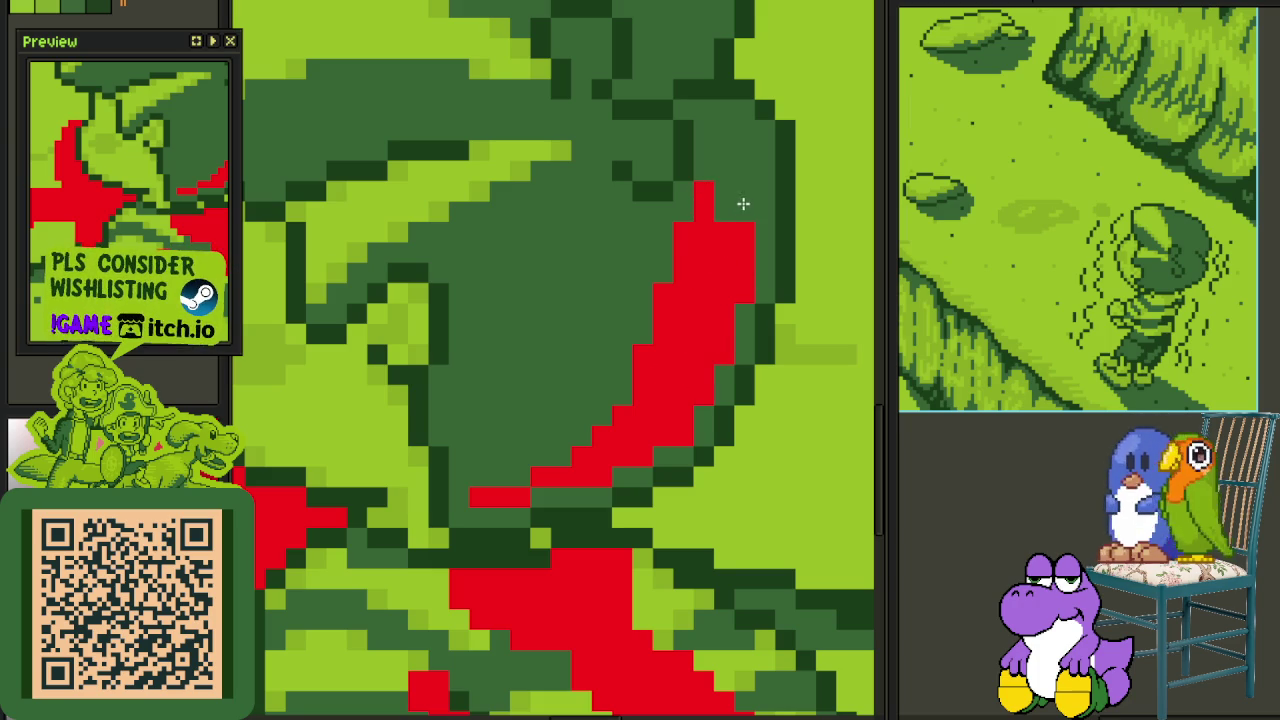
scroll(740, 240, "down", 3)
scroll(720, 225, "up", 3)
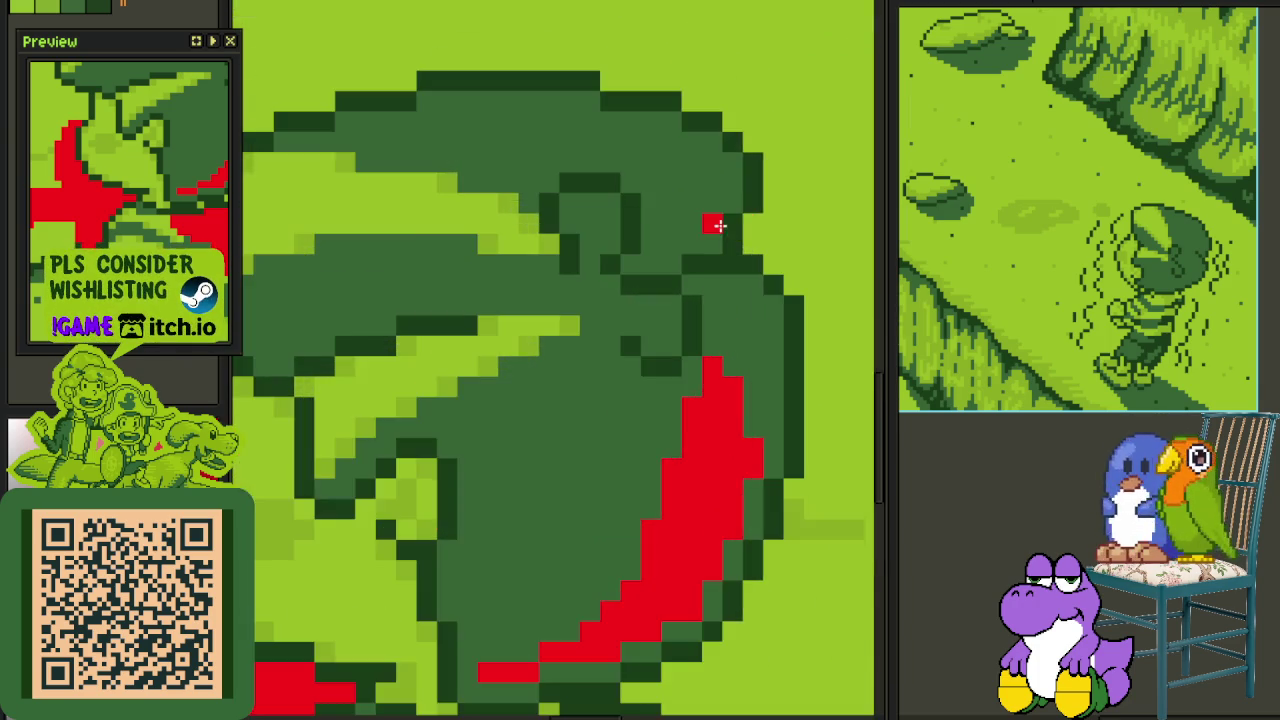
scroll(720, 228, "down", 3)
scroll(685, 310, "up", 3)
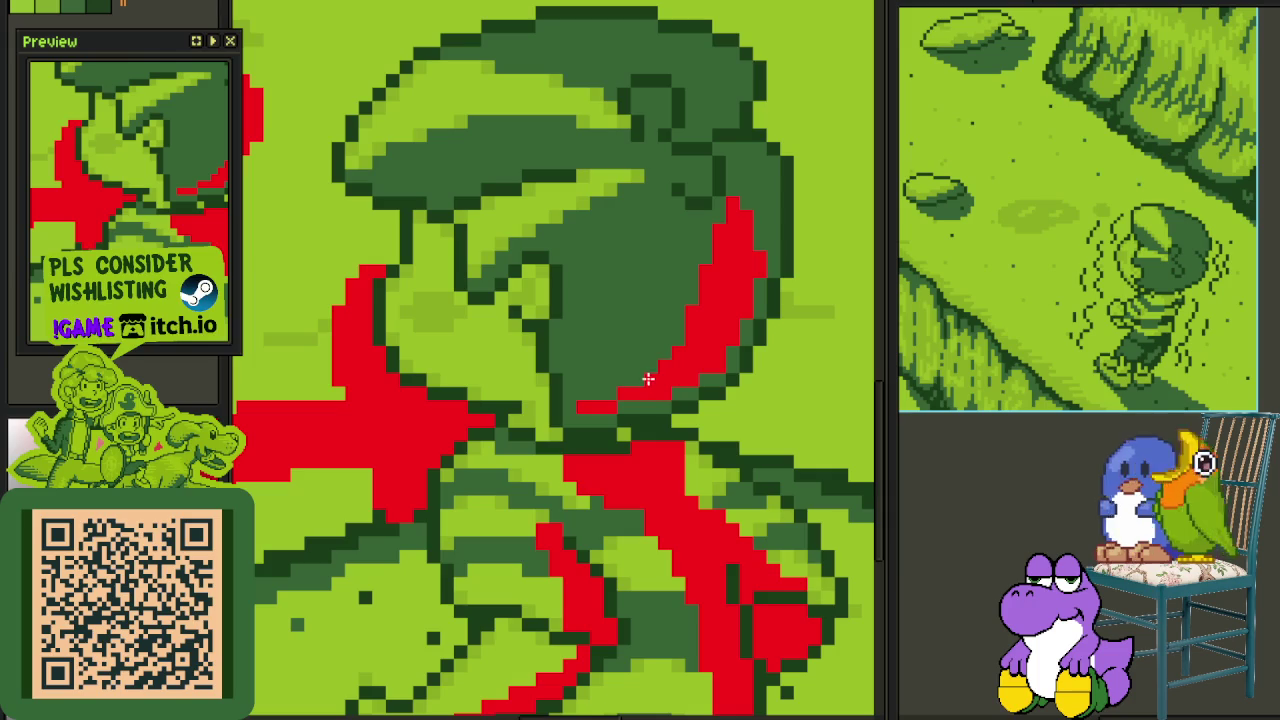
- Replace the red colour with orange using Replace Color
scroll(660, 363, "down", 3)
scroll(576, 382, "up", 2)
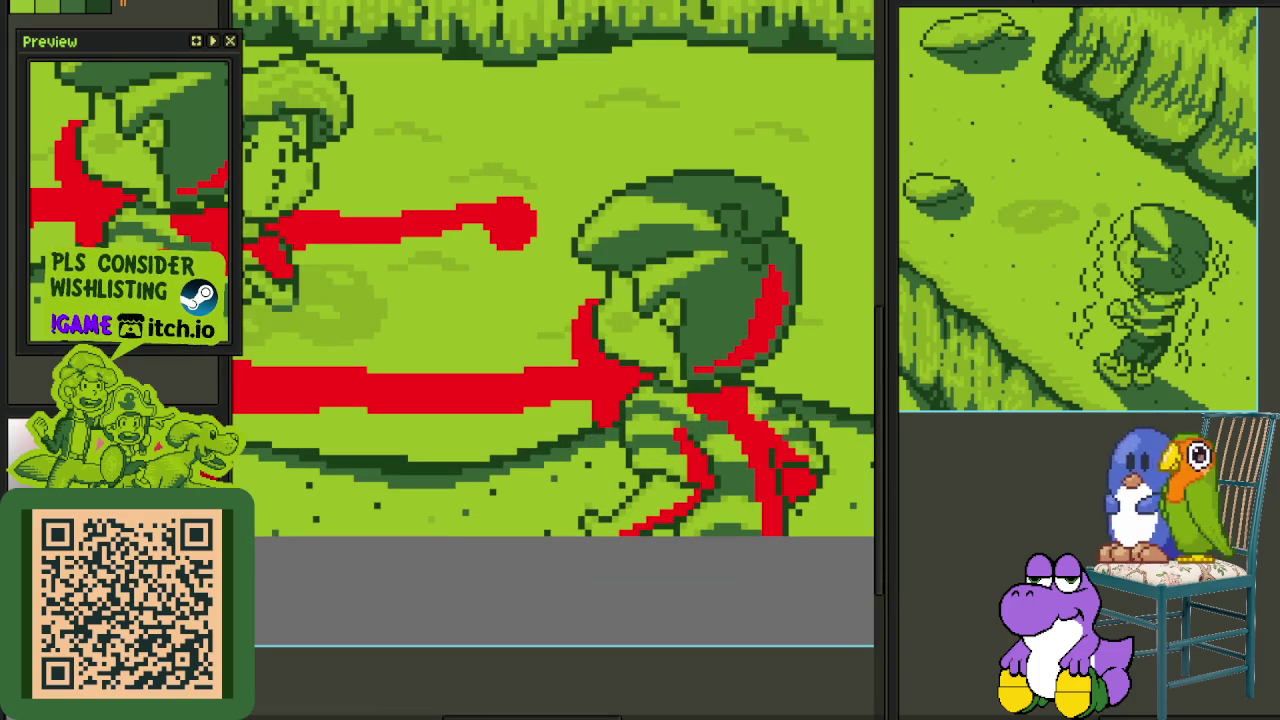
key("shift+r")
left_click(561, 553)
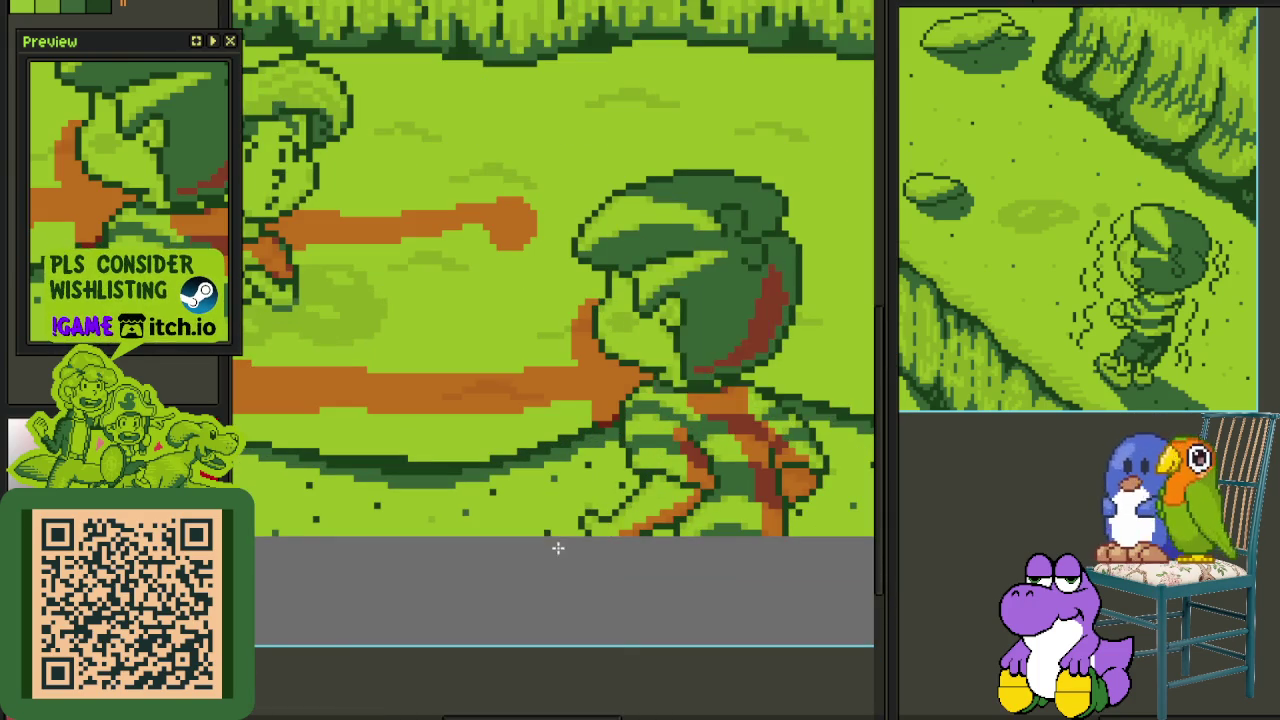
- Fill the dark-orange patch on the upper path band dark green
scroll(540, 548, "down", 4)
scroll(405, 597, "up", 3)
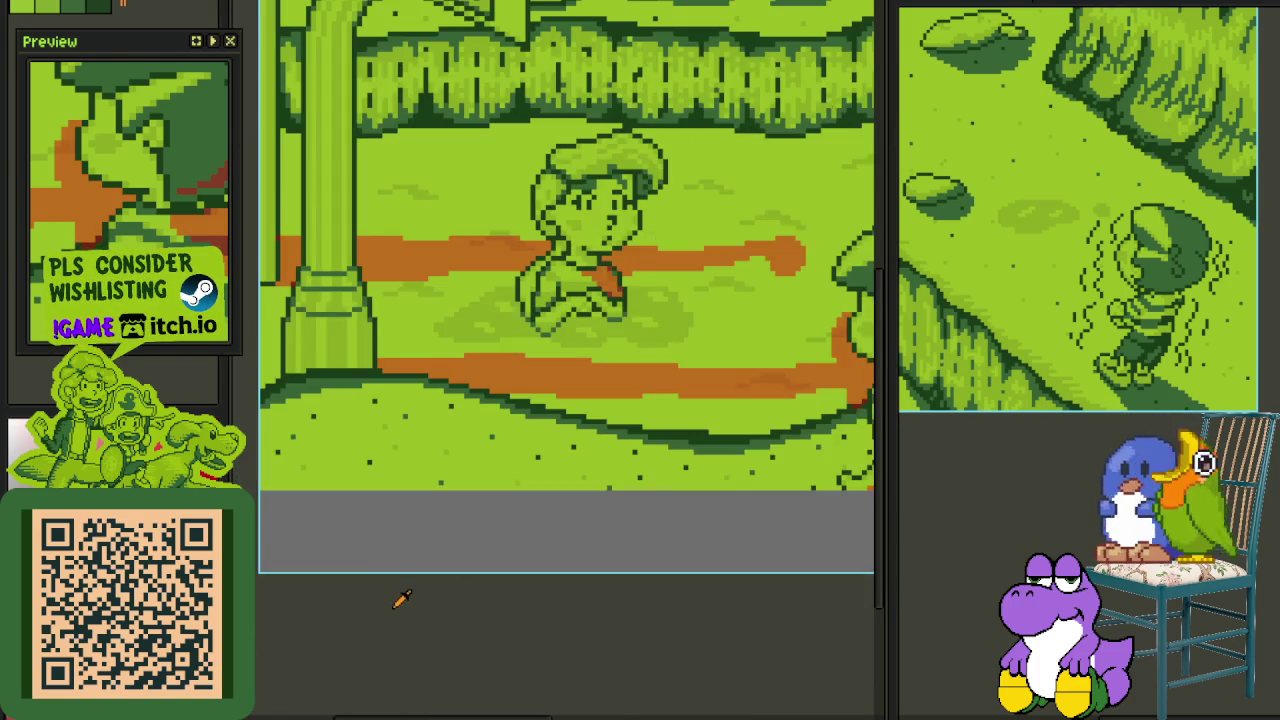
scroll(397, 611, "down", 1)
scroll(594, 271, "up", 2)
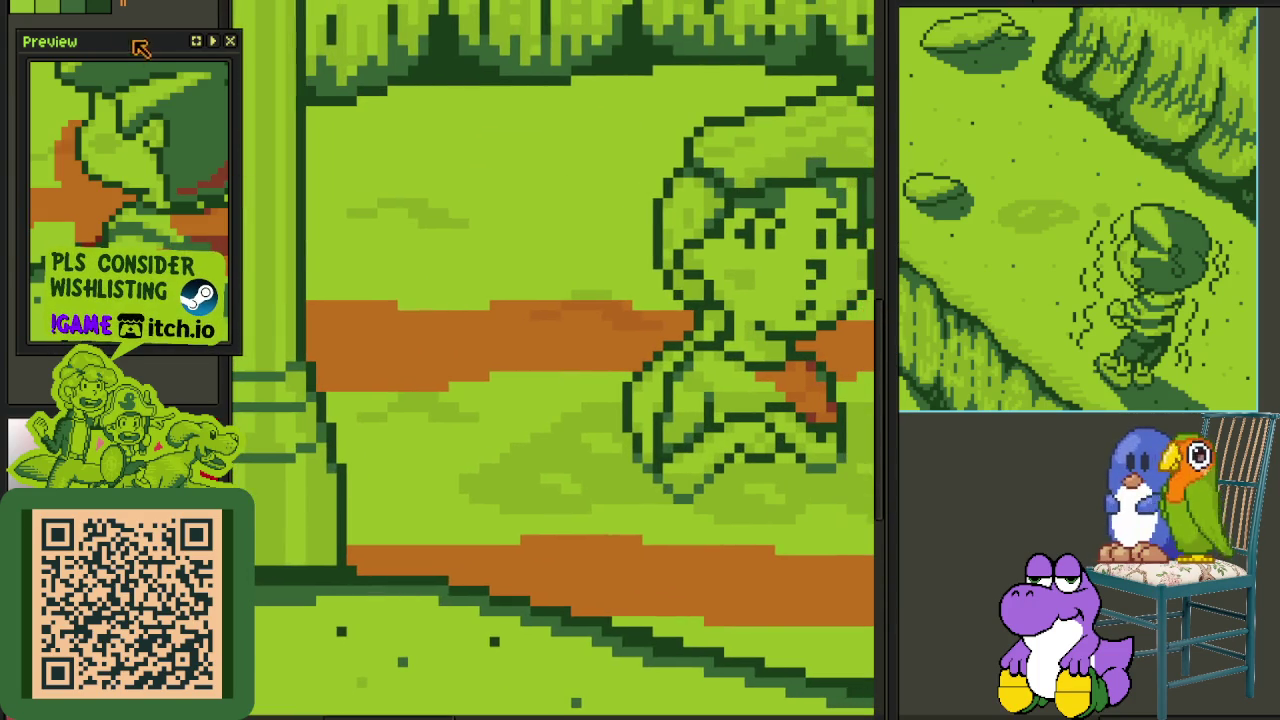
left_click(95, 10)
scroll(586, 251, "up", 2)
left_click(557, 337)
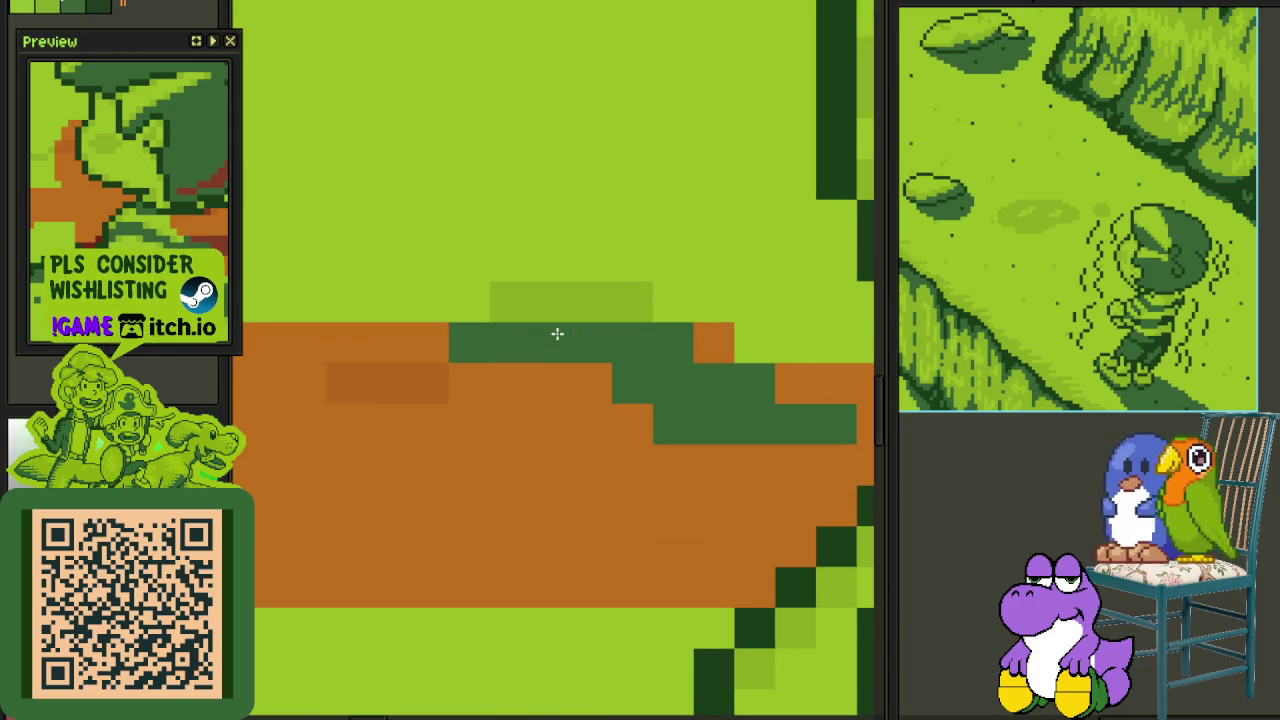
scroll(399, 381, "down", 3)
scroll(466, 429, "up", 2)
- Repaint the dark-red pixel and stray pixels along the path edge dark green
left_click_drag(466, 429, 608, 370)
left_click(594, 340)
left_click(640, 452)
left_click(594, 472)
scroll(700, 420, "down", 3)
scroll(838, 377, "down", 2)
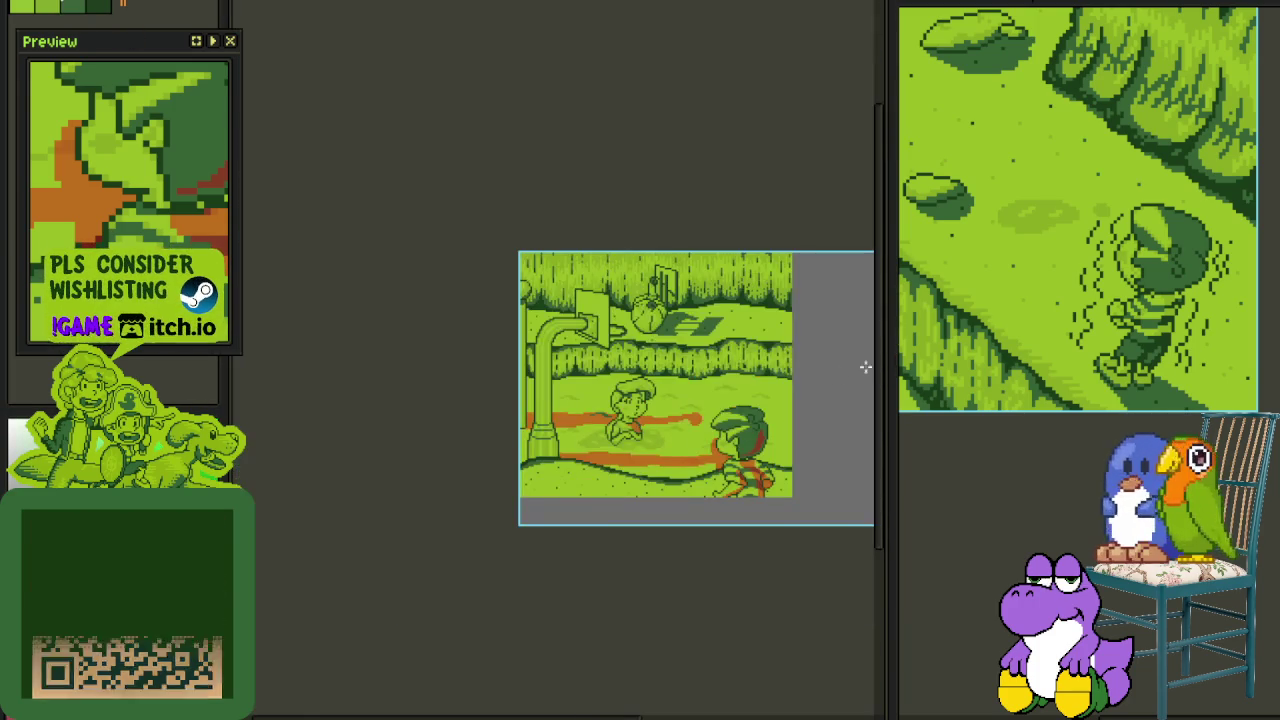
scroll(662, 426, "up", 2)
scroll(600, 400, "up", 1)
scroll(570, 371, "up", 1)
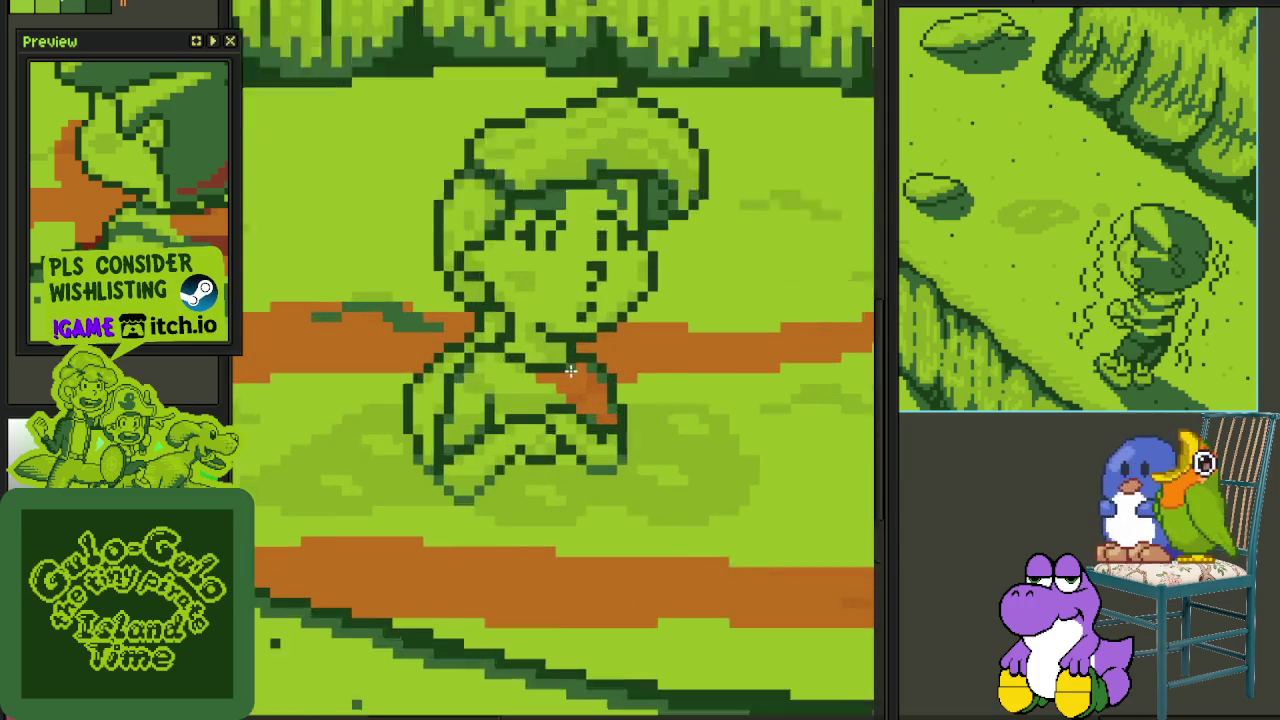
scroll(570, 371, "up", 2)
- Try repainting the sitting kid's arm dark green, then undo both arm strokes
mouse_move(645, 471)
left_mouse_down()
mouse_move(606, 394)
mouse_move(588, 417)
left_mouse_up()
key("ctrl+z")
left_click_drag(550, 365, 555, 343)
key("ctrl+z")
key("ctrl+z")
scroll(643, 430, "down", 3)
scroll(643, 430, "down", 1)
scroll(643, 430, "up", 2)
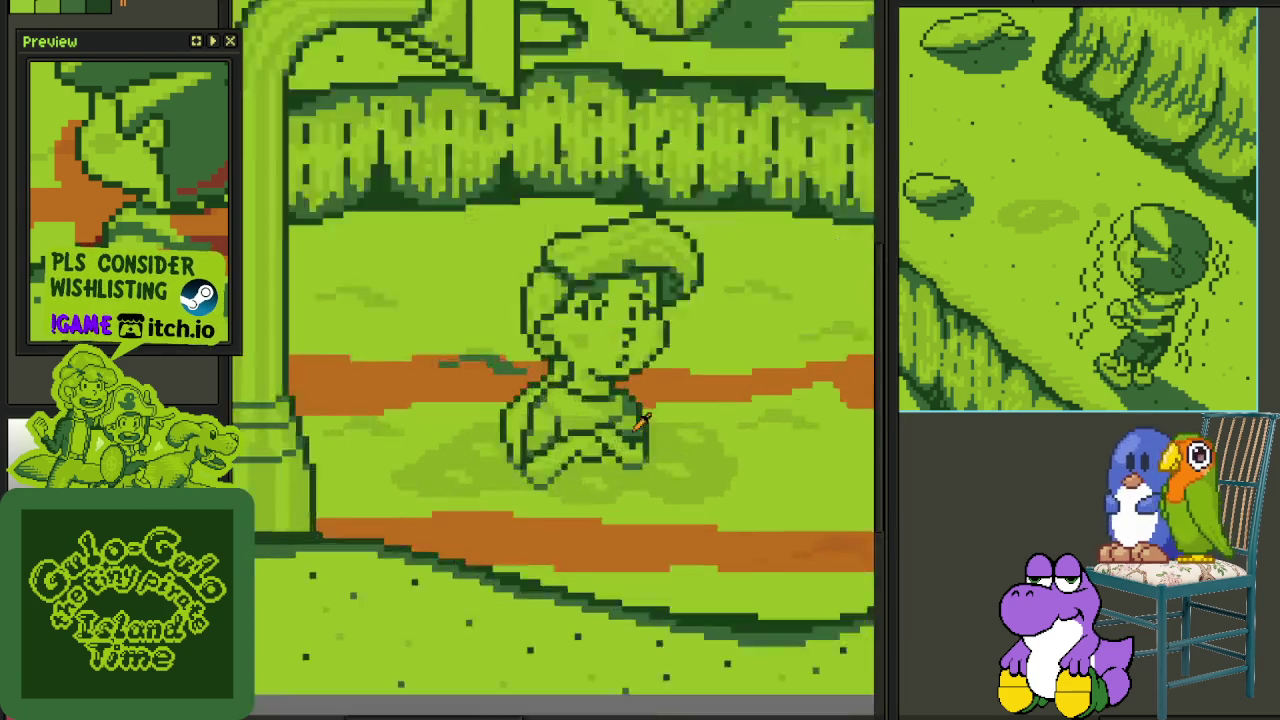
scroll(550, 375, "up", 3)
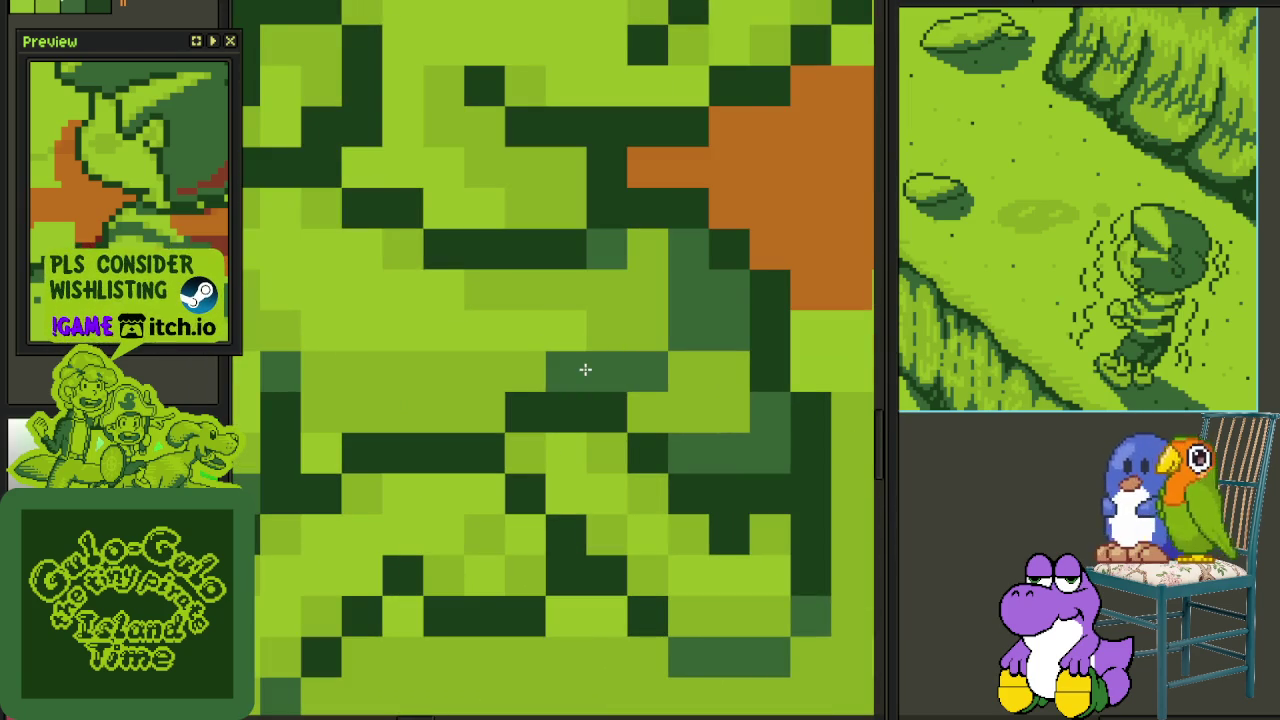
scroll(588, 370, "down", 3)
scroll(588, 375, "down", 2)
scroll(634, 428, "down", 2)
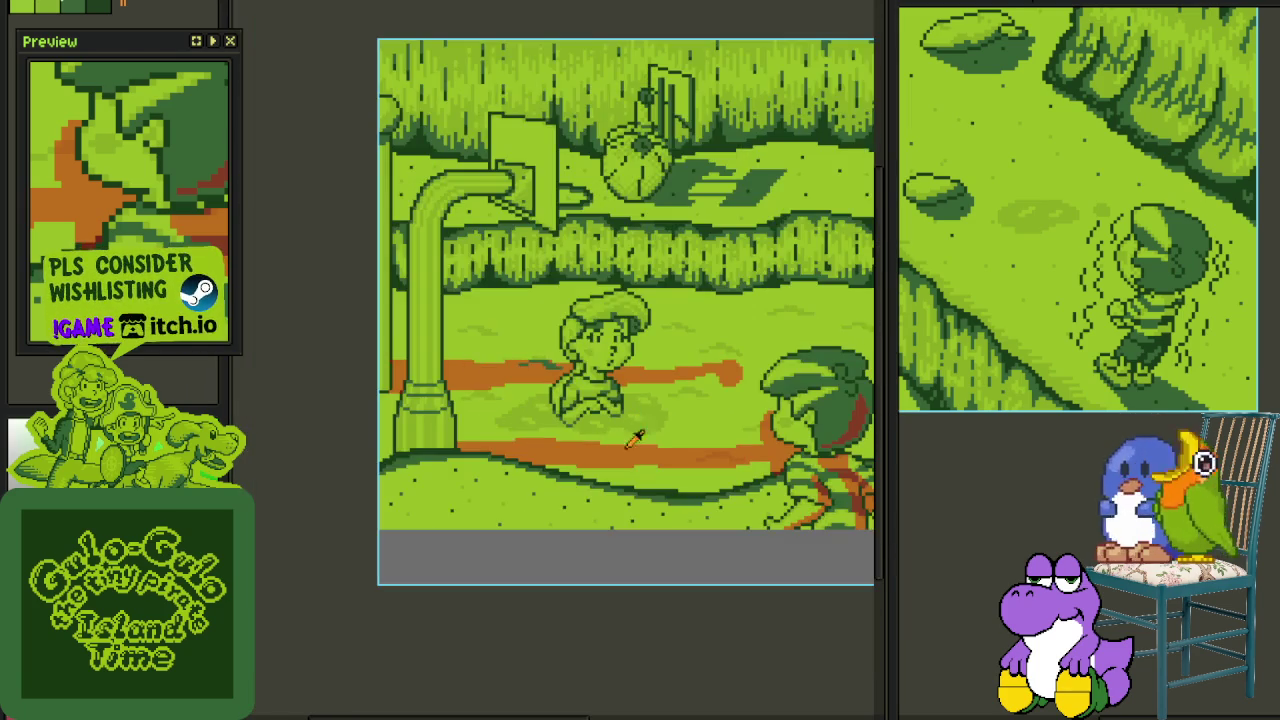
scroll(594, 420, "up", 1)
scroll(594, 420, "down", 2)
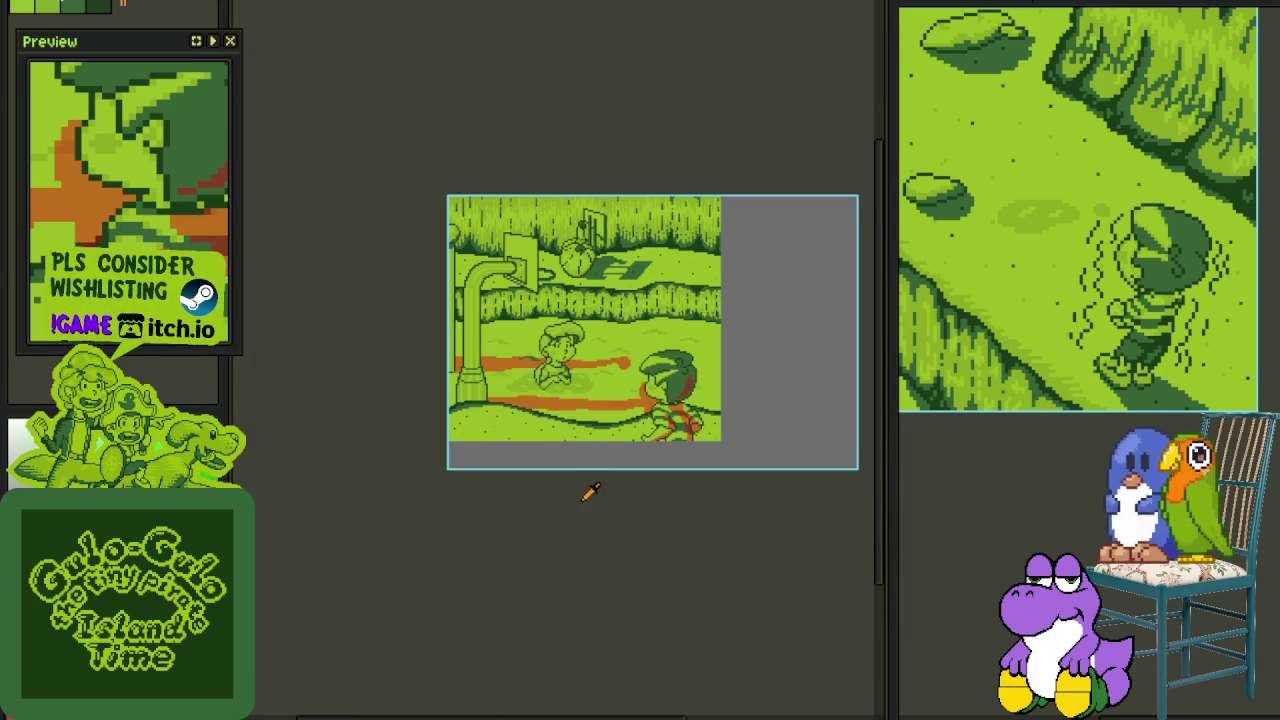
scroll(551, 434, "up", 2)
scroll(630, 385, "up", 1)
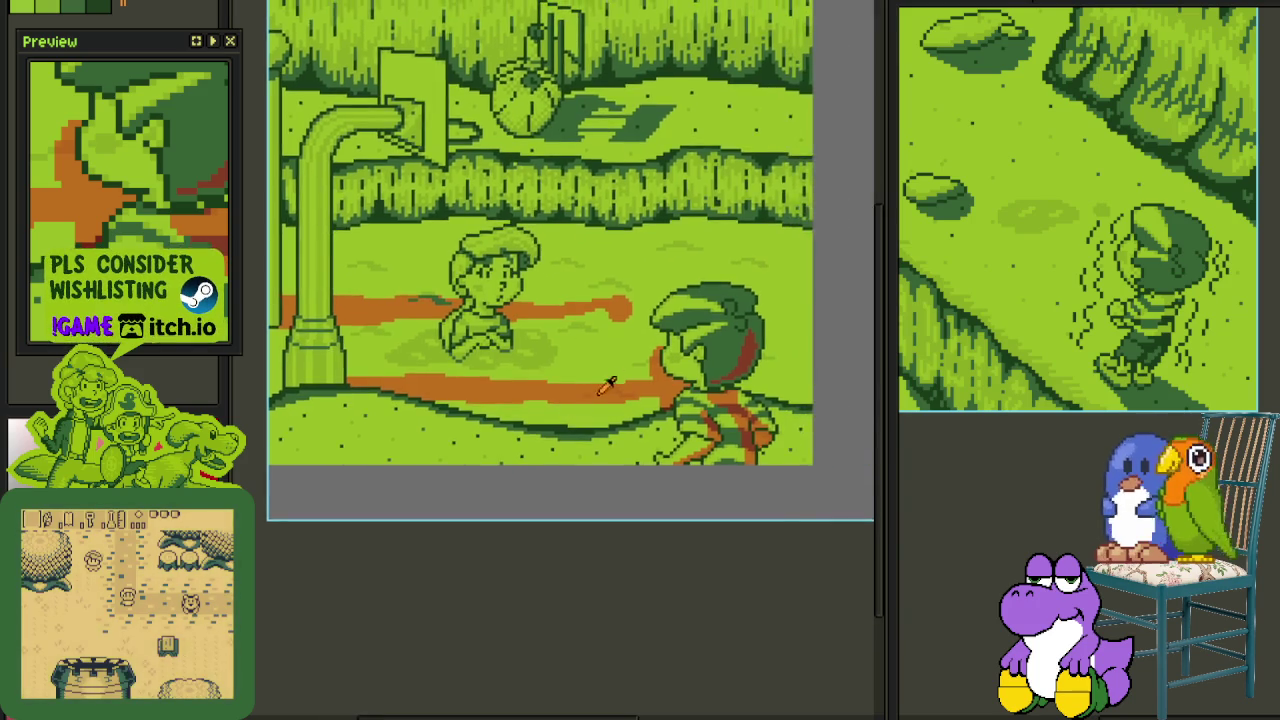
scroll(596, 390, "up", 2)
scroll(674, 422, "up", 2)
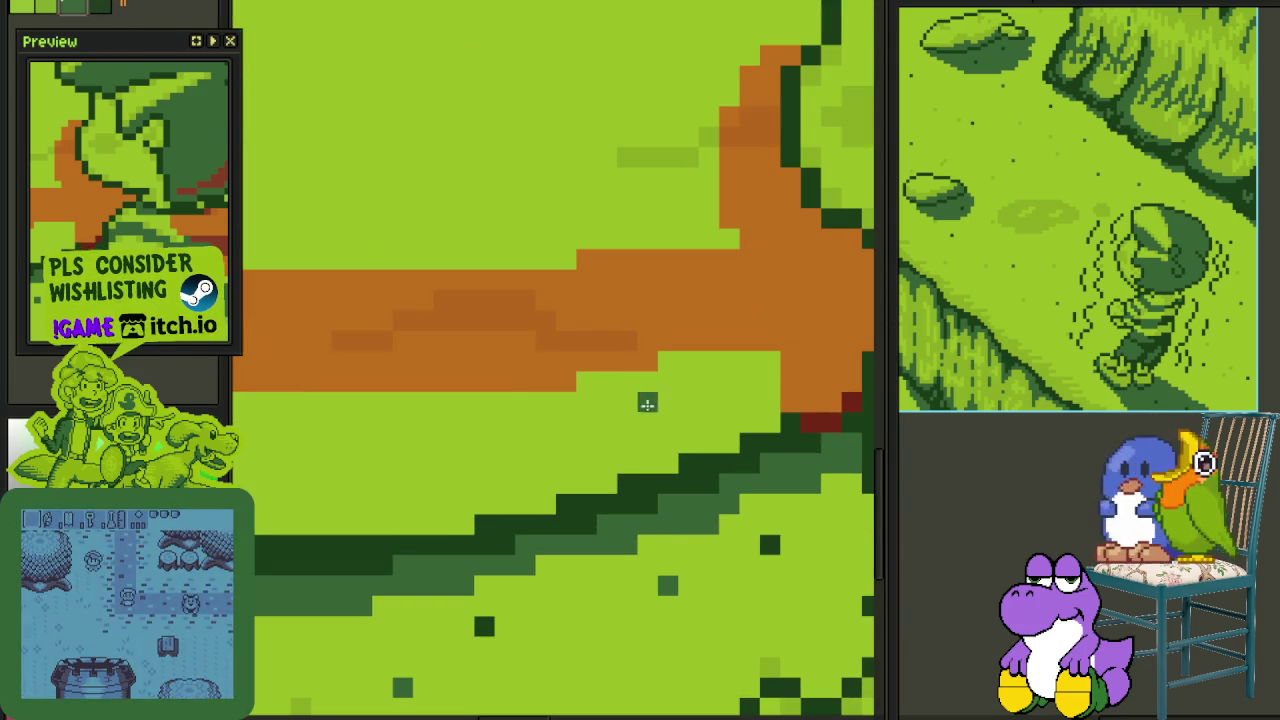
- Draw a dark-green line across the brown path
left_click_drag(566, 334, 400, 334)
scroll(400, 343, "down", 3)
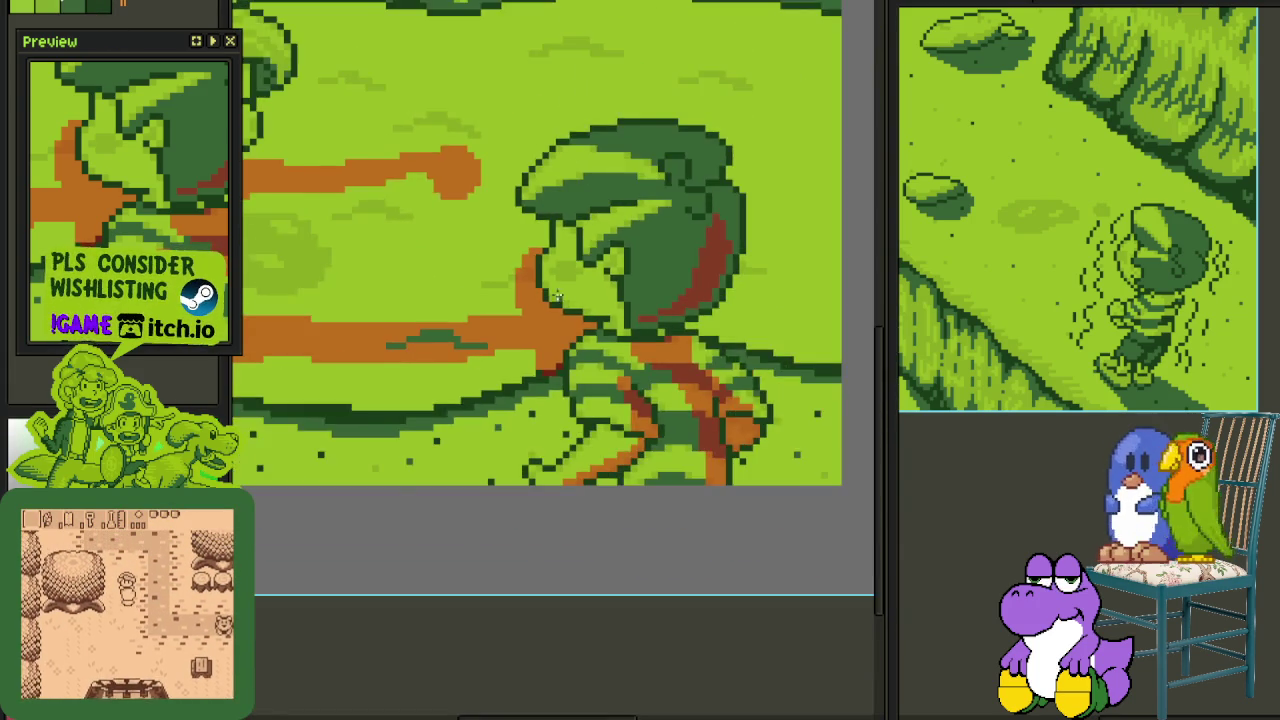
scroll(550, 300, "up", 2)
left_click_drag(530, 275, 478, 266)
scroll(500, 271, "down", 1)
scroll(500, 271, "down", 1)
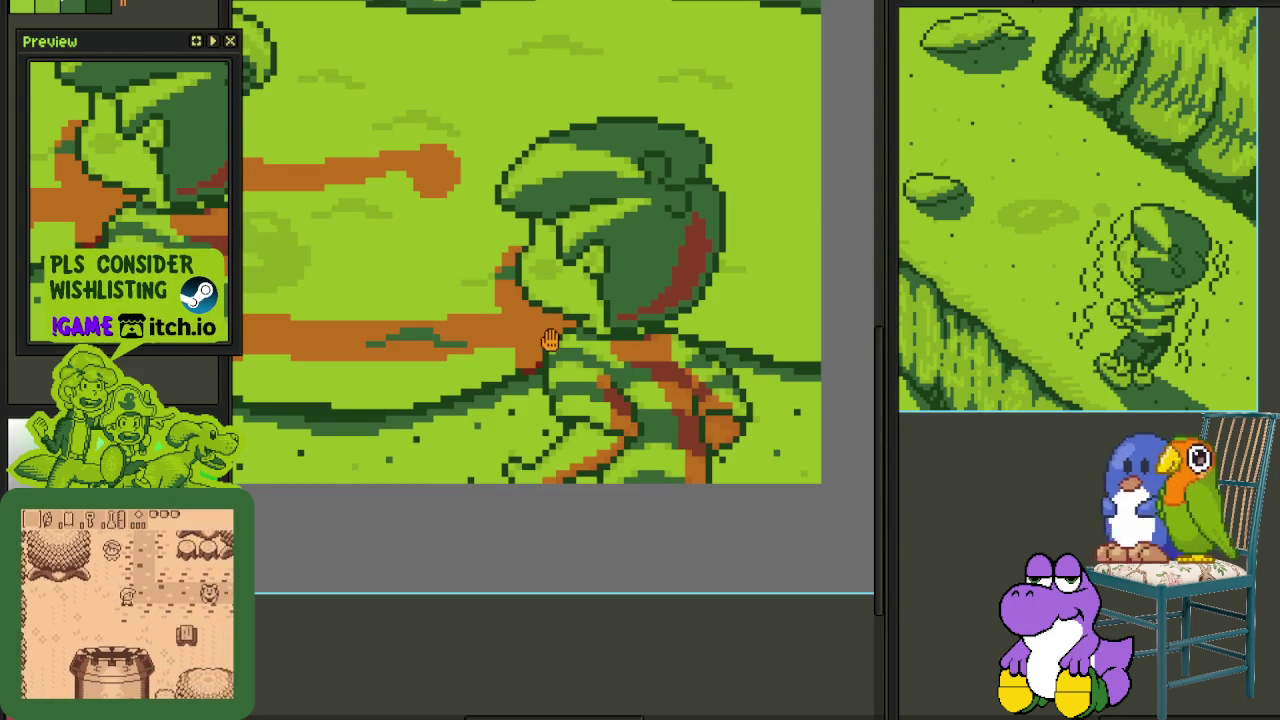
scroll(550, 340, "down", 2)
- Fill the orange patch left of the pillar and the band behind the kid green
left_click_drag(550, 340, 565, 380)
scroll(565, 380, "up", 1)
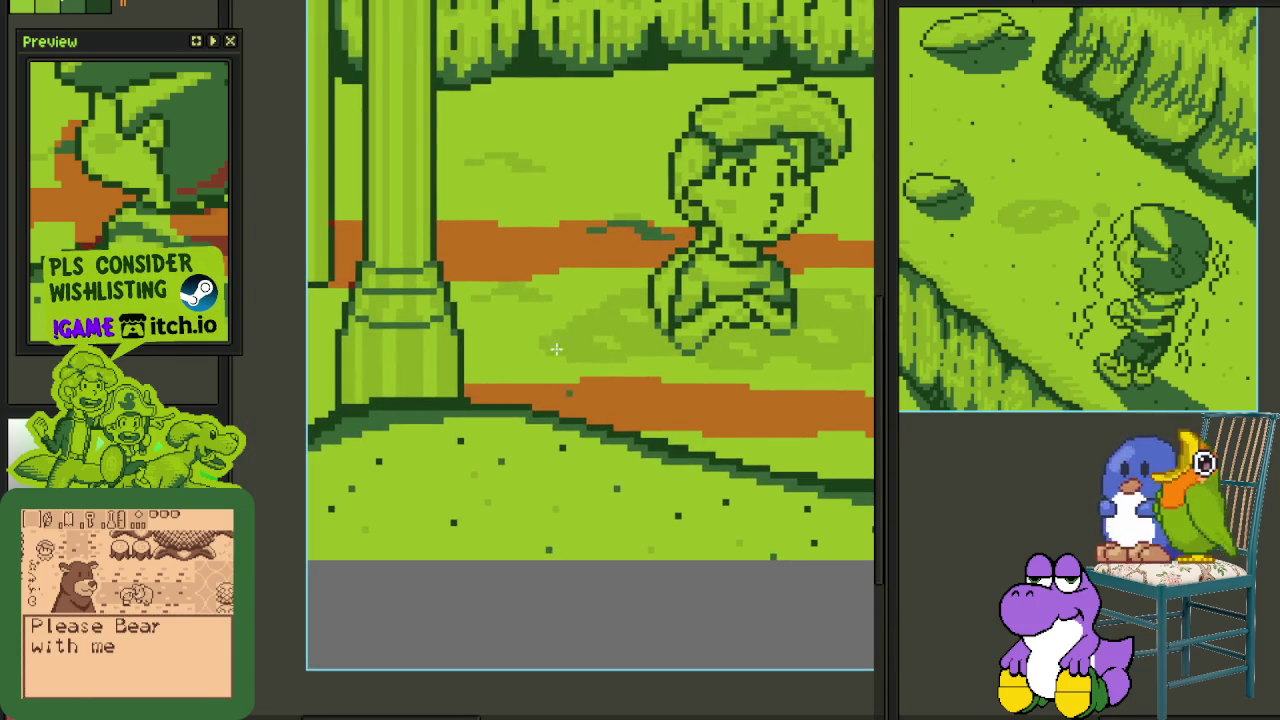
scroll(388, 518, "left", 3)
scroll(388, 518, "down", 1)
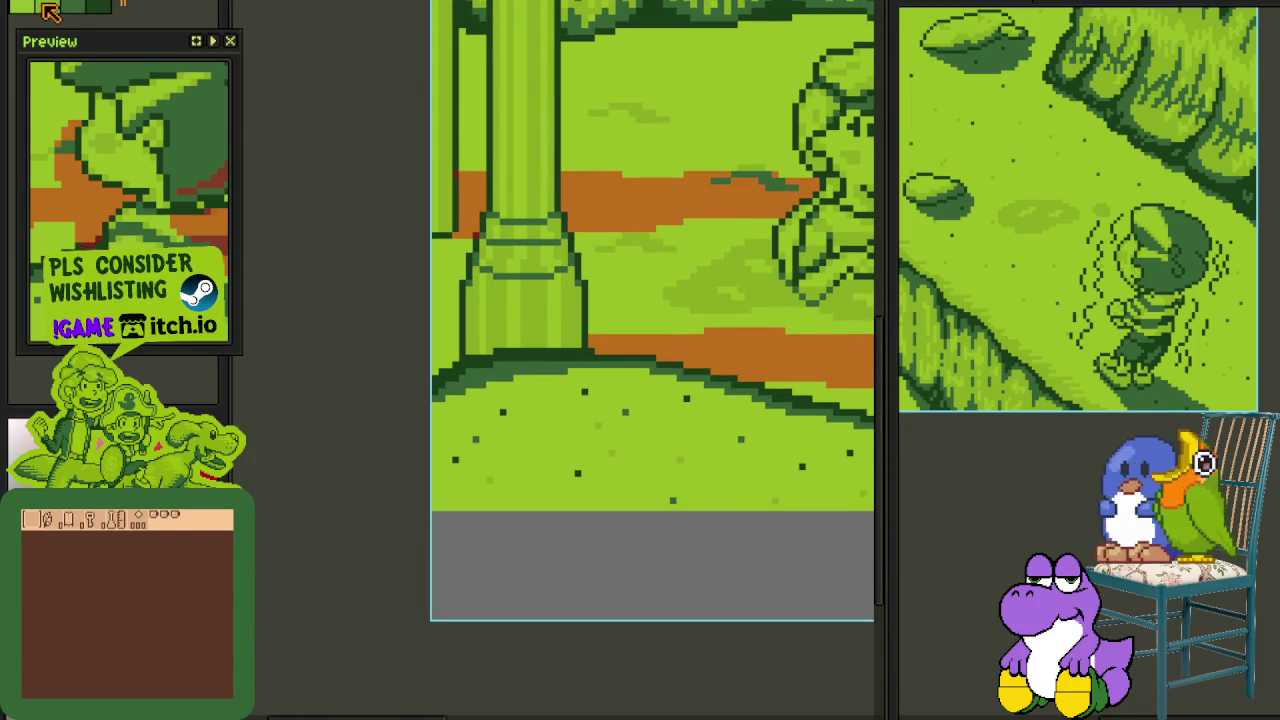
scroll(474, 229, "up", 1)
scroll(474, 229, "up", 1)
scroll(474, 229, "up", 2)
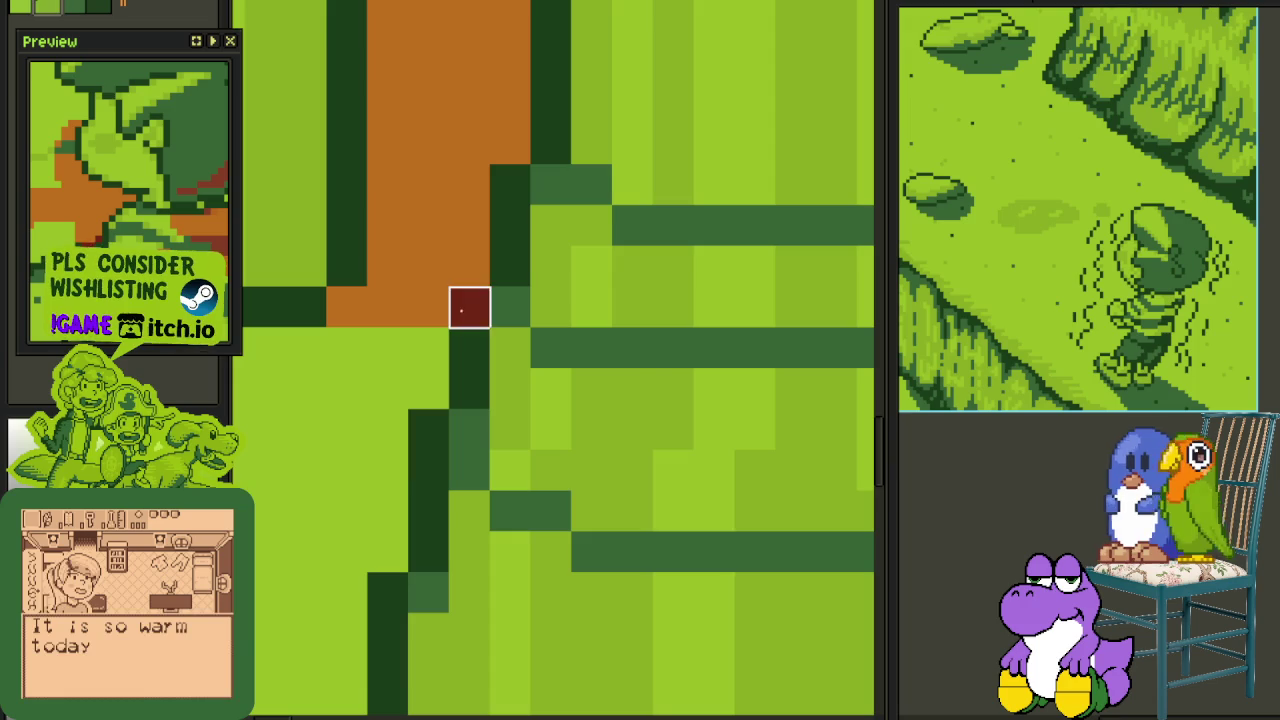
left_click_drag(438, 146, 491, 494)
scroll(388, 285, "down", 4)
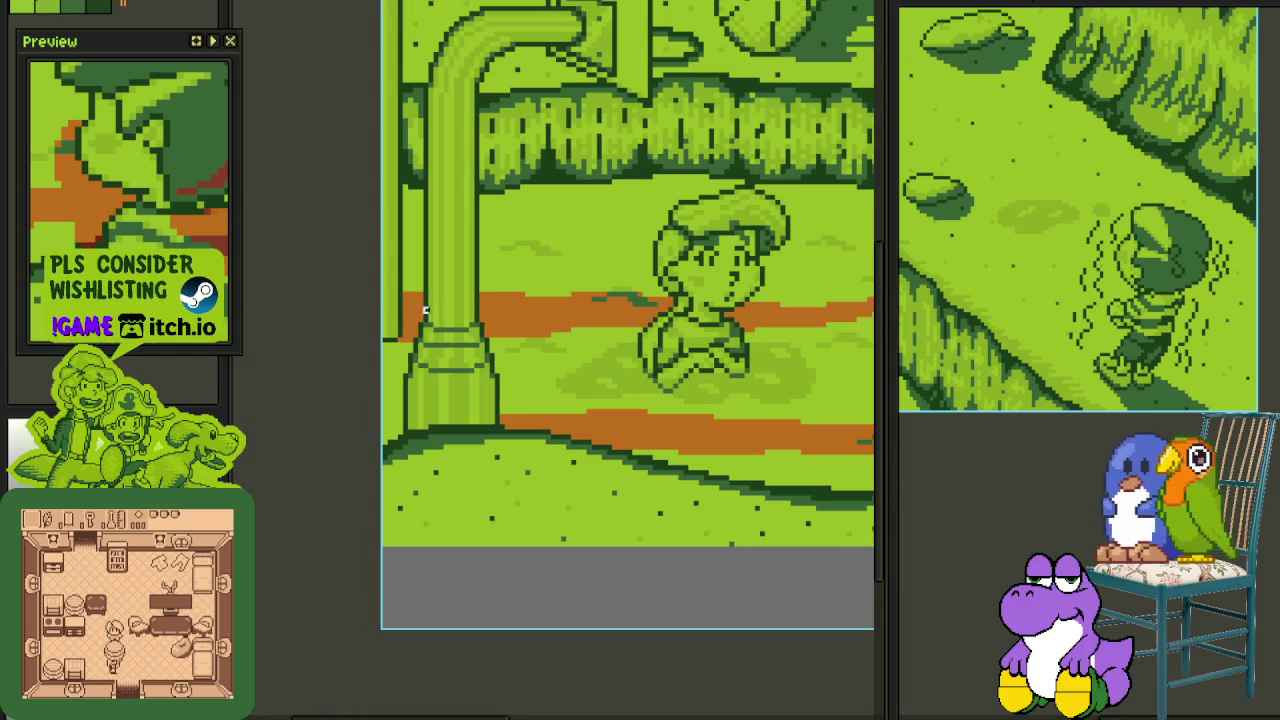
scroll(584, 325, "up", 2)
scroll(584, 325, "down", 2)
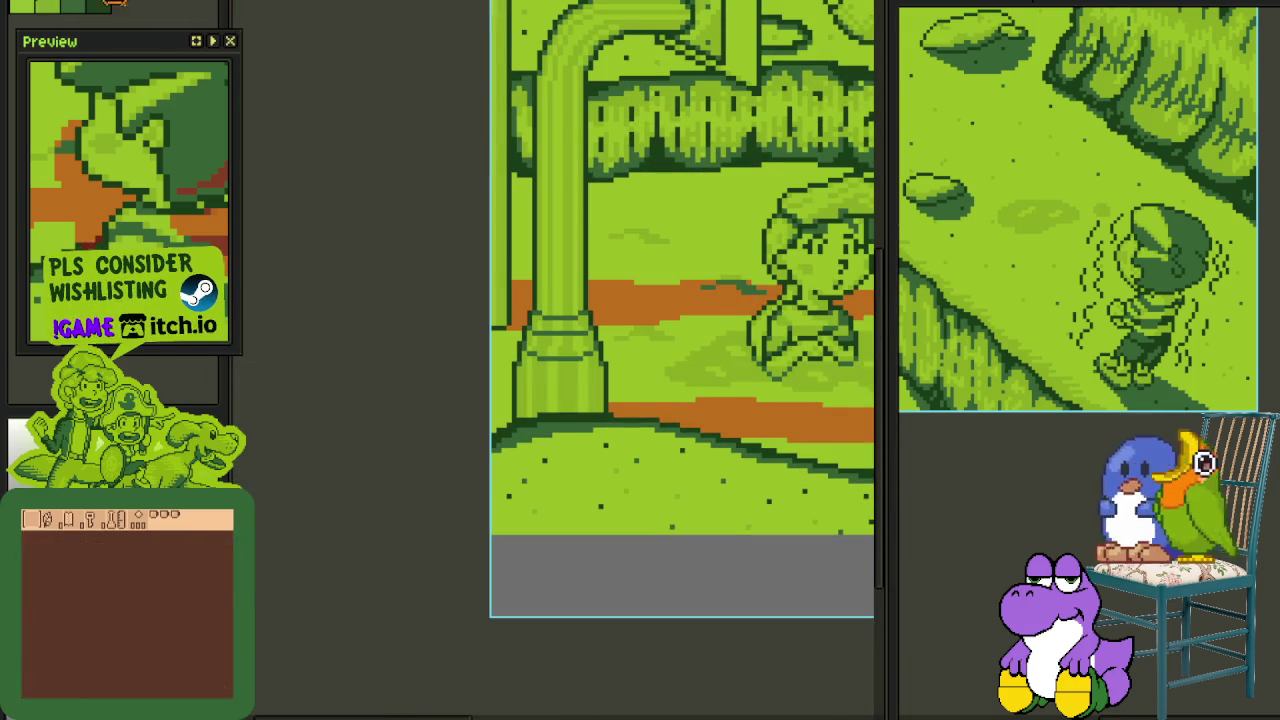
scroll(623, 297, "up", 1)
scroll(527, 284, "up", 1)
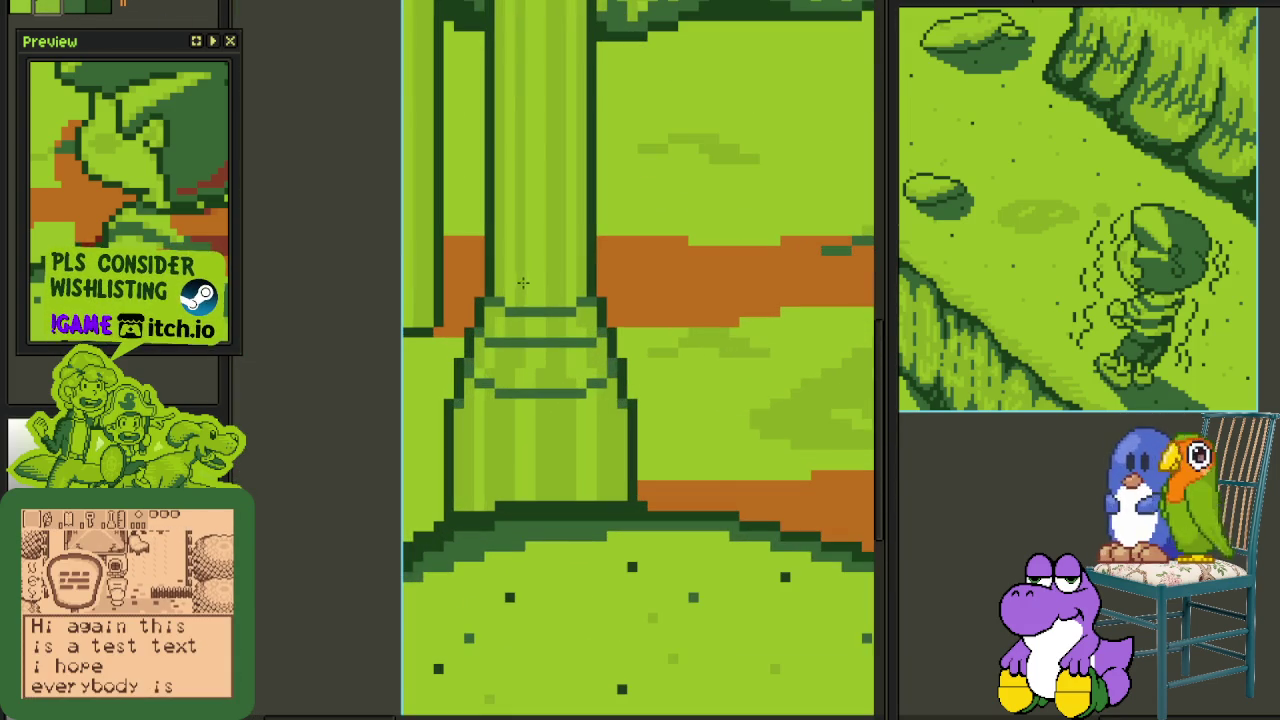
left_click(467, 281)
scroll(737, 309, "up", 2)
scroll(543, 283, "up", 2)
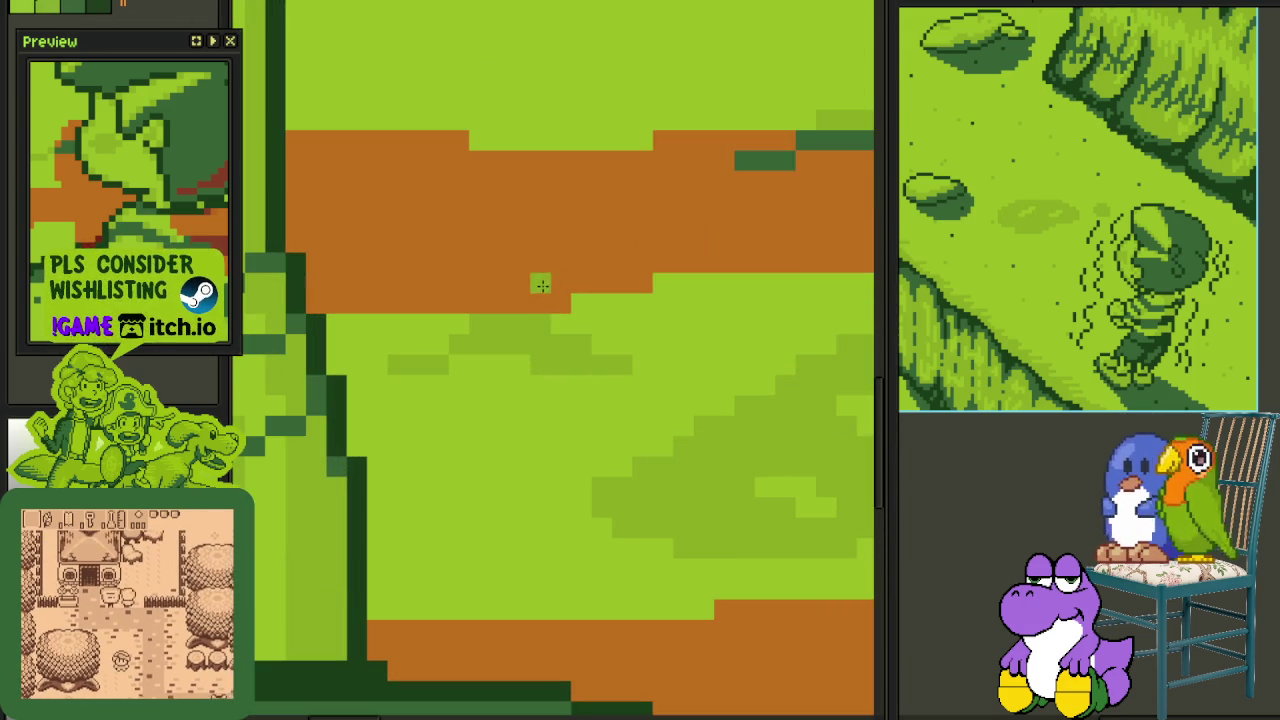
left_click(542, 286)
- Fill the remaining orange tip, band sections and pillar-edge patch of the upper band green
scroll(542, 286, "down", 3)
scroll(685, 261, "up", 2)
left_click(665, 215)
scroll(665, 215, "down", 2)
scroll(578, 262, "up", 1)
left_click(578, 262)
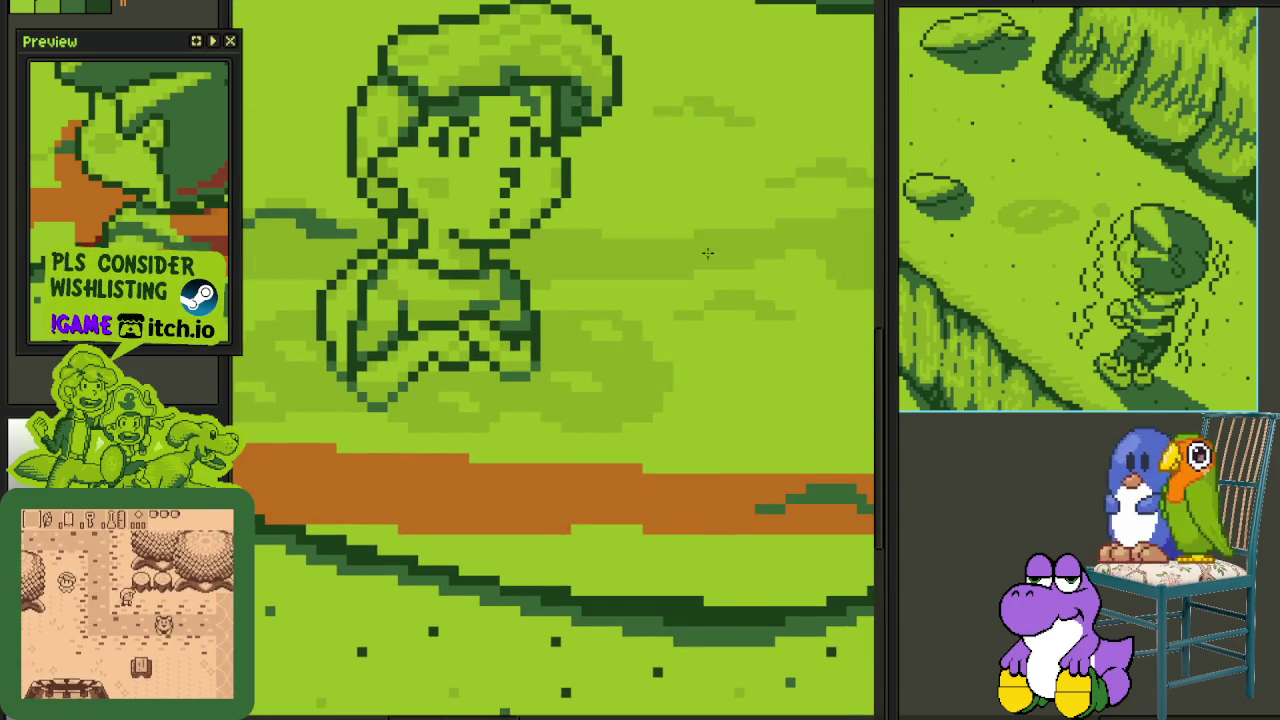
scroll(585, 257, "down", 1)
scroll(506, 308, "down", 1)
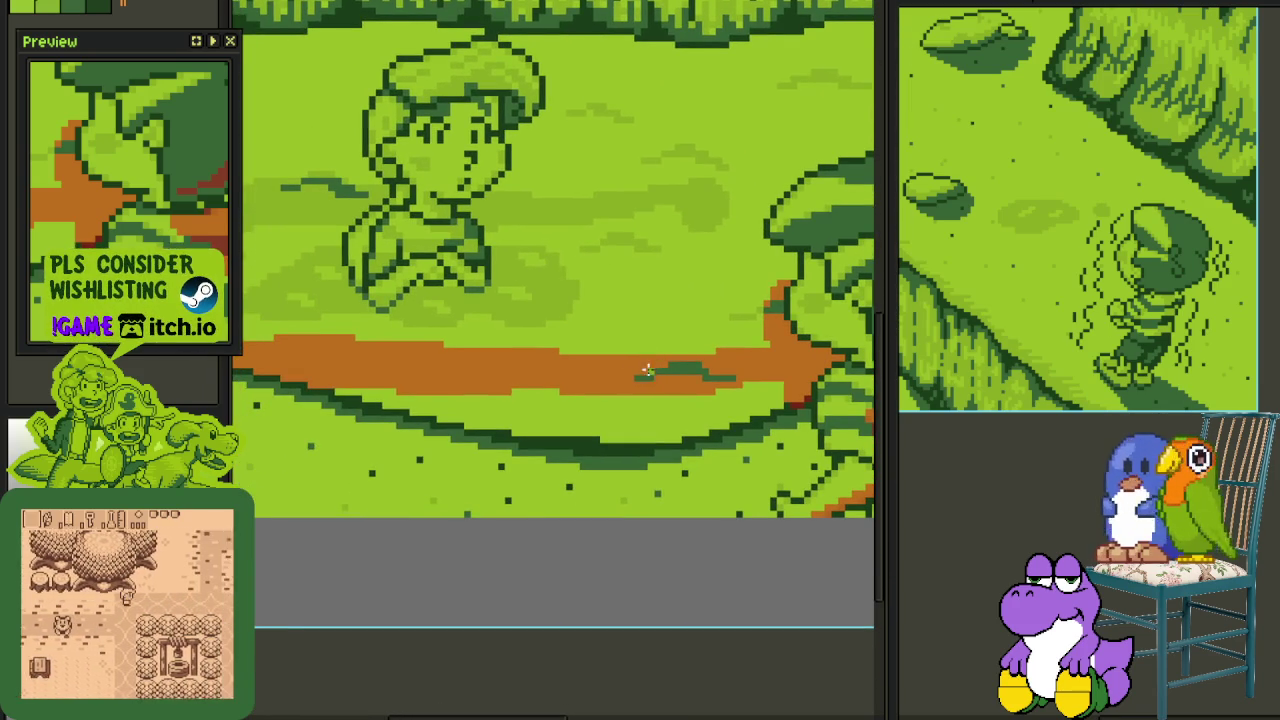
left_click(575, 362)
scroll(612, 293, "up", 1)
scroll(612, 293, "up", 1)
scroll(612, 293, "up", 1)
left_click(612, 293)
scroll(700, 536, "up", 1)
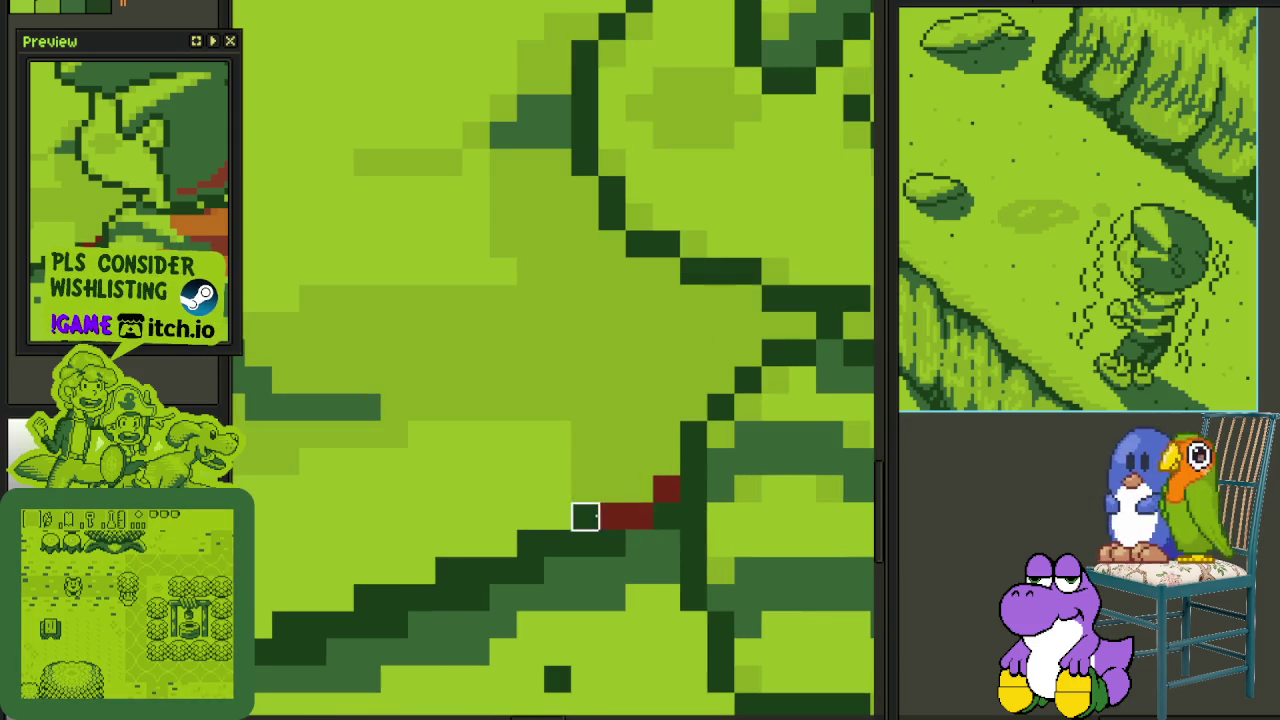
scroll(667, 516, "down", 3)
scroll(605, 403, "up", 1)
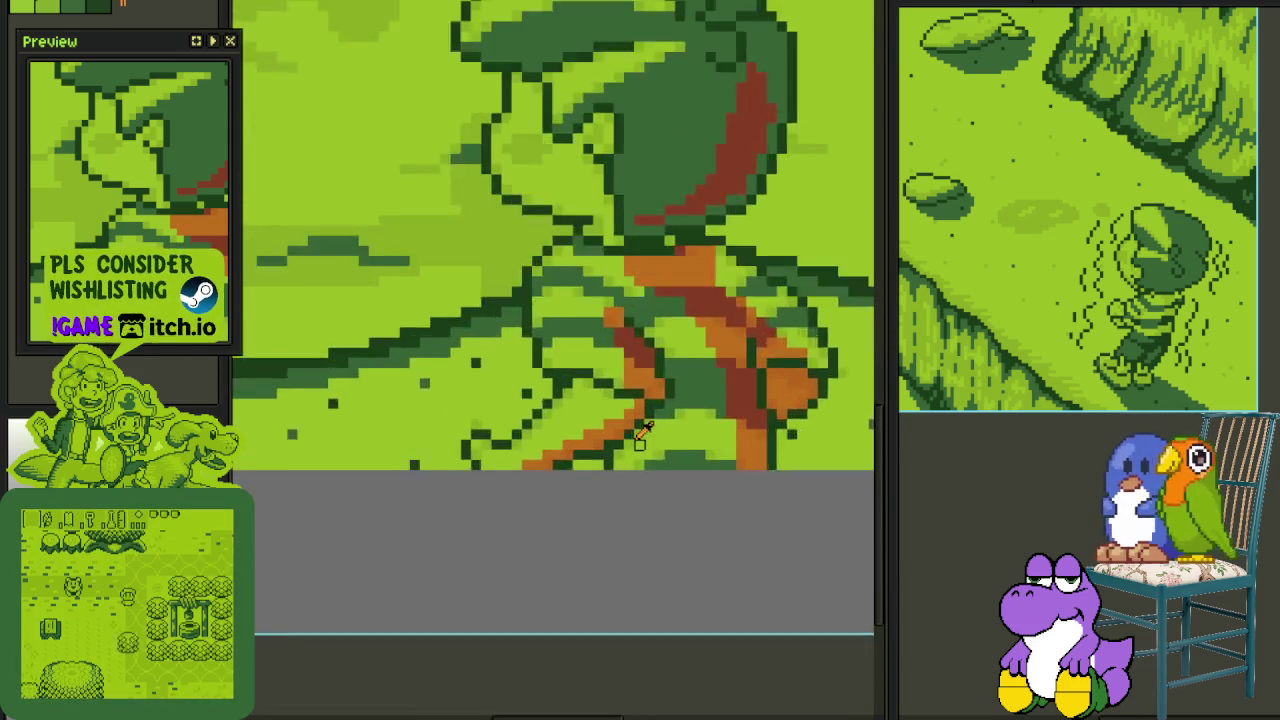
scroll(605, 403, "up", 1)
scroll(605, 403, "up", 1)
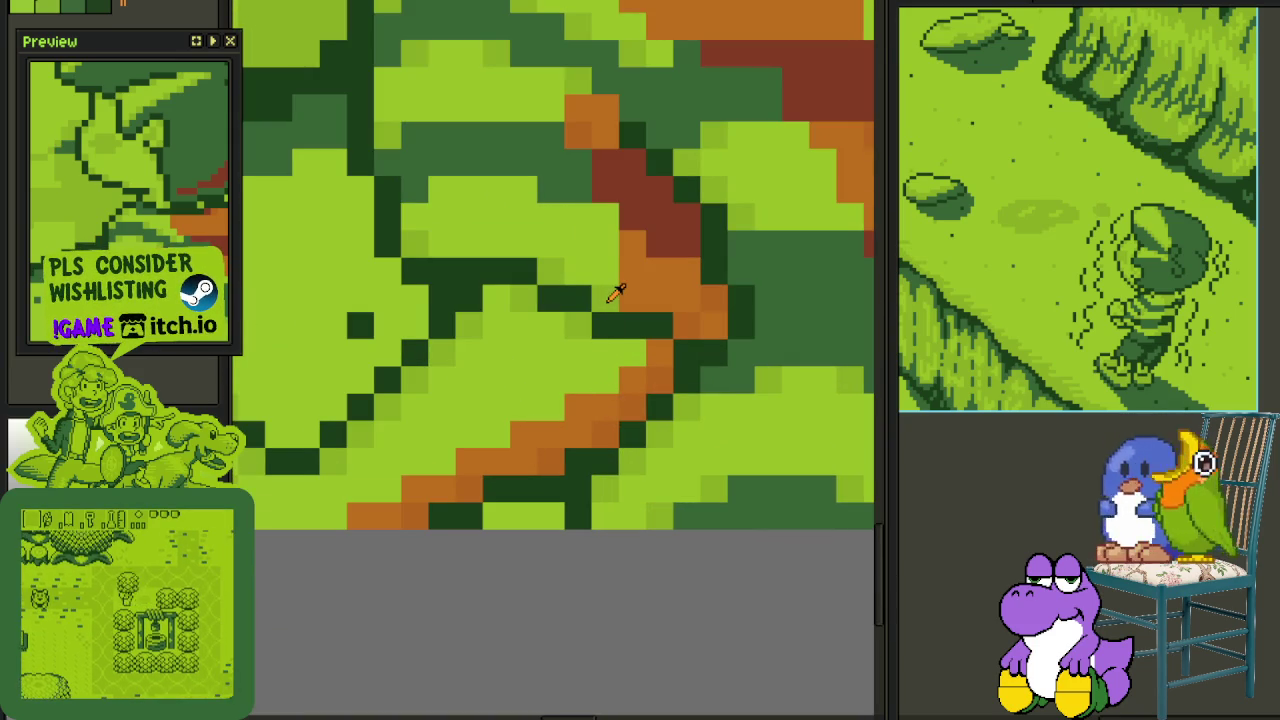
- Recolour the orange diagonal run and stray belt pixels in light and dark green
left_click_drag(468, 462, 612, 397)
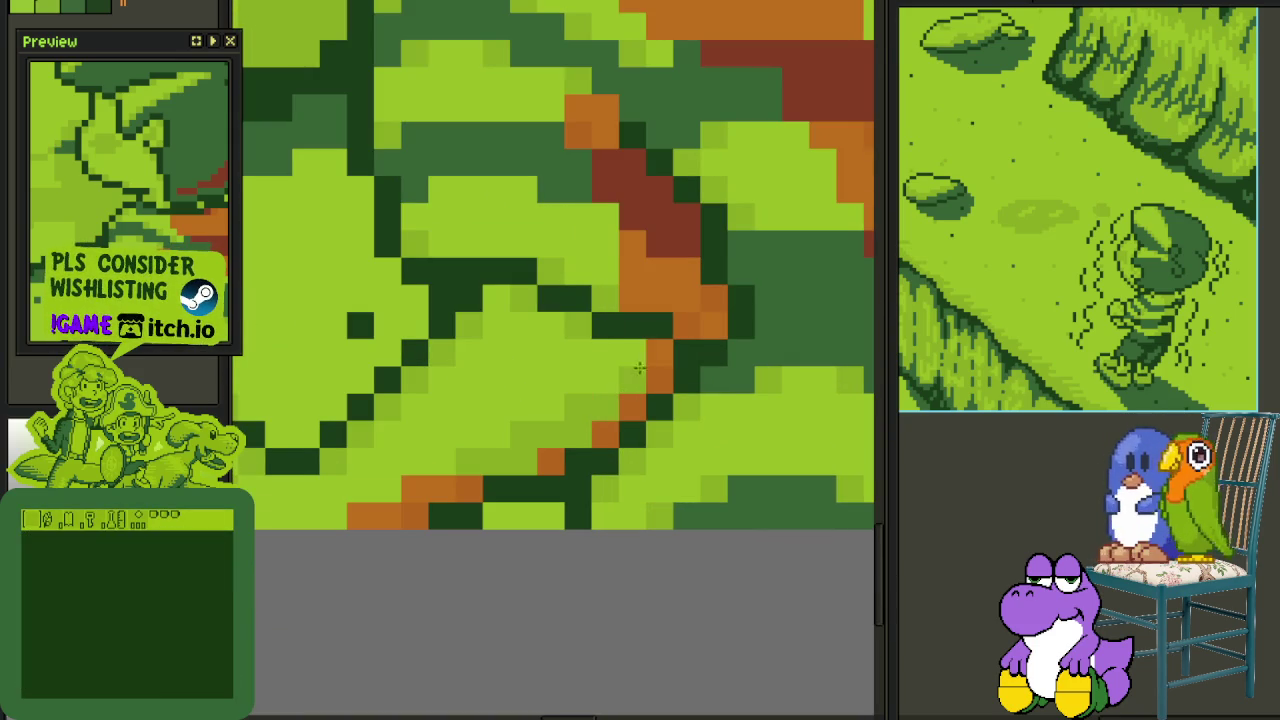
left_click_drag(441, 488, 388, 517)
left_click(360, 515)
right_click(550, 461)
left_click(466, 488)
right_click(415, 515)
right_click(605, 432)
right_click(632, 408)
right_click(660, 380)
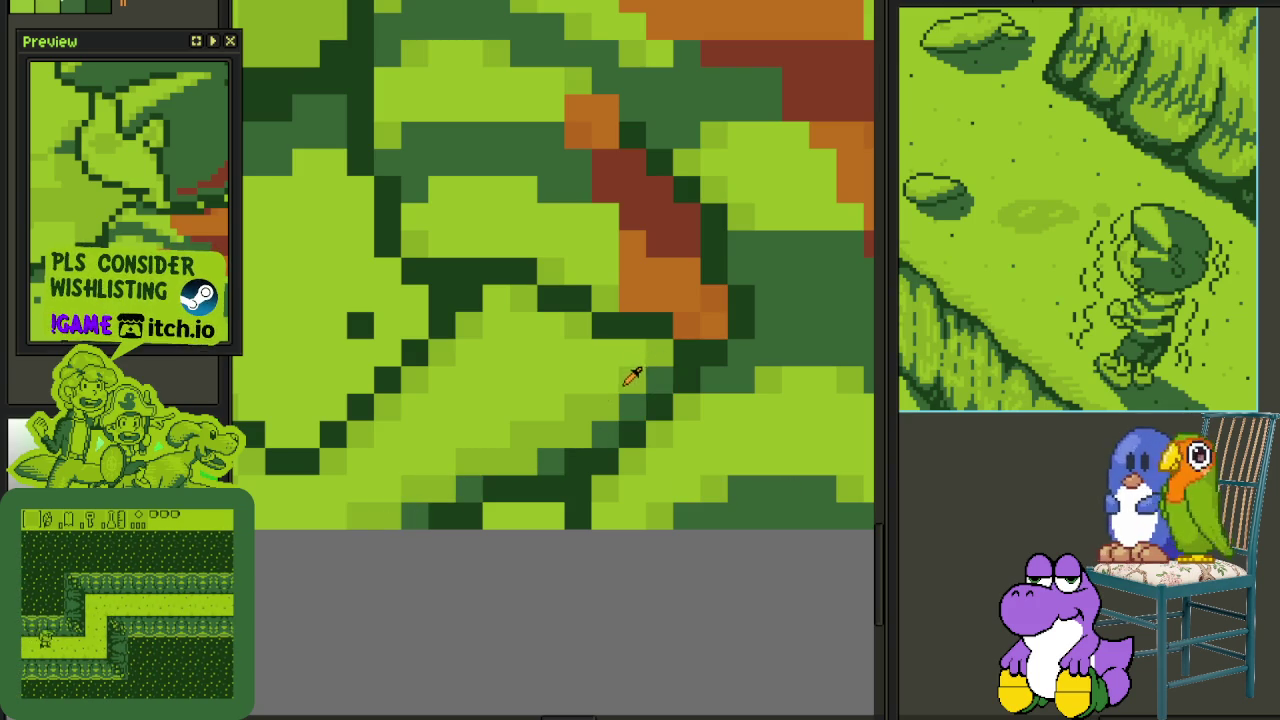
- Repaint more orange and brown belt pixels green, undoing one wrong recolour
left_click_drag(640, 286, 595, 476)
right_click(588, 462)
right_click(614, 460)
right_click(588, 378)
key("ctrl+z")
right_click(558, 300)
right_click(532, 298)
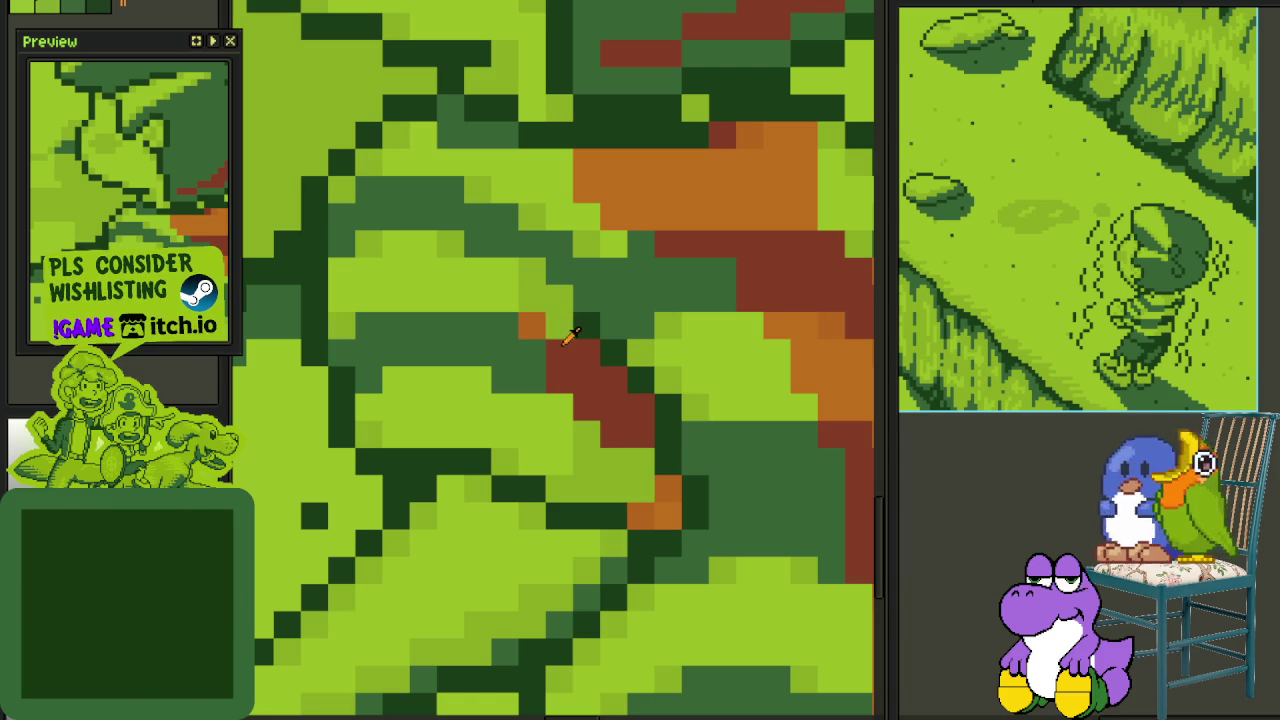
- Paint the red strip and nearby orange cells dark green, and one light cell medium green
scroll(560, 355, "down", 2)
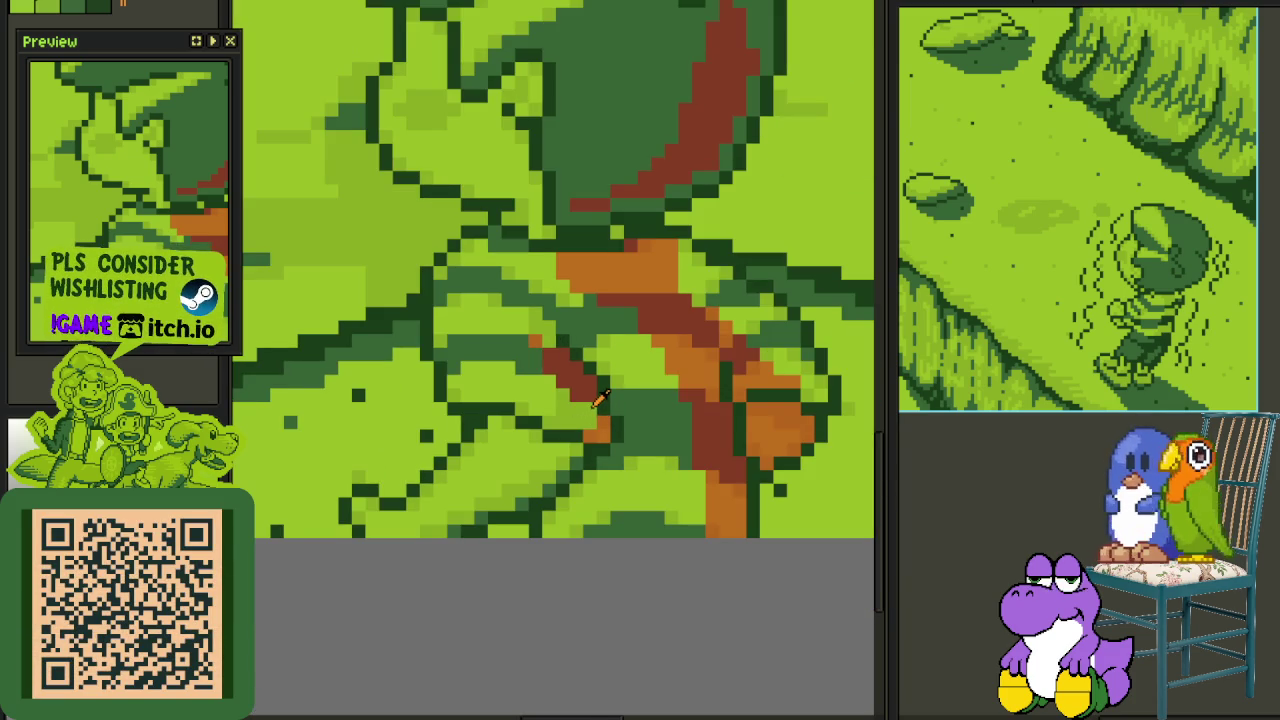
scroll(614, 388, "up", 2)
left_click(600, 377)
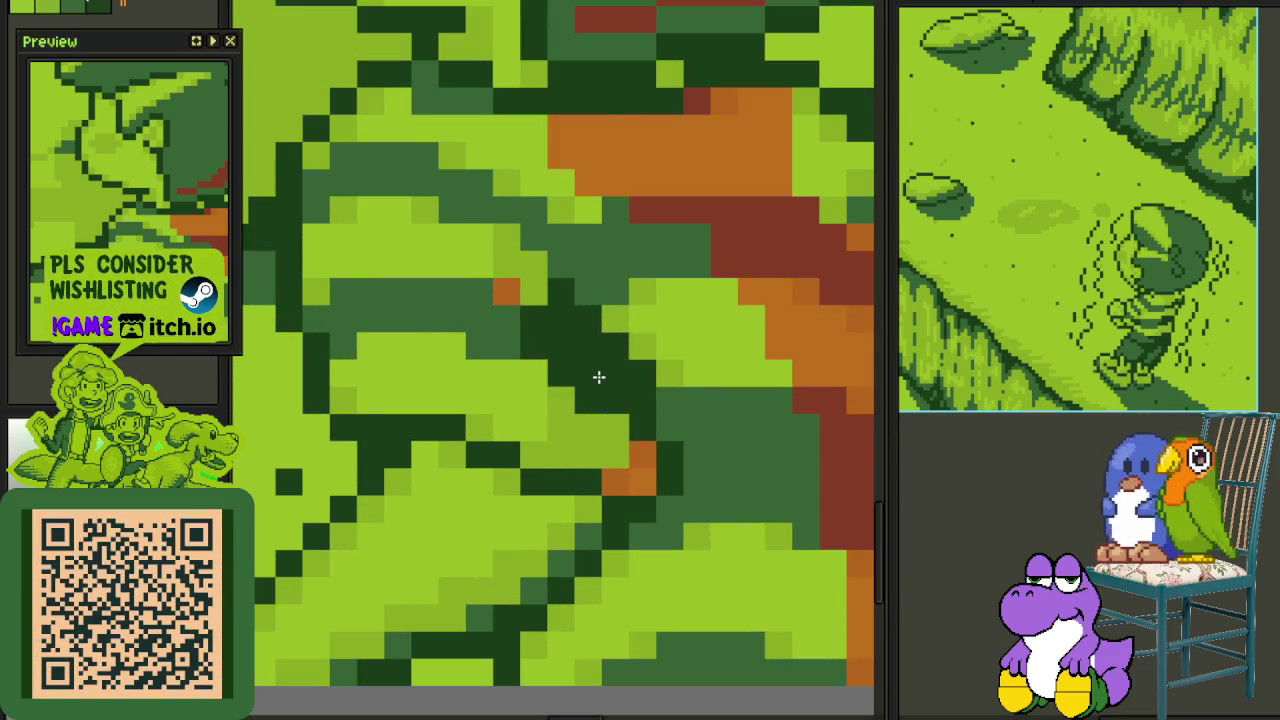
scroll(604, 380, "down", 1)
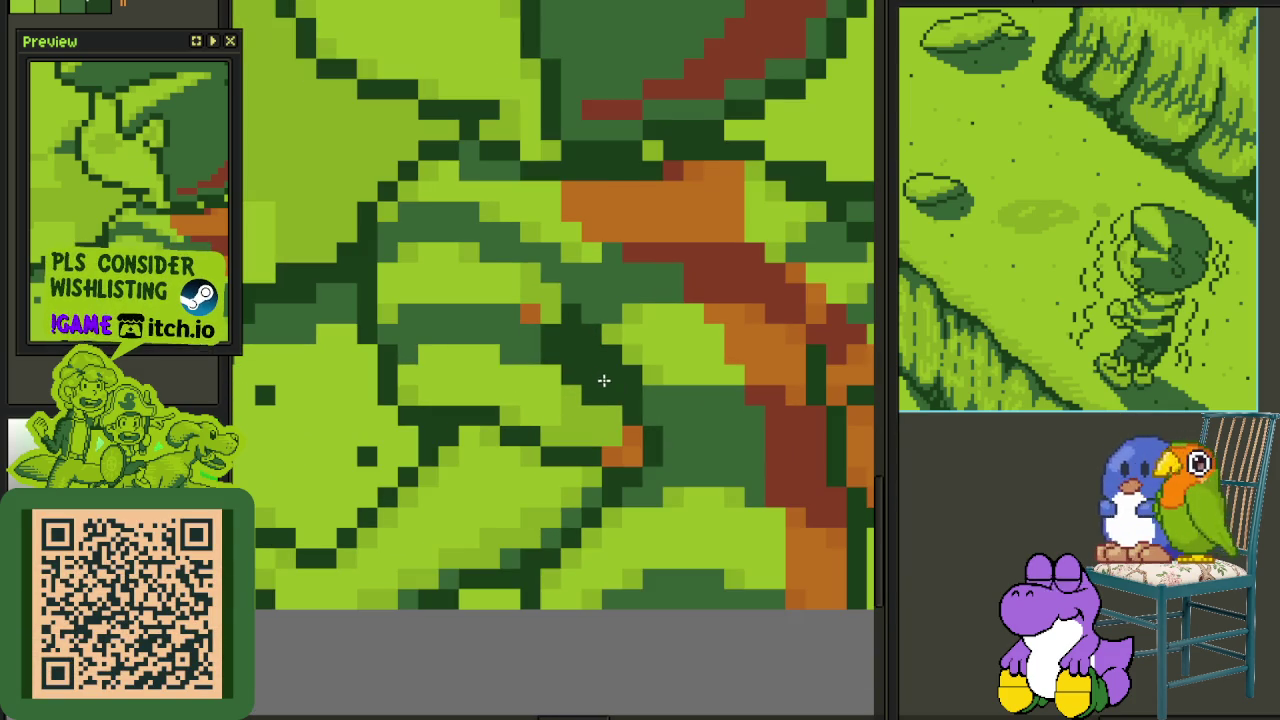
scroll(644, 461, "up", 1)
left_click(626, 436)
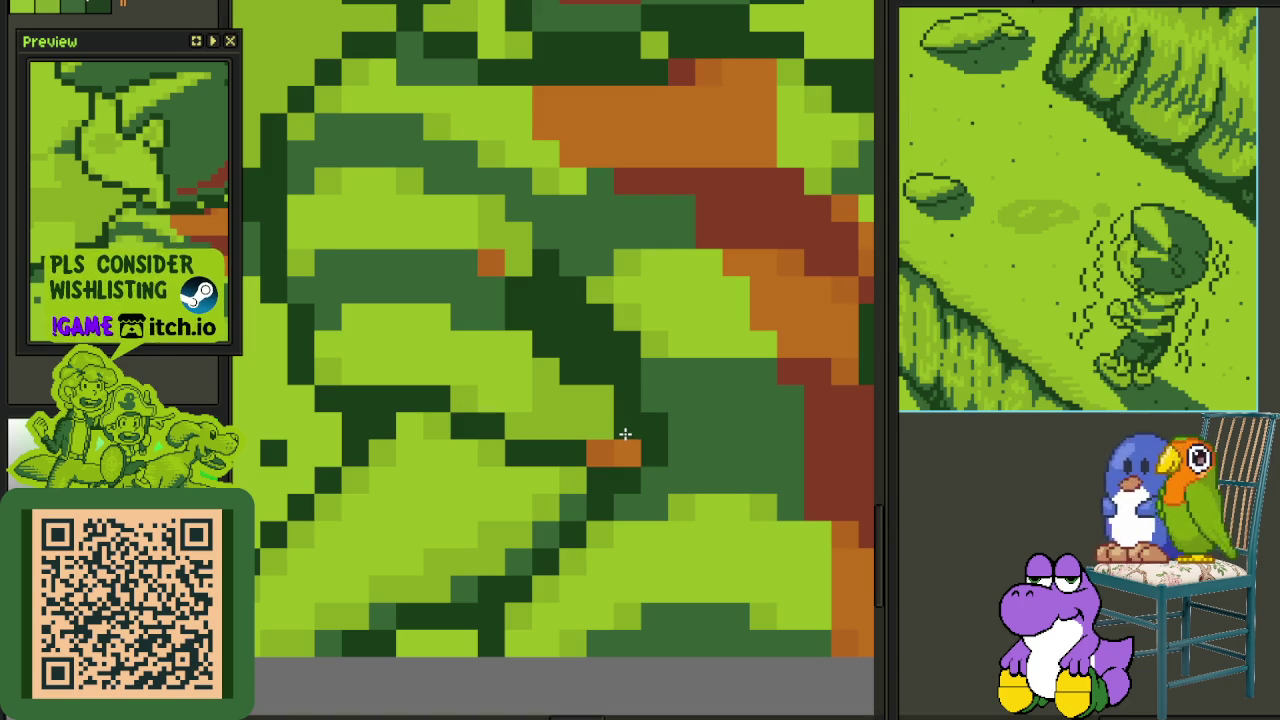
left_click(620, 452)
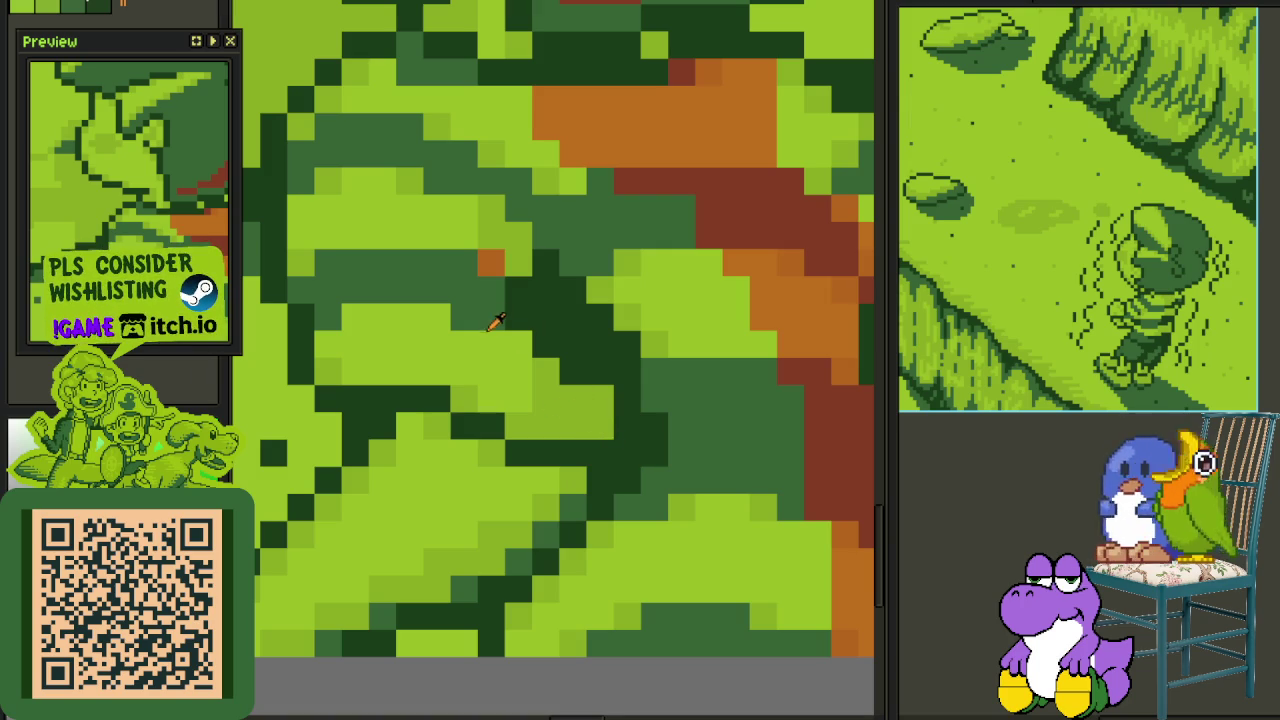
left_click(601, 425)
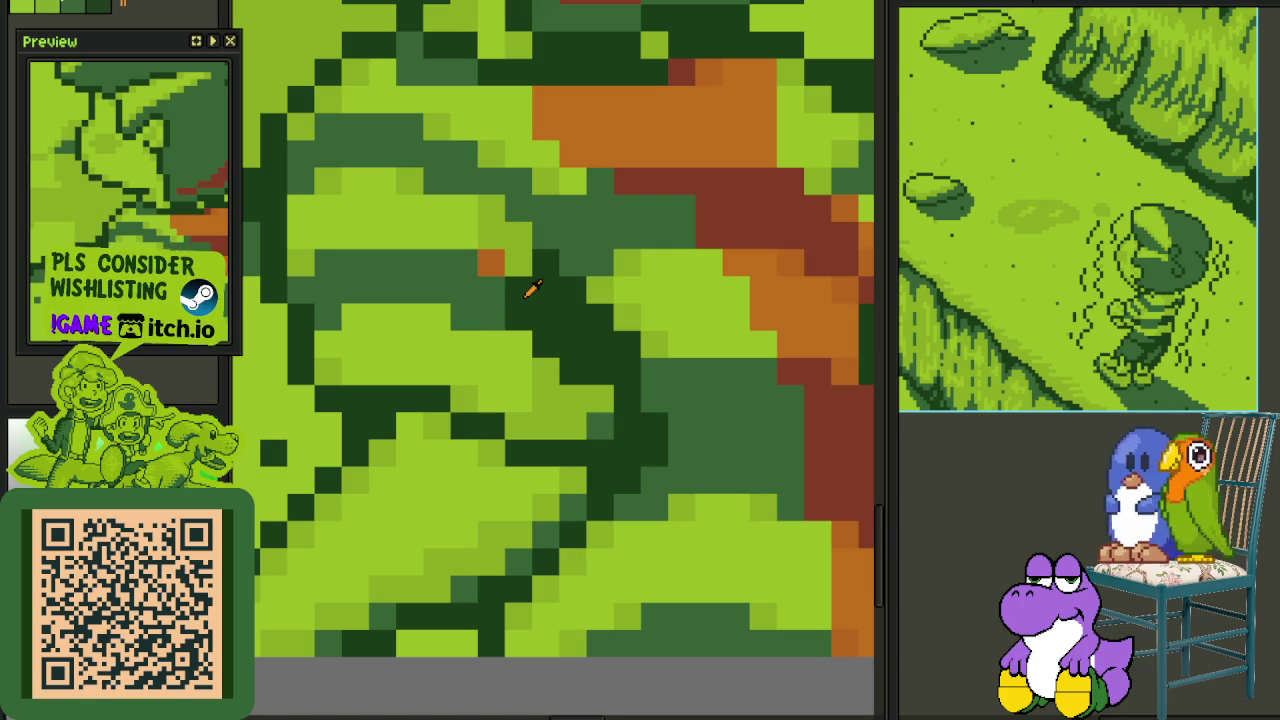
left_click(491, 263)
- Bucket-fill the orange patch and the large orange block light green
scroll(609, 345, "down", 5)
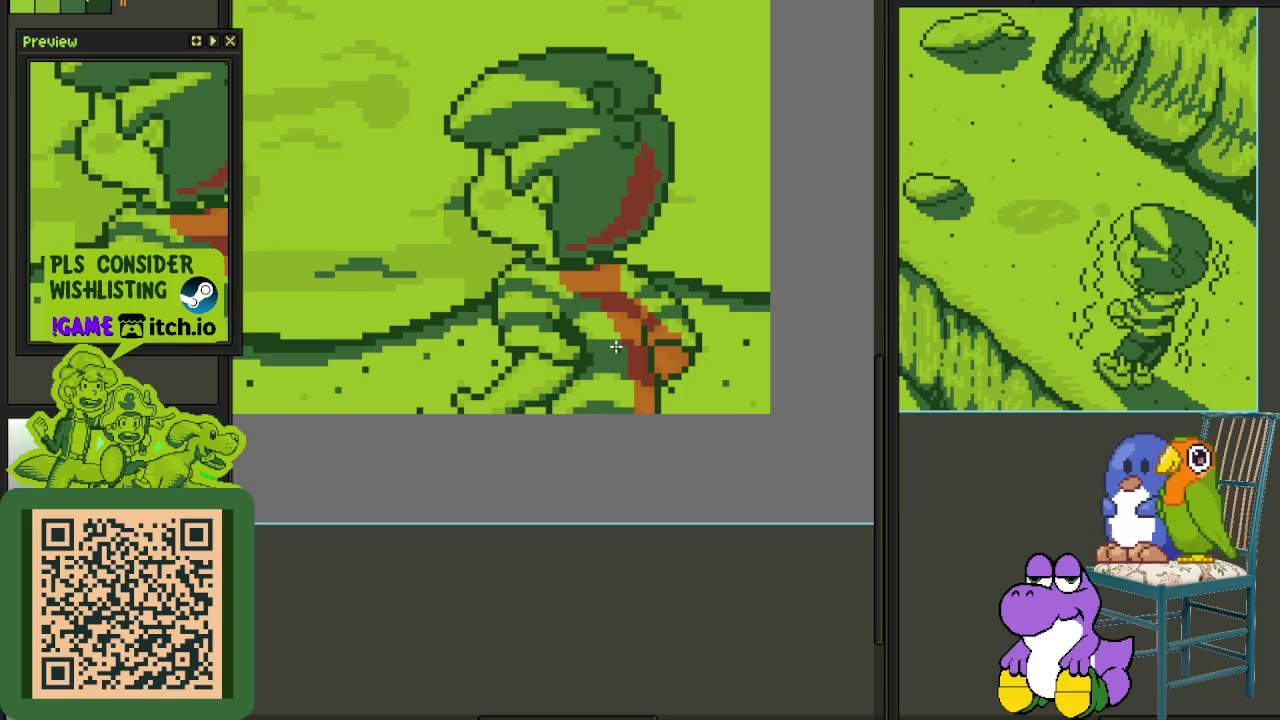
scroll(616, 346, "down", 2)
scroll(571, 357, "up", 5)
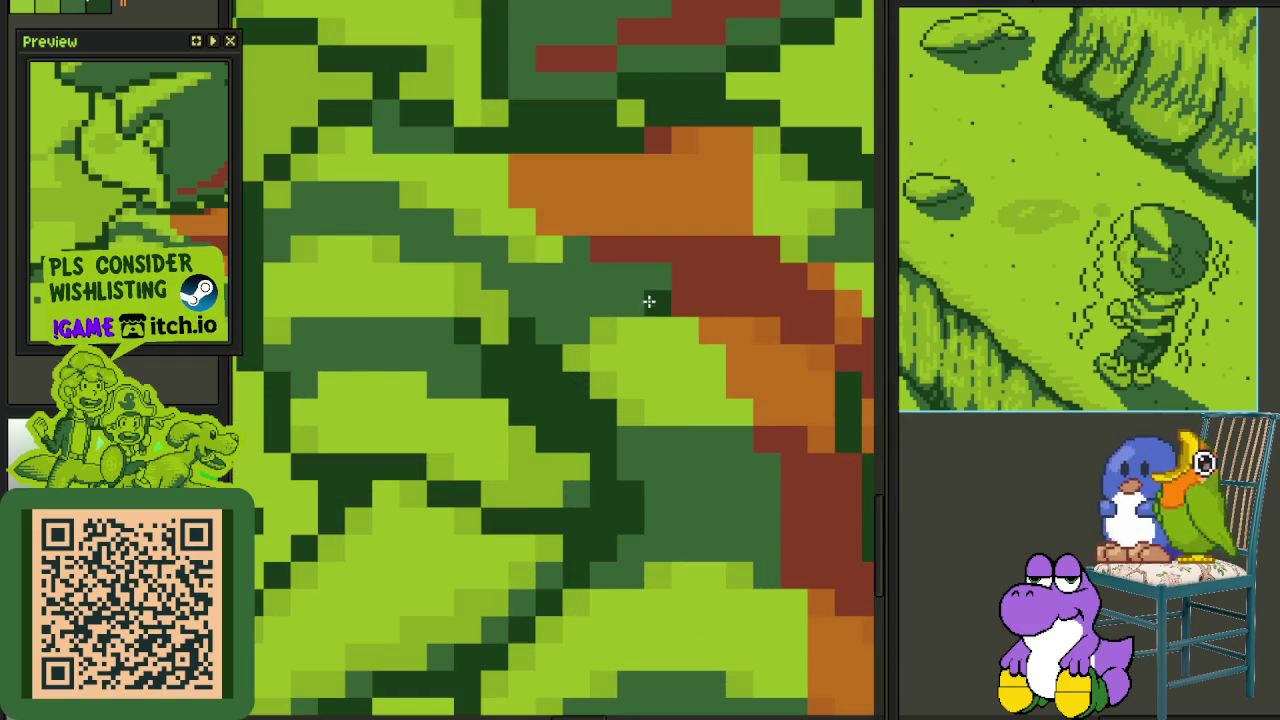
scroll(694, 277, "down", 2)
scroll(600, 366, "up", 2)
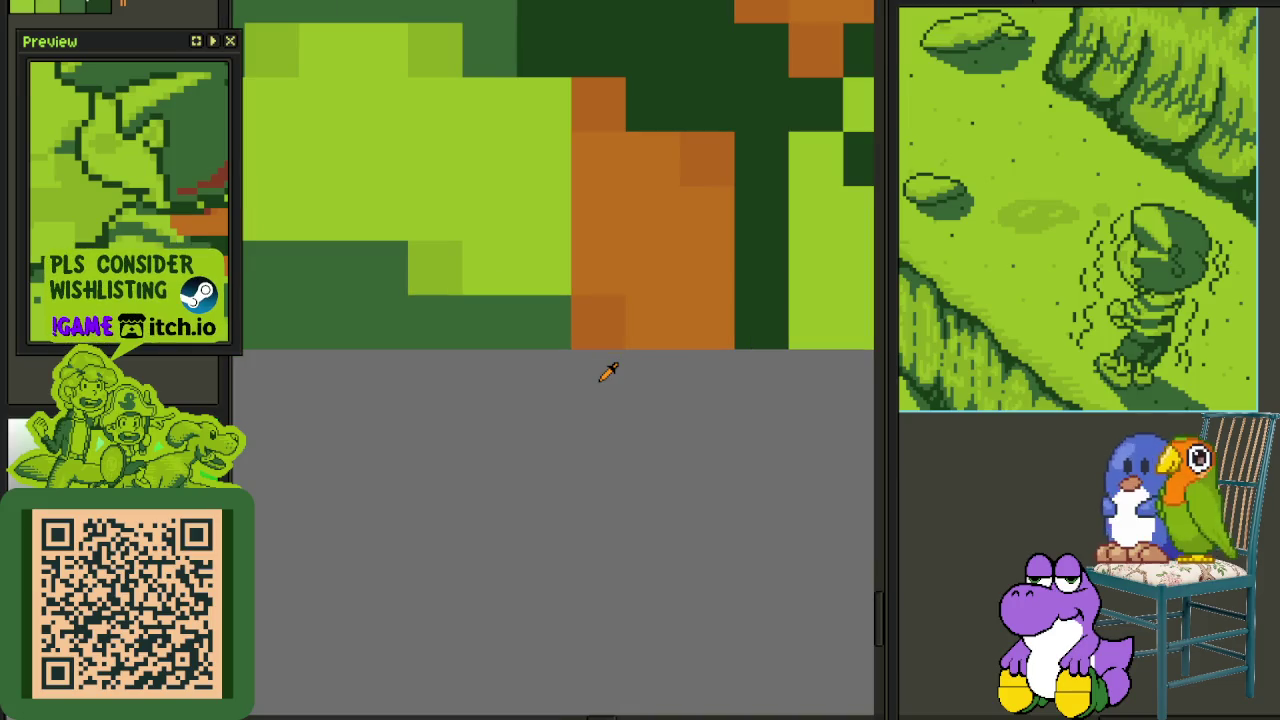
scroll(600, 380, "down", 2)
scroll(606, 540, "up", 1)
scroll(612, 420, "up", 1)
scroll(570, 350, "up", 1)
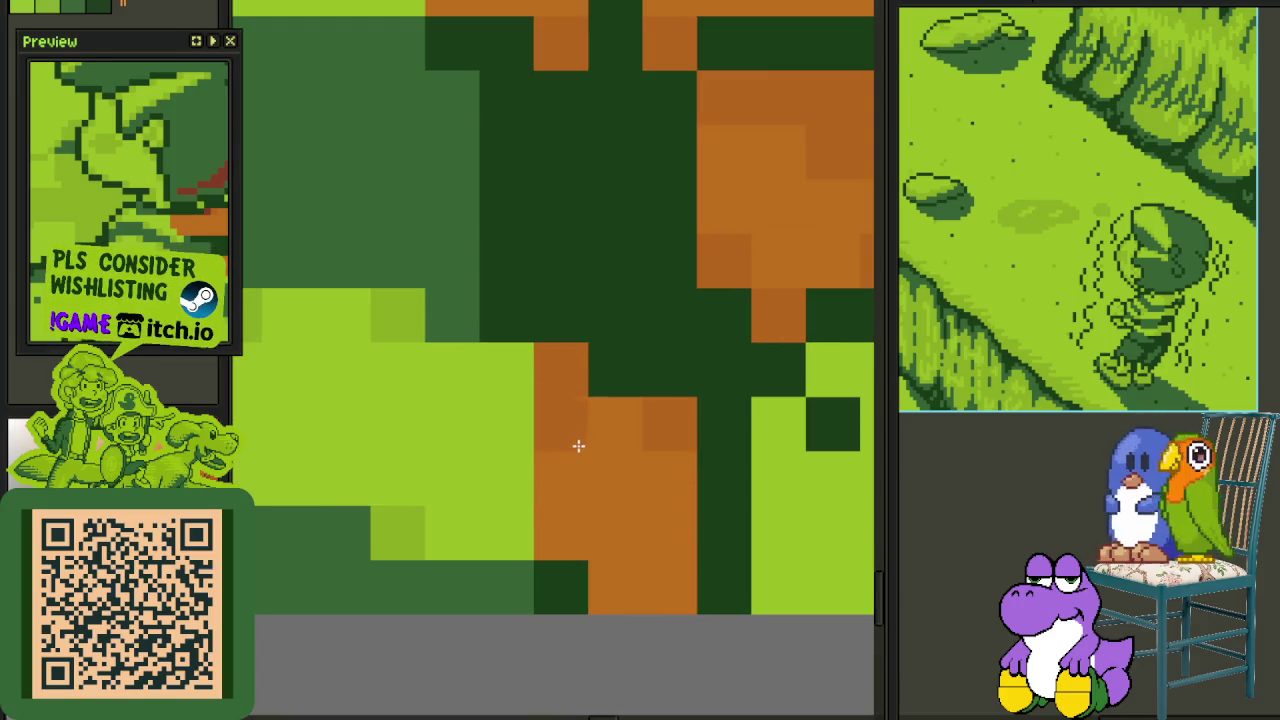
scroll(586, 443, "down", 2)
scroll(517, 423, "up", 1)
scroll(462, 450, "up", 1)
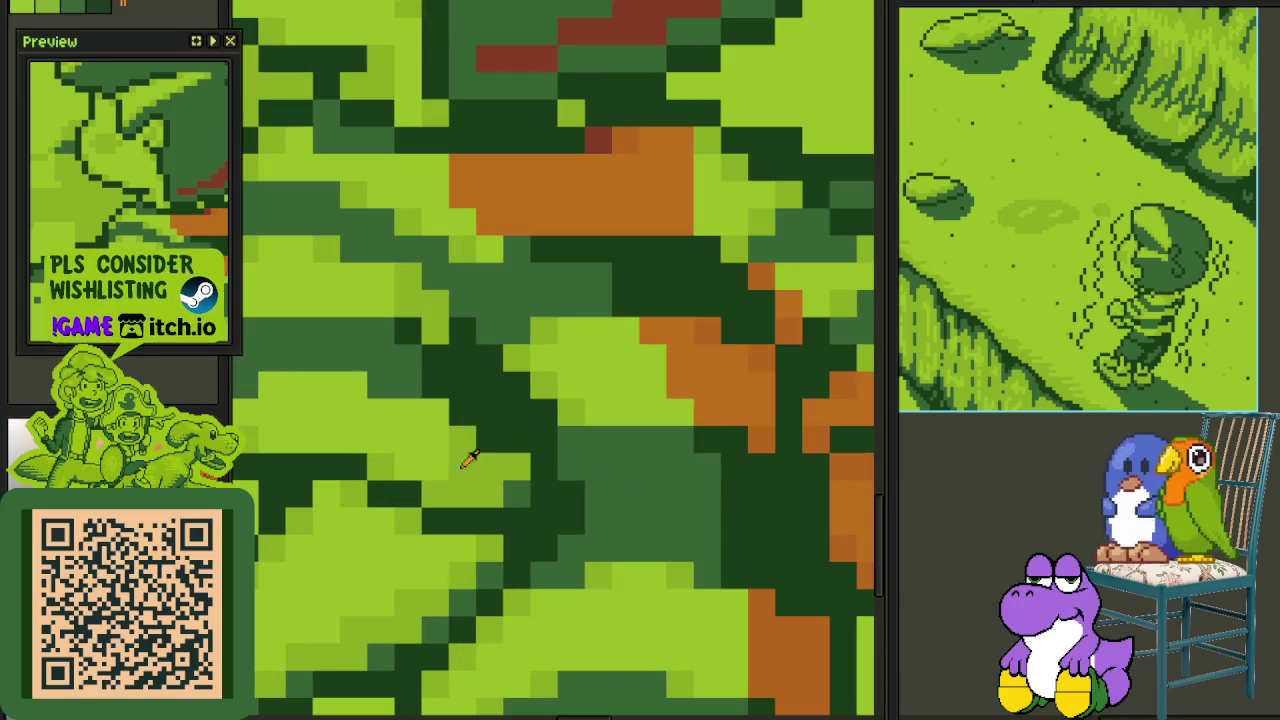
scroll(505, 466, "down", 2)
scroll(551, 503, "up", 1)
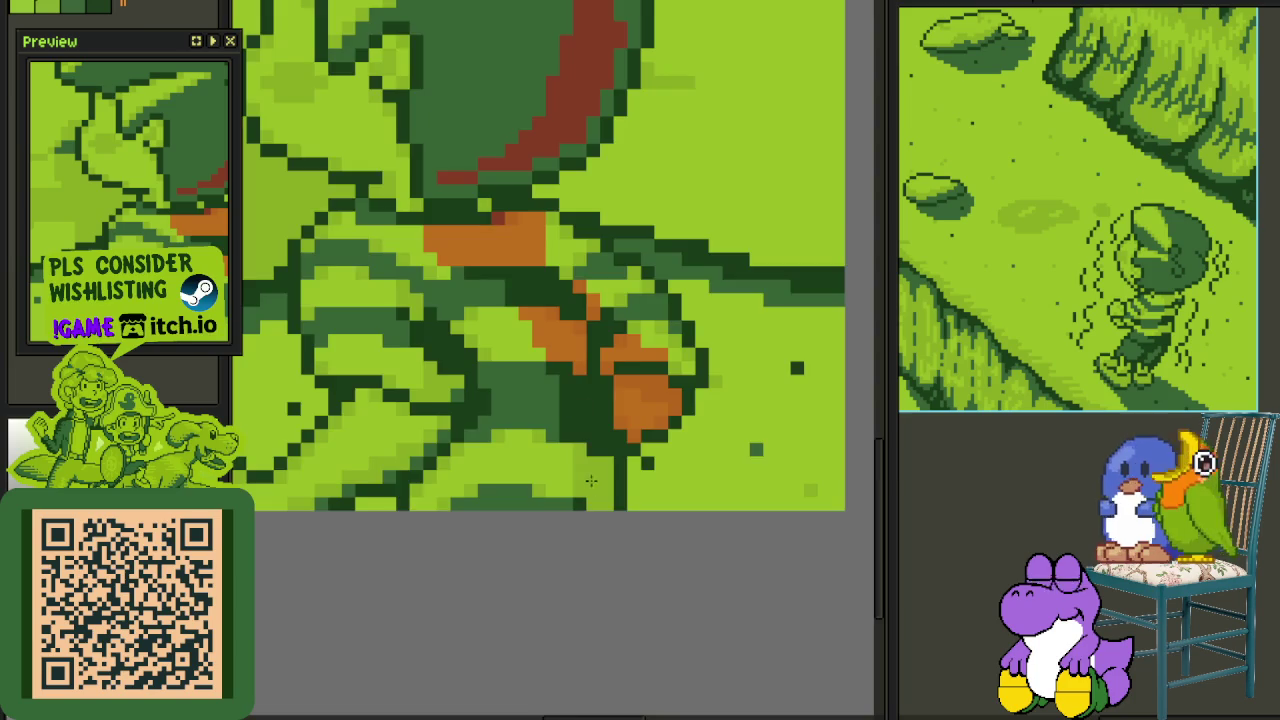
scroll(560, 305, "up", 1)
left_click(560, 308)
scroll(546, 419, "down", 1)
scroll(496, 234, "up", 1)
left_click(496, 236)
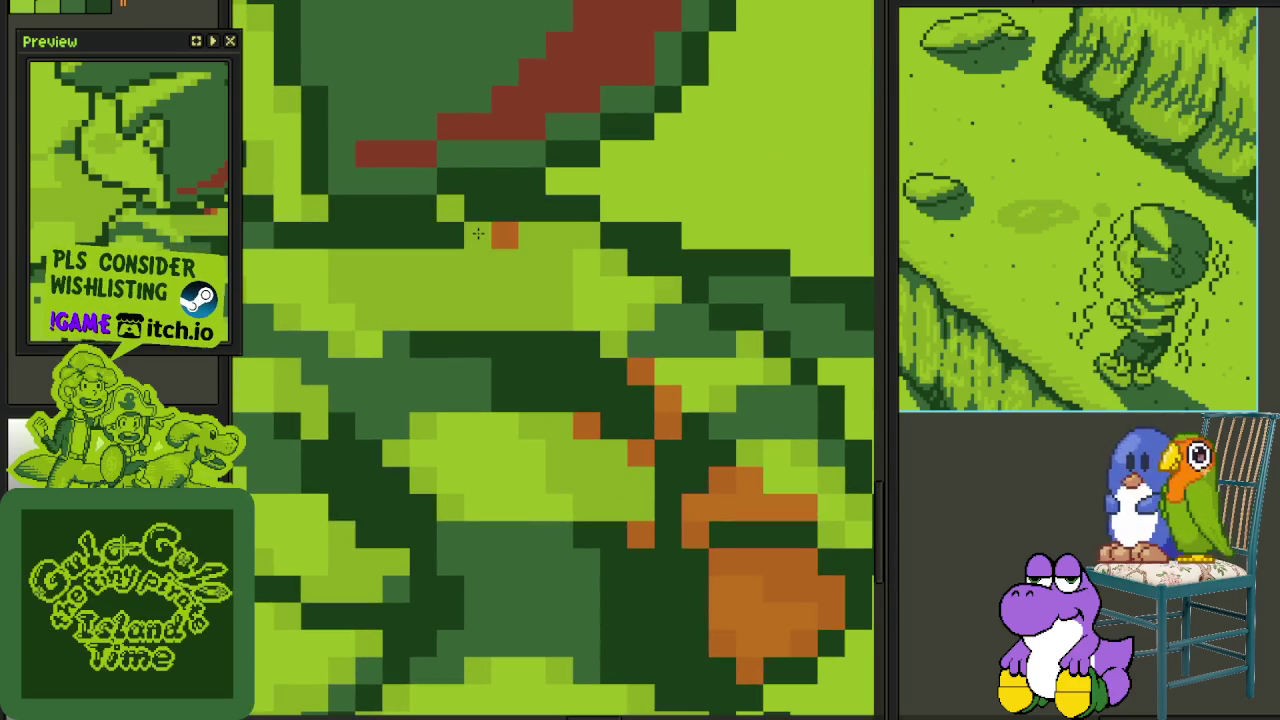
- Fill the orange bar light green, undoing a mistaken fill of the block below
scroll(535, 281, "down", 2)
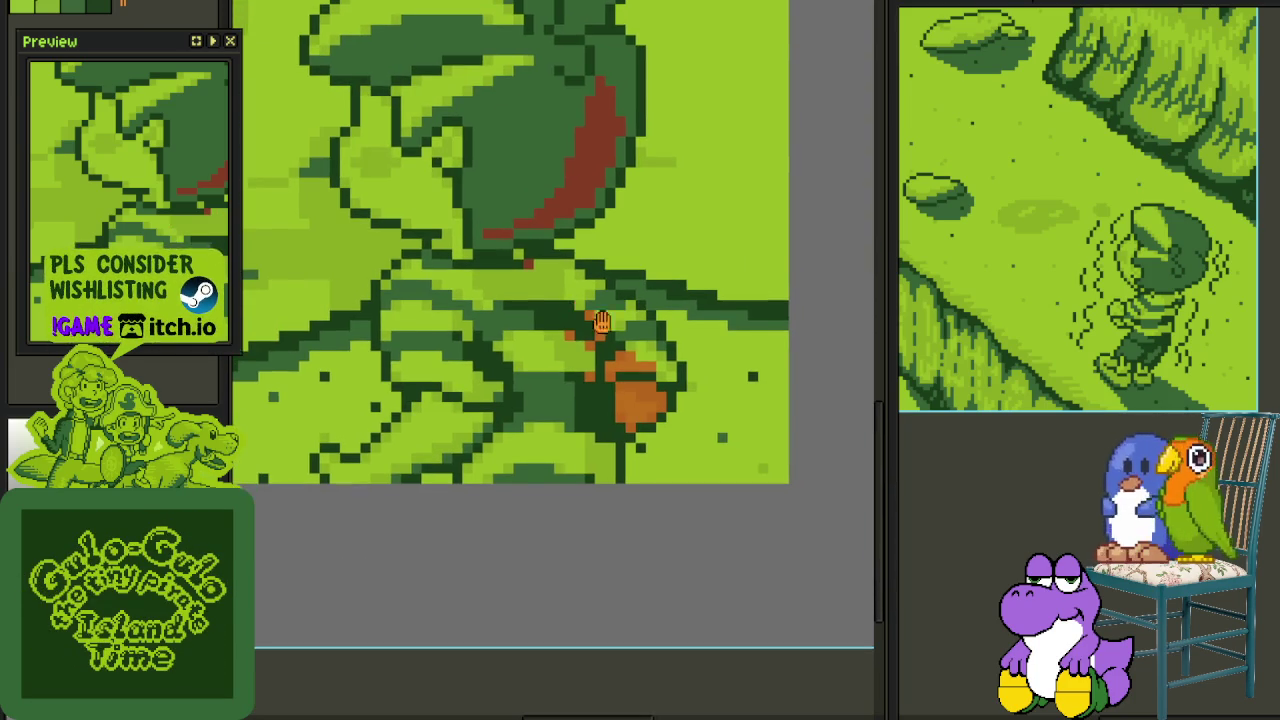
scroll(640, 350, "up", 1)
scroll(665, 368, "up", 1)
left_click(612, 472)
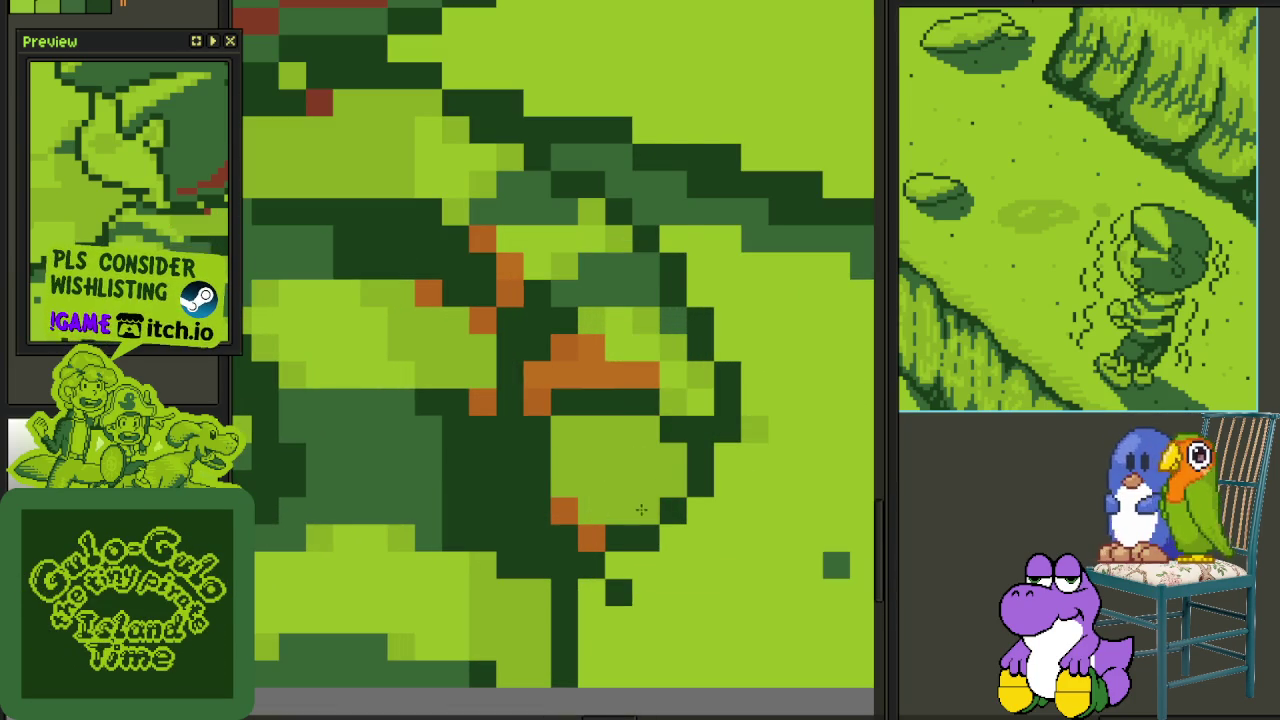
key("ctrl+z")
left_click(578, 385)
scroll(575, 380, "down", 2)
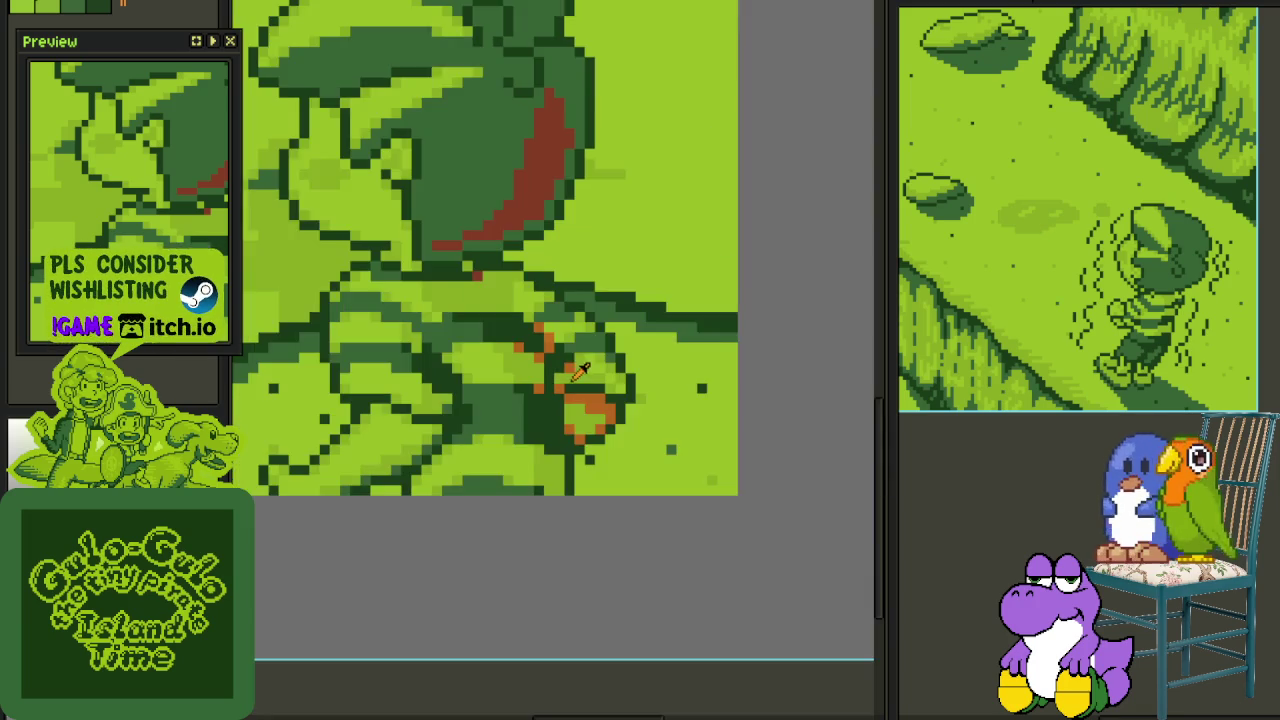
scroll(570, 378, "up", 1)
scroll(562, 377, "up", 1)
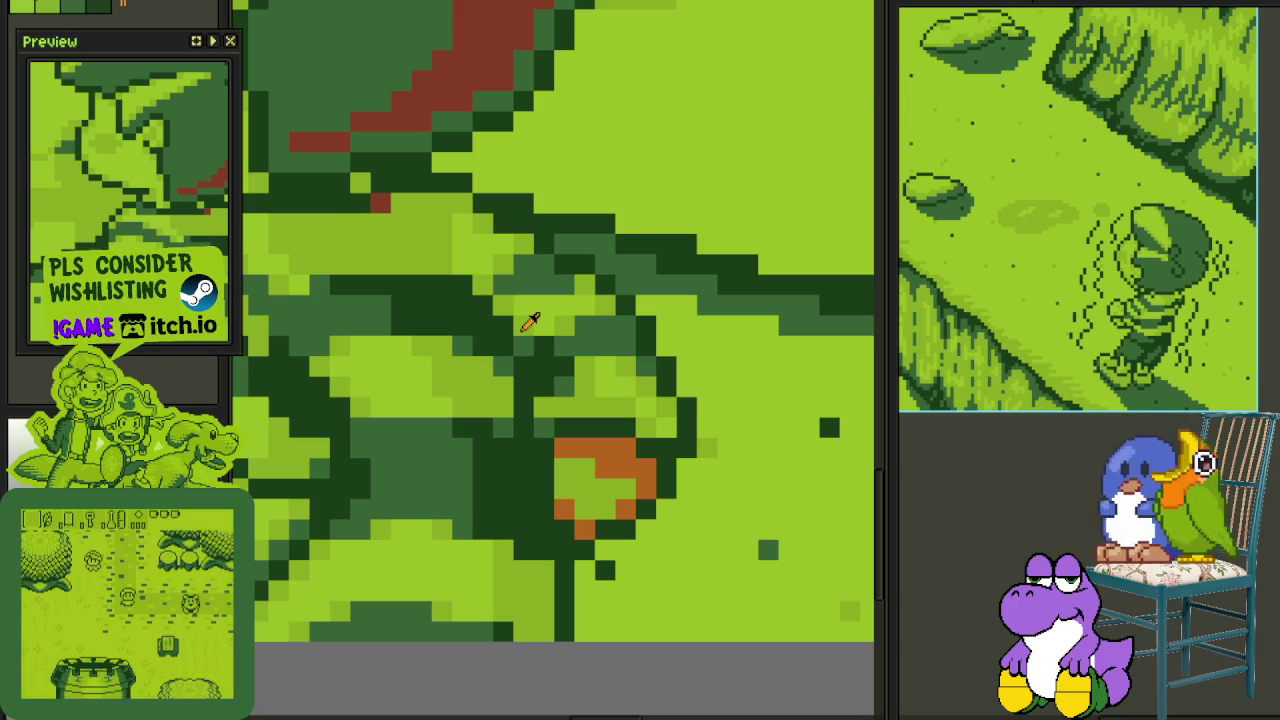
- Paint a red pixel, an orange region and leftover orange pixels dark green
left_click(380, 203)
left_click(606, 449)
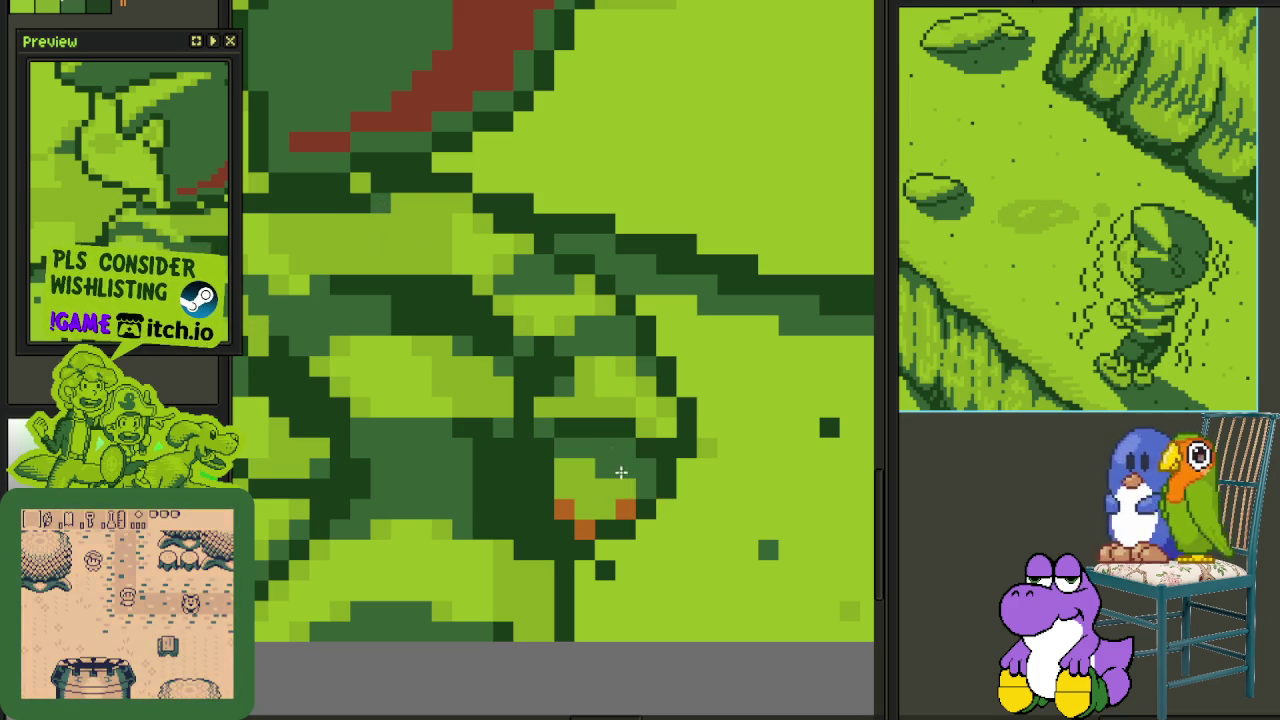
left_click(564, 509)
left_click(584, 530)
scroll(580, 528, "down", 3)
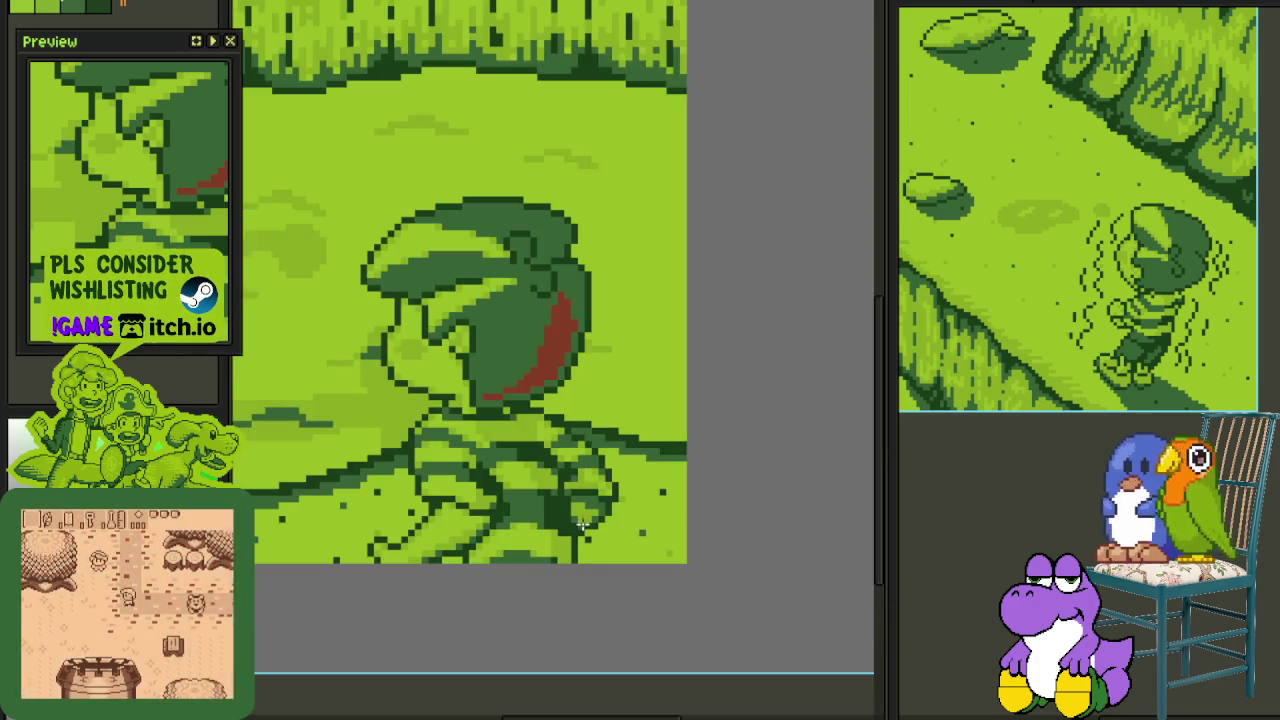
scroll(538, 415, "up", 3)
scroll(538, 415, "up", 1)
- Fill the red arc and red strip on the kid's head dark green
left_click(486, 271)
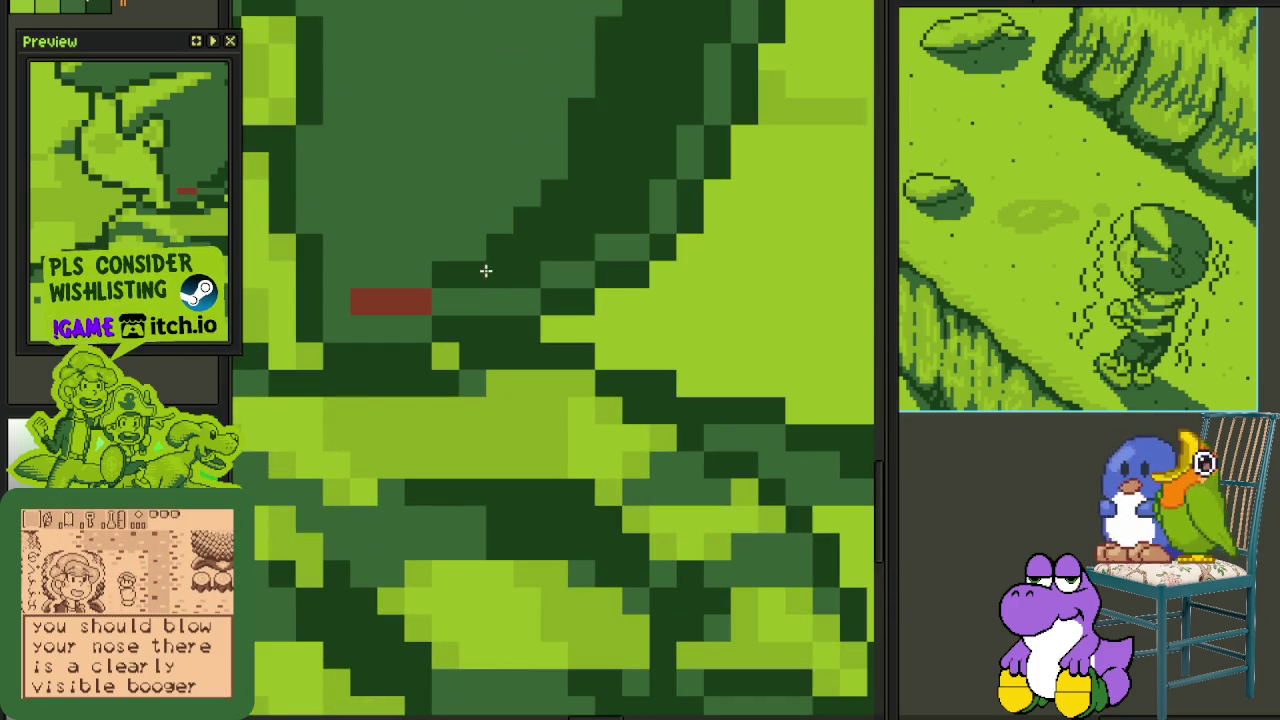
left_click(420, 286)
left_click(412, 288)
scroll(430, 320, "down", 3)
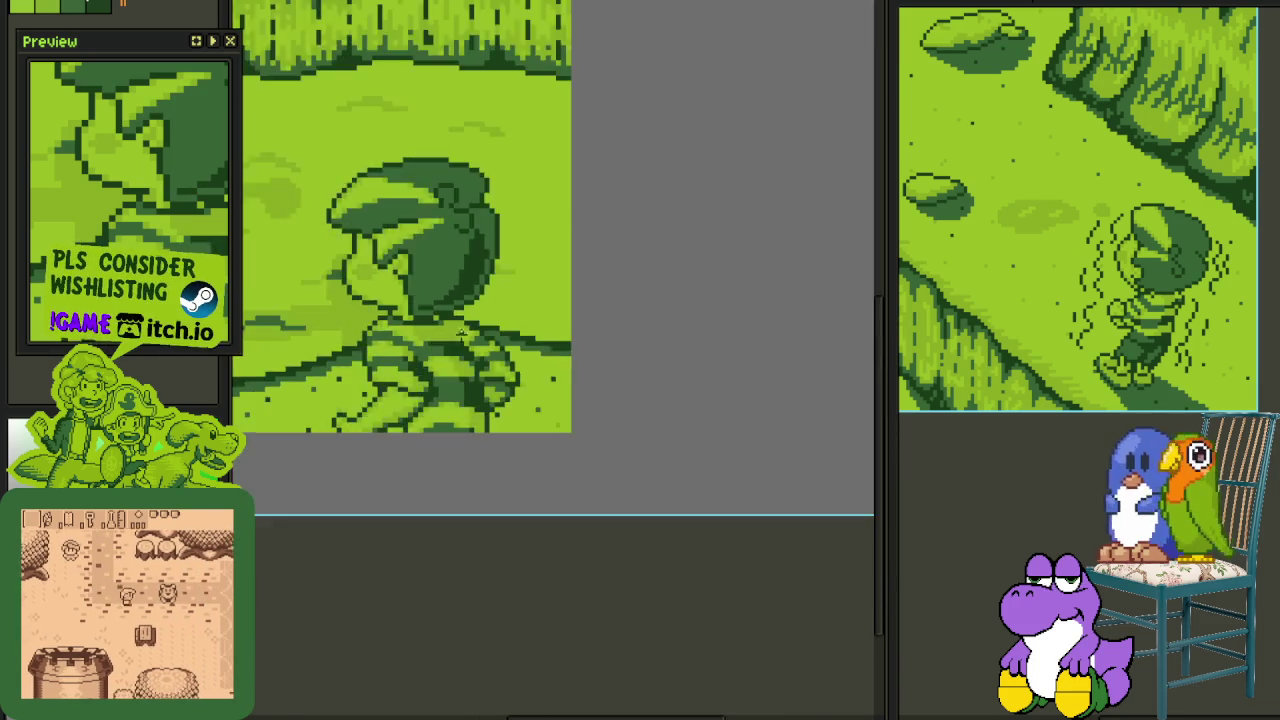
scroll(456, 371, "down", 3)
scroll(453, 292, "up", 3)
scroll(486, 366, "up", 2)
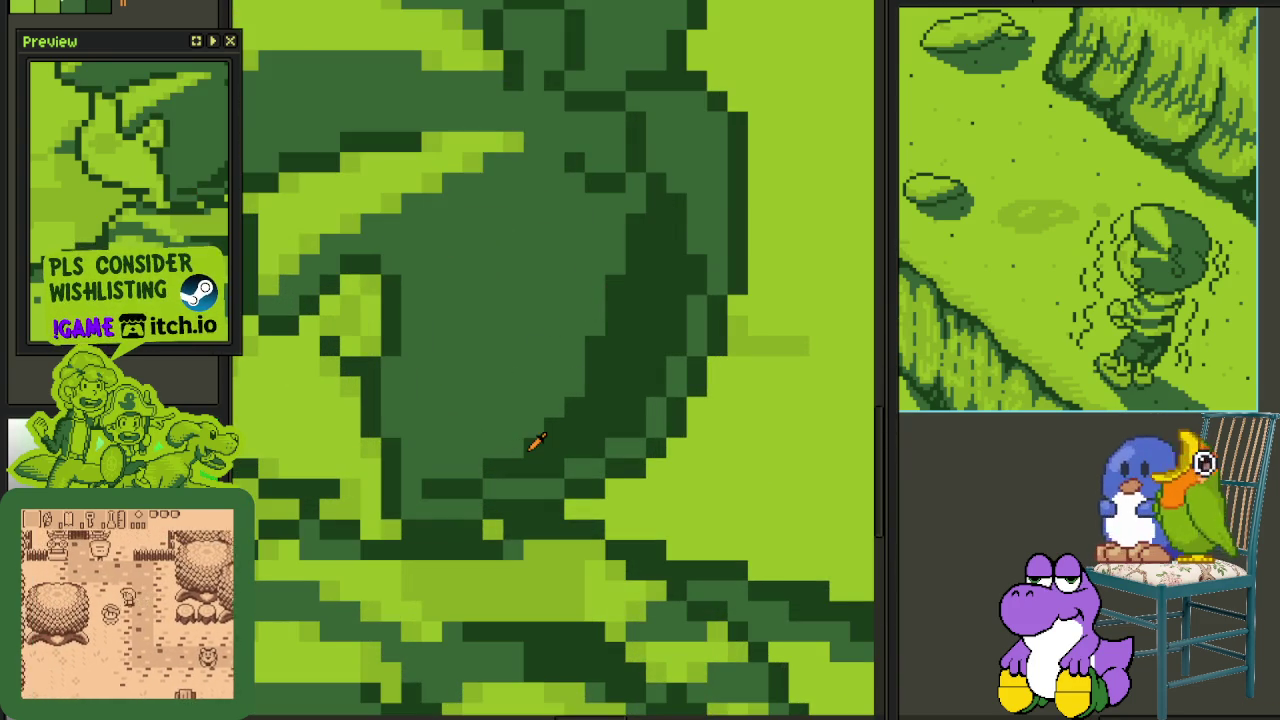
- Add darker strips and single pixels to the hair shading, then zoom out
left_click_drag(505, 455, 568, 331)
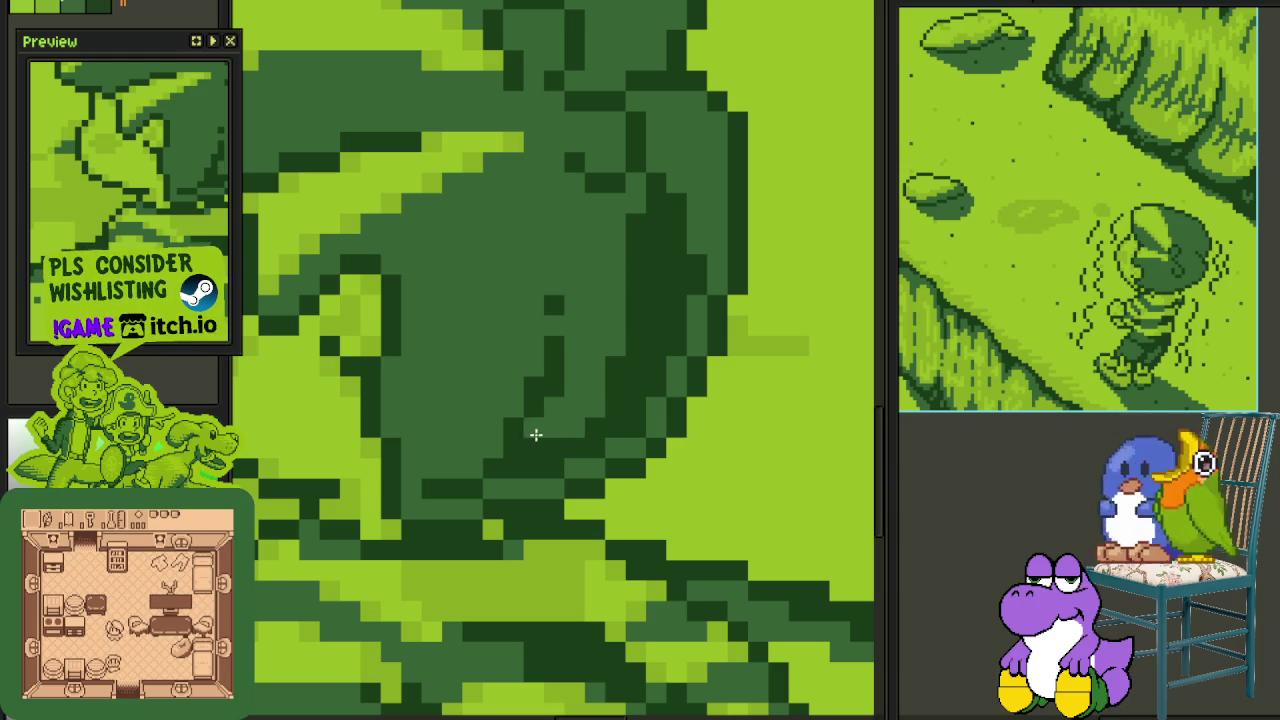
left_click(491, 412)
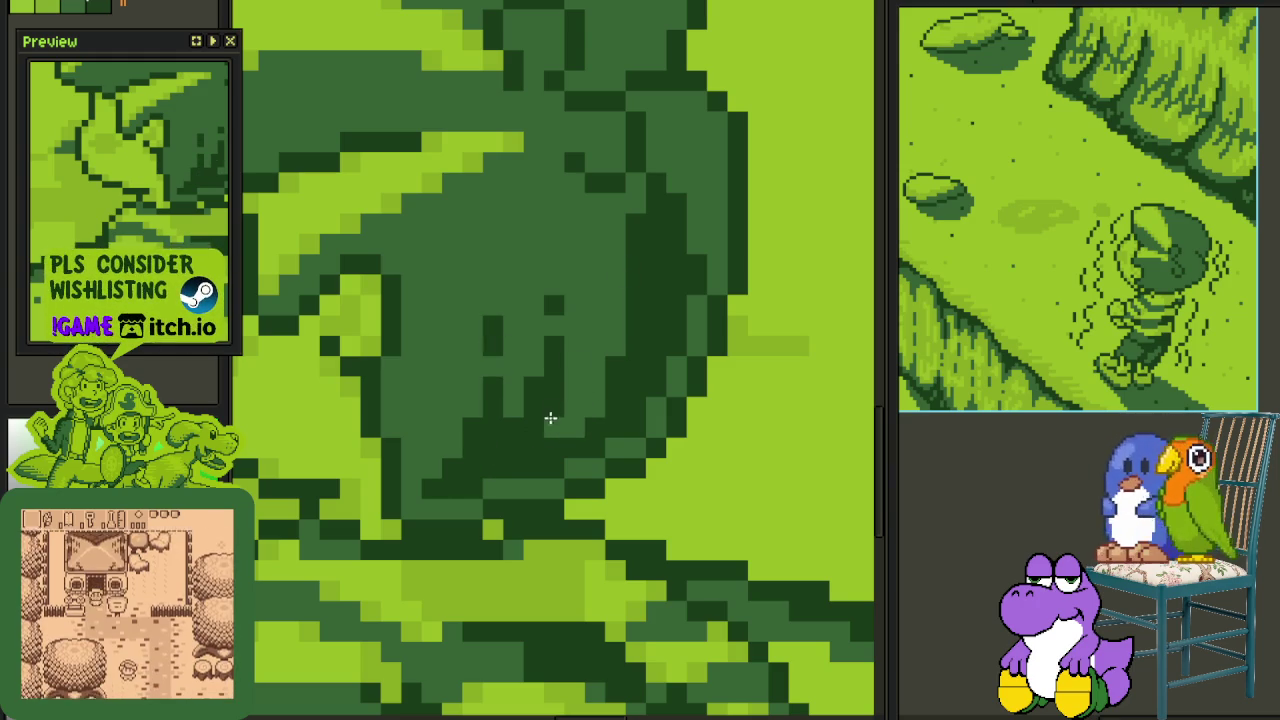
left_click_drag(585, 423, 601, 348)
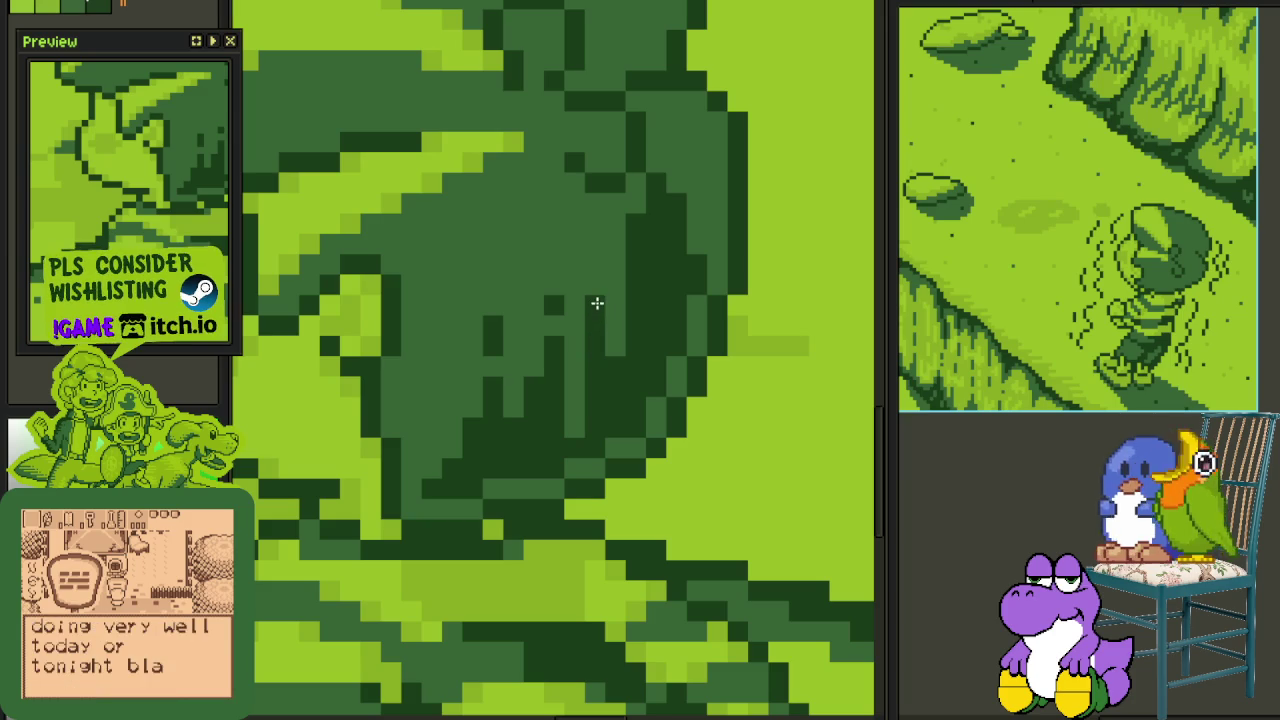
left_click(596, 280)
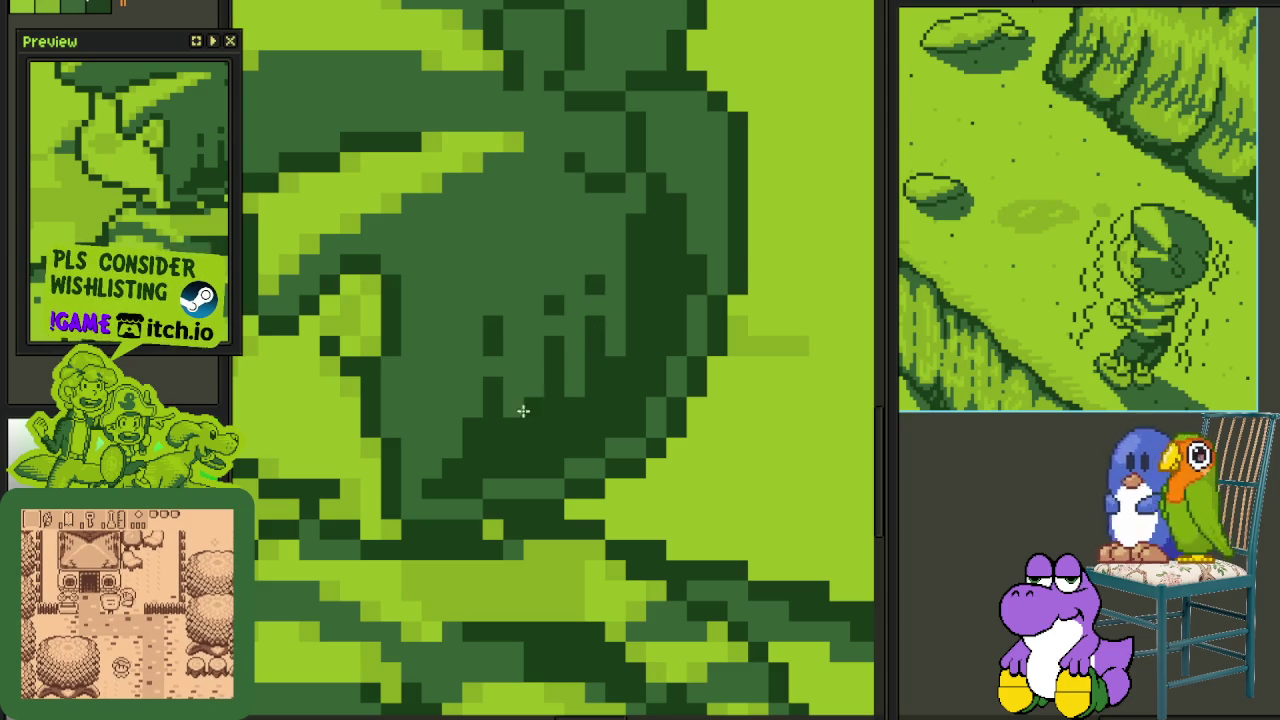
left_click_drag(517, 443, 517, 380)
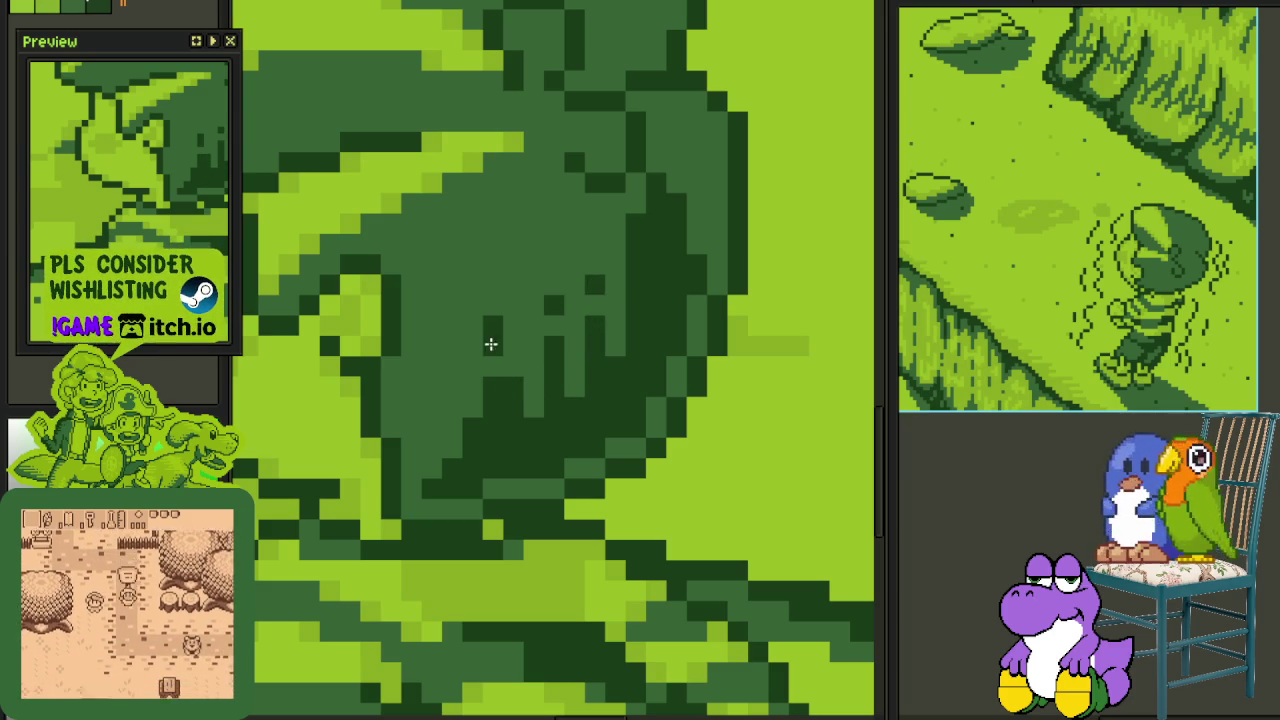
left_click(513, 346)
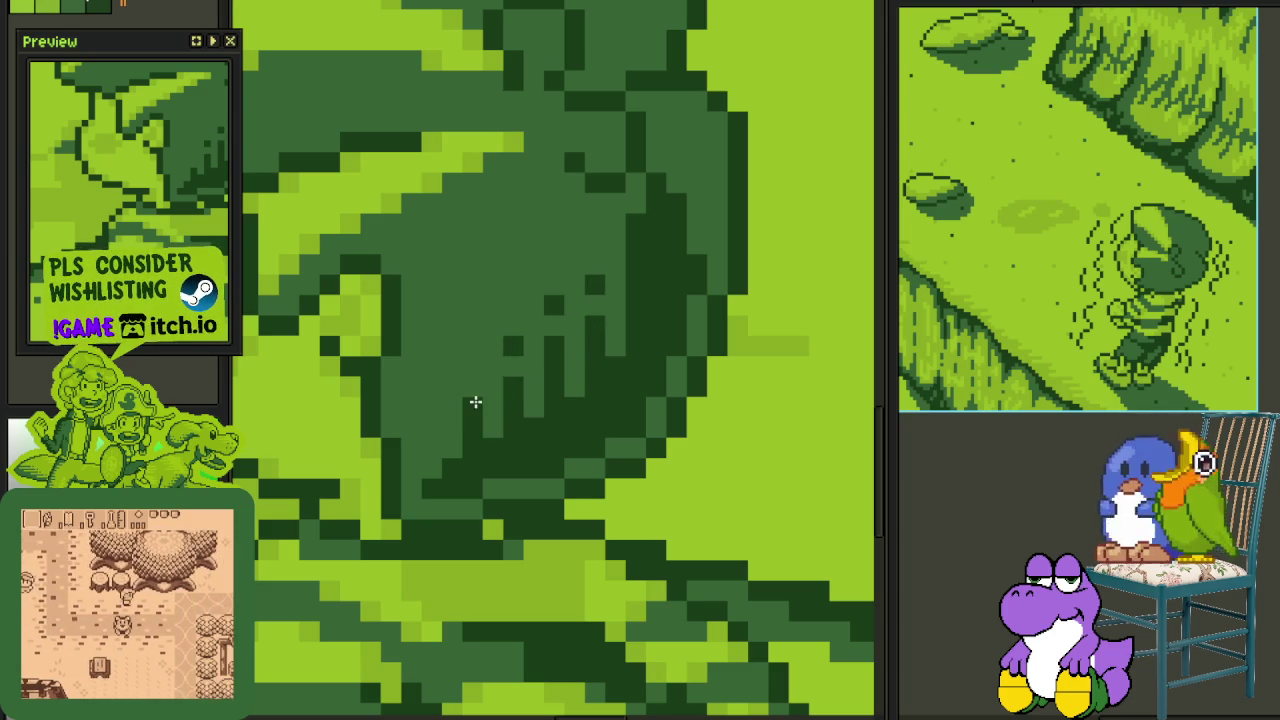
scroll(569, 366, "down", 2)
scroll(570, 372, "down", 1)
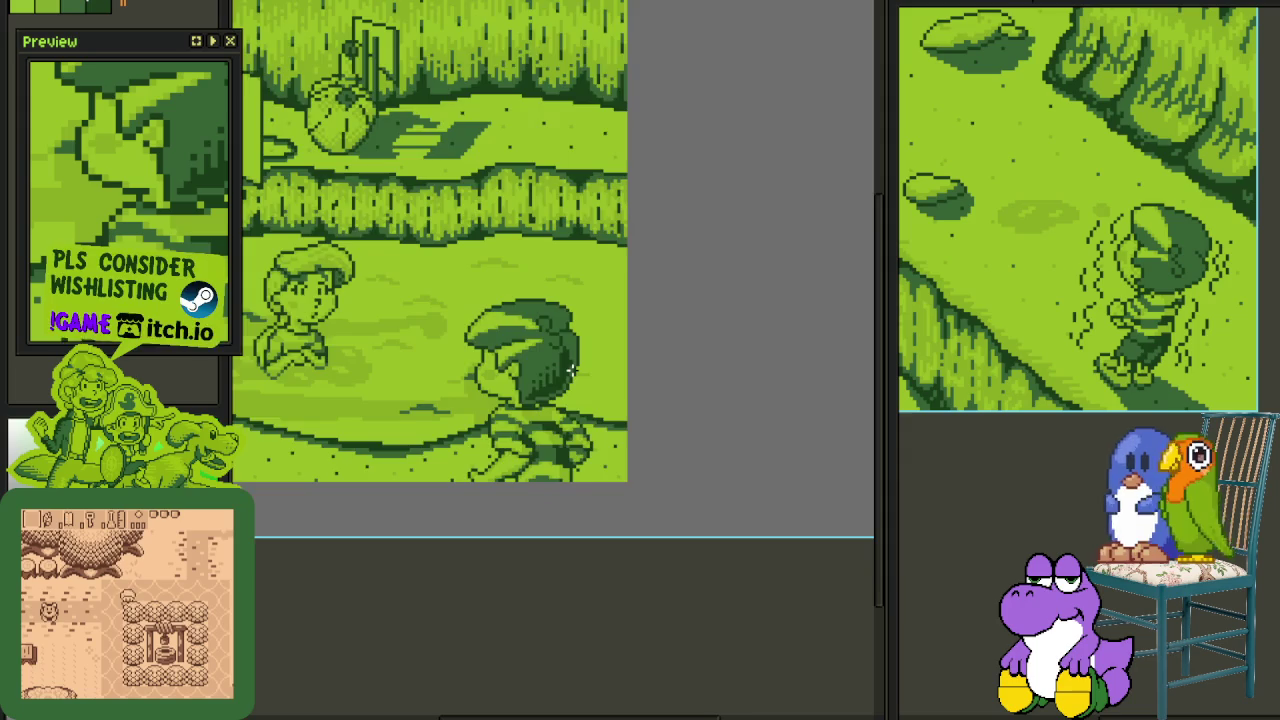
scroll(585, 365, "down", 1)
scroll(600, 363, "up", 4)
scroll(427, 352, "up", 1)
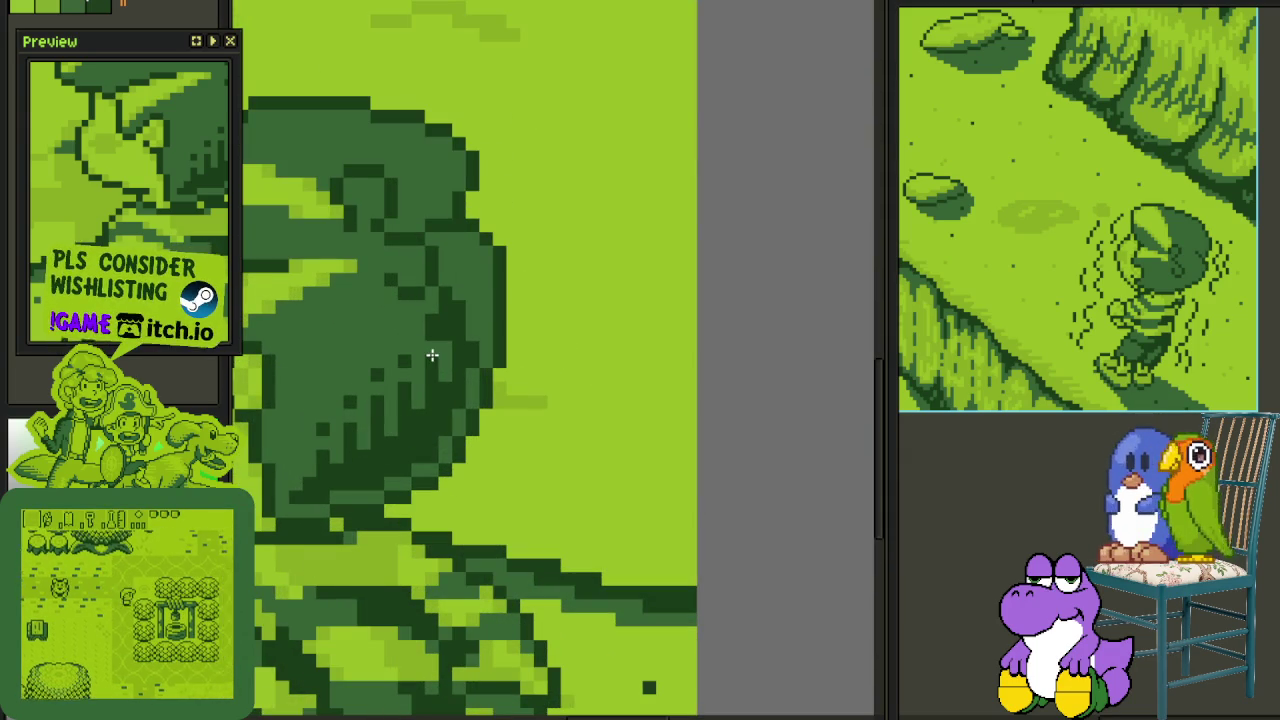
scroll(448, 362, "down", 3)
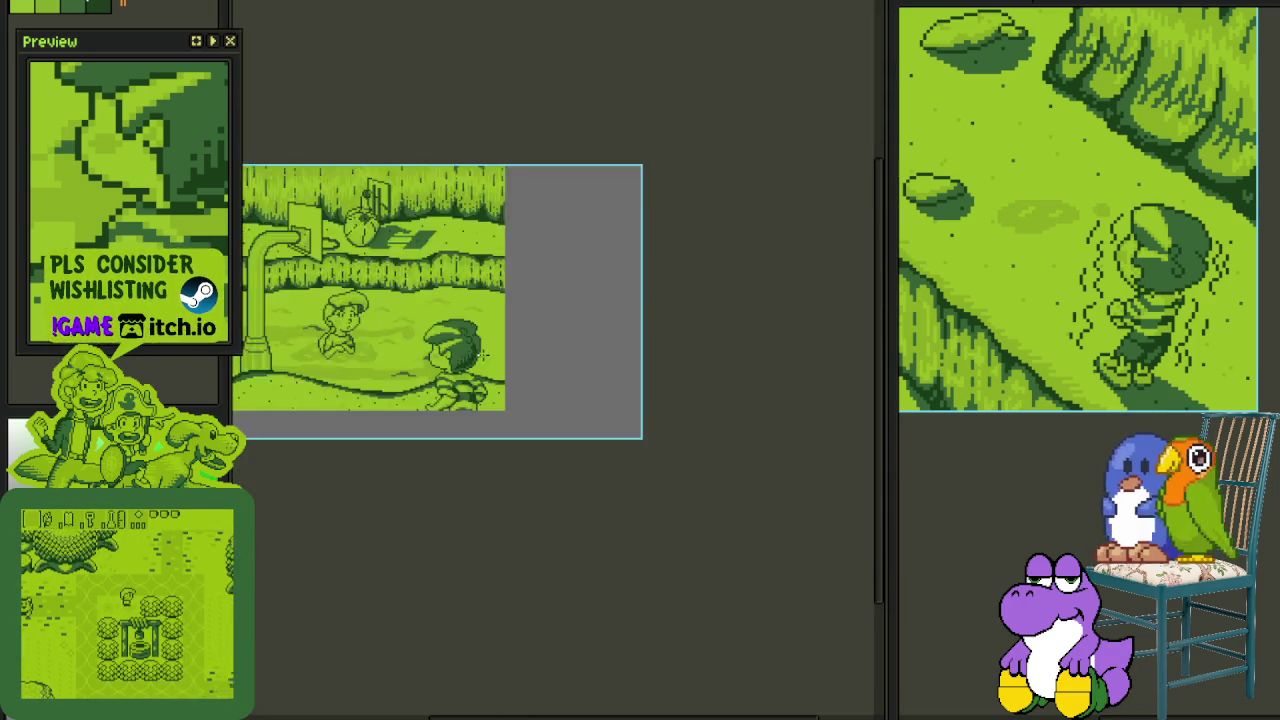
- Center the whole scene in view and save the file
scroll(443, 437, "down", 2)
scroll(434, 431, "up", 2)
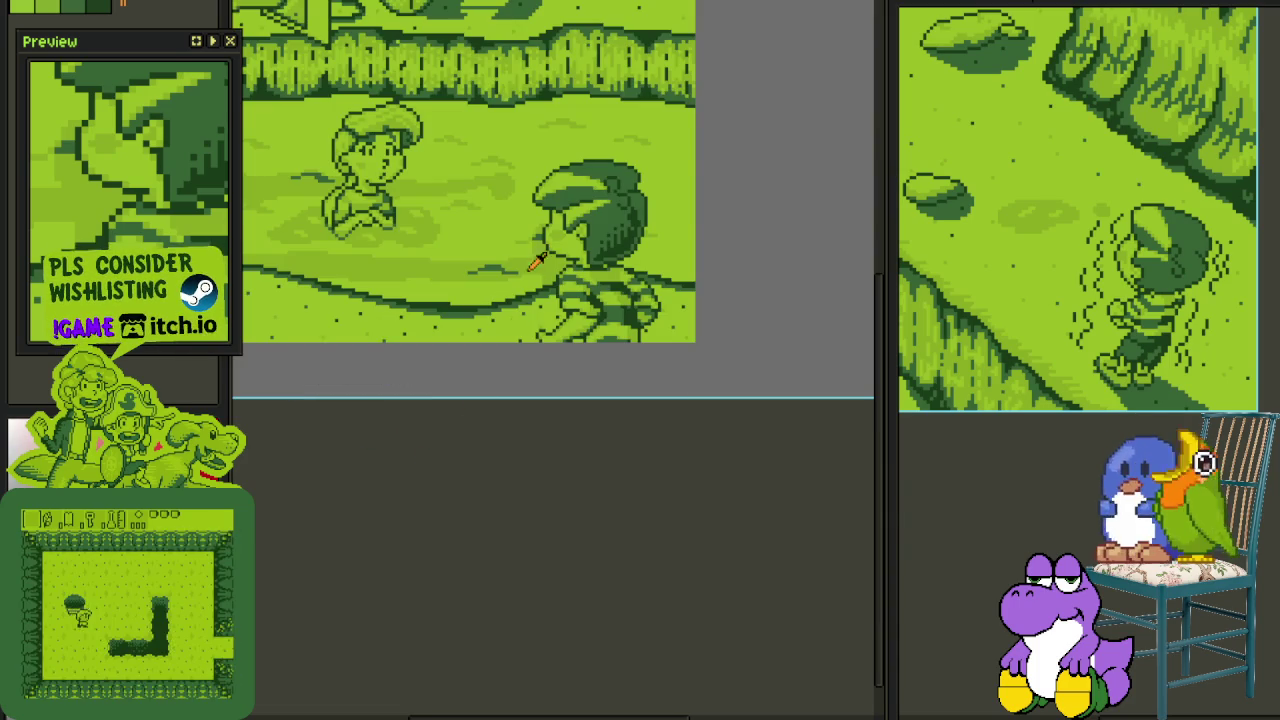
left_click_drag(534, 277, 660, 458)
scroll(630, 485, "down", 1)
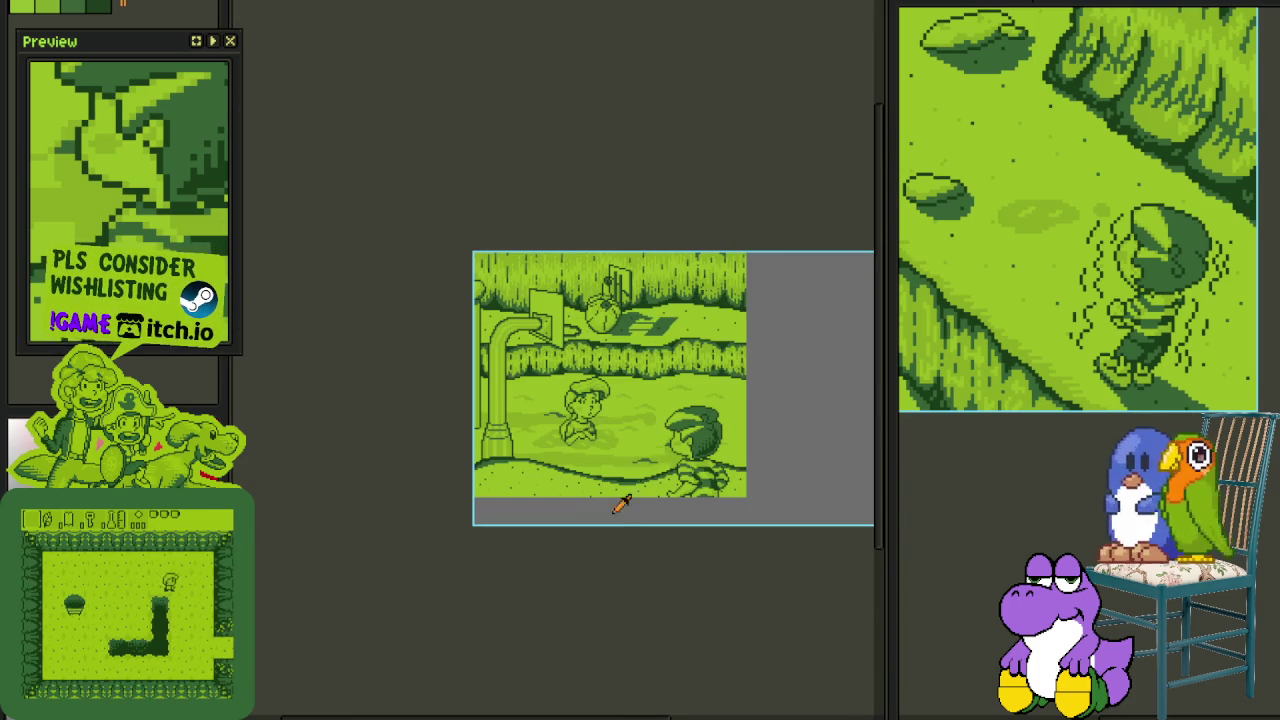
key("ctrl+s")
- Rename Layer 2 to 'Shadows' in the timeline and save again
left_click_drag(620, 545, 587, 528)
key("Tab")
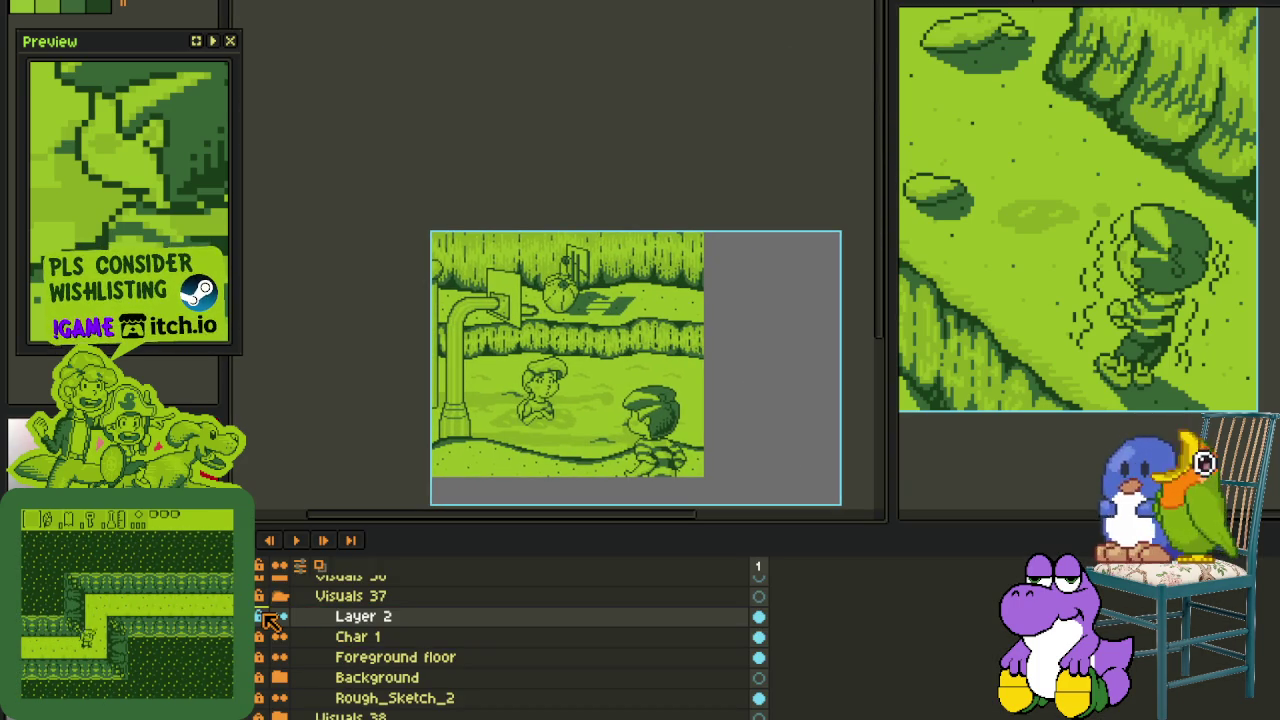
double_click(345, 619)
type("Shado")
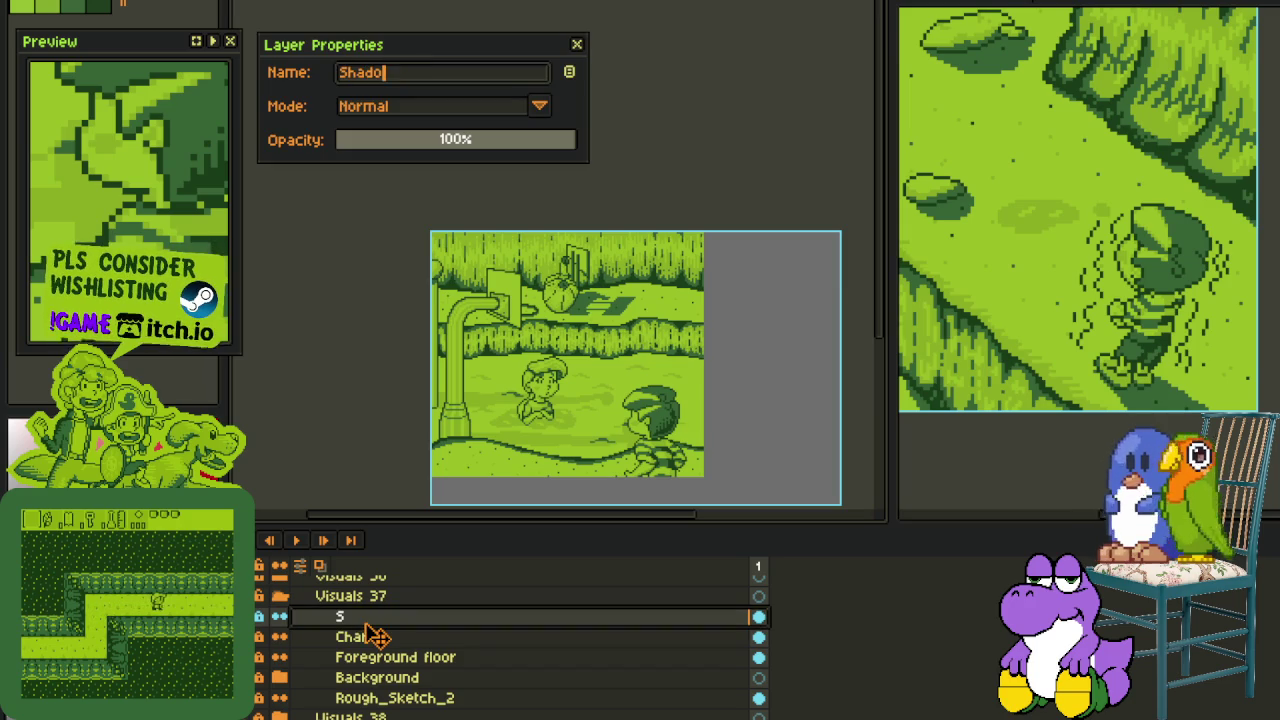
type("ws")
key("Return")
key("ctrl+s")
- Add a new empty Layer 2 above Shadows and hide the timeline
right_click(322, 618)
left_click(488, 619)
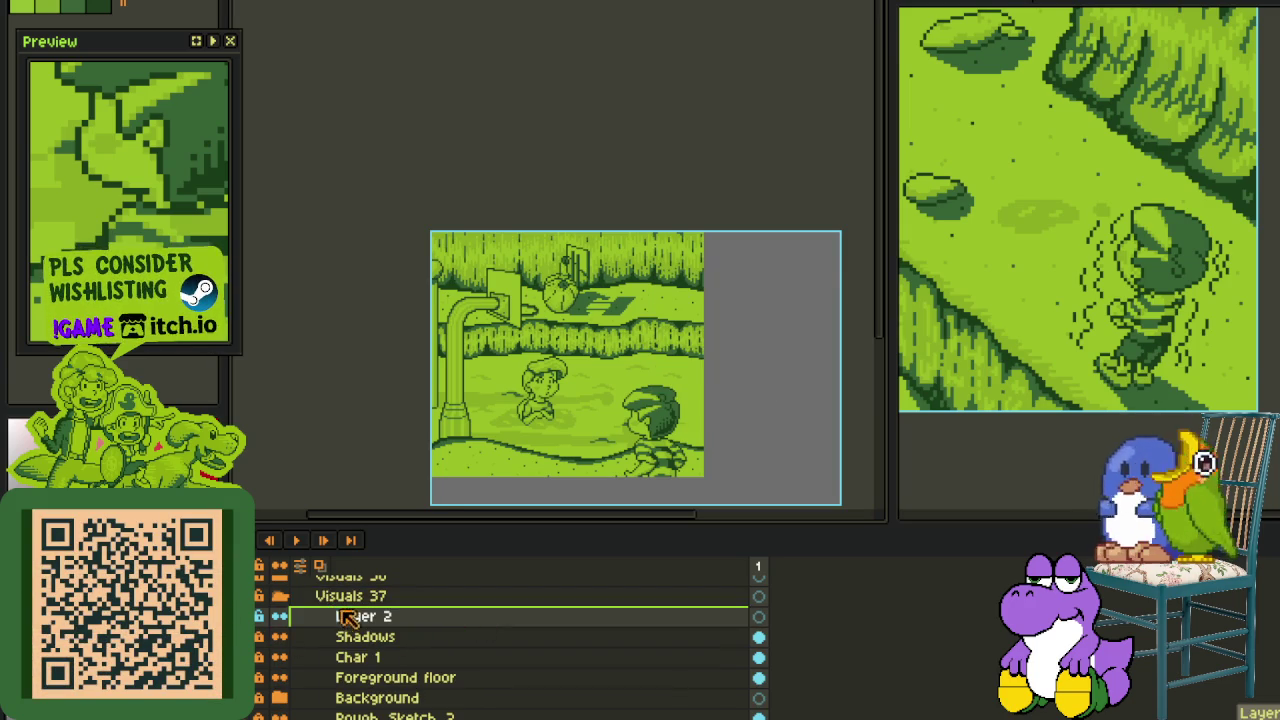
key("Tab")
scroll(610, 385, "up", 2)
- Draw the ball as a red circle on the ground between the kids
scroll(600, 410, "up", 1)
scroll(510, 400, "up", 1)
scroll(510, 400, "up", 1)
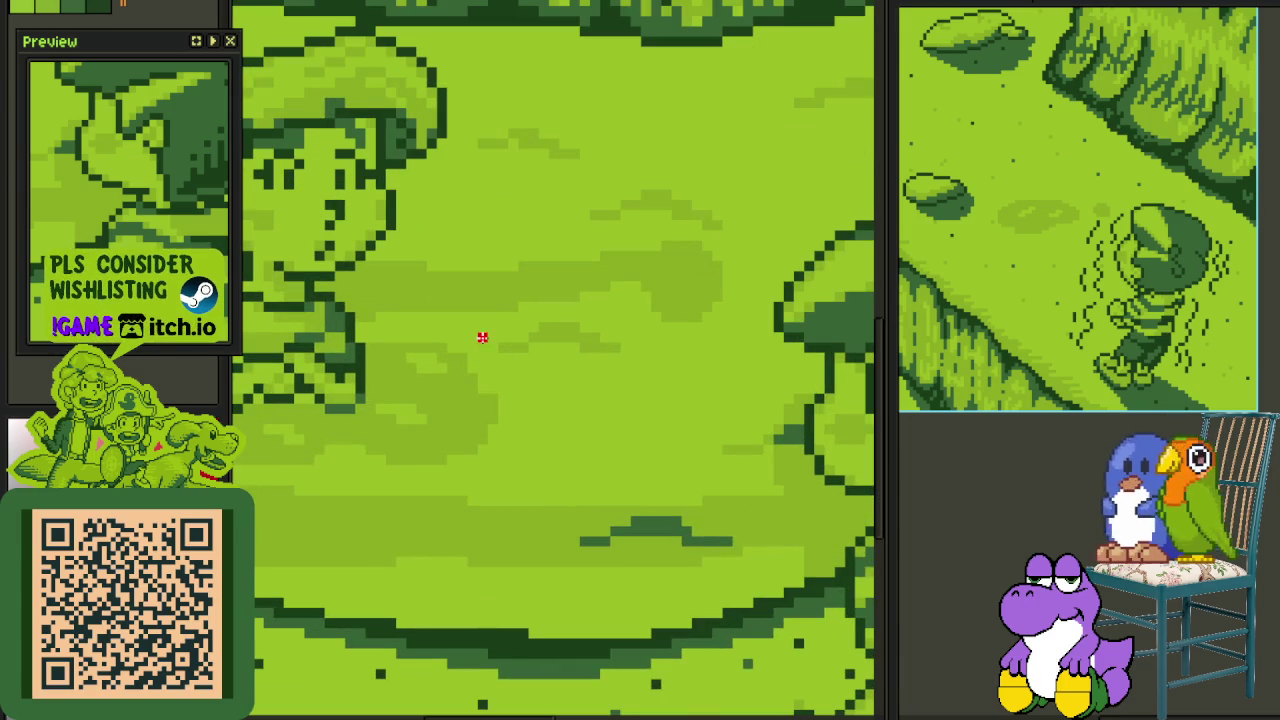
mouse_move(470, 316)
left_mouse_down()
mouse_move(578, 446)
mouse_move(624, 465)
left_mouse_up()
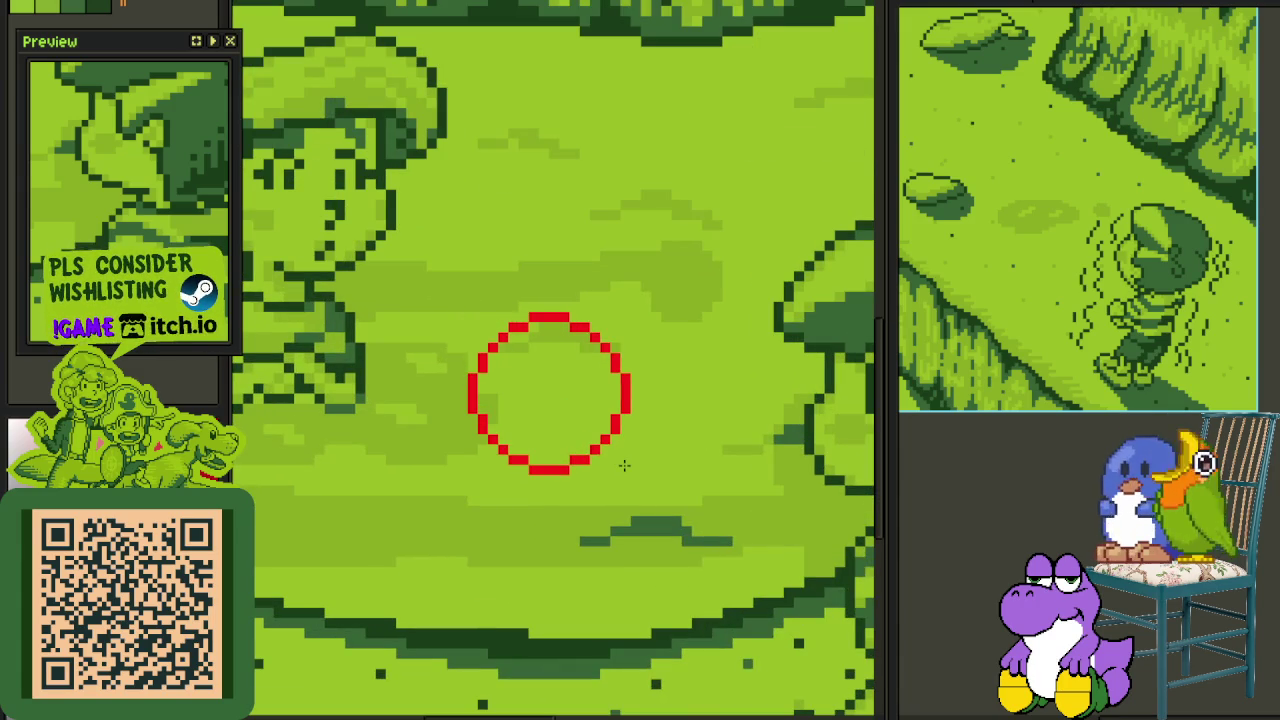
- Paint dark green pixels along the circle's lower left and lower right
scroll(624, 465, "down", 1)
scroll(553, 436, "up", 2)
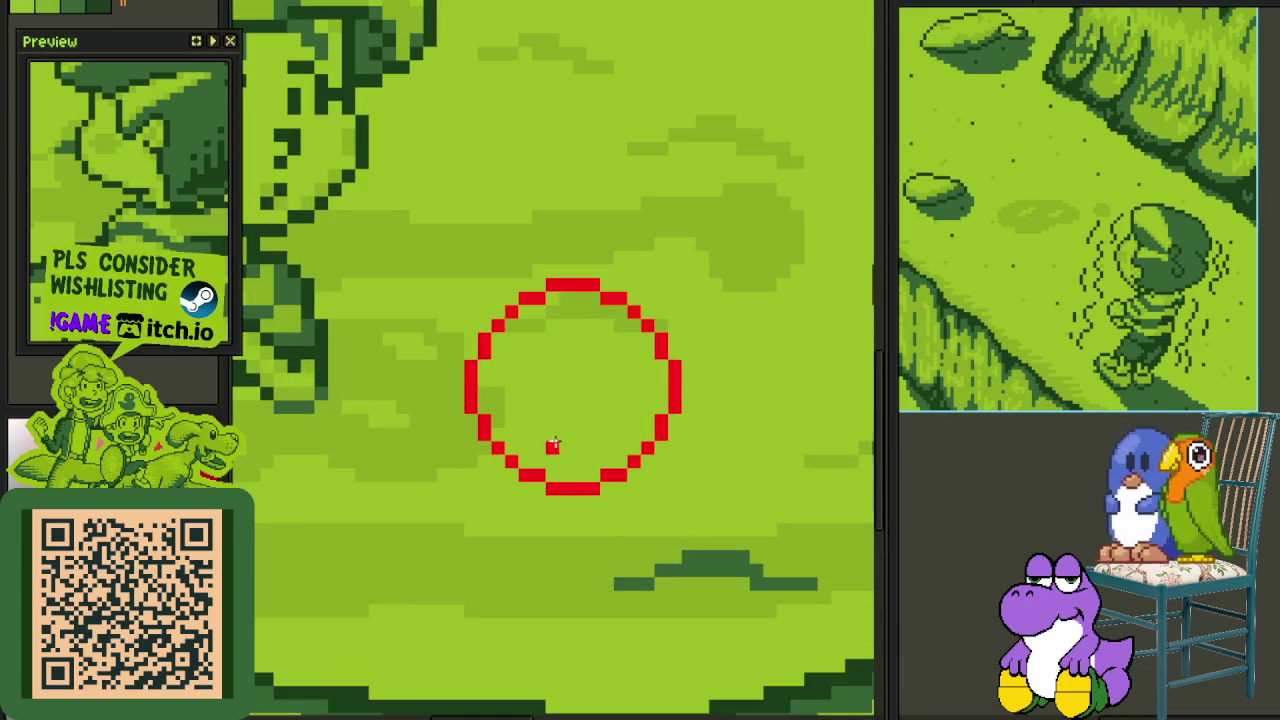
scroll(545, 441, "up", 1)
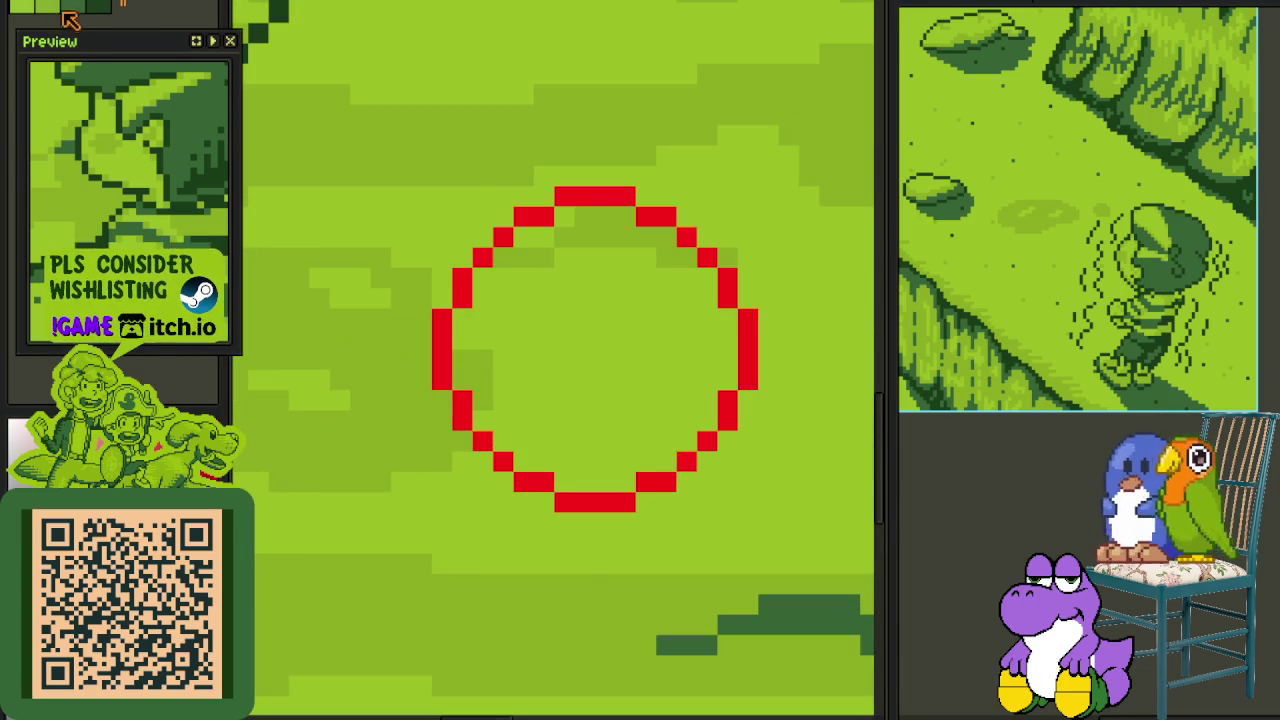
scroll(537, 457, "up", 1)
mouse_move(466, 436)
left_mouse_down()
mouse_move(530, 486)
mouse_move(628, 519)
left_mouse_up()
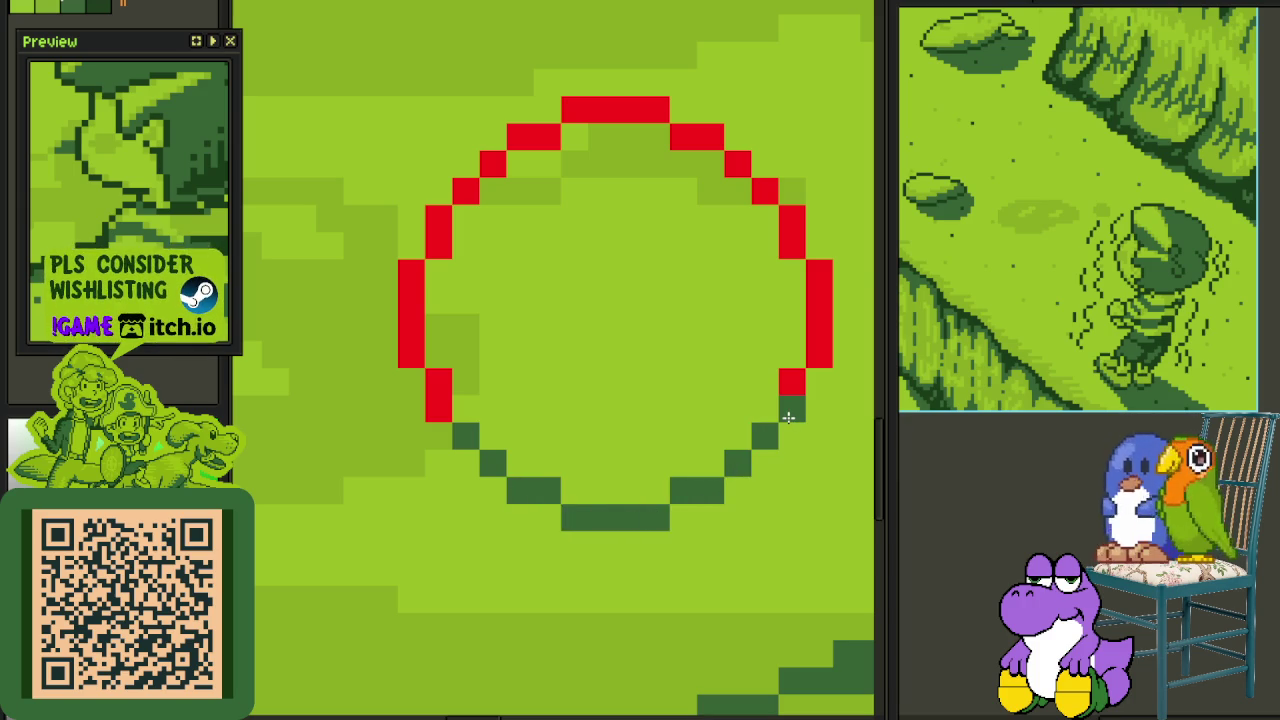
left_click(787, 390)
scroll(500, 416, "down", 4)
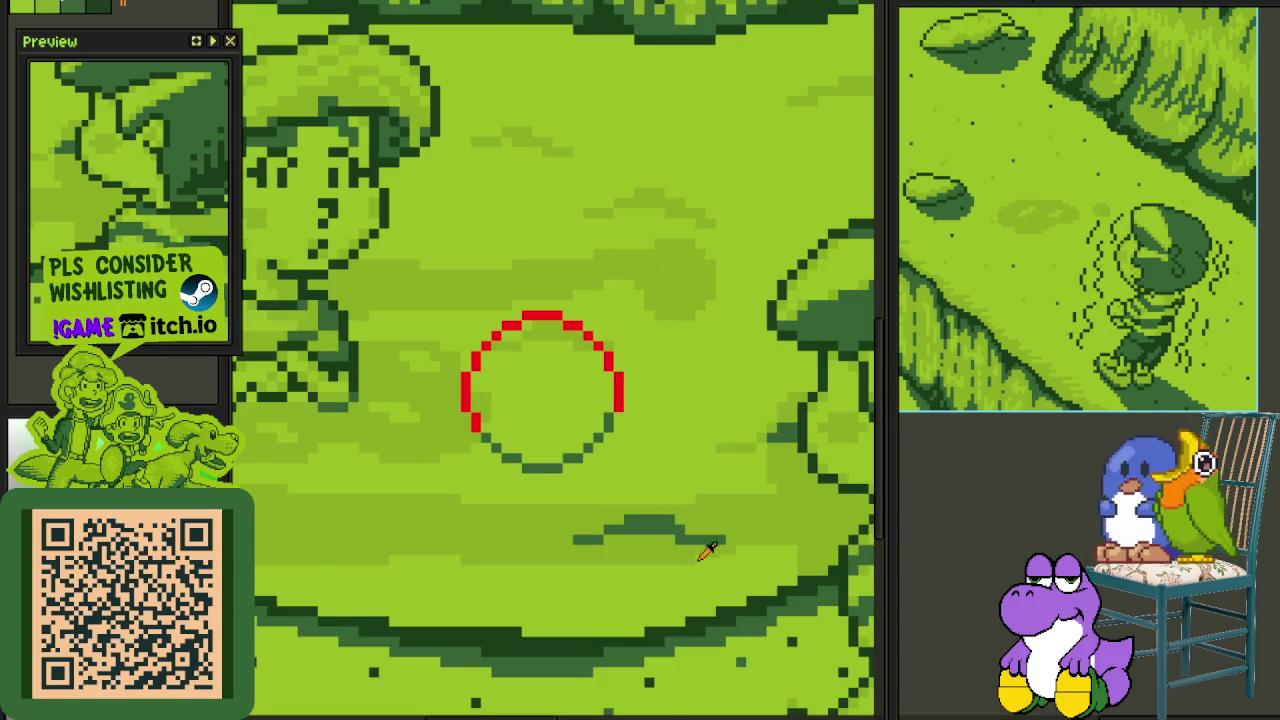
scroll(600, 600, "up", 1)
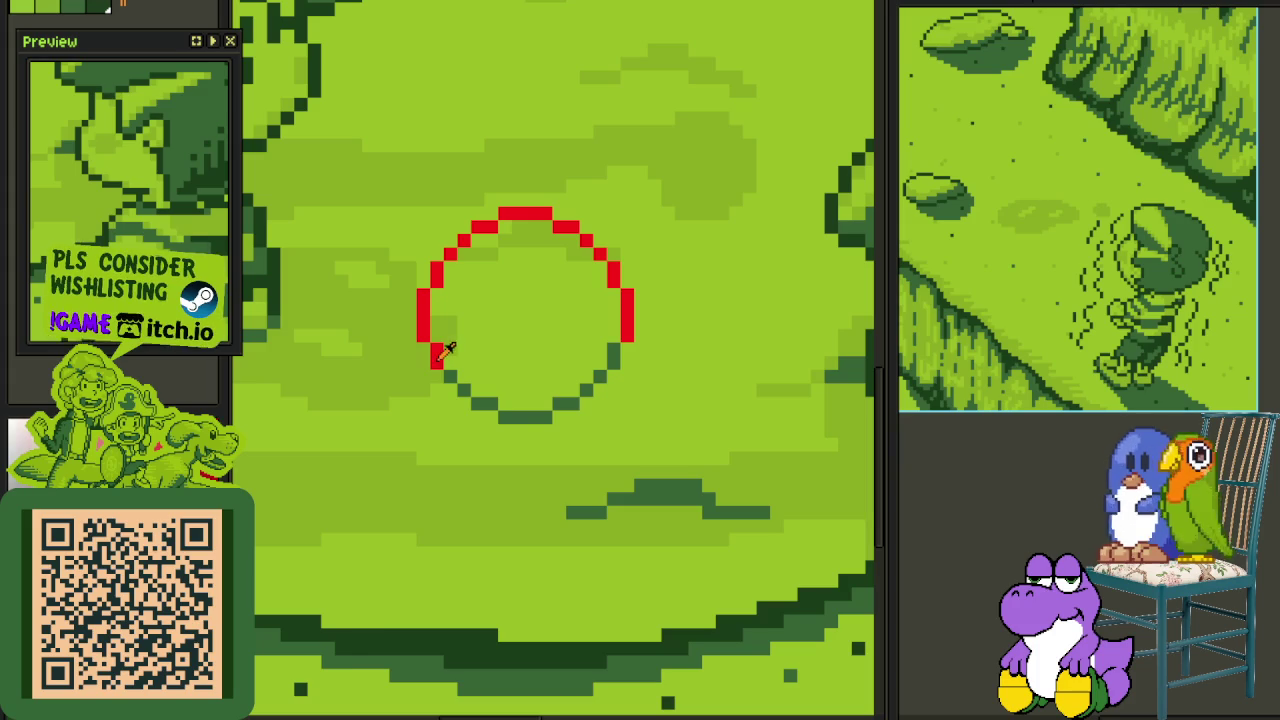
- Replace the circle's red with dark green #0F380F
key("shift+r")
left_click(562, 556)
scroll(586, 520, "down", 1)
scroll(560, 600, "down", 1)
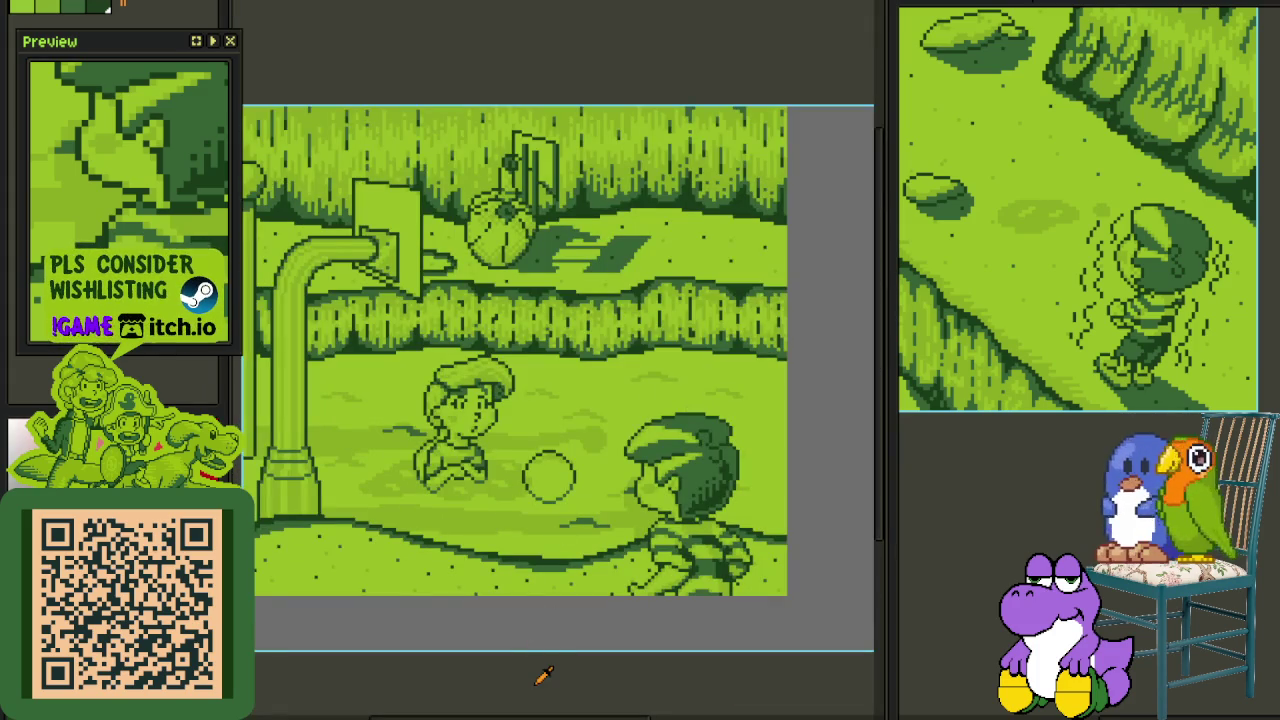
- Add a new Layer 3 from the layer list, then hide the timeline
key("Tab")
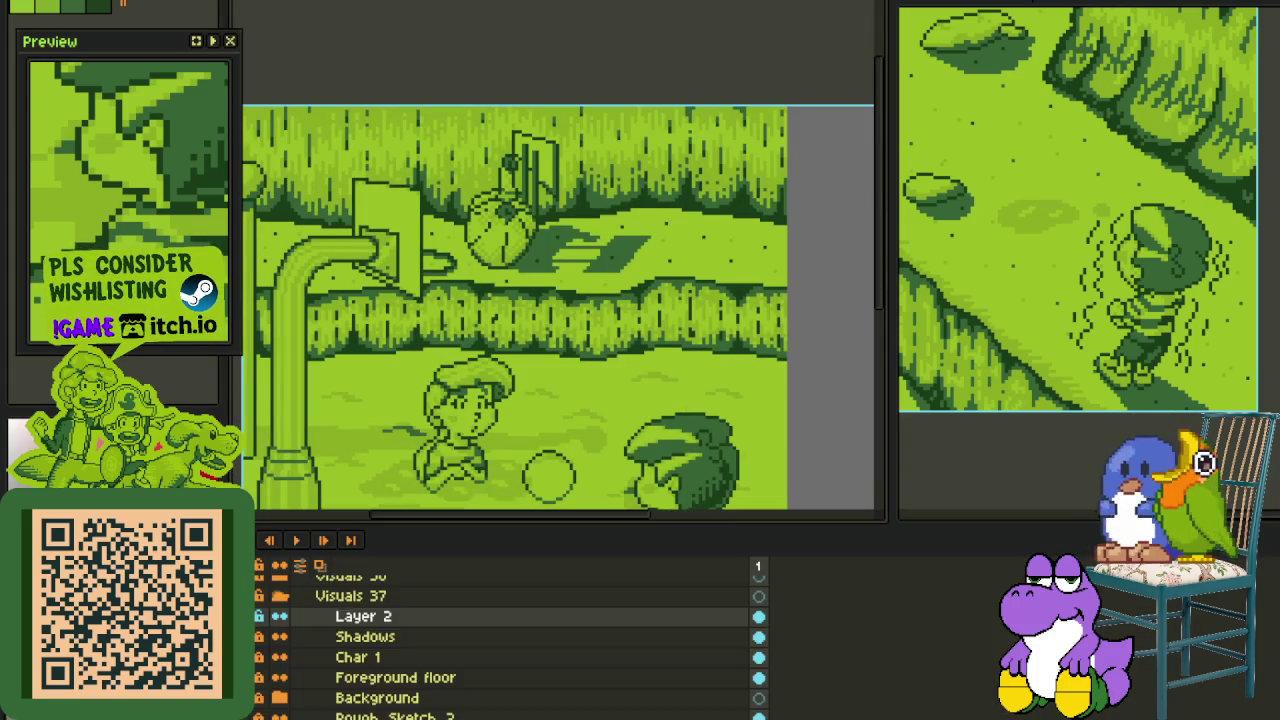
right_click(340, 616)
left_click(543, 628)
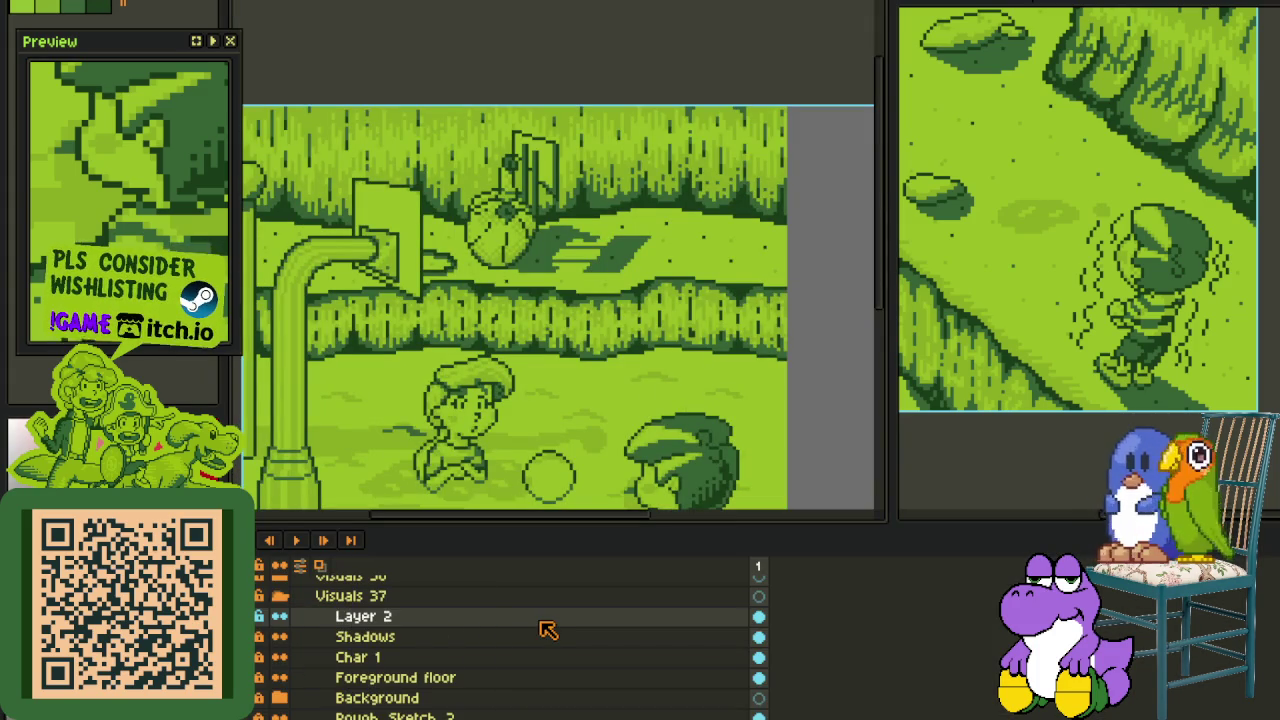
right_click(463, 620)
left_click(657, 627)
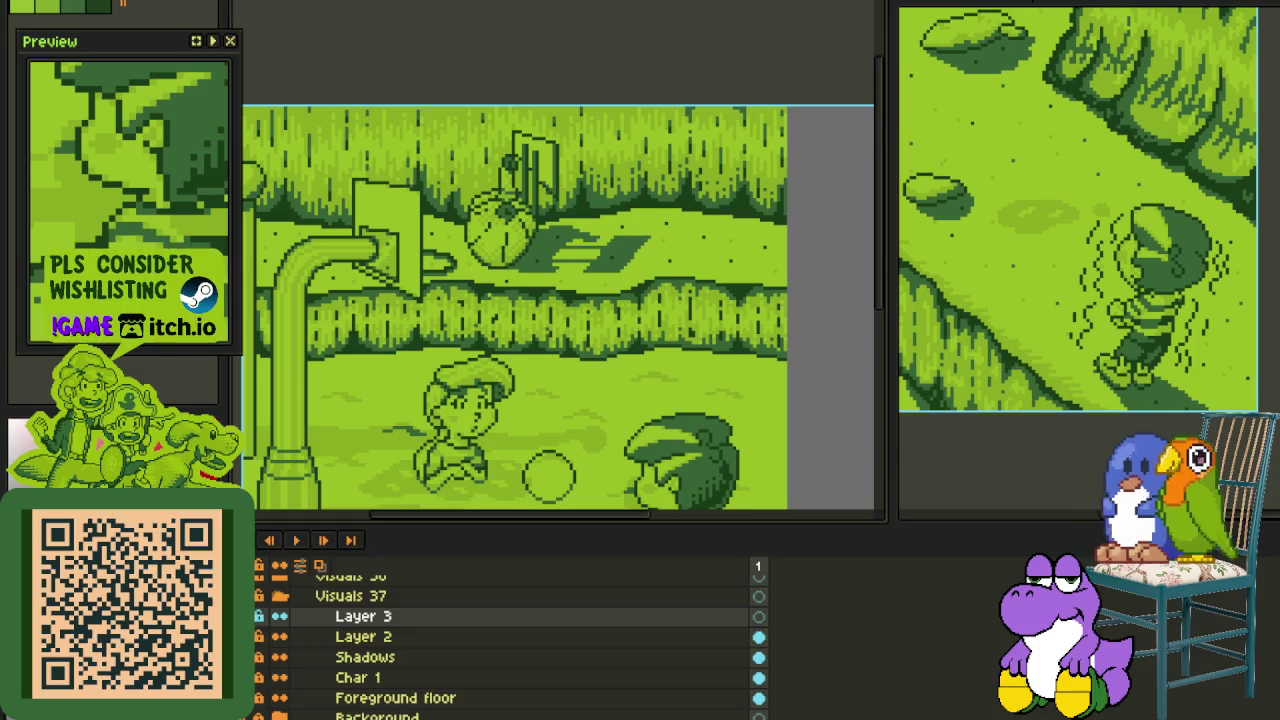
key("Tab")
- Draw a red curved seam and a horizontal seam across the ball
scroll(610, 458, "up", 2)
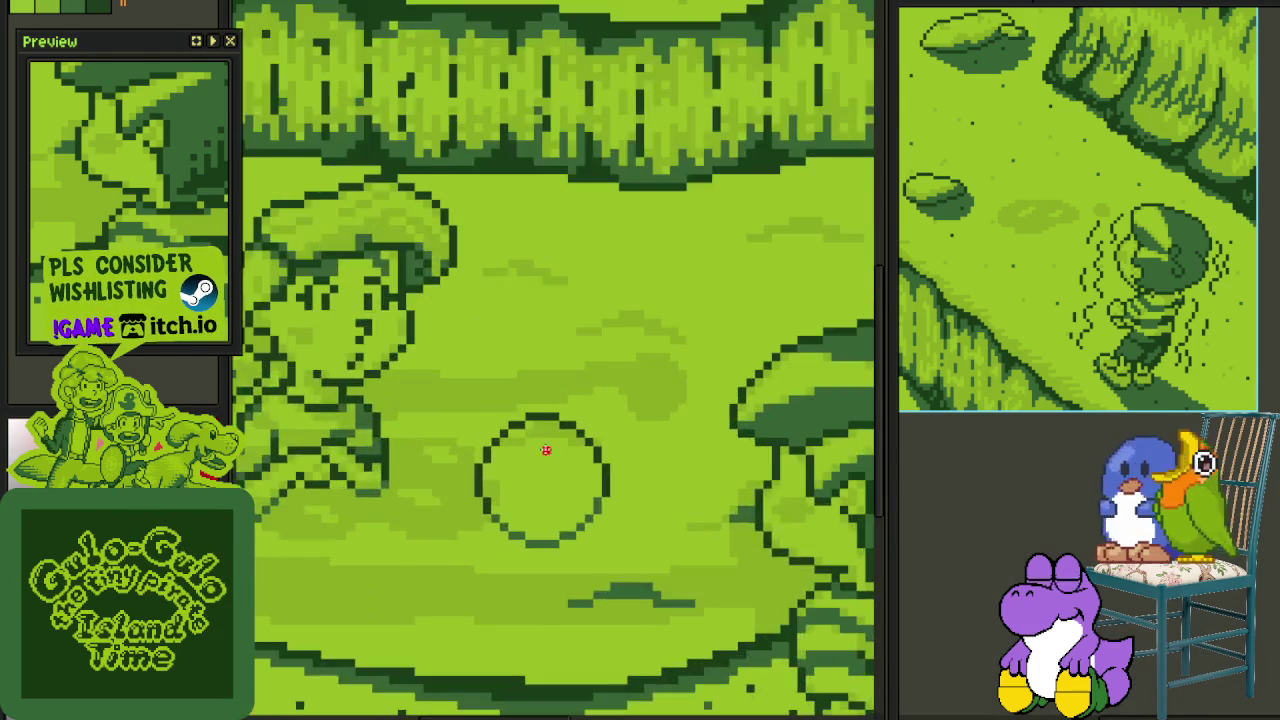
scroll(543, 443, "up", 2)
mouse_move(469, 333)
left_mouse_down()
mouse_move(563, 622)
mouse_move(603, 460)
mouse_move(627, 450)
left_mouse_up()
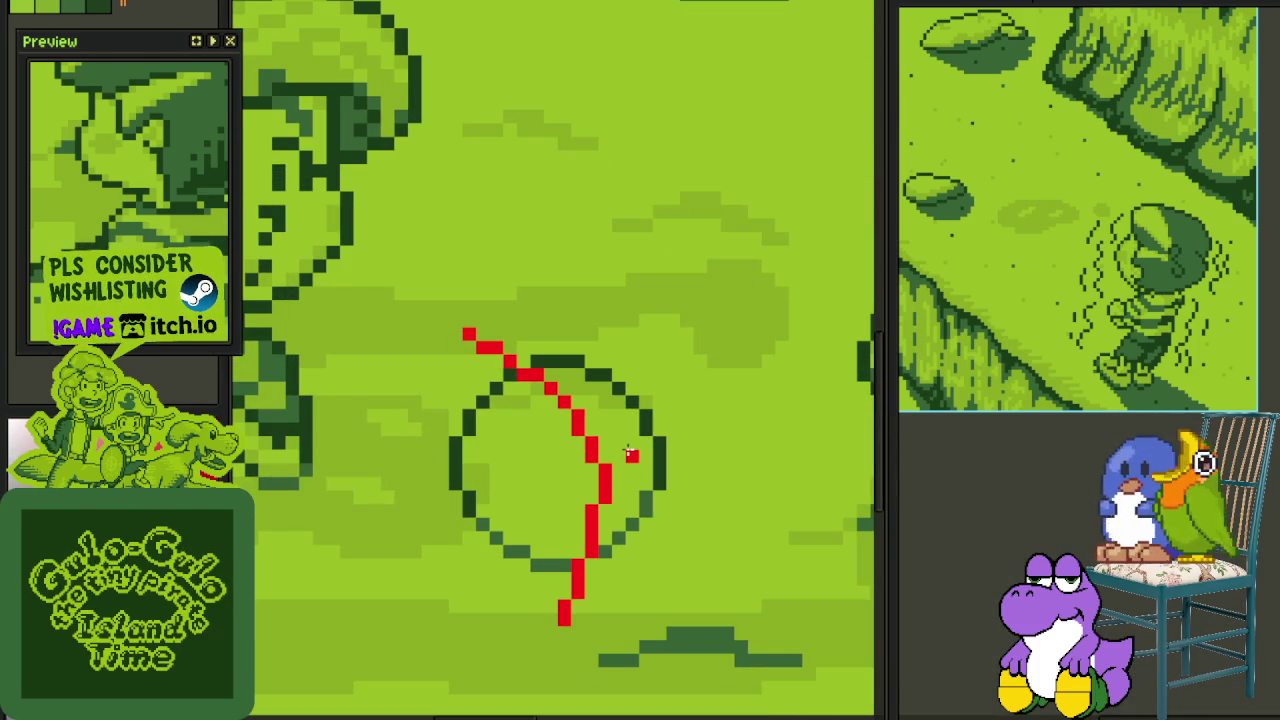
scroll(451, 472, "up", 1)
mouse_move(438, 449)
left_mouse_down()
mouse_move(820, 446)
mouse_move(675, 510)
left_mouse_up()
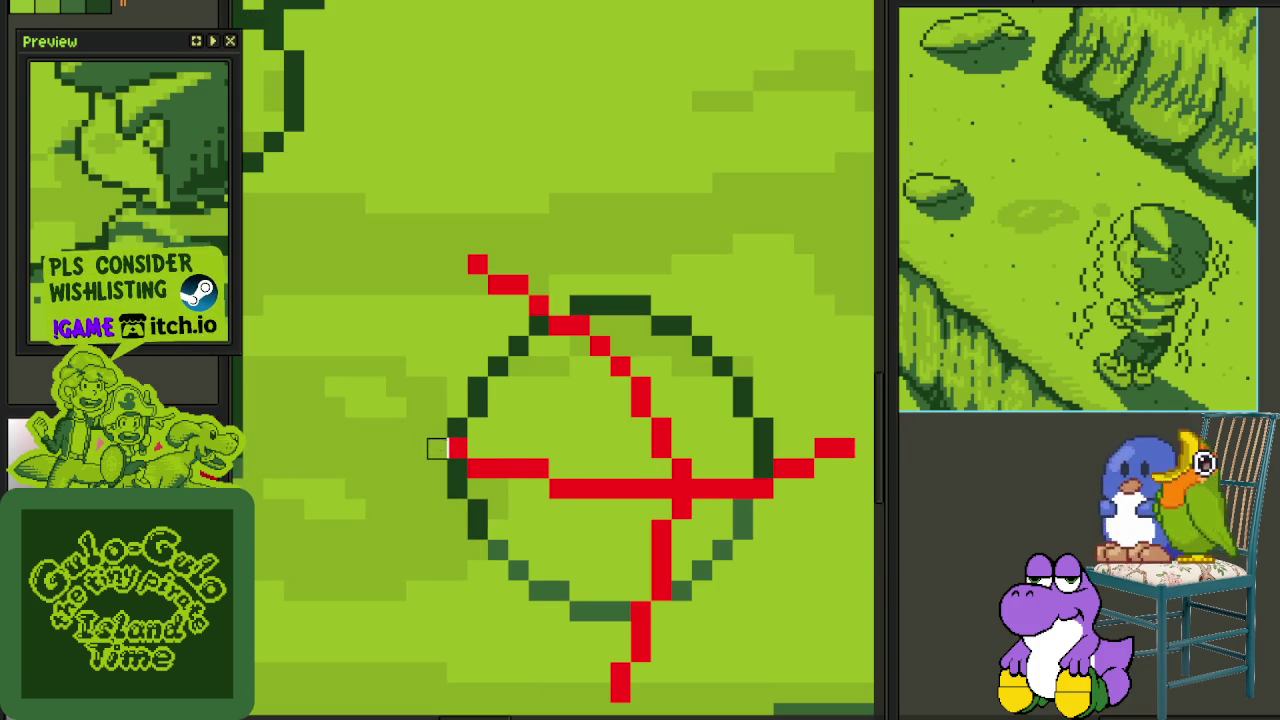
- Erase seam overshoots outside the ball and restore one outline pixel
left_click_drag(559, 326, 457, 265)
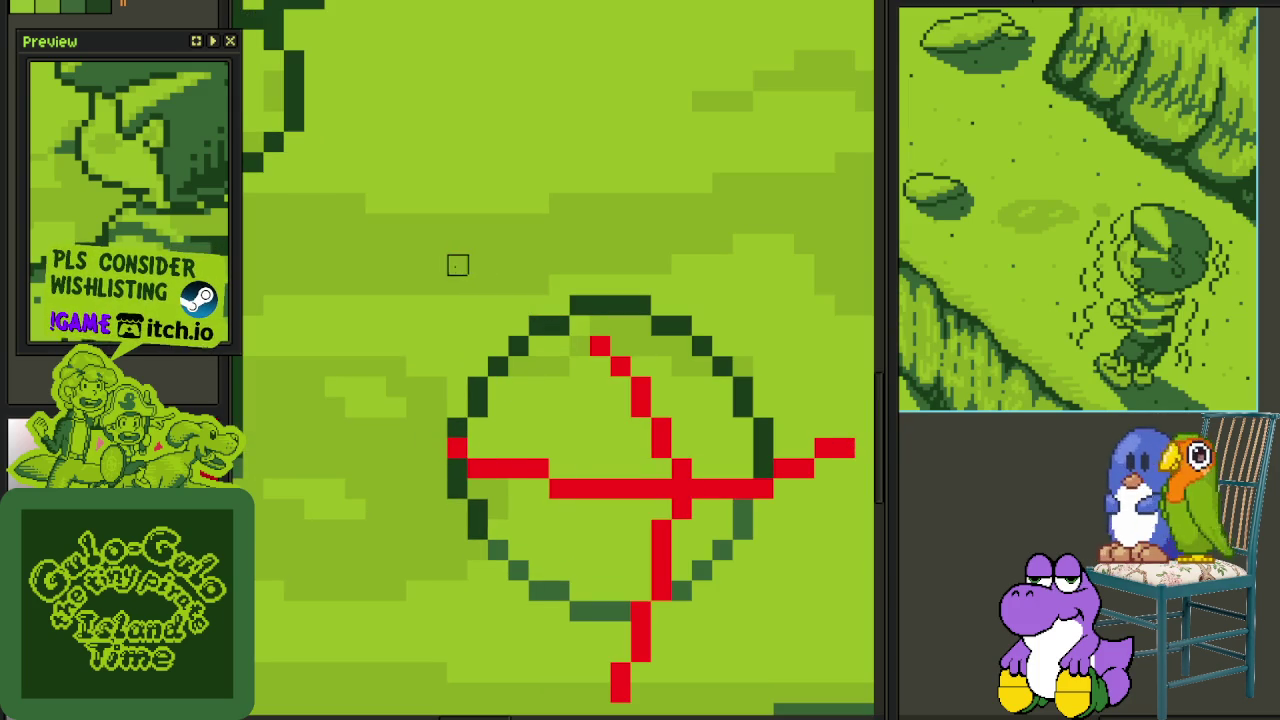
mouse_move(784, 428)
left_mouse_down()
mouse_move(762, 482)
mouse_move(846, 466)
left_mouse_up()
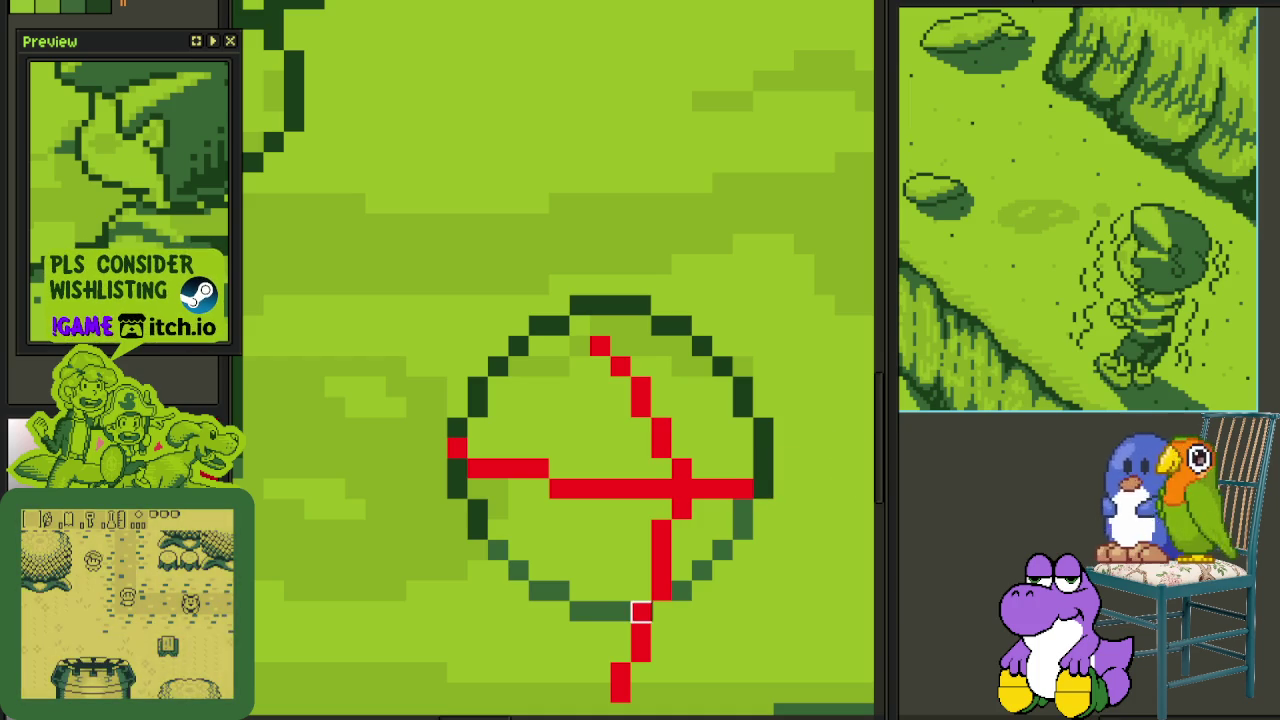
left_click_drag(641, 612, 620, 685)
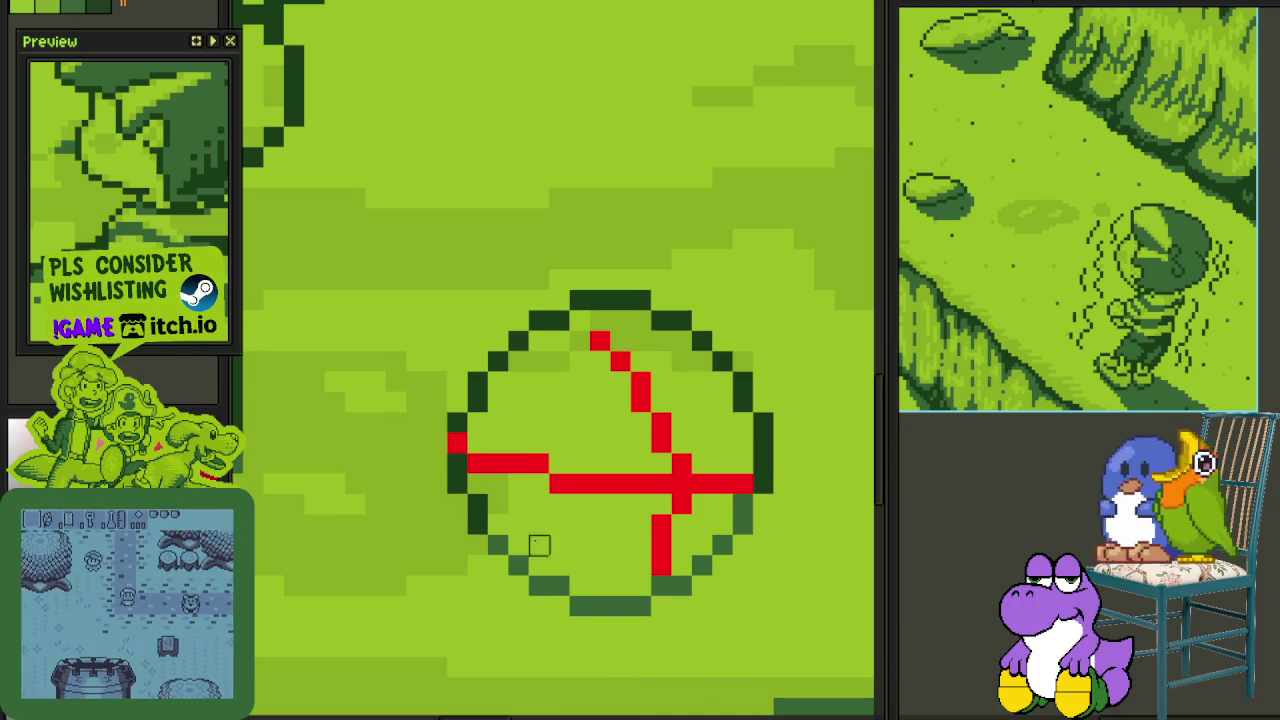
left_click(457, 442)
- Pencil in extra red seam strokes: a short horizontal seam, a bottom pixel and a right-edge pixel
scroll(500, 430, "right", 2)
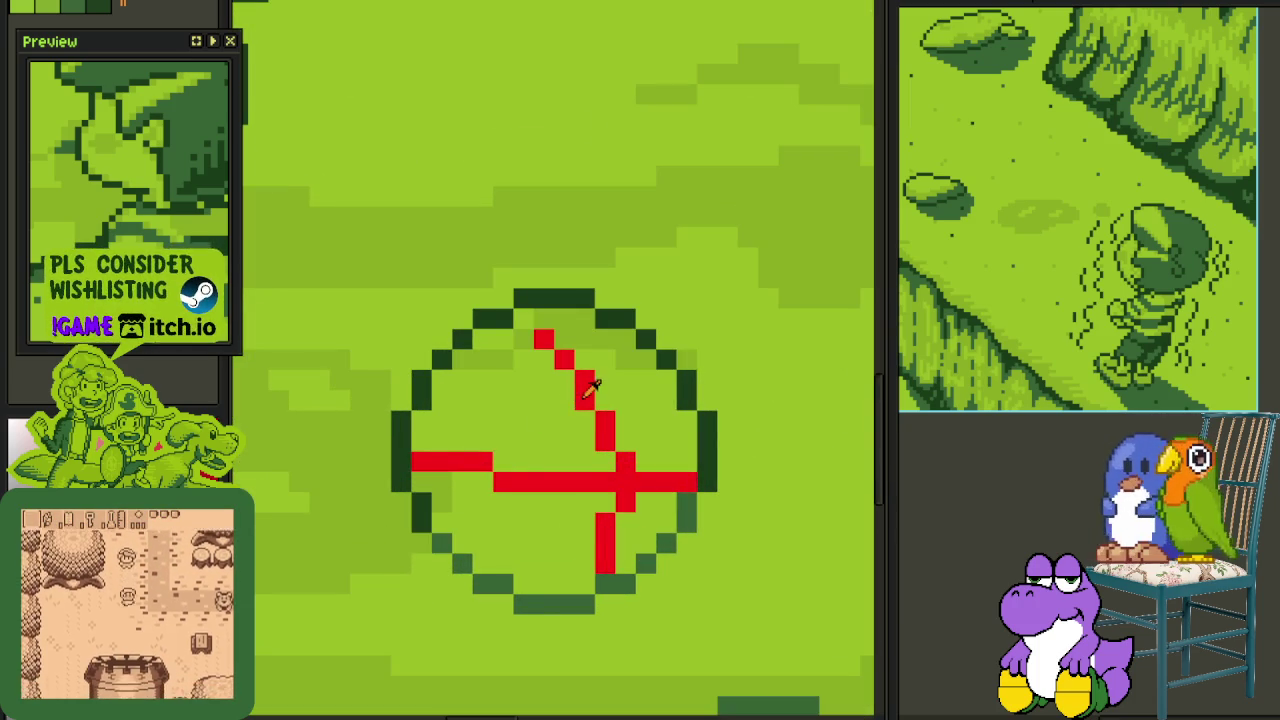
mouse_move(575, 400)
left_mouse_down()
mouse_move(499, 394)
mouse_move(468, 360)
left_mouse_up()
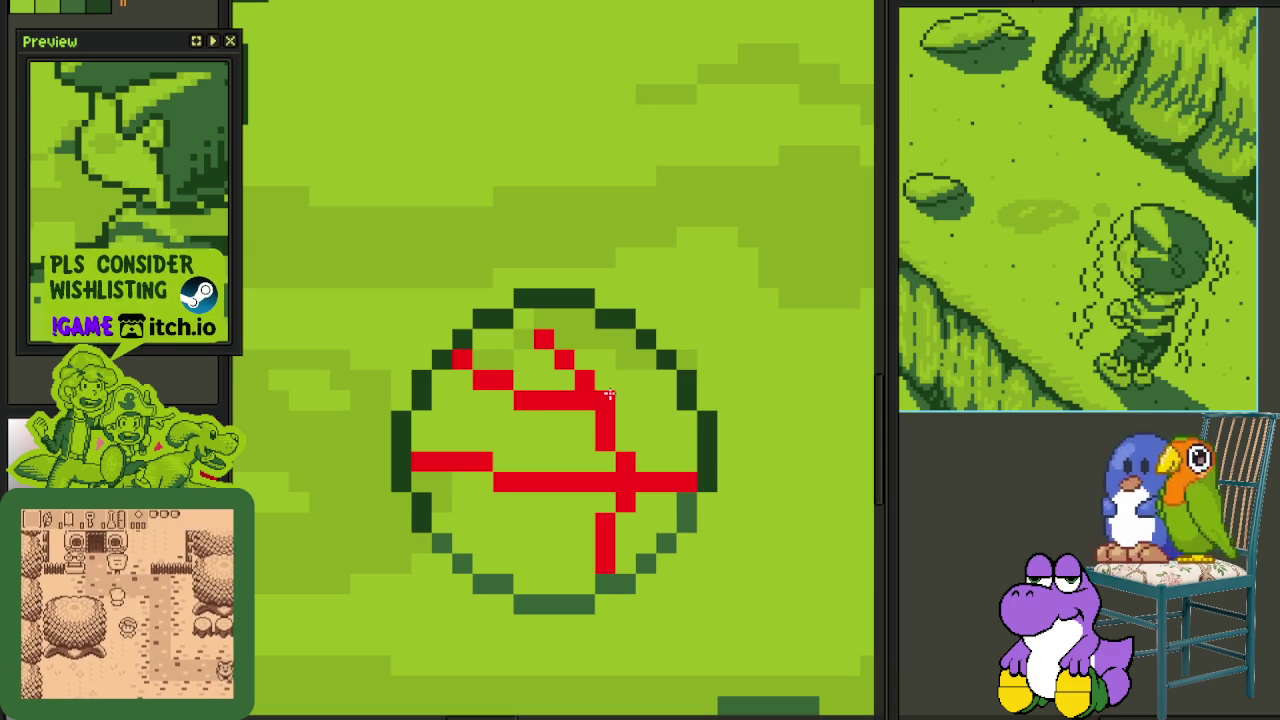
left_click_drag(627, 532, 669, 450)
left_click(624, 478)
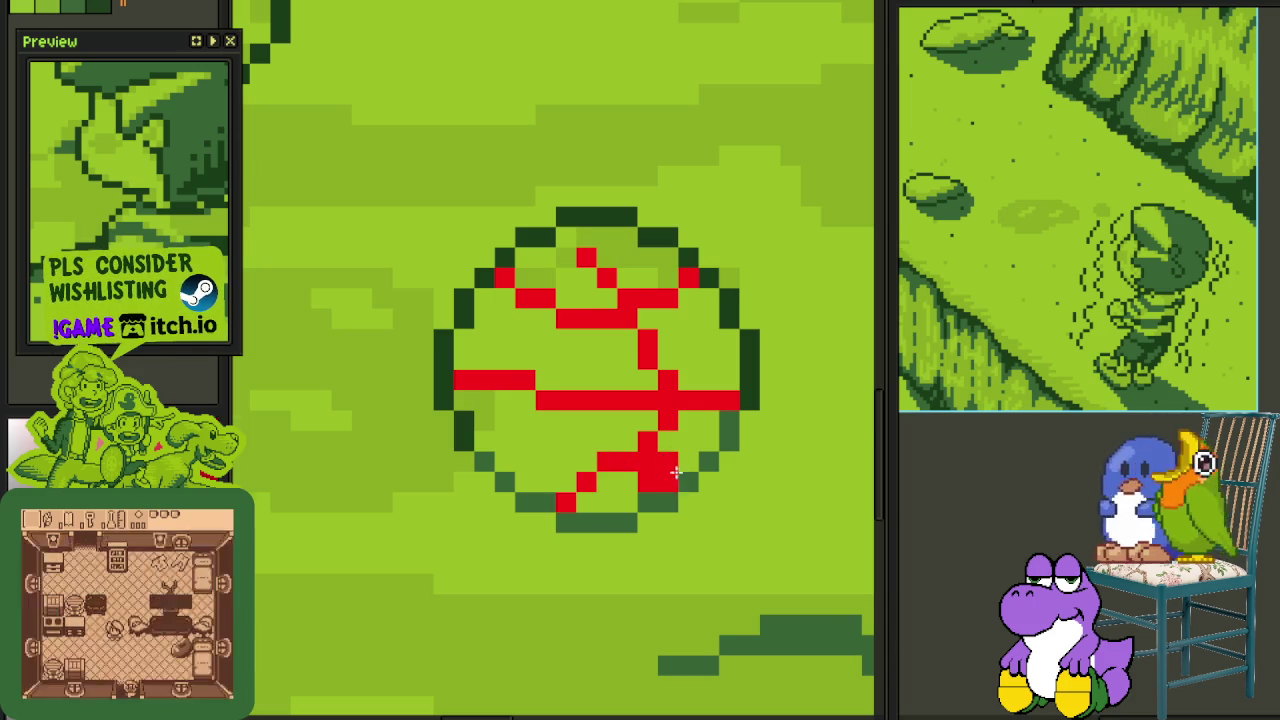
scroll(674, 470, "down", 5)
scroll(675, 478, "up", 5)
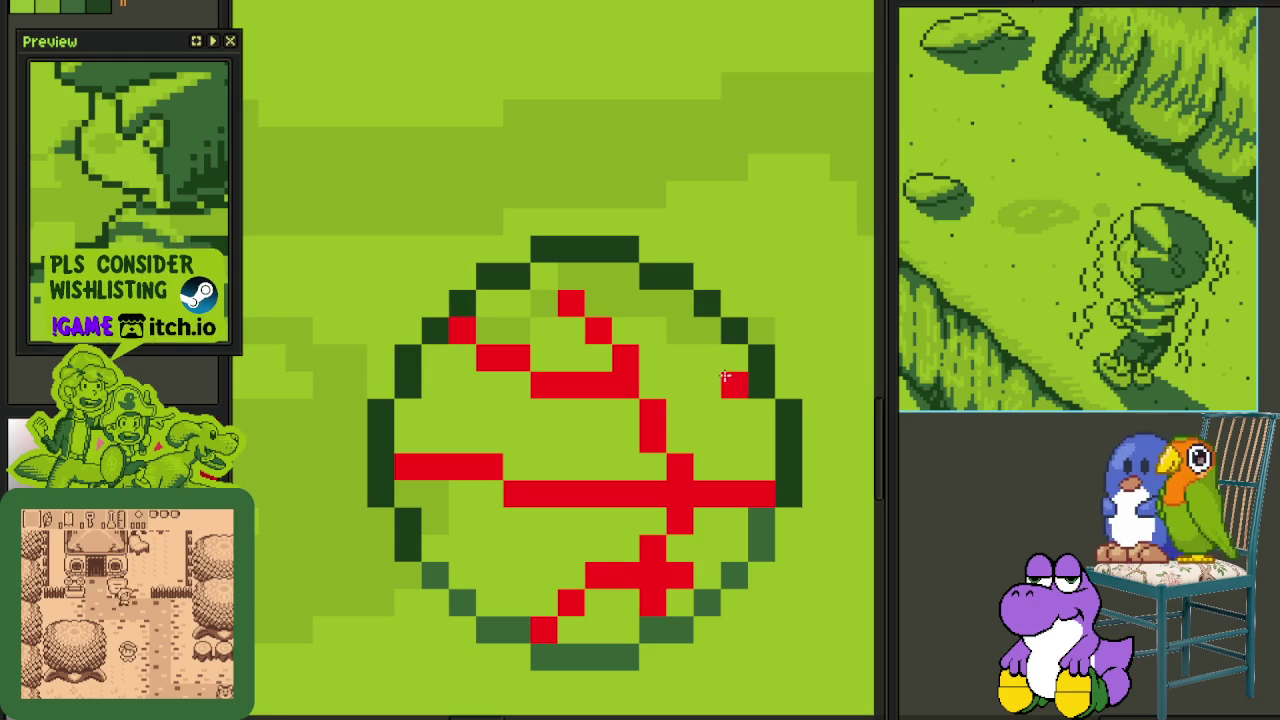
left_click(733, 357)
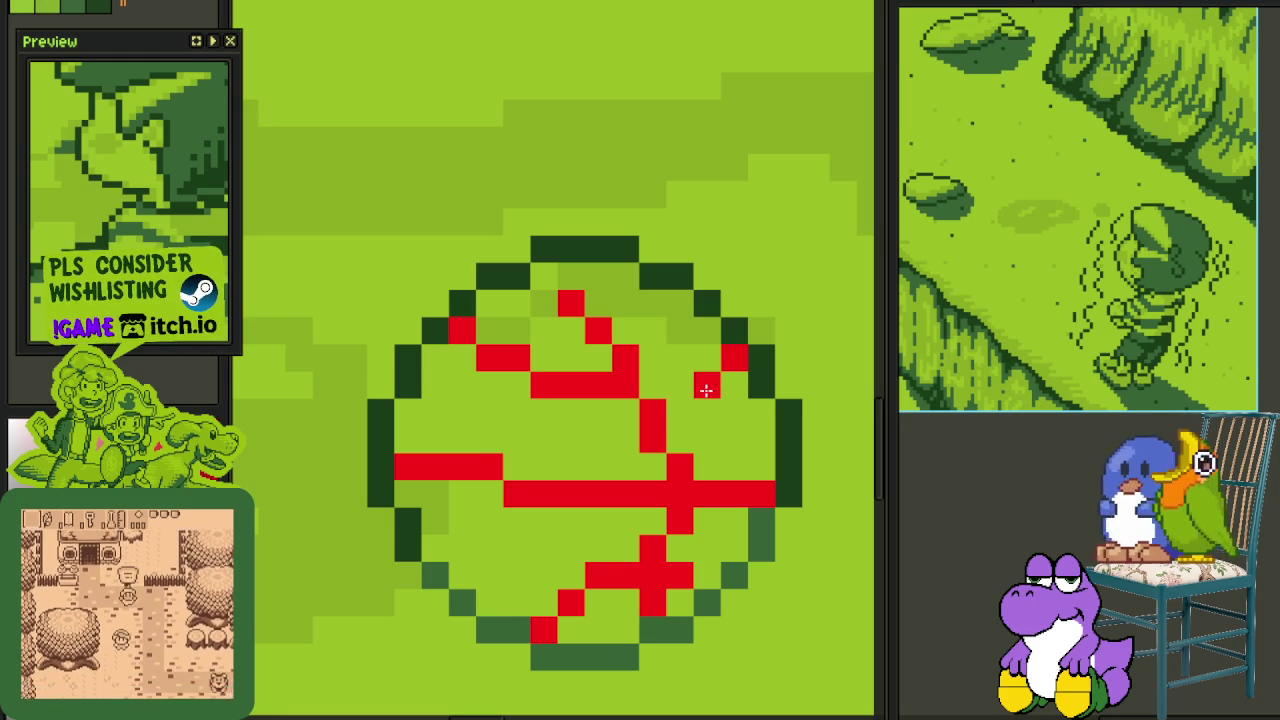
- Erase stray red seam pixels and reshape the horizontal seam across the ball's middle
scroll(687, 399, "down", 3)
scroll(740, 420, "down", 3)
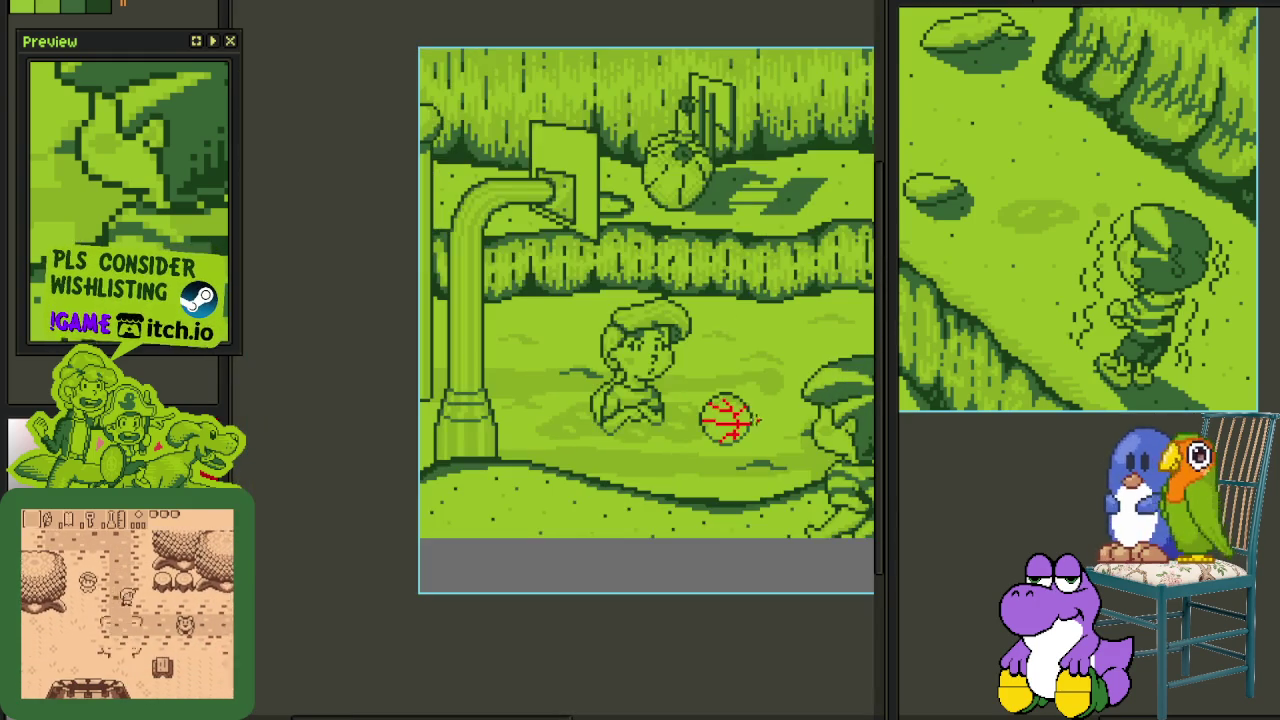
scroll(731, 410, "up", 3)
scroll(730, 403, "up", 2)
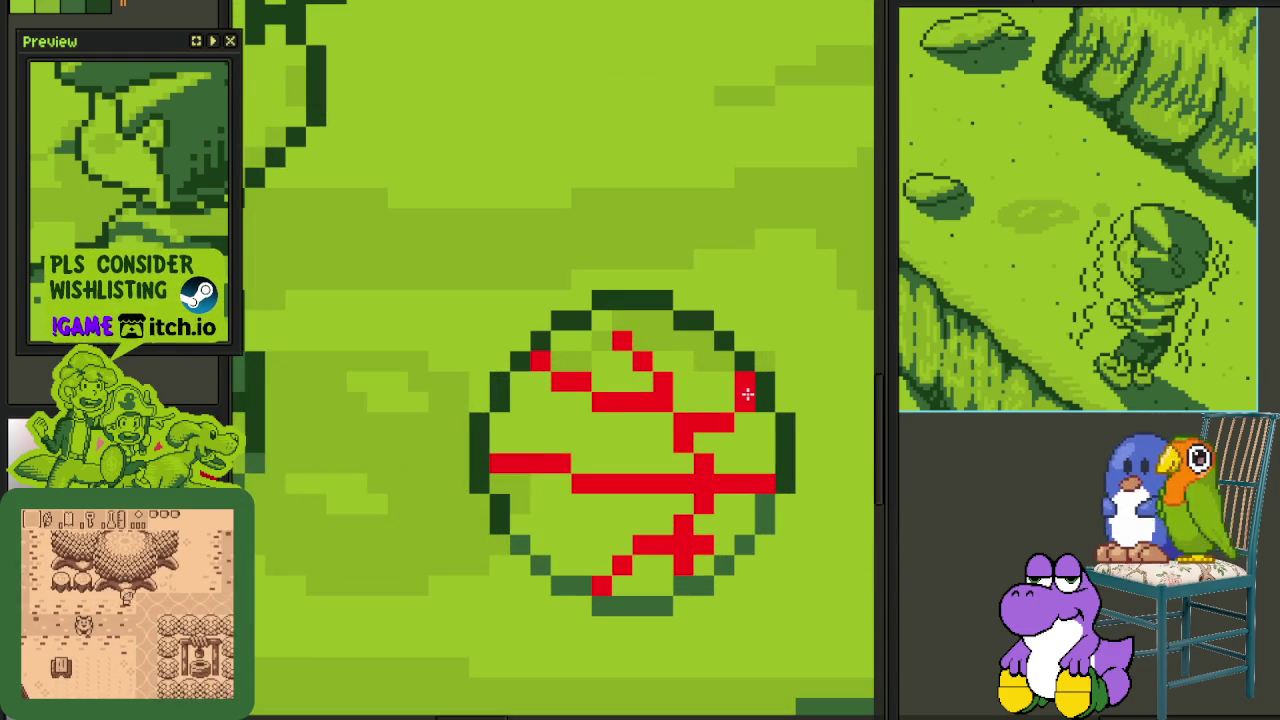
left_click(745, 381)
mouse_move(642, 402)
left_mouse_down()
mouse_move(592, 396)
mouse_move(540, 360)
left_mouse_up()
mouse_move(663, 421)
left_mouse_down()
mouse_move(602, 422)
mouse_move(602, 396)
left_mouse_up()
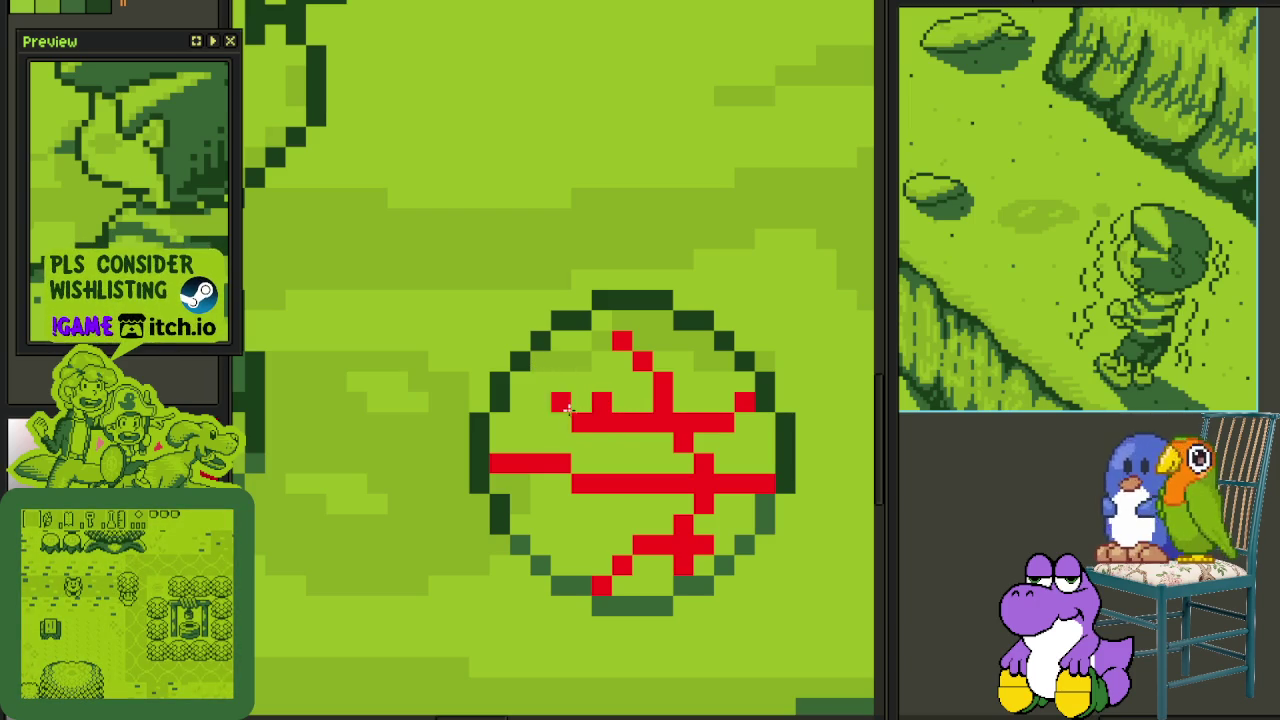
left_click(596, 426)
left_click(546, 386)
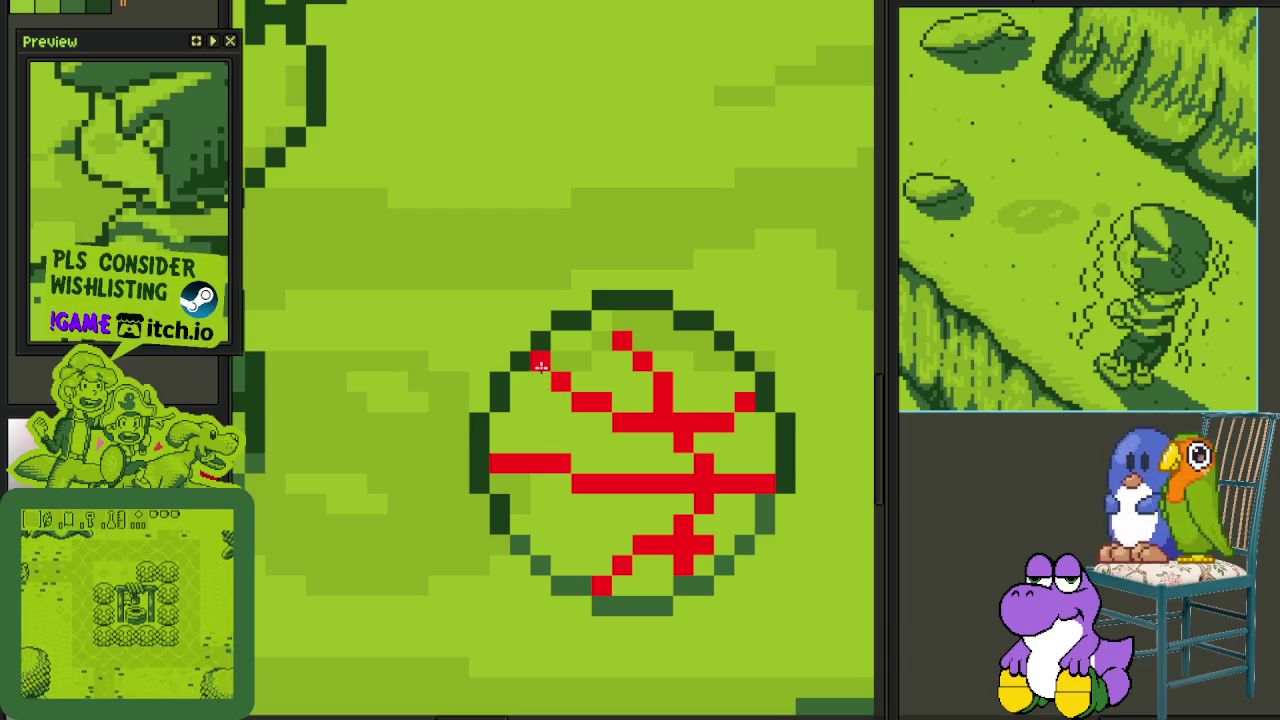
- Bucket-fill the lower left and cross-shaped seam lines dark green
scroll(540, 365, "down", 5)
scroll(560, 400, "down", 1)
scroll(566, 418, "up", 5)
scroll(566, 418, "up", 1)
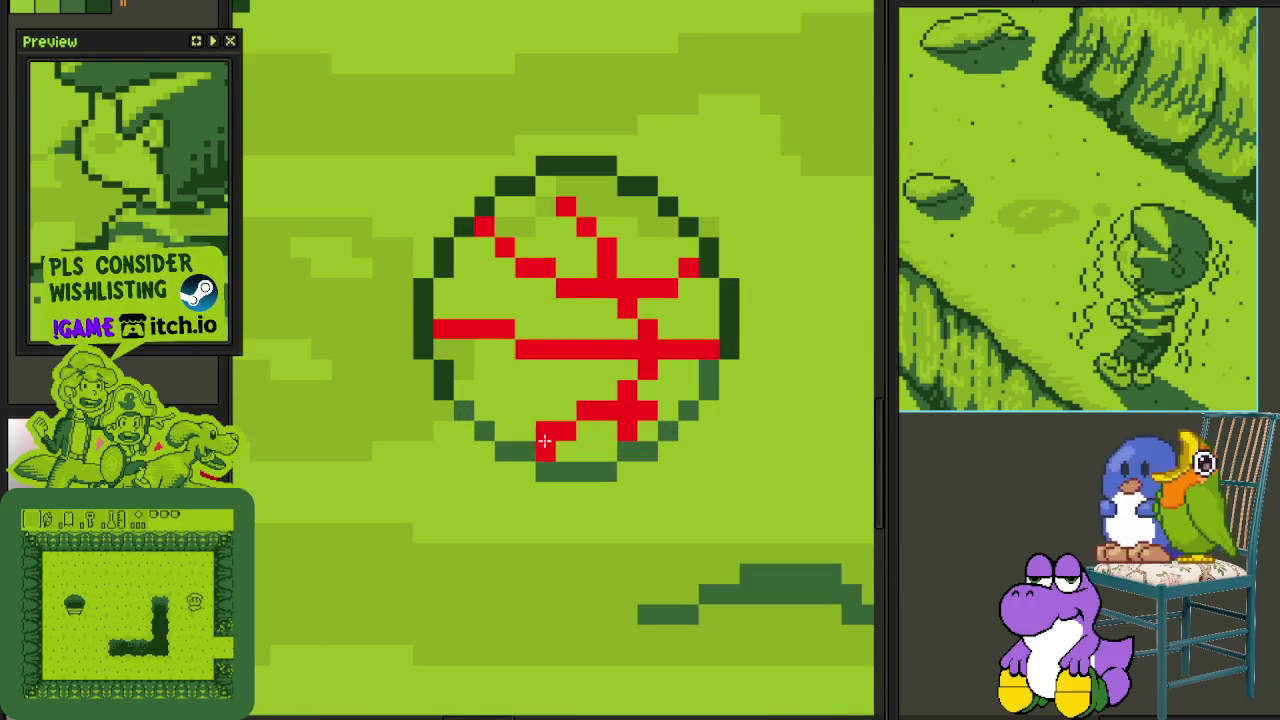
scroll(560, 430, "down", 3)
scroll(545, 445, "down", 2)
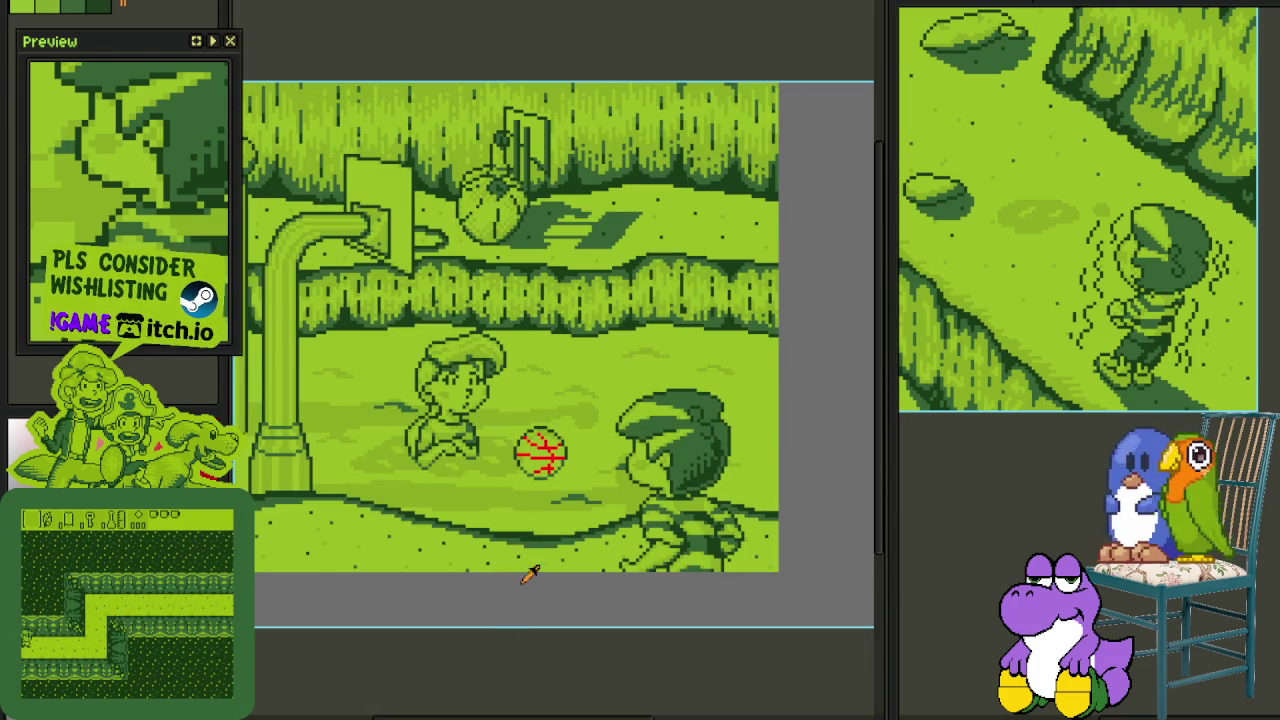
scroll(537, 371, "up", 3)
scroll(560, 314, "up", 2)
scroll(497, 440, "up", 2)
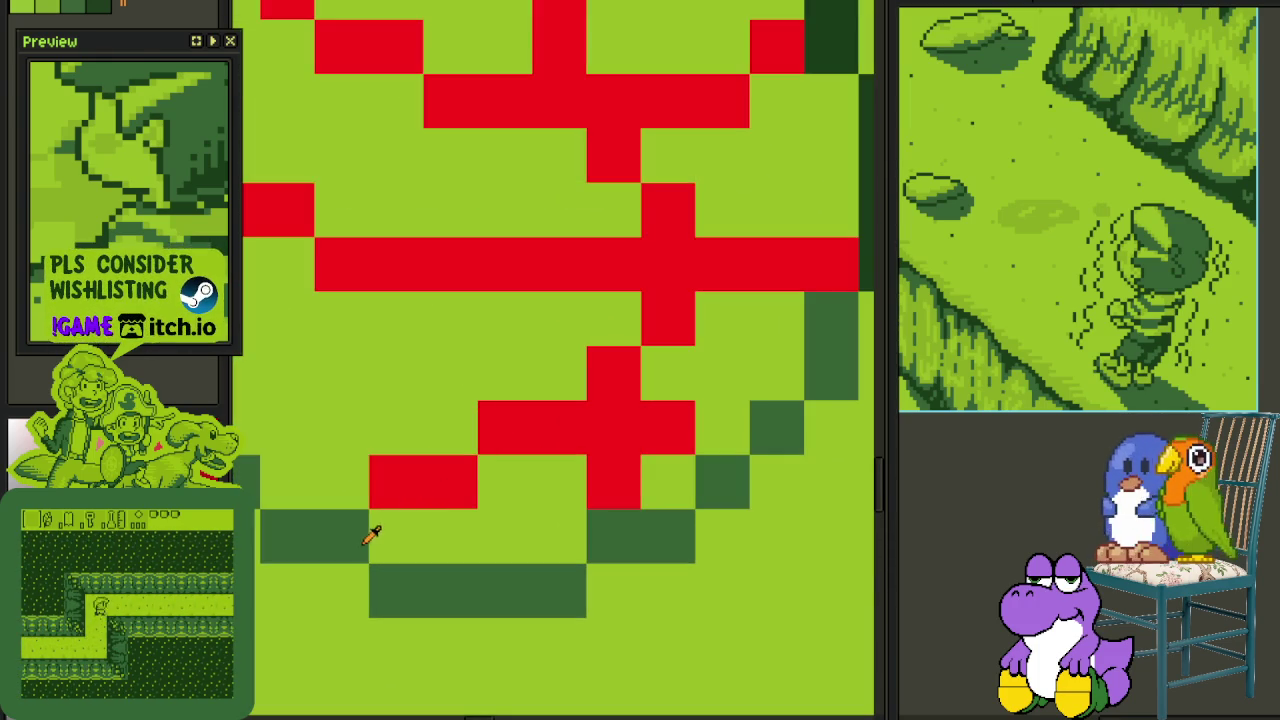
left_click(420, 486)
left_click(524, 445)
left_click(668, 373)
scroll(705, 362, "down", 3)
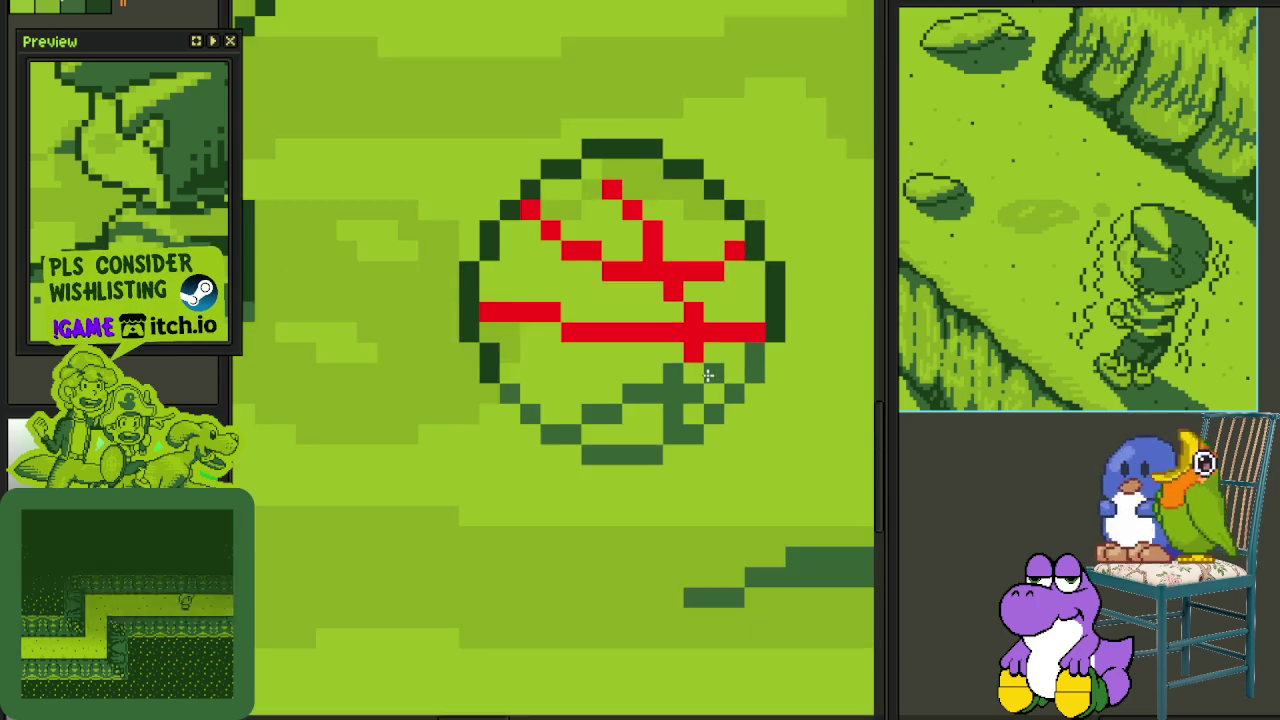
scroll(695, 350, "up", 2)
- Bucket-fill the bottom, middle, upper and left red seams dark green
left_click_drag(701, 354, 676, 418)
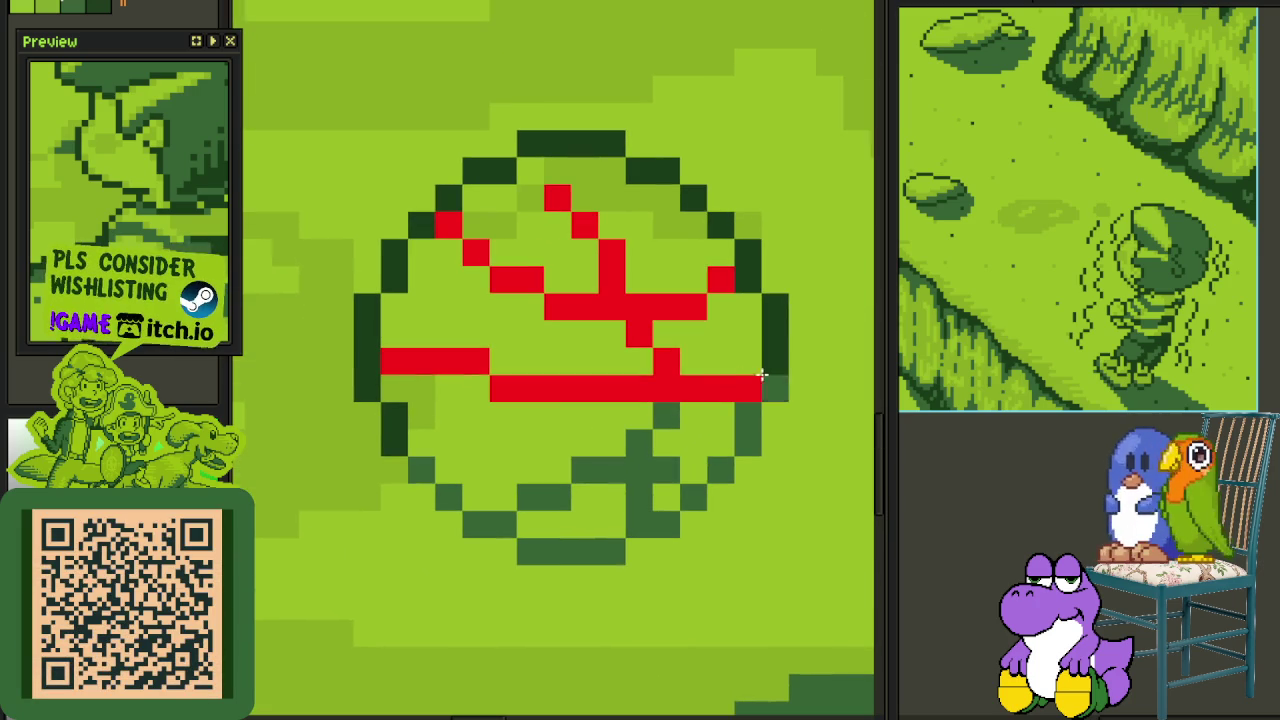
left_click(691, 390)
left_click(634, 323)
left_click(620, 305)
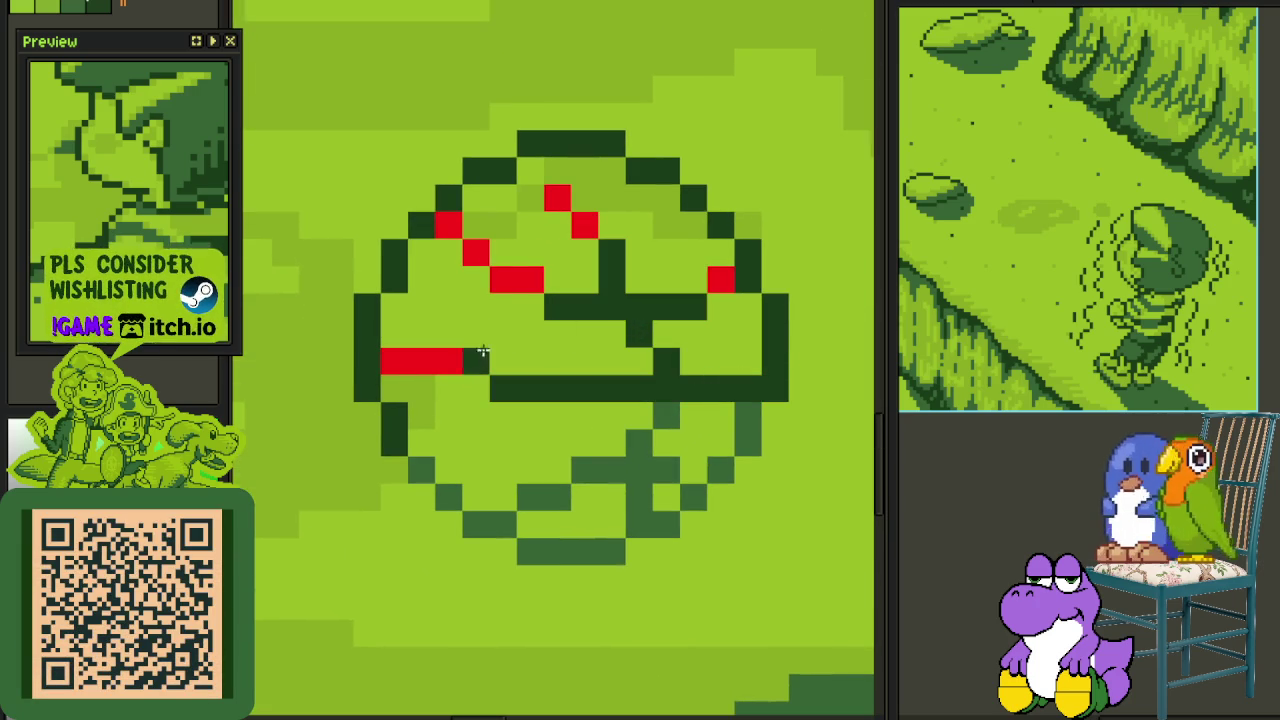
left_click(435, 360)
left_click(496, 290)
left_click(530, 280)
left_click(476, 252)
left_click(448, 225)
- Clear the last stray red pixels to light green or dark green, keeping the top band unfilled
left_click(580, 226)
left_click(557, 198)
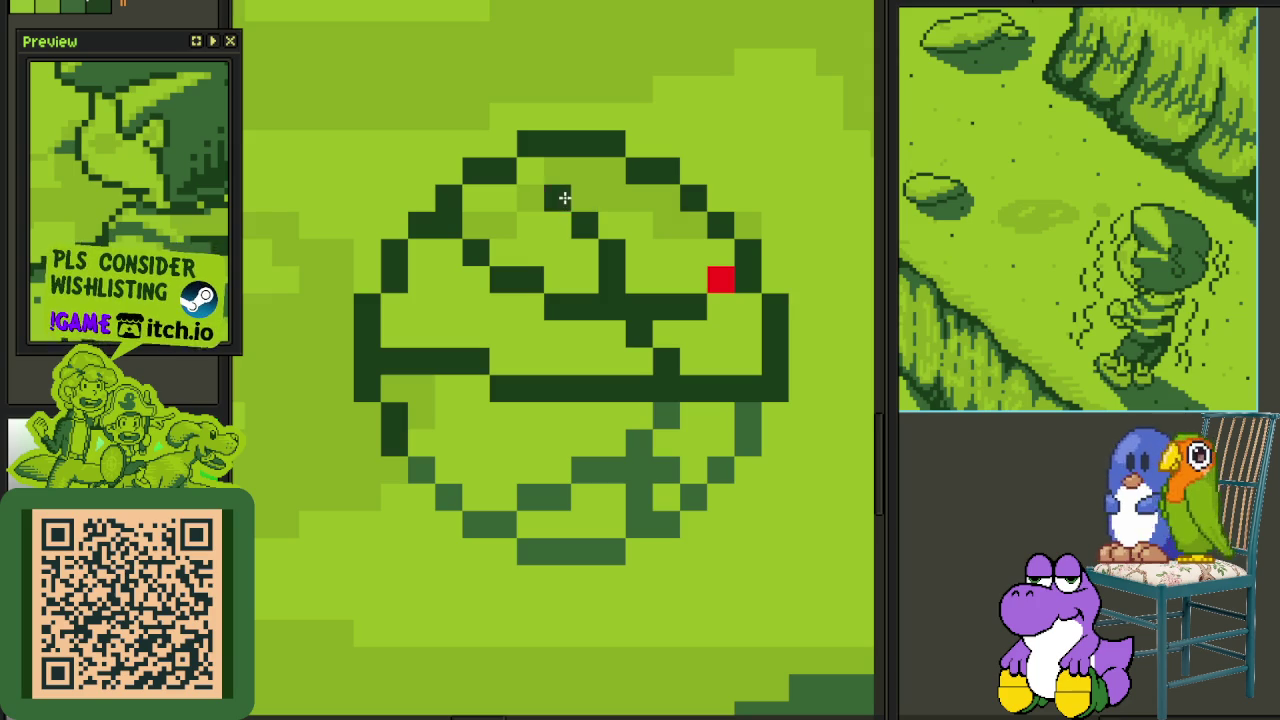
left_click(580, 199)
key("ctrl+z")
left_click(561, 176)
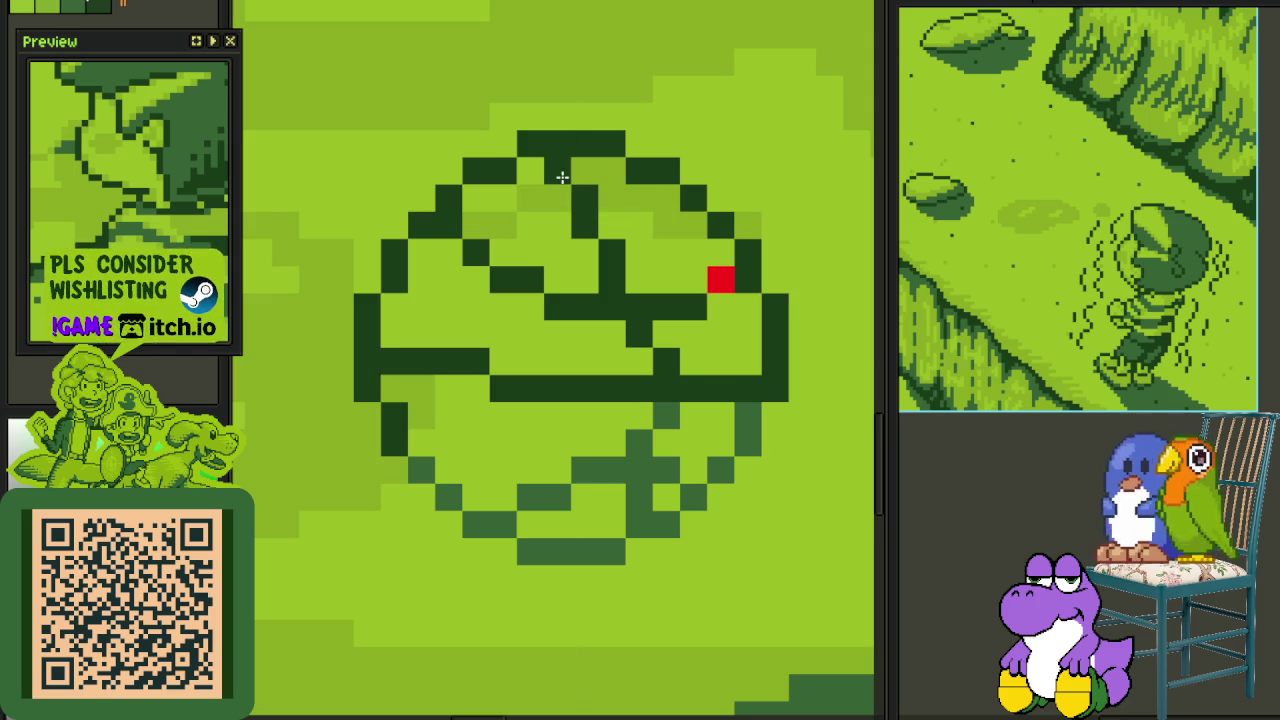
left_click(720, 279)
- Try nudging the ball's centre seam column one pixel right, then undo it
scroll(723, 269, "down", 3)
scroll(737, 349, "down", 3)
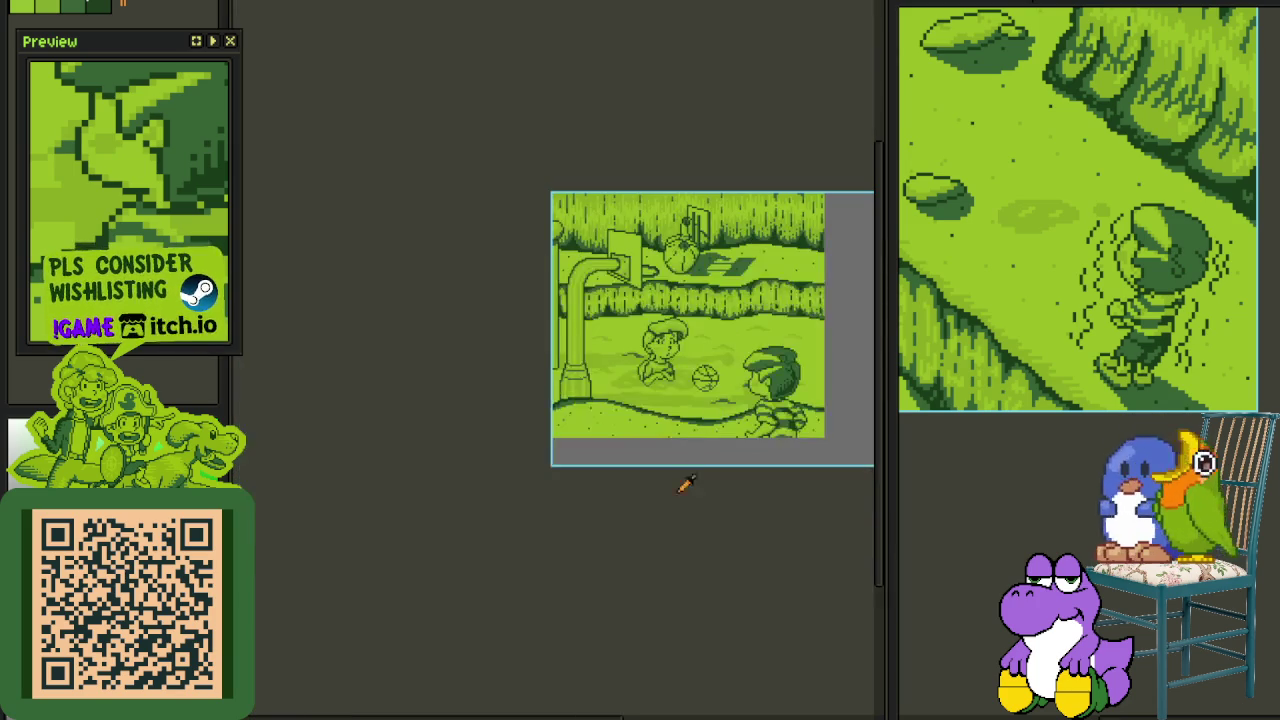
scroll(710, 385, "up", 3)
scroll(690, 366, "down", 3)
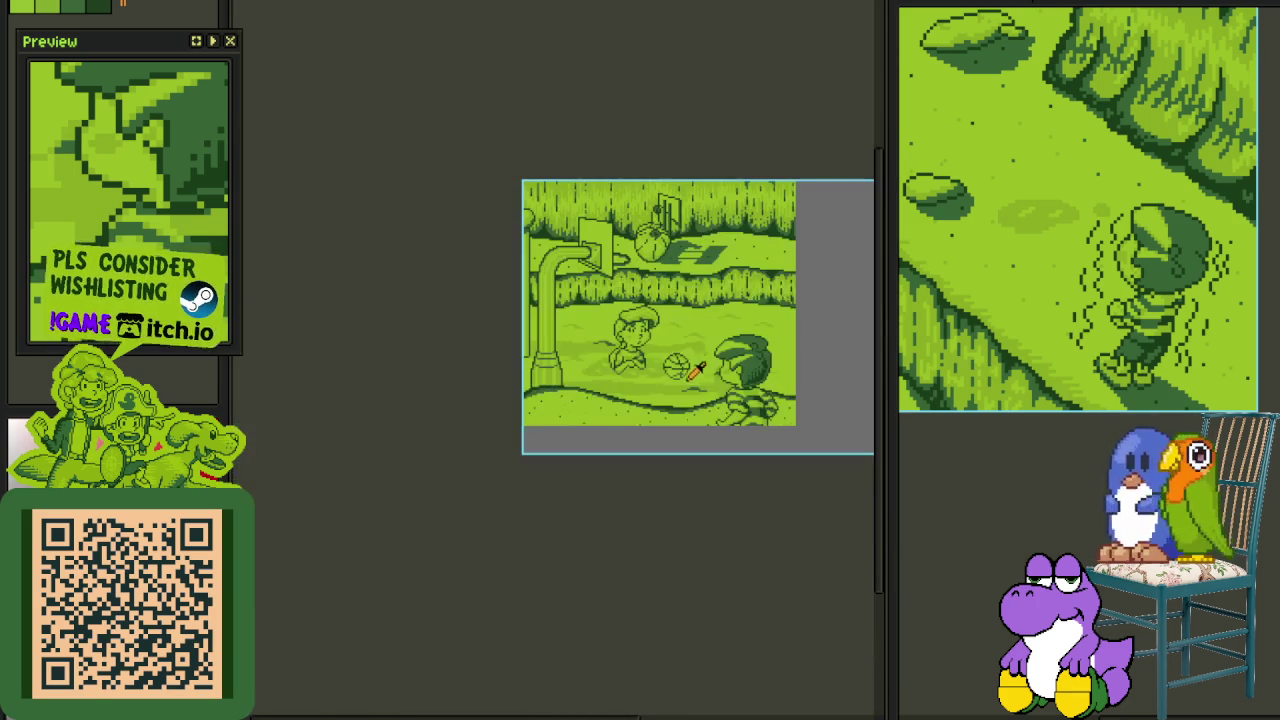
scroll(690, 368, "up", 3)
scroll(590, 352, "up", 2)
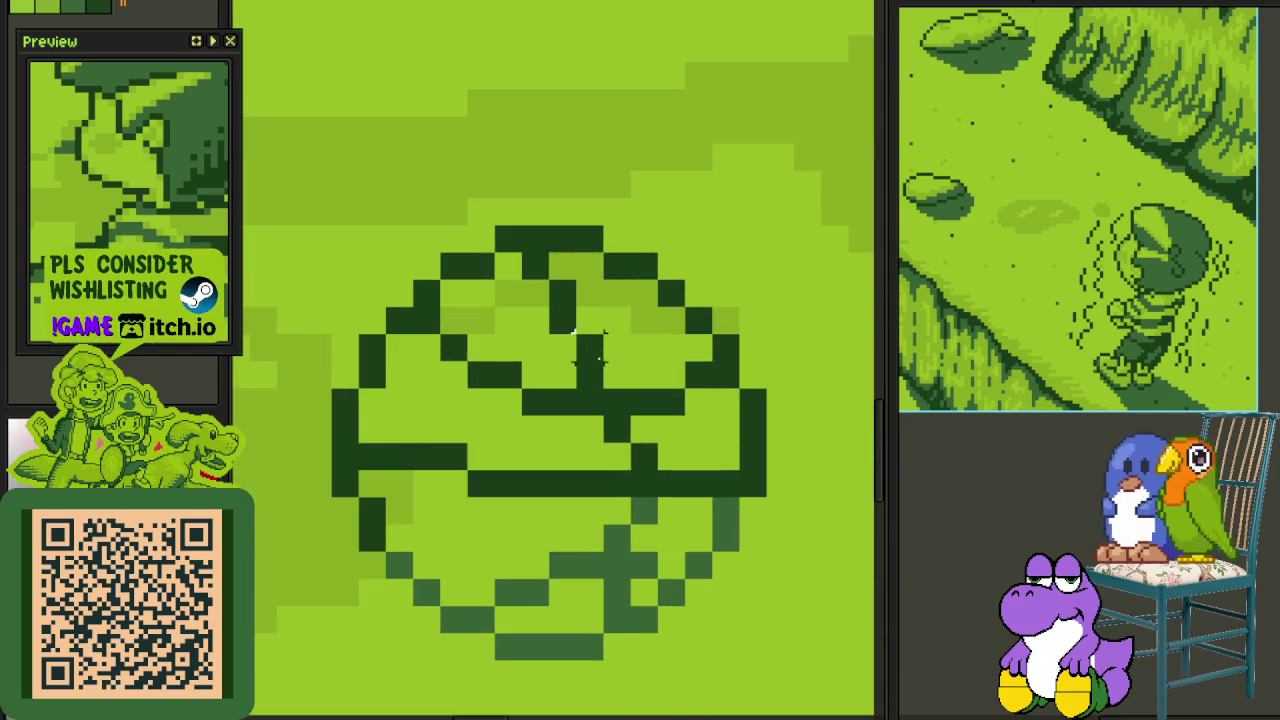
left_click_drag(521, 250, 603, 388)
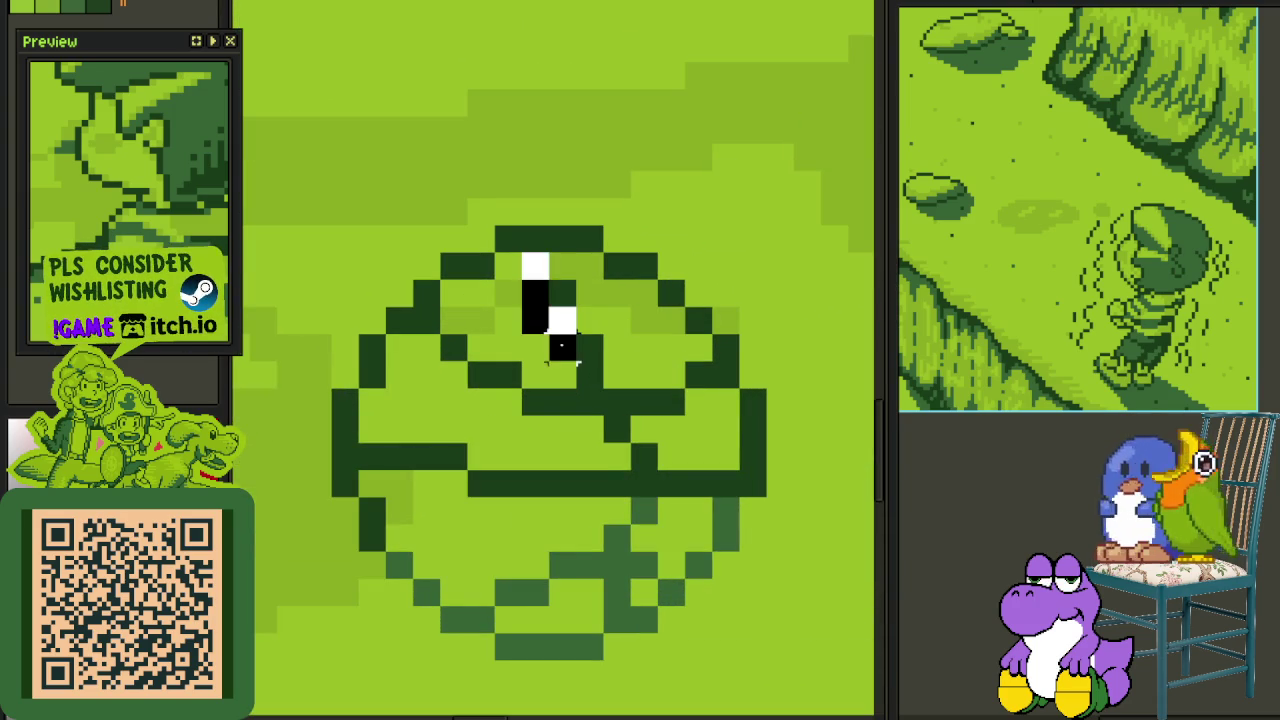
key("Right")
key("ctrl+z")
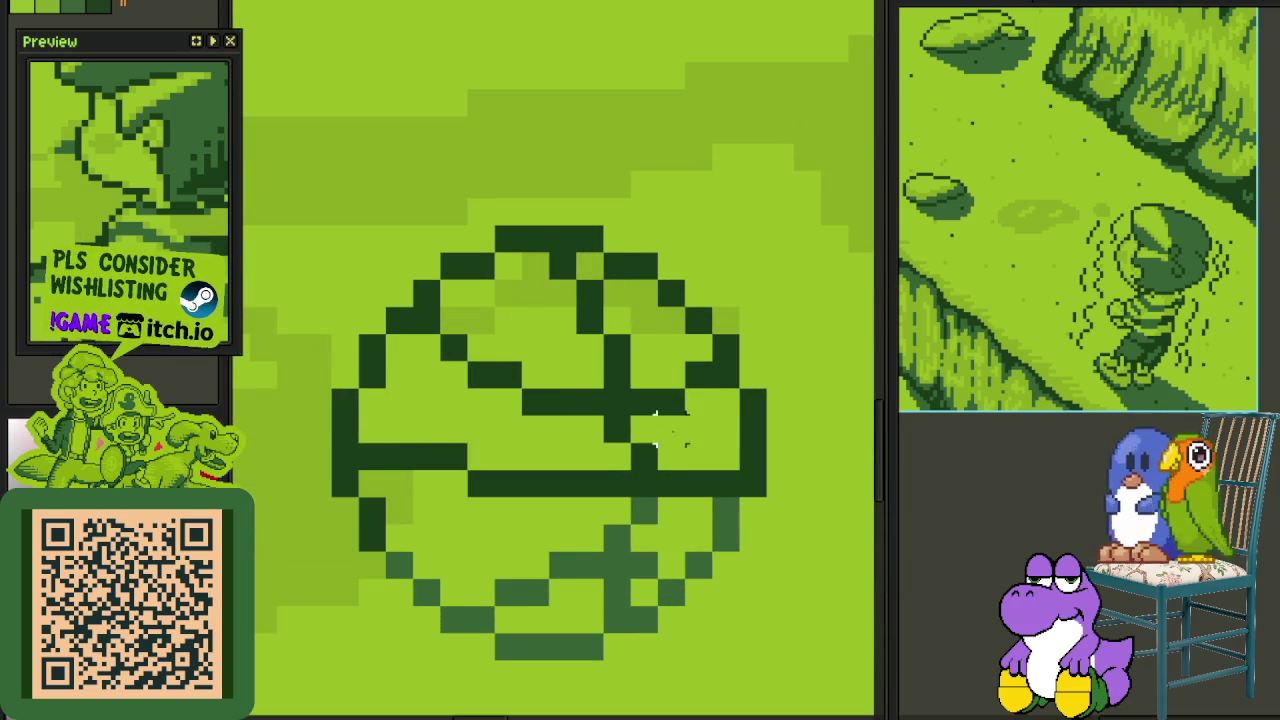
key("b")
- Add a dark pixel to the ball's outline, save, and marquee-select the ball
scroll(639, 429, "down", 2)
scroll(687, 478, "down", 4)
scroll(689, 443, "up", 2)
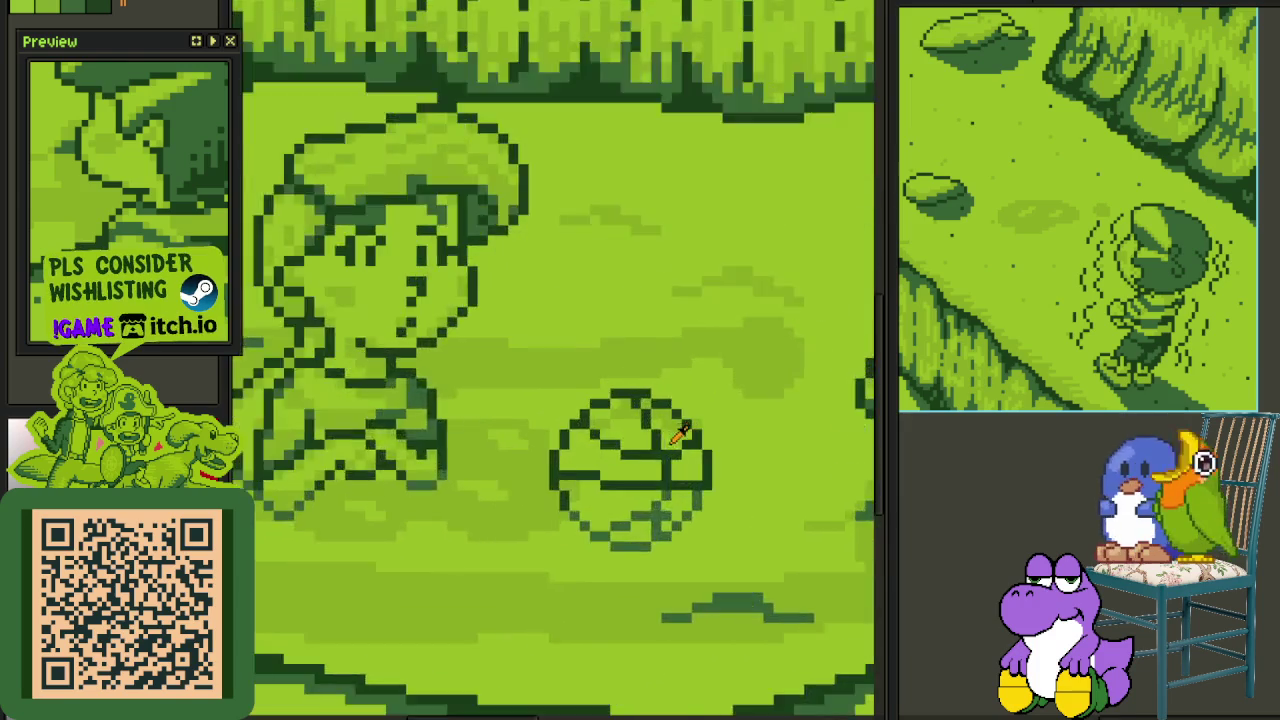
scroll(645, 385, "up", 3)
left_click(628, 412)
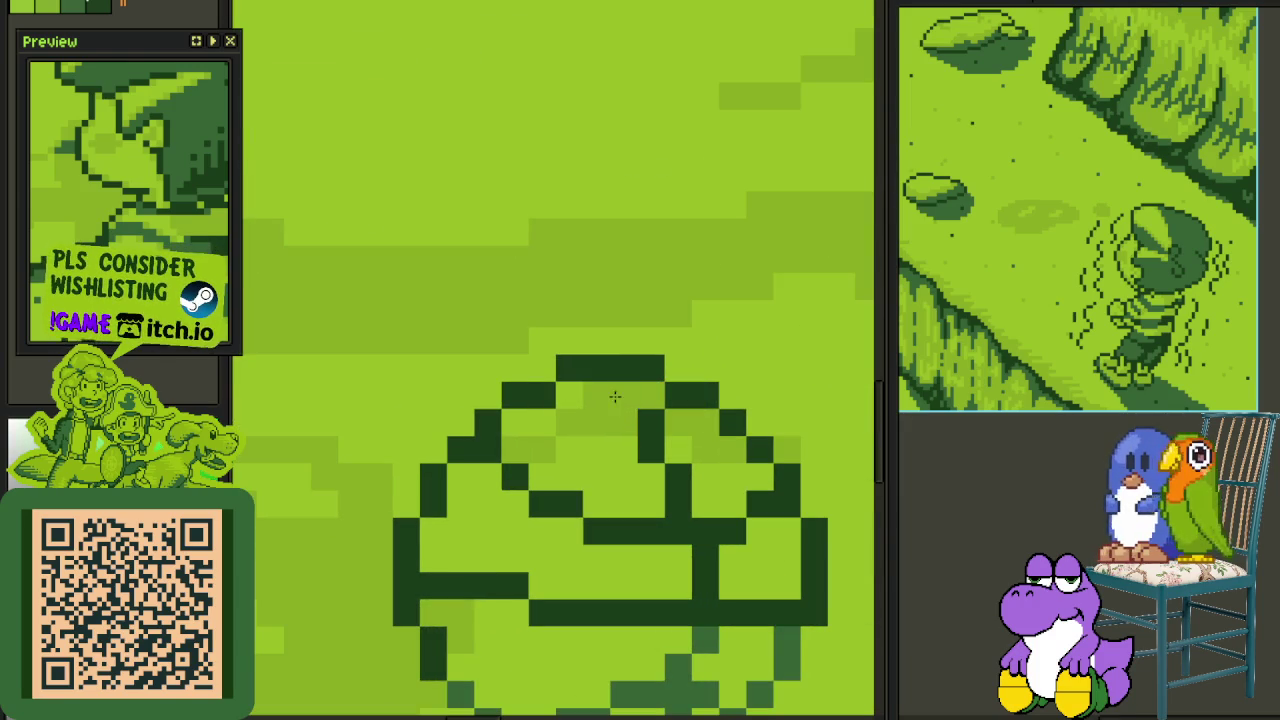
scroll(623, 405, "down", 3)
scroll(655, 530, "down", 2)
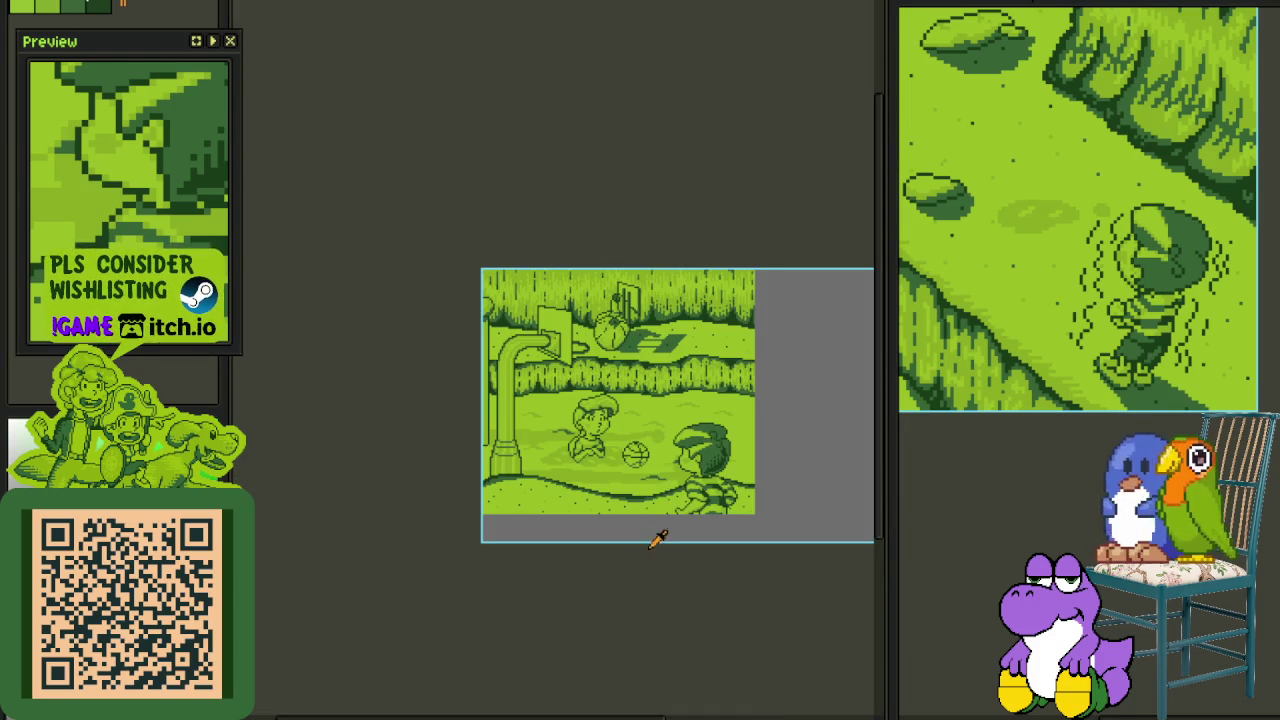
scroll(660, 465, "up", 2)
key("ctrl+s")
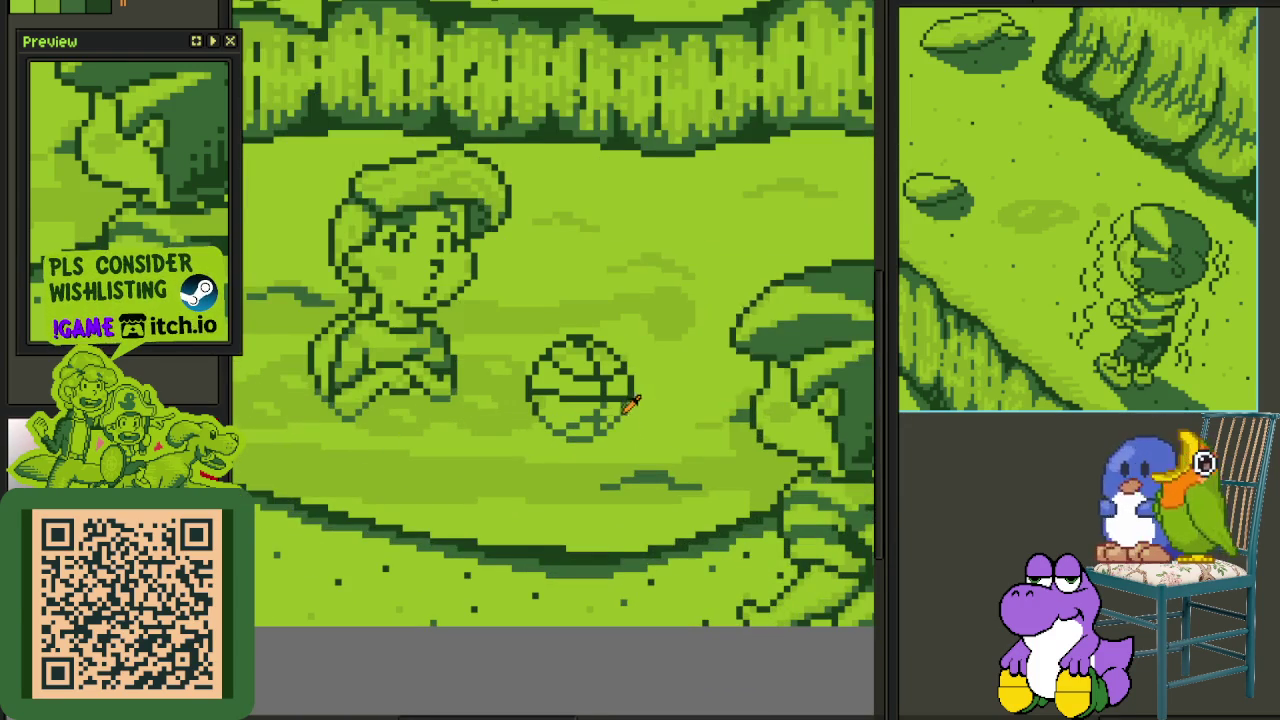
scroll(563, 350, "up", 1)
left_click_drag(478, 290, 688, 486)
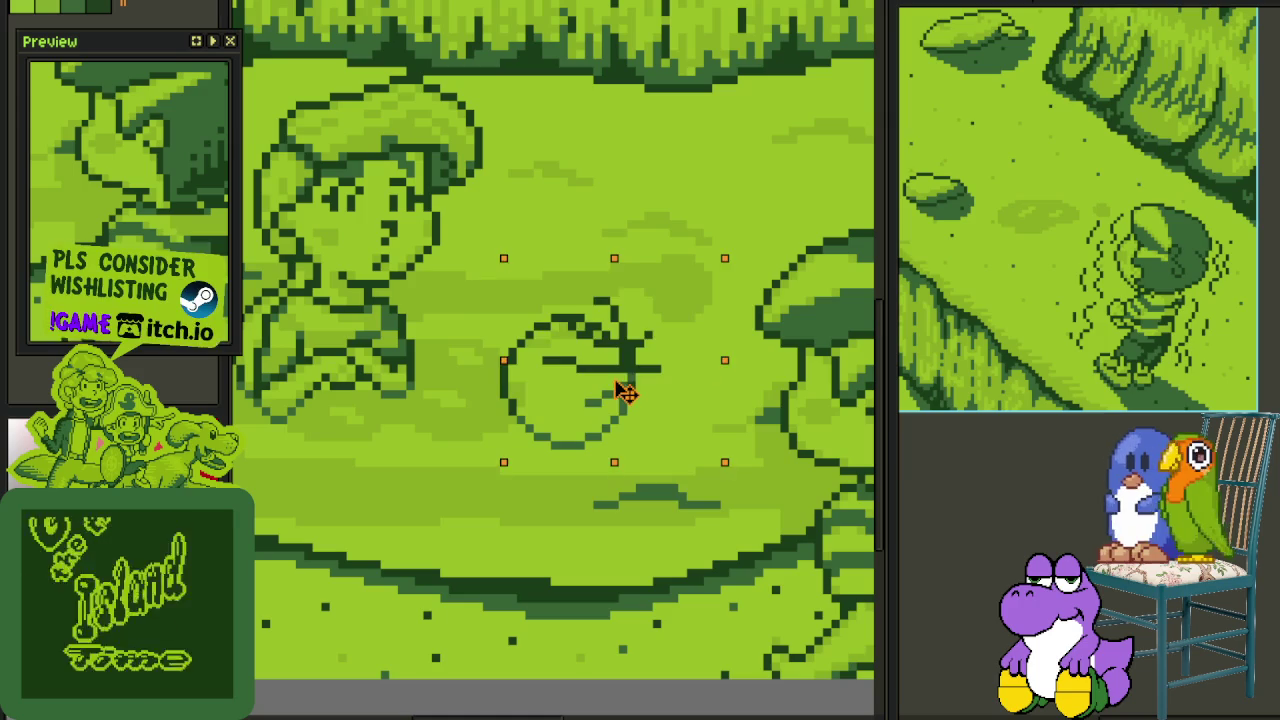
- Merge the ball layer down and rename the merged layer 'Basketball'
key("Tab")
right_click(380, 610)
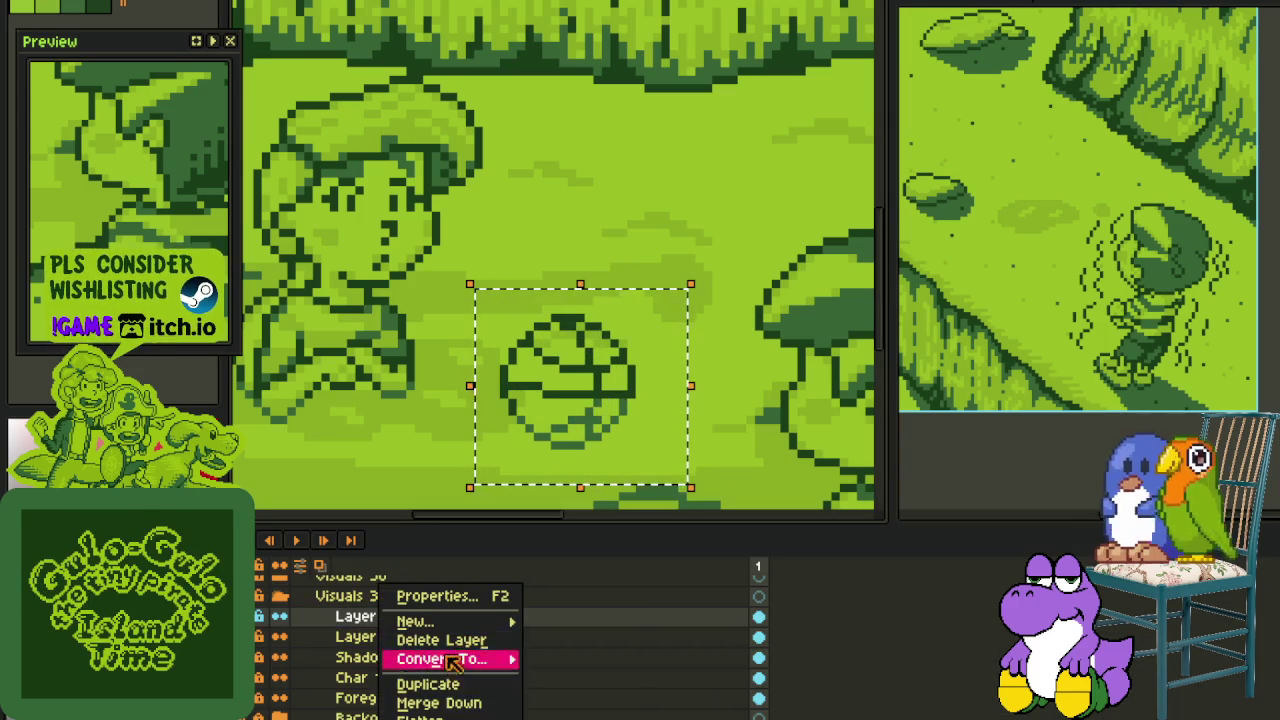
left_click(450, 700)
double_click(447, 625)
type("Baskecttball")
key("Return")
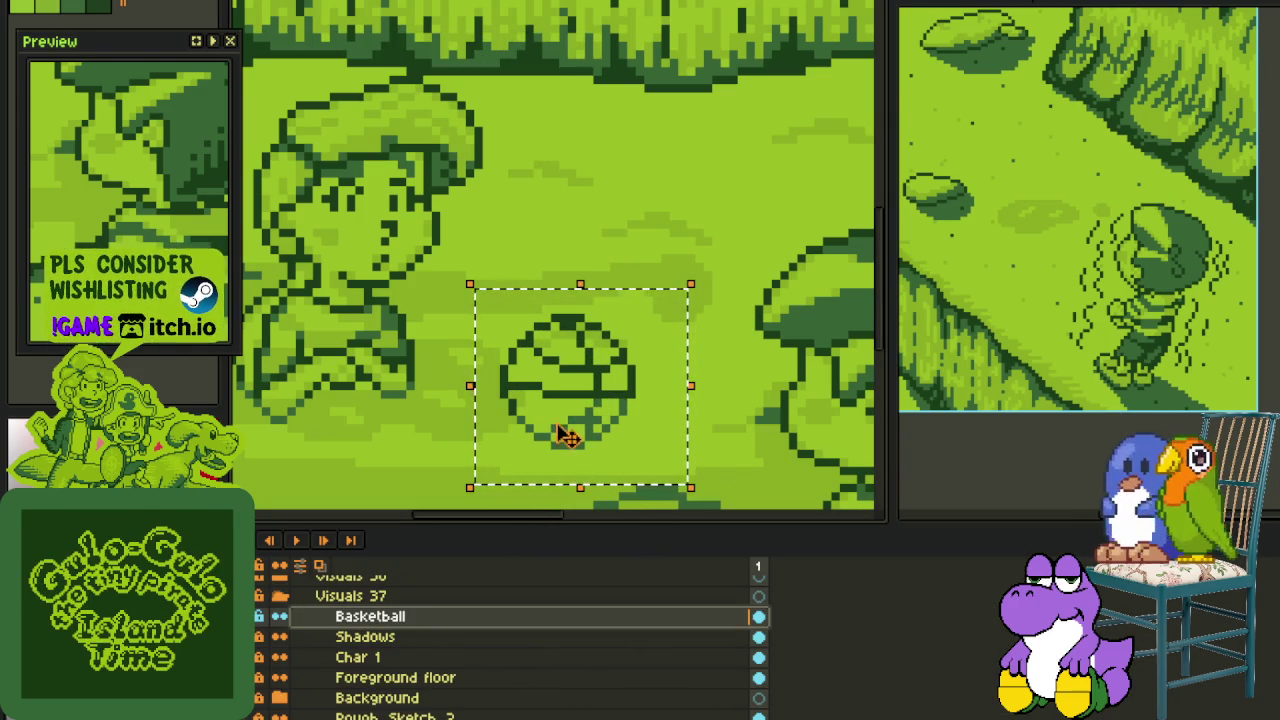
- Move the ball slightly right and up, then deselect it
left_click_drag(565, 440, 606, 420)
key("ctrl+d")
key("Tab")
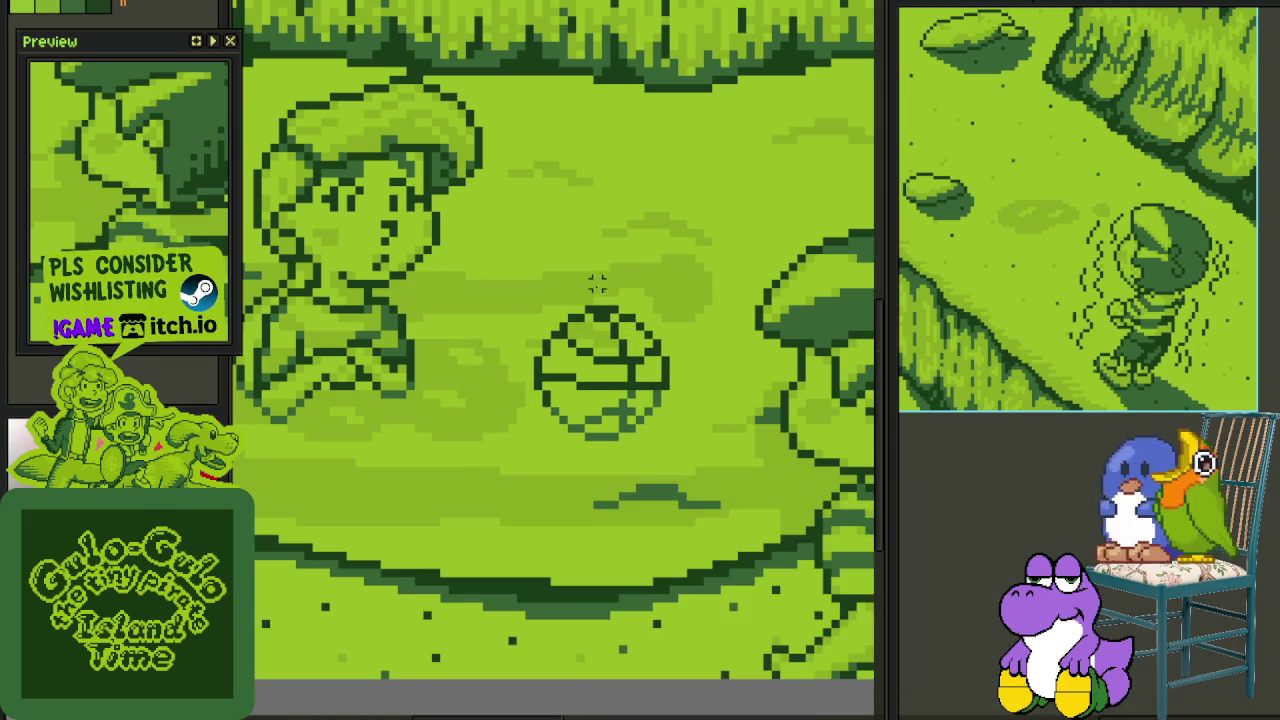
scroll(678, 400, "up", 2)
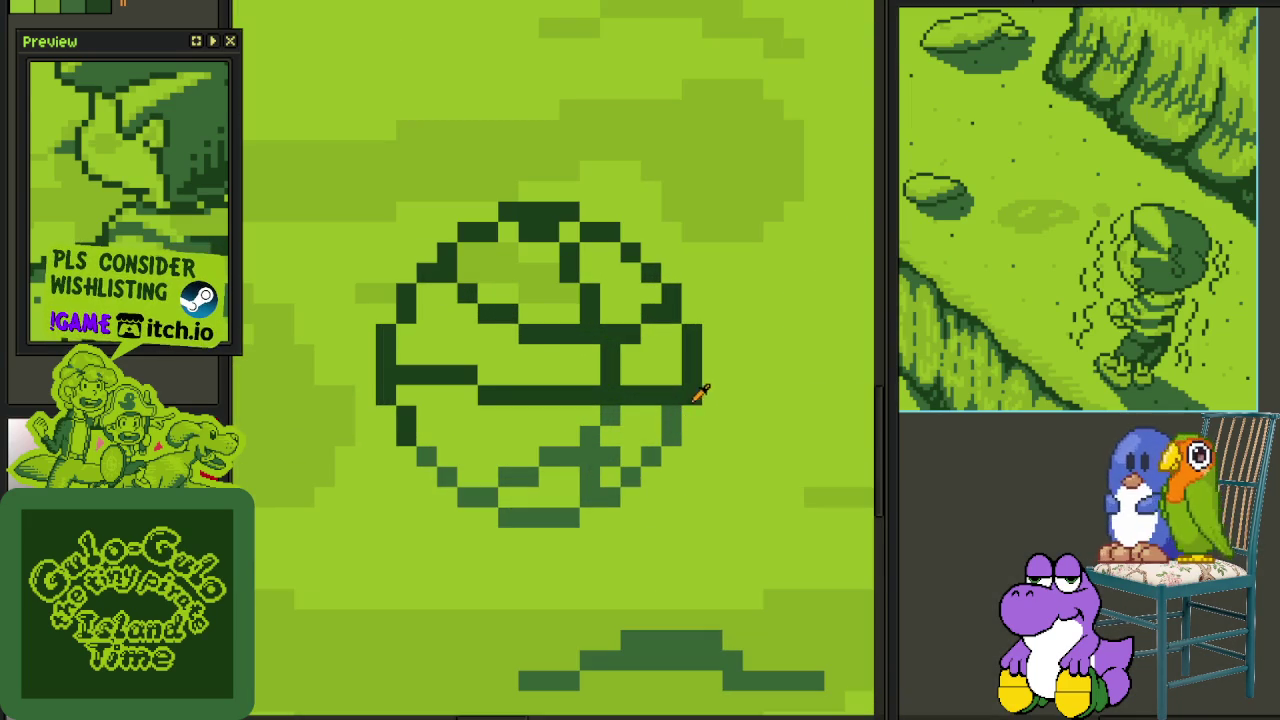
mouse_move(719, 445)
left_mouse_down()
mouse_move(691, 395)
mouse_move(618, 483)
left_mouse_up()
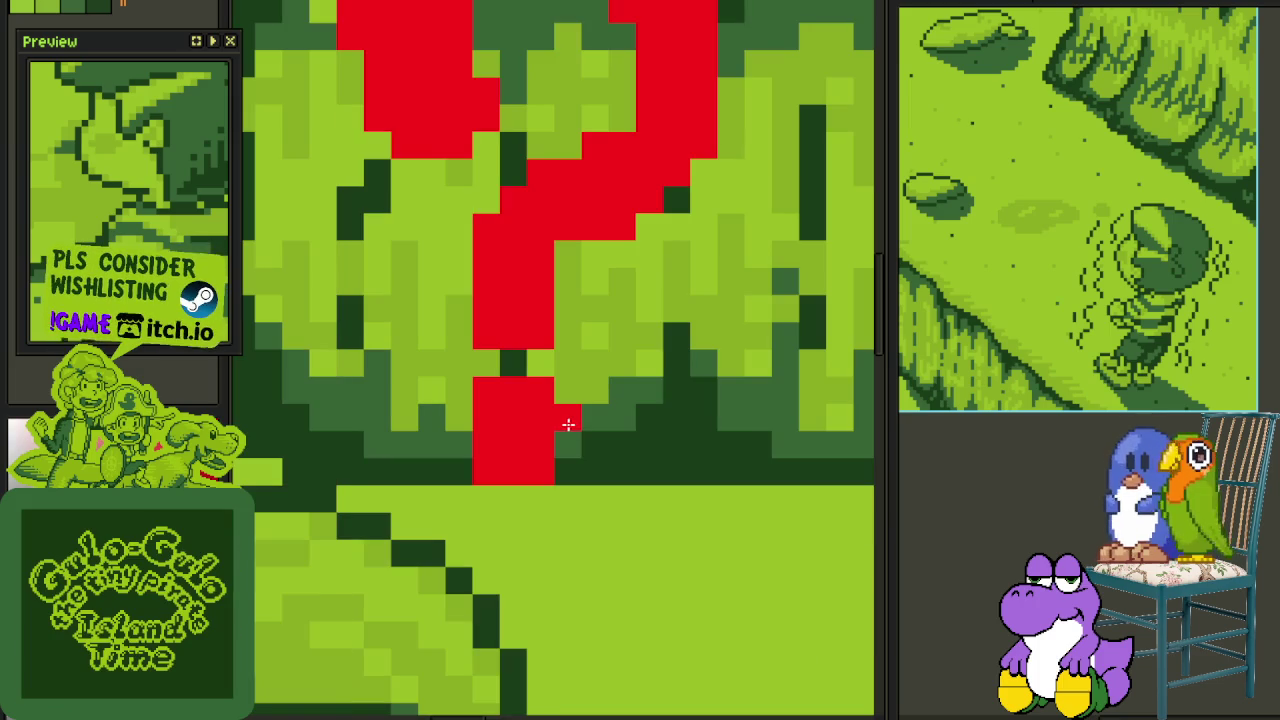
- Erase the question mark's top-left red pixels and widen its top-right curve
scroll(512, 375, "up", 2)
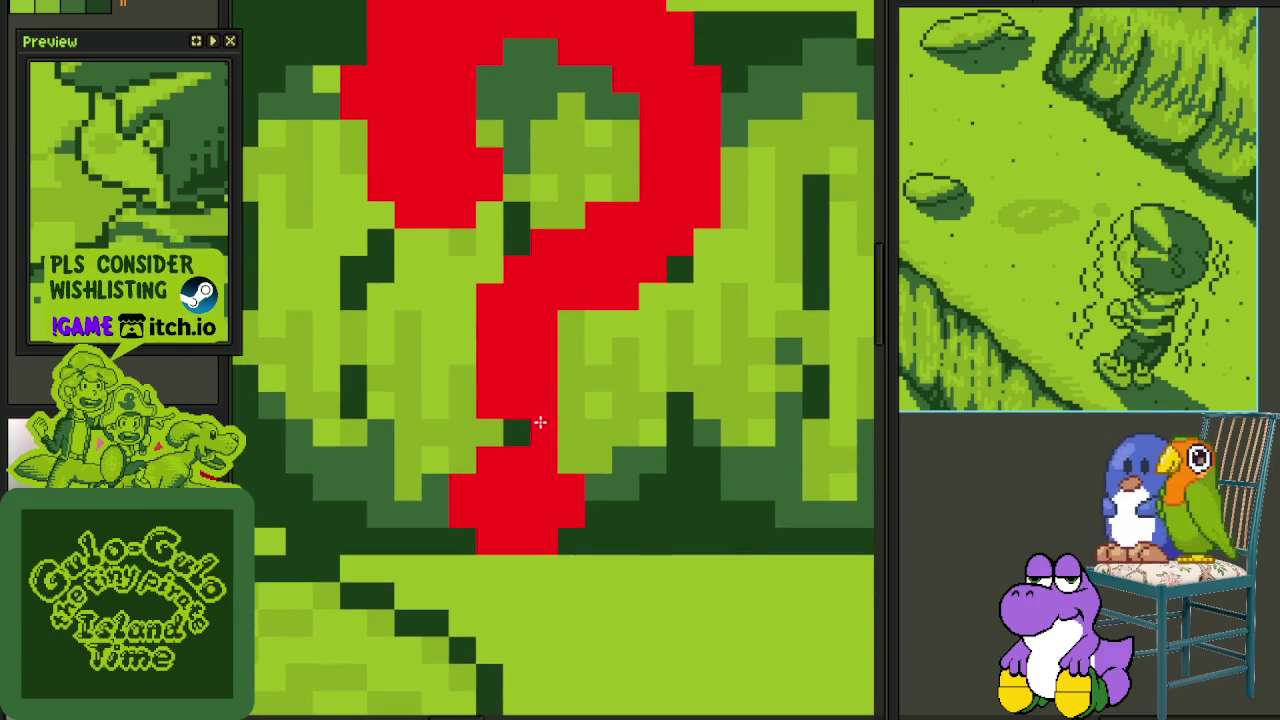
scroll(486, 409, "up", 2)
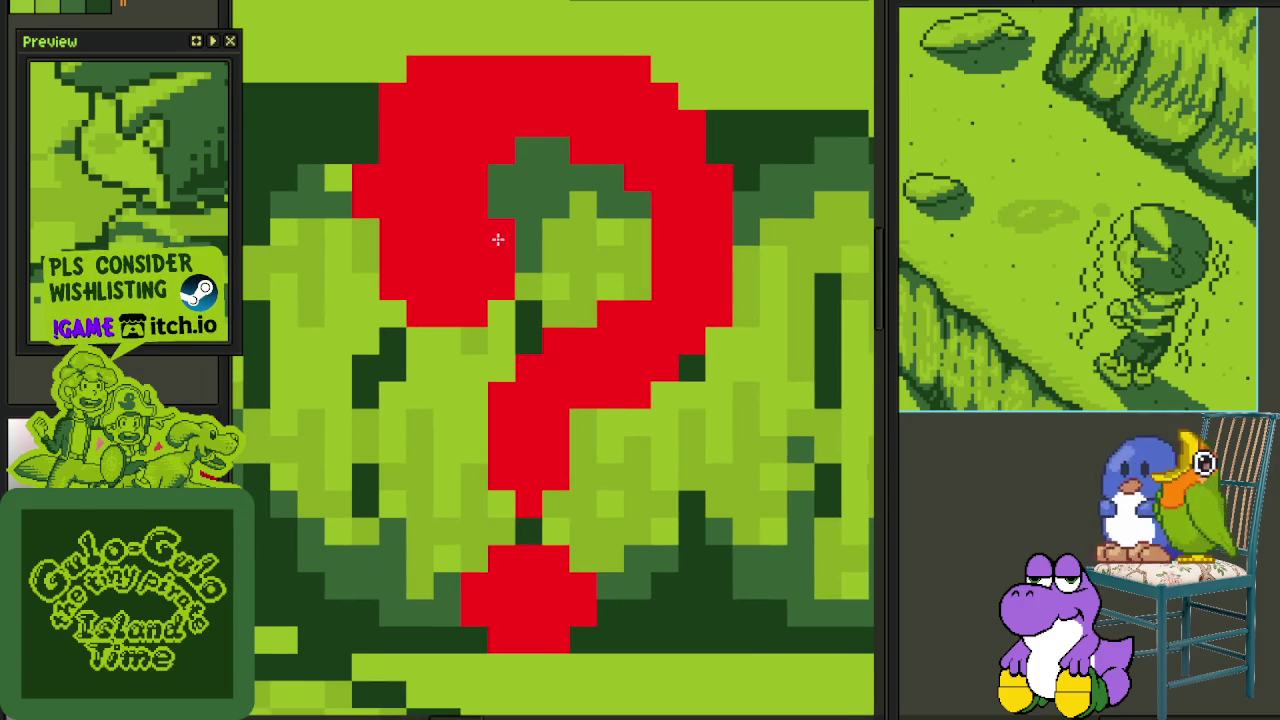
left_click_drag(494, 225, 535, 296)
left_click_drag(472, 158, 408, 202)
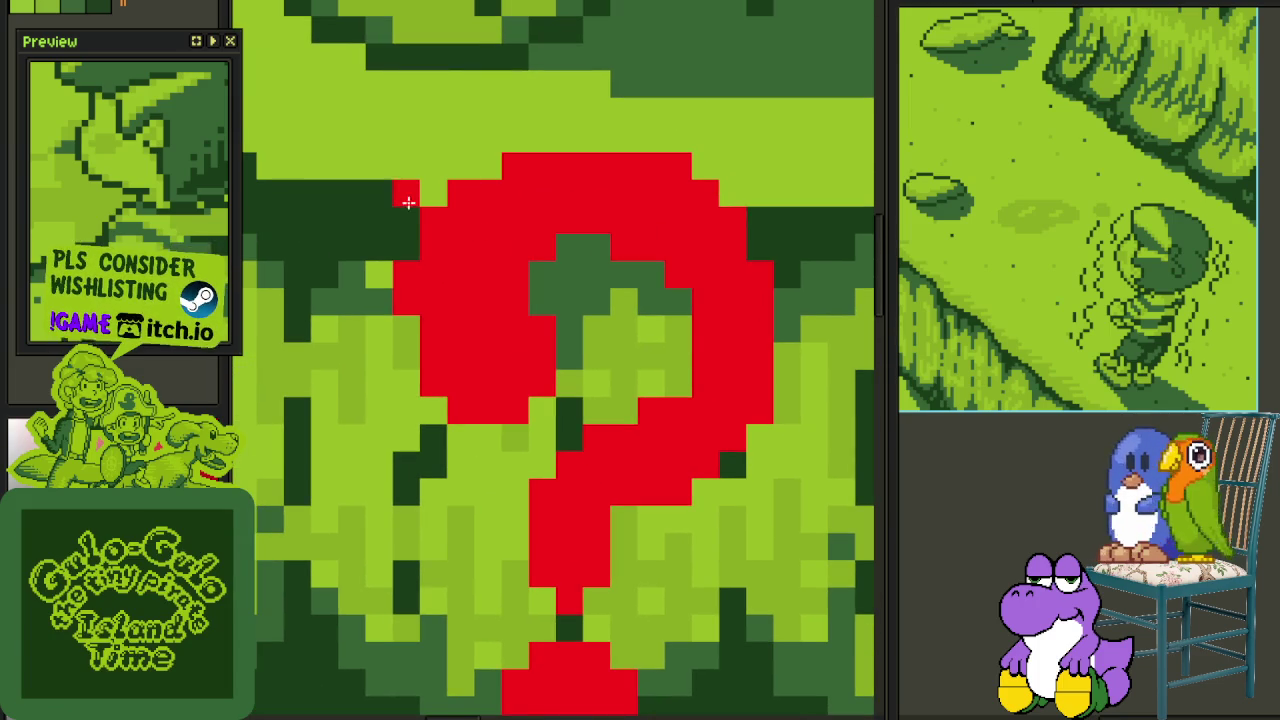
scroll(600, 320, "down", 2)
scroll(605, 313, "up", 1)
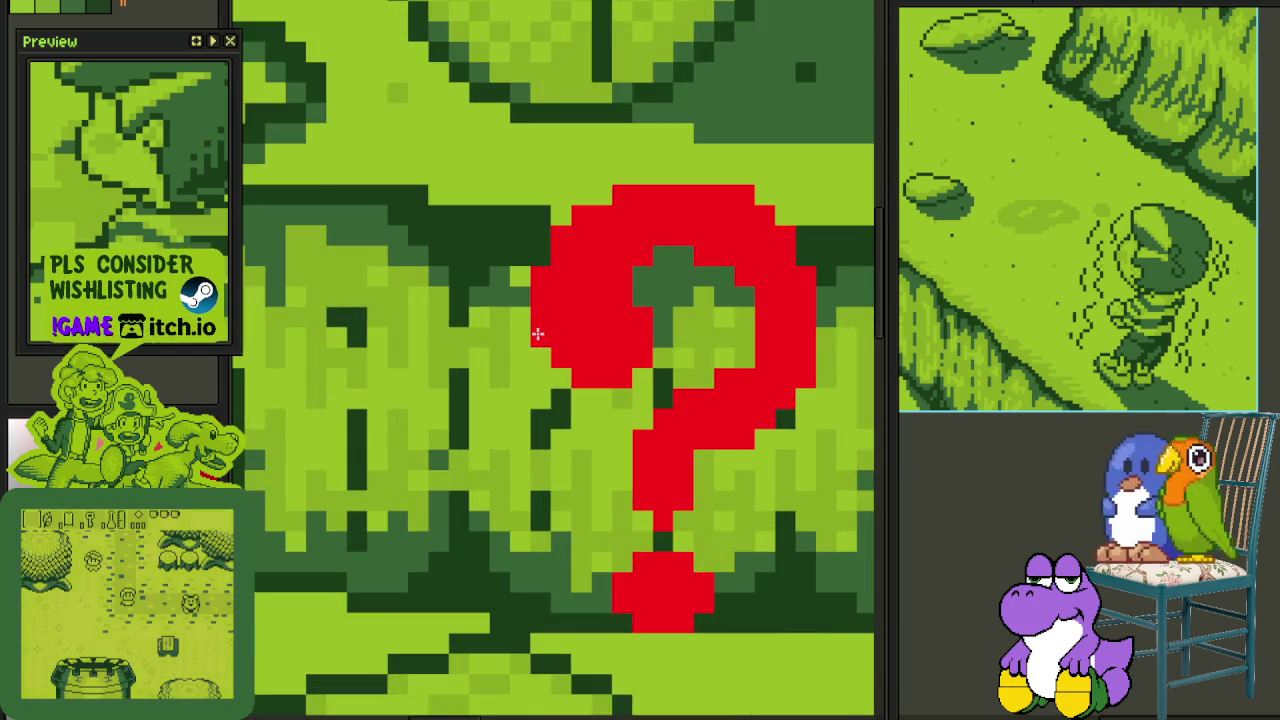
scroll(605, 313, "down", 1)
scroll(605, 313, "up", 1)
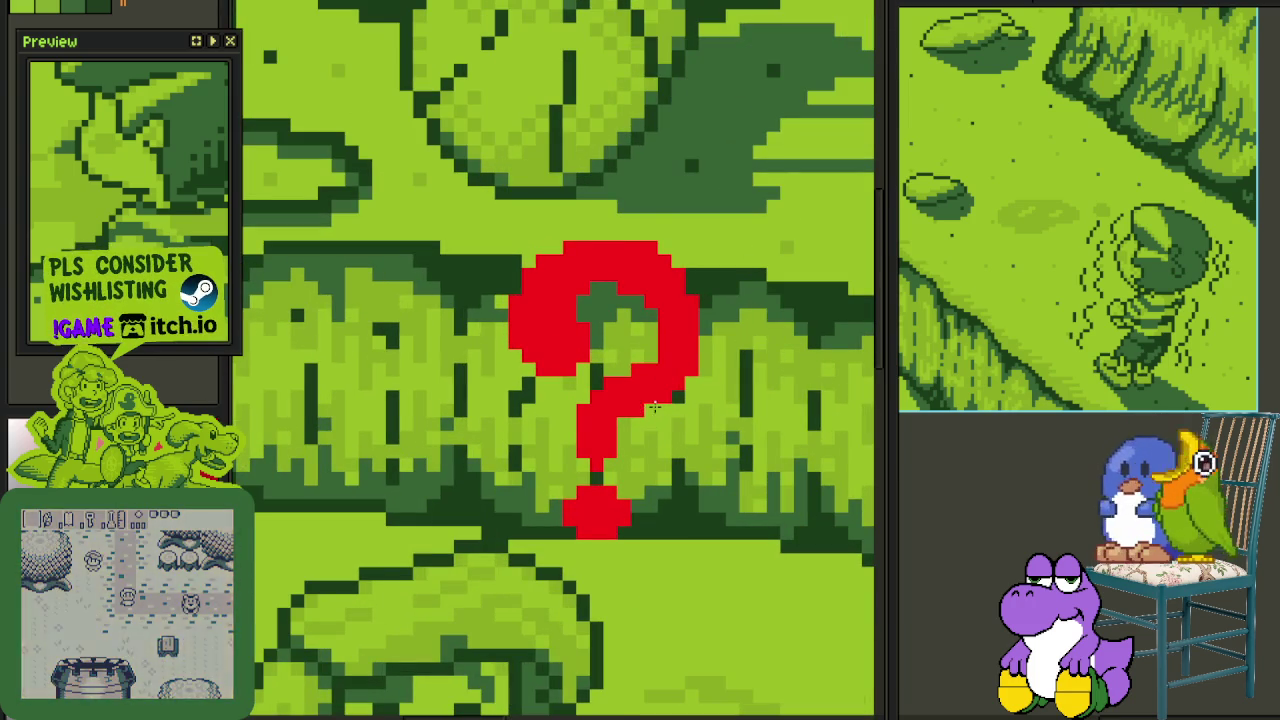
left_click_drag(705, 340, 705, 312)
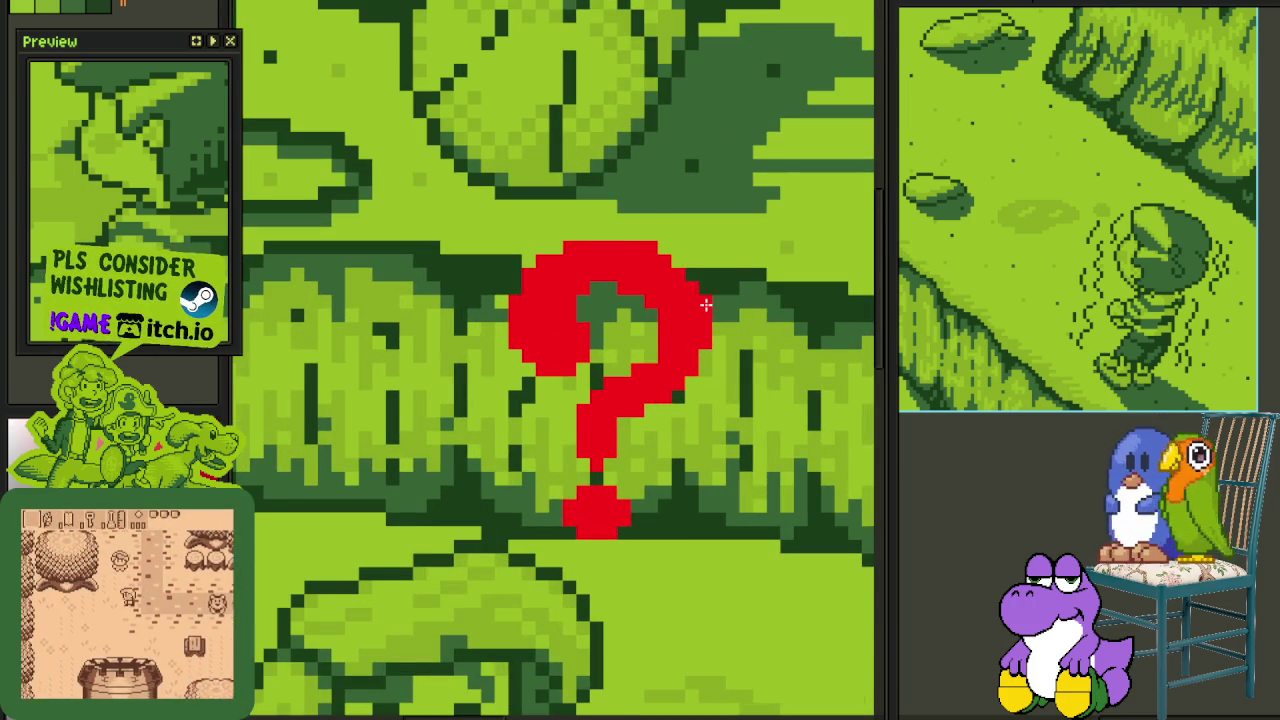
- Bring the larger question mark into view and zoom out over the scene
scroll(622, 372, "down", 3)
left_click_drag(830, 430, 580, 270)
scroll(580, 268, "down", 1)
scroll(651, 280, "up", 1)
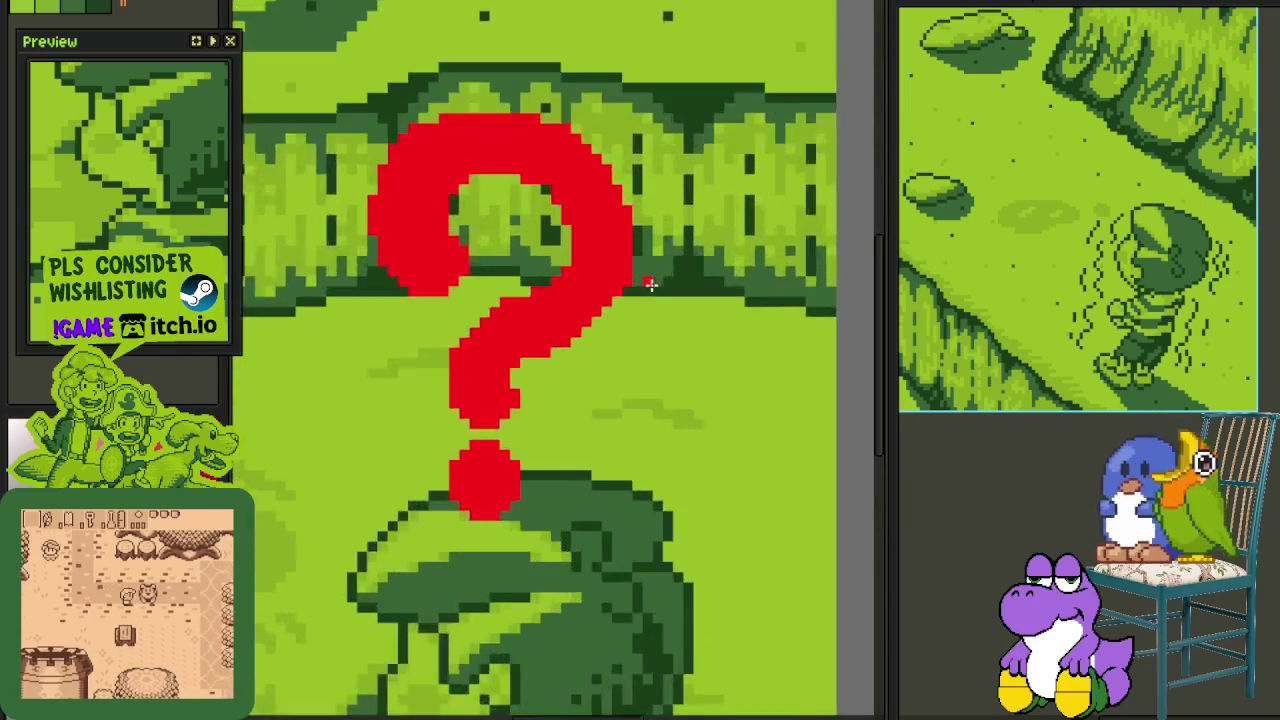
scroll(651, 280, "down", 5)
scroll(617, 434, "up", 1)
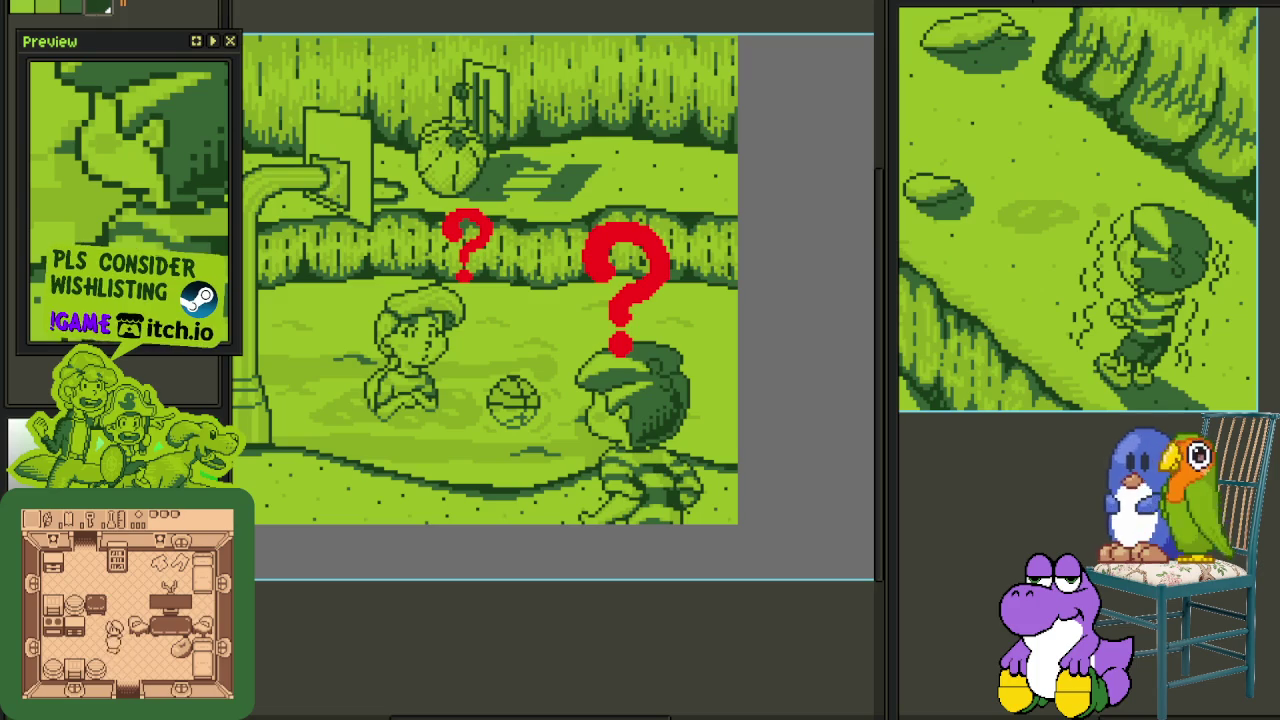
- Outline the red question marks in green, then replace their red with dark green
key("shift+o")
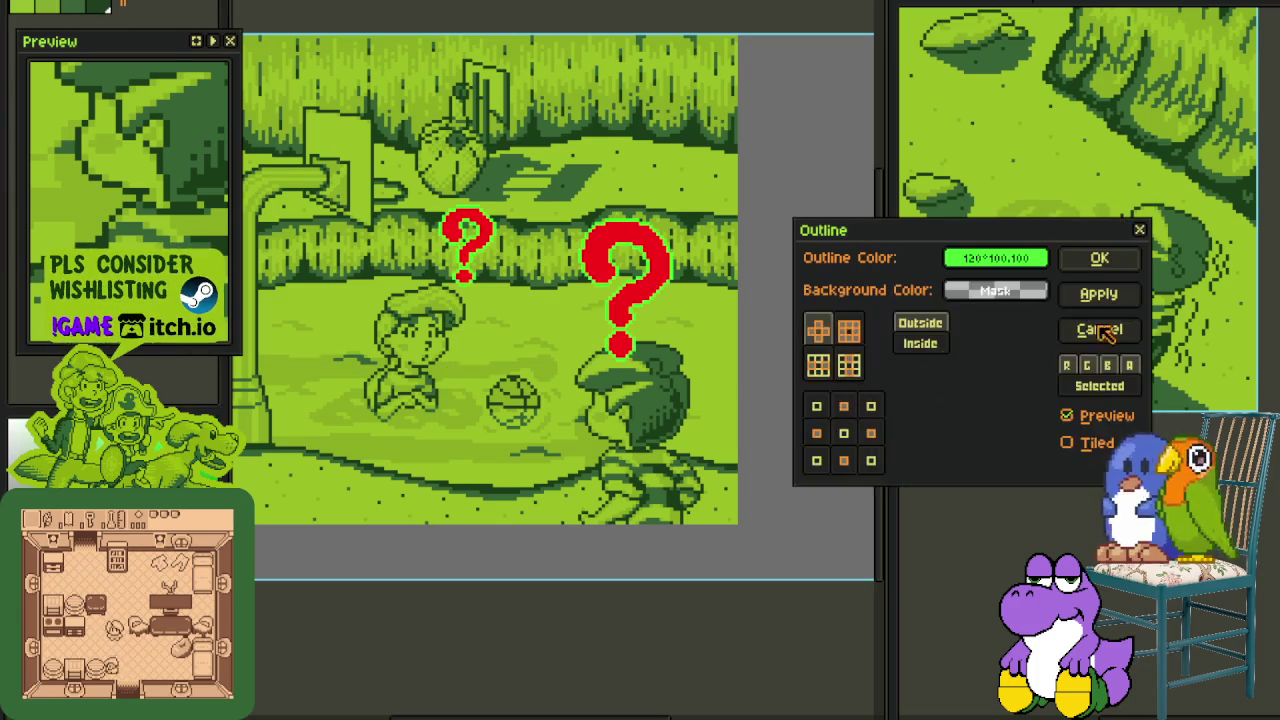
left_click(1098, 293)
scroll(581, 265, "up", 1)
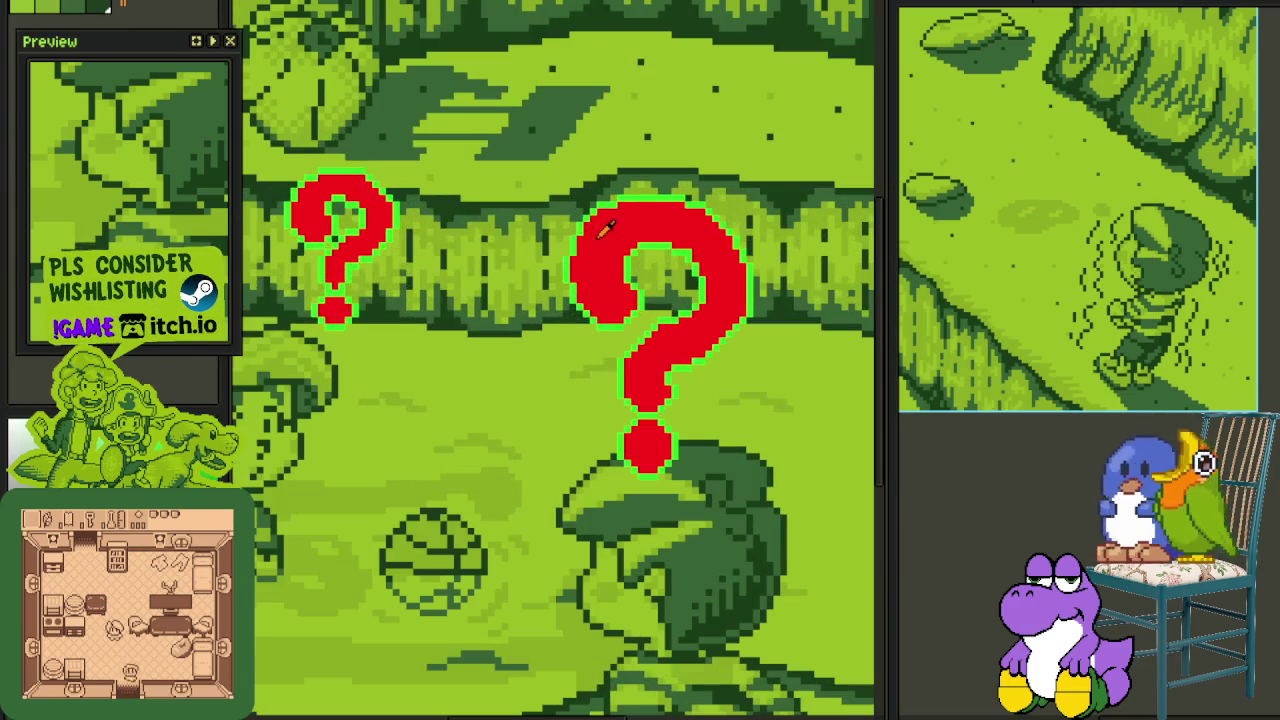
scroll(341, 229, "up", 1)
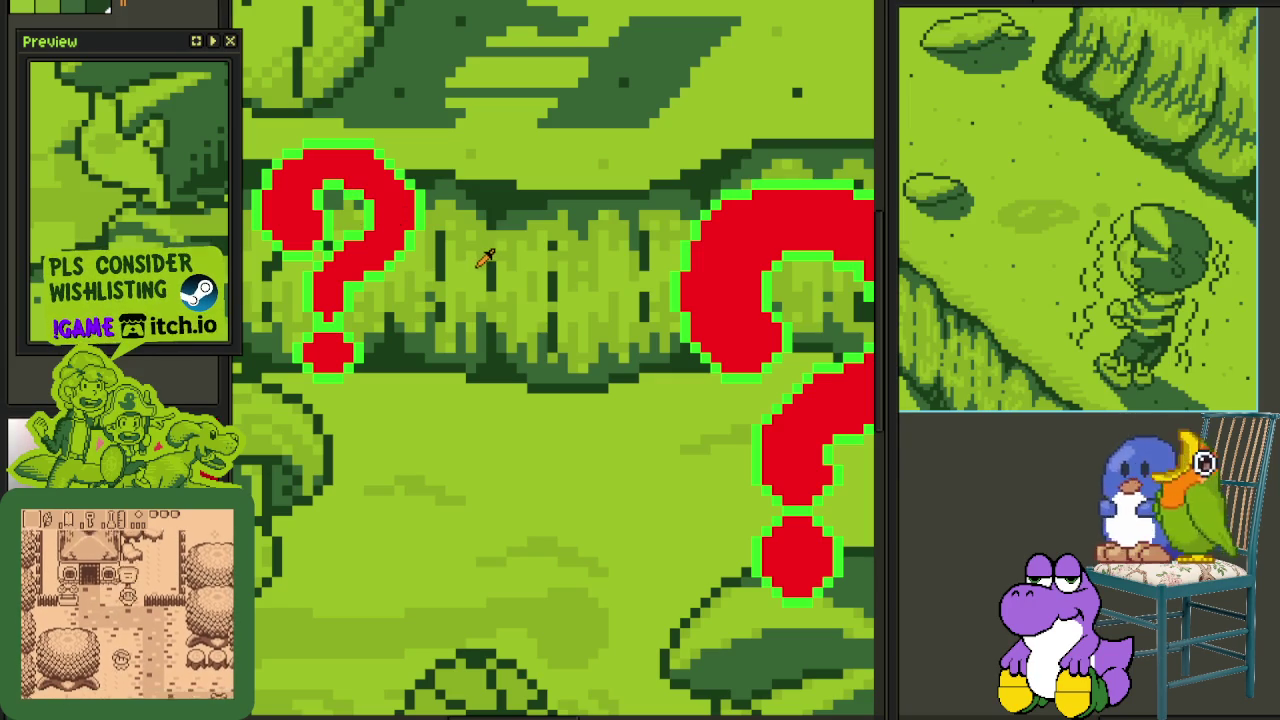
key("shift+r")
left_click(560, 555)
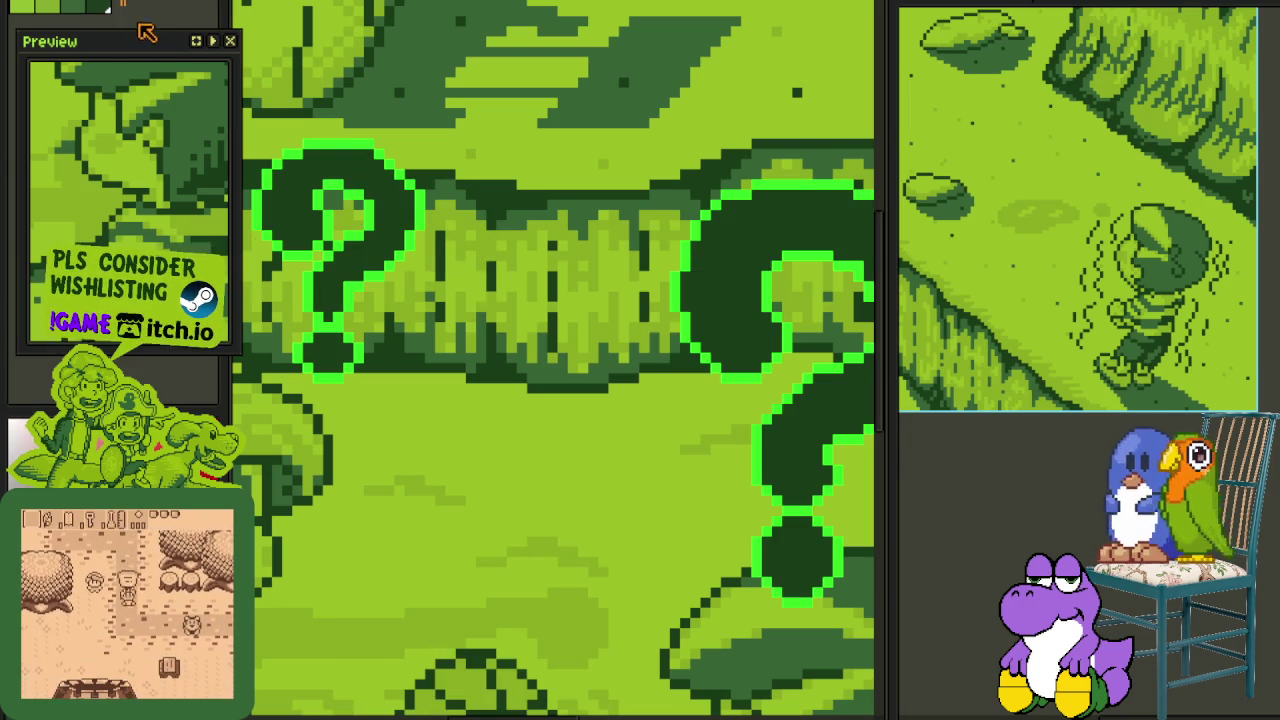
scroll(306, 206, "up", 1)
scroll(515, 380, "down", 2)
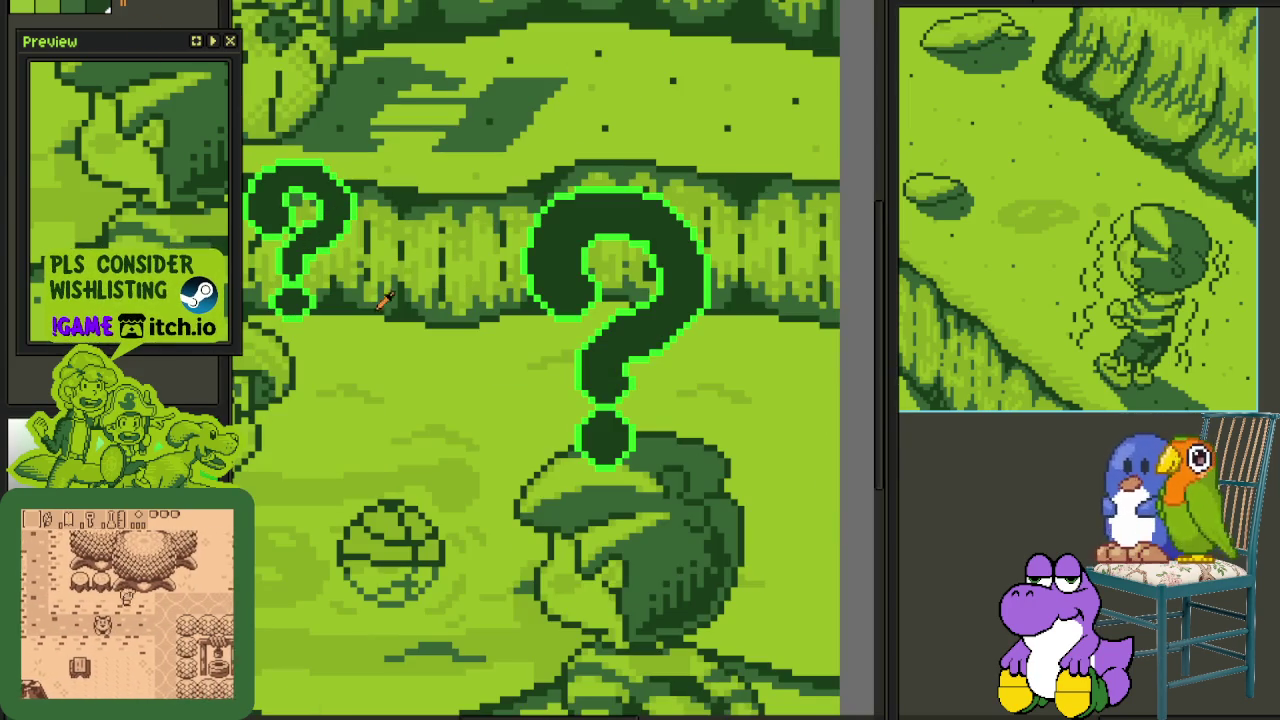
- Outline them again and replace the #00FF00 outline with palette colour idx-0
key("shift+o")
left_click(1099, 258)
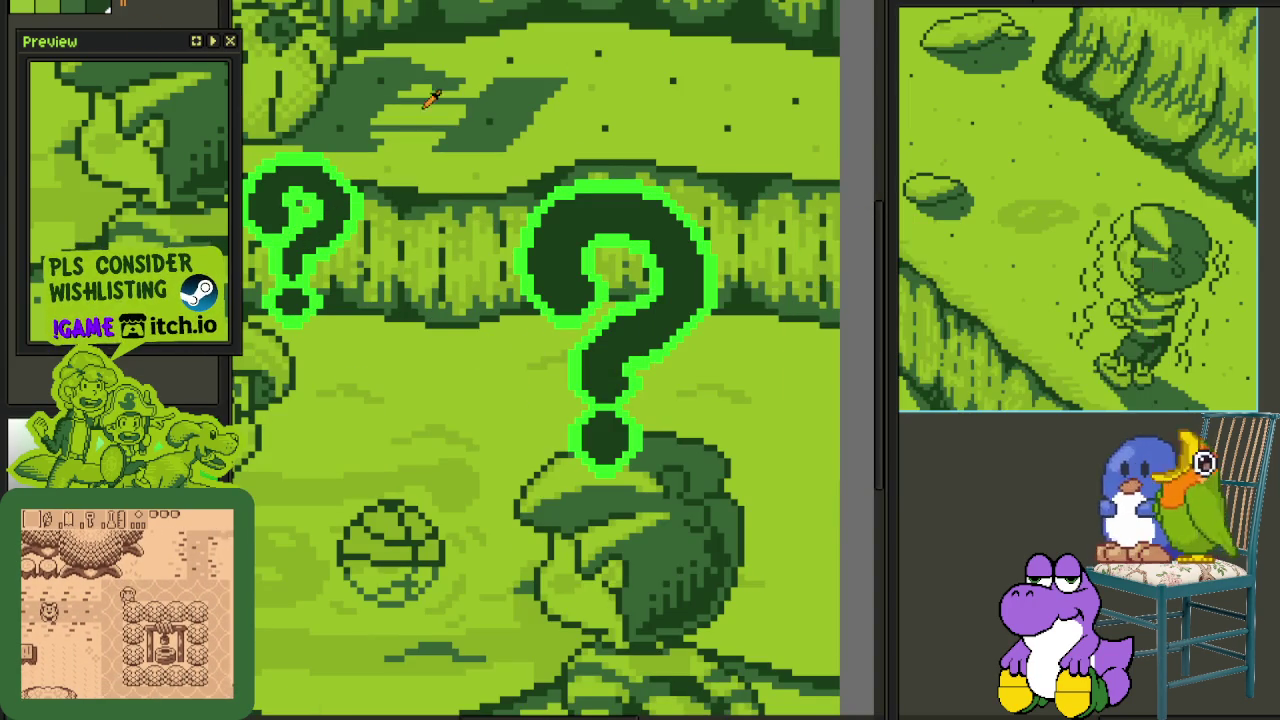
scroll(391, 340, "up", 1)
key("shift+r")
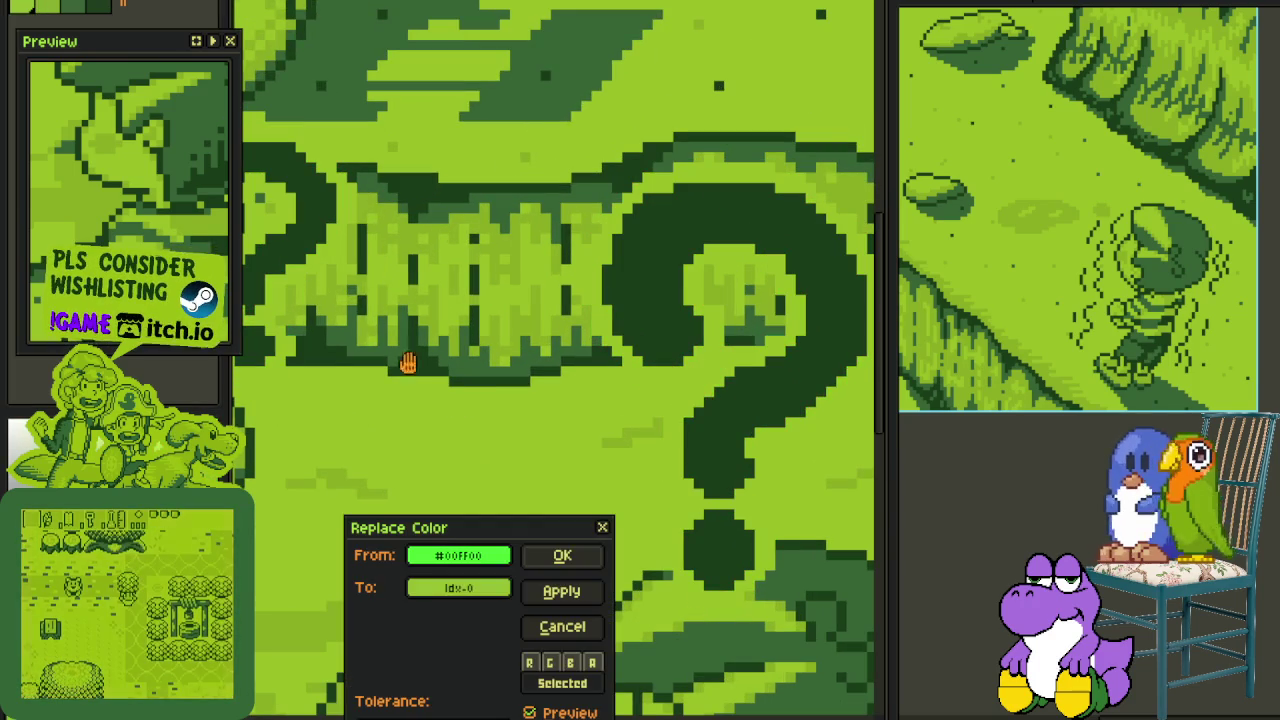
left_click(563, 557)
scroll(537, 437, "down", 3)
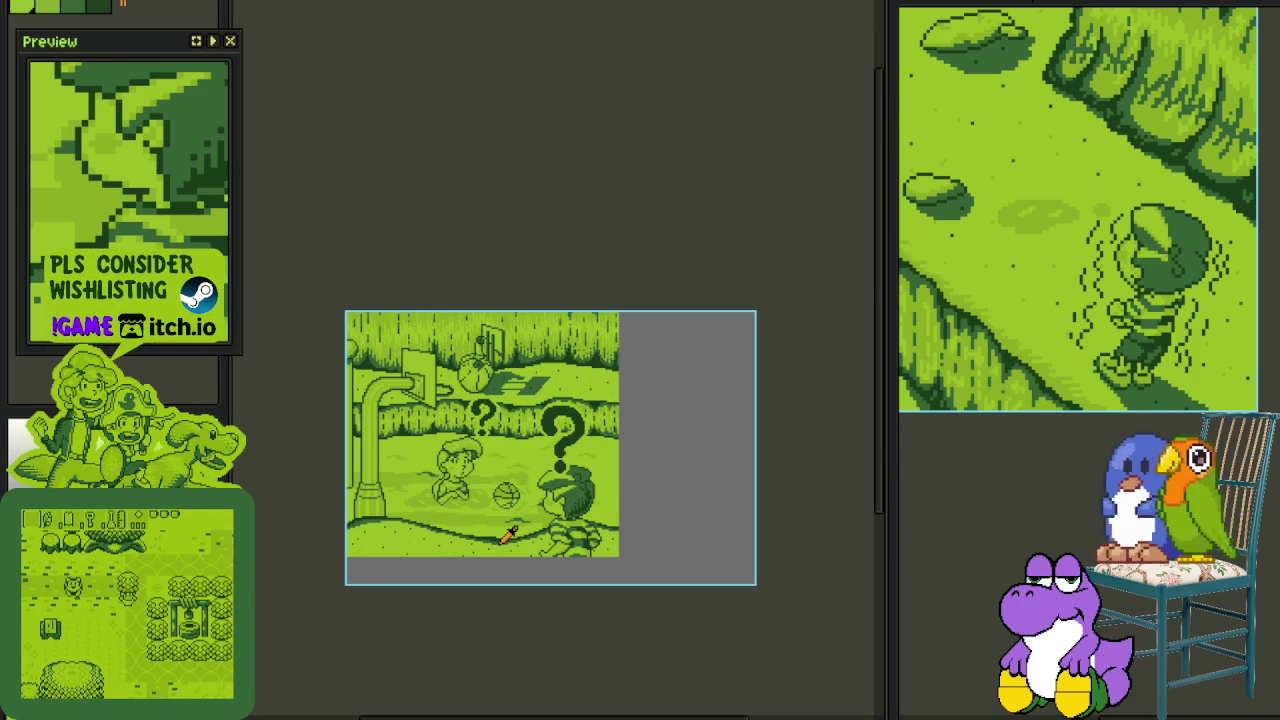
- Add a new outline around the question marks and recolour it
key("shift+o")
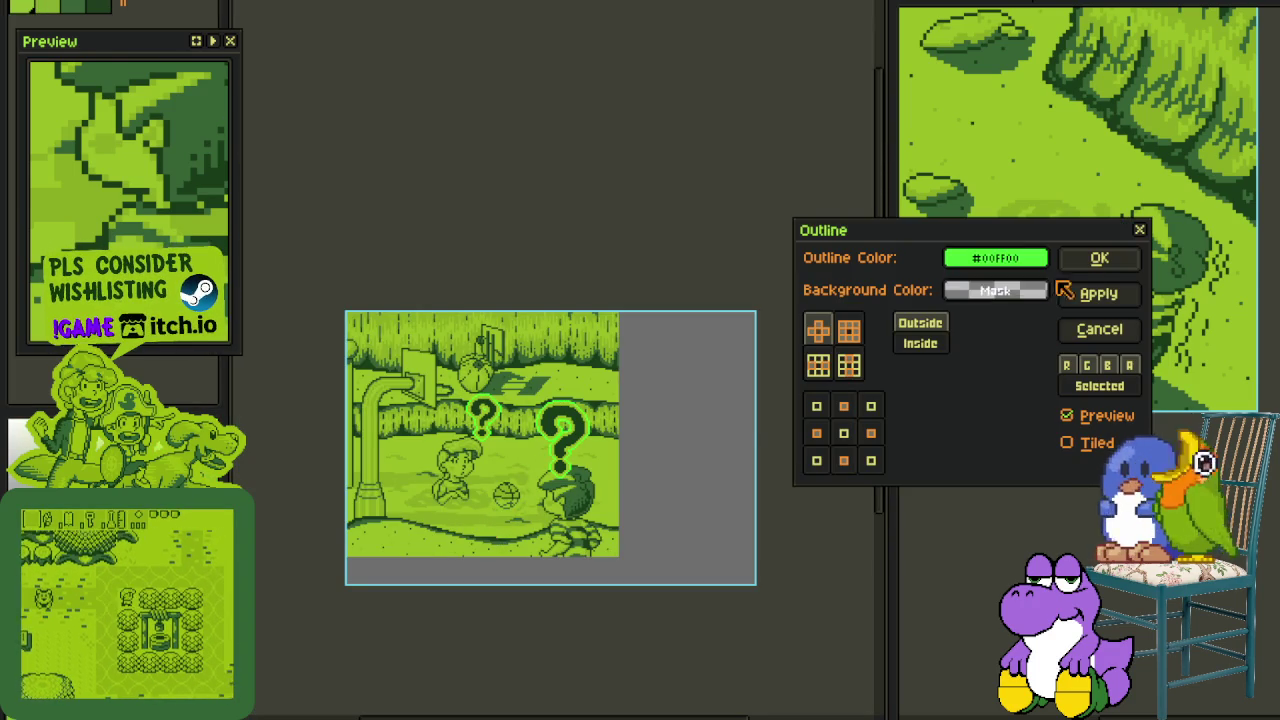
left_click(1099, 258)
key("shift+r")
left_click(562, 556)
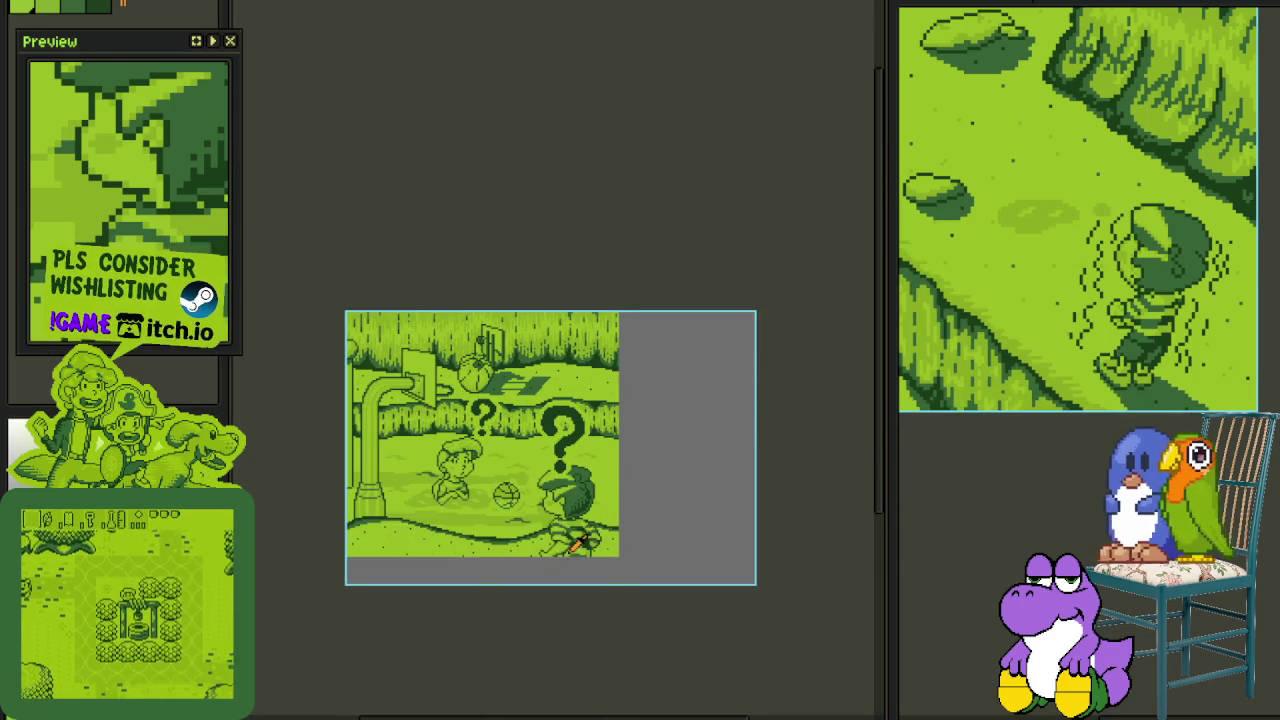
scroll(537, 608, "down", 2)
scroll(530, 500, "up", 3)
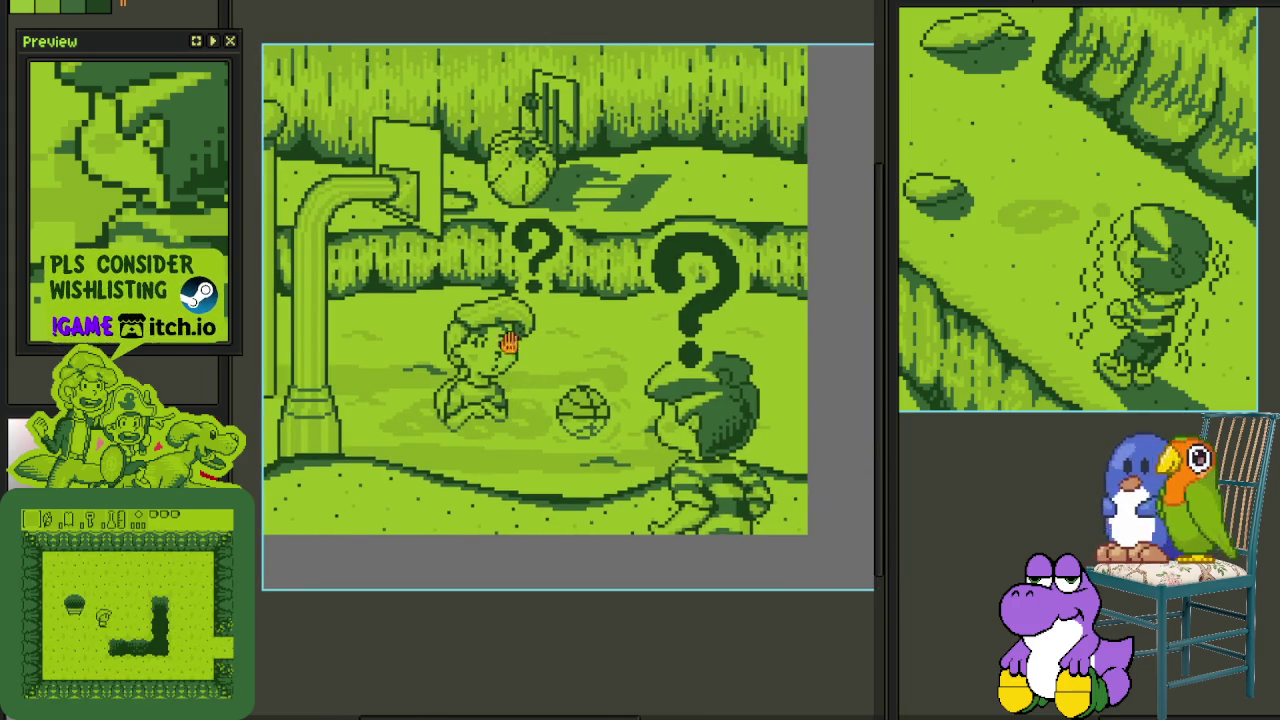
- Move the large question mark up and to the right, then save
left_click_drag(480, 197, 604, 342)
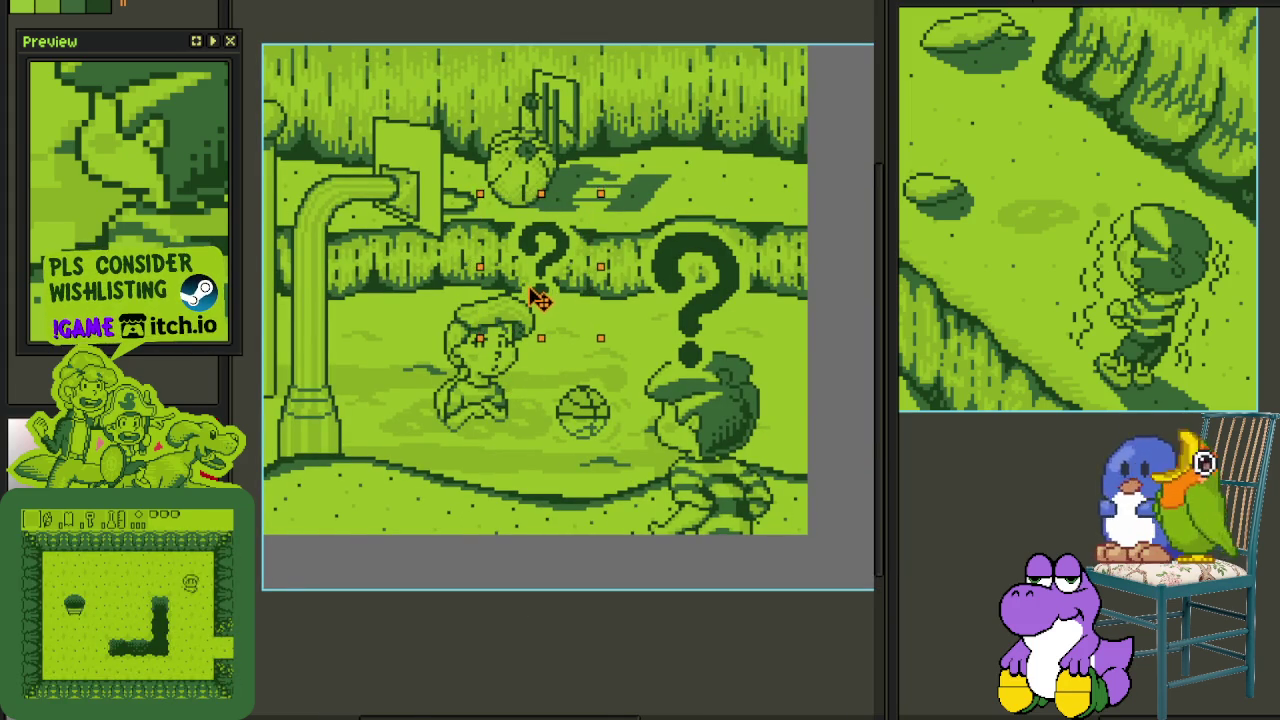
mouse_move(630, 194)
left_mouse_down()
mouse_move(757, 349)
mouse_move(765, 340)
mouse_move(725, 362)
mouse_move(719, 350)
left_mouse_up()
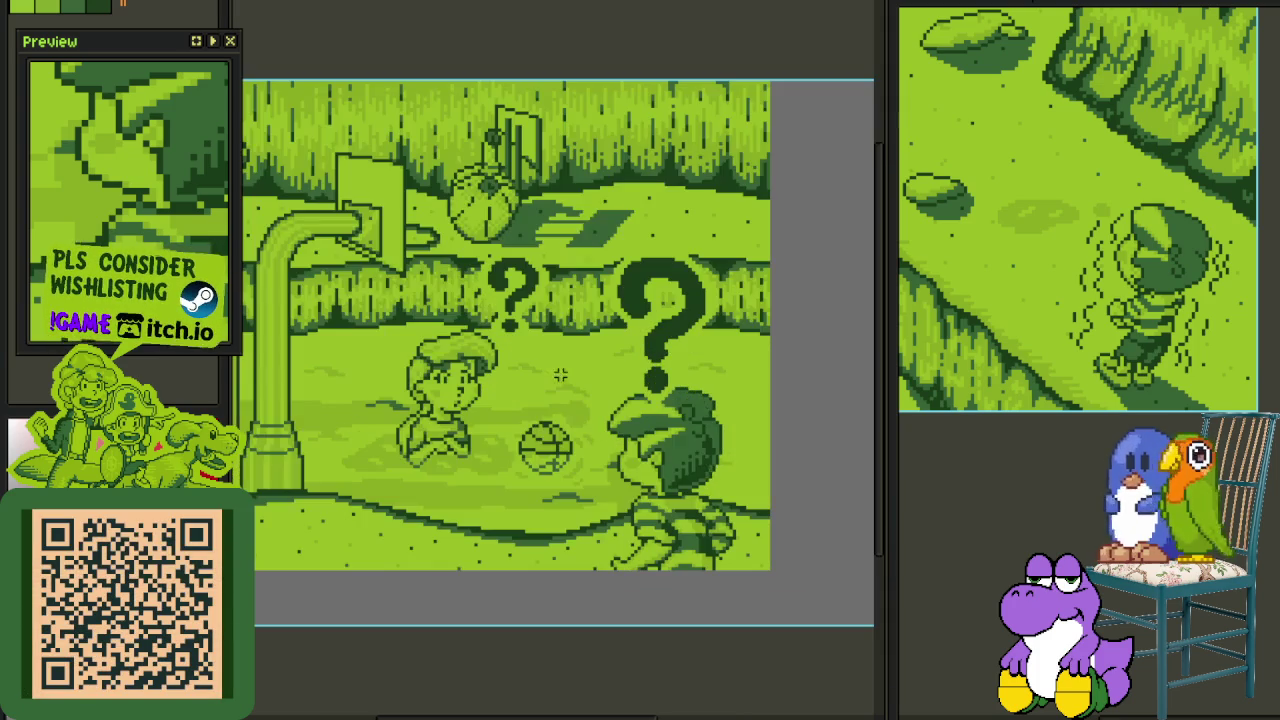
left_click_drag(580, 193, 752, 443)
mouse_move(680, 382)
left_mouse_down()
mouse_move(726, 354)
mouse_move(731, 368)
left_mouse_up()
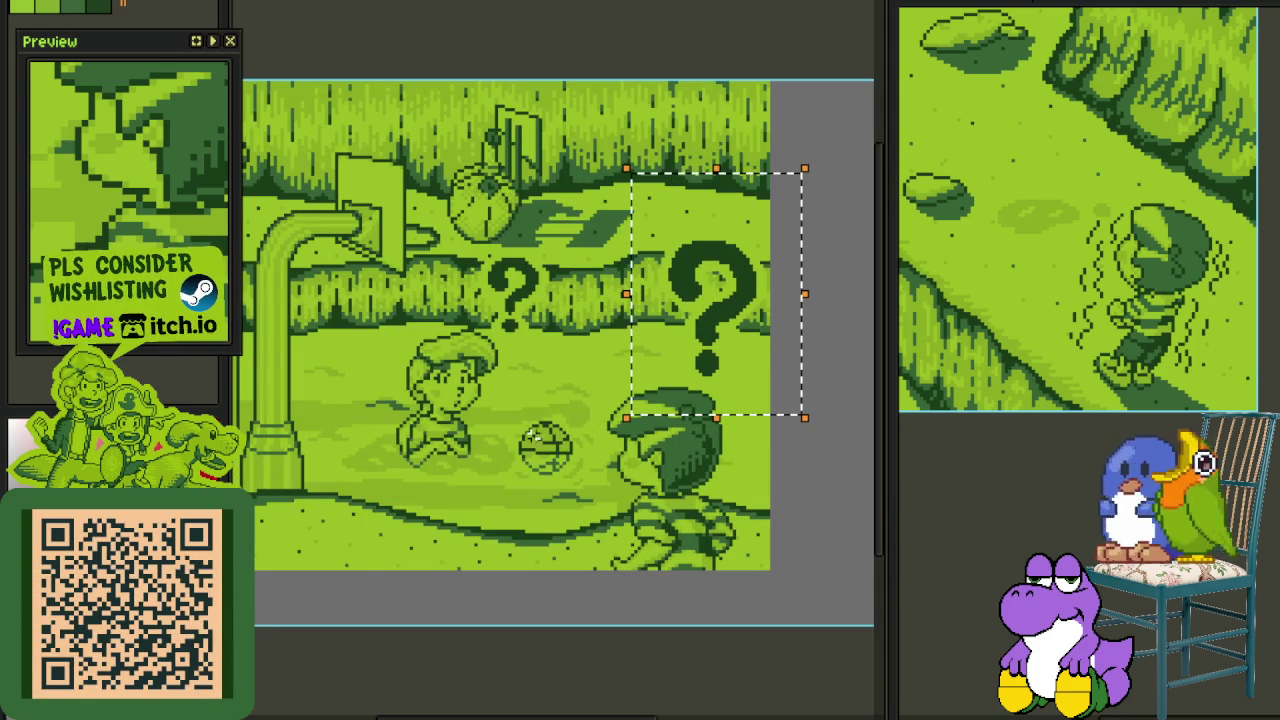
scroll(478, 462, "down", 1)
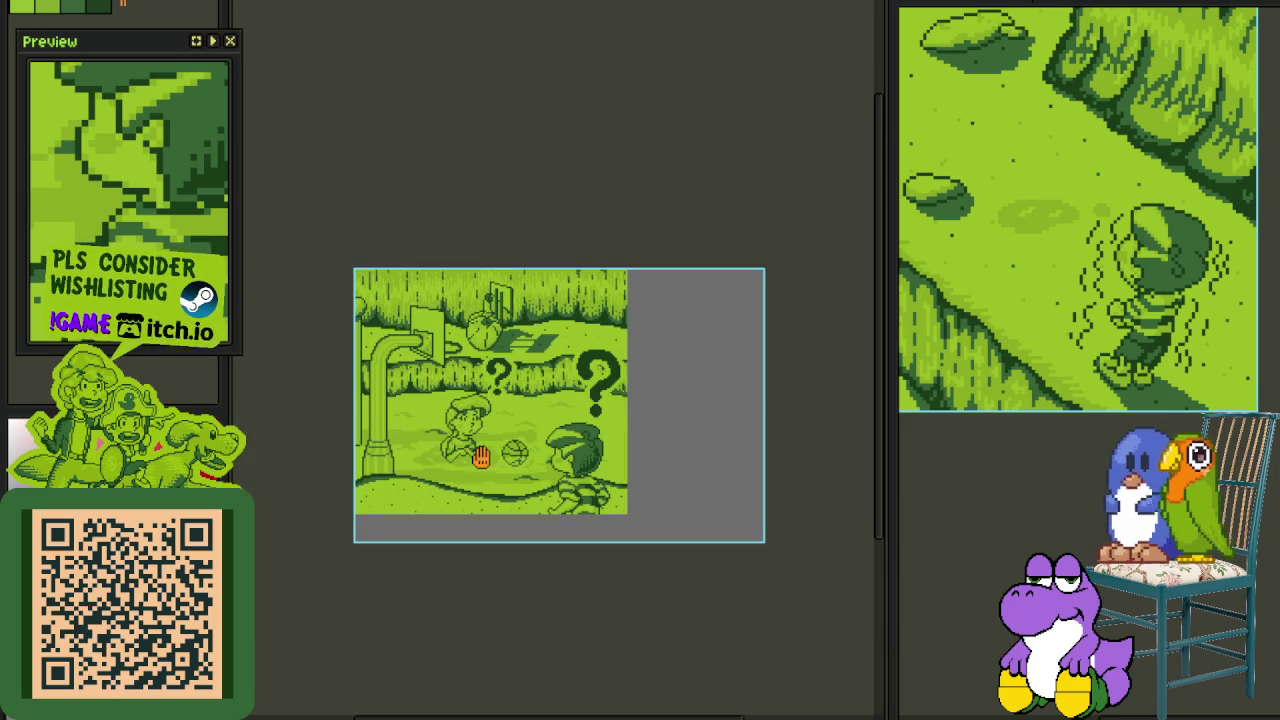
left_click_drag(481, 456, 556, 388)
key("ctrl+s")
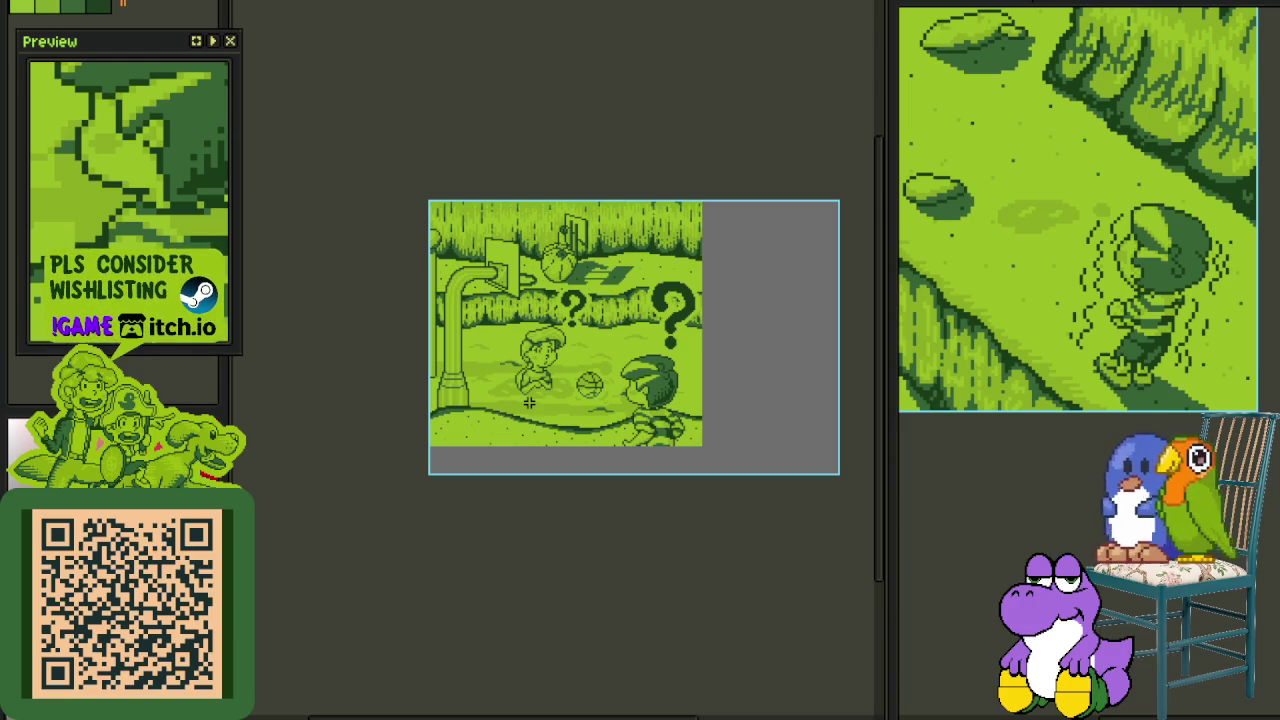
- Rename Layer 2 to 'Question Marks'
scroll(763, 337, "up", 2)
scroll(640, 443, "up", 2)
scroll(640, 443, "down", 3)
scroll(640, 400, "down", 2)
key("Tab")
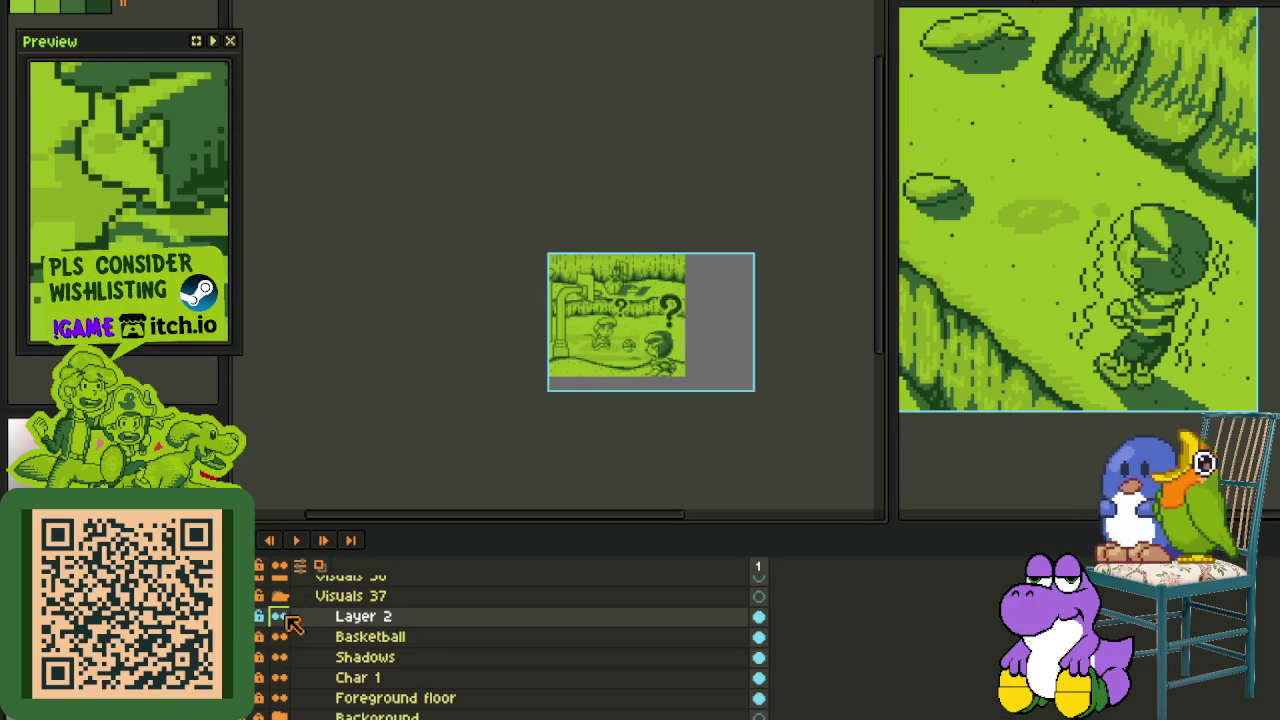
double_click(390, 617)
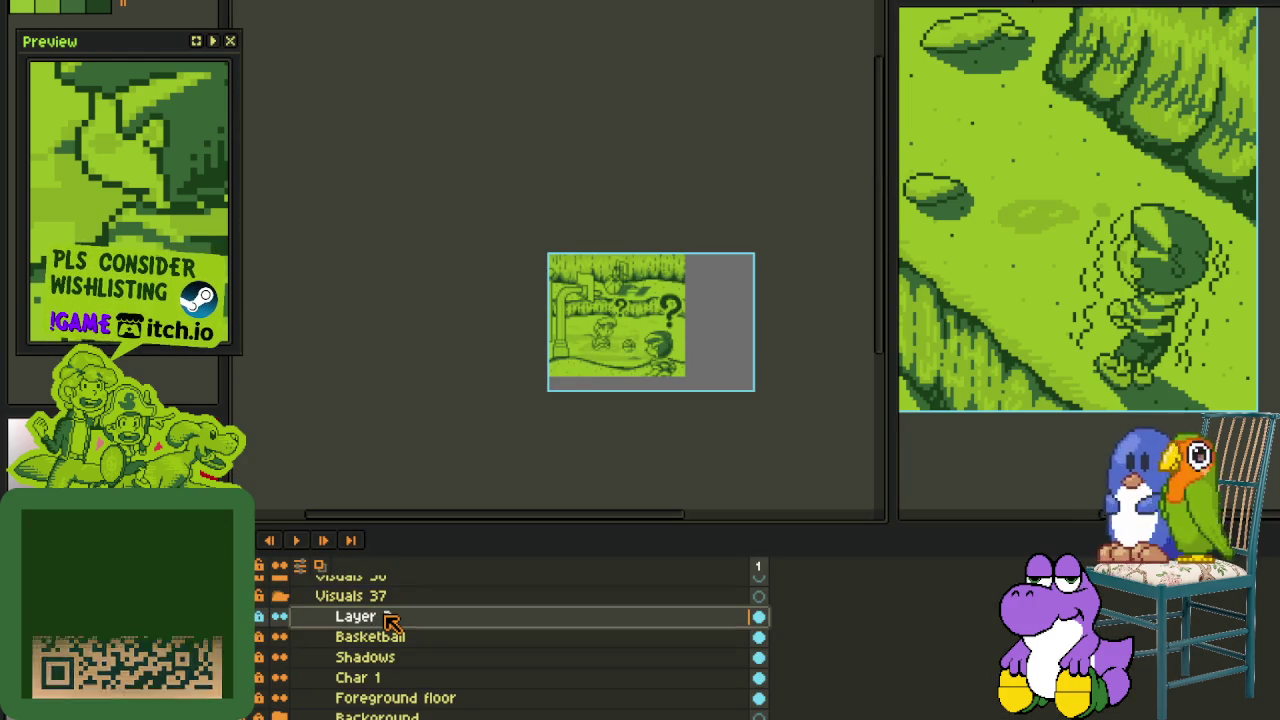
type("Qies")
type("ue")
type("s")
key("Return")
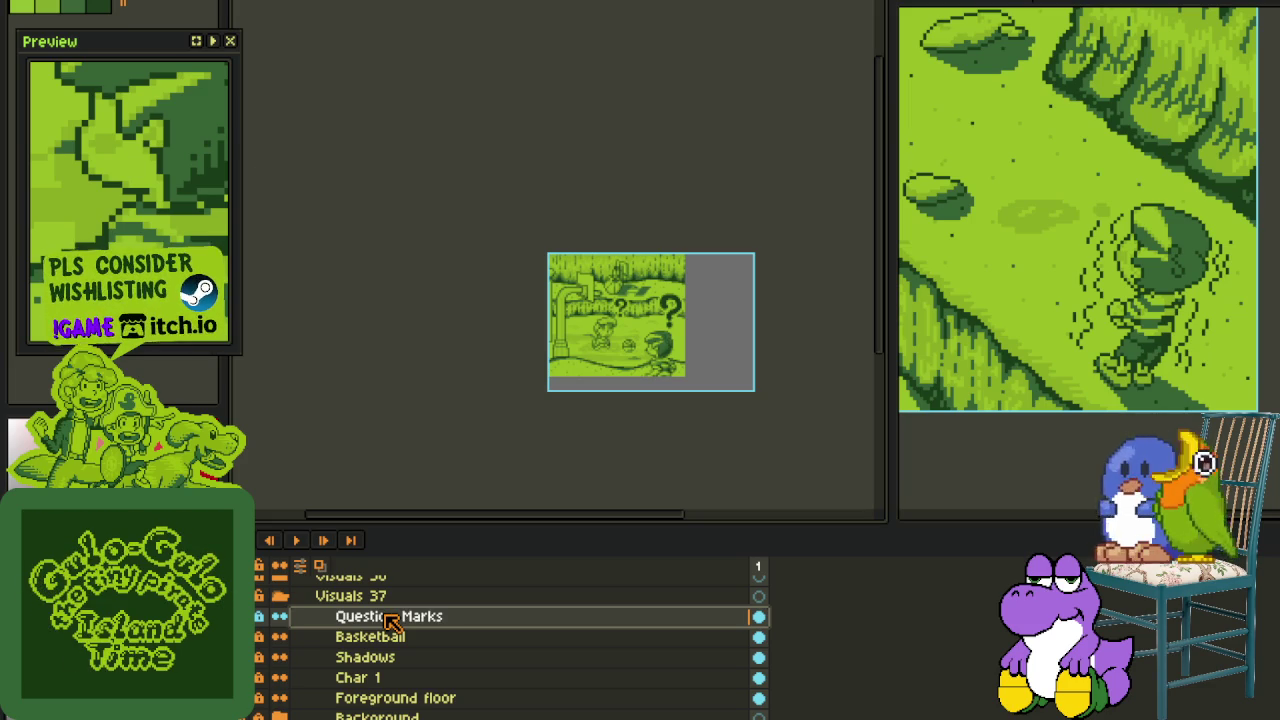
- Expand the Background folder to check its layers, then hide the timeline
scroll(390, 620, "down", 1)
scroll(390, 620, "down", 1)
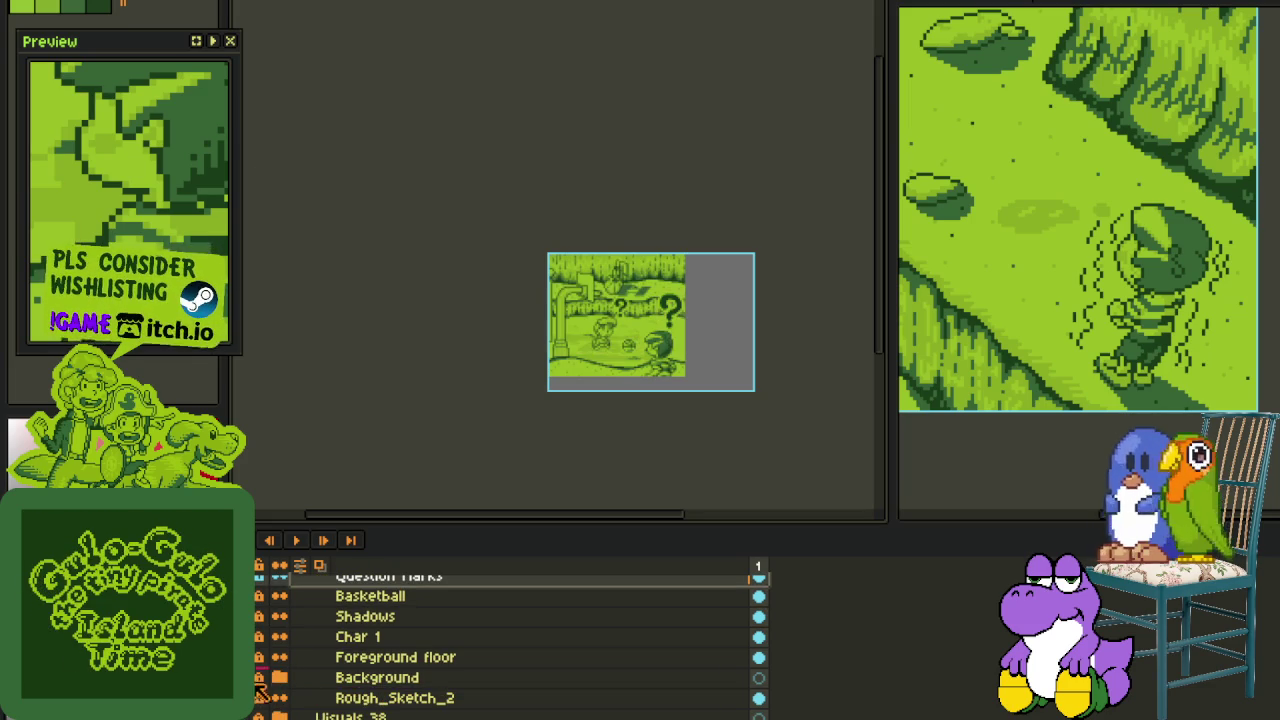
left_click(280, 677)
scroll(283, 692, "down", 2)
scroll(283, 692, "down", 3)
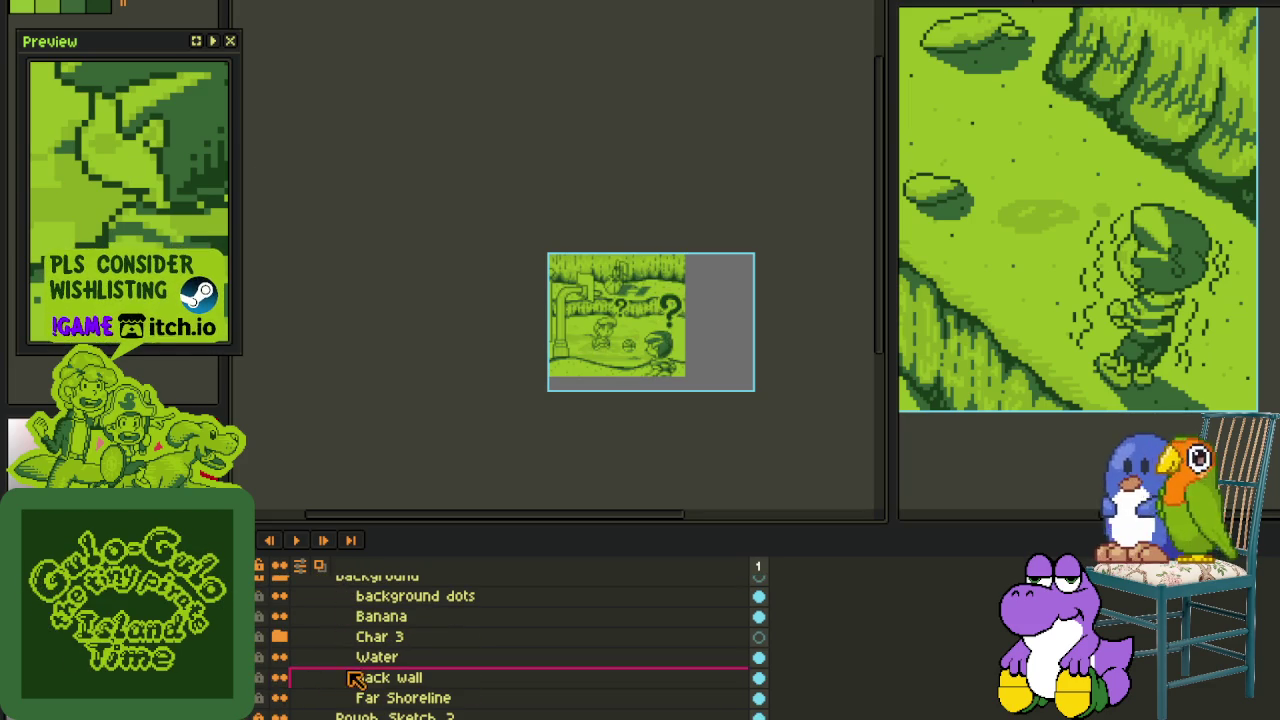
key("Tab")
scroll(607, 378, "up", 3)
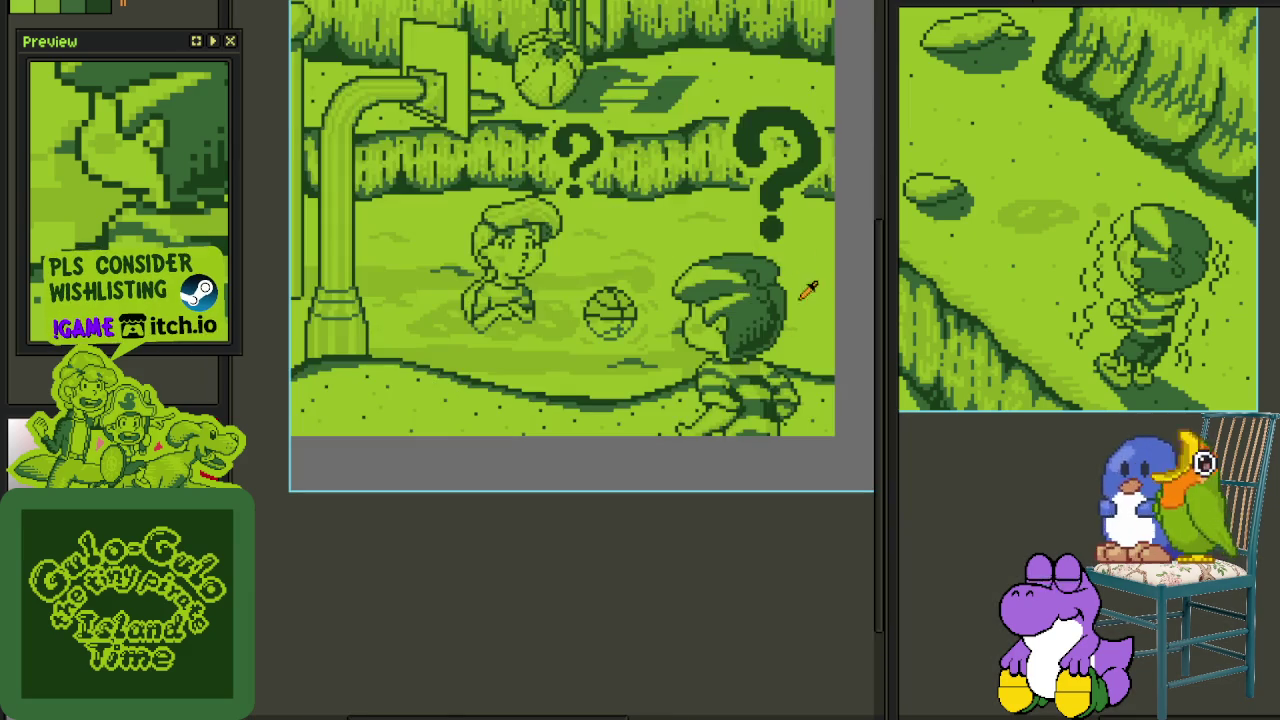
scroll(595, 376, "up", 2)
scroll(586, 372, "up", 2)
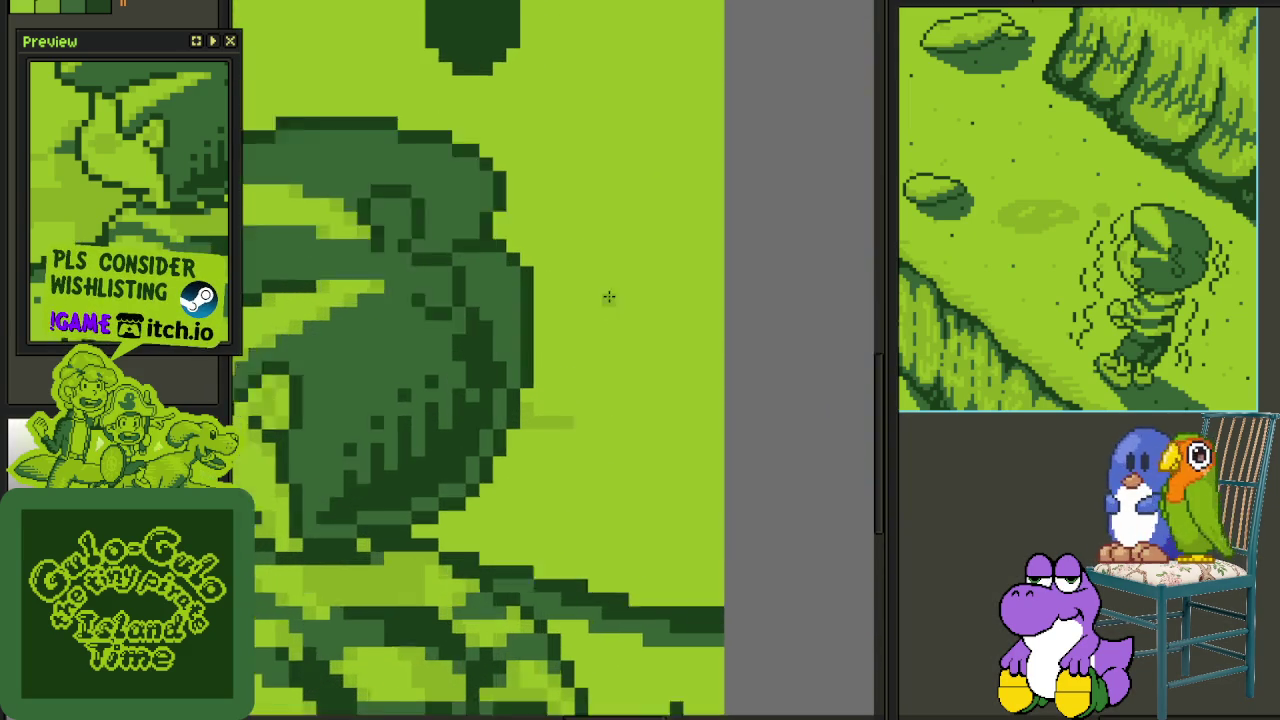